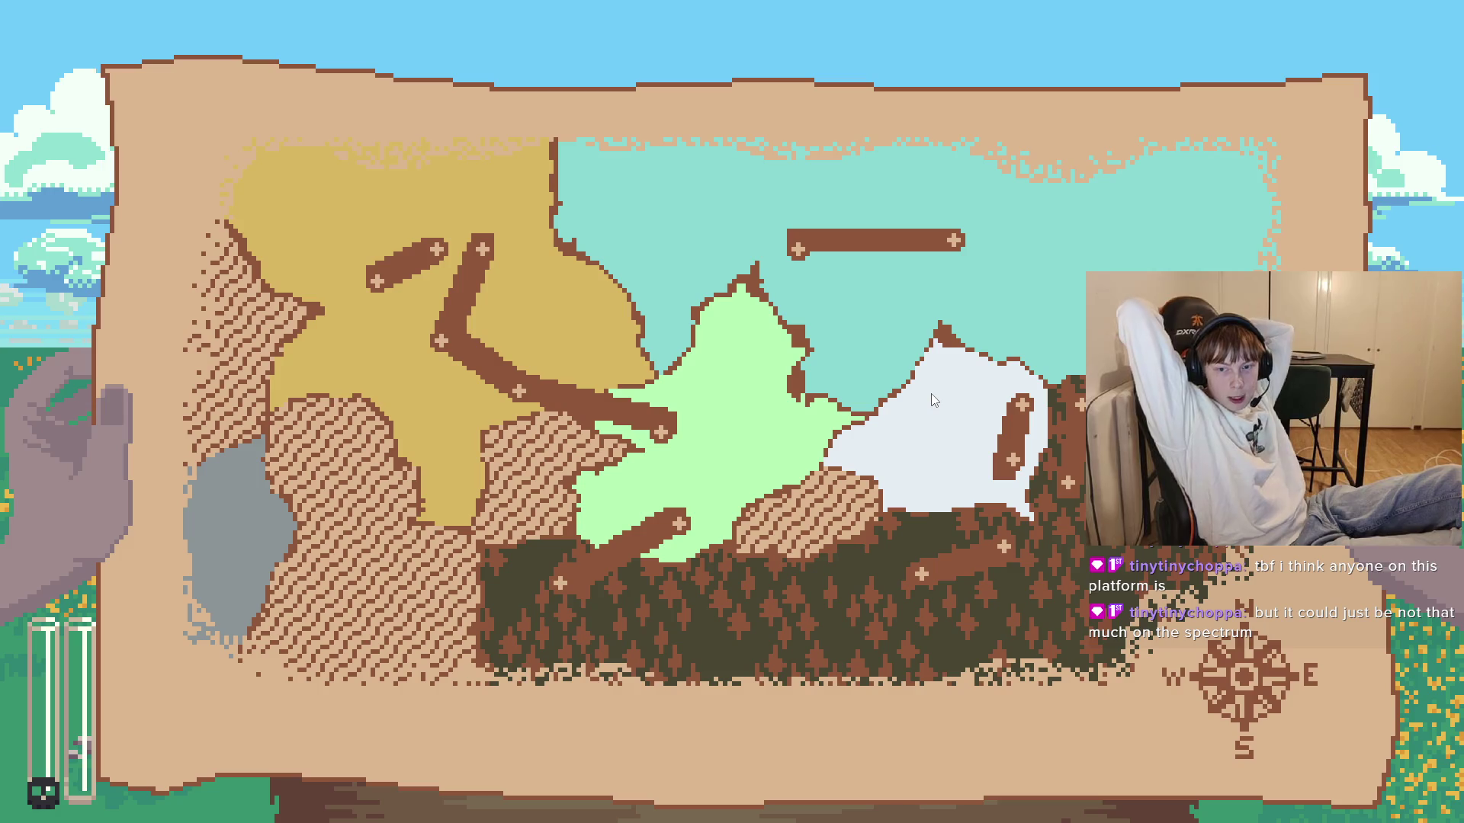
Step: Stop the game and change ROAD_THICKNESS on line 565 of MapManagerVoronoi.cs from 3 to 2
key("F8")
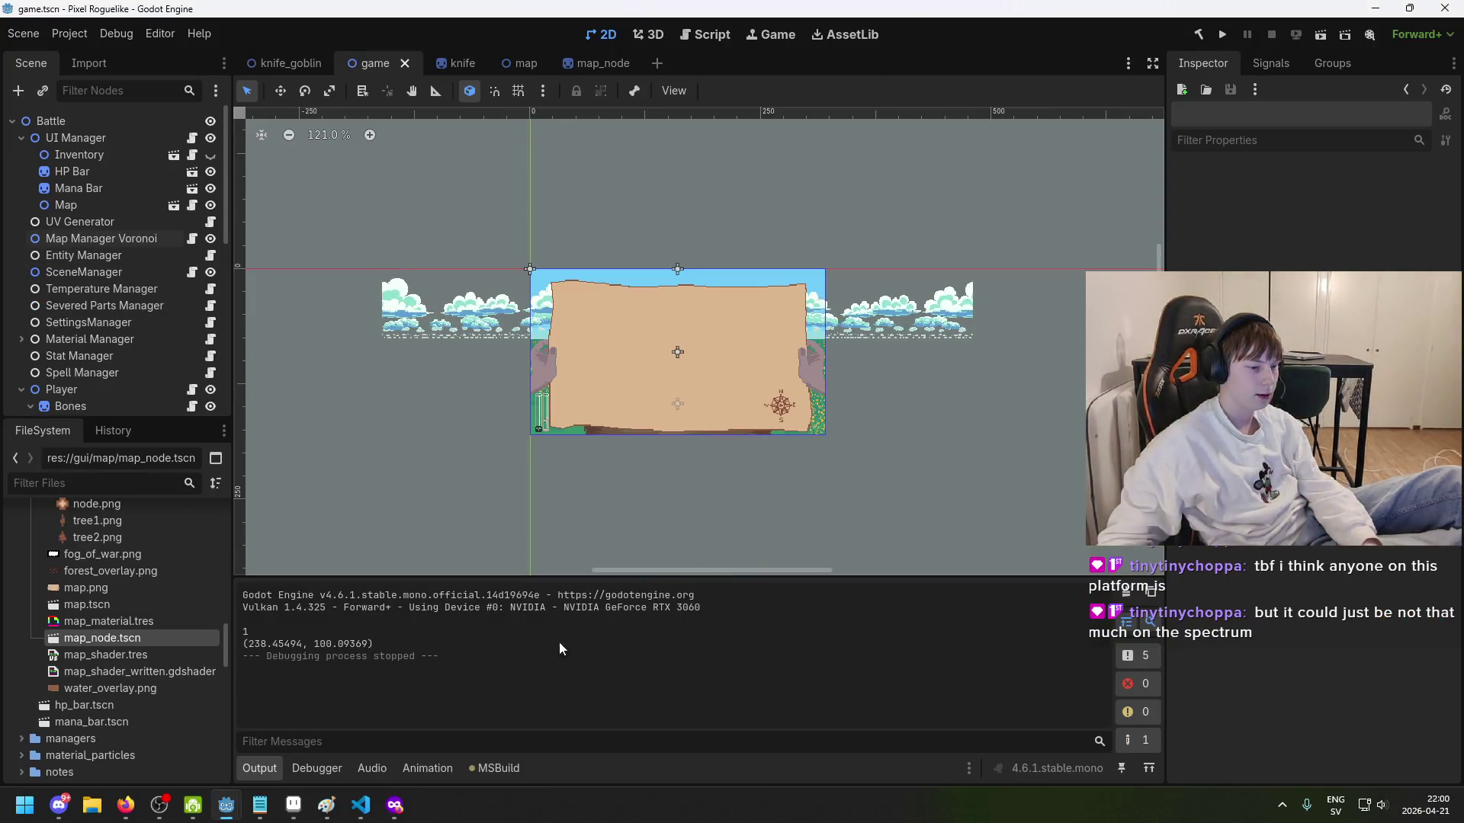
key("alt+Tab")
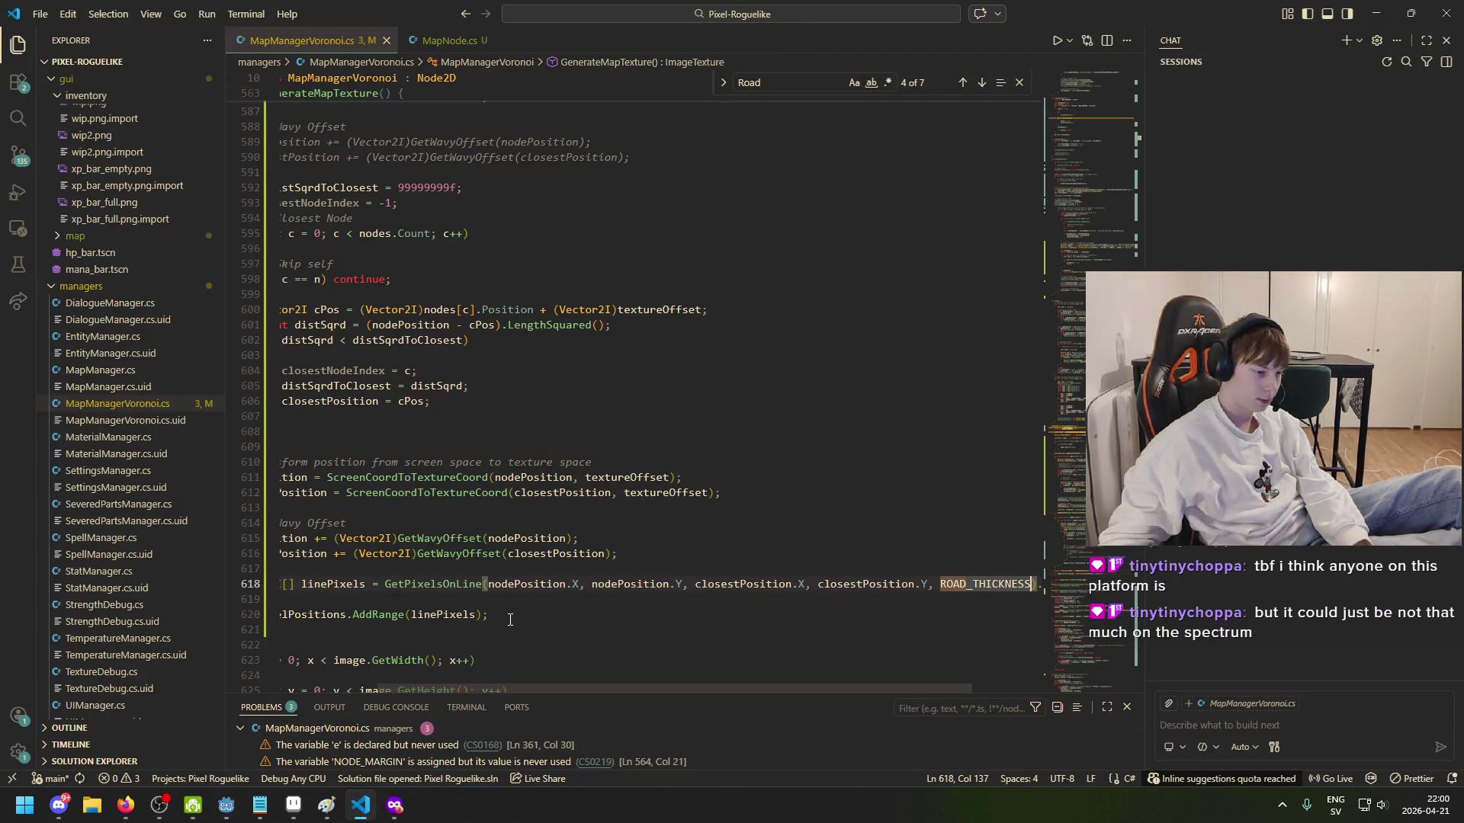
key("Down")
key("Down")
left_click_drag(524, 690, 425, 690)
scroll(524, 391, "up", 4)
scroll(464, 277, "down", 10)
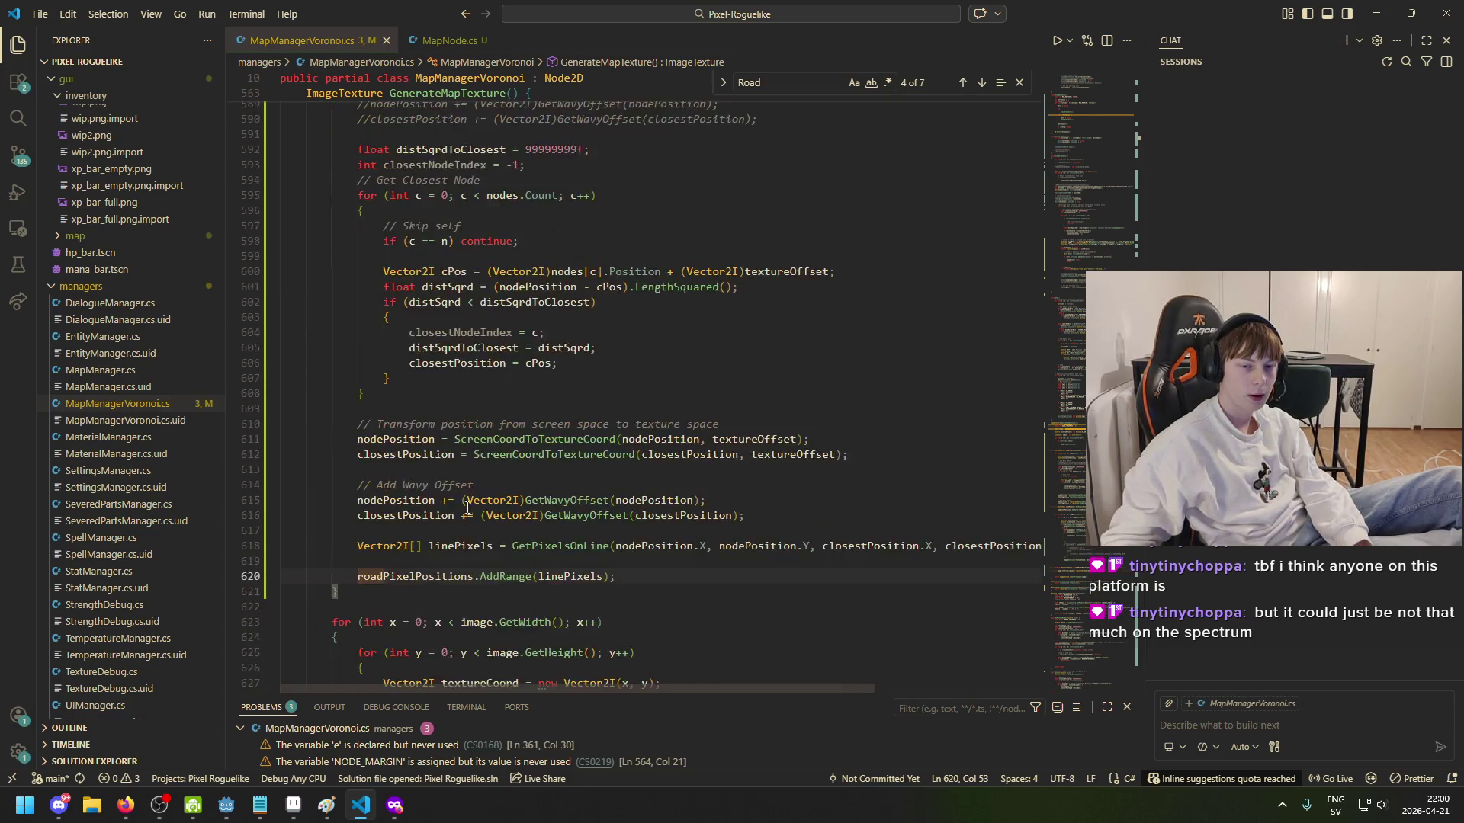
scroll(487, 504, "up", 12)
scroll(487, 504, "up", 9)
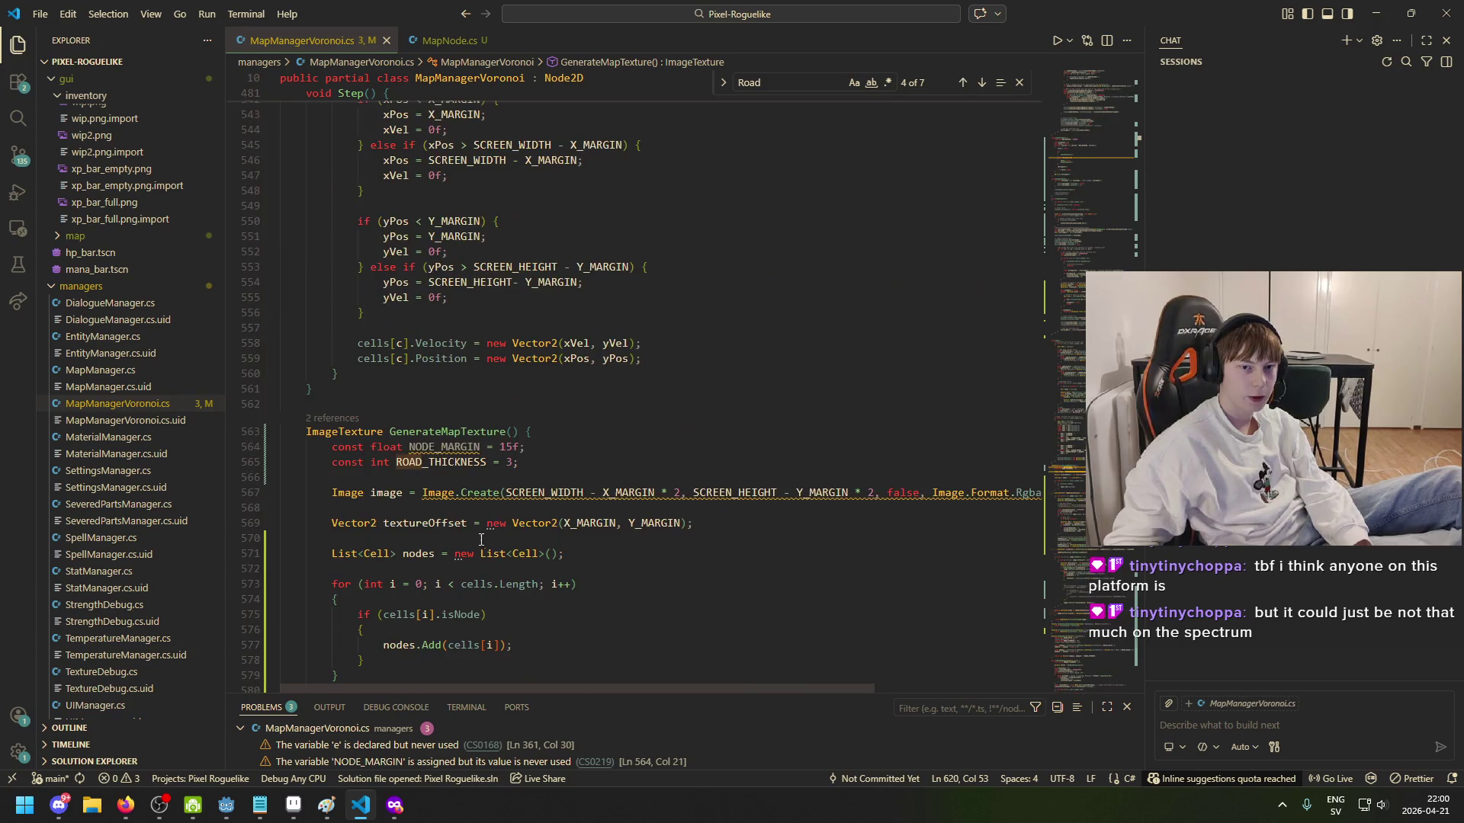
double_click(507, 463)
type("2")
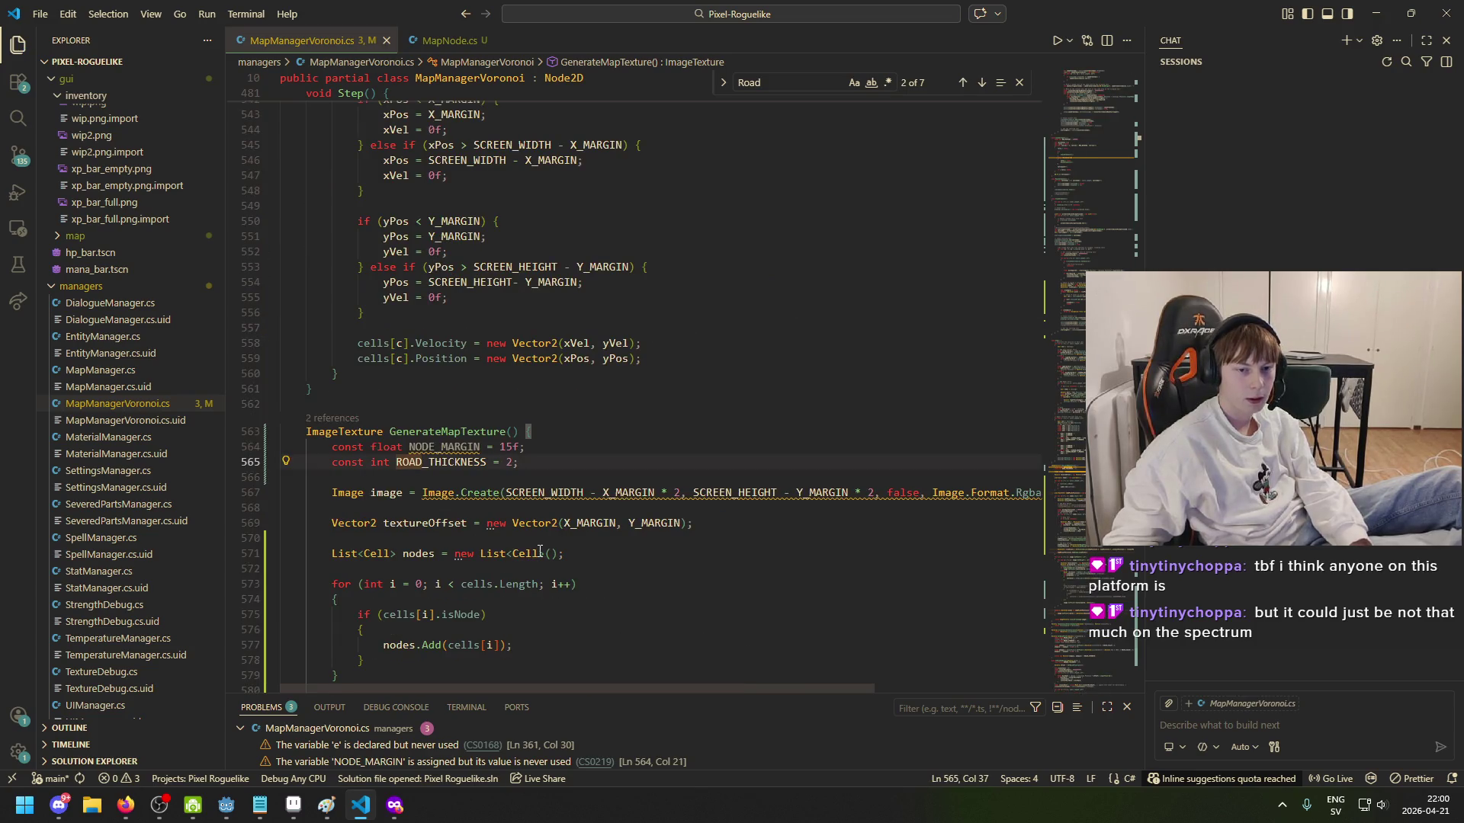
left_click(226, 806)
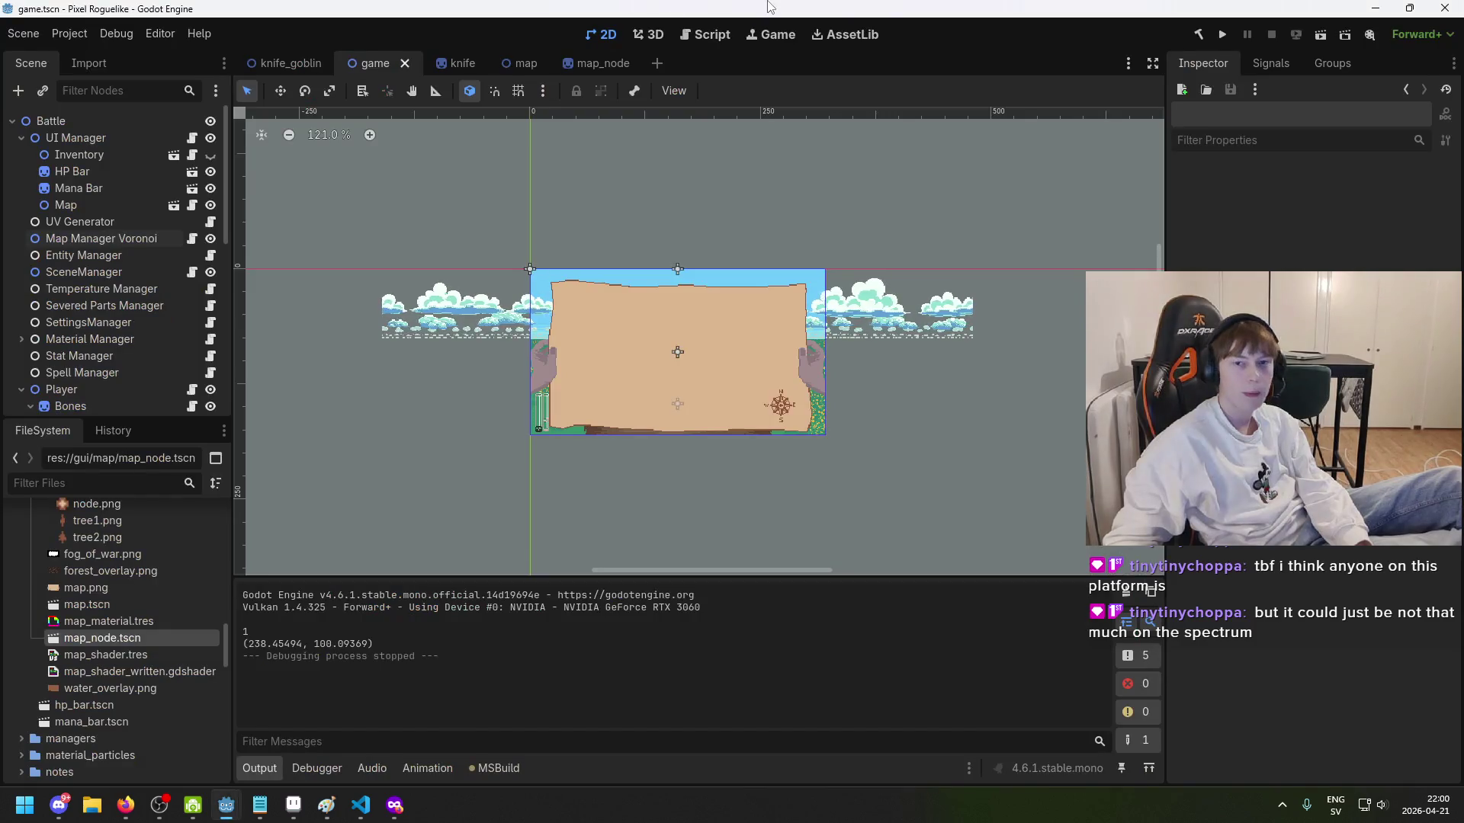
Step: Run the Godot project to view the map with 2-pixel roads, then close the game window
left_click(1221, 35)
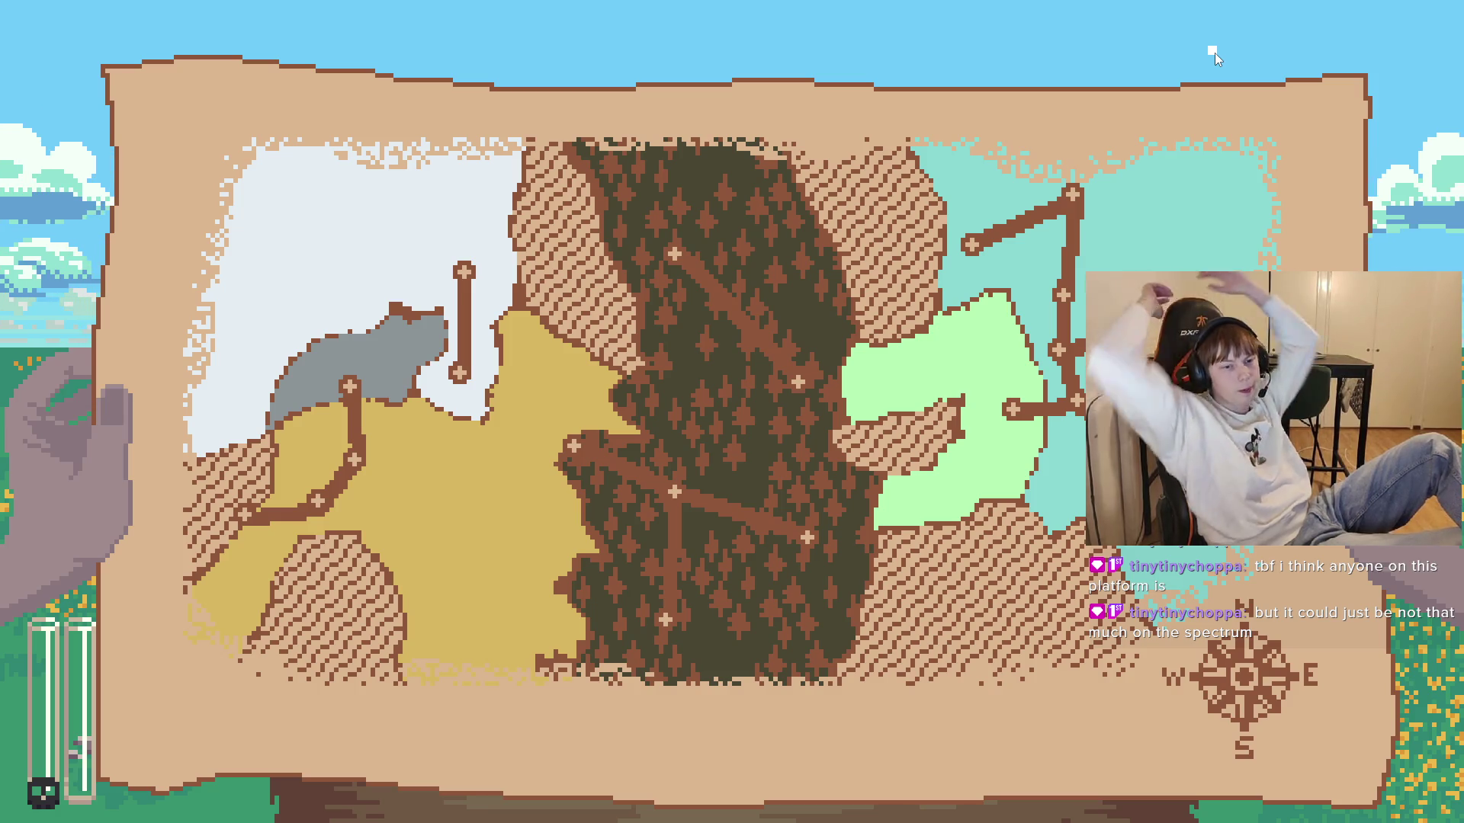
key("alt+F4")
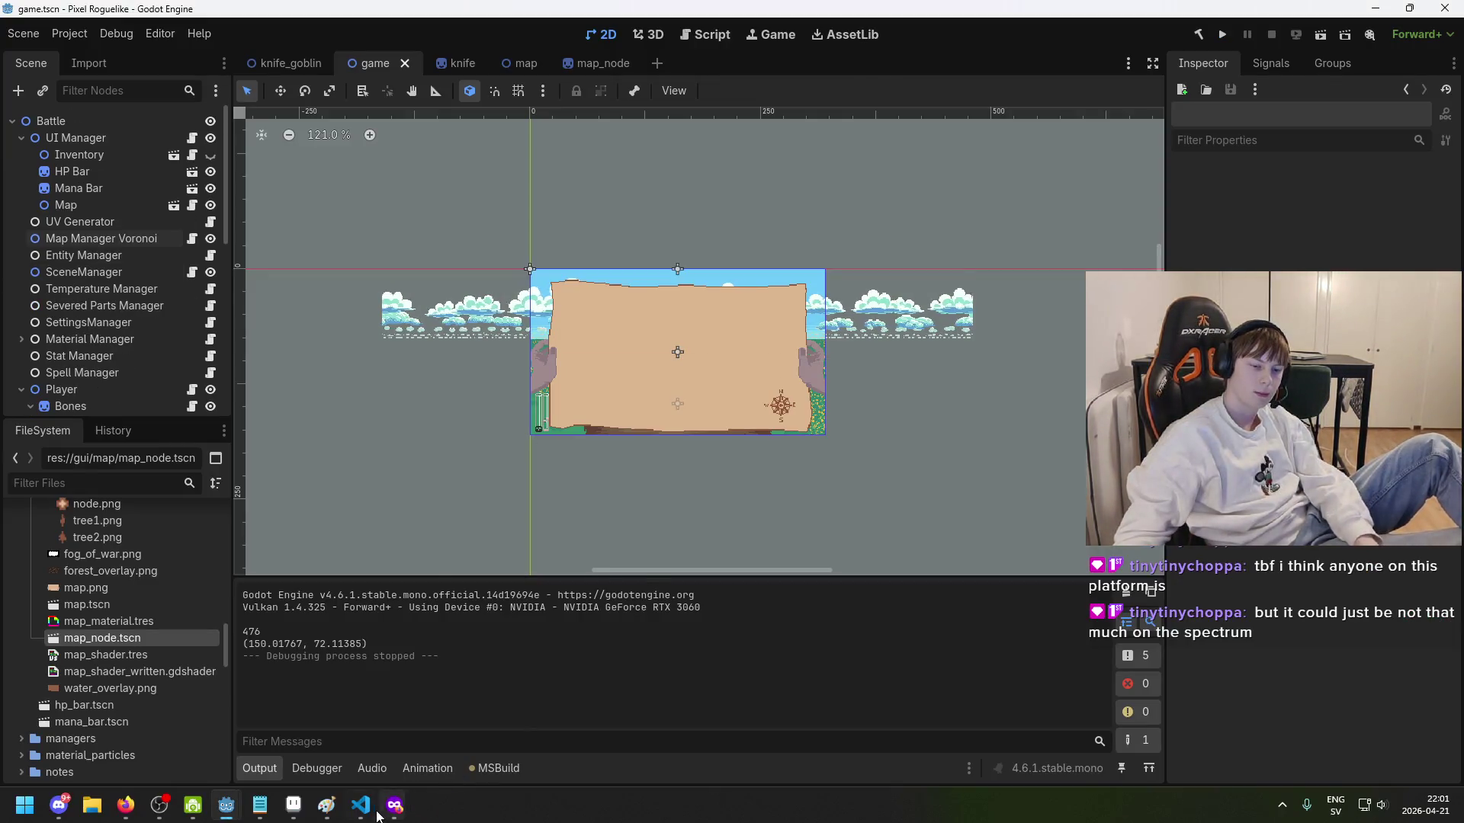
Step: Set ROAD_THICKNESS to 1 and test-run the game to preview one-pixel roads
left_click(359, 805)
key("BackSpace")
type("1;")
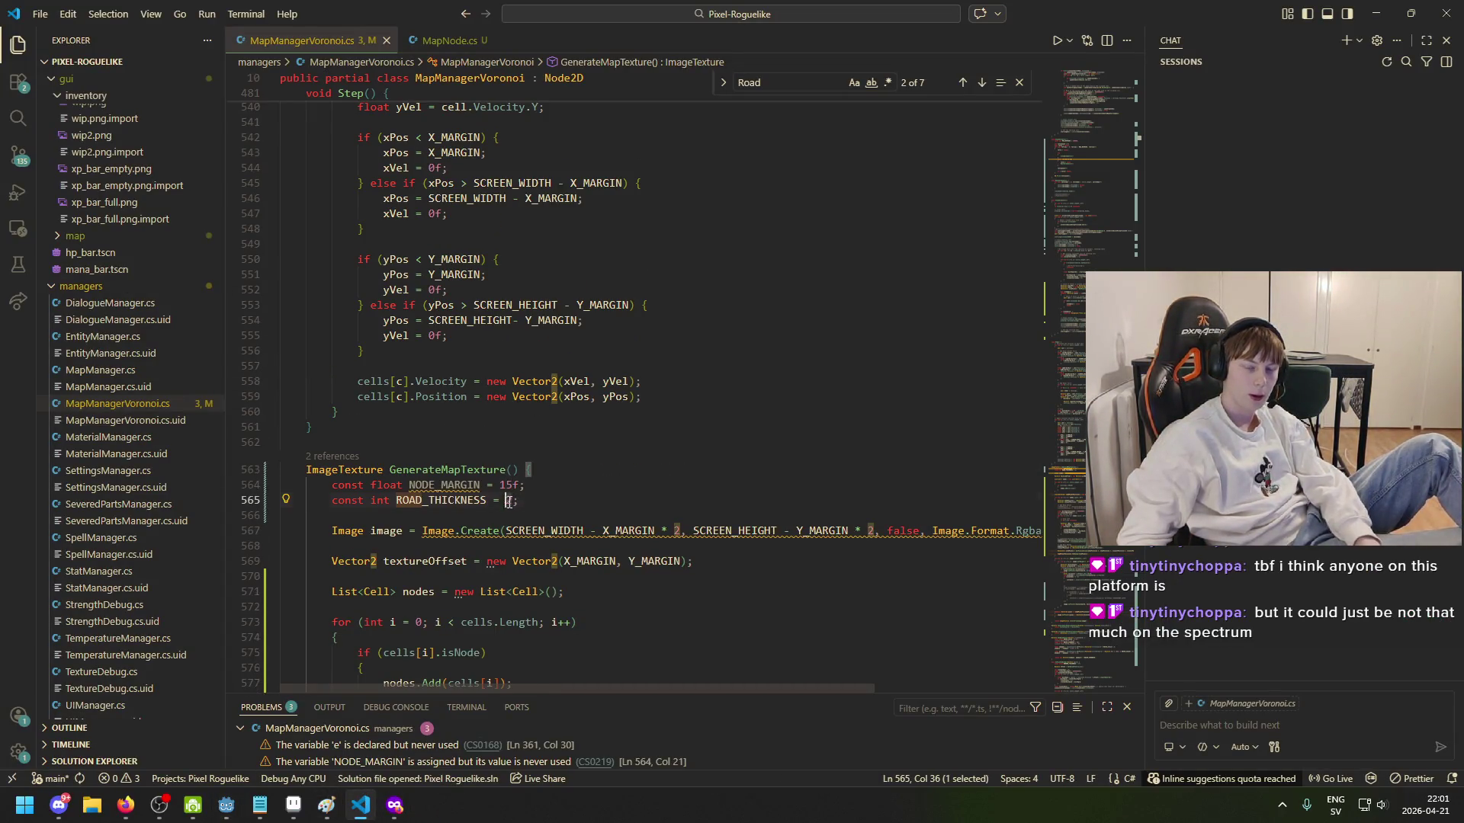
left_click(226, 806)
left_click(1220, 35)
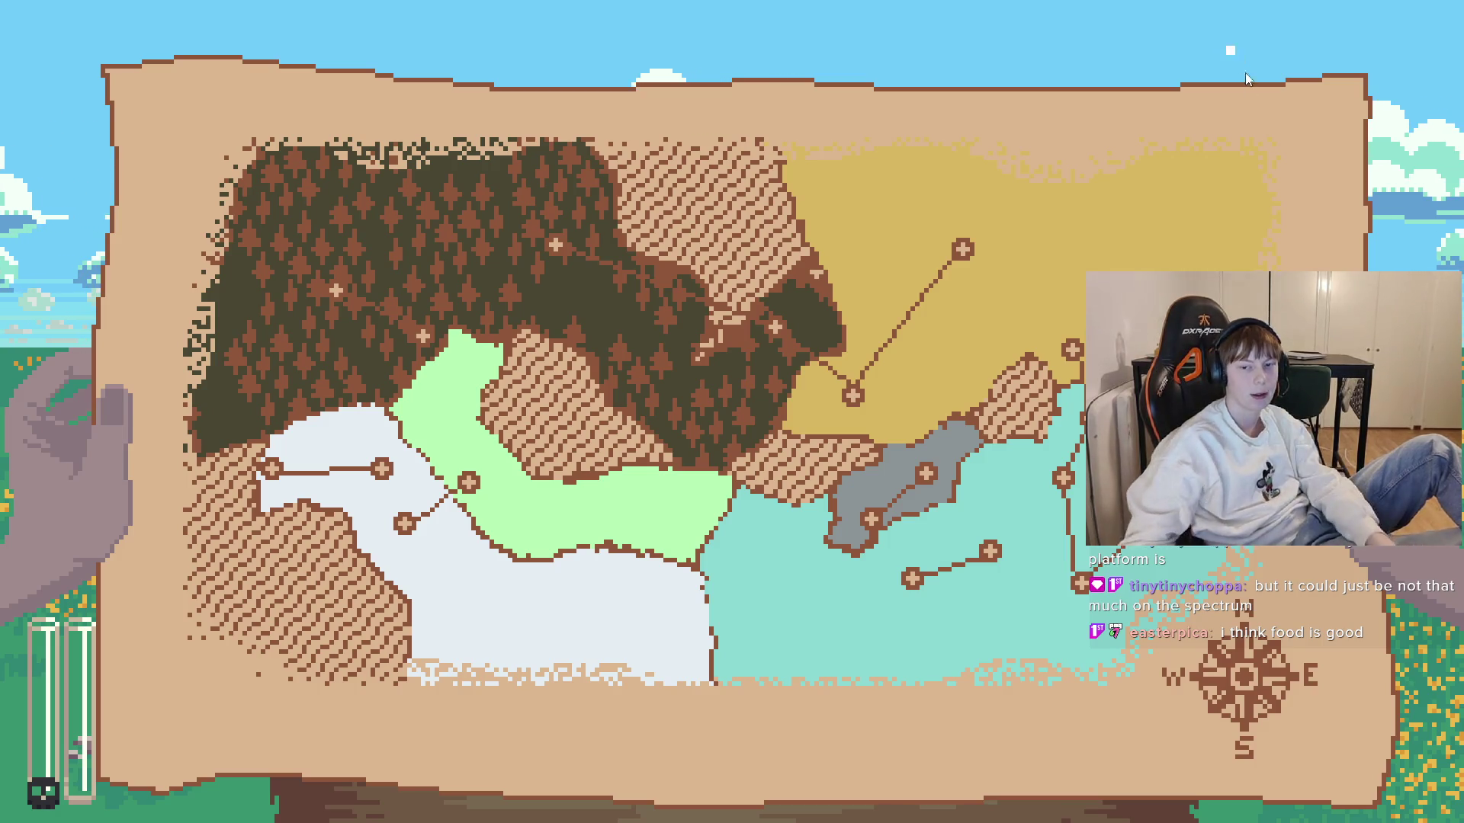
key("alt+F4")
Step: Change ROAD_THICKNESS back from 1 to 2 and return to Godot
left_click(360, 805)
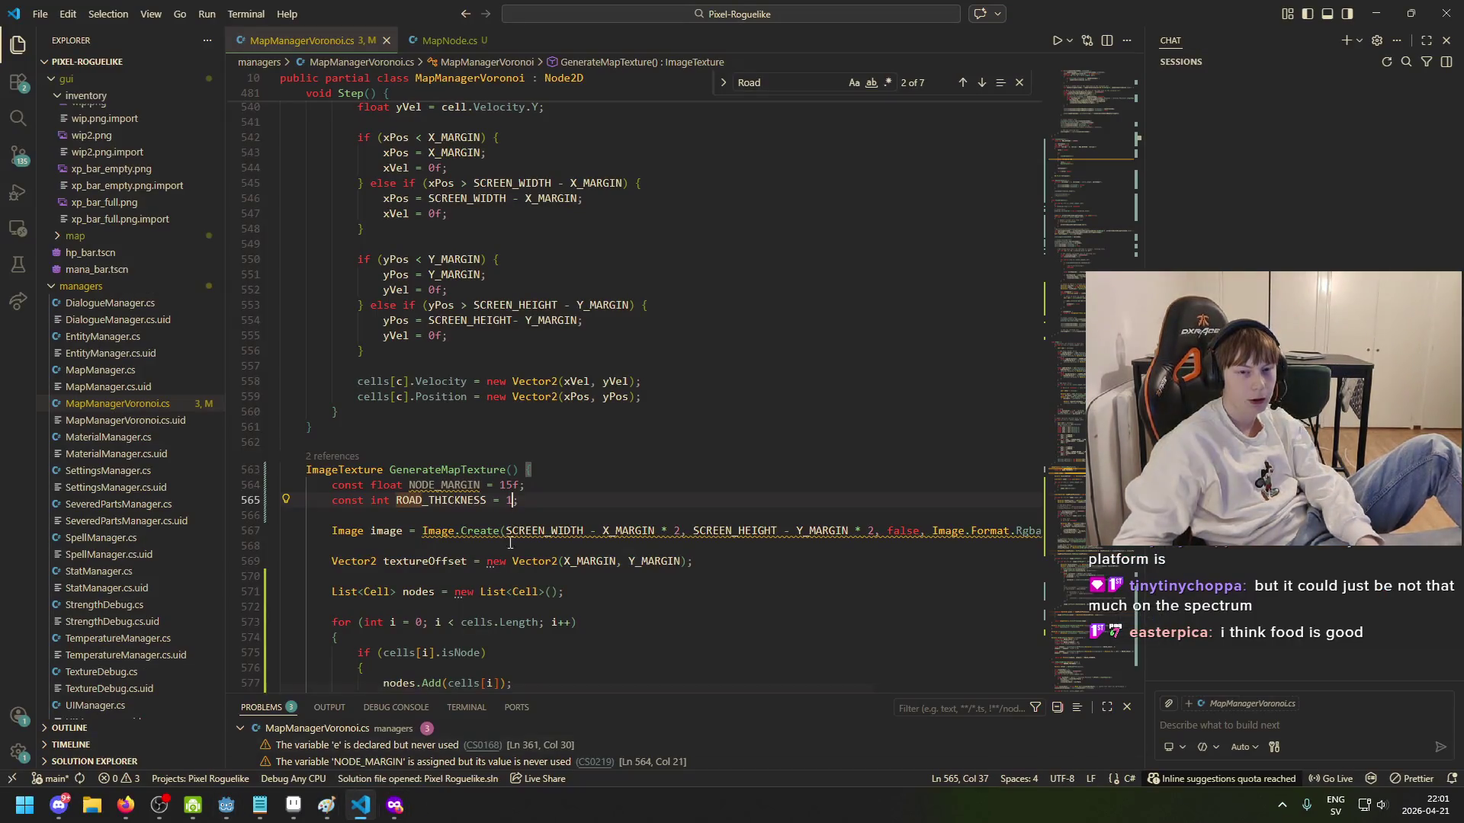
double_click(507, 500)
type("2")
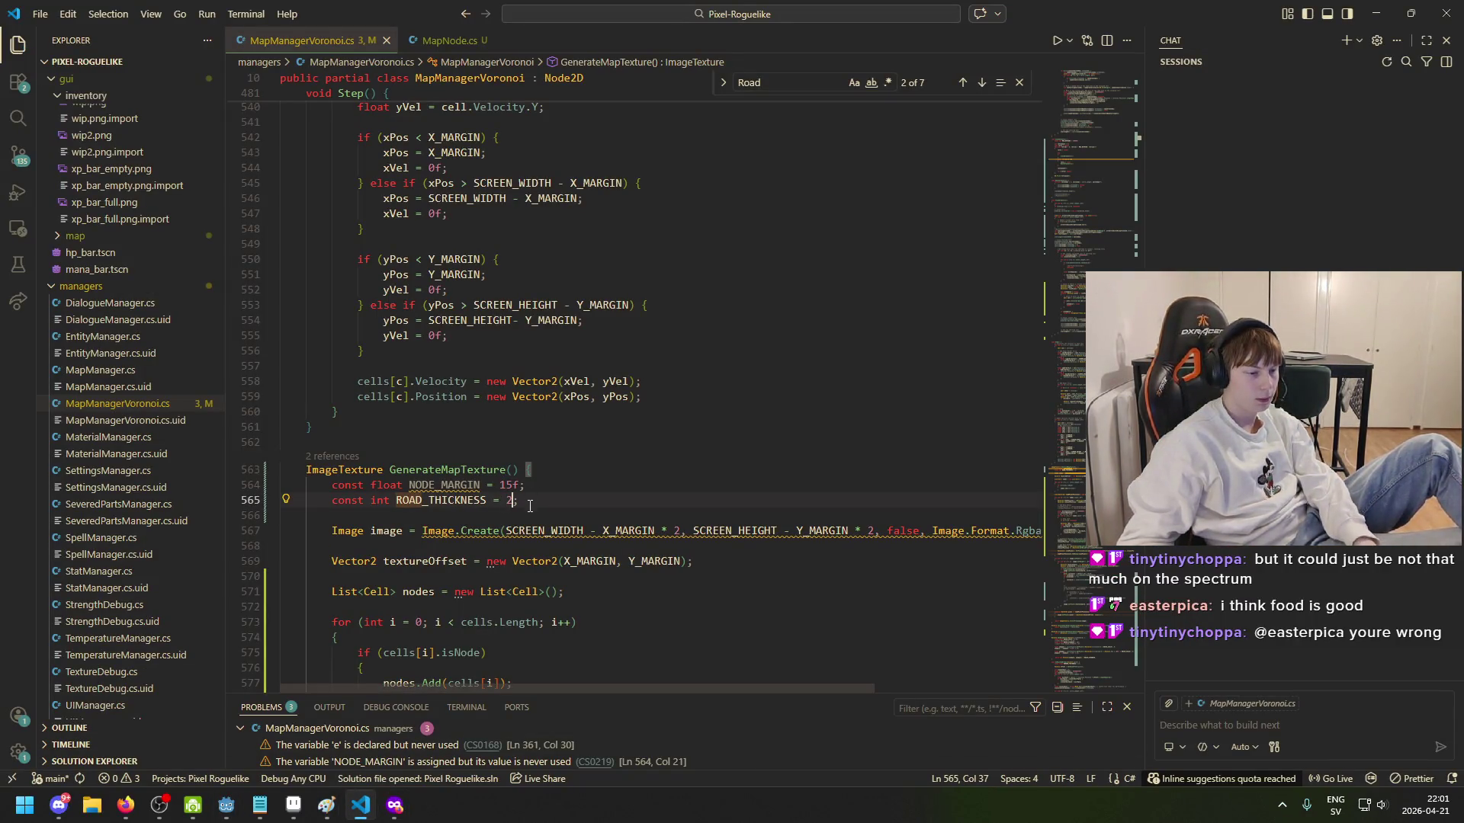
mouse_move(226, 805)
left_click(152, 744)
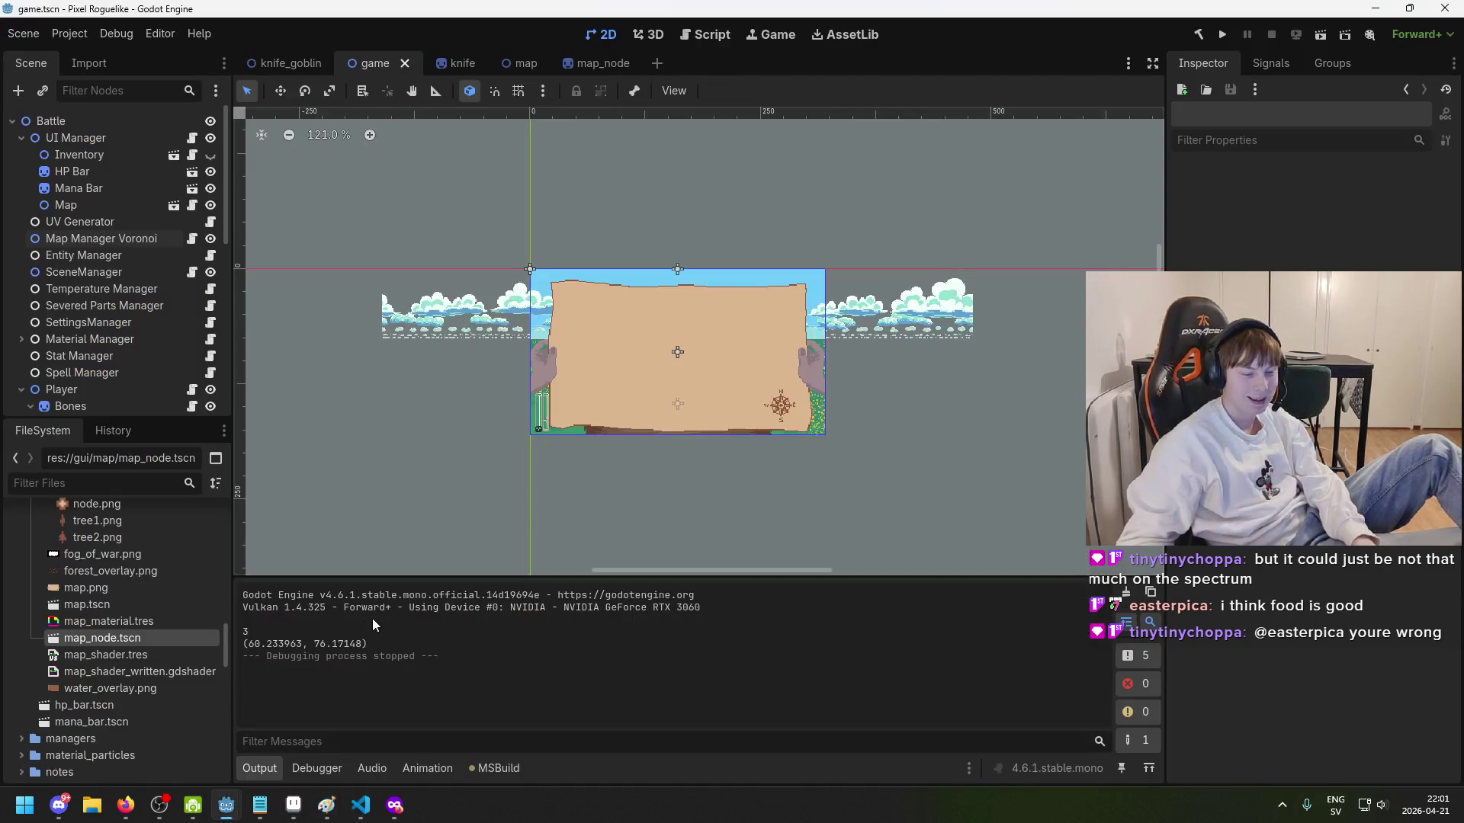
Step: Run the game to generate a fresh parchment map with biomes and thin roads, then stop it with F8
left_click(1222, 34)
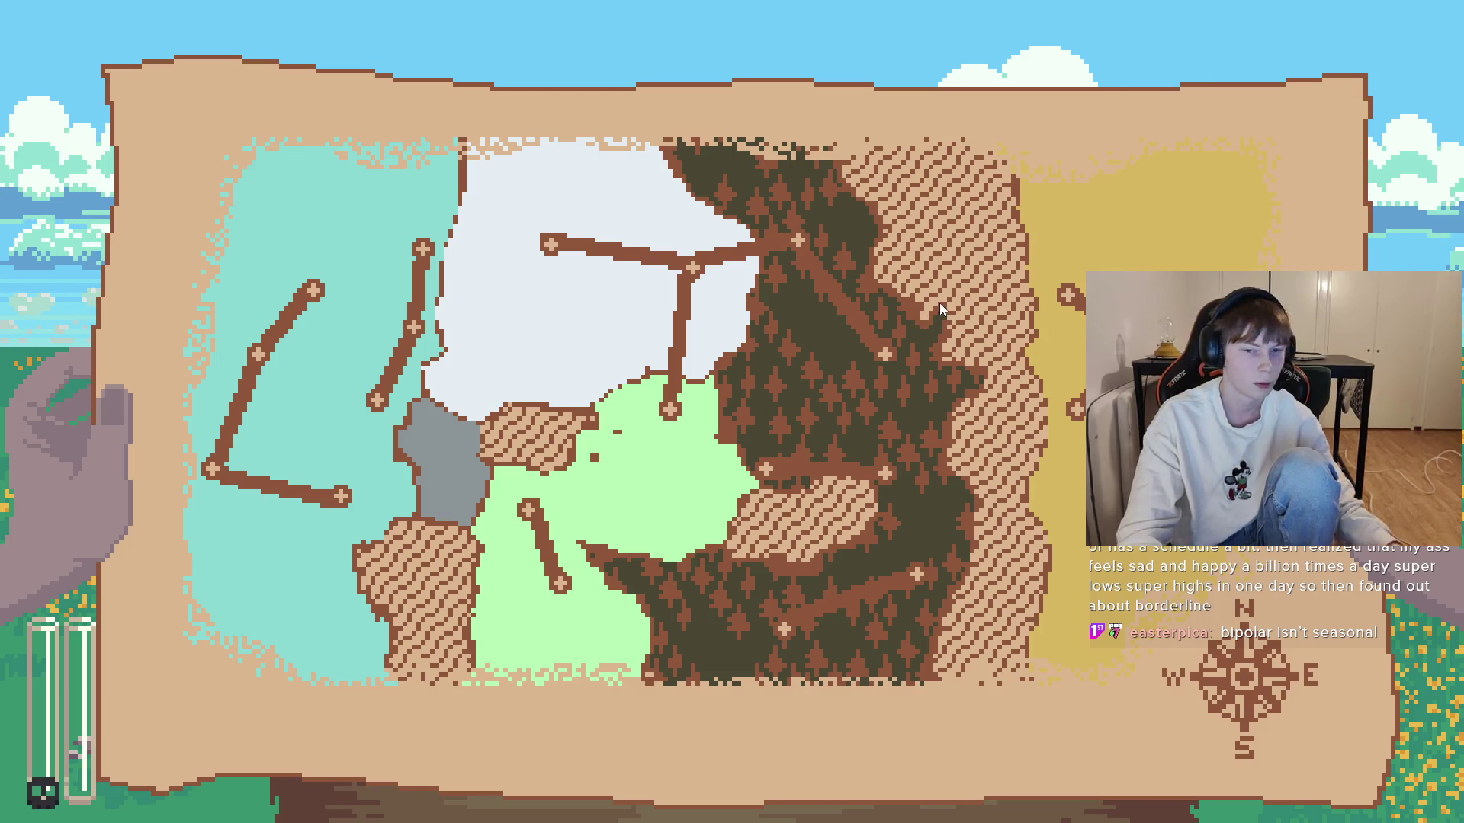
key("F8")
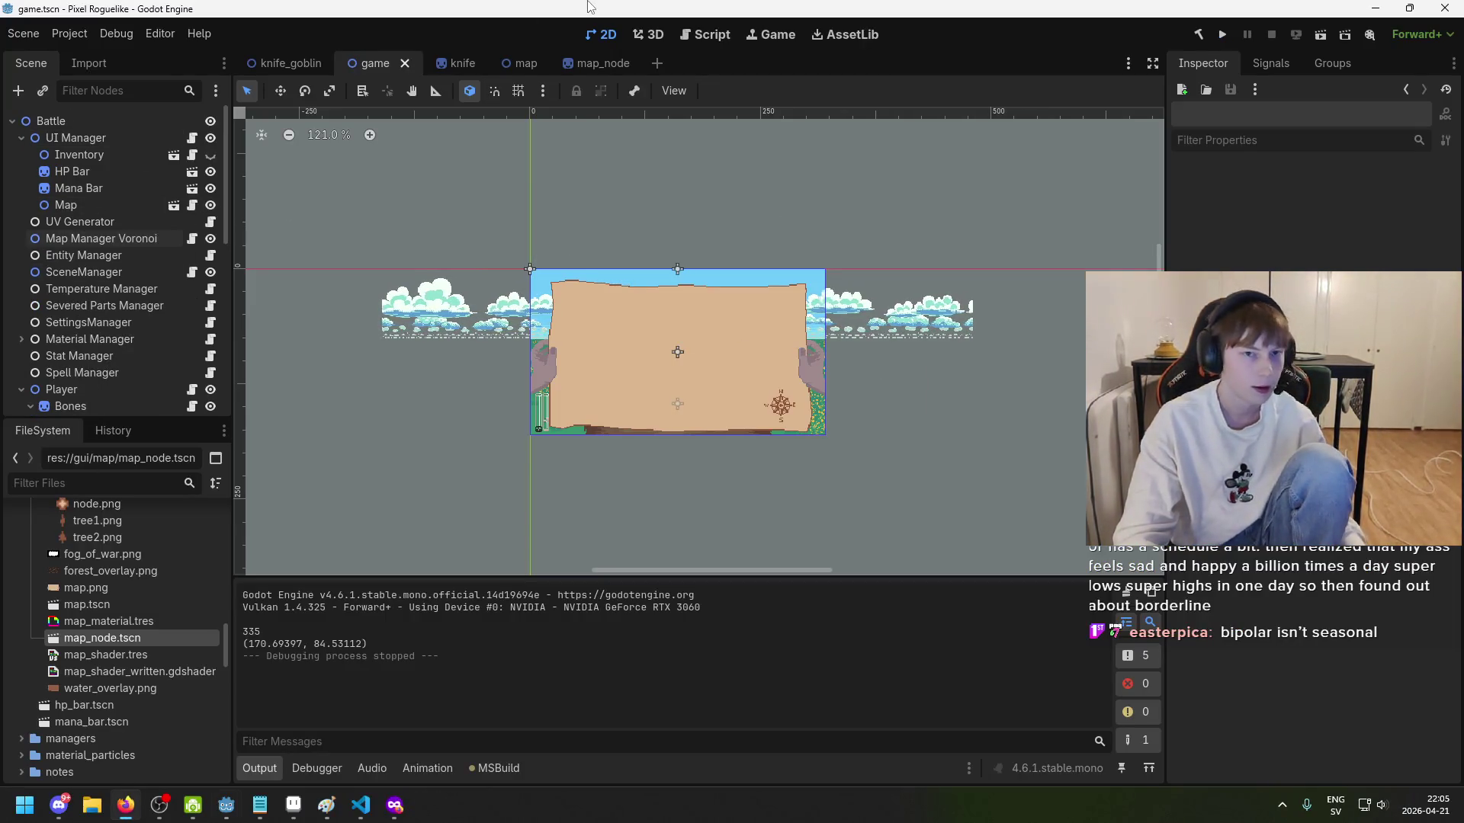
Step: Inspect the HP Bar, Map and Mana Bar nodes and the knife in the game scene
left_click(294, 75)
left_click(369, 70)
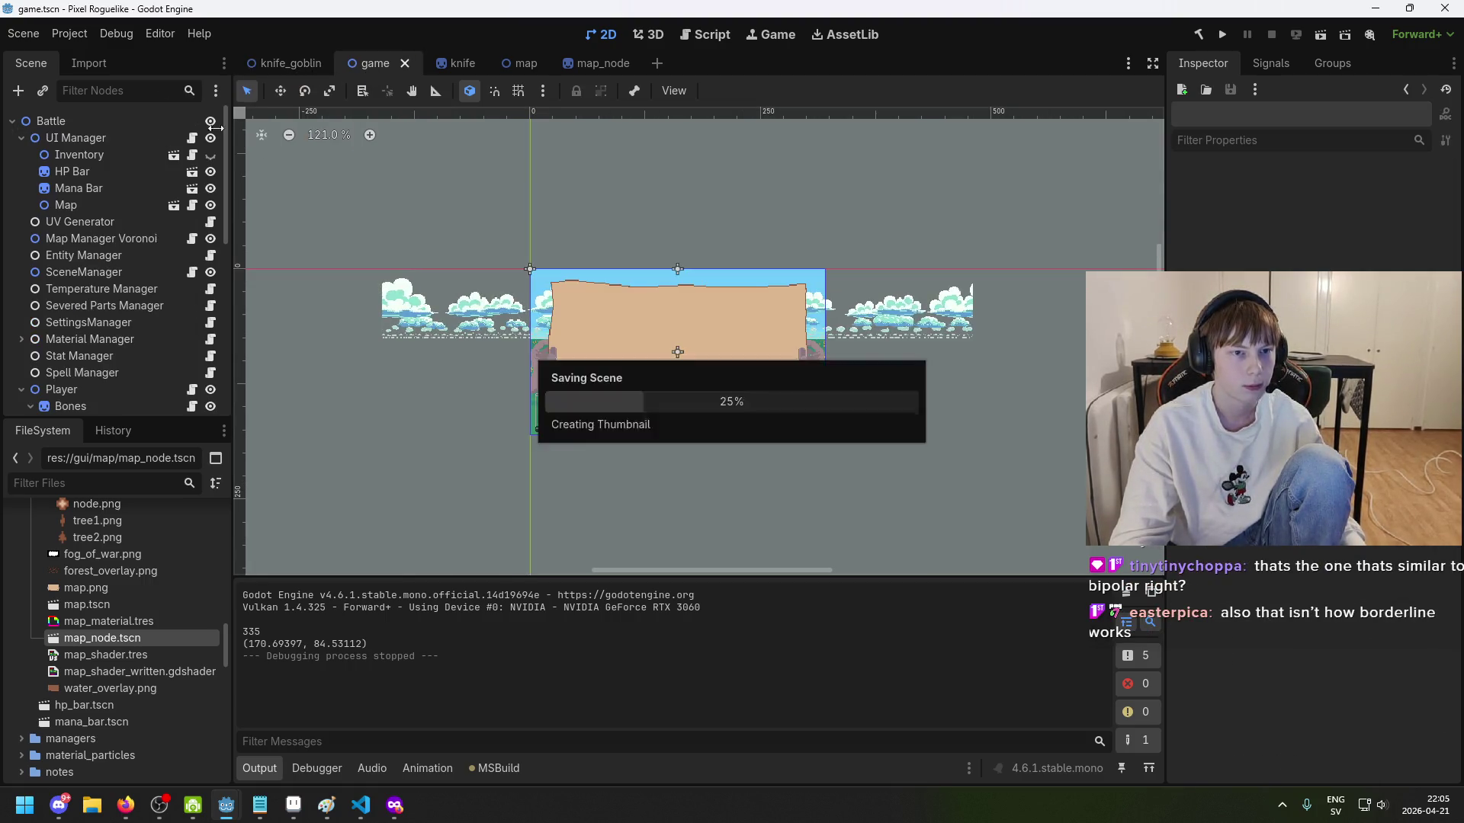
left_click(103, 156)
left_click(98, 171)
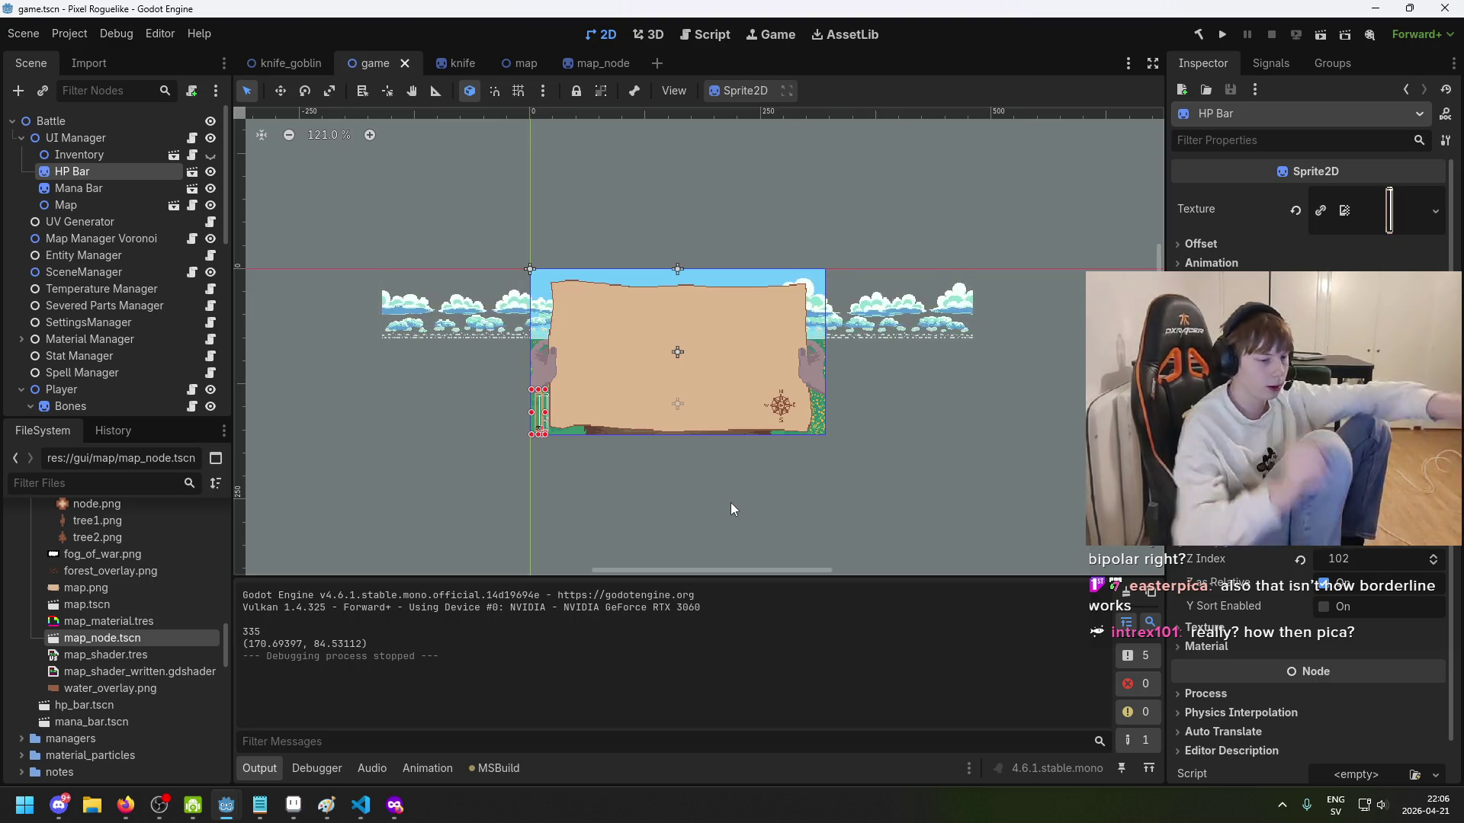
left_click(92, 207)
left_click(78, 187)
scroll(585, 275, "up", 5)
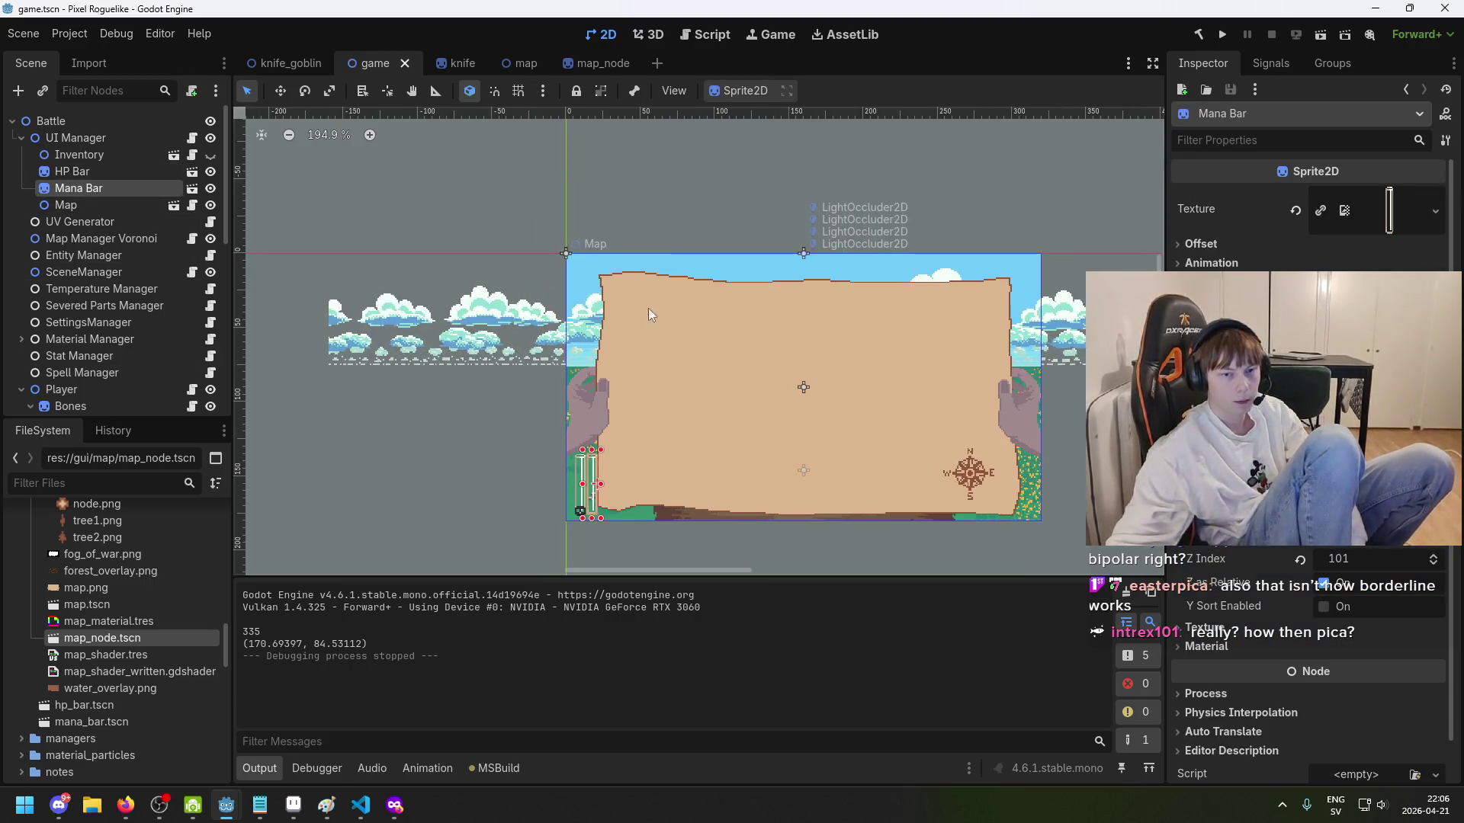
left_click(602, 390)
Step: Save the game scene with Ctrl+S and switch to the map script in VS Code
key("ctrl+s")
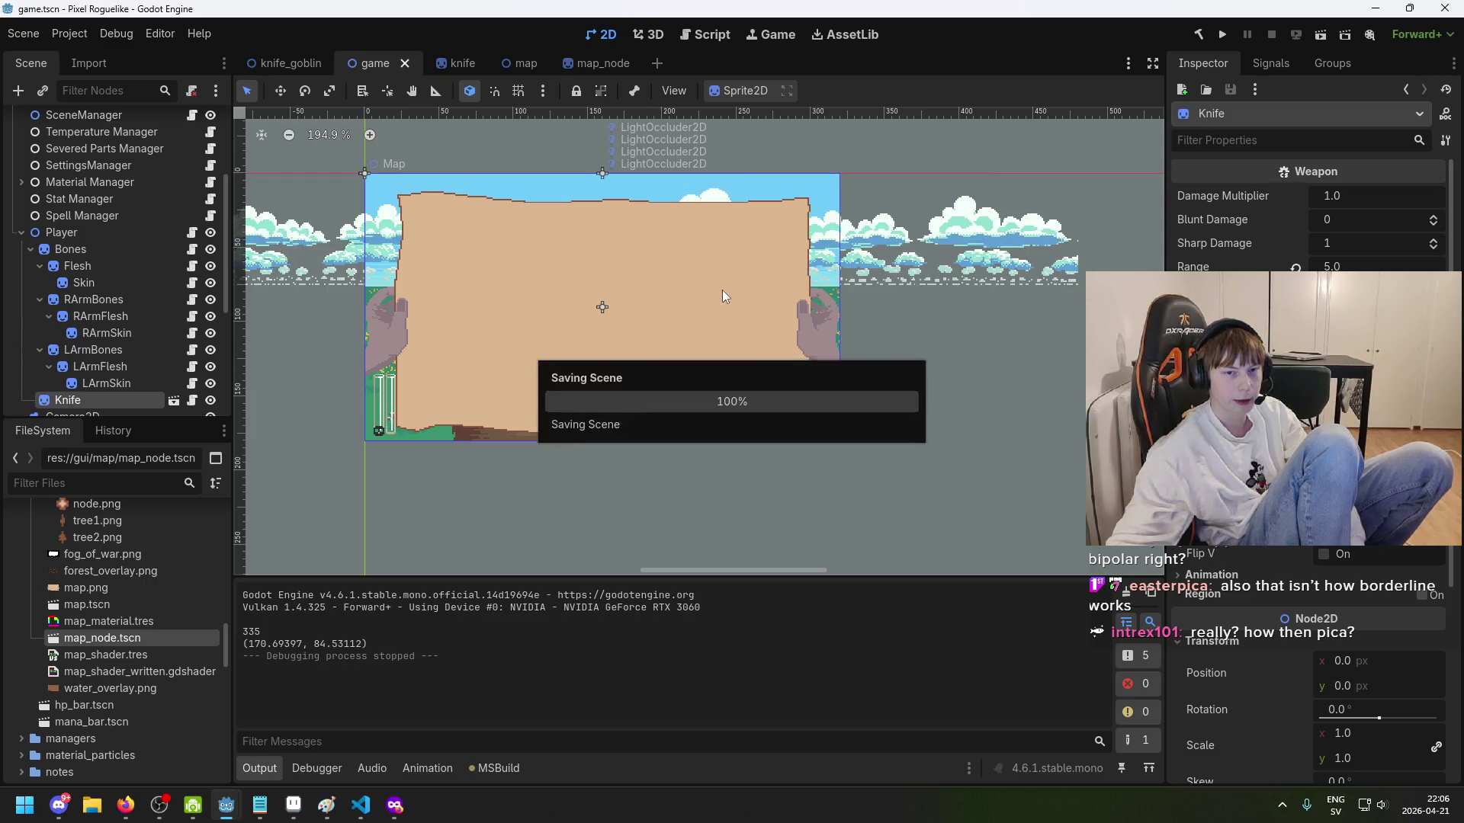
scroll(414, 392, "up", 1)
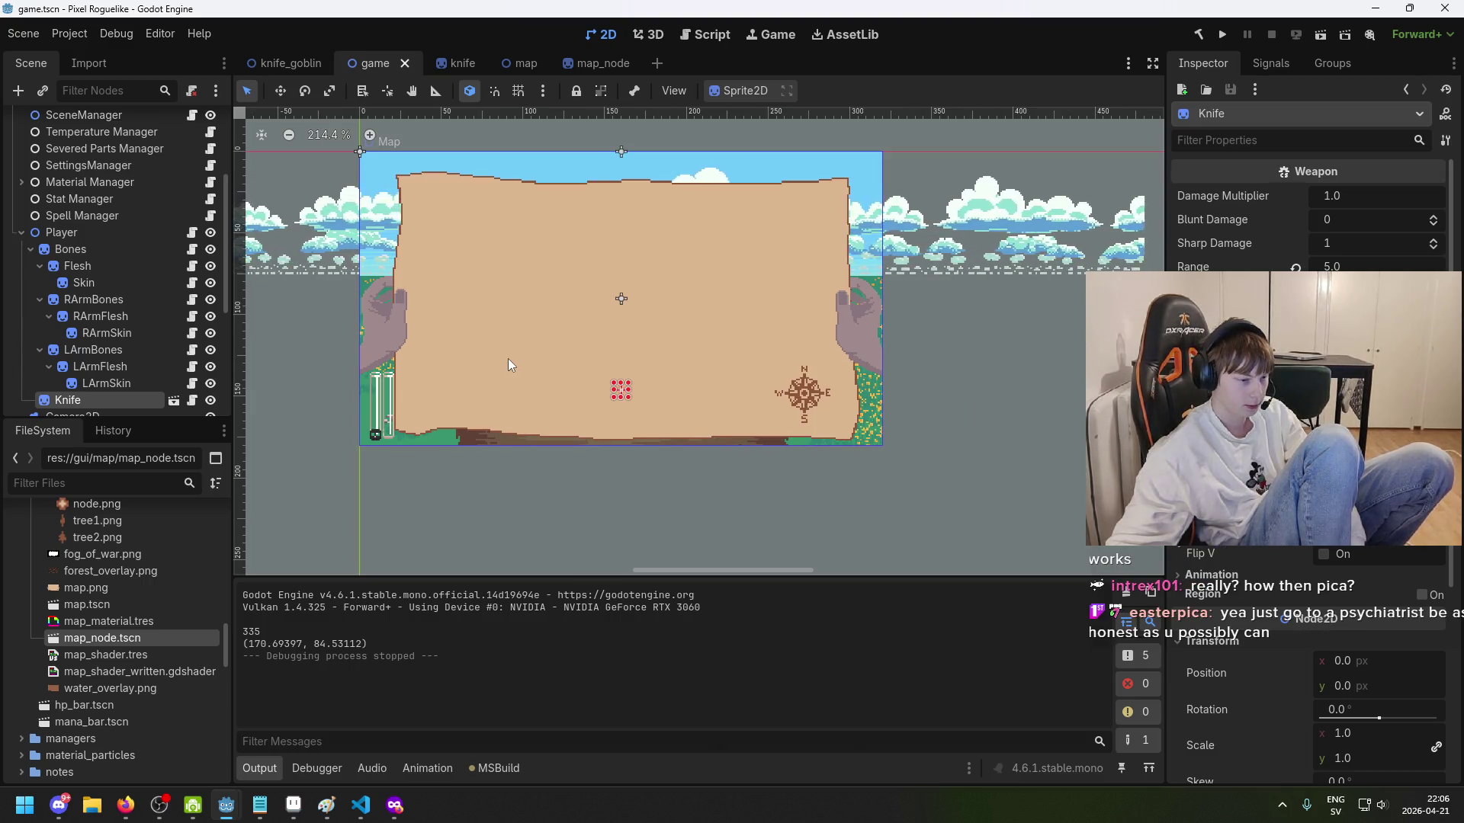
scroll(549, 370, "down", 3)
scroll(559, 343, "up", 1)
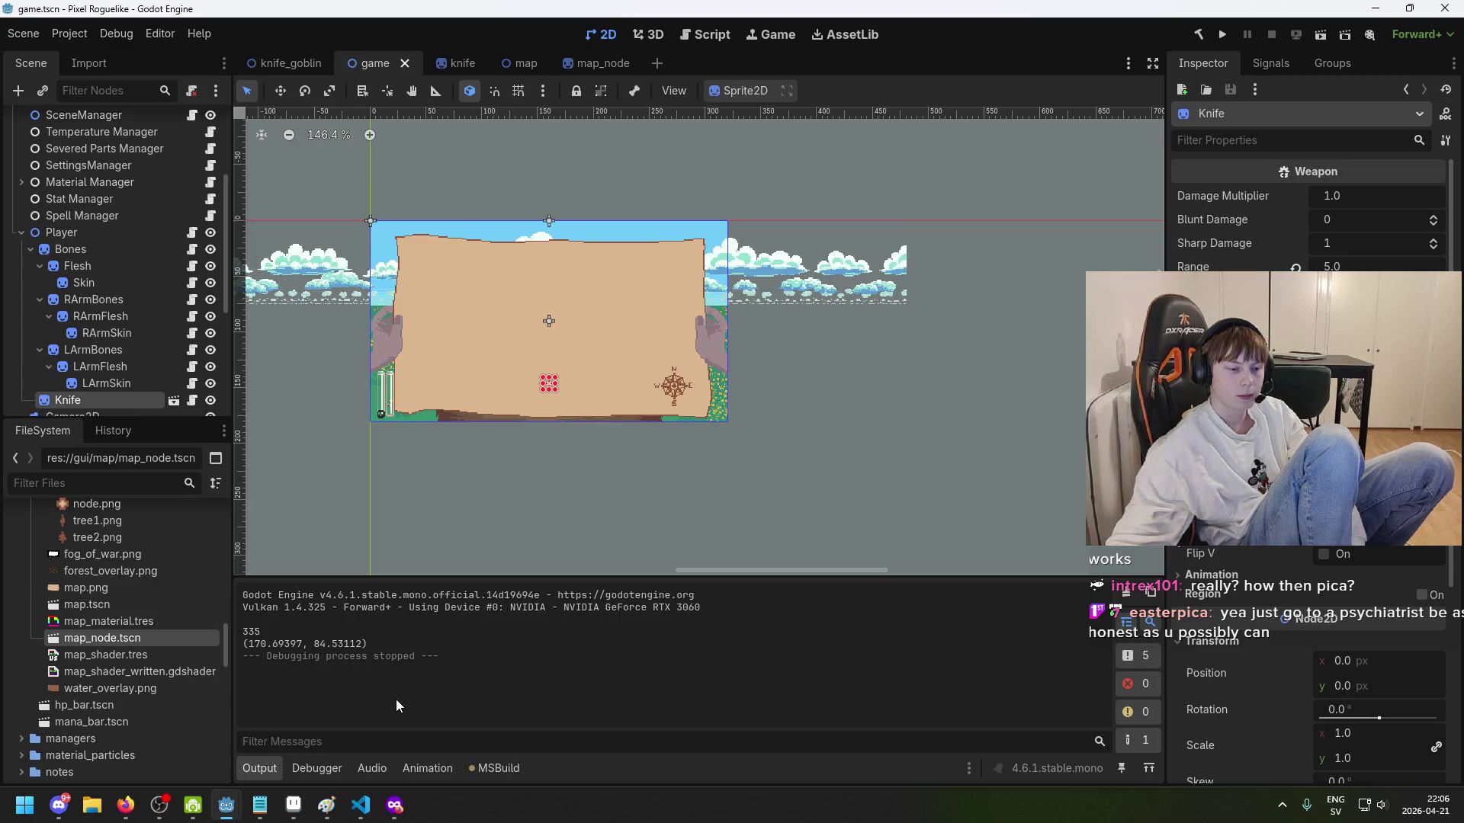
key("alt+Tab")
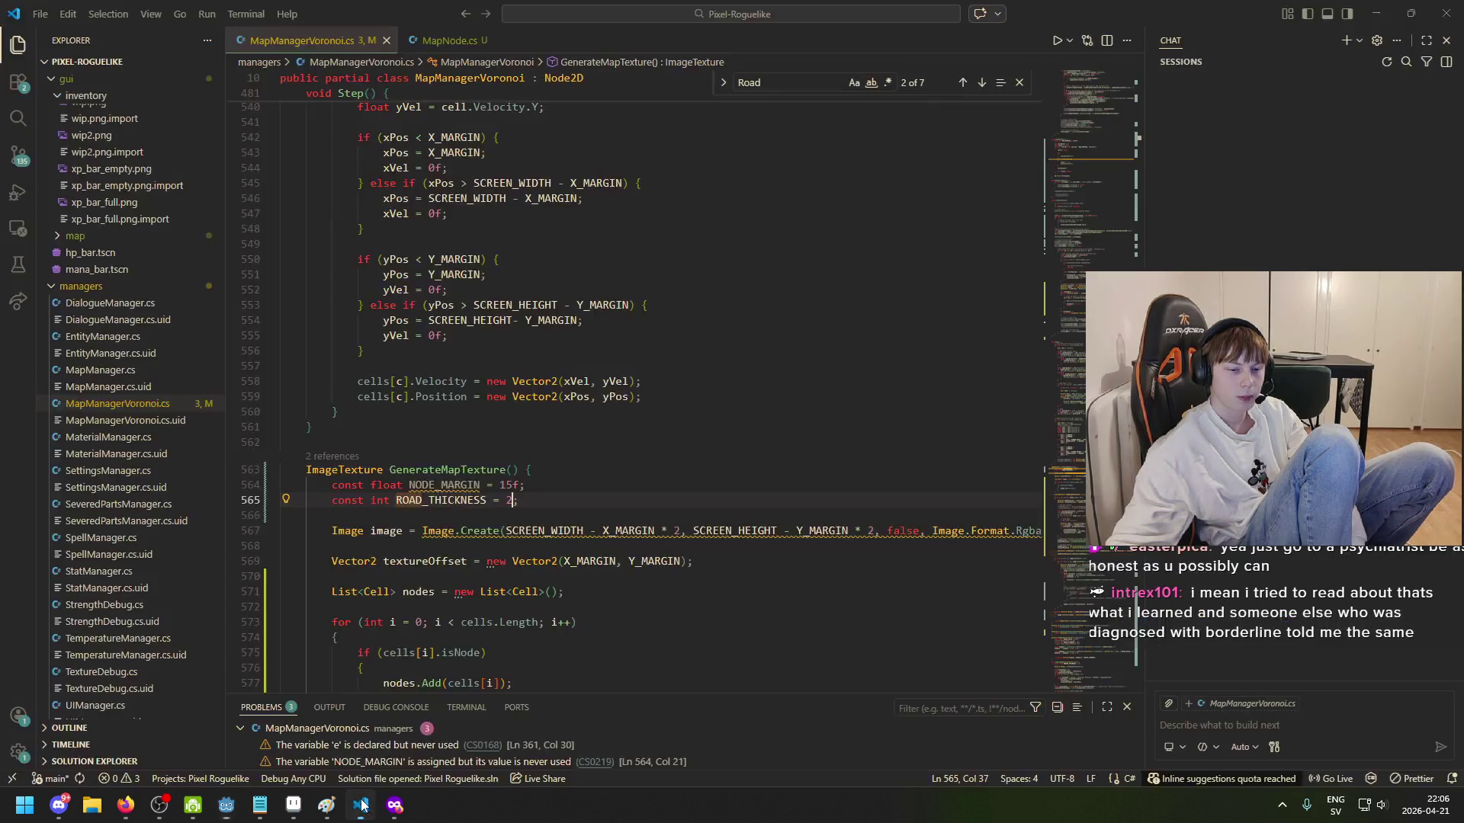
Step: Open Sprite-0001 in Aseprite, zoom in on the lake's tan cross marker and paint green over it
left_click(293, 805)
left_click(289, 44)
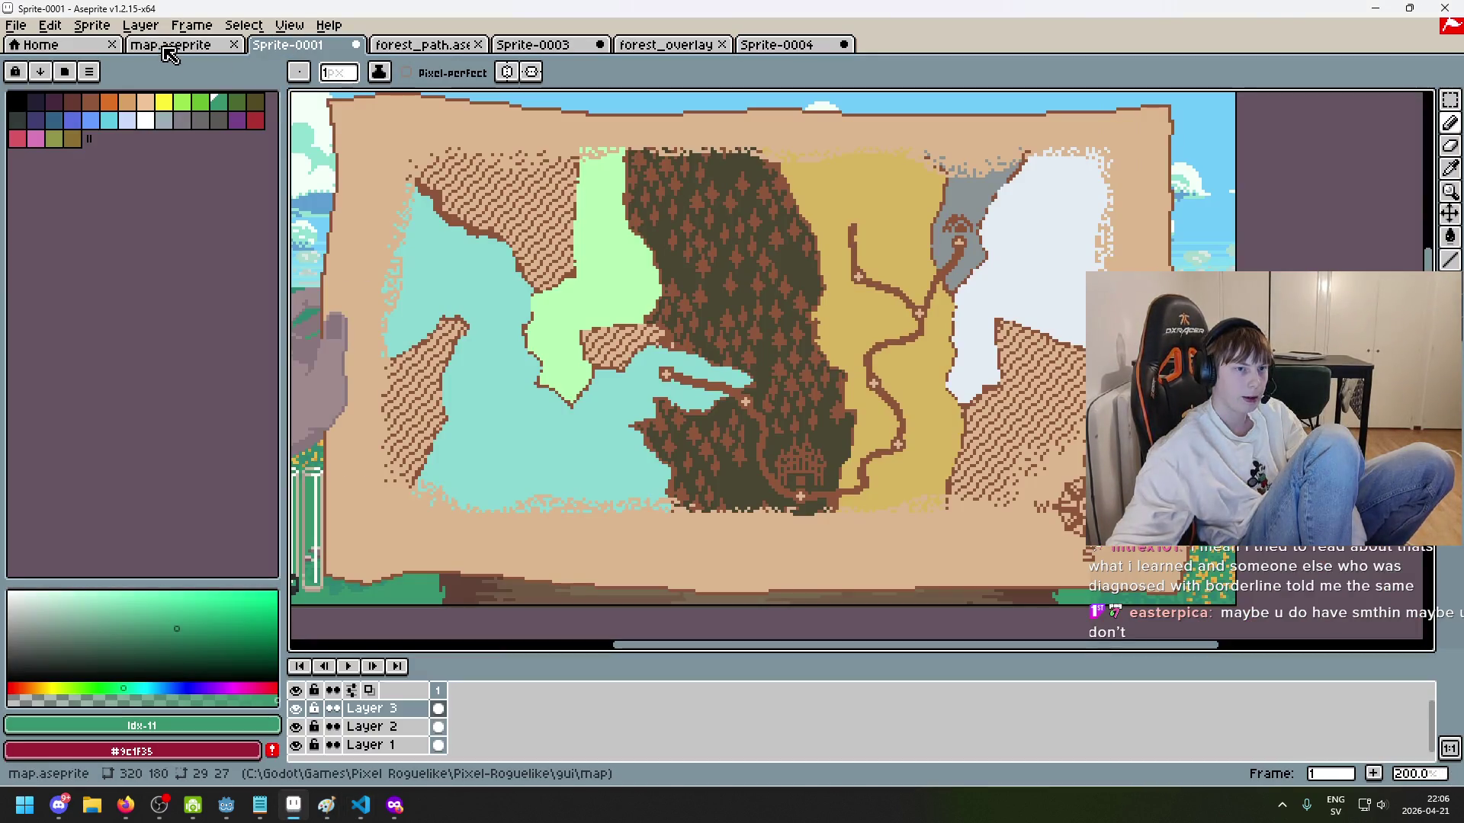
scroll(755, 451, "up", 2)
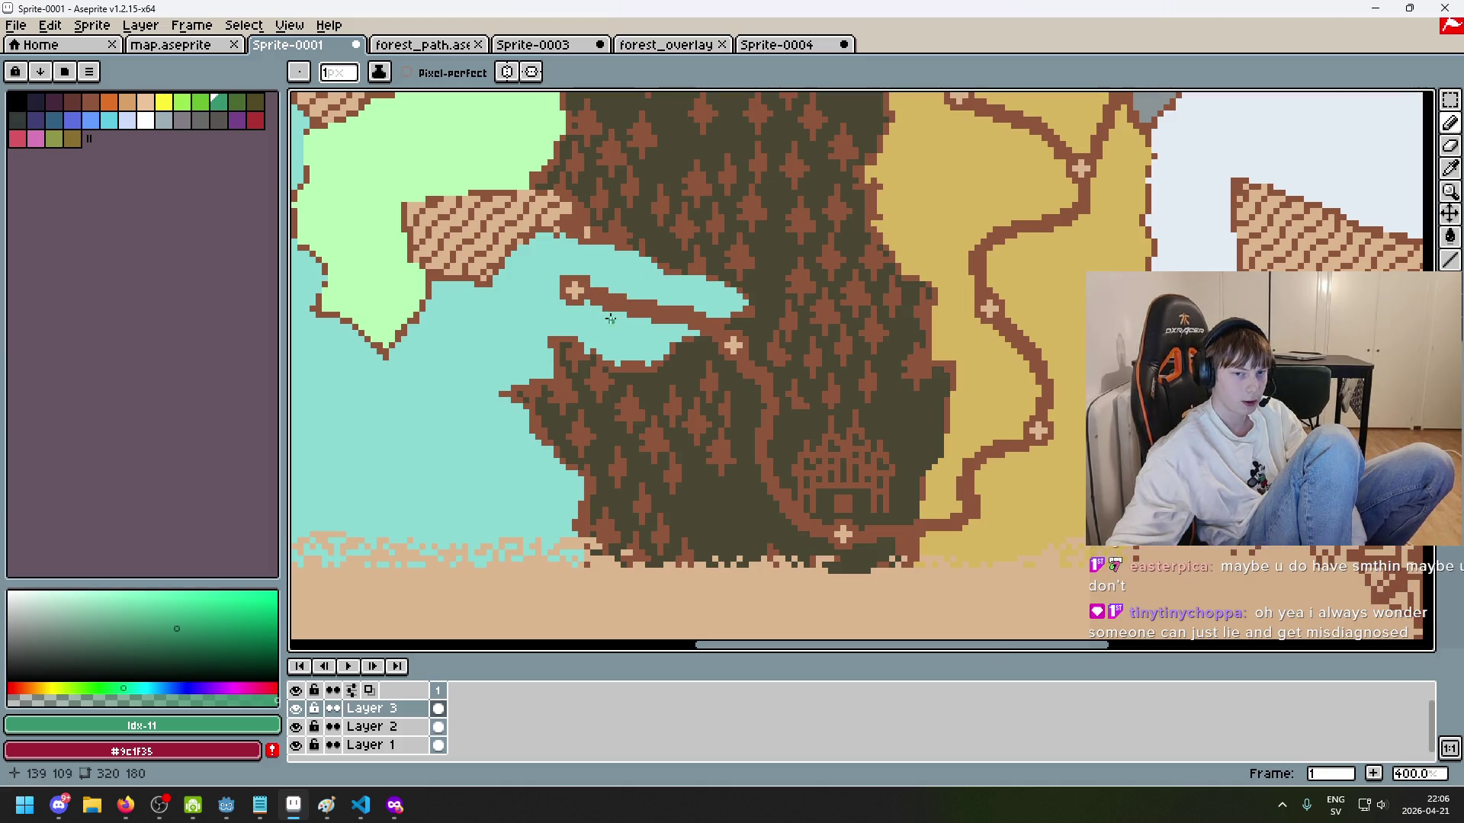
scroll(629, 363, "up", 4)
scroll(610, 320, "down", 4)
scroll(596, 277, "up", 5)
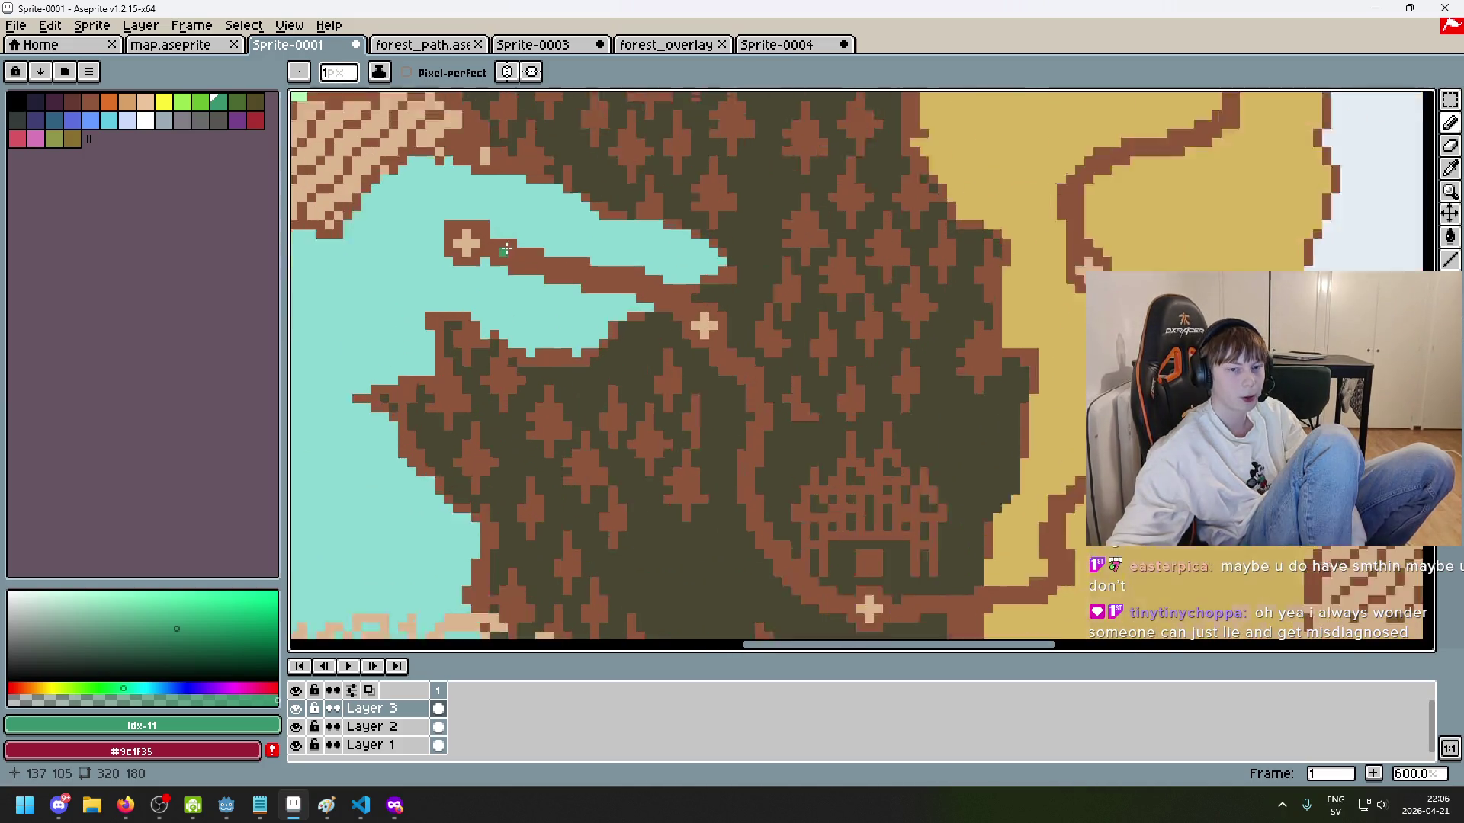
scroll(596, 277, "down", 5)
scroll(569, 276, "up", 4)
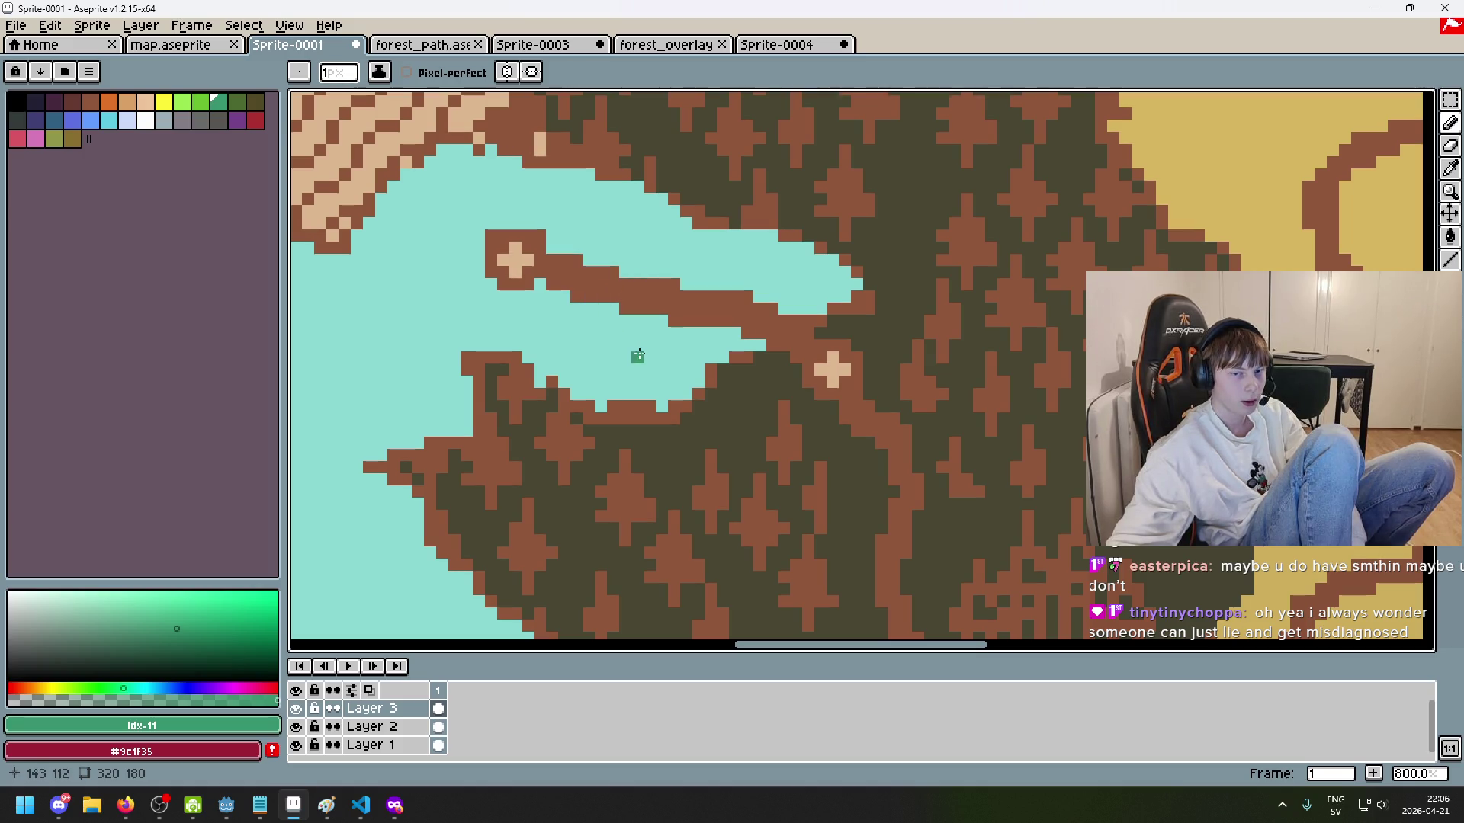
scroll(578, 280, "down", 3)
scroll(582, 267, "up", 3)
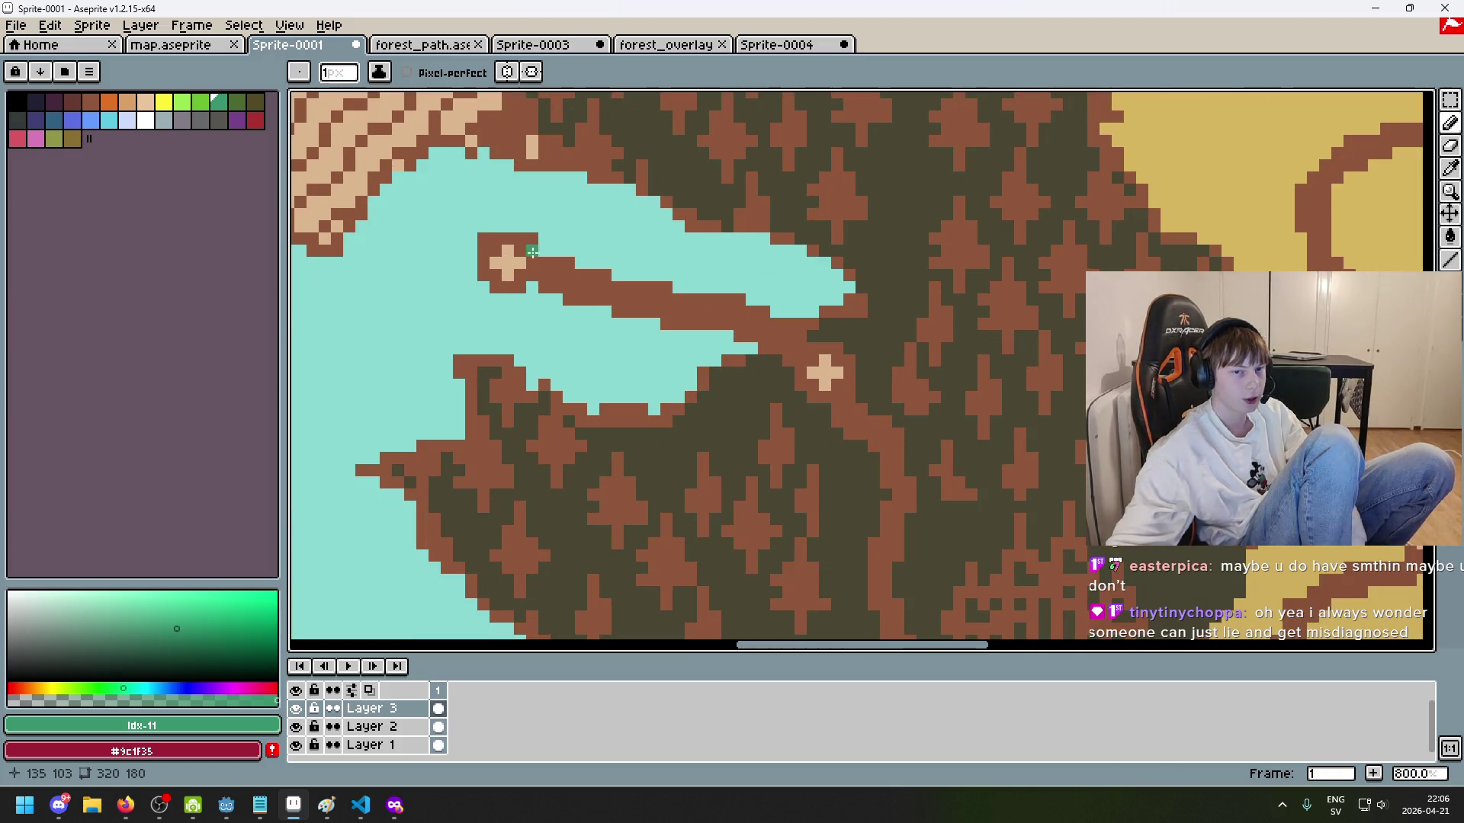
scroll(542, 272, "up", 2)
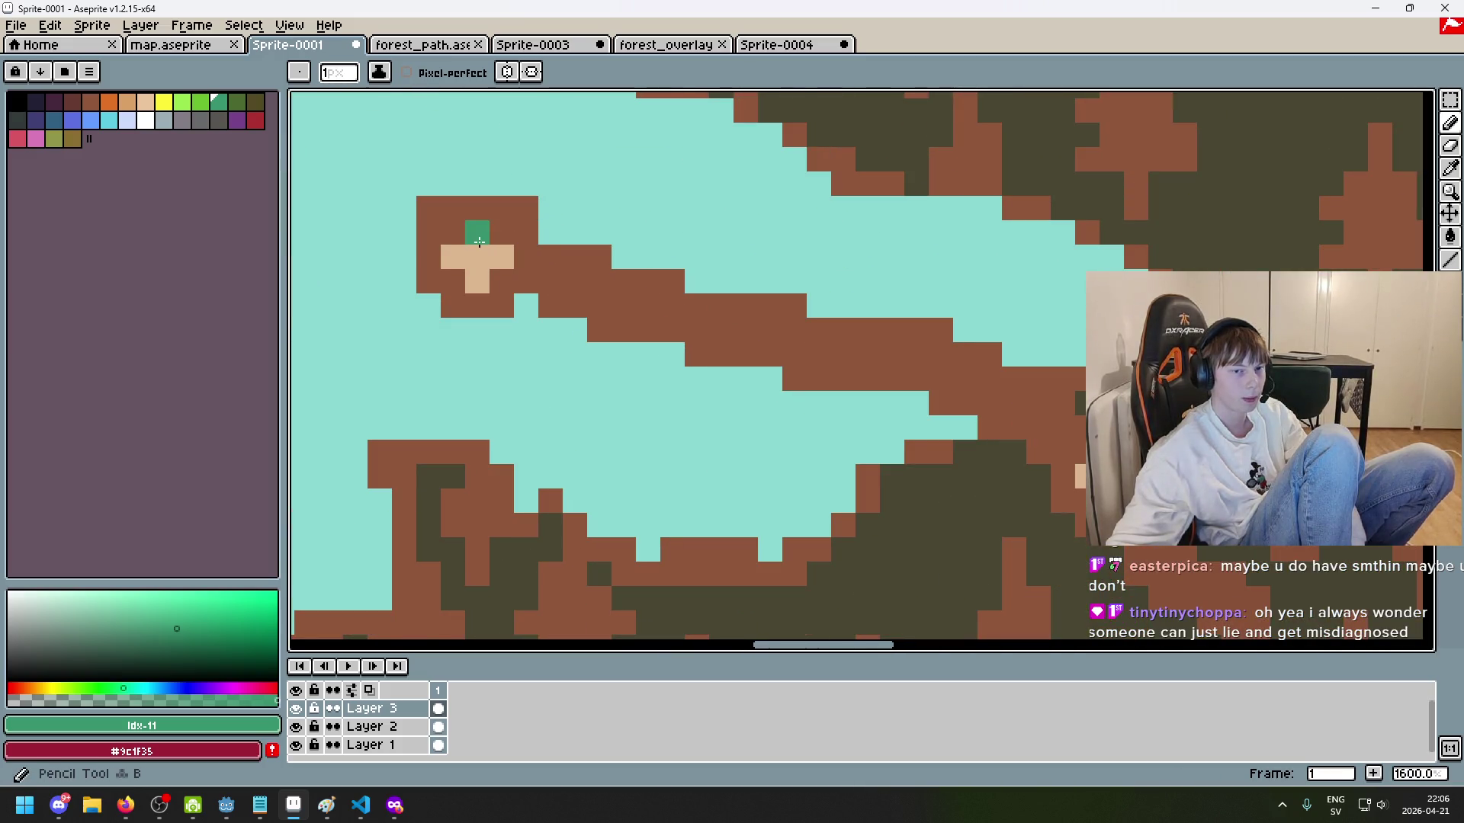
scroll(507, 224, "up", 4)
mouse_move(513, 222)
left_mouse_down()
mouse_move(440, 355)
mouse_move(533, 369)
left_mouse_up()
scroll(538, 381, "down", 6)
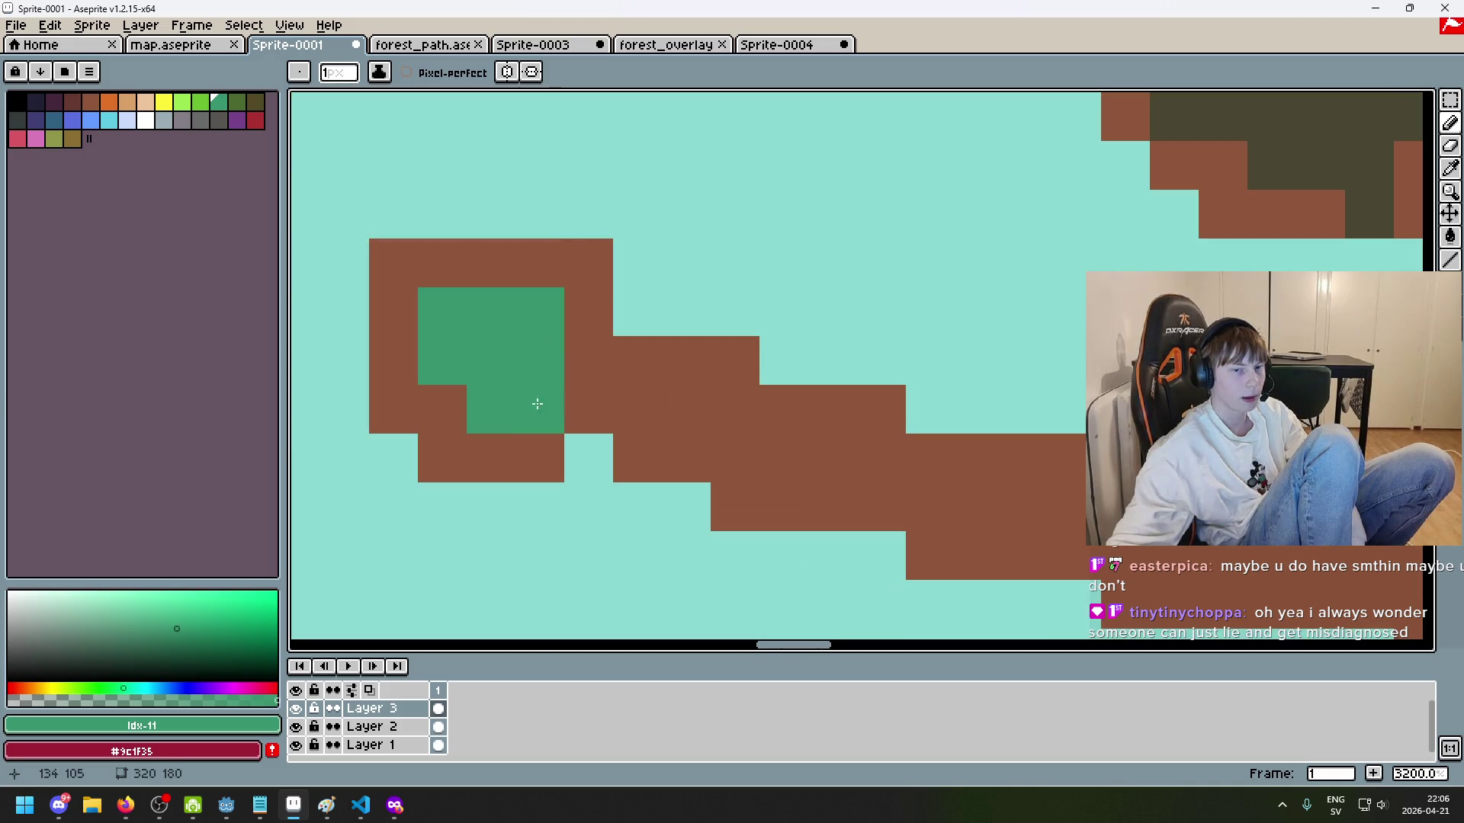
key("ctrl+z")
scroll(648, 404, "down", 2)
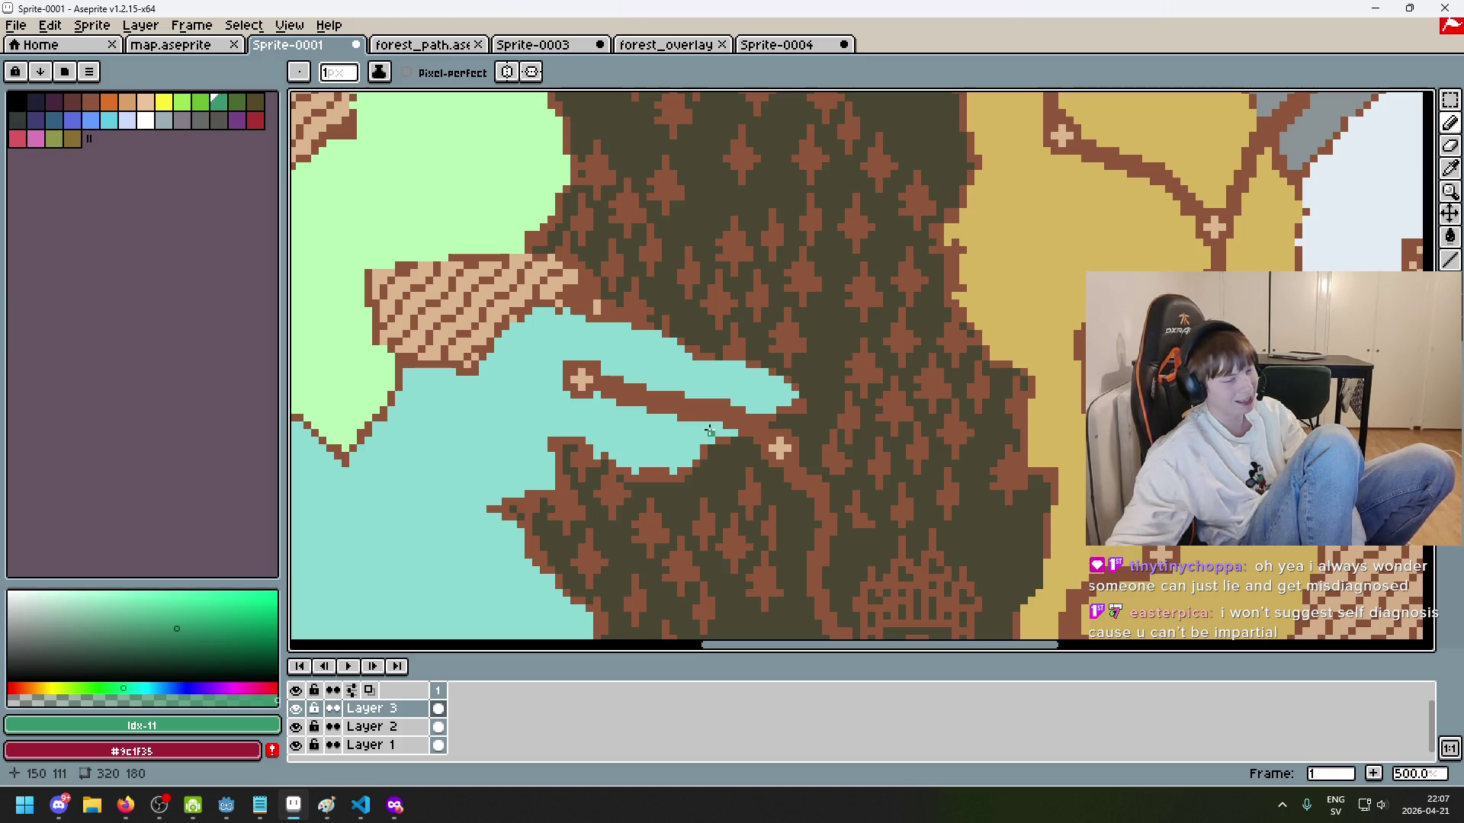
scroll(712, 433, "down", 3)
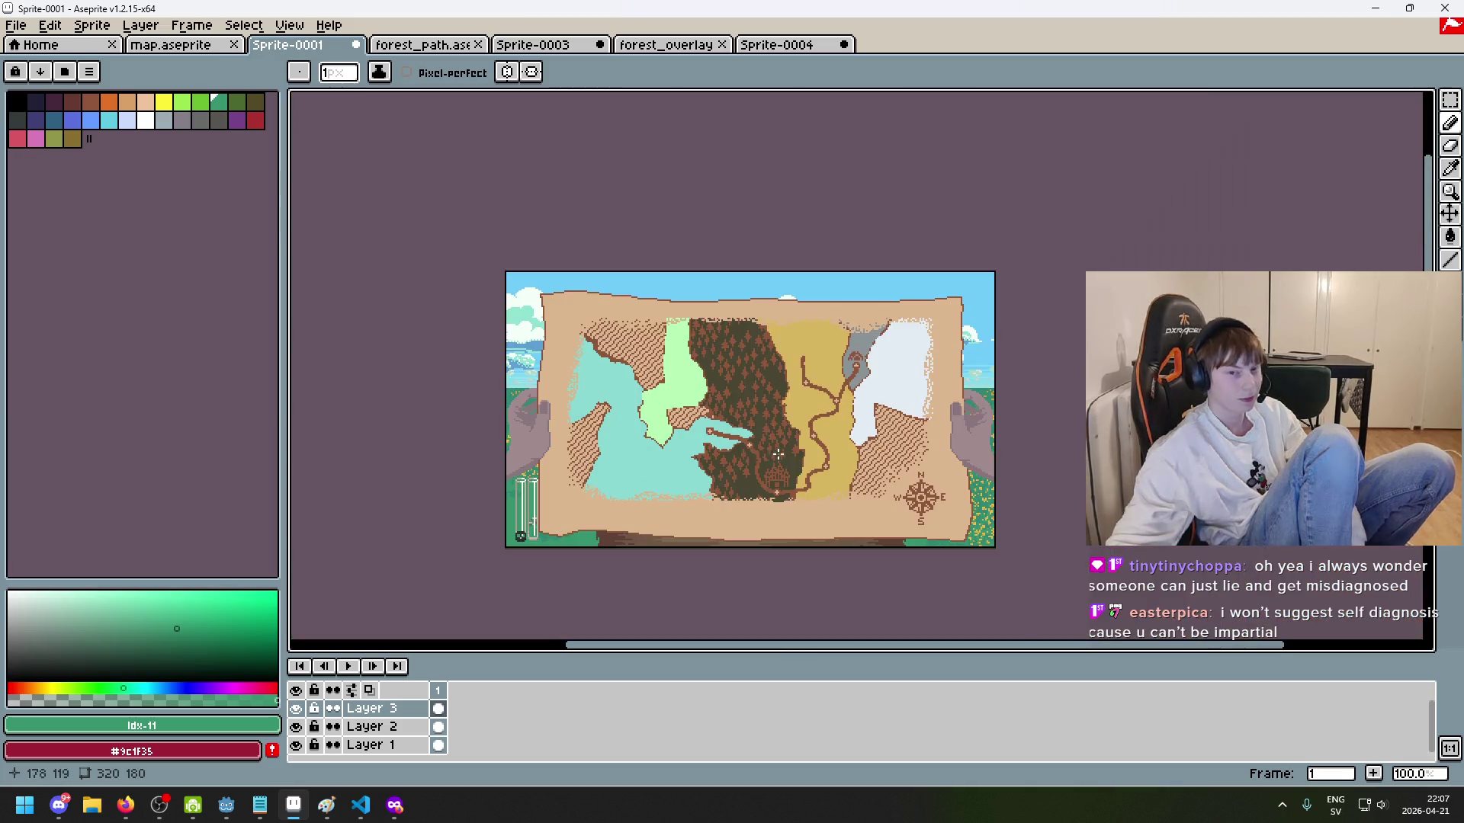
scroll(784, 446, "up", 1)
scroll(874, 388, "up", 2)
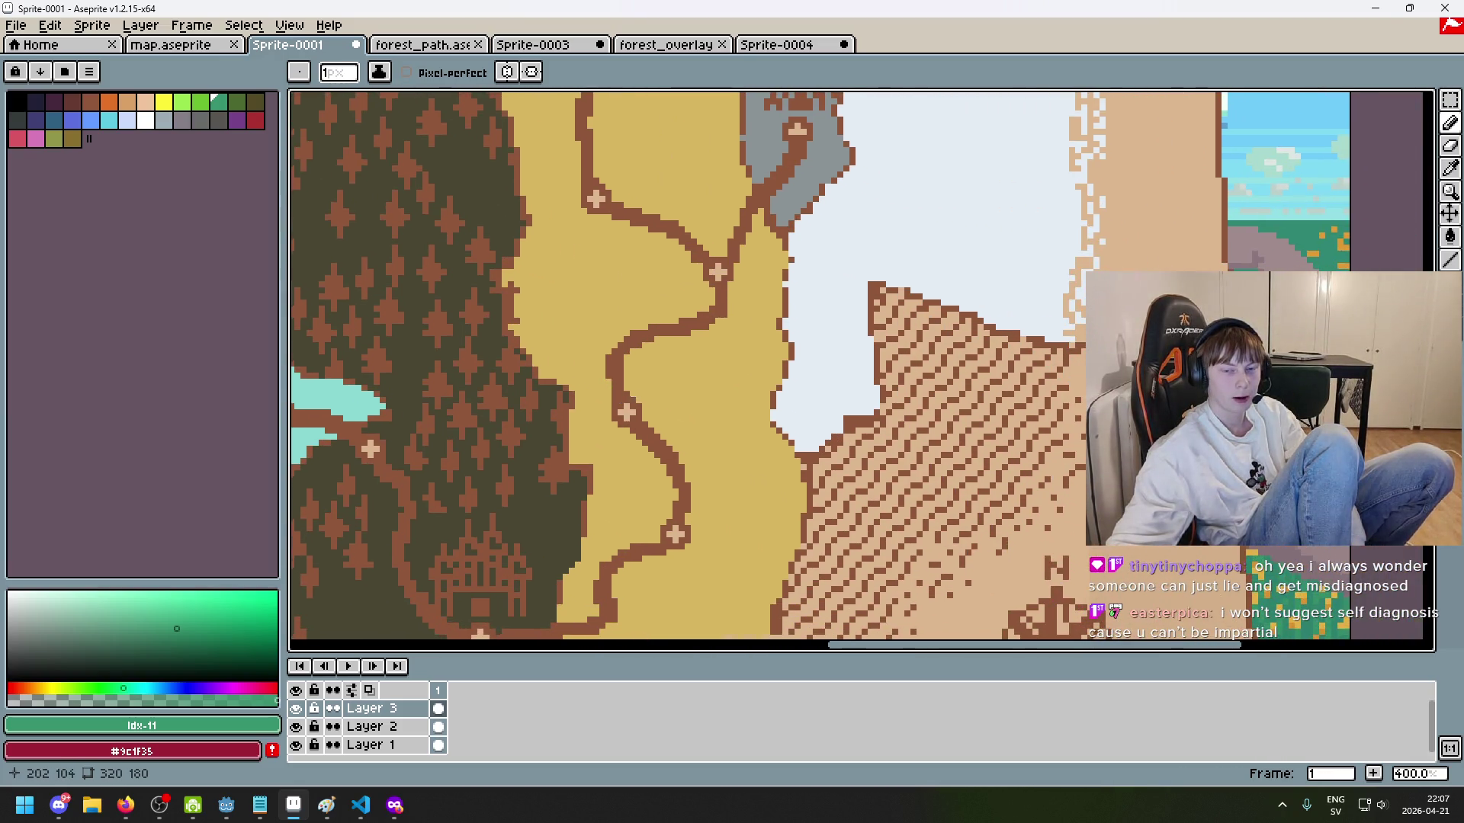
scroll(682, 470, "down", 2)
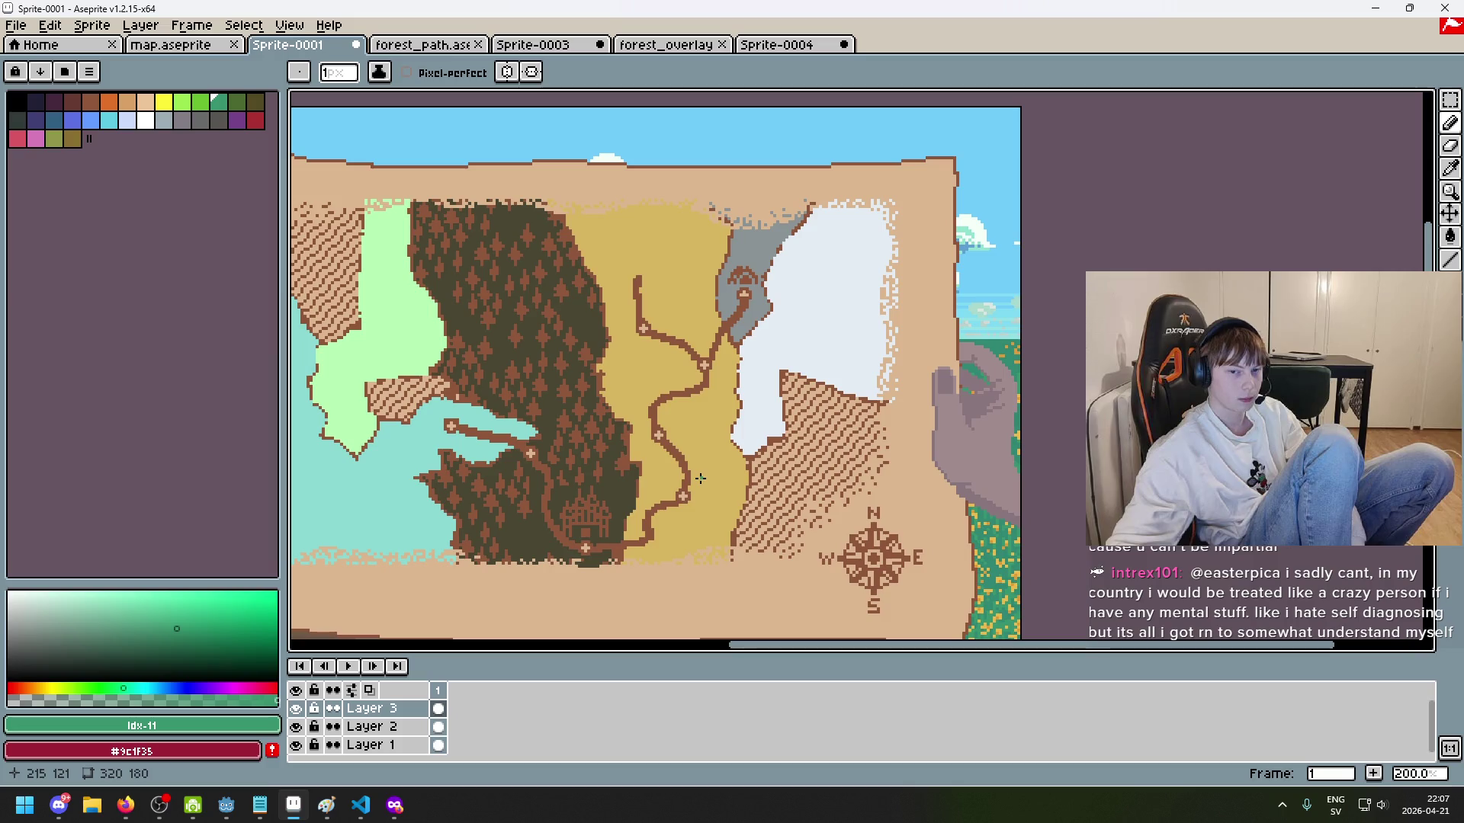
scroll(699, 474, "down", 1)
scroll(735, 323, "up", 2)
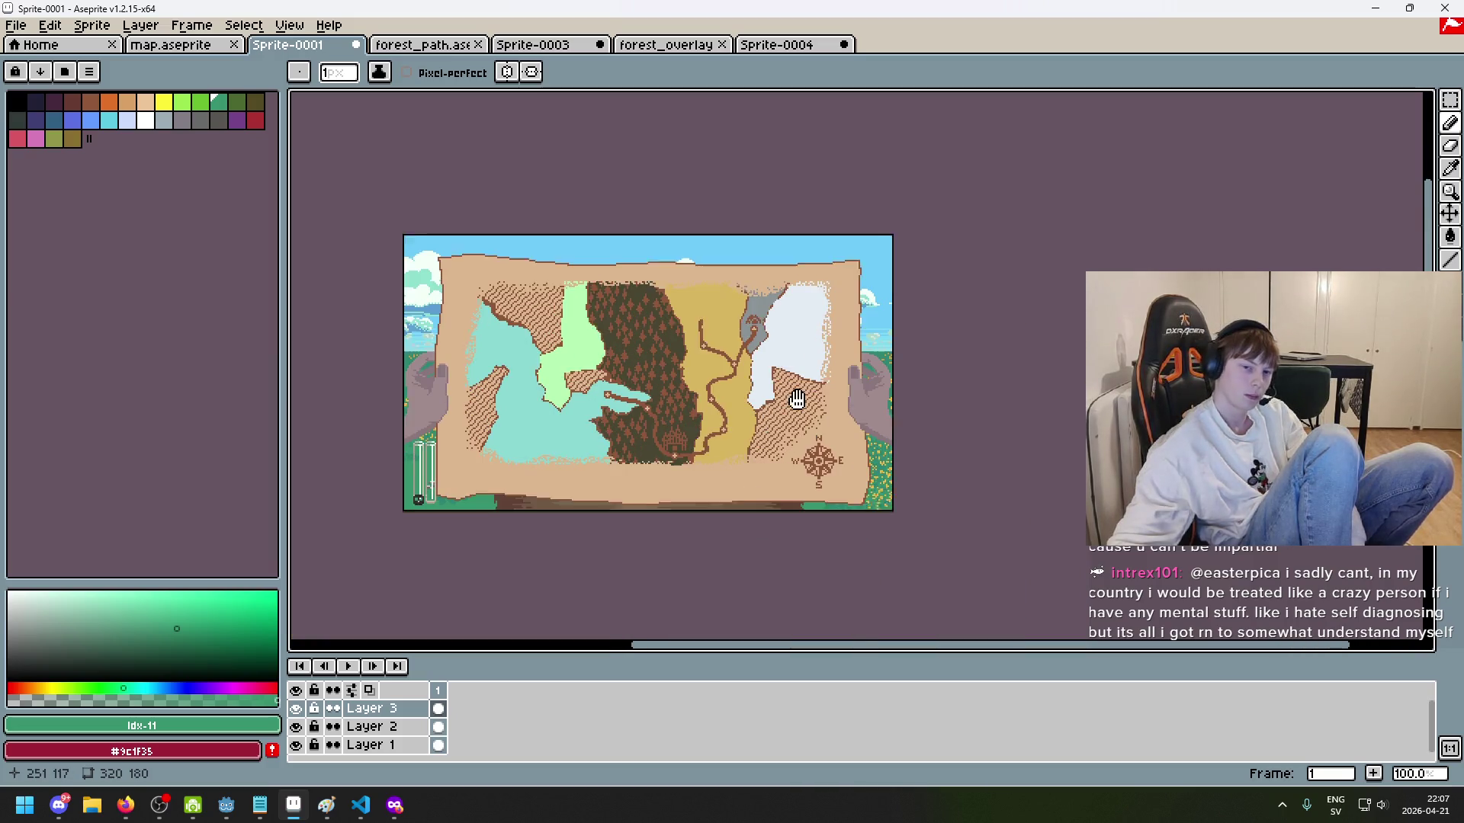
Step: Zoom in on the desert and set the pencil brush to 1 pixel
scroll(811, 346, "up", 1)
key("plus")
key("plus")
key("plus")
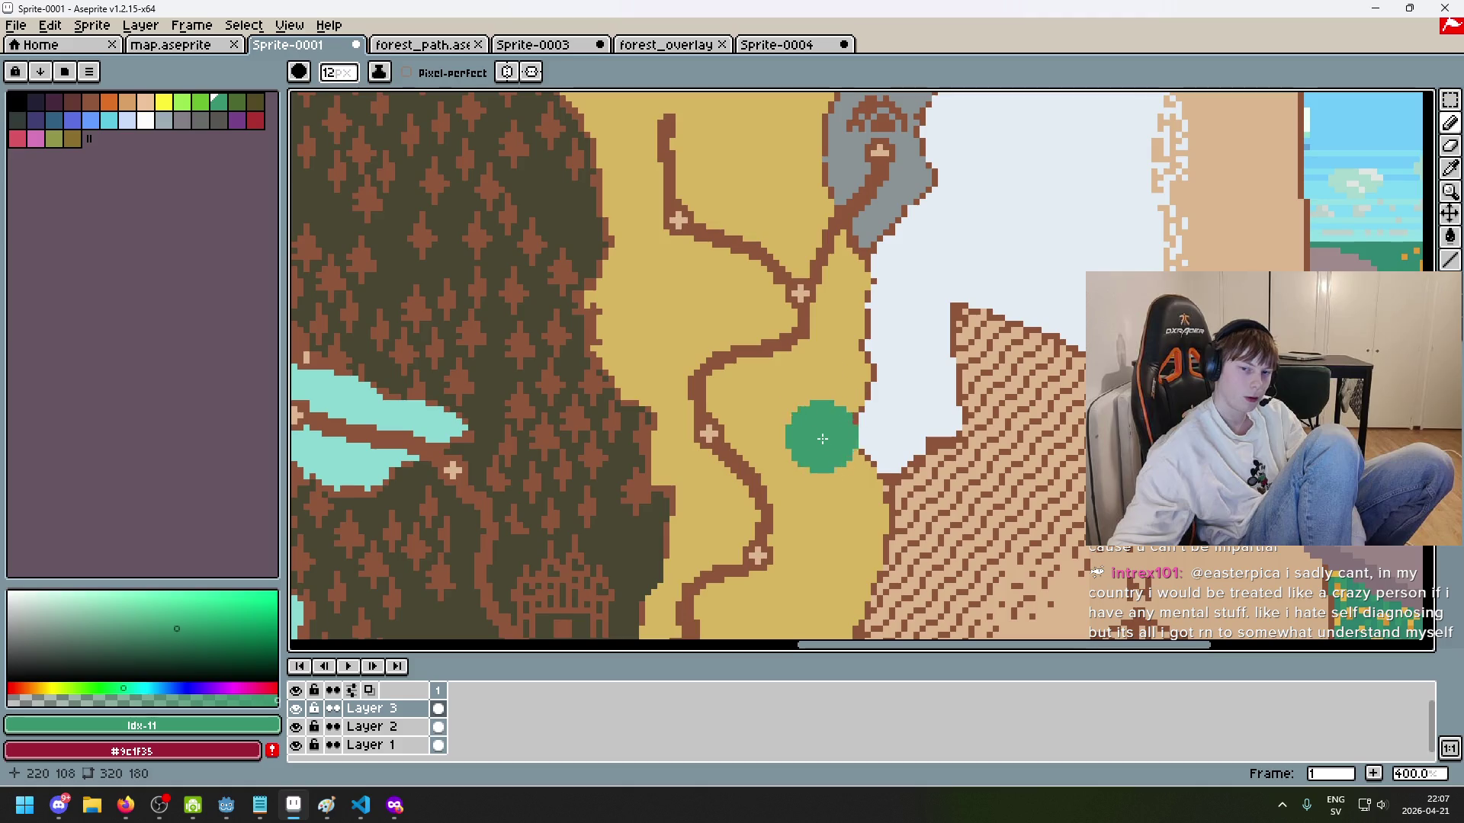
scroll(837, 455, "down", 2)
scroll(742, 340, "up", 1)
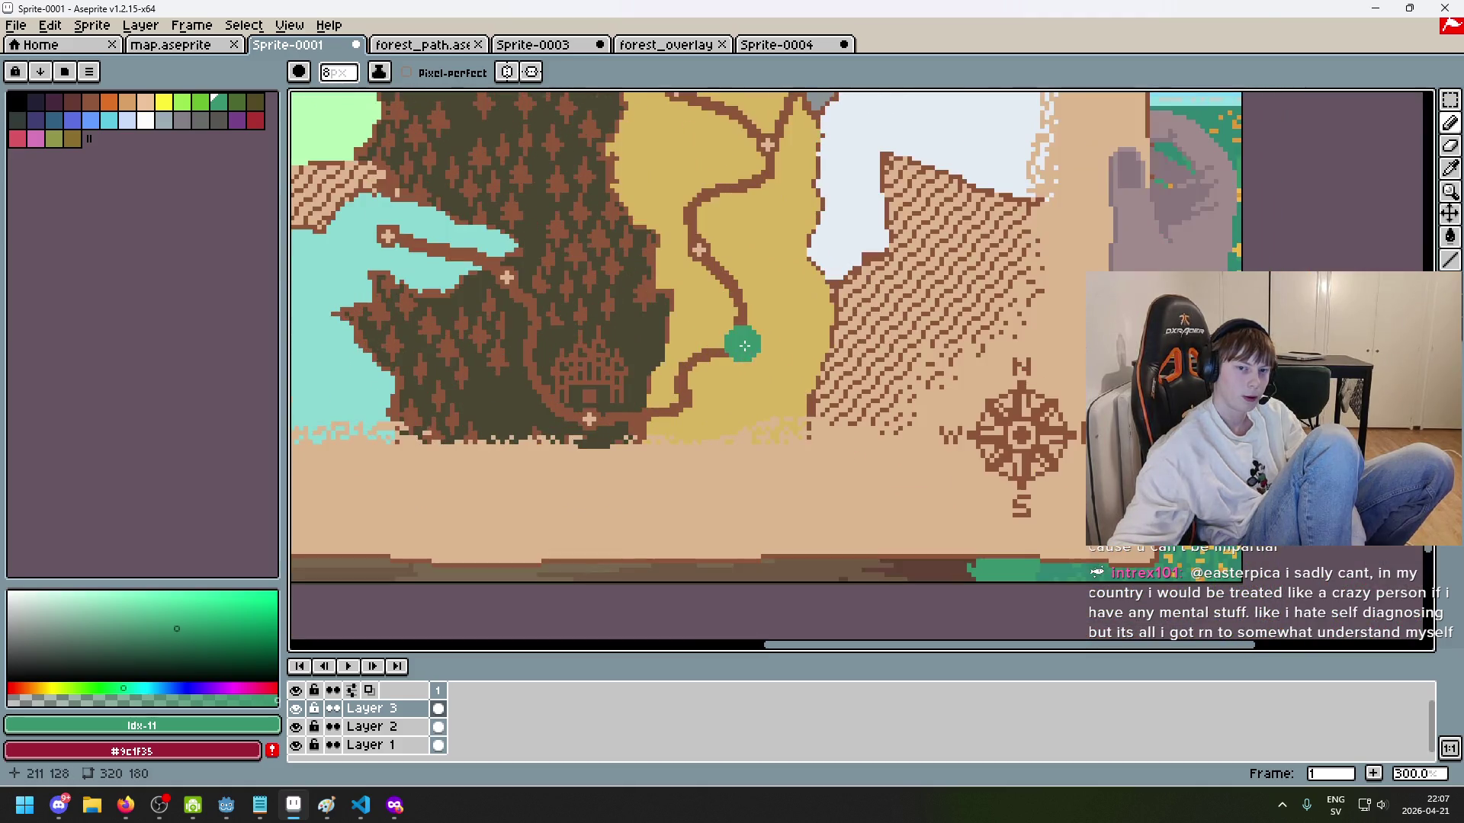
scroll(727, 345, "up", 1)
key("minus")
key("minus")
key("minus")
scroll(715, 499, "up", 1)
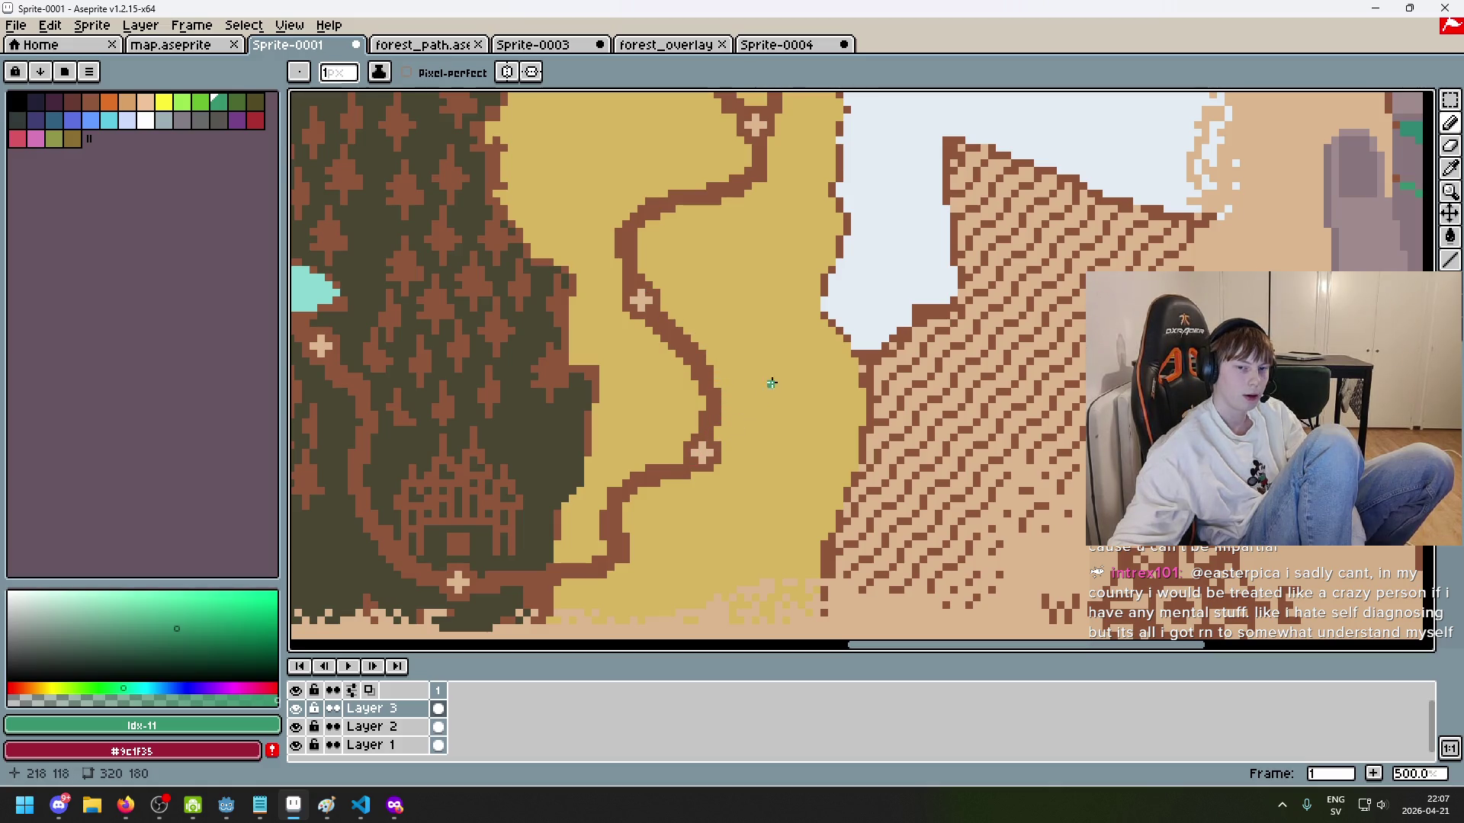
Step: Try three green strokes through the desert, undoing each one
mouse_move(736, 447)
left_mouse_down()
mouse_move(792, 436)
mouse_move(839, 394)
left_mouse_up()
key("ctrl+z")
mouse_move(783, 437)
left_mouse_down()
mouse_move(925, 409)
mouse_move(924, 305)
mouse_move(808, 275)
mouse_move(603, 288)
left_mouse_up()
key("ctrl+z")
mouse_move(702, 453)
left_mouse_down()
mouse_move(797, 381)
mouse_move(769, 312)
mouse_move(512, 242)
mouse_move(568, 111)
mouse_move(763, 123)
left_mouse_up()
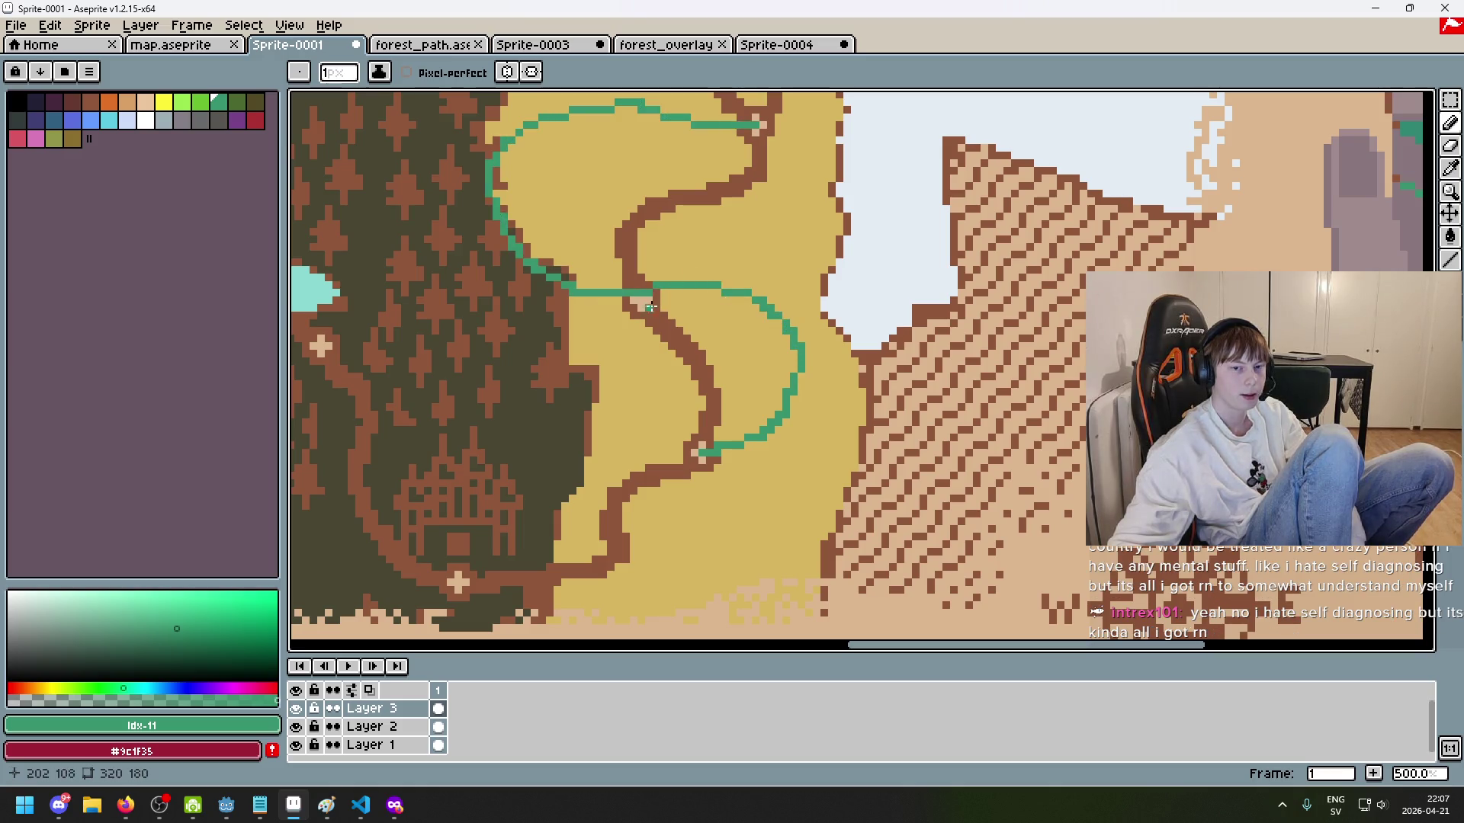
key("ctrl+z")
Step: Draw the green route up-right from the lower marker and over the top, removing stray strokes
left_click_drag(722, 459, 879, 302)
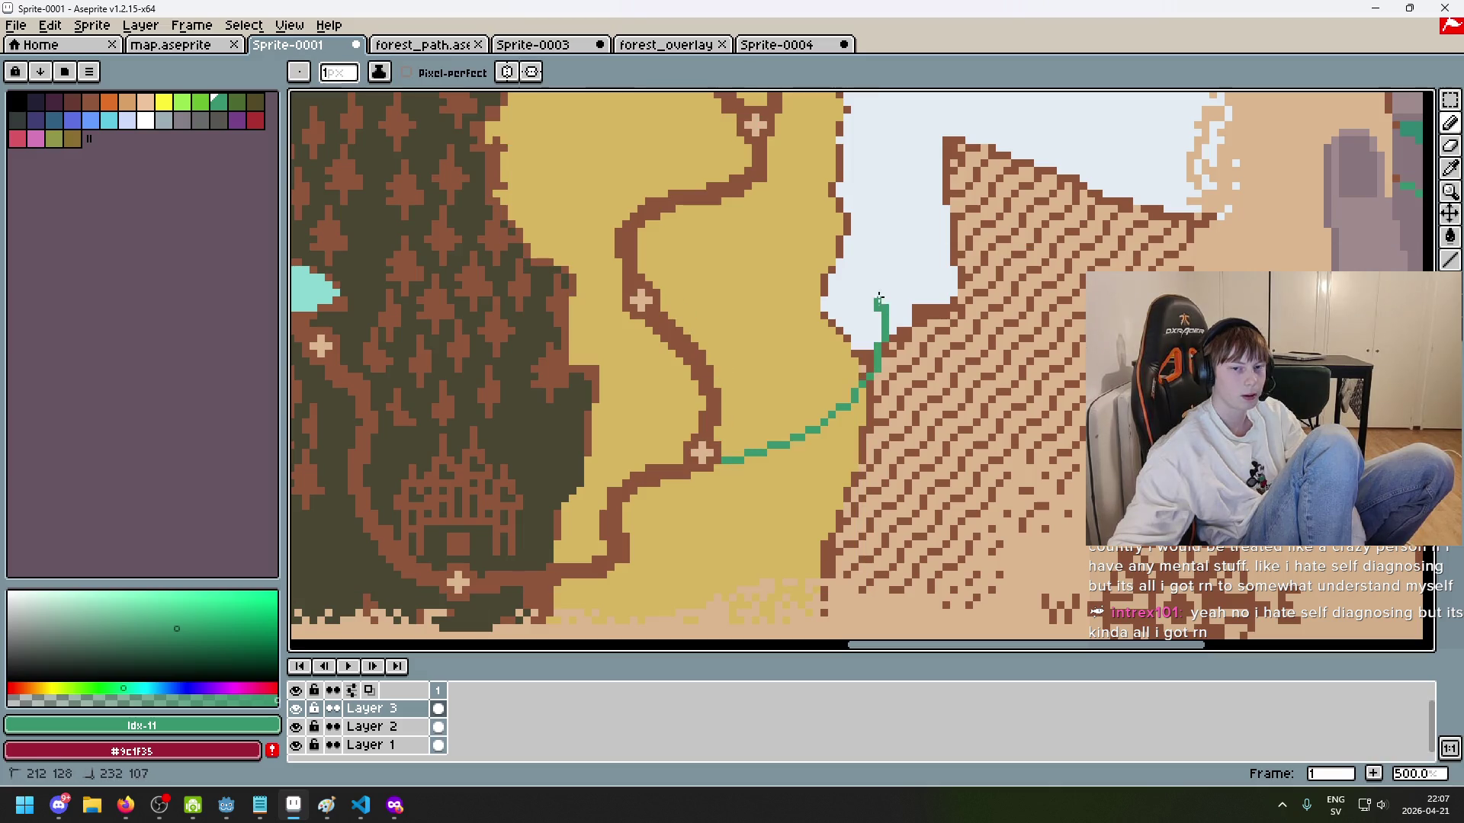
mouse_move(830, 239)
left_mouse_down()
mouse_move(591, 111)
mouse_move(683, 92)
left_mouse_up()
scroll(841, 556, "down", 1)
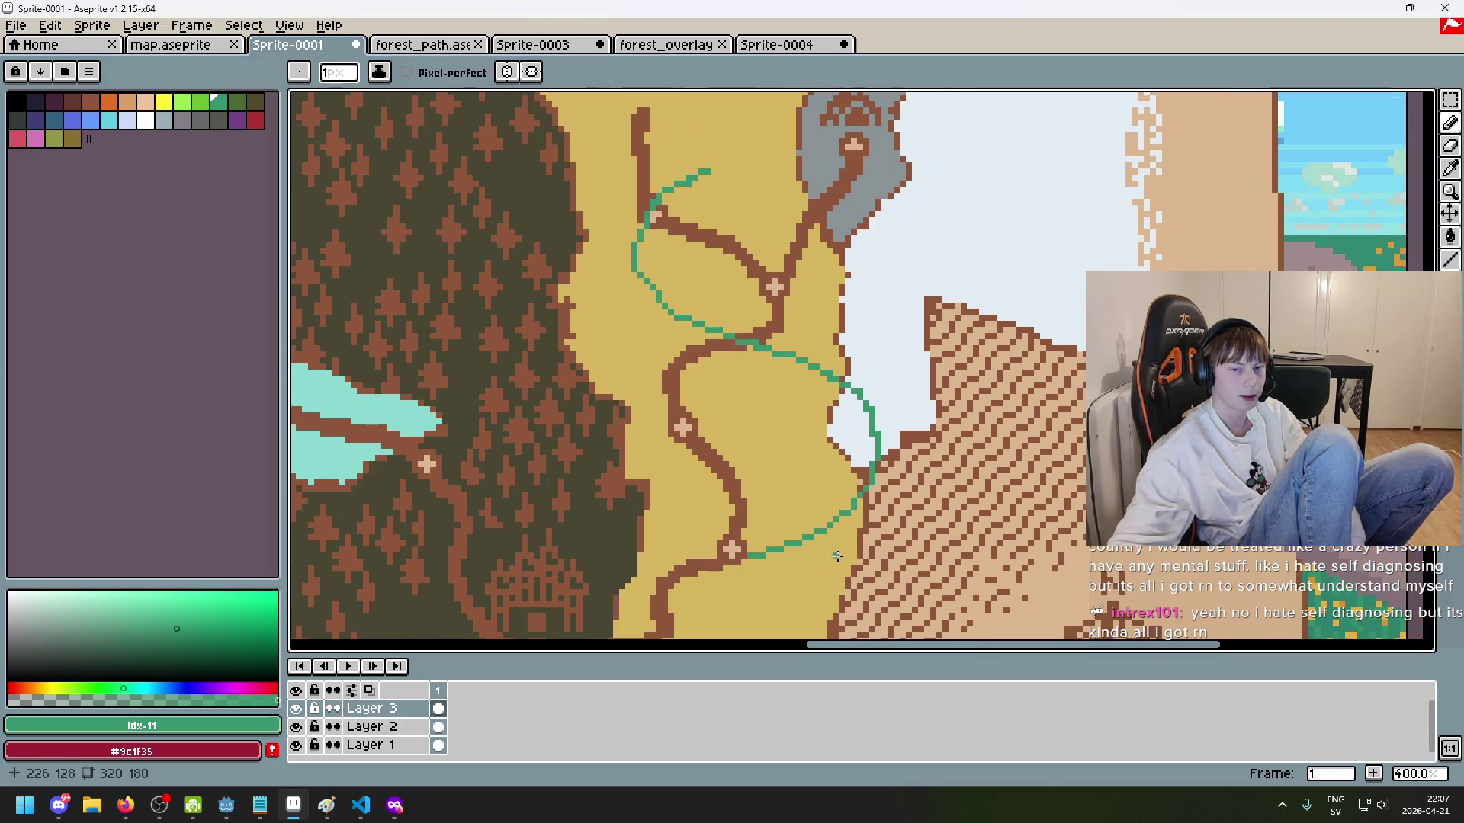
scroll(800, 567, "up", 2)
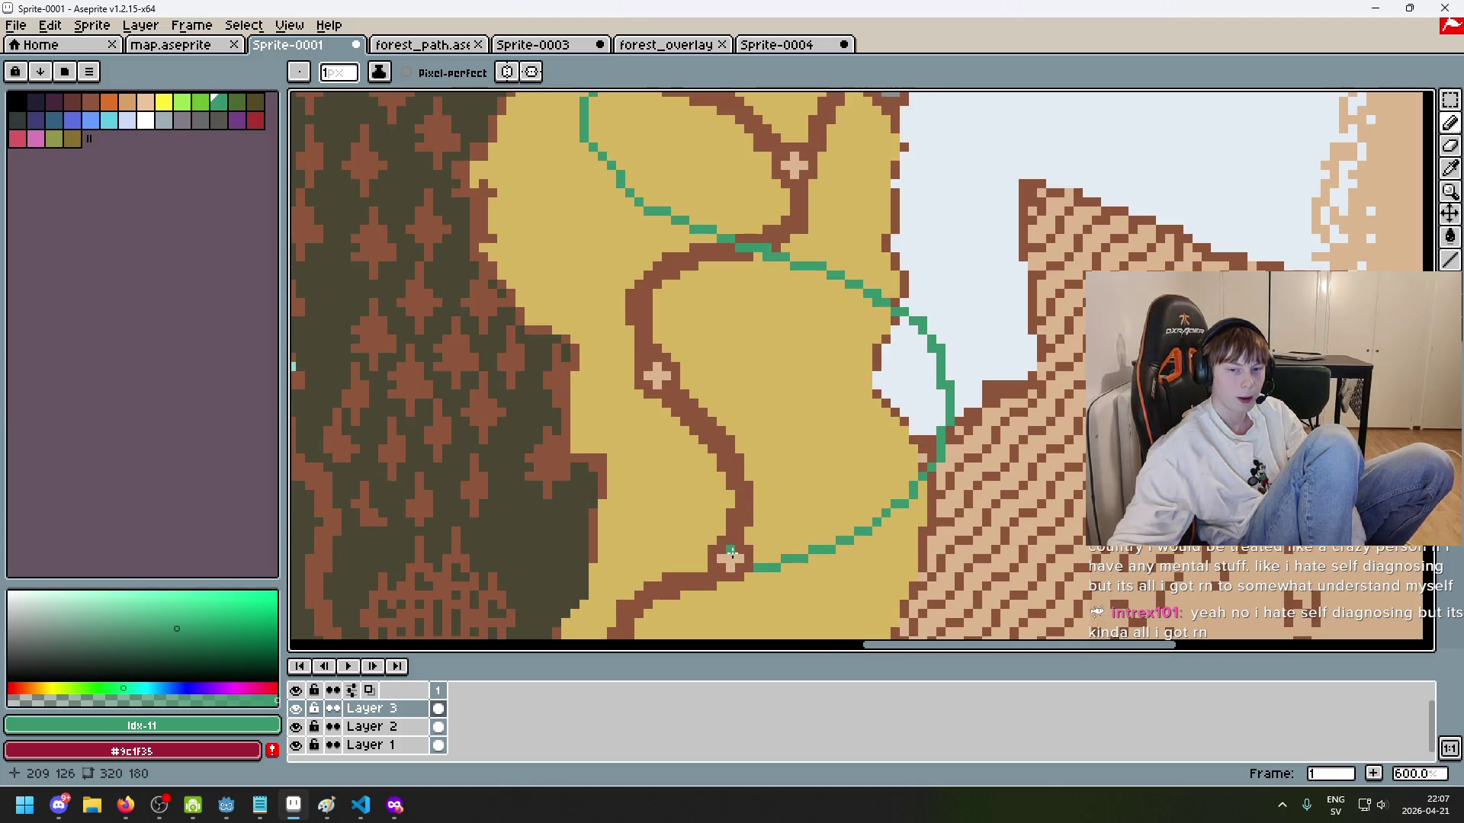
key("ctrl+z")
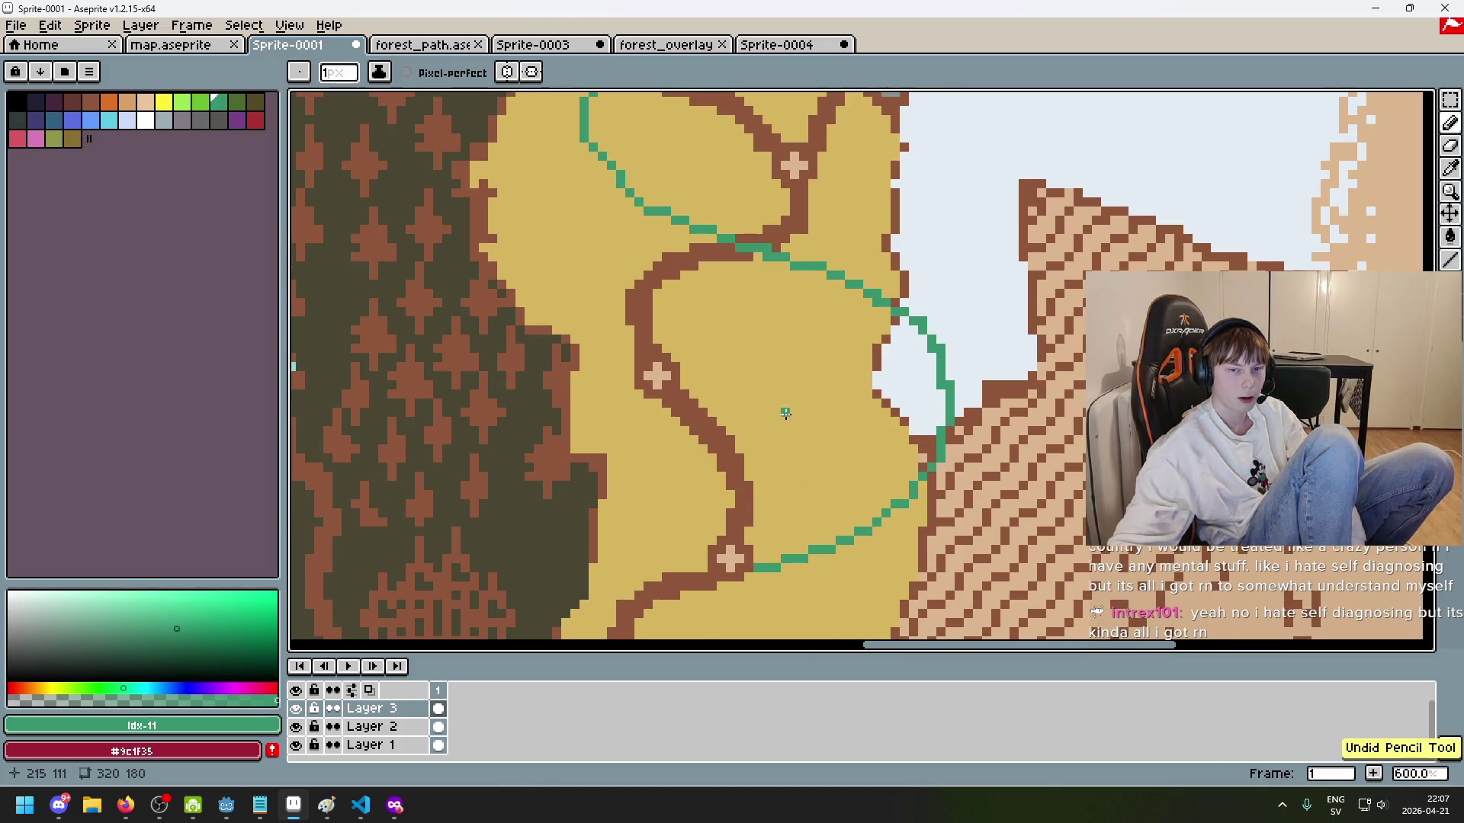
mouse_move(742, 559)
left_mouse_down()
mouse_move(792, 518)
mouse_move(745, 549)
left_mouse_up()
key("ctrl+z")
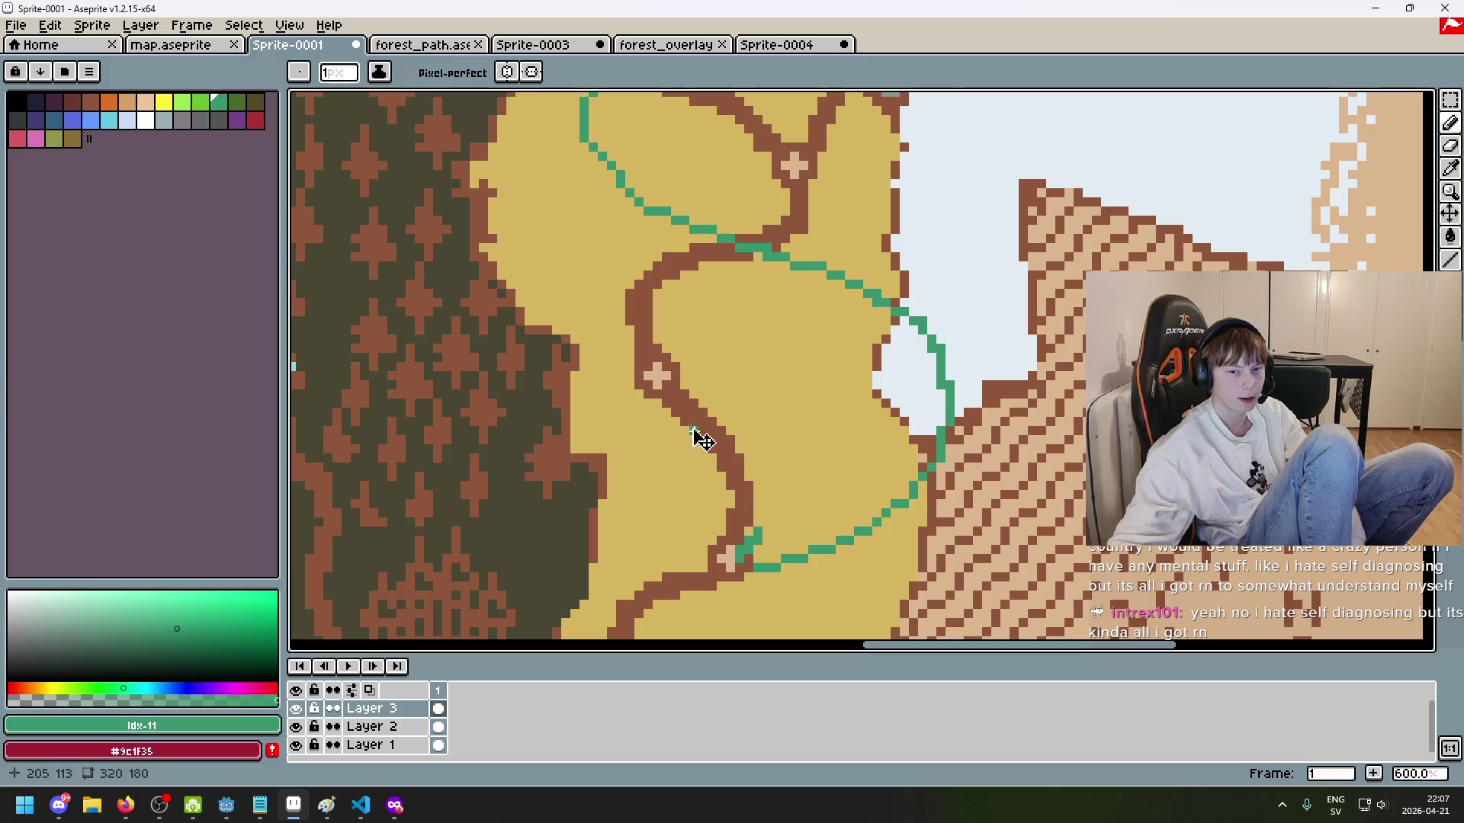
key("ctrl+z")
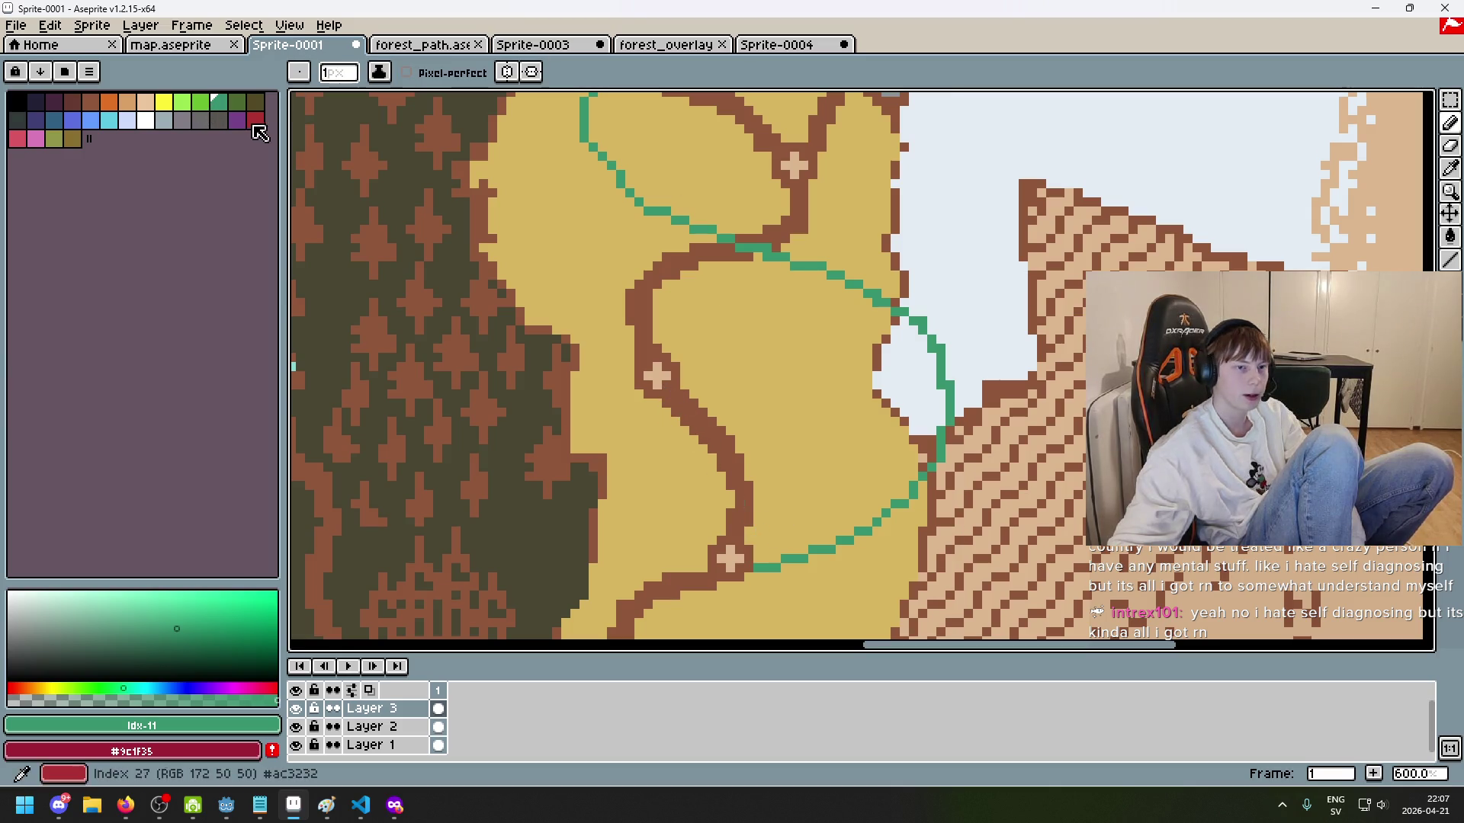
Step: Pick red and draw a straight line with the Line tool from the lower cross marker upward
left_click(255, 120)
left_click_drag(657, 400, 661, 410)
key("ctrl+z")
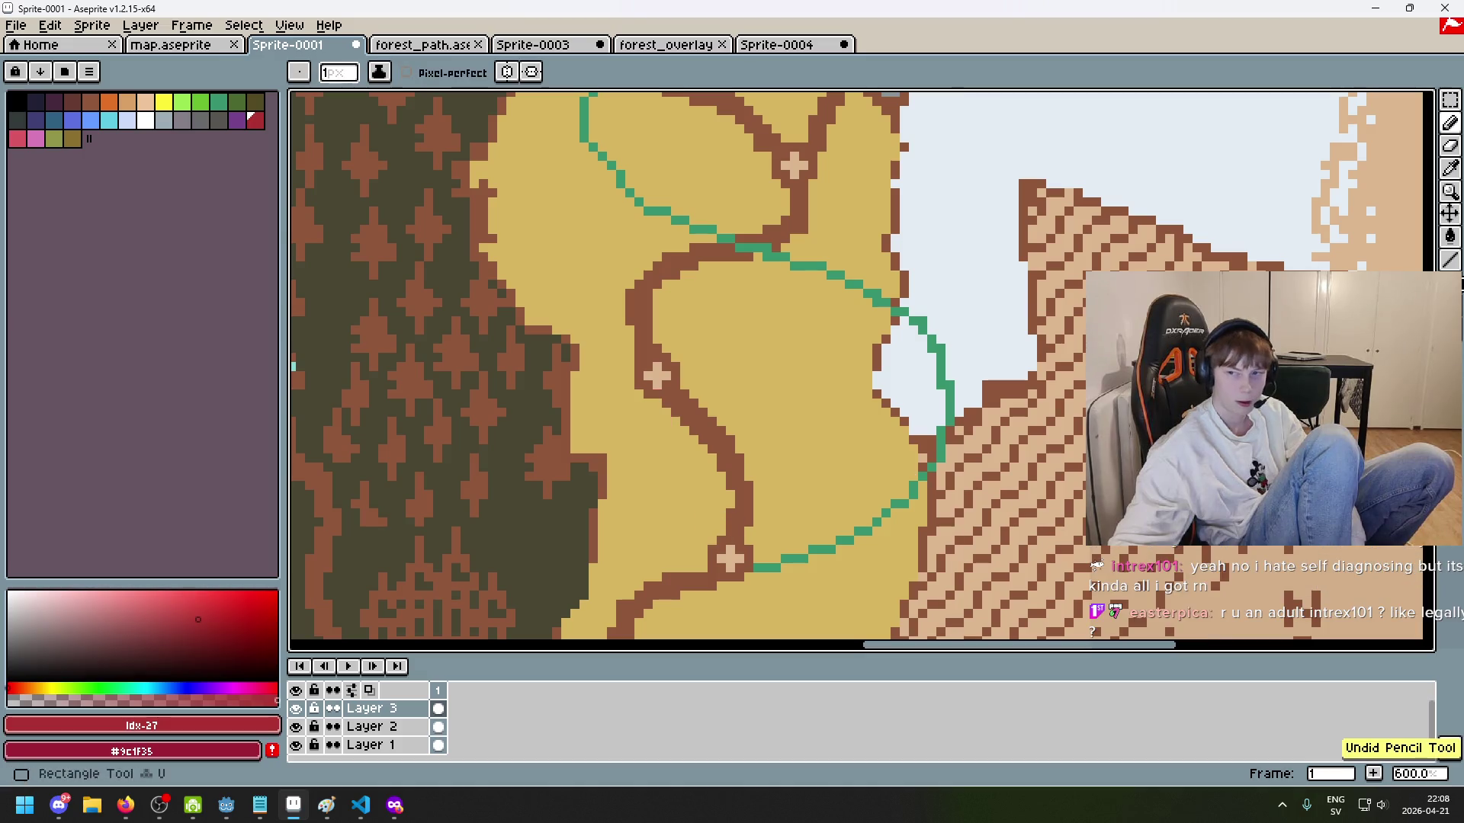
key("l")
mouse_move(717, 540)
left_mouse_down()
mouse_move(686, 490)
mouse_move(664, 377)
mouse_move(719, 392)
mouse_move(670, 397)
left_mouse_up()
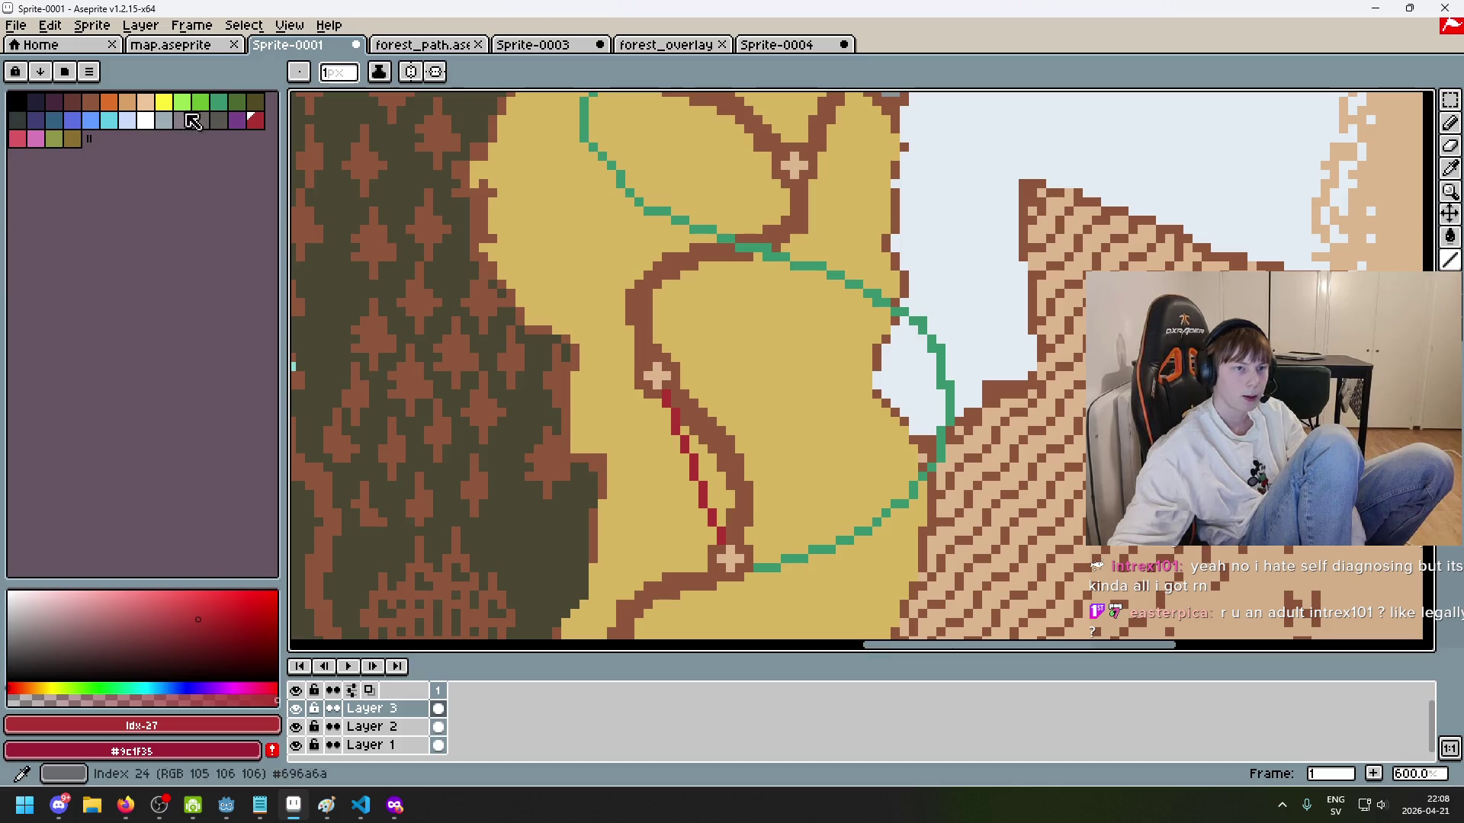
Step: Switch back to the Pencil with orange as the drawing colour
left_click(238, 102)
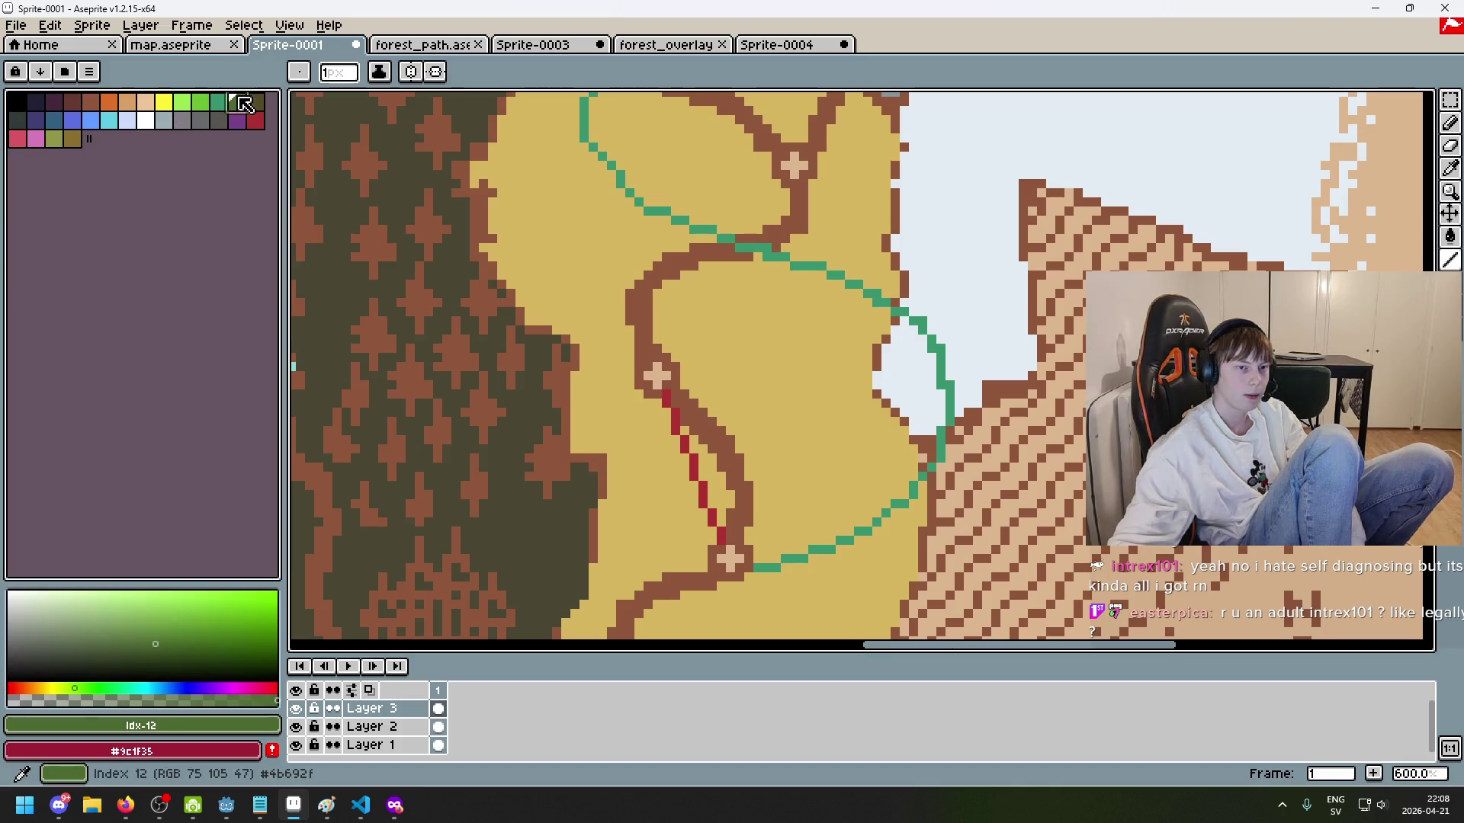
left_click(1450, 123)
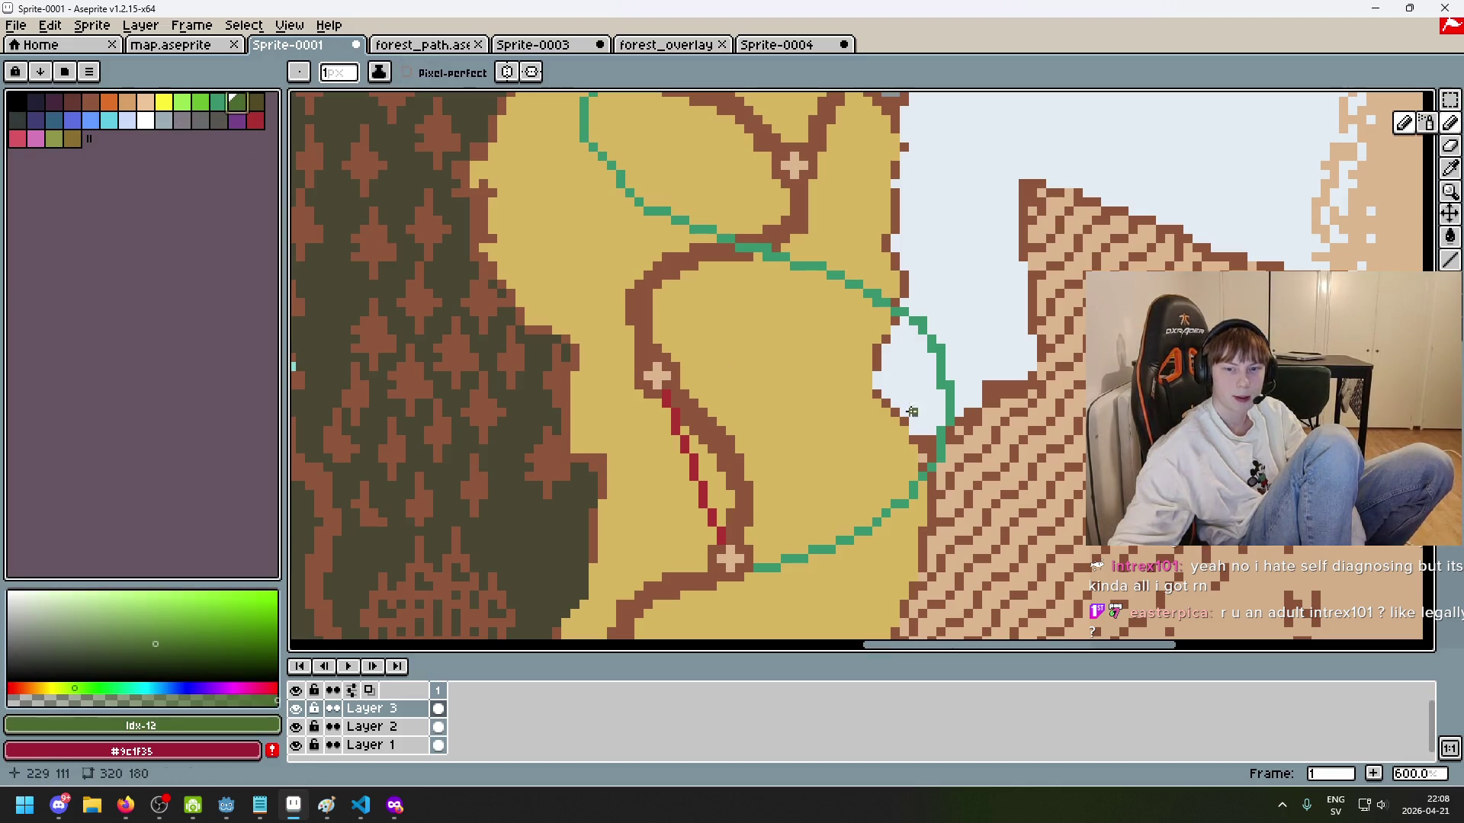
left_click(109, 102)
scroll(768, 488, "up", 1)
scroll(824, 497, "up", 1)
scroll(865, 512, "down", 1)
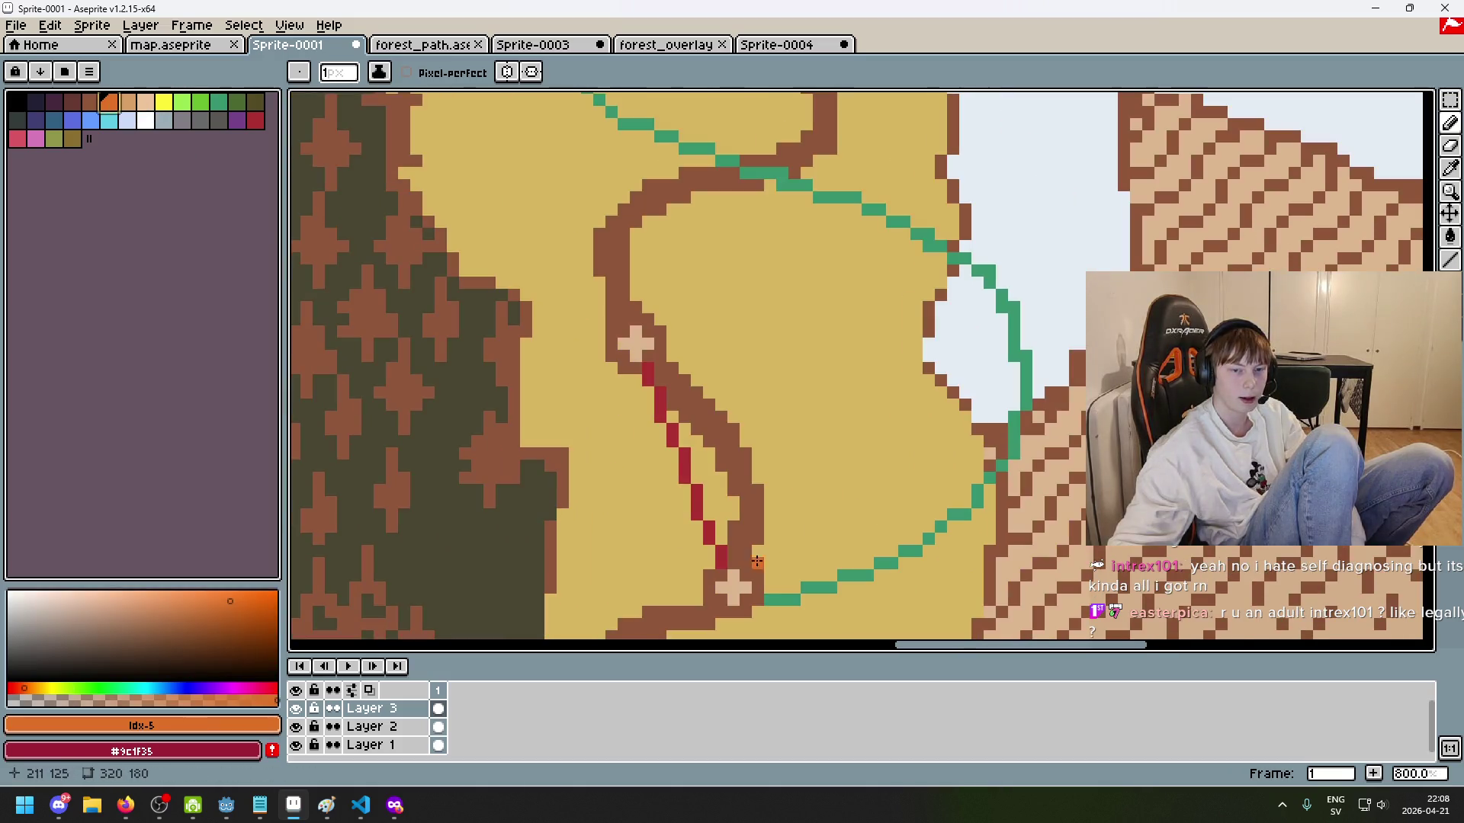
scroll(844, 419, "down", 4)
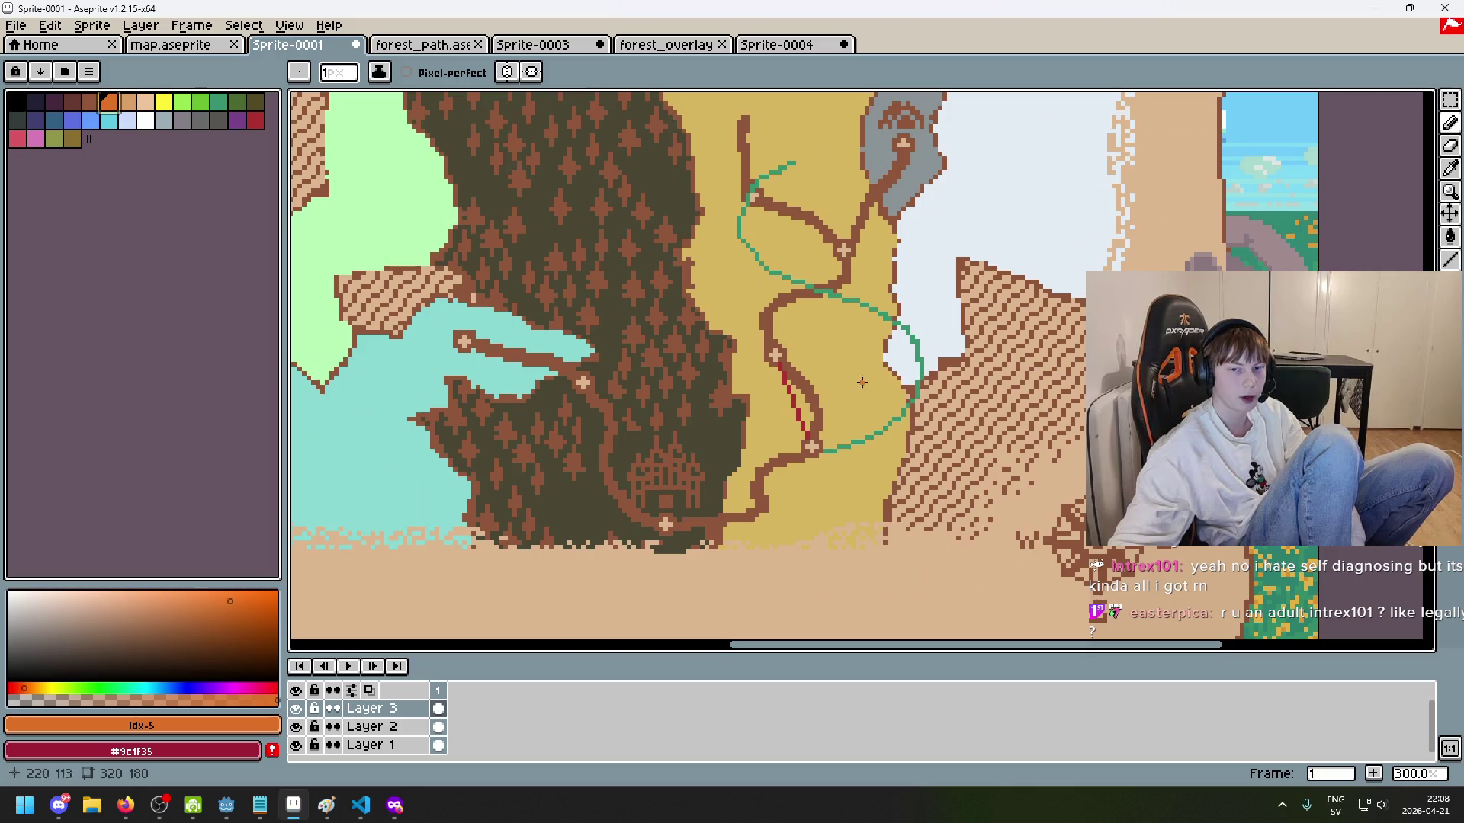
scroll(844, 420, "up", 4)
scroll(763, 518, "down", 1)
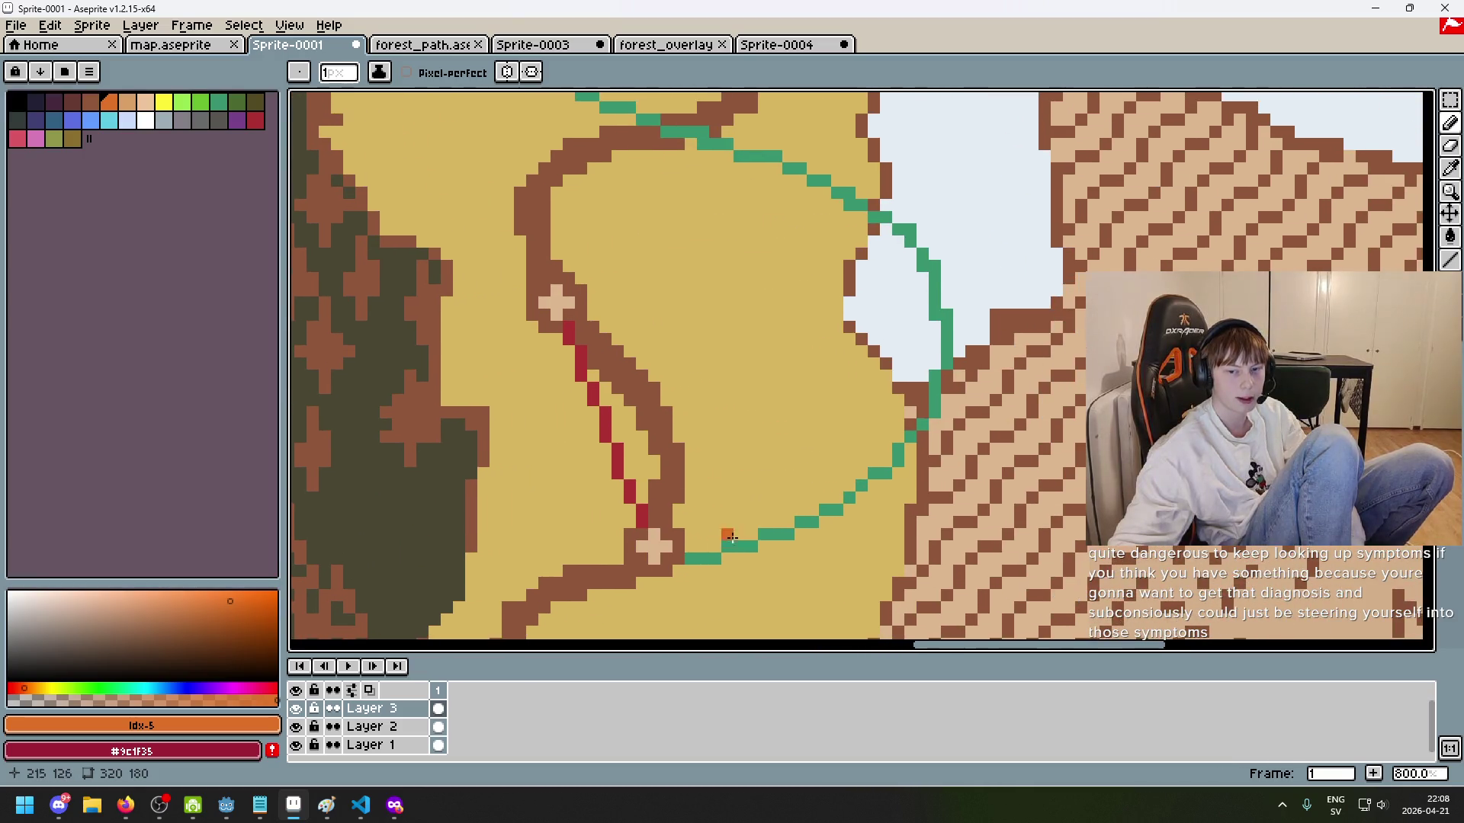
scroll(965, 288, "up", 1)
scroll(965, 287, "down", 1)
scroll(882, 366, "up", 1)
scroll(632, 531, "down", 1)
Step: Pan back to the red line and place an orange pixel beside the lower cross
left_click_drag(708, 117, 908, 344)
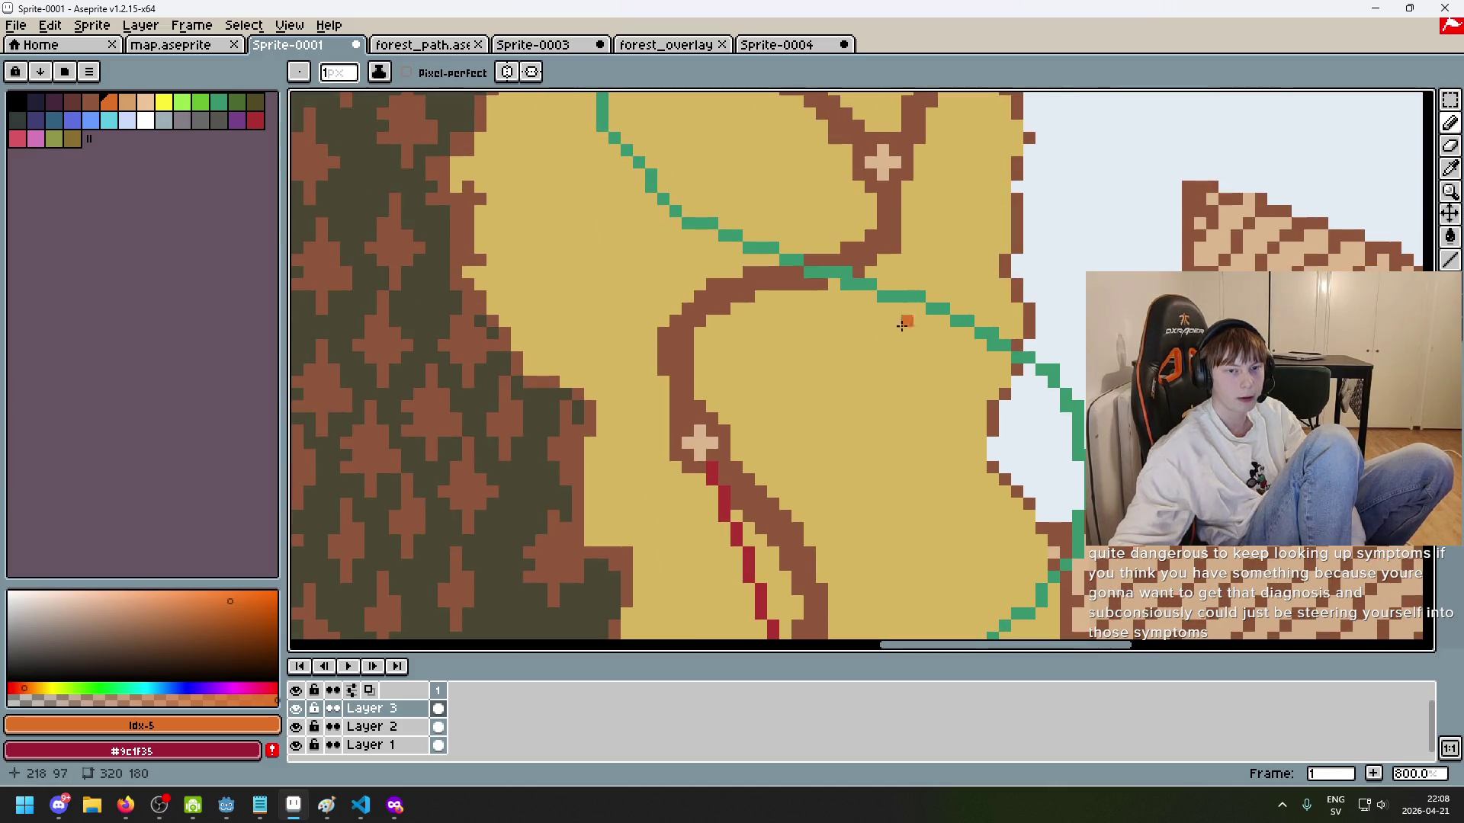
scroll(763, 465, "up", 3)
scroll(686, 488, "down", 5)
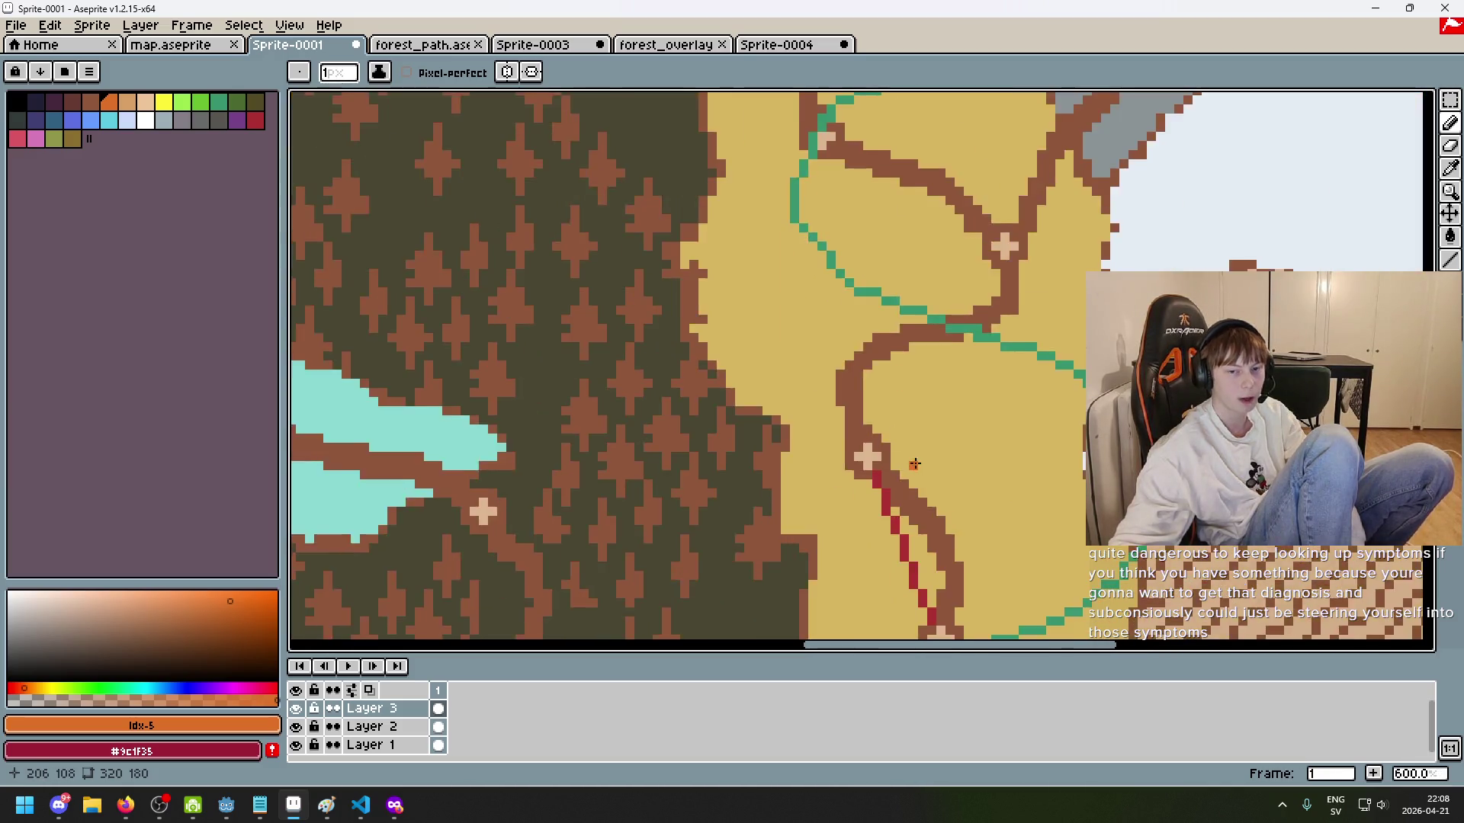
scroll(900, 413, "up", 2)
scroll(899, 412, "up", 3)
scroll(884, 457, "up", 1)
scroll(861, 503, "down", 1)
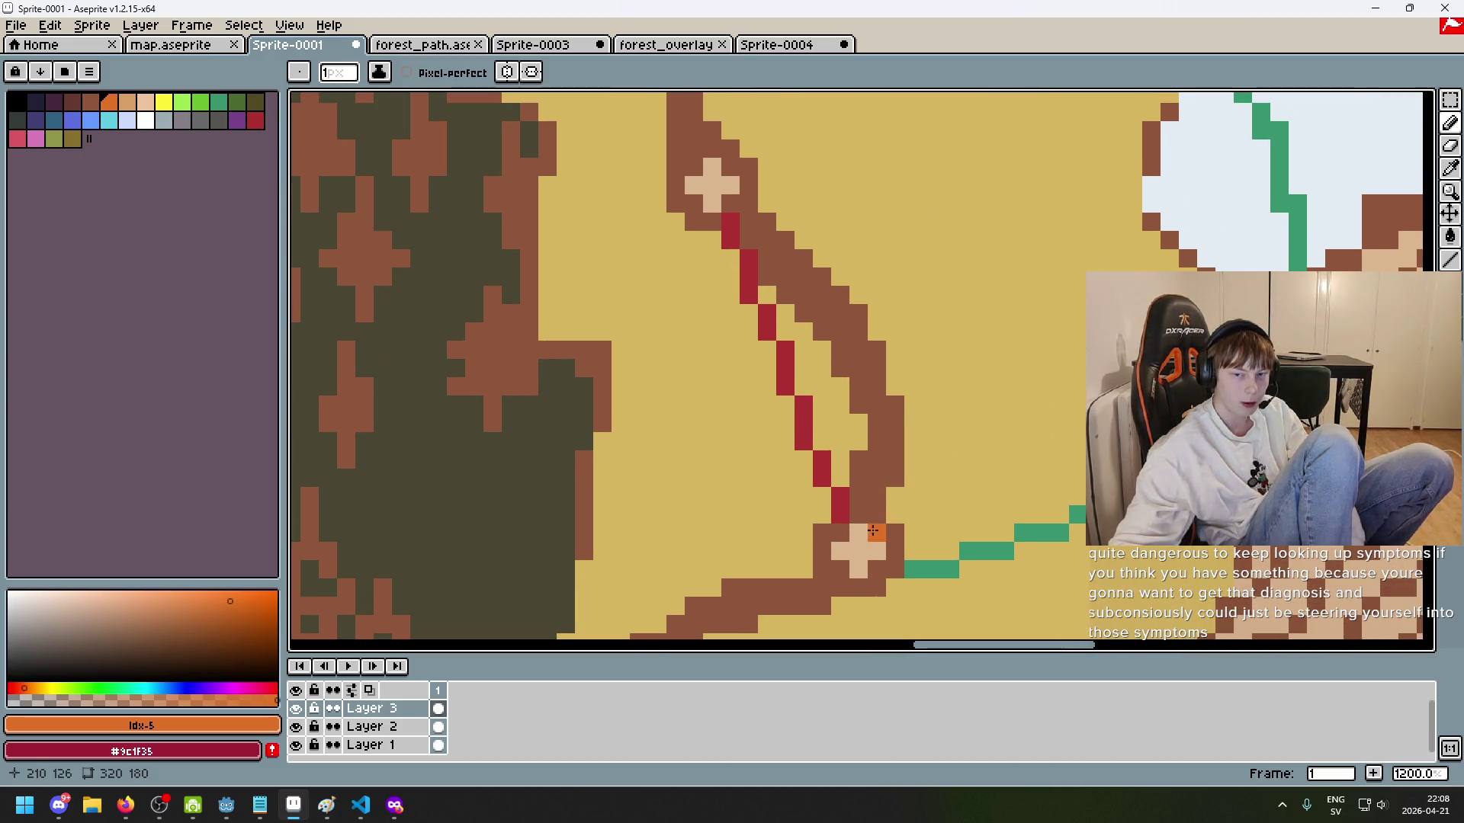
mouse_move(895, 403)
left_mouse_down()
mouse_move(734, 308)
mouse_move(713, 448)
left_mouse_up()
scroll(716, 442, "down", 1)
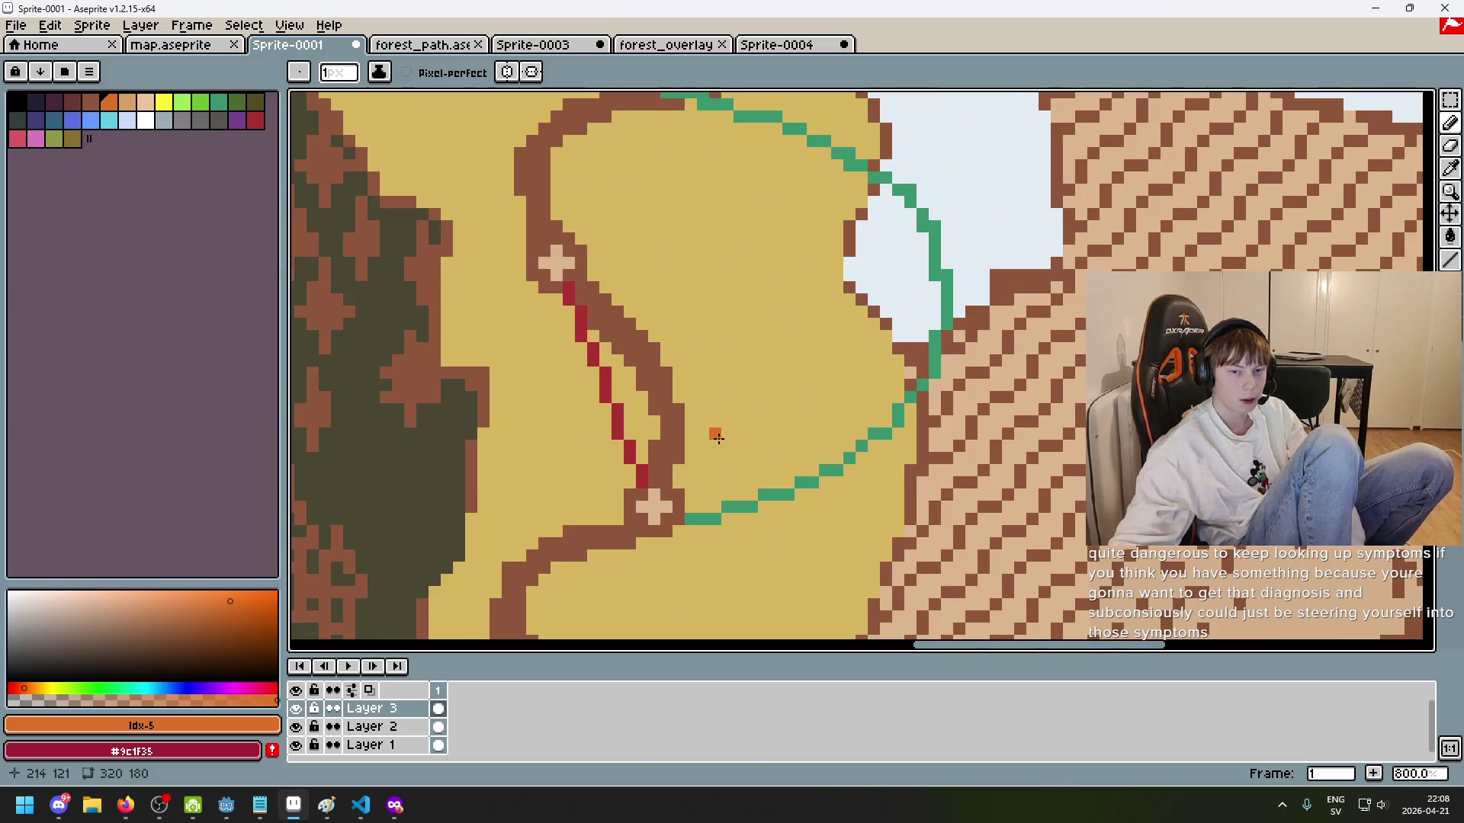
left_click(662, 494)
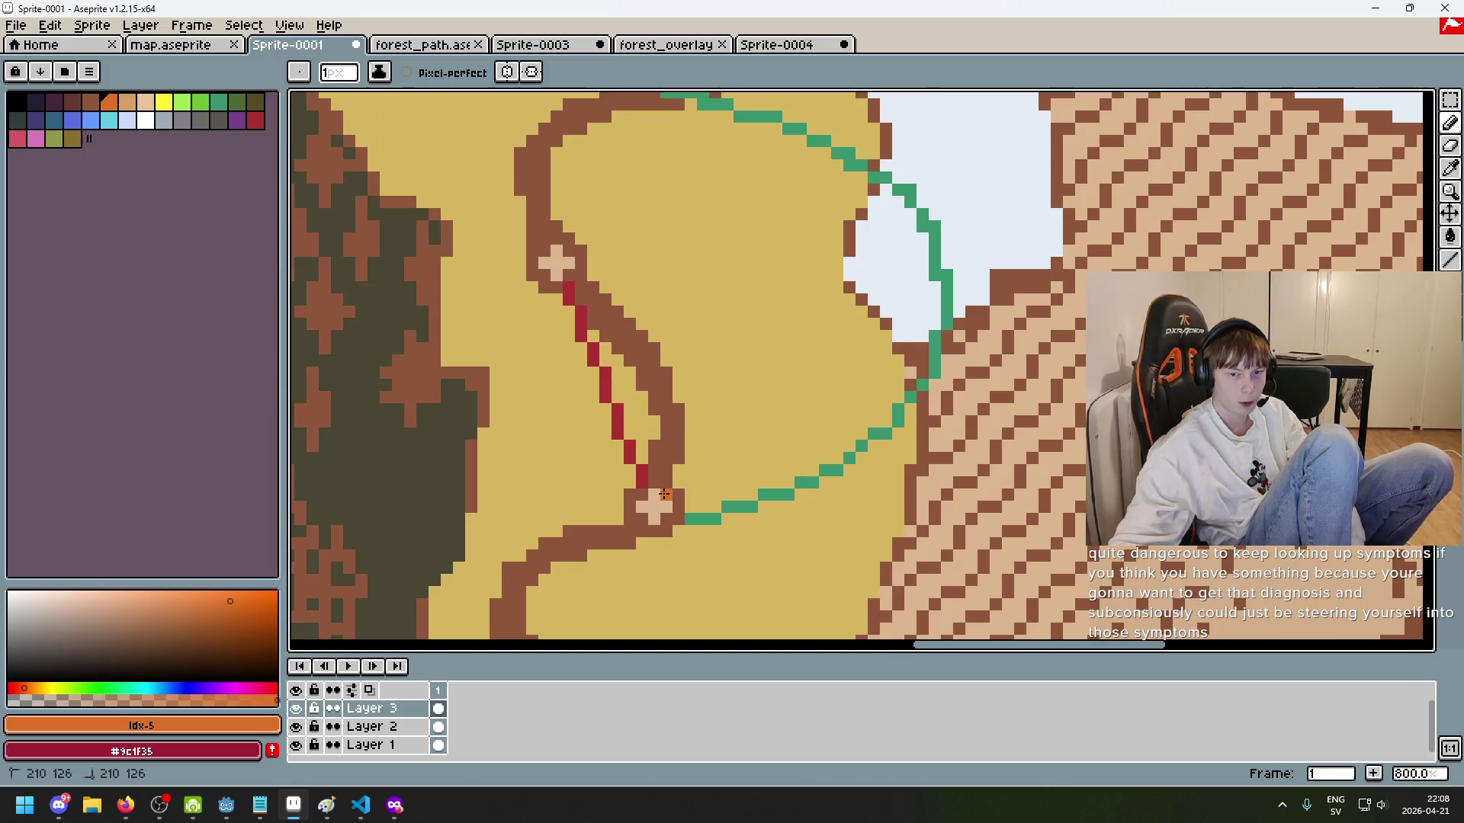
Step: Try several orange strokes from the lower cross toward the snow edge, undoing them
left_click_drag(680, 483, 714, 458)
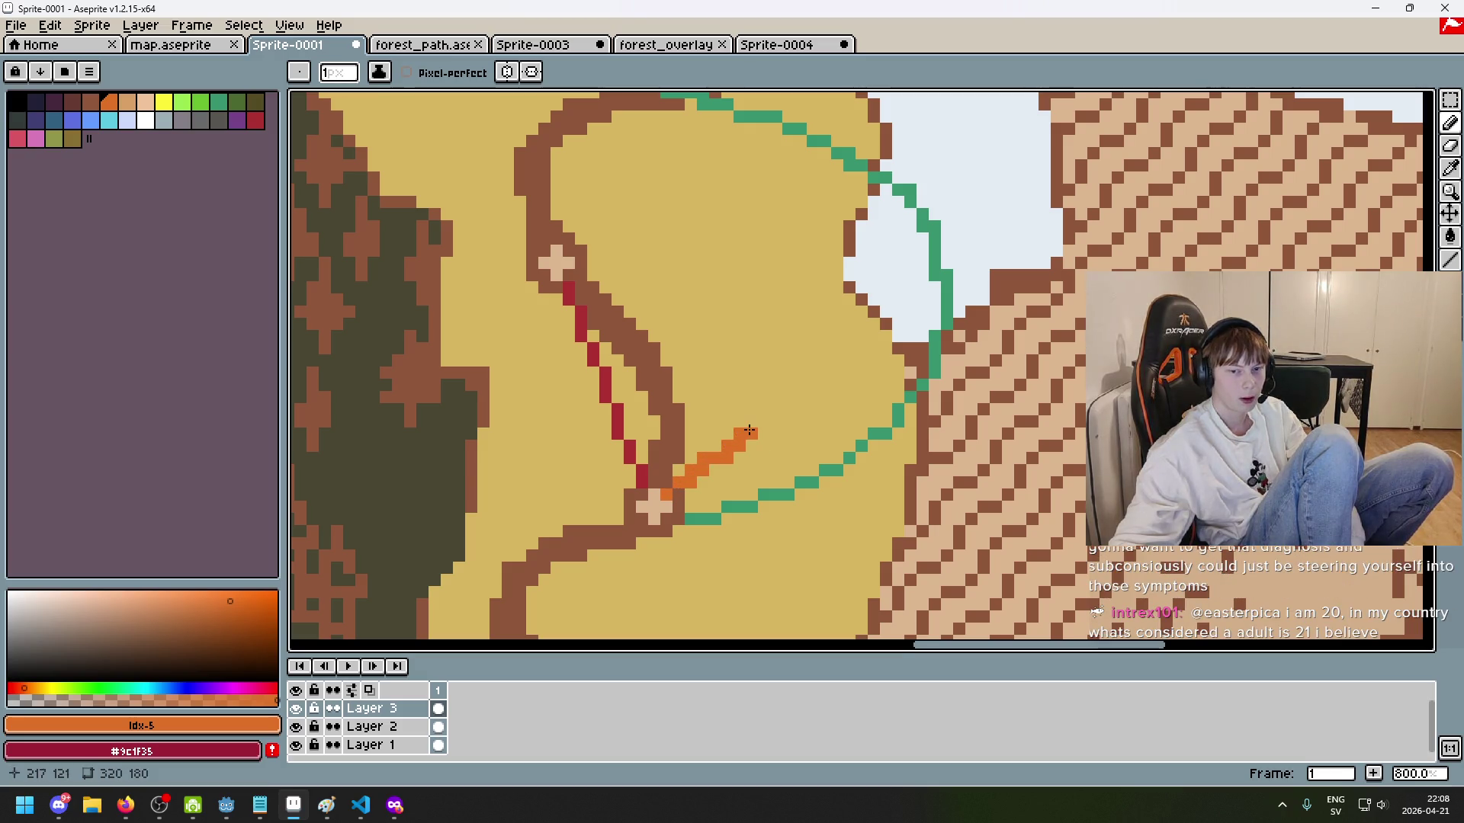
key("ctrl+z")
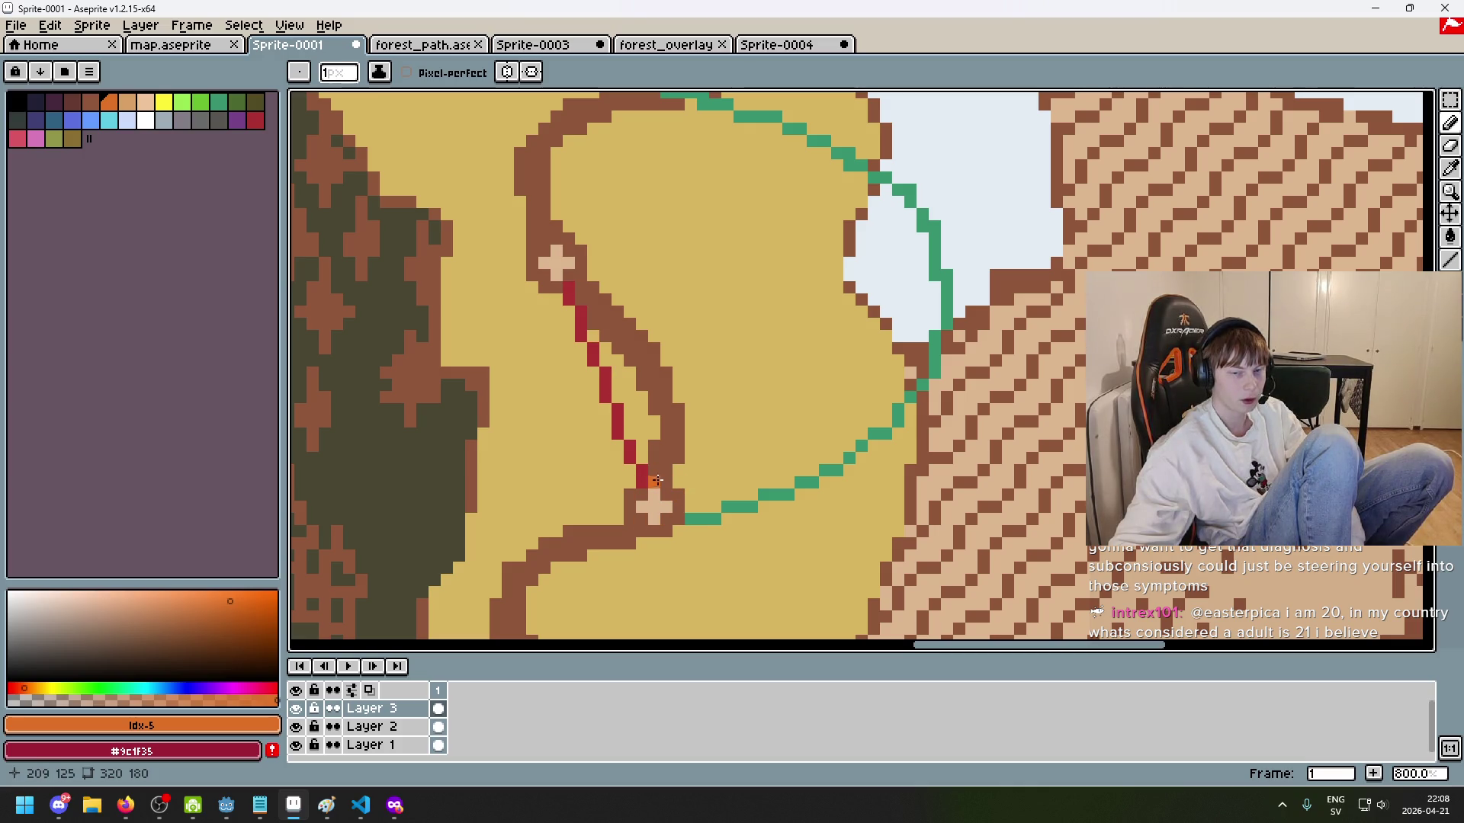
key("ctrl+z")
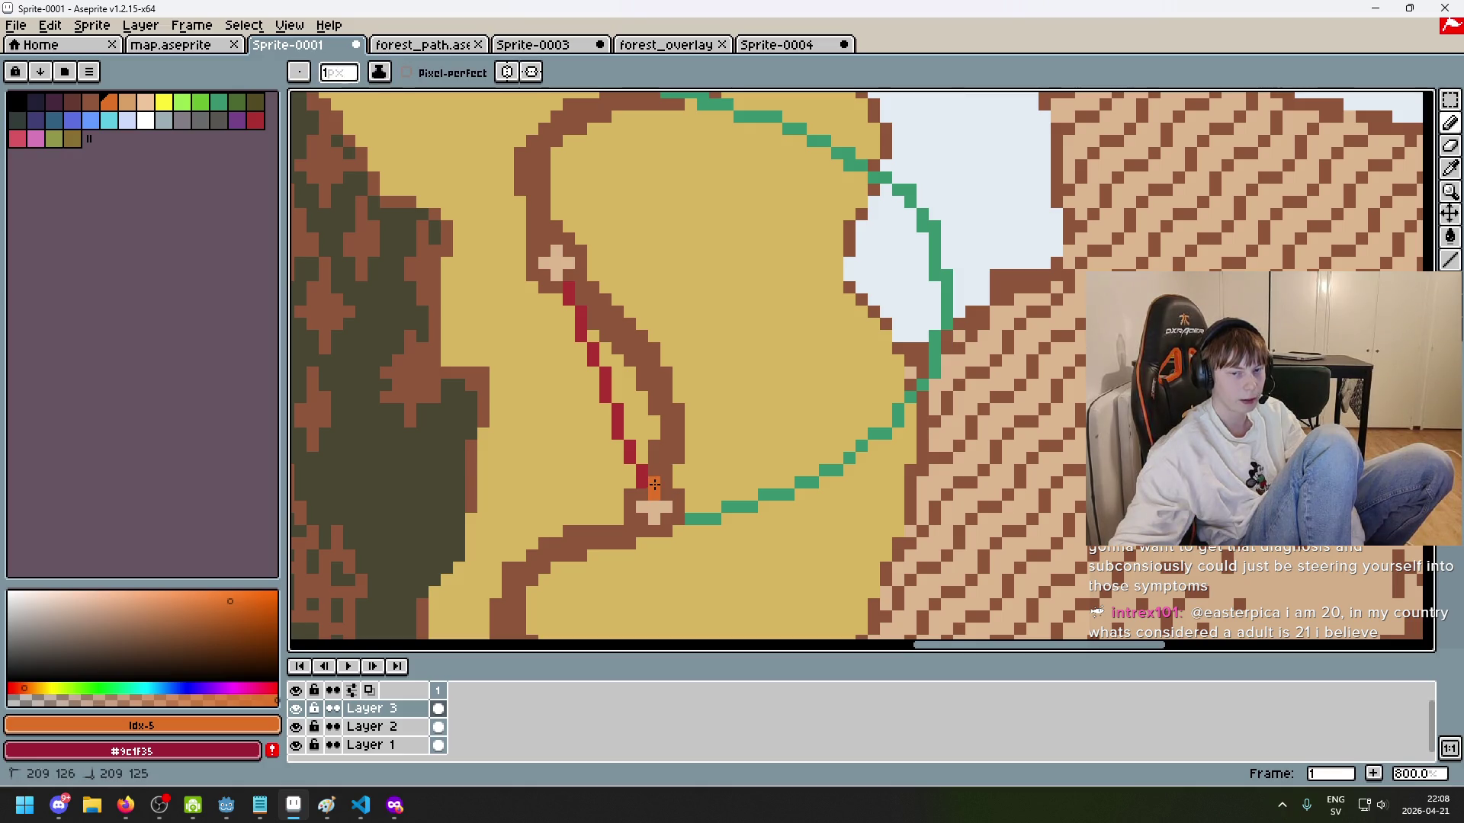
left_click_drag(670, 471, 690, 458)
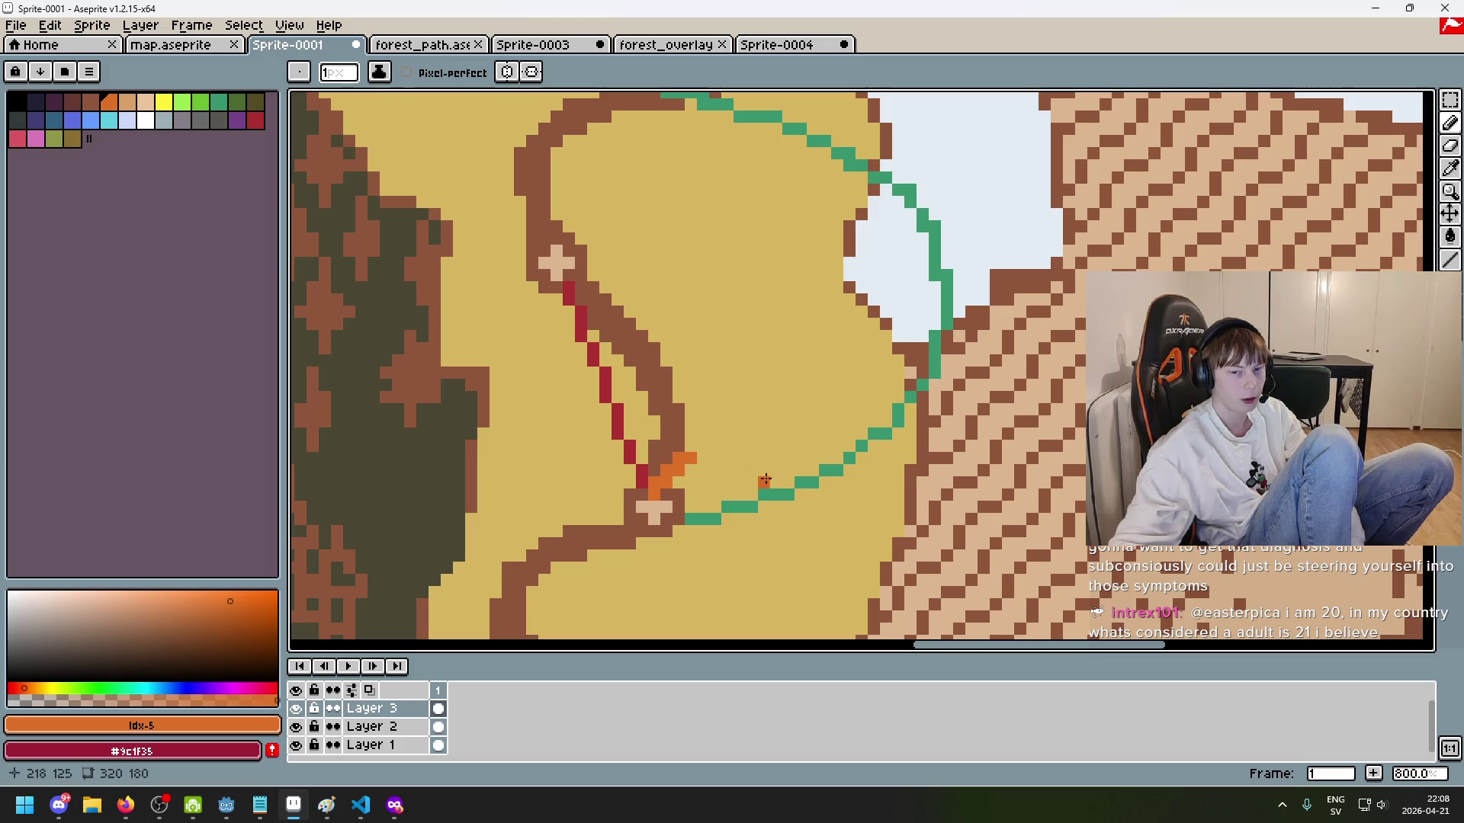
mouse_move(802, 479)
left_mouse_down()
mouse_move(705, 450)
mouse_move(740, 421)
left_mouse_up()
key("ctrl+z")
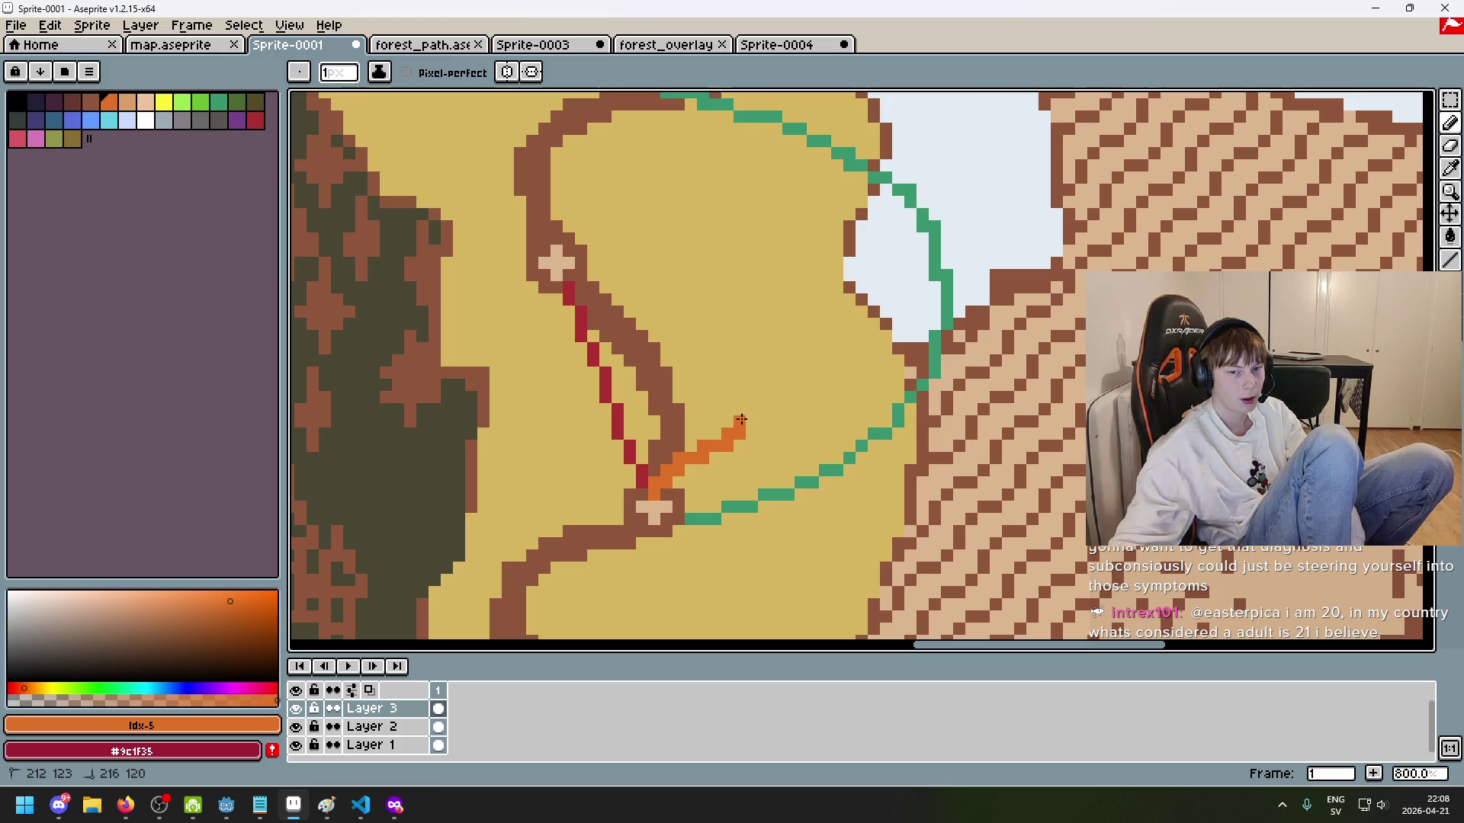
left_click_drag(962, 292, 793, 382)
key("ctrl+z")
key("ctrl+z")
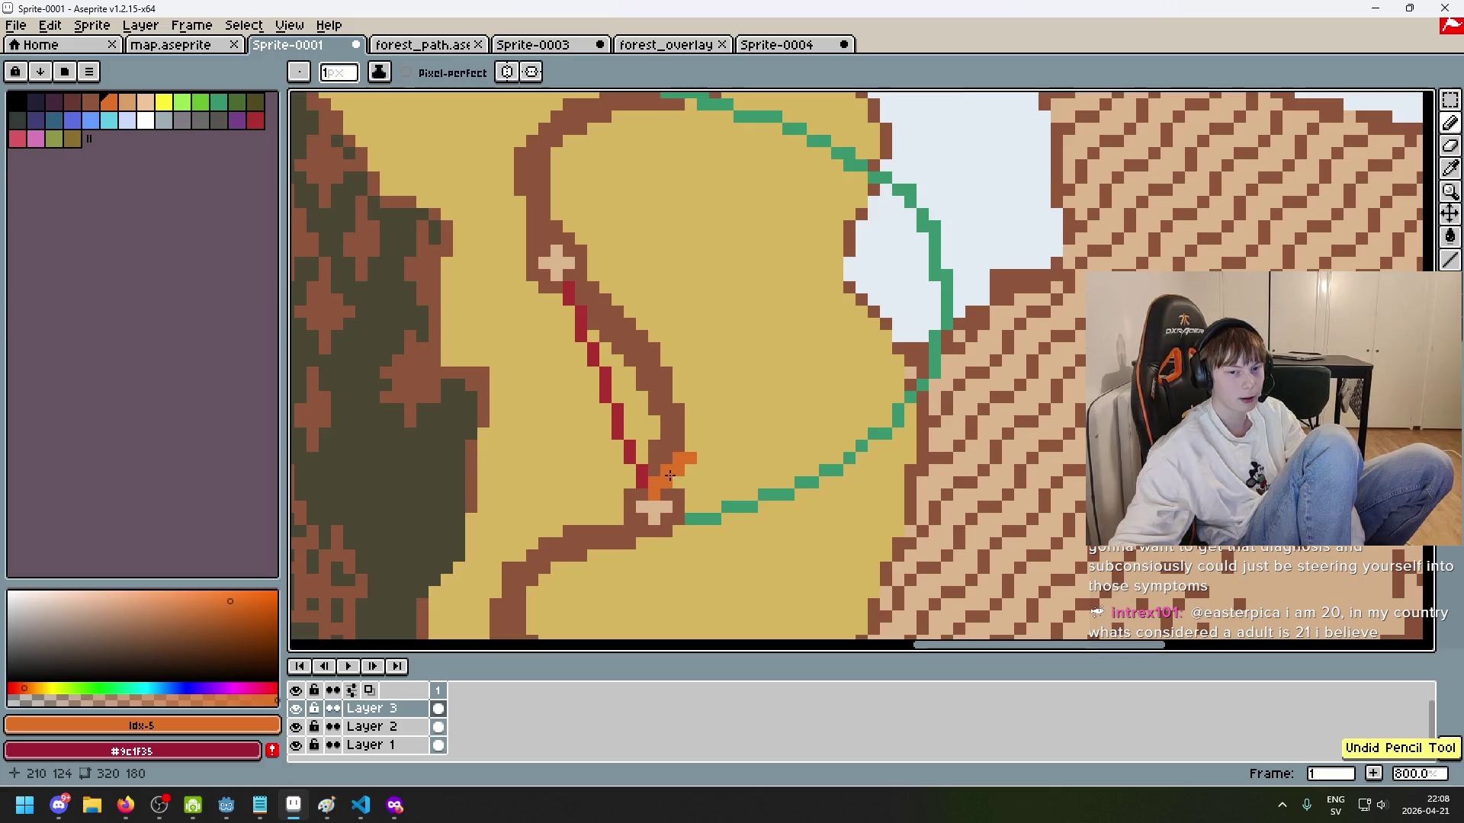
key("ctrl+z")
Step: Draw a straight orange route from the lower cross to the snow edge and back to the upper marker
mouse_move(661, 482)
left_mouse_down()
mouse_move(834, 392)
mouse_move(943, 302)
left_mouse_up()
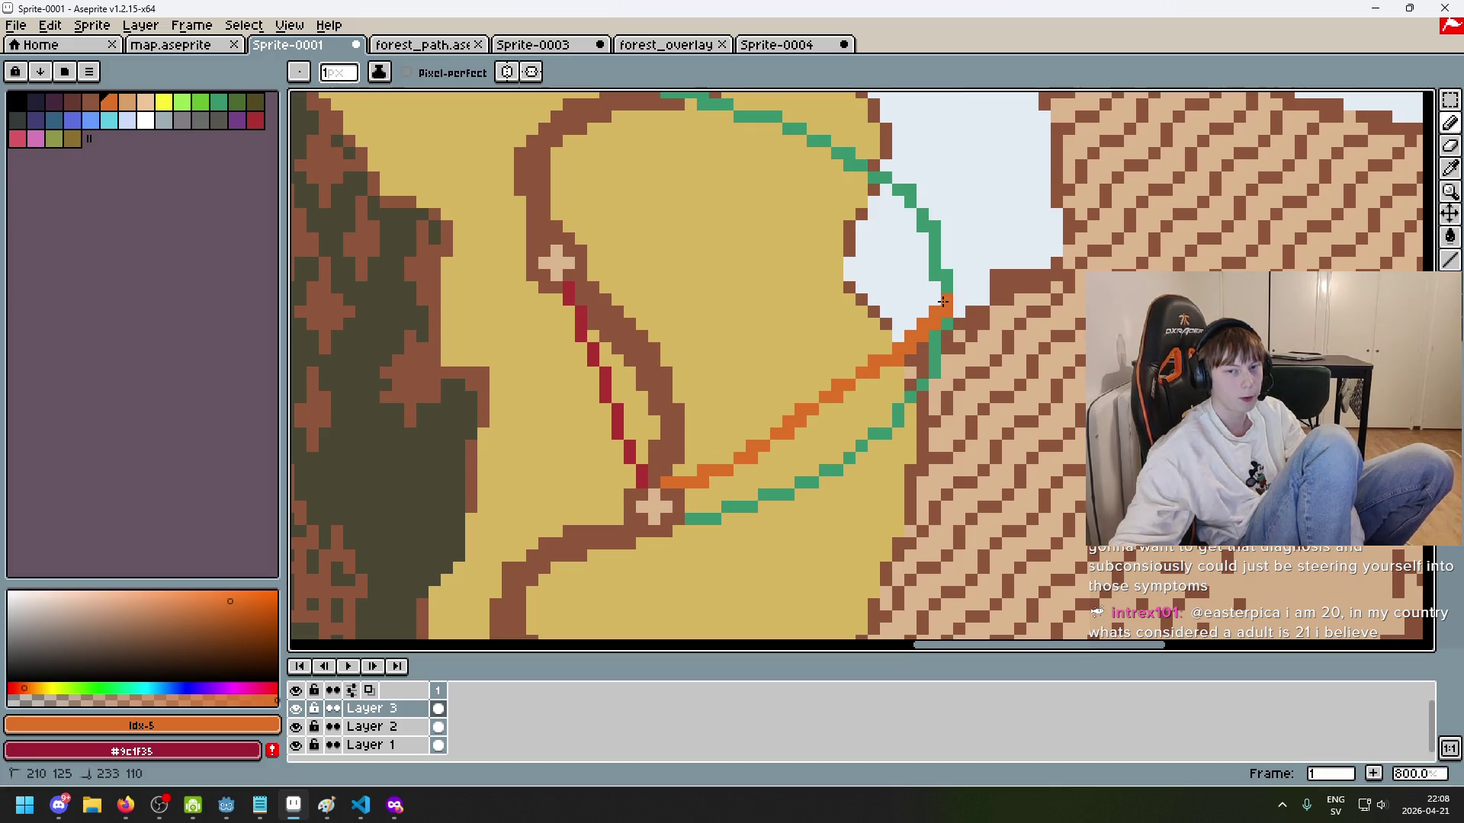
scroll(1014, 343, "down", 3)
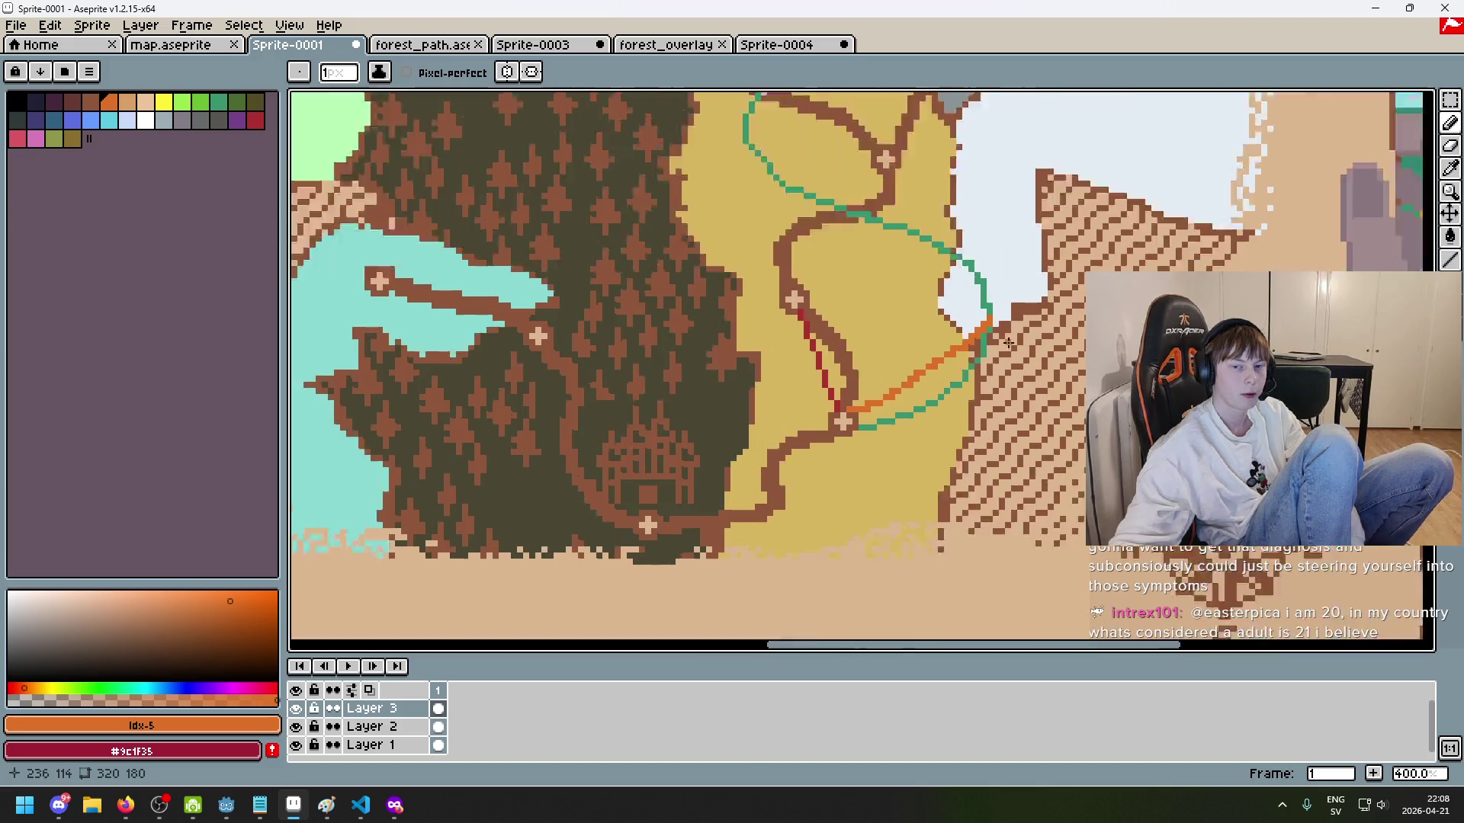
scroll(1008, 343, "up", 3)
scroll(810, 343, "down", 1)
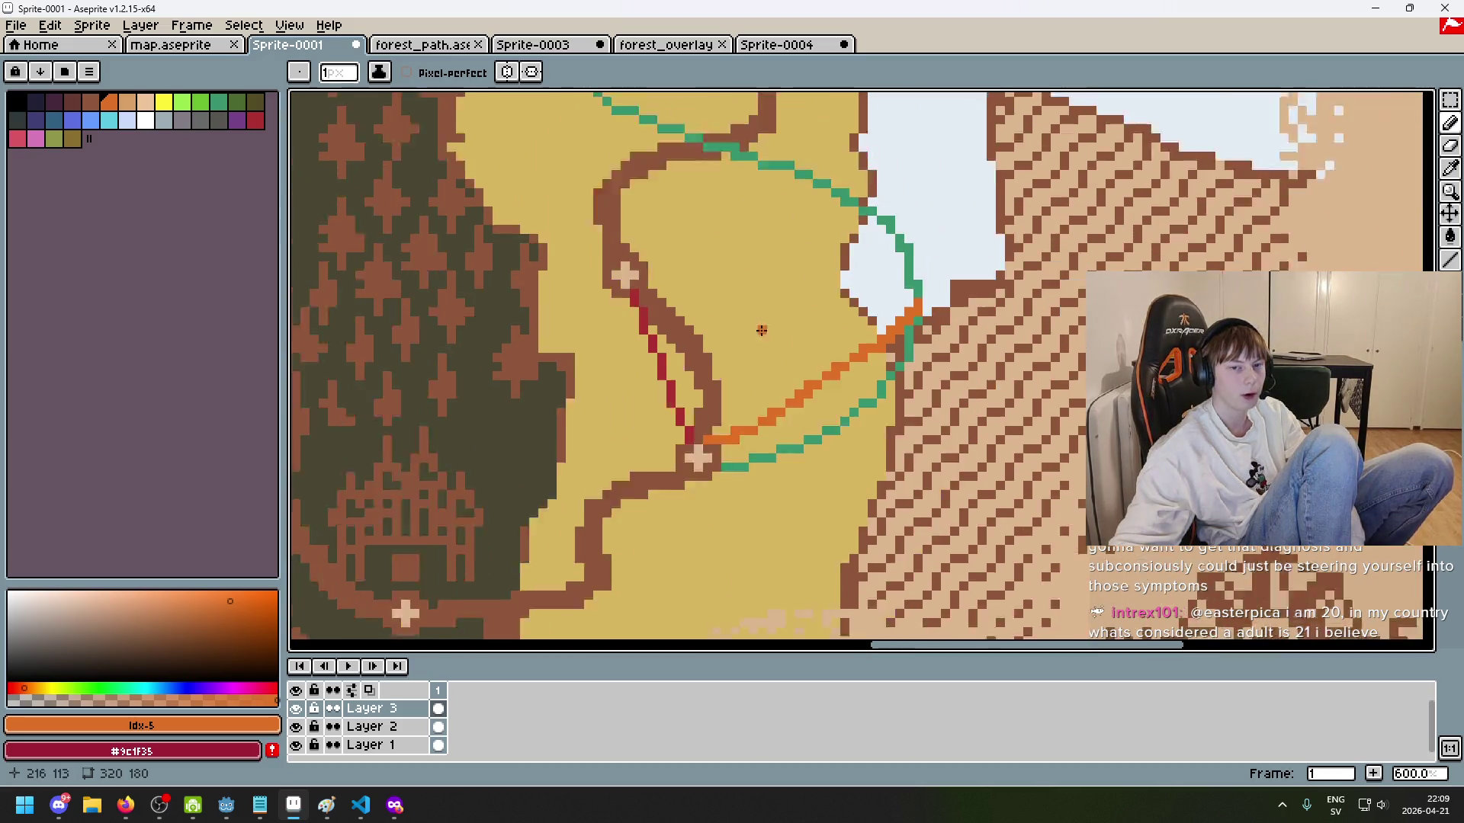
scroll(913, 302, "up", 1)
scroll(912, 302, "left", 3)
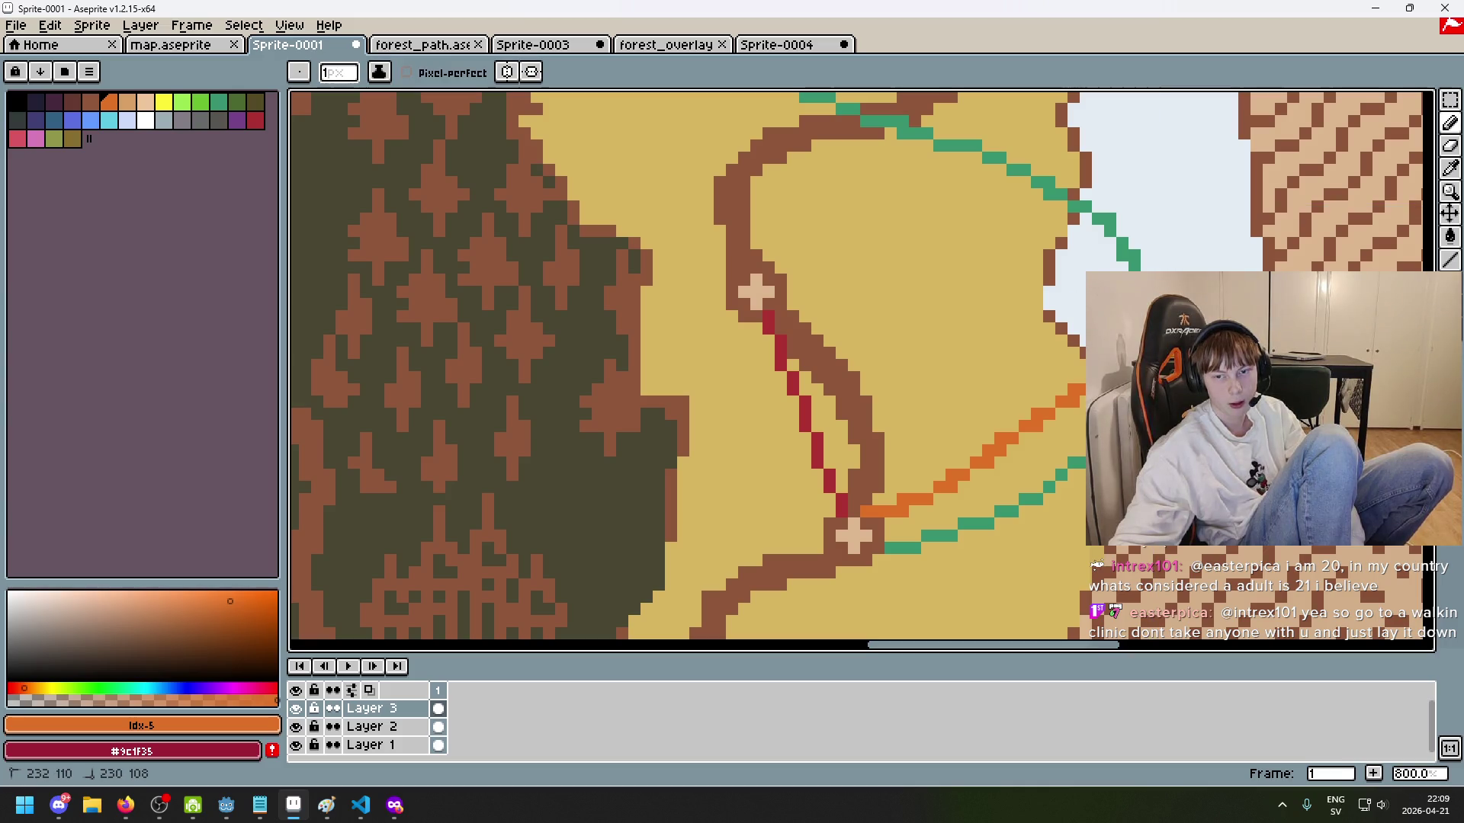
mouse_move(1012, 269)
left_mouse_down()
mouse_move(800, 284)
mouse_move(780, 311)
mouse_move(792, 297)
left_mouse_up()
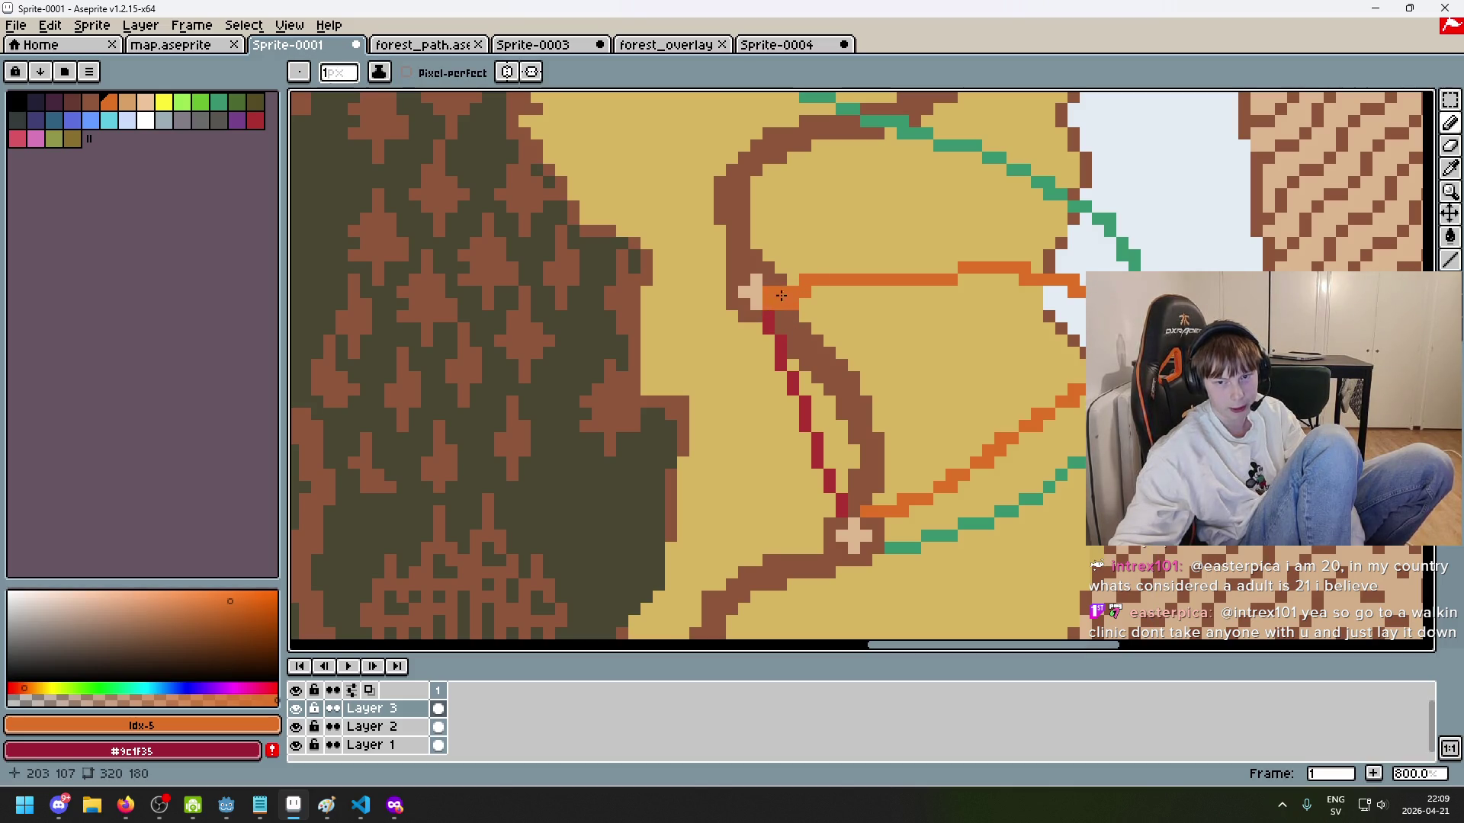
scroll(873, 327, "down", 5)
scroll(829, 326, "up", 3)
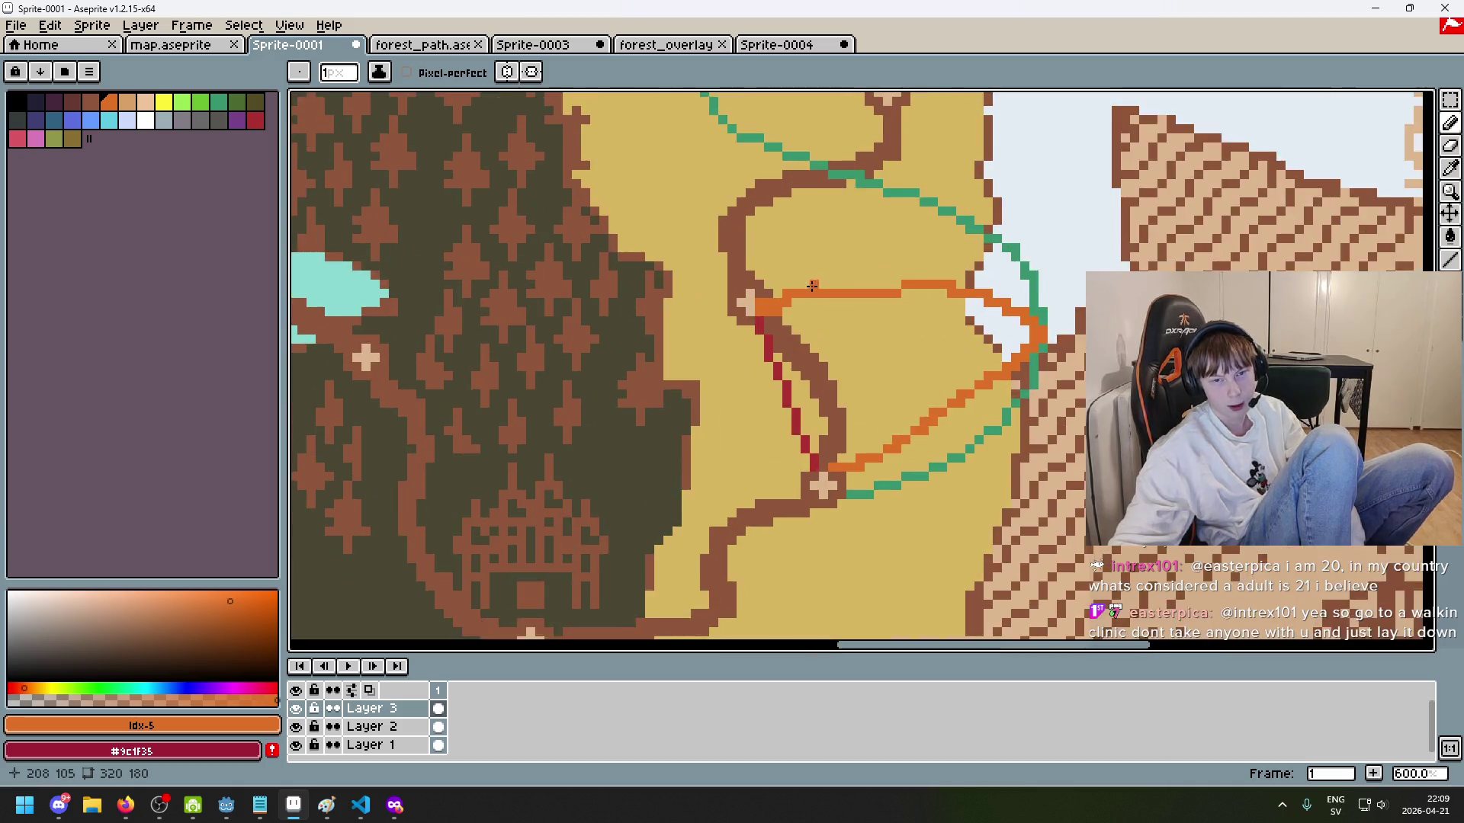
Step: Draw a straight dark red line between two cross markers with the Line tool
left_click(256, 120)
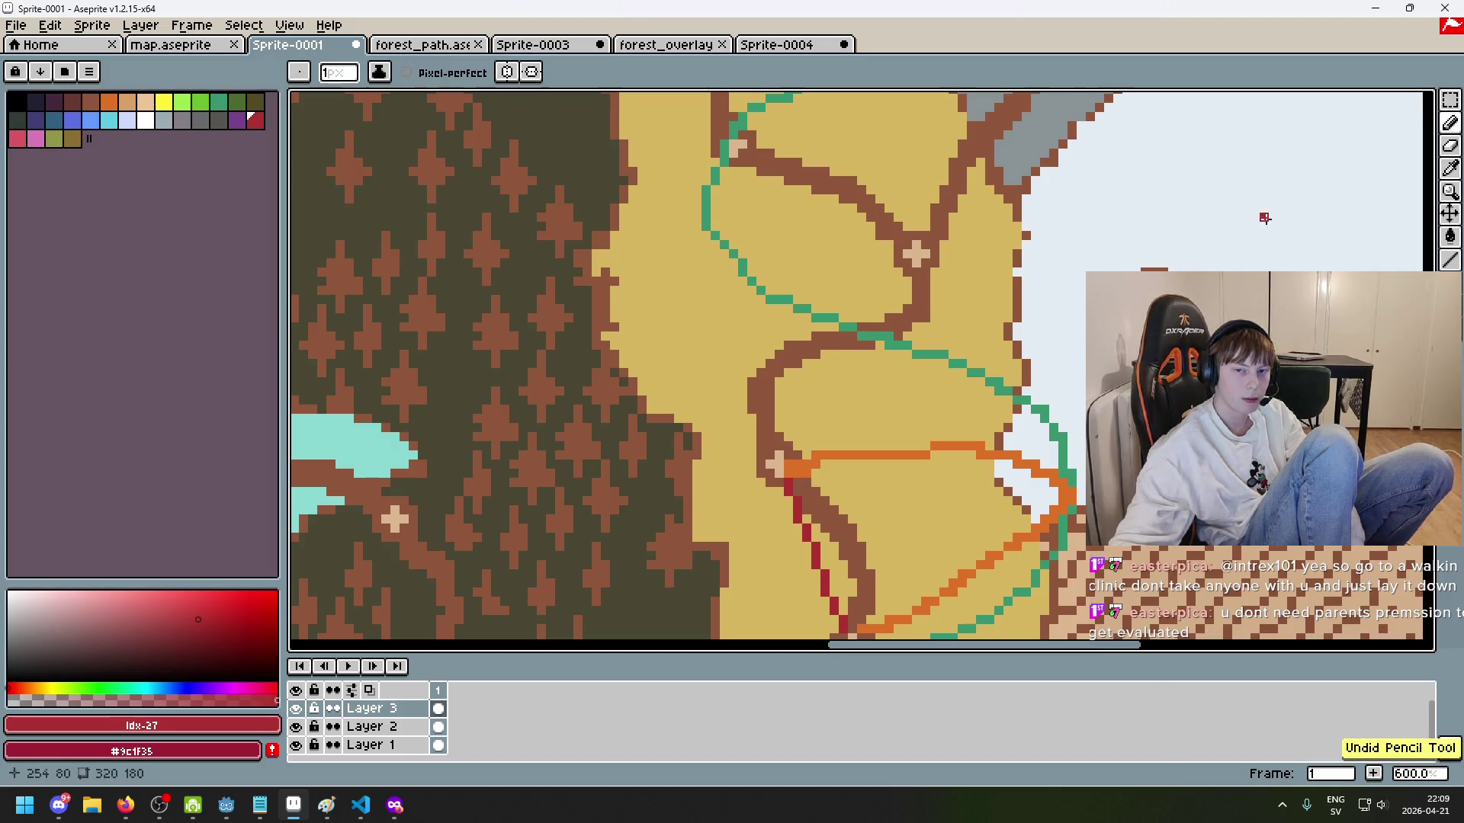
key("l")
left_click_drag(902, 258, 784, 467)
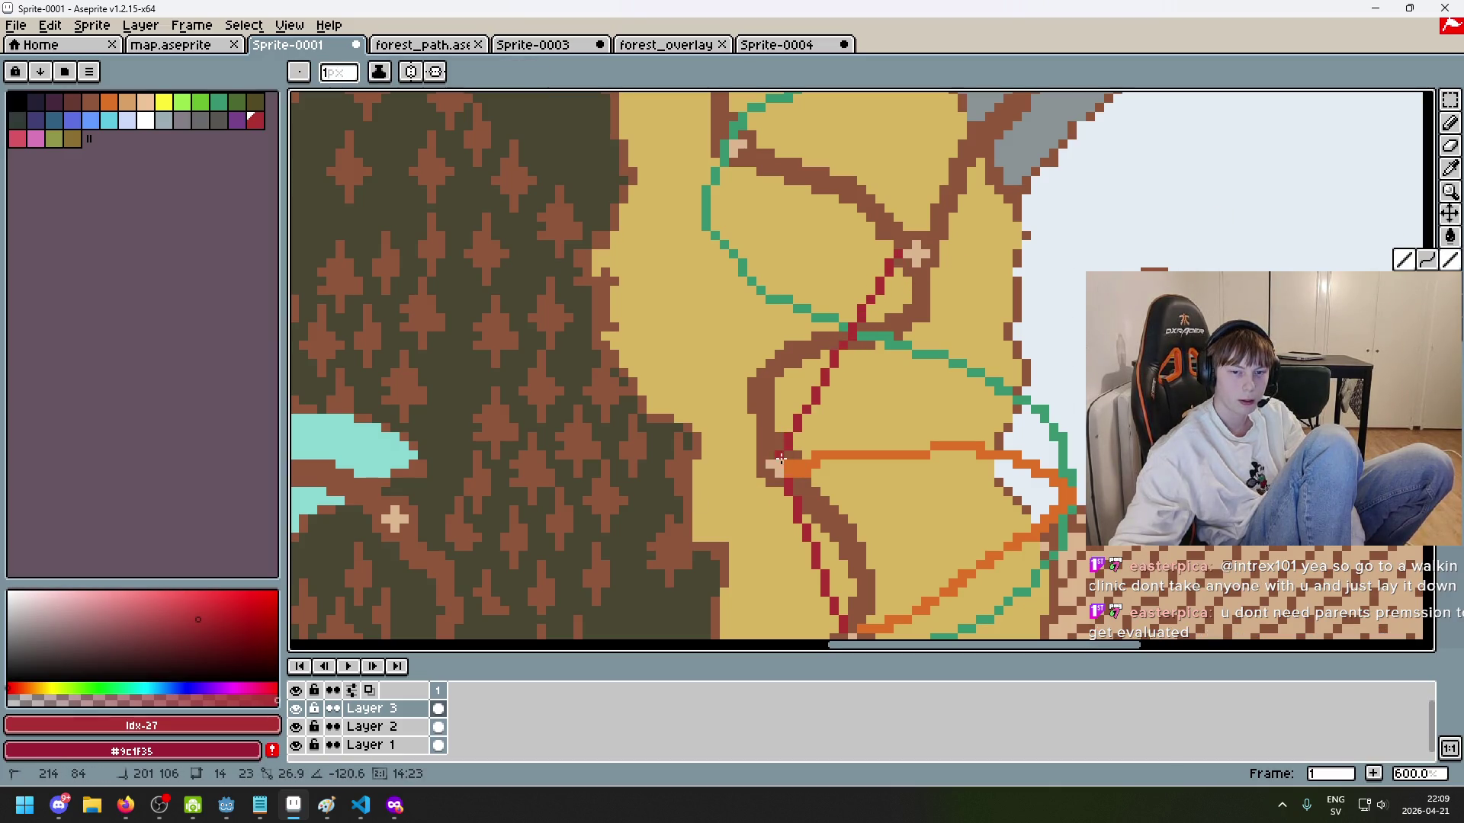
key("ctrl+z")
left_click_drag(914, 266, 785, 471)
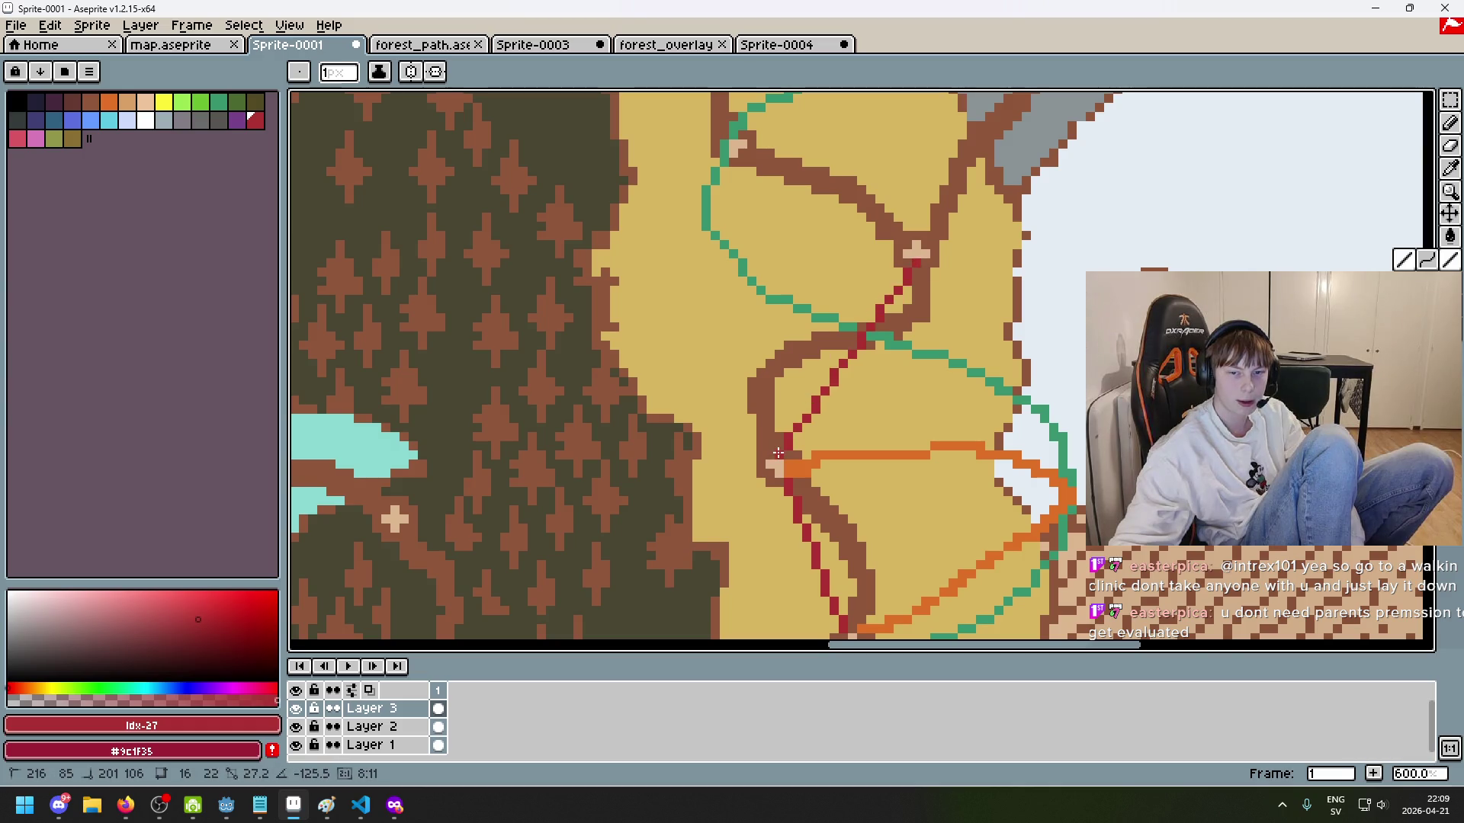
Step: Eyedrop the orange route colour and place an orange pixel beside the path node
scroll(955, 359, "down", 3)
scroll(954, 359, "up", 6)
left_click_drag(706, 309, 934, 343)
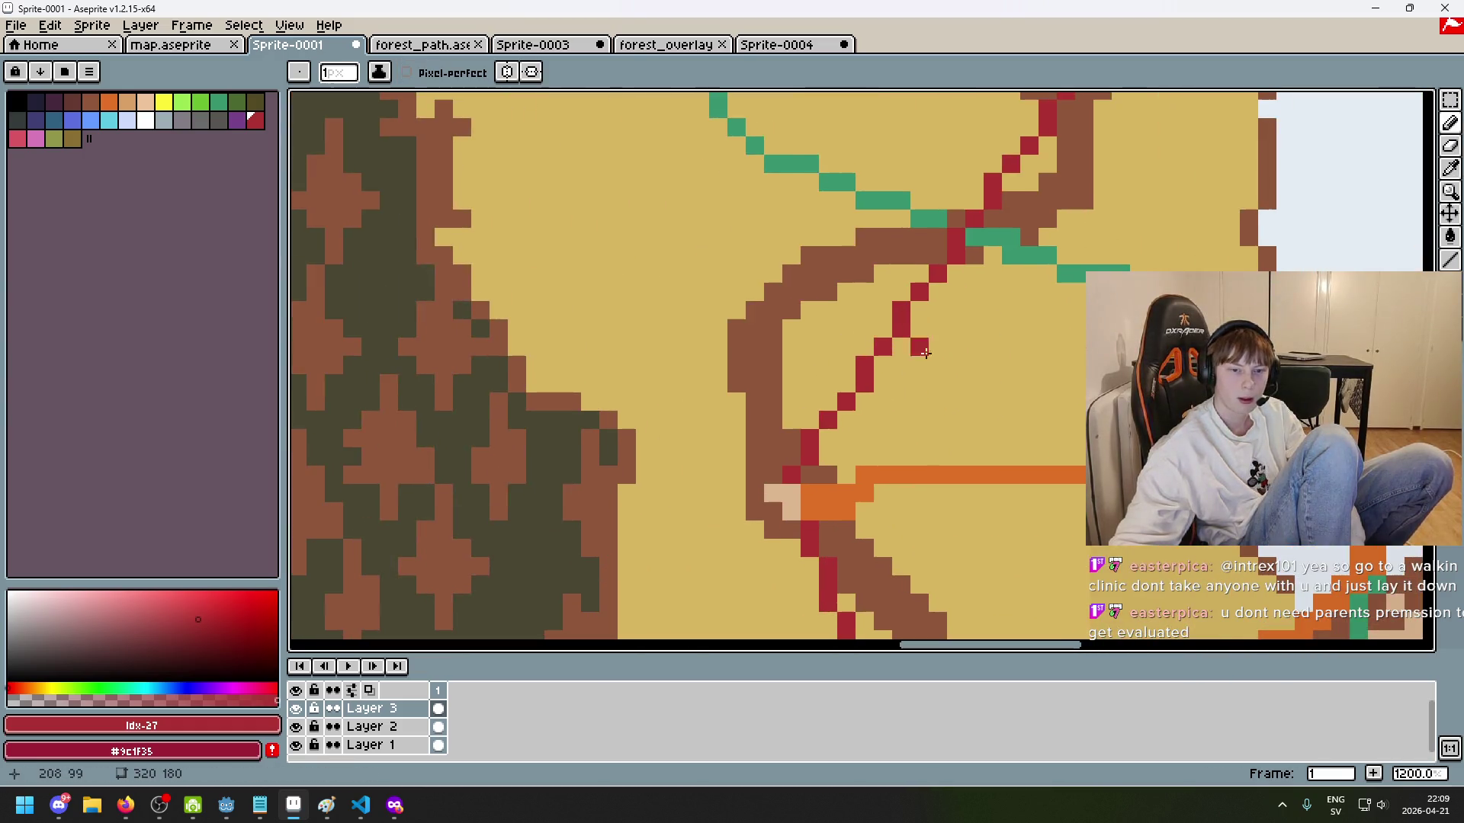
key("i")
left_click(931, 219)
left_click(891, 465)
key("b")
left_click(774, 440)
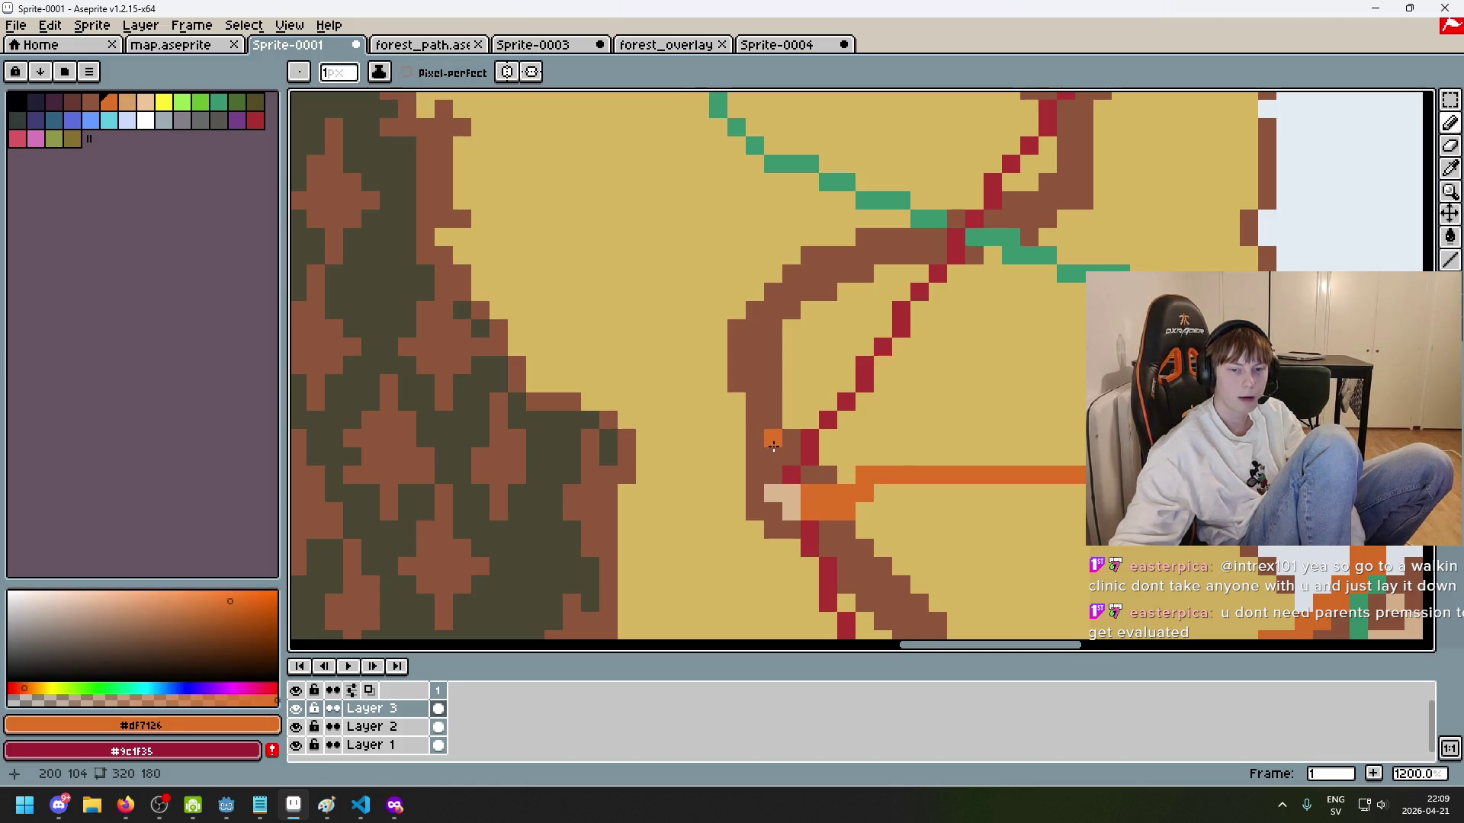
Step: Draw an orange line from the forest edge to the central node
scroll(876, 189, "down", 3)
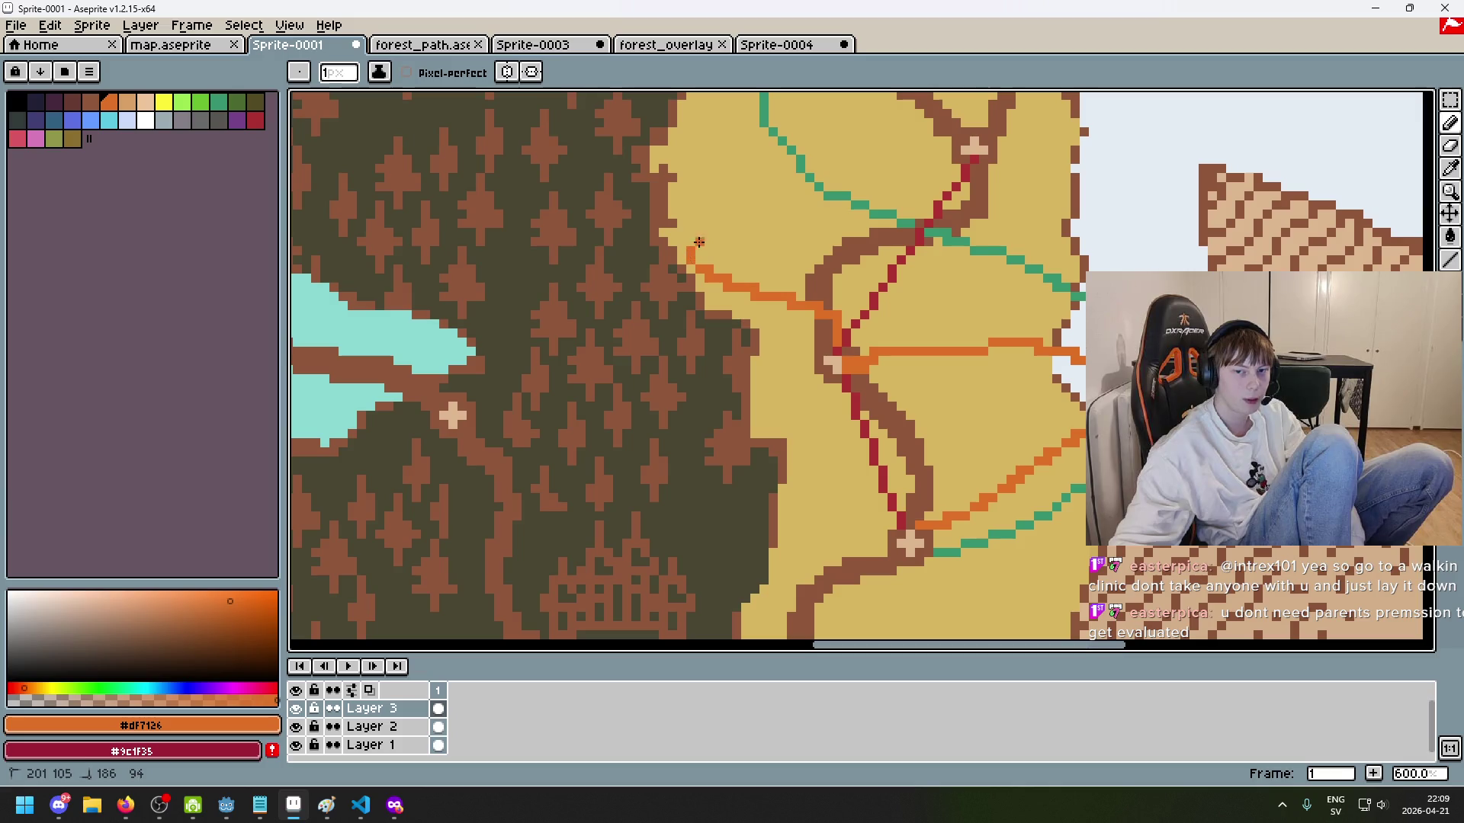
mouse_move(724, 204)
left_mouse_down()
mouse_move(798, 330)
mouse_move(1022, 289)
left_mouse_up()
left_click(925, 318)
key("ctrl+z")
left_click_drag(934, 313, 1022, 289)
scroll(1072, 303, "down", 4)
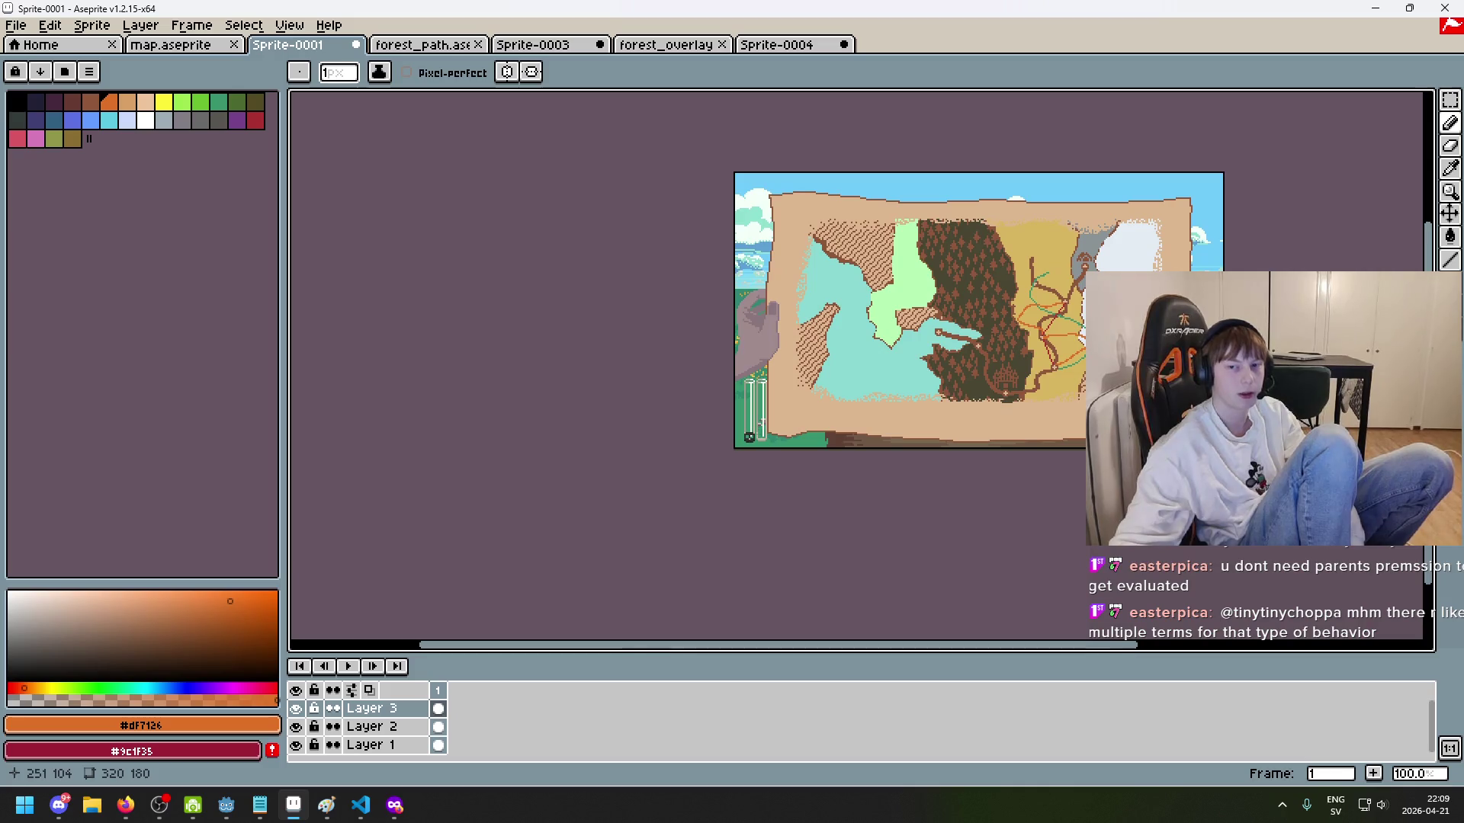
Step: Zoom out and pan across the whole map, bringing the compass rose into view
scroll(1029, 327, "up", 1)
scroll(1004, 337, "up", 1)
mouse_move(1005, 337)
left_mouse_down()
mouse_move(885, 318)
mouse_move(950, 419)
left_mouse_up()
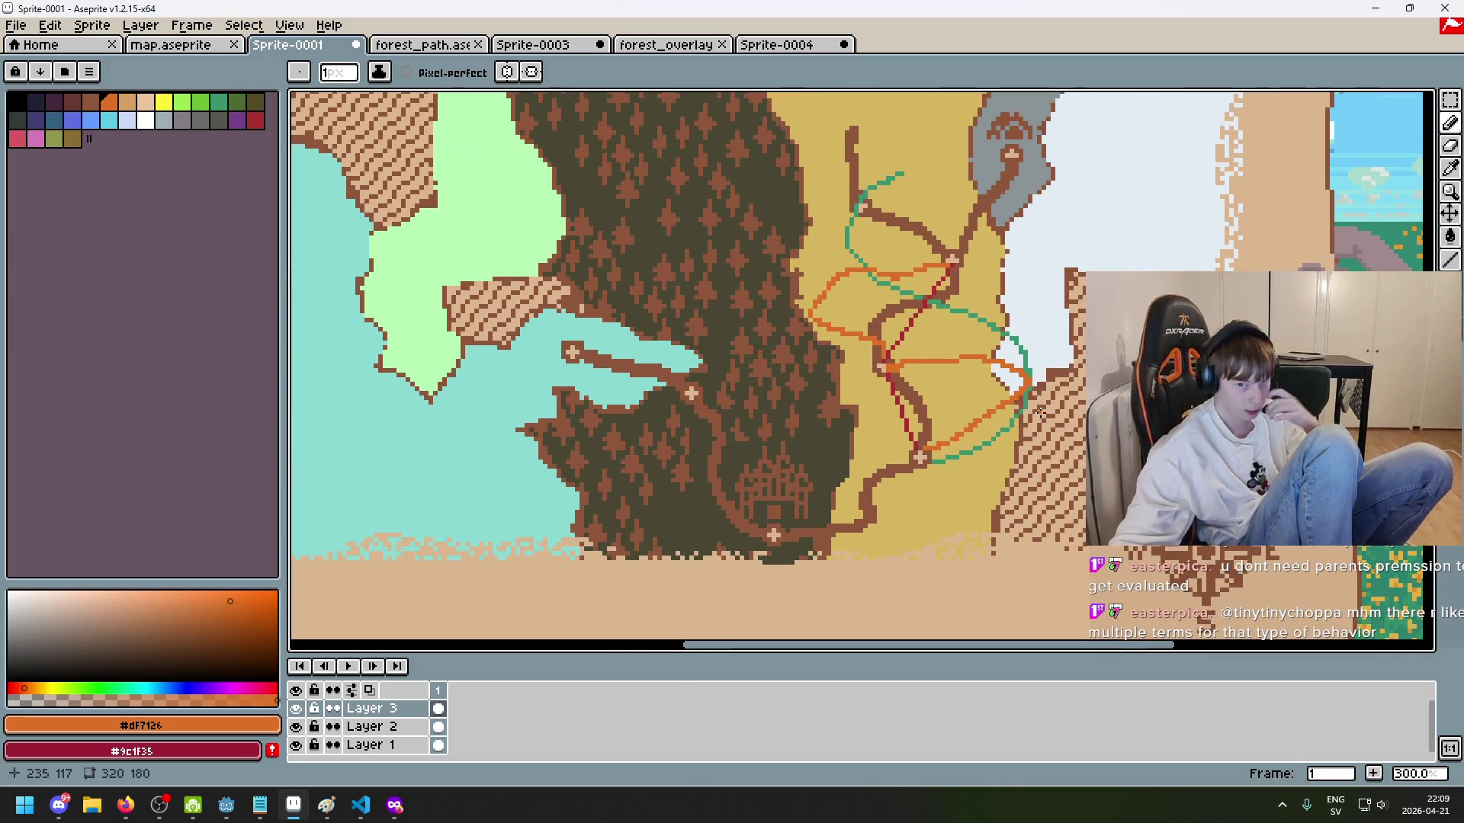
scroll(971, 363, "down", 2)
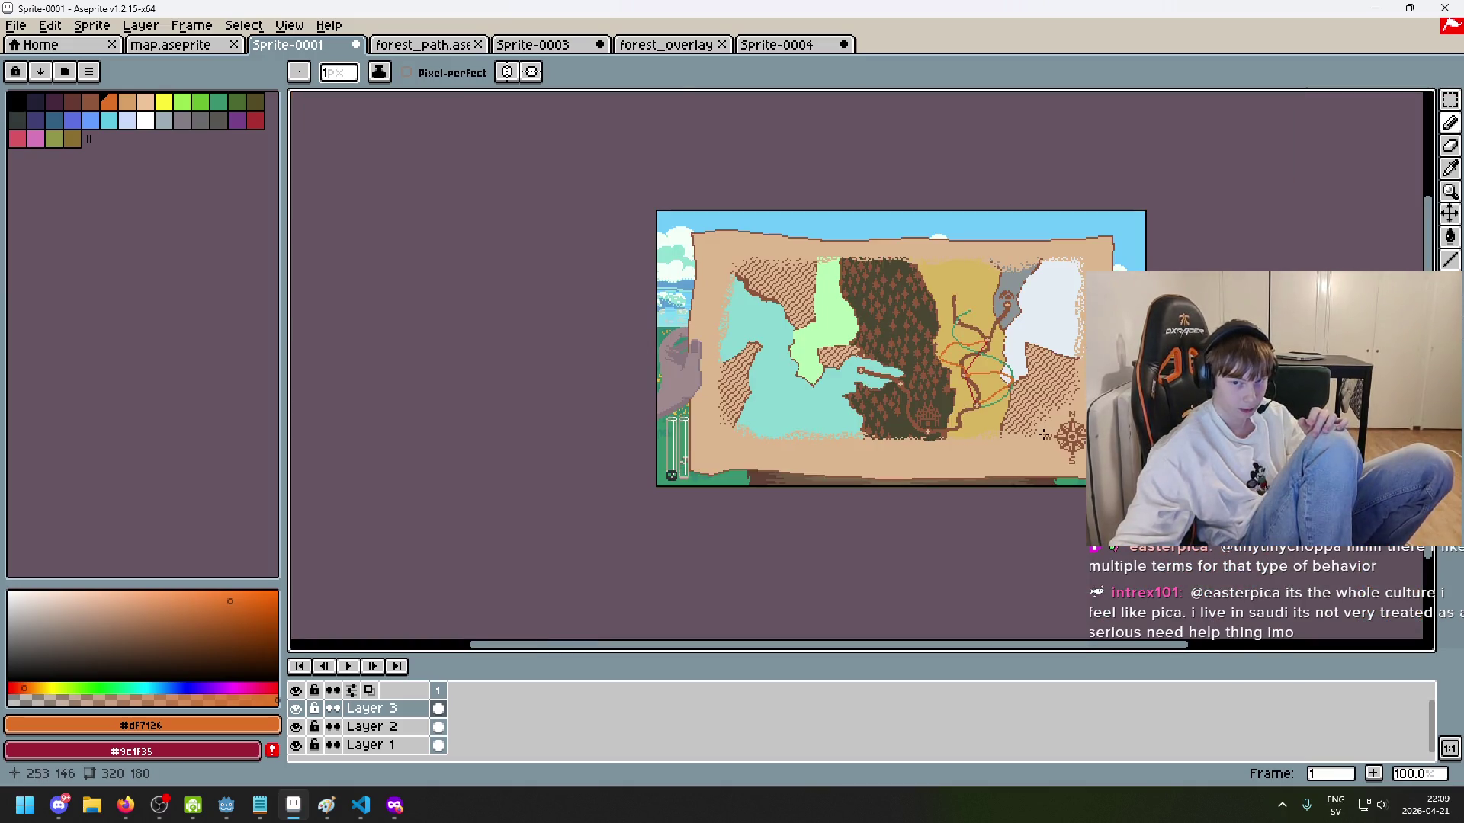
scroll(1034, 421, "up", 1)
left_click_drag(1034, 422, 886, 442)
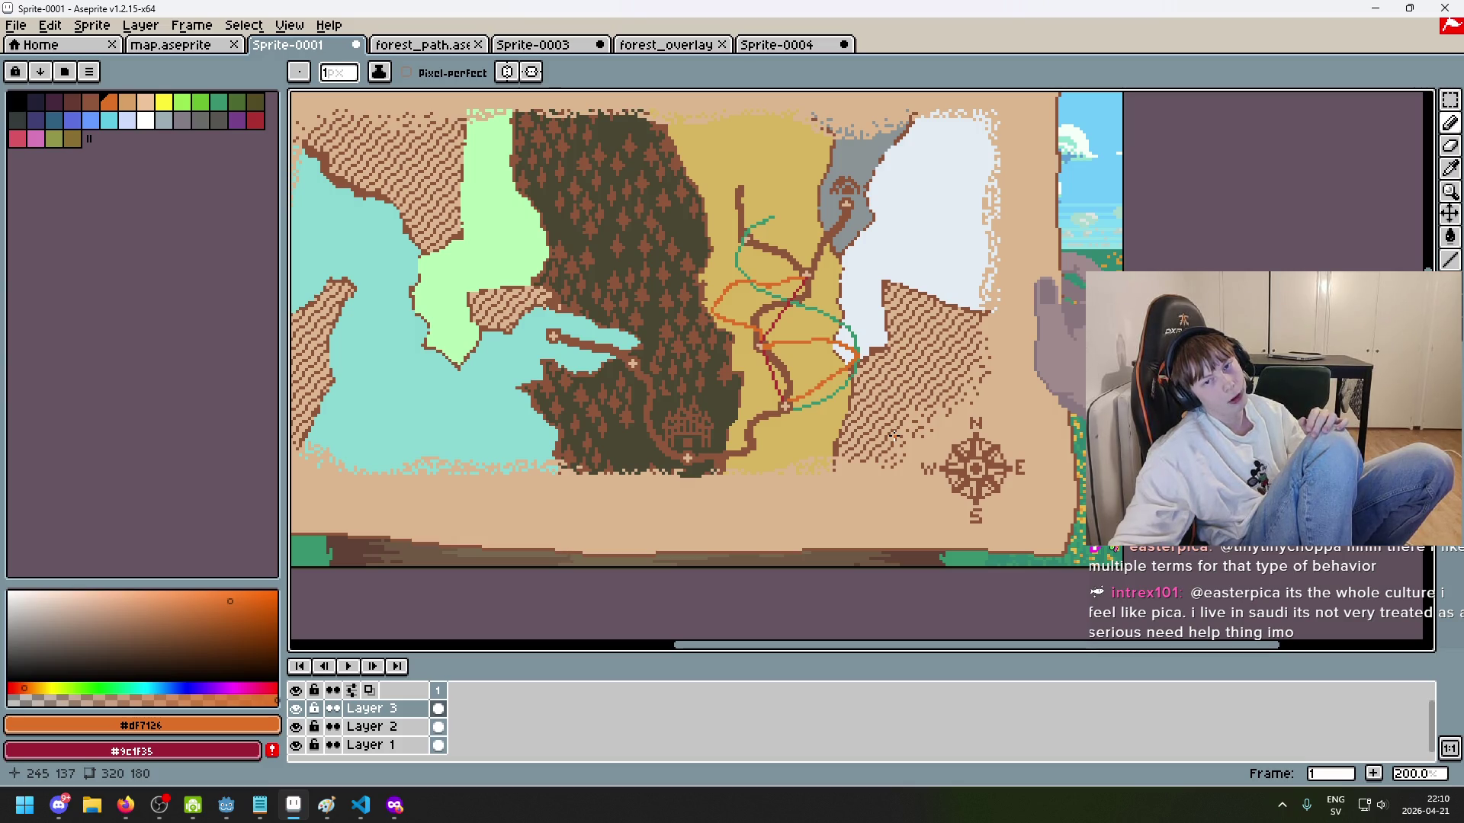
Step: Undo the upper orange and red route lines, then the remaining coloured routes
key("ctrl+z")
key("ctrl+z")
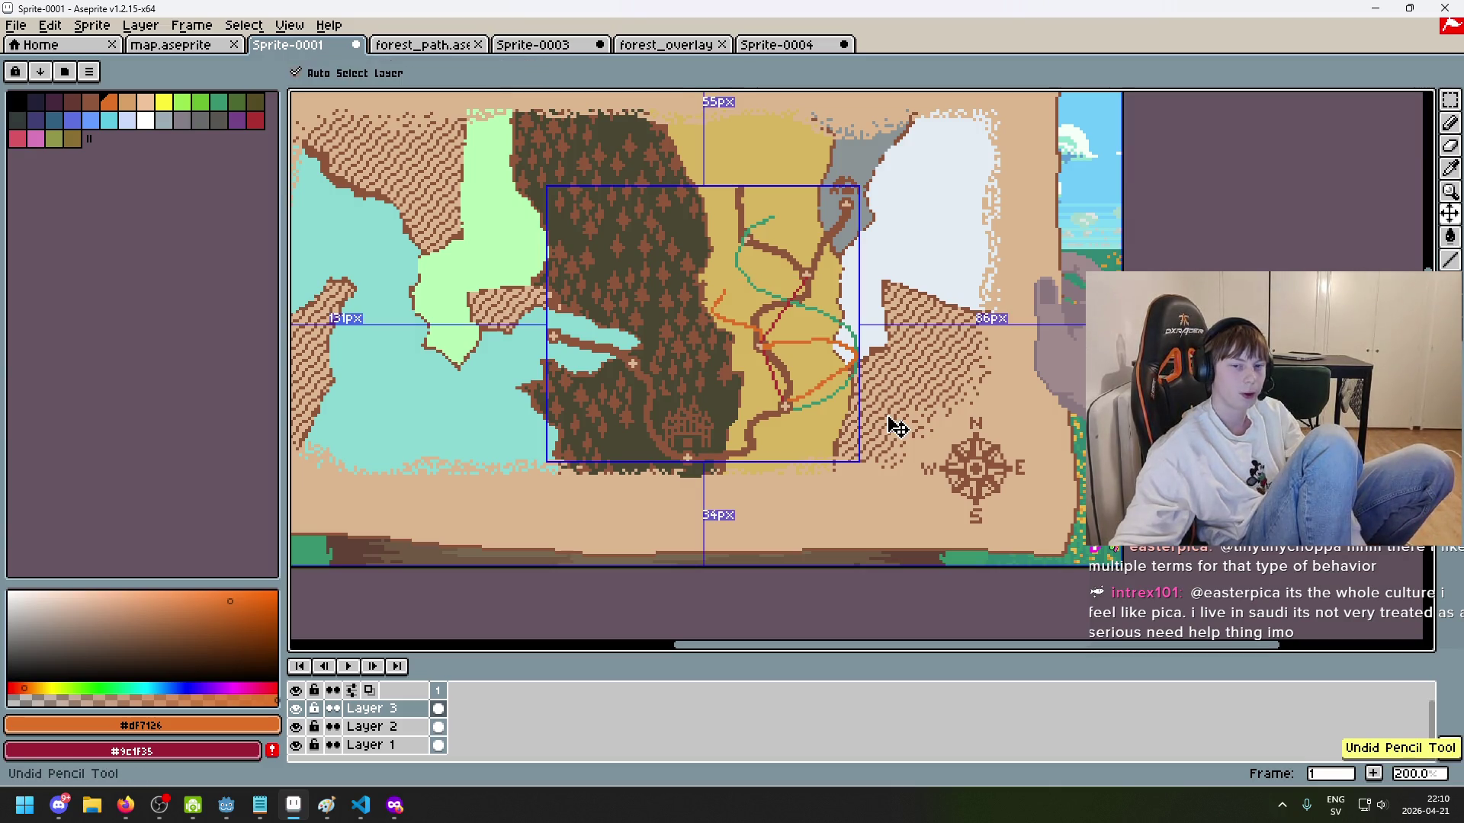
key("ctrl+z")
key("ctrl+z")
key("ctrl+z")
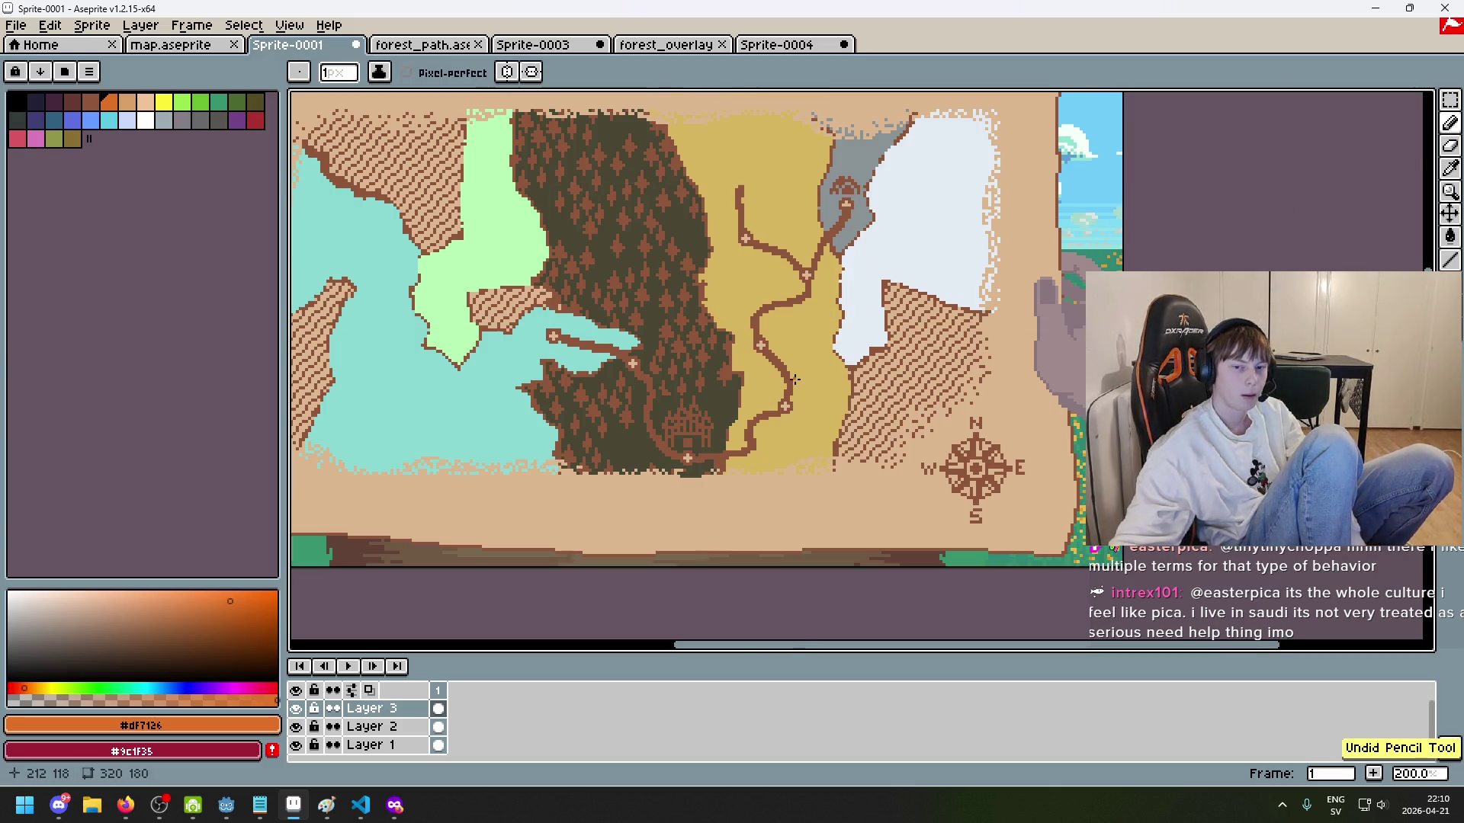
scroll(778, 395, "up", 3)
scroll(777, 395, "up", 2)
Step: Widen the pencil to 2 px and try orange dots and a stroke along the brown path, undoing them
key("plus")
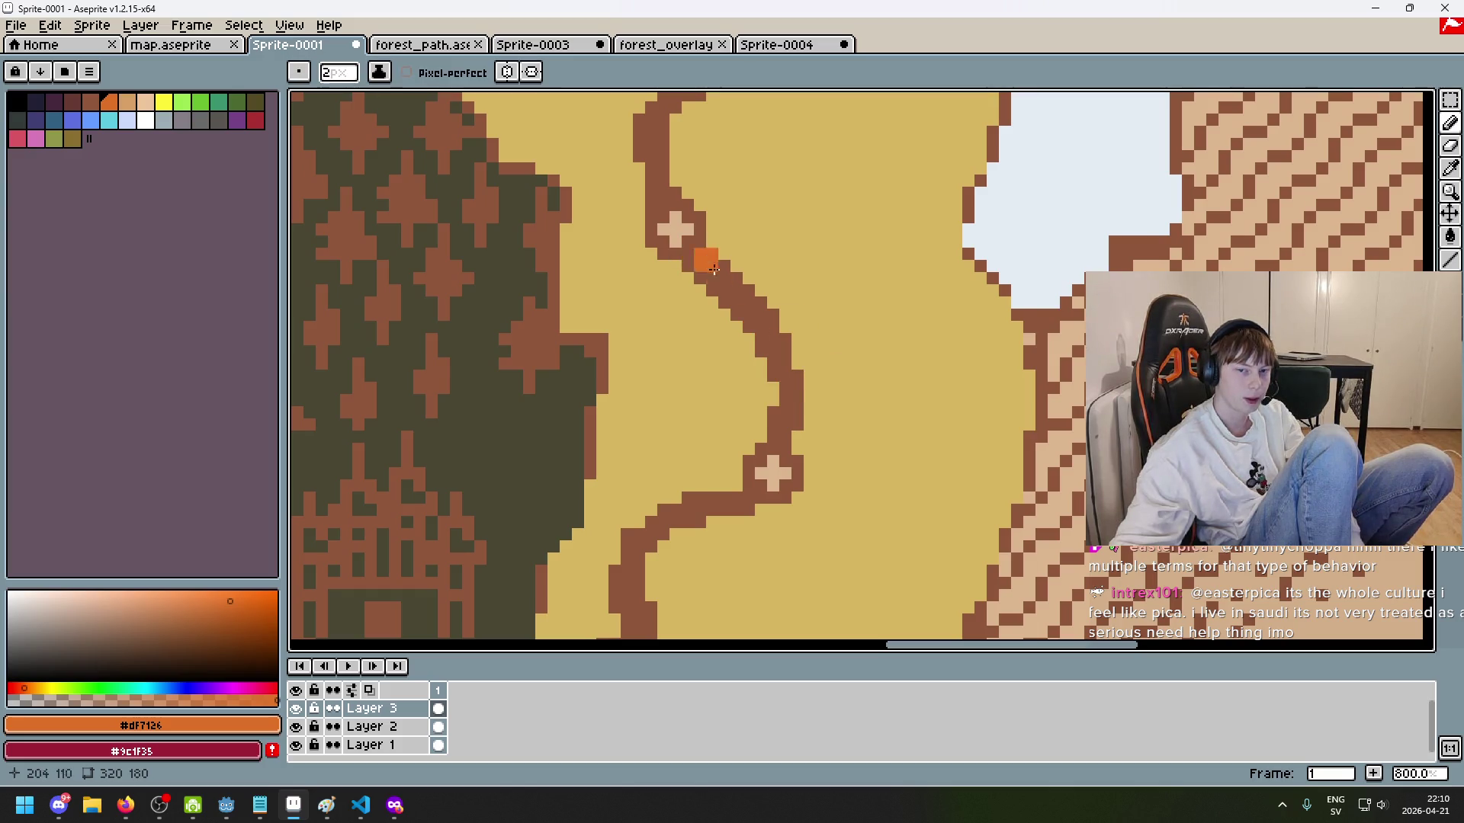
scroll(732, 298, "down", 1)
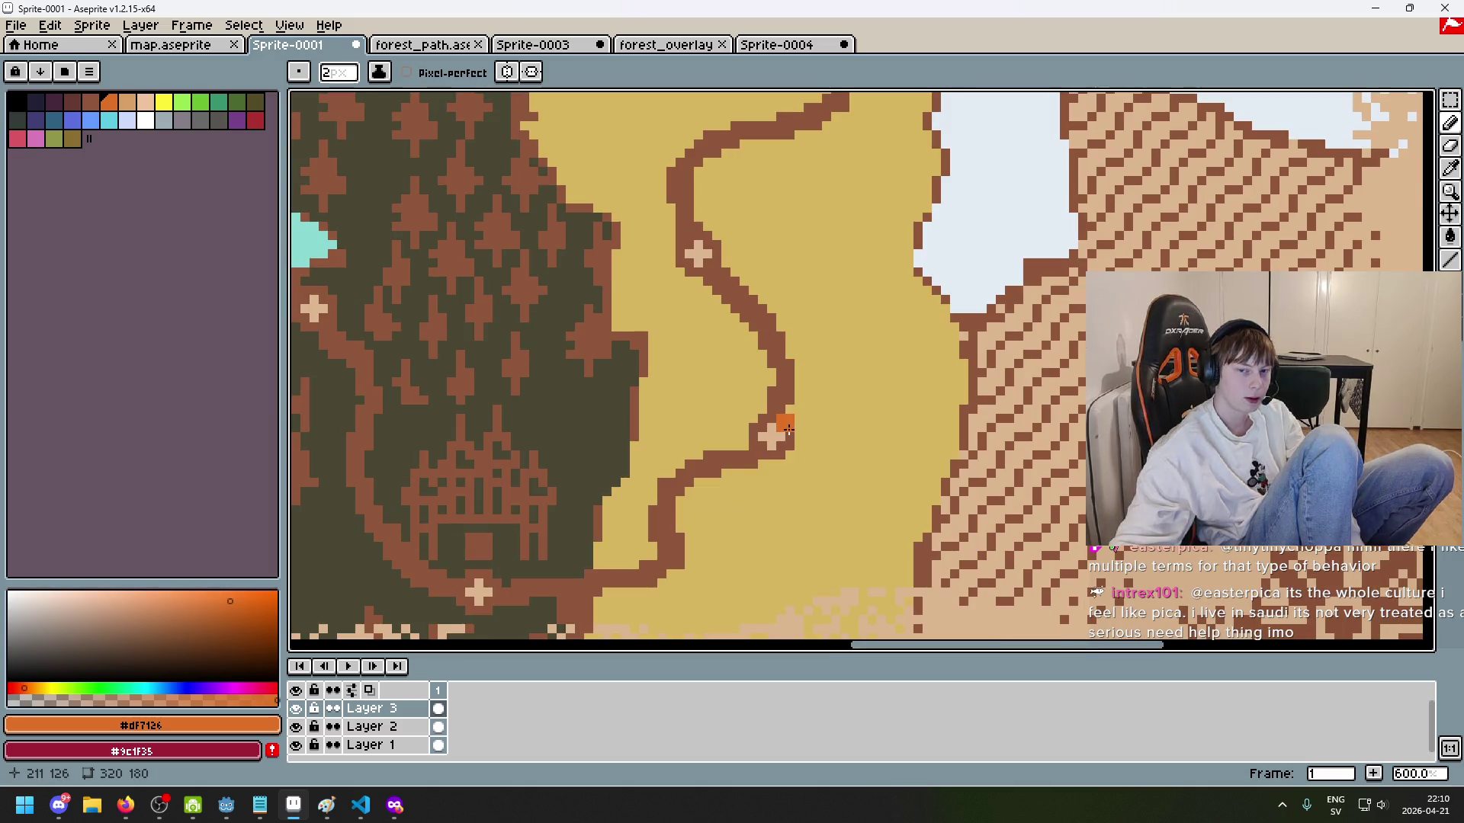
left_click(793, 368)
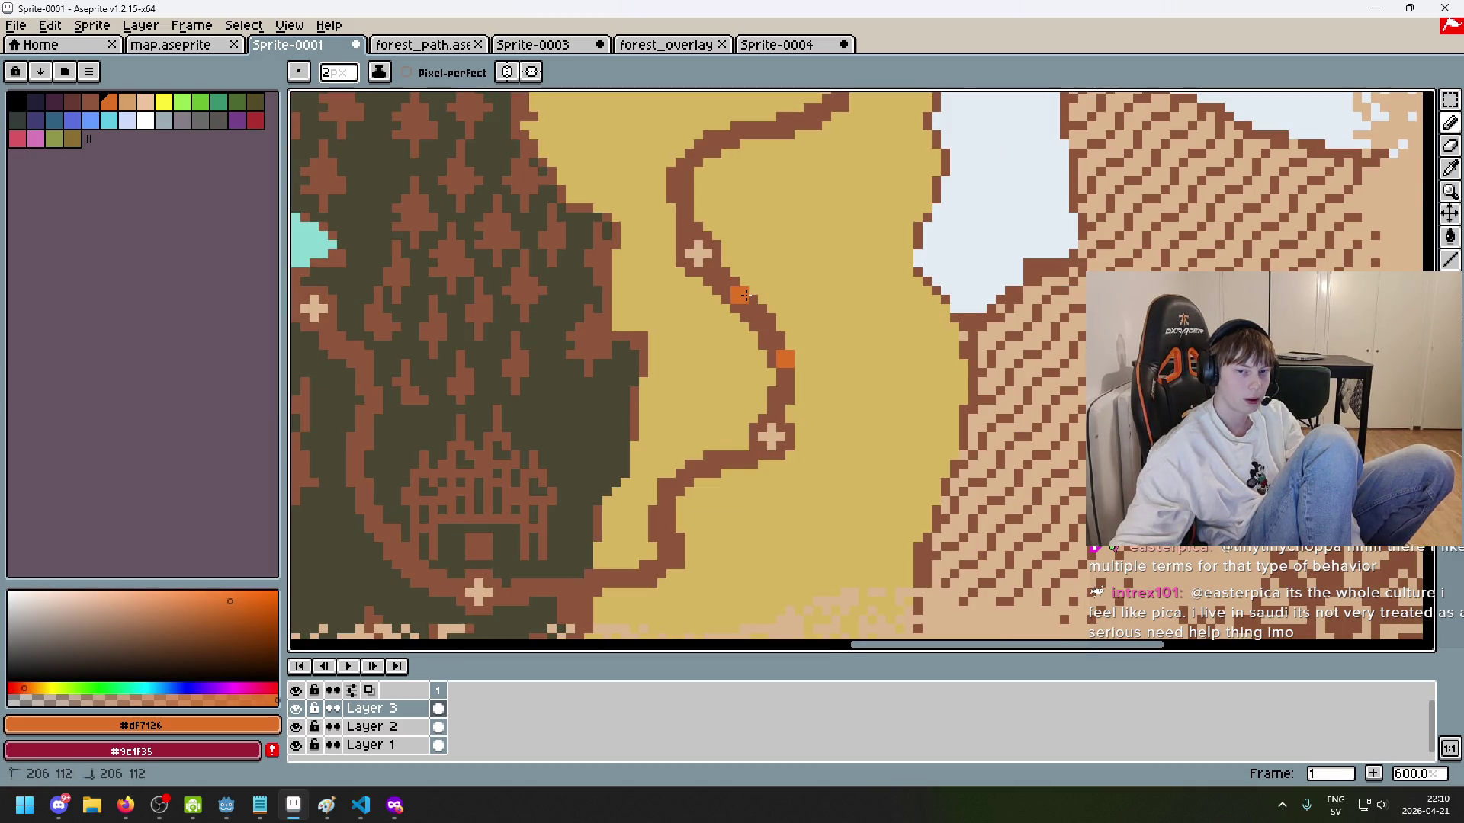
left_click(745, 296)
scroll(827, 381, "down", 1)
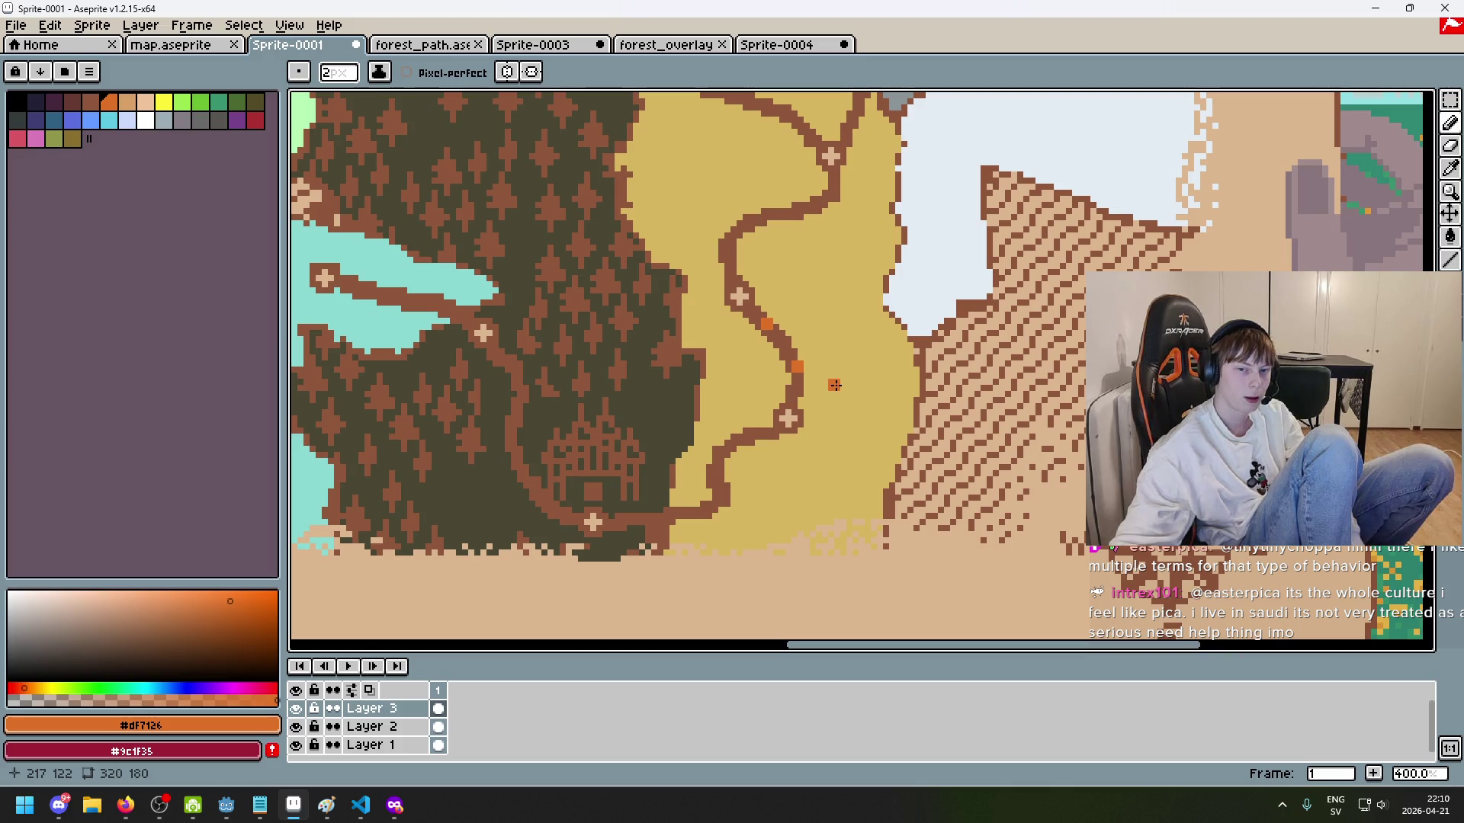
key("ctrl+z")
key("ctrl+z")
left_click(798, 379)
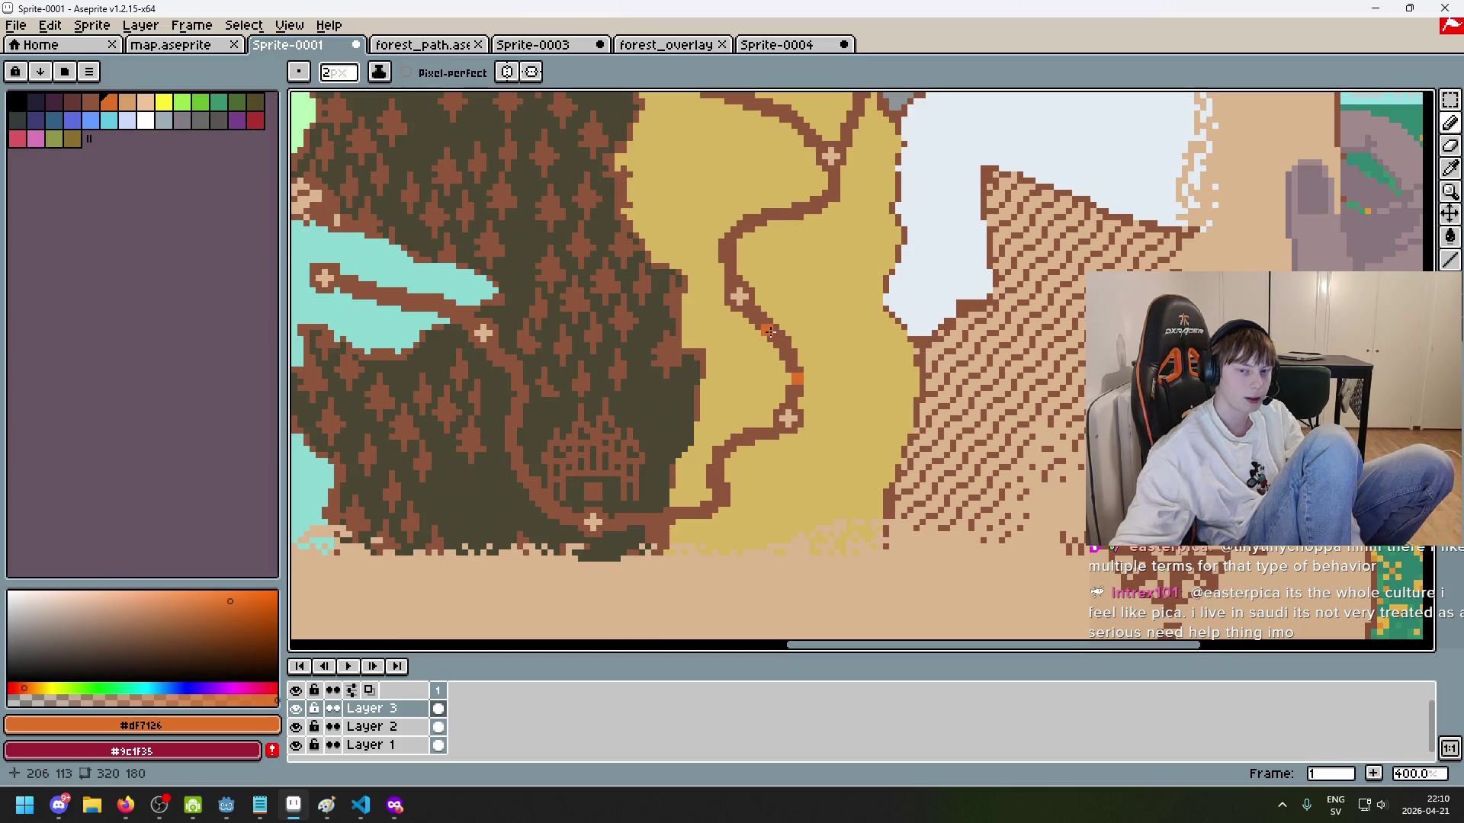
key("ctrl+z")
left_click(809, 403)
scroll(813, 404, "up", 3)
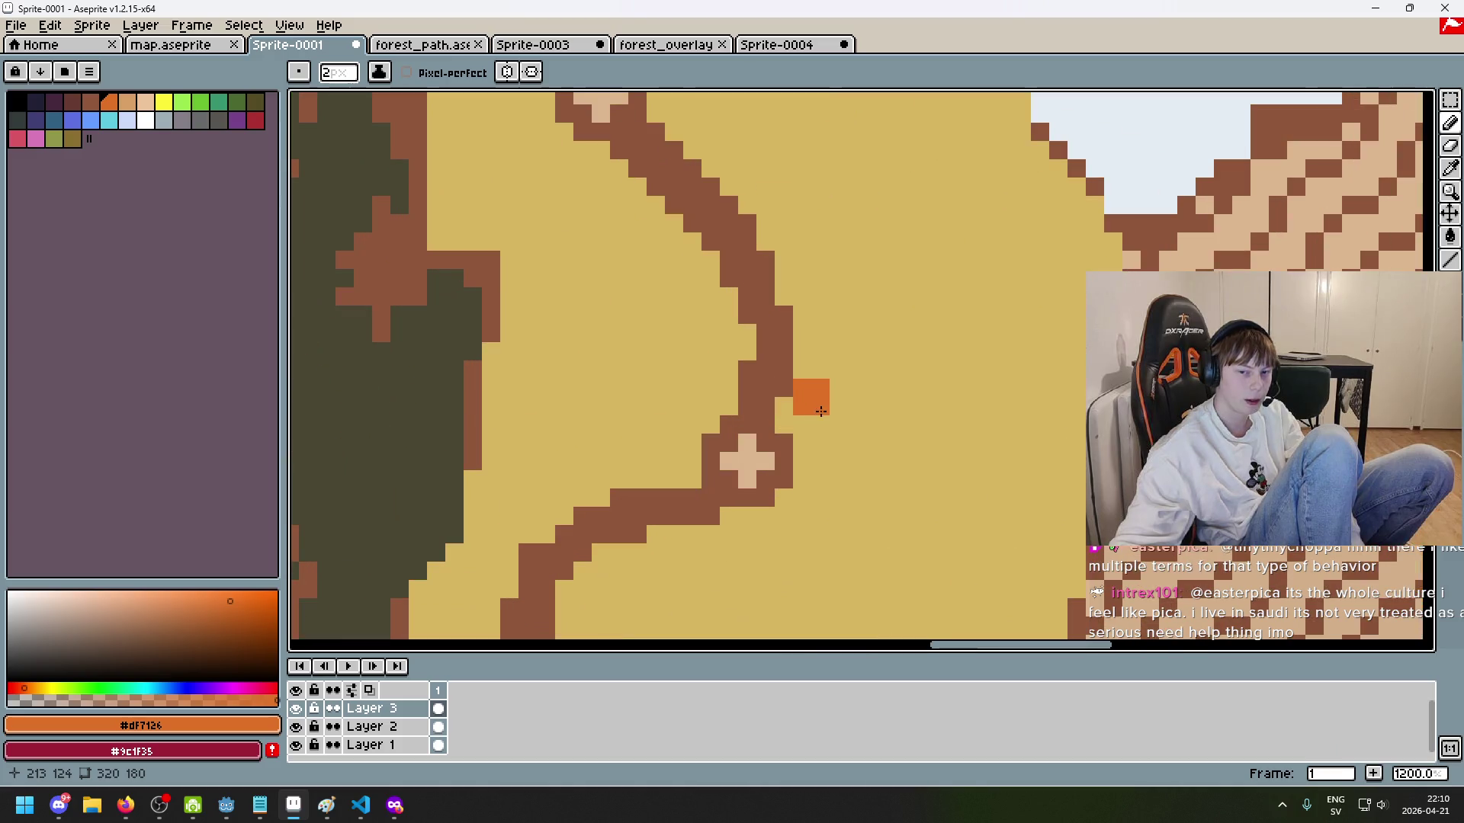
left_click_drag(822, 419, 822, 321)
key("ctrl+z")
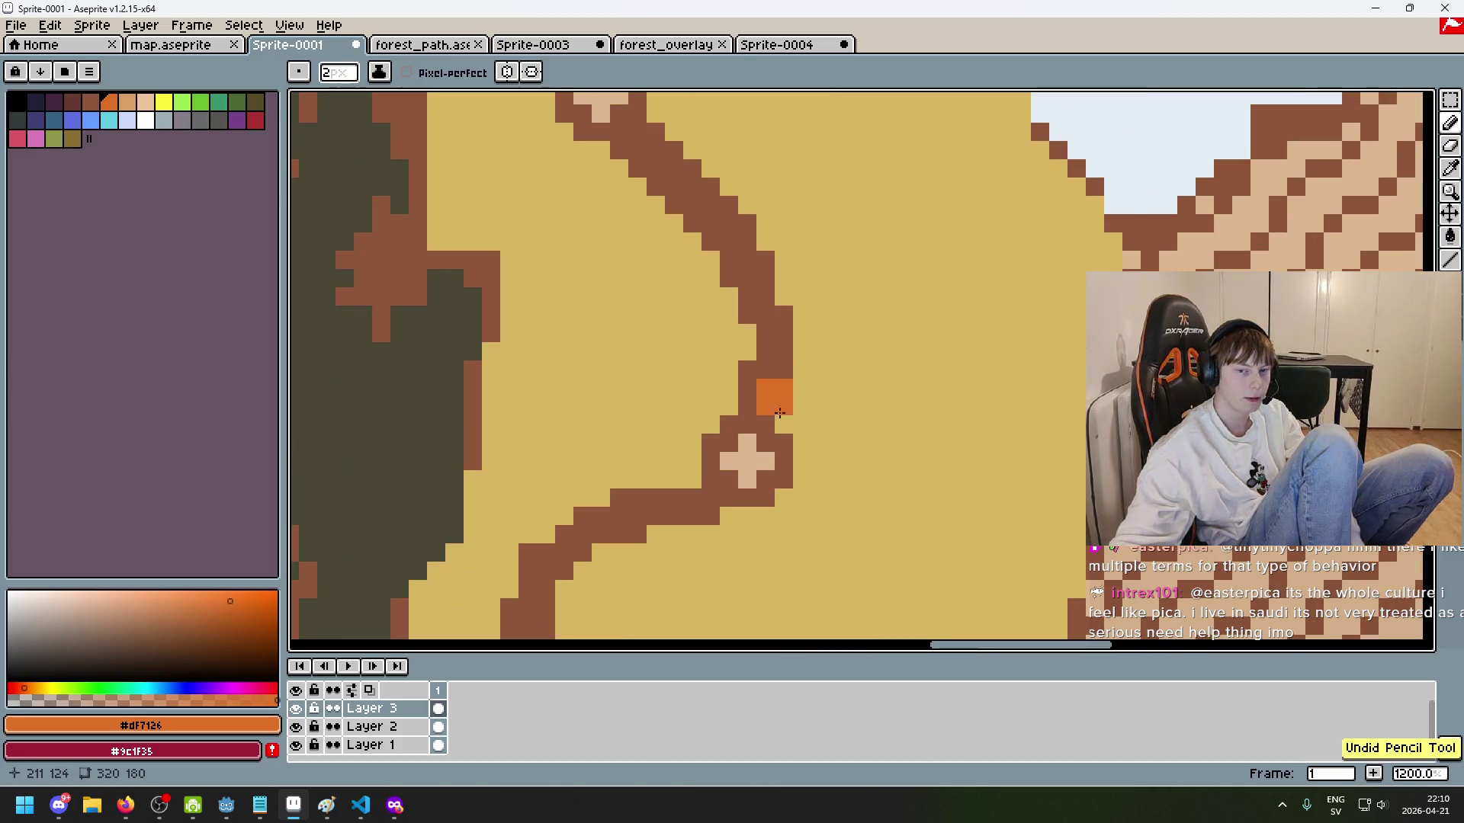
Step: Place orange marker pixels beside the road bend, undoing the stray ones
left_click(690, 313)
key("ctrl+z")
left_click(627, 213)
left_click(683, 324)
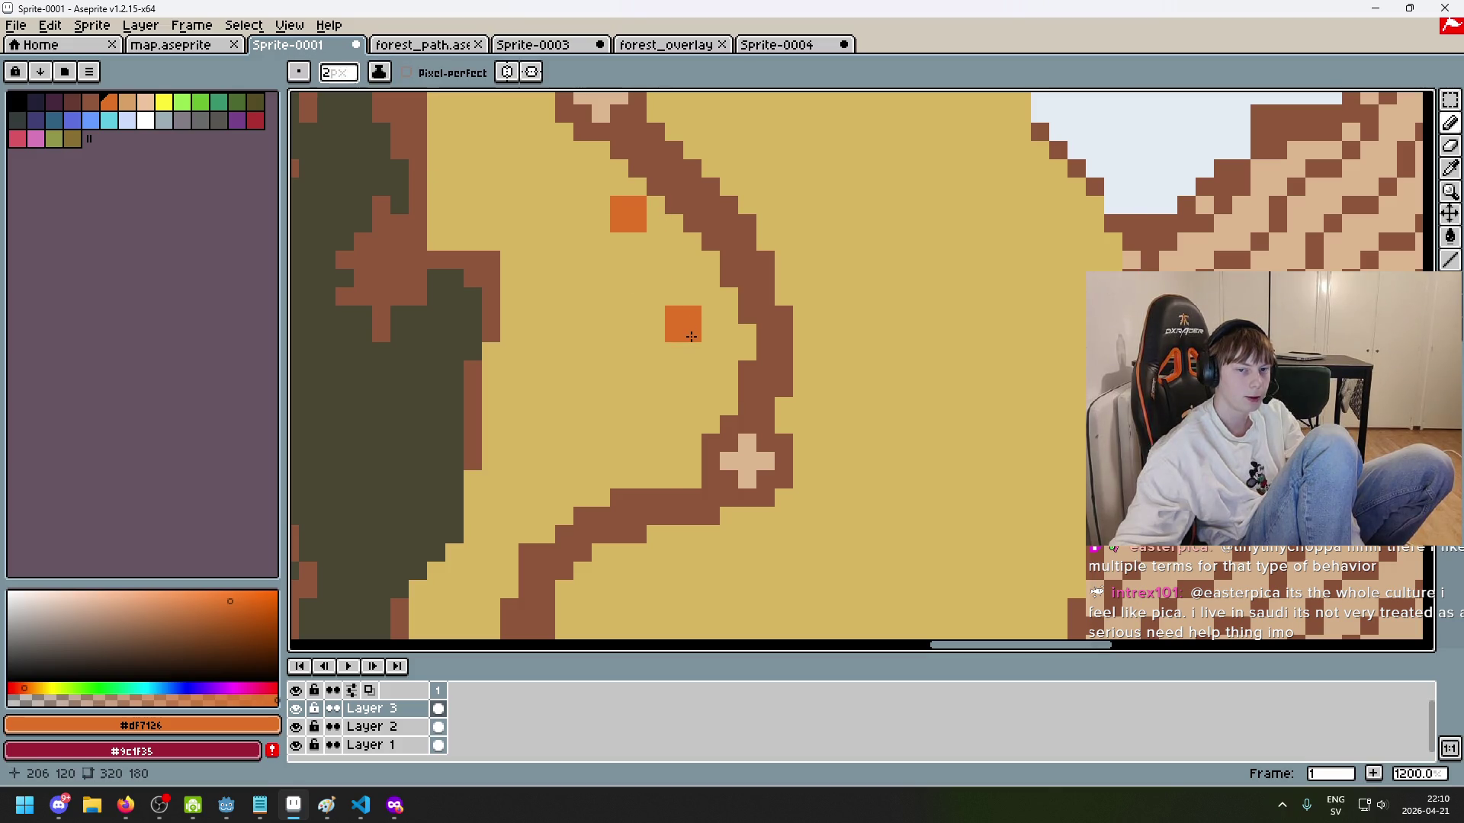
scroll(785, 375, "down", 6)
key("ctrl+z")
key("ctrl+z")
left_click(692, 321)
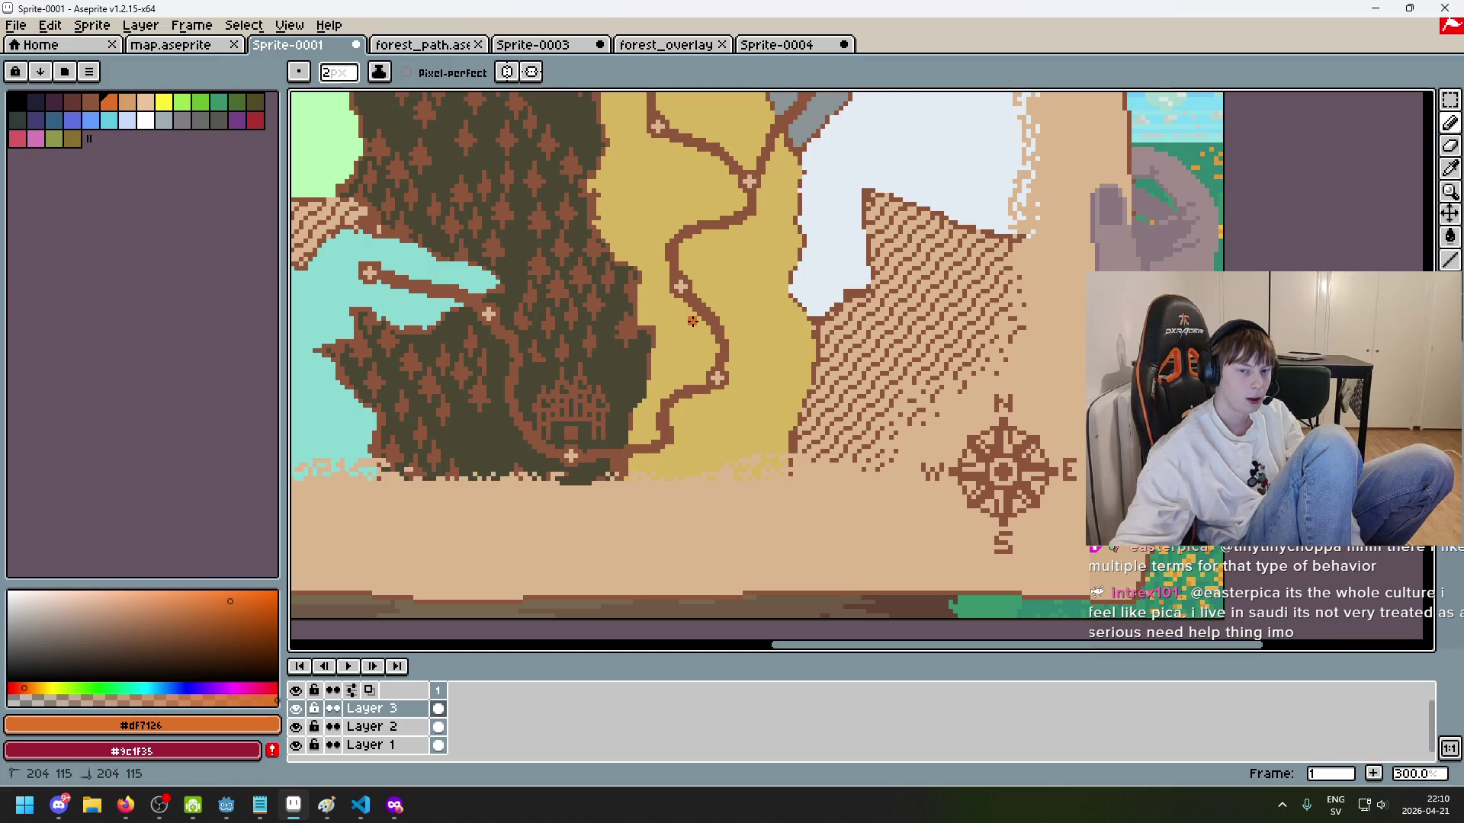
scroll(708, 350, "up", 2)
left_click(729, 347)
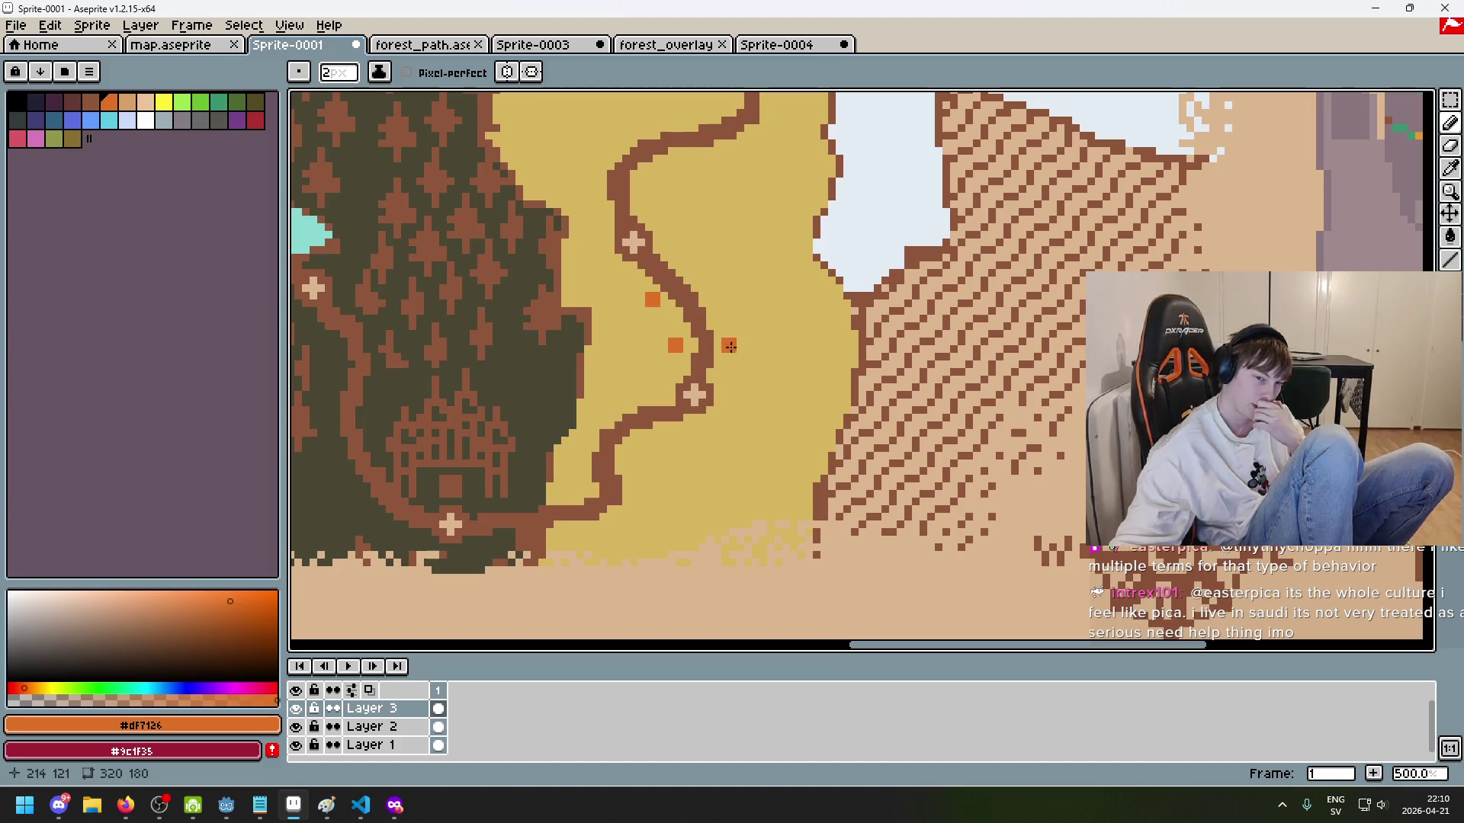
key("ctrl+z")
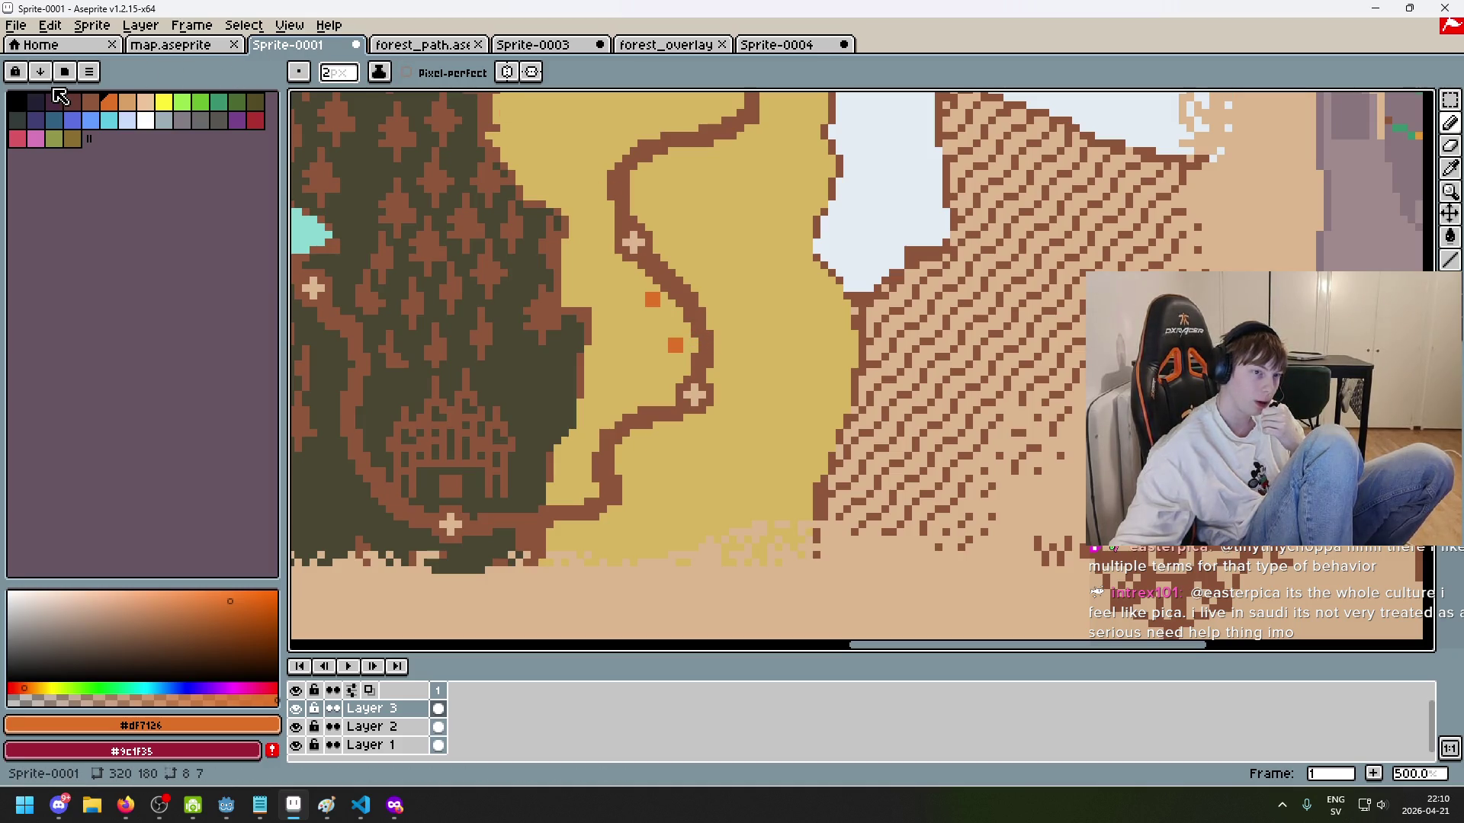
Step: Move the upper orange marker onto the road with the Rectangular Marquee and commit it
left_click(1450, 100)
mouse_move(616, 287)
left_mouse_down()
mouse_move(669, 317)
mouse_move(683, 296)
mouse_move(657, 340)
mouse_move(698, 335)
mouse_move(708, 352)
left_mouse_up()
left_click(740, 310)
left_click(754, 395)
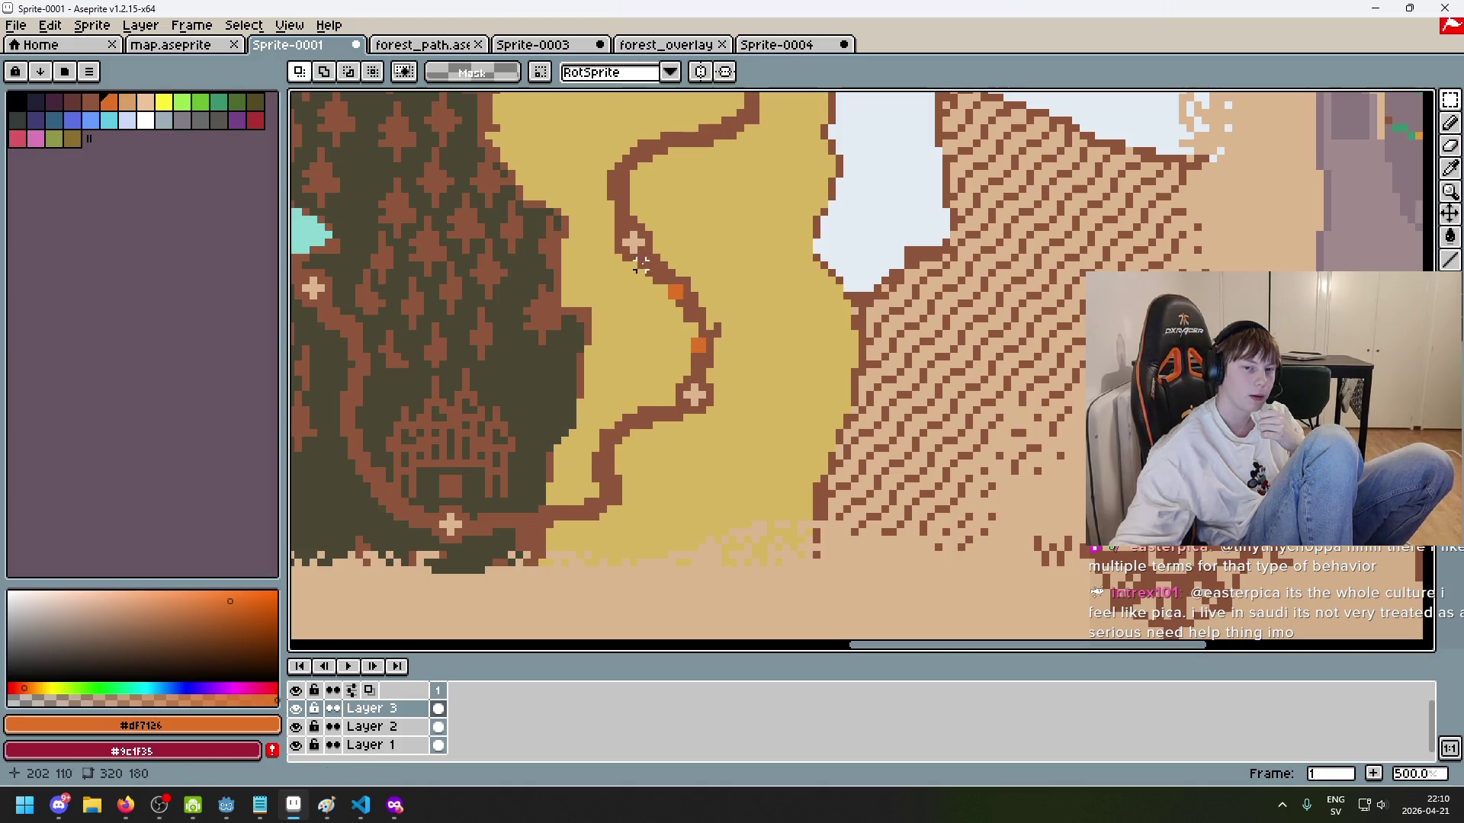
scroll(797, 308, "down", 3)
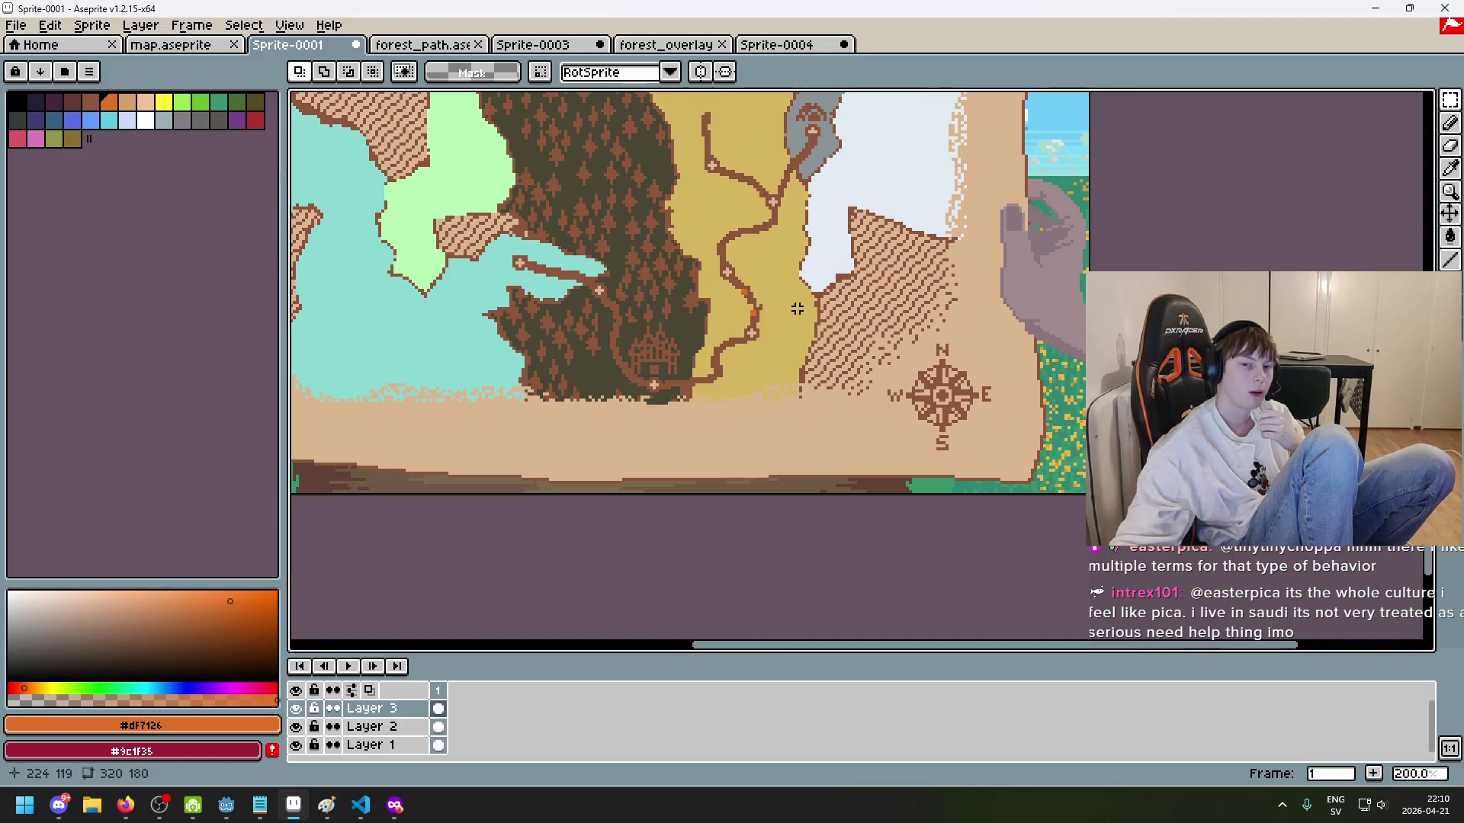
scroll(799, 312, "up", 5)
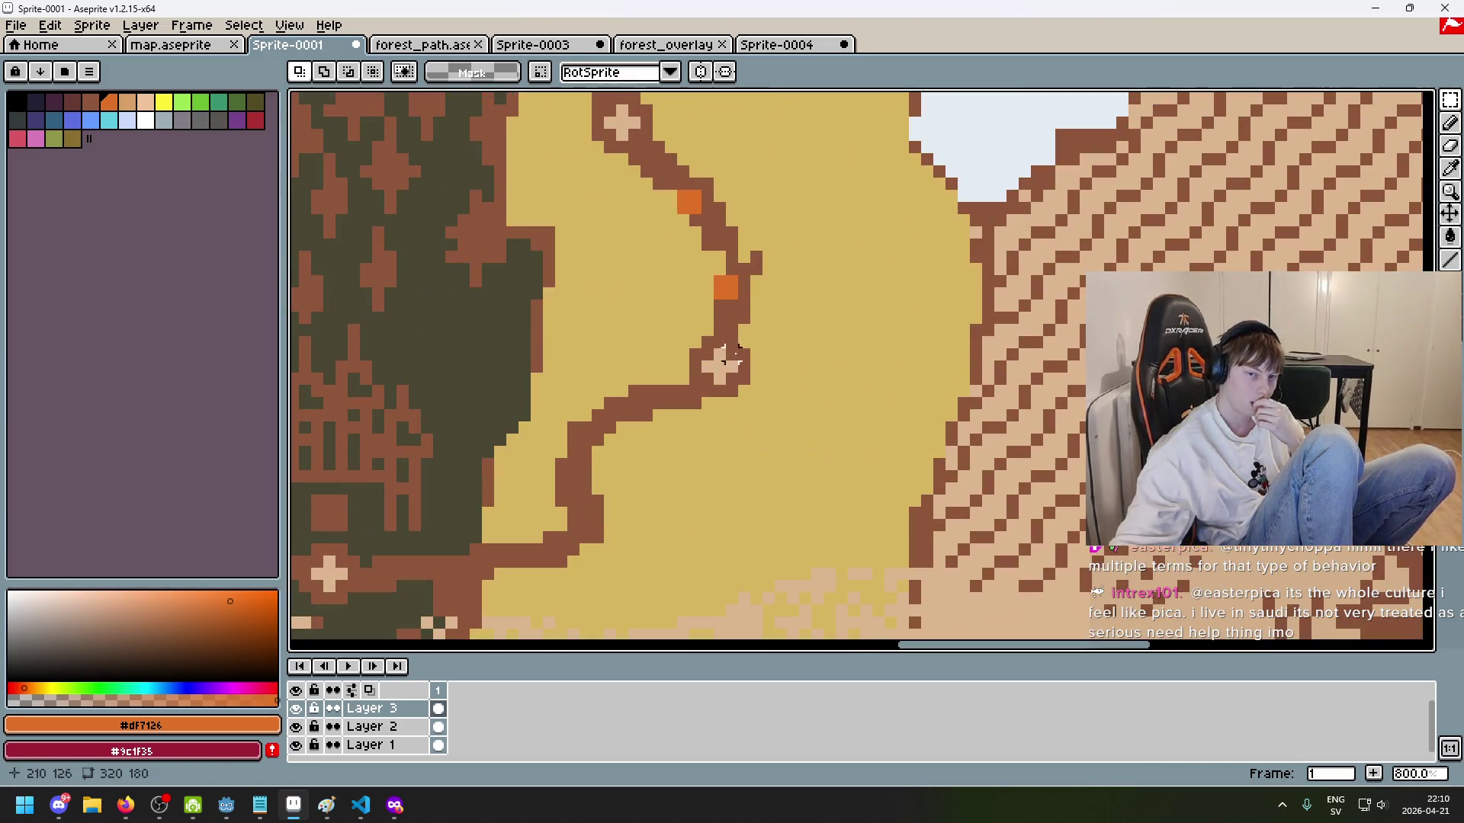
scroll(723, 367, "down", 4)
scroll(710, 340, "up", 2)
left_click_drag(686, 313, 713, 343)
scroll(732, 338, "down", 2)
key("ctrl+d")
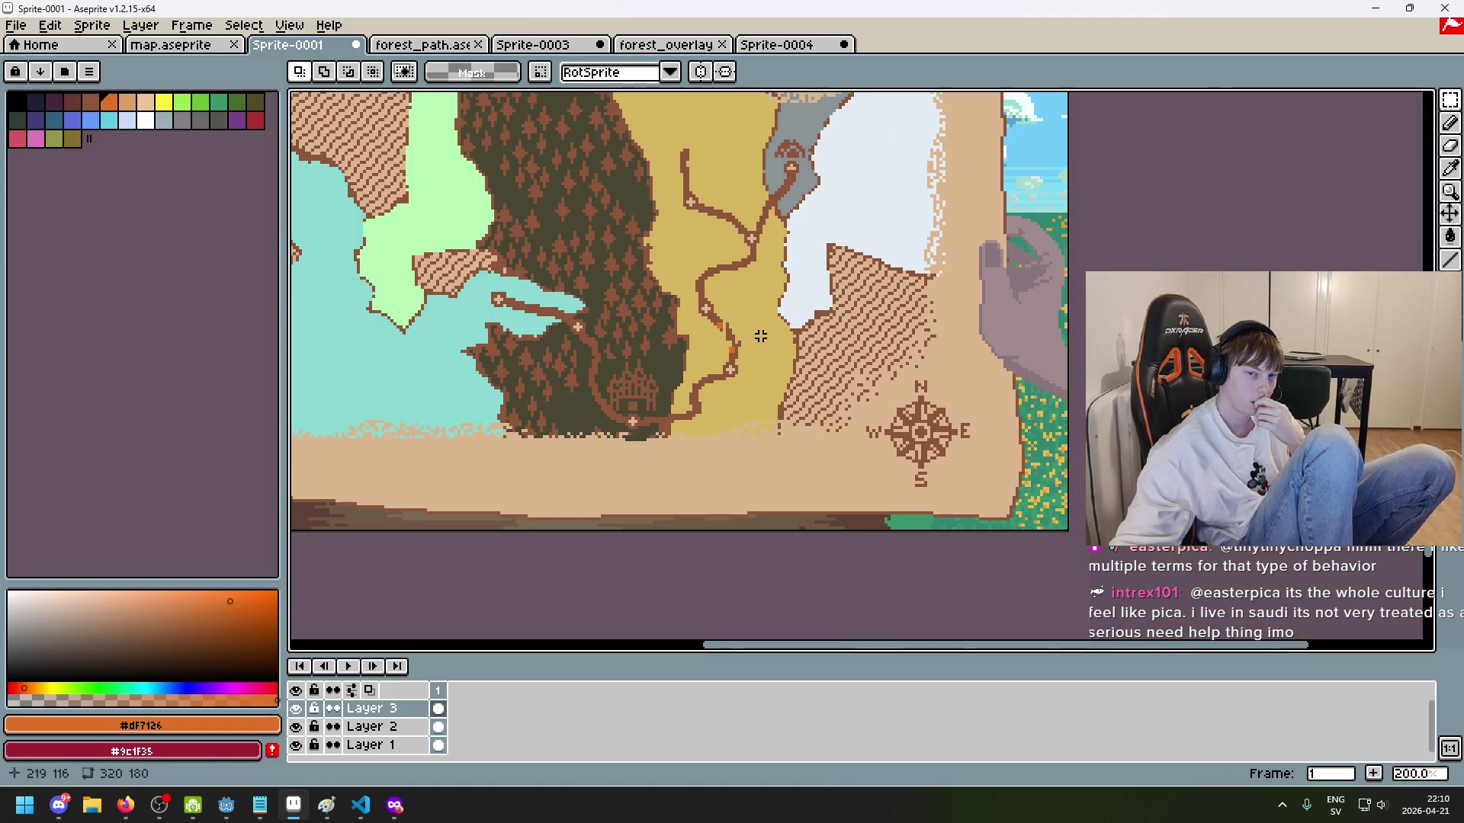
scroll(759, 332, "up", 2)
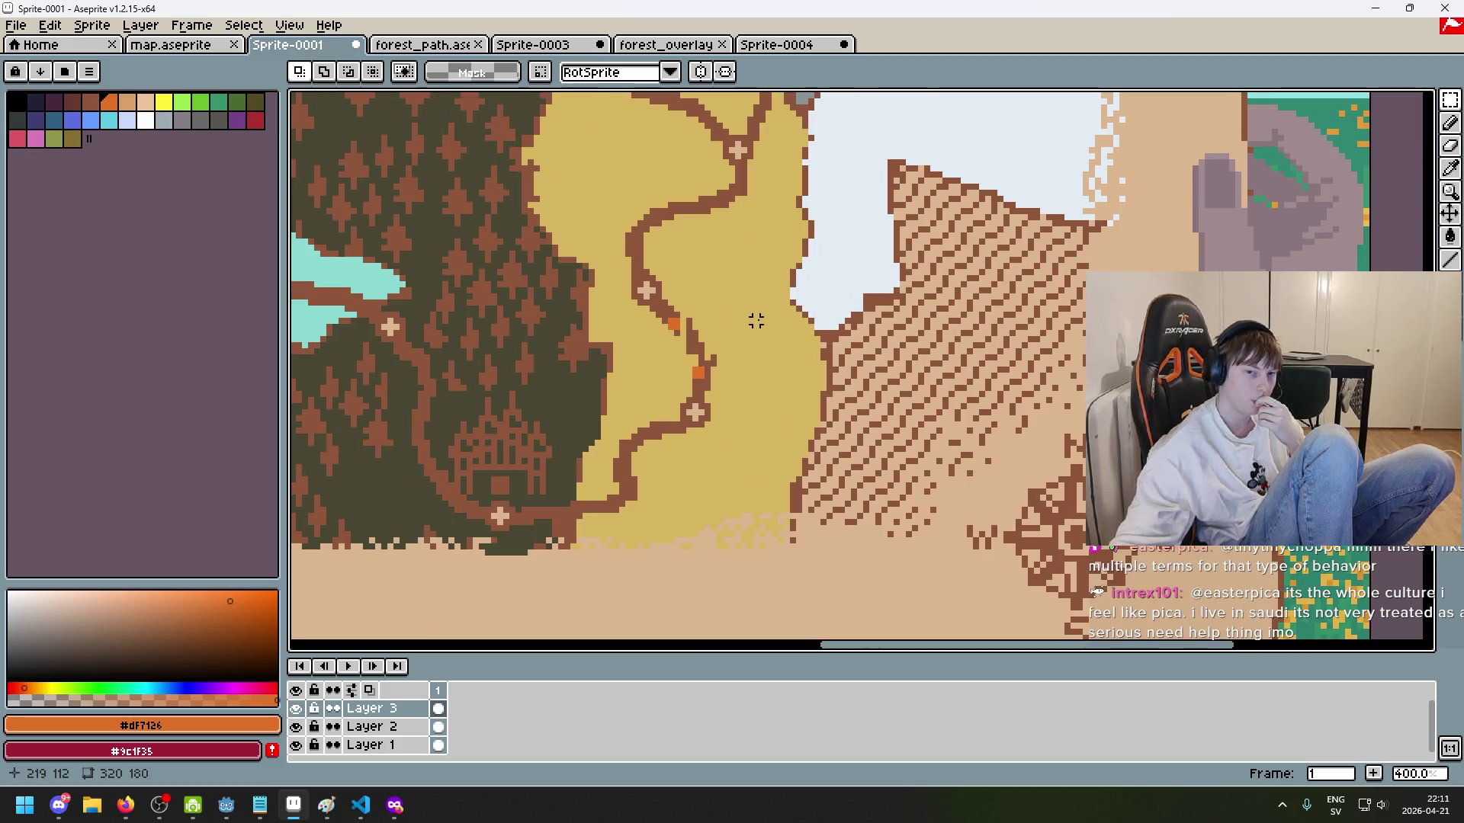
key("ctrl+z")
key("ctrl+z")
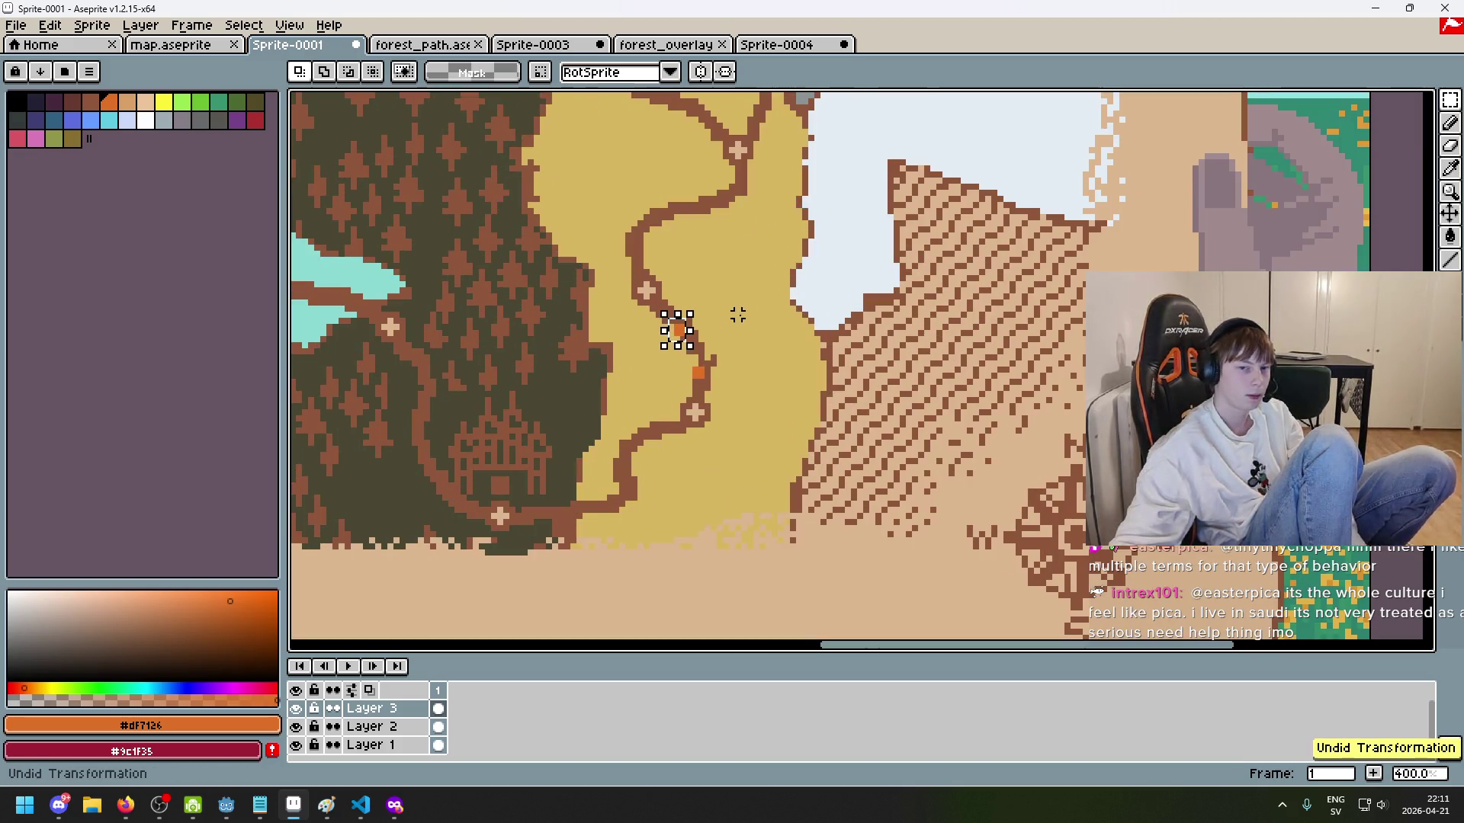
key("ctrl+d")
scroll(724, 343, "down", 2)
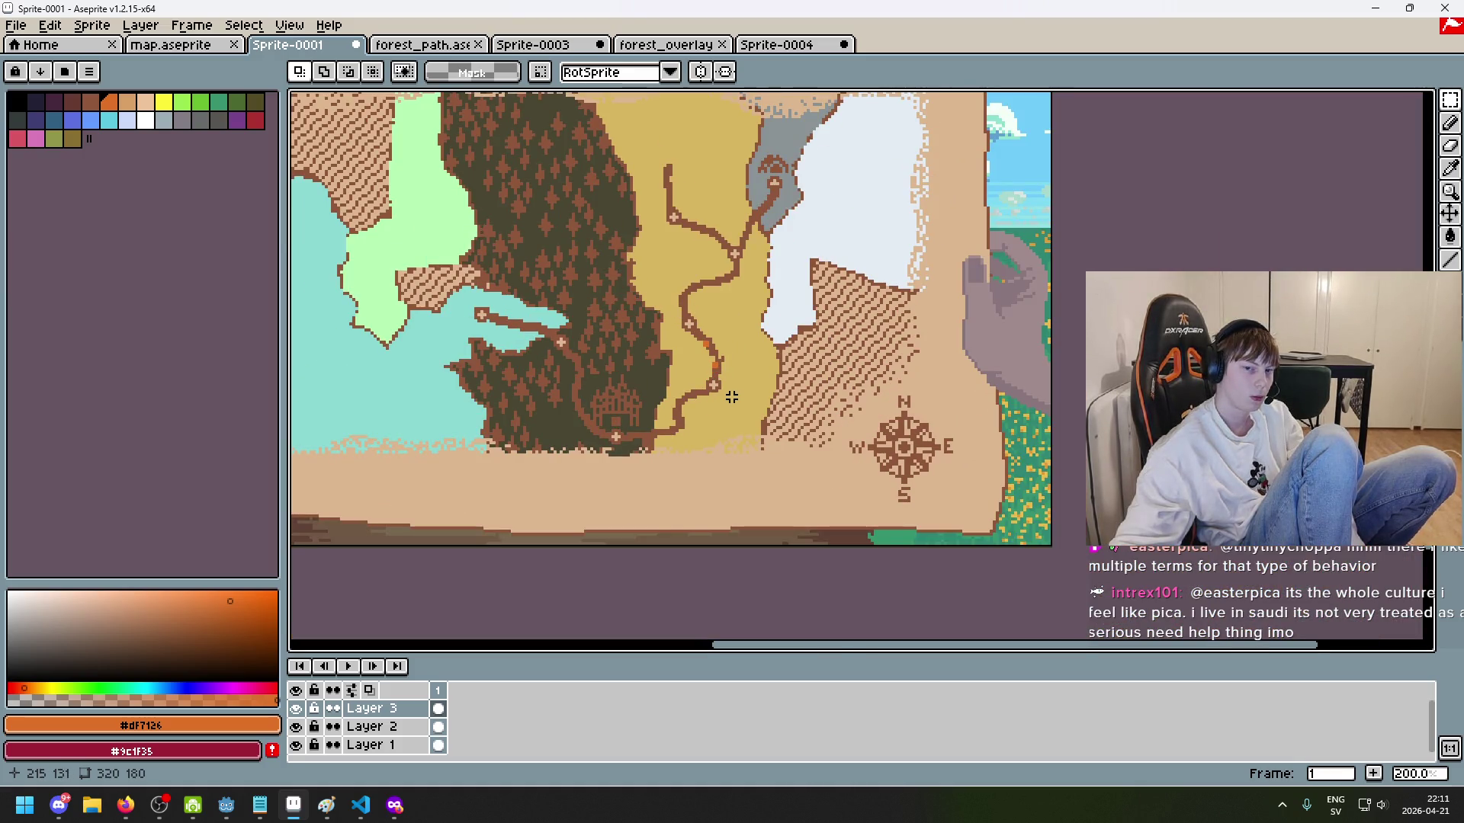
scroll(731, 397, "up", 4)
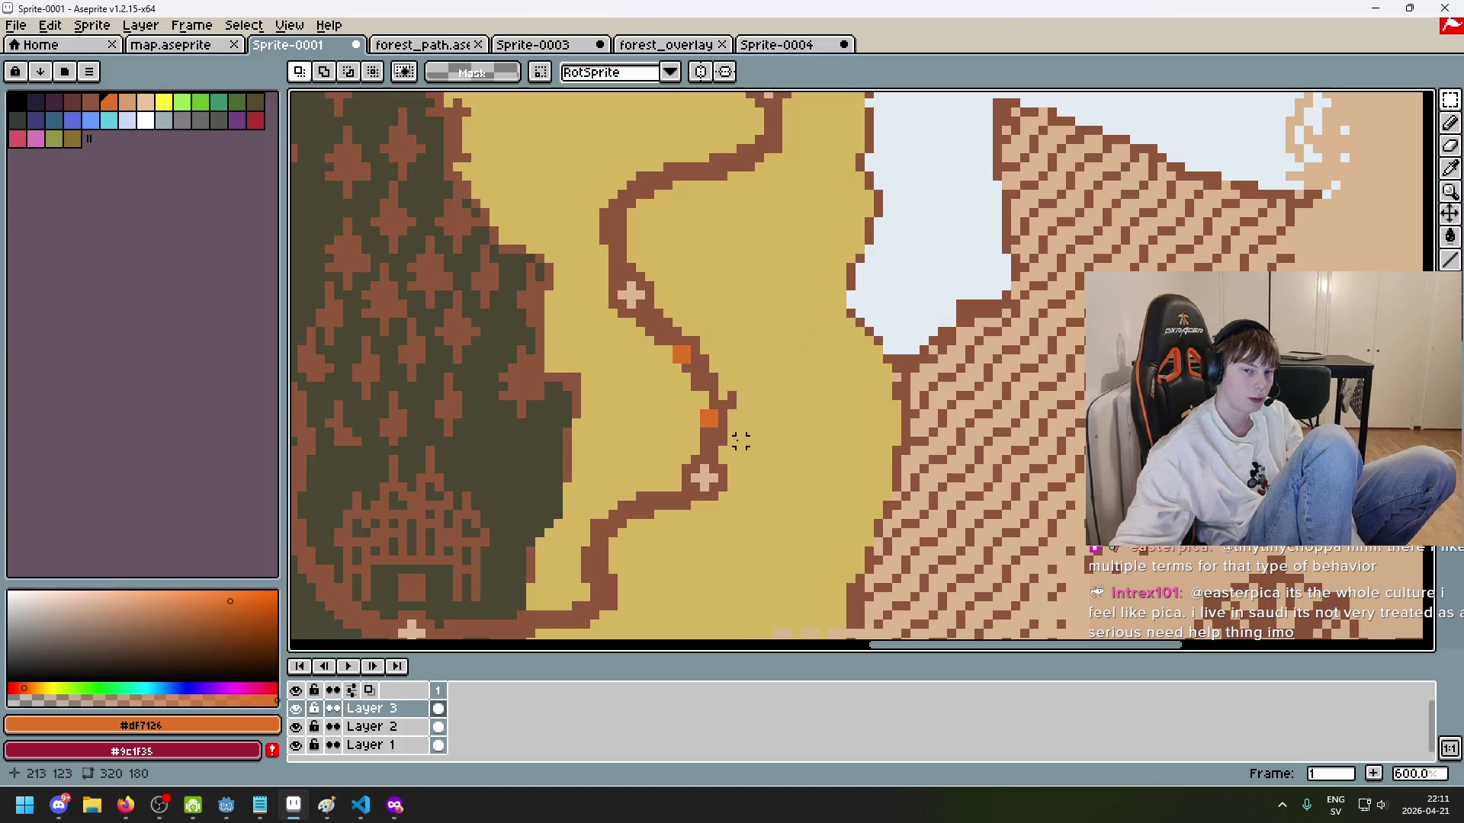
key("e")
scroll(743, 408, "down", 2)
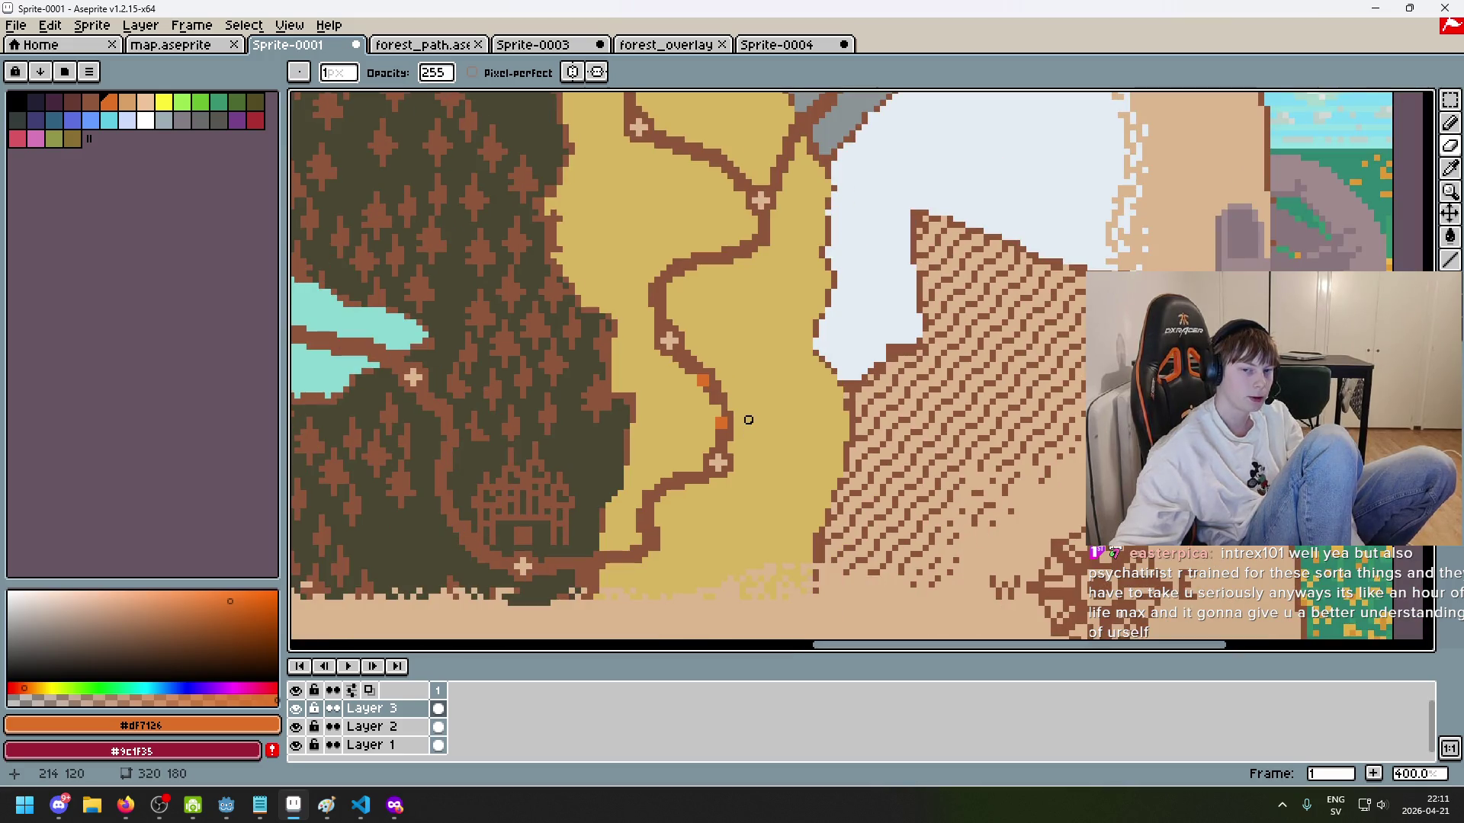
left_click(713, 396)
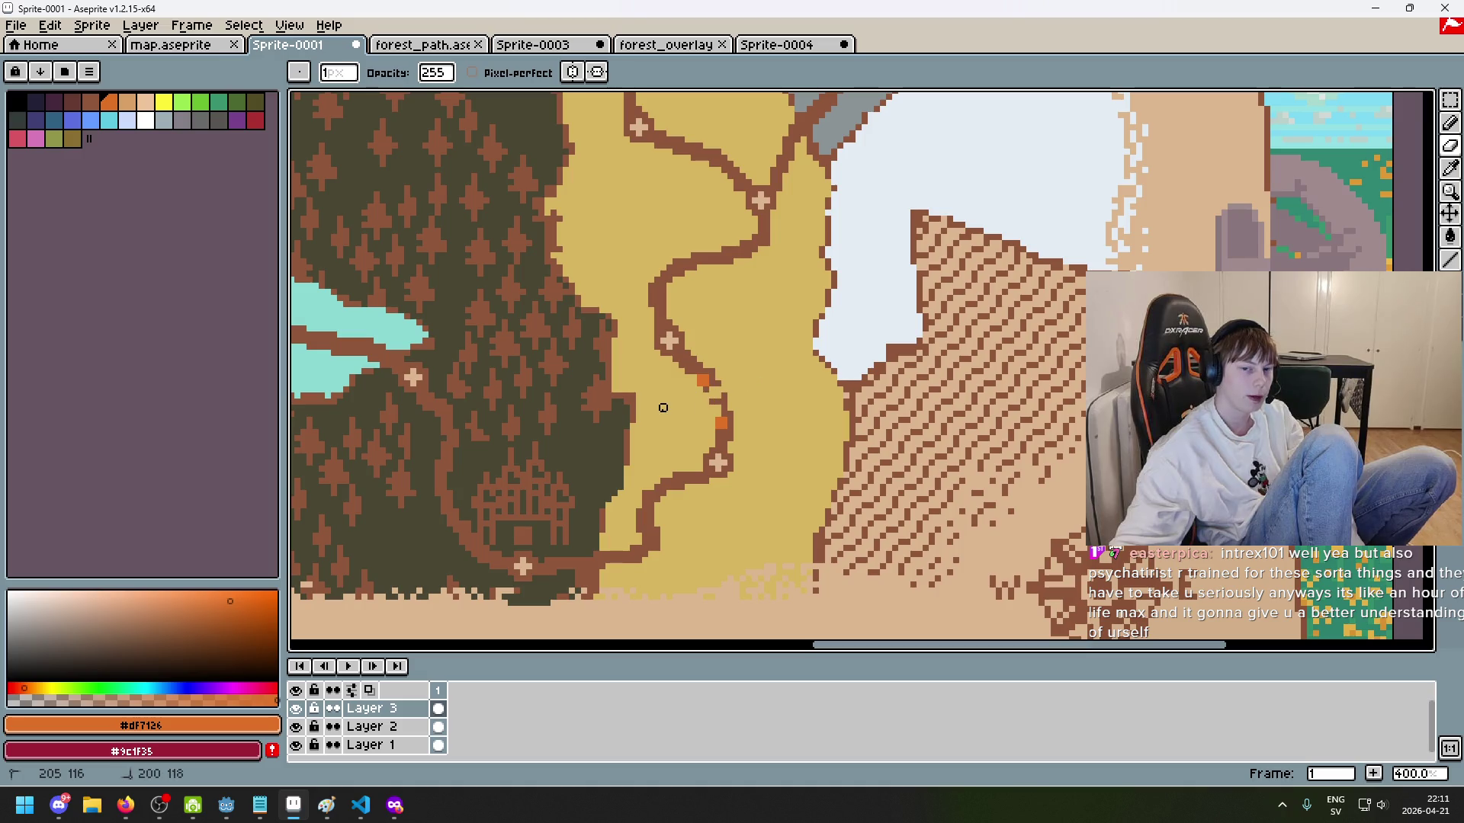
key("ctrl+z")
key("b")
scroll(732, 428, "up", 1)
Step: Pick brown #8f563b and test straight and freehand road strokes eastward, undoing them
left_click(729, 448)
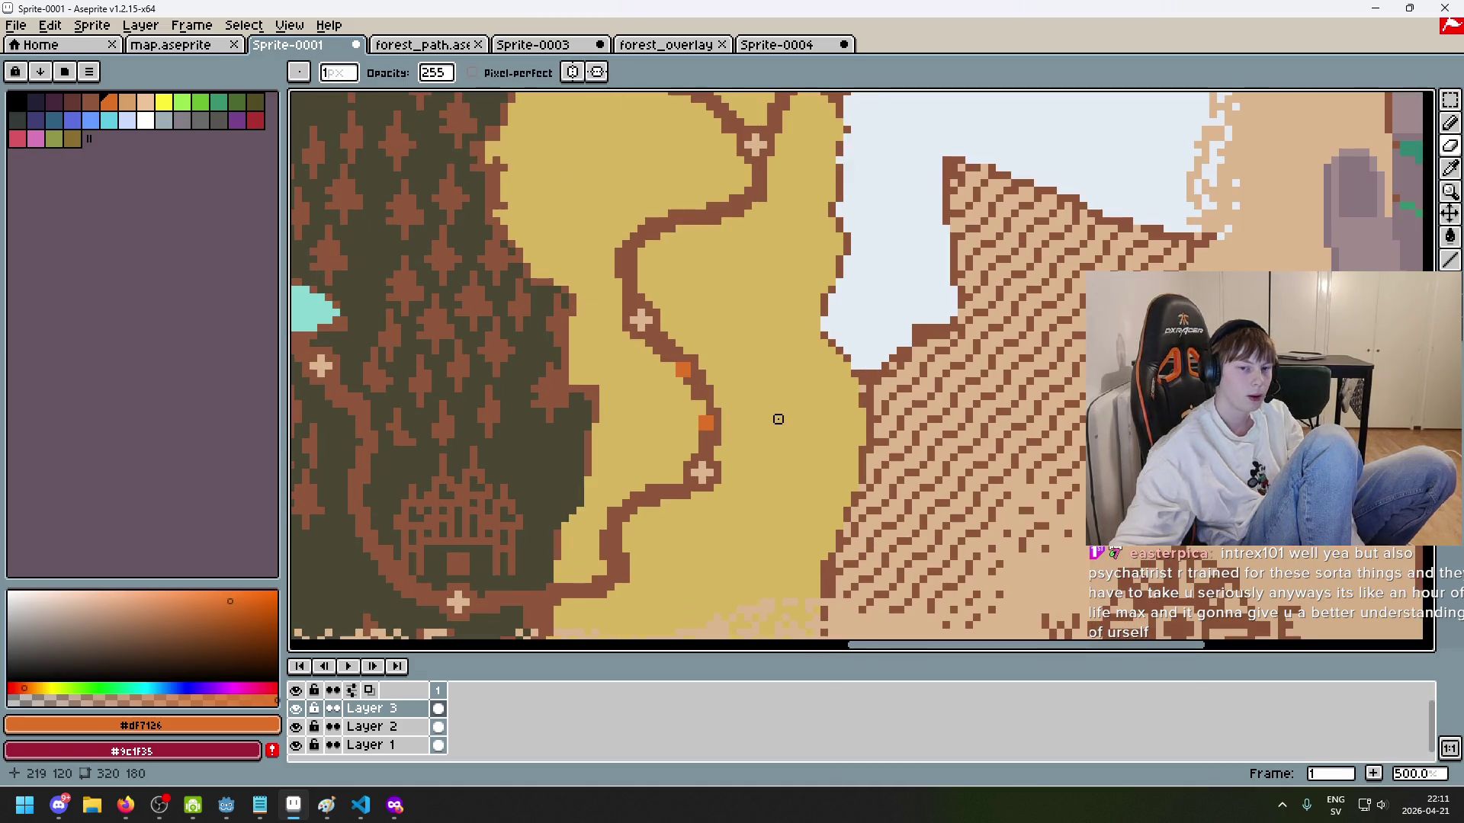
left_click(720, 439, "alt")
scroll(721, 439, "up", 1)
left_click(722, 457)
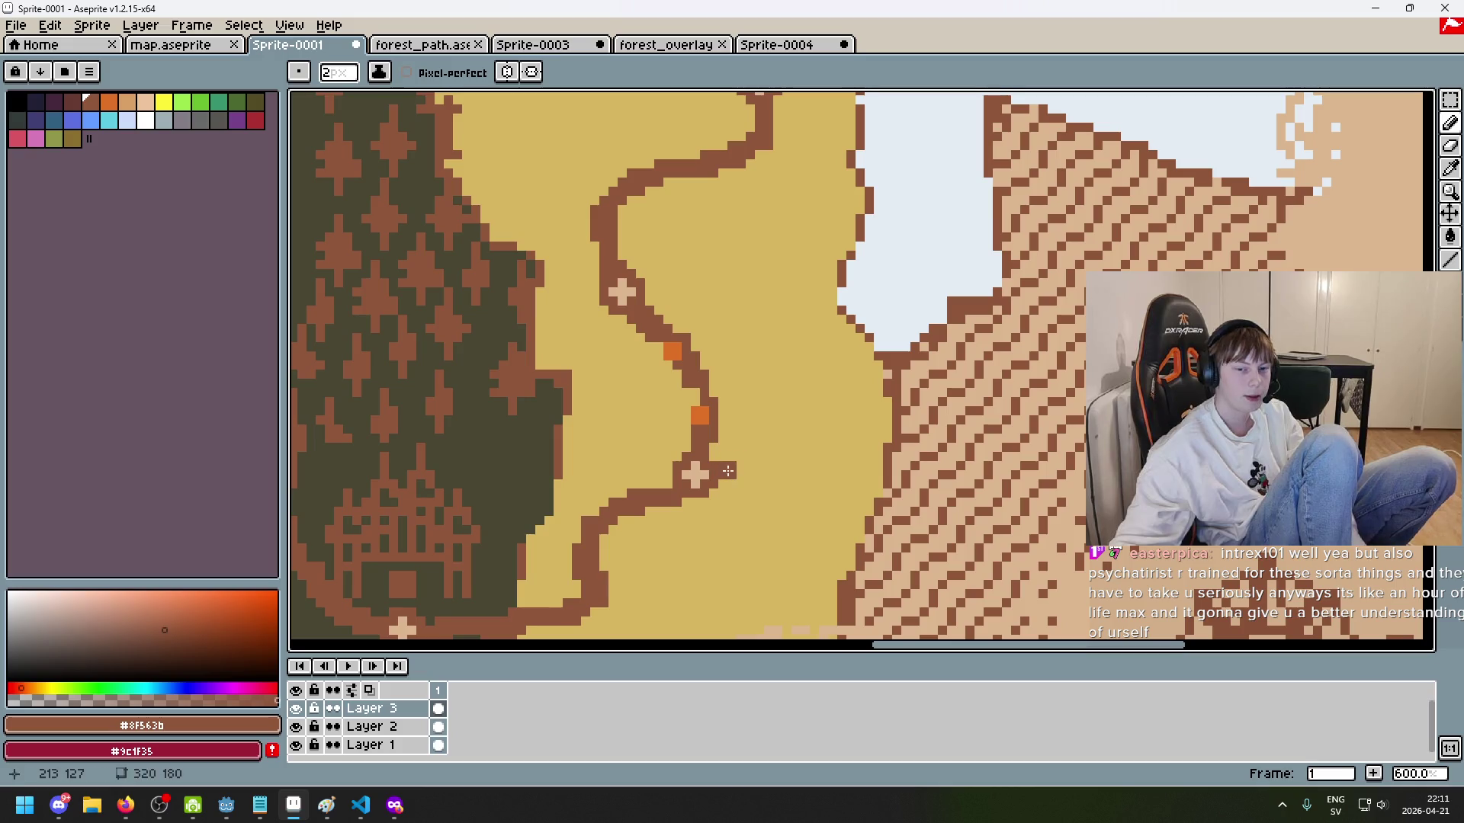
left_click(808, 425, "shift")
key("ctrl+z")
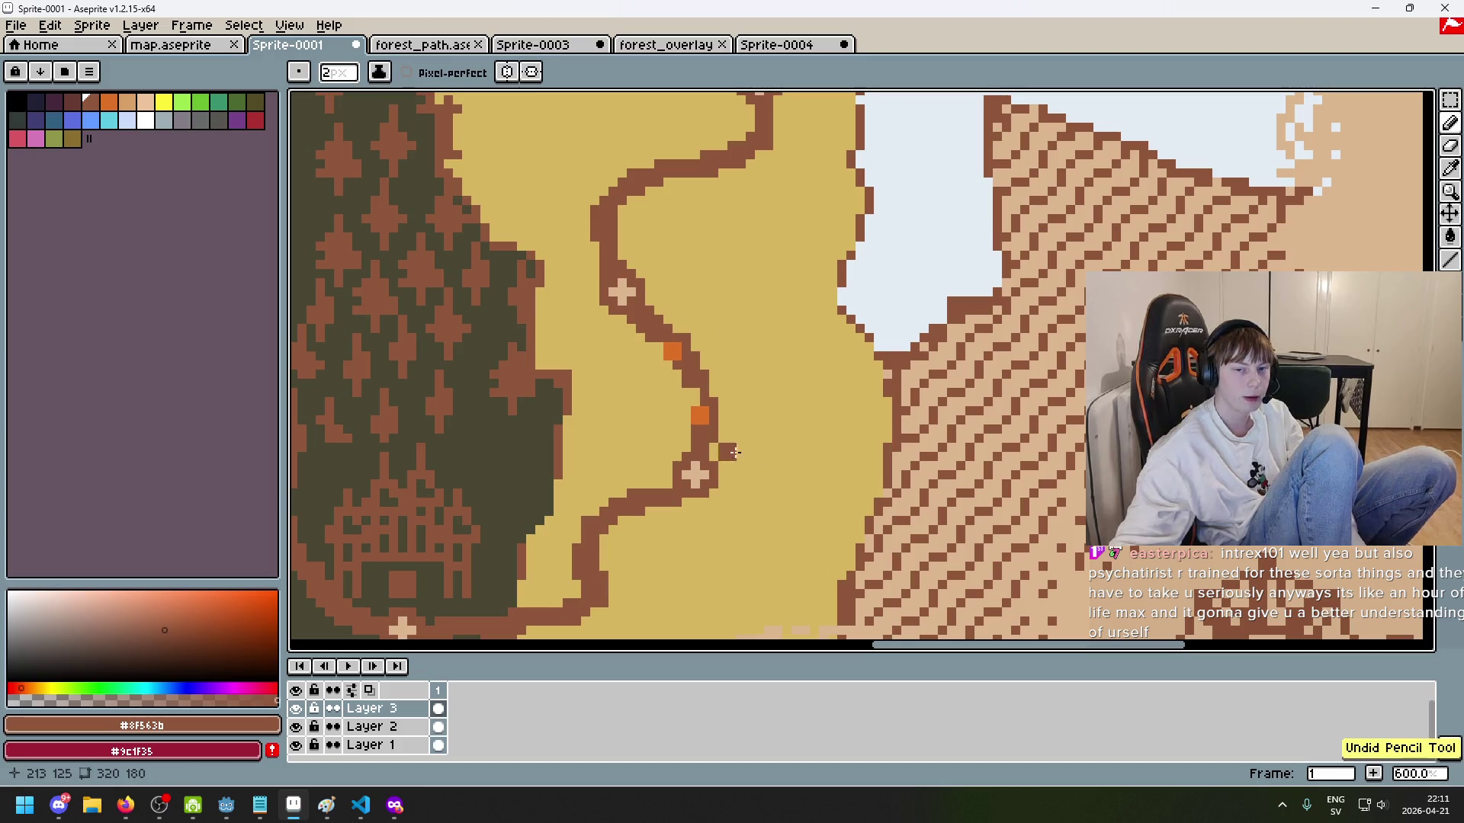
mouse_move(732, 470)
left_mouse_down()
mouse_move(814, 427)
mouse_move(823, 363)
mouse_move(980, 370)
mouse_move(995, 390)
left_mouse_up()
key("ctrl+z")
key("ctrl+z")
key("ctrl+y")
key("ctrl+y")
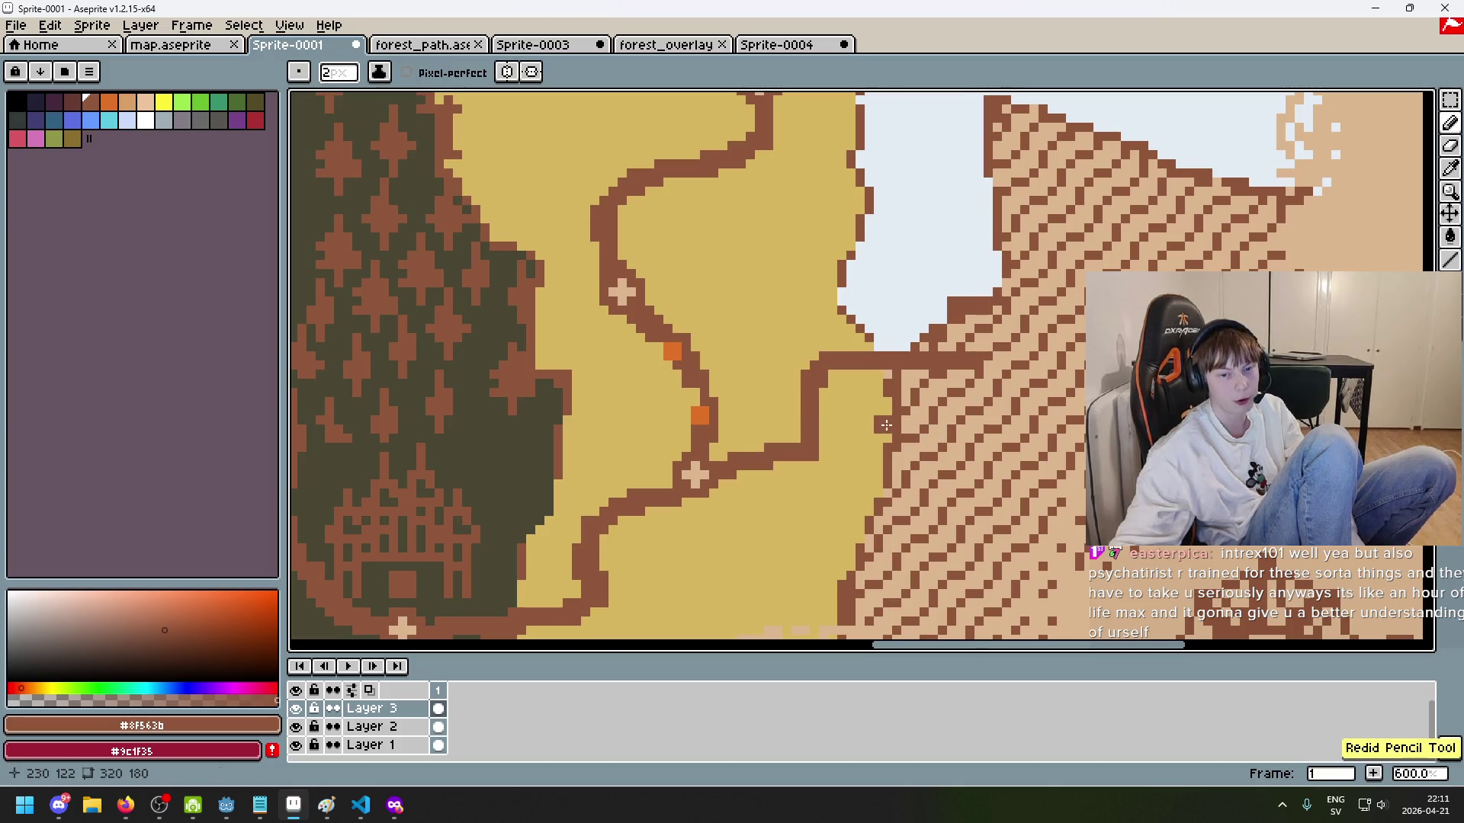
key("ctrl+z")
key("ctrl+z")
key("ctrl+z")
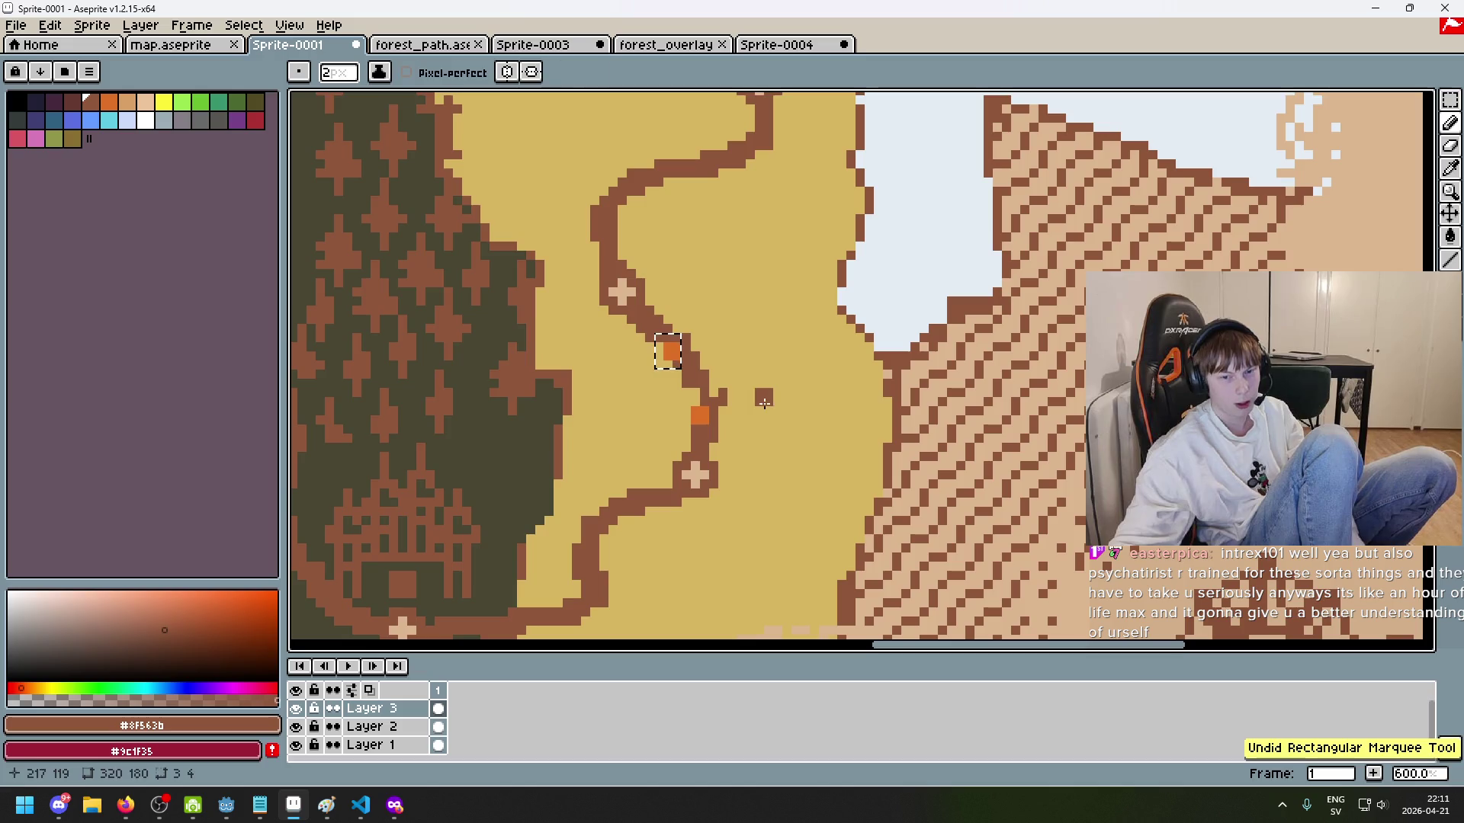
Step: Deselect, erase the upper orange marker, and shrink the pencil to 1 px
key("e")
key("ctrl+d")
mouse_move(671, 352)
left_mouse_down()
mouse_move(668, 338)
mouse_move(696, 389)
left_mouse_up()
key("b")
key("minus")
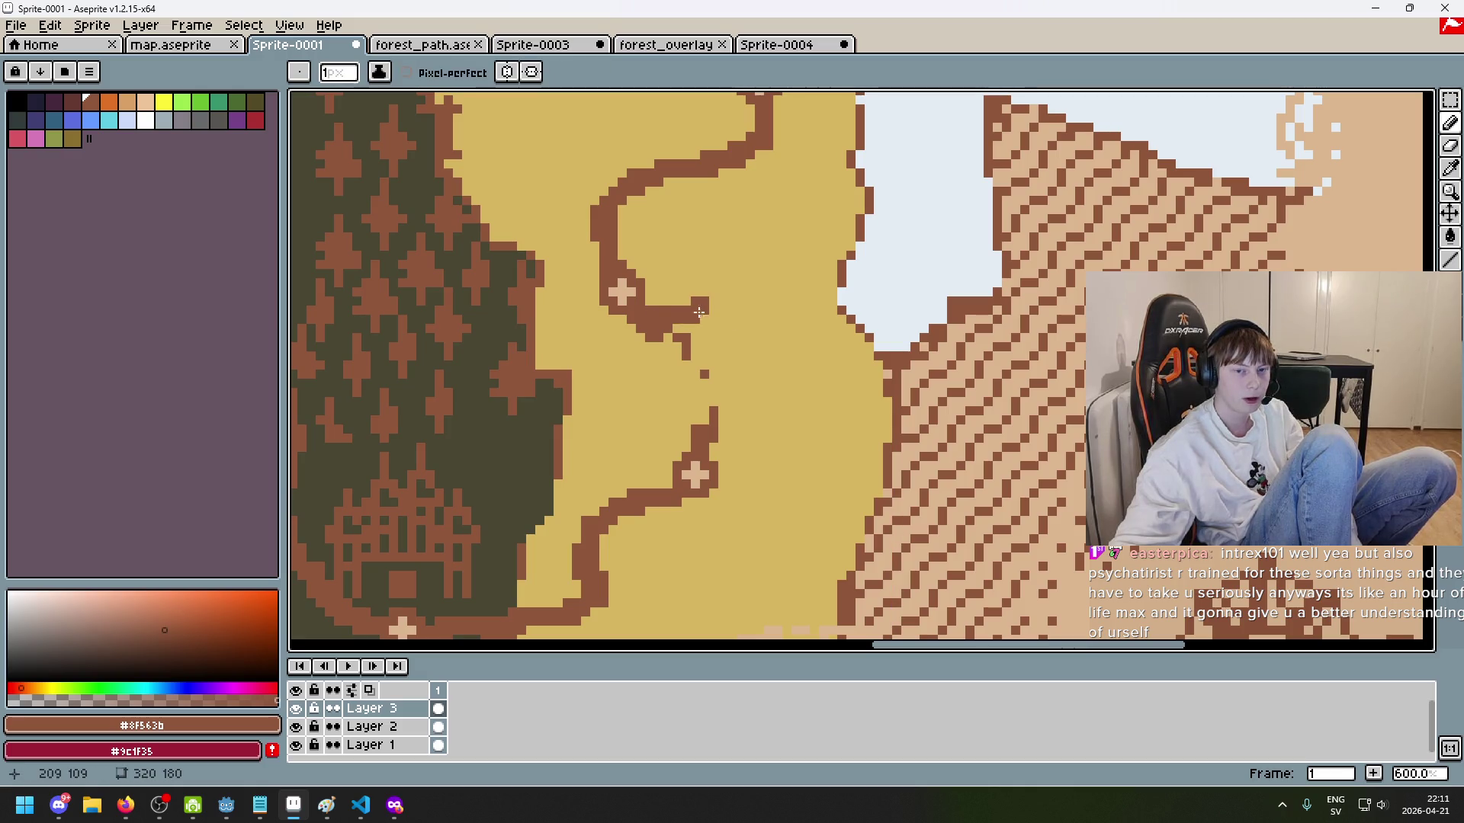
Step: Draw a thin brown road branching east from the node and a second line back westward
left_click_drag(656, 315, 799, 322)
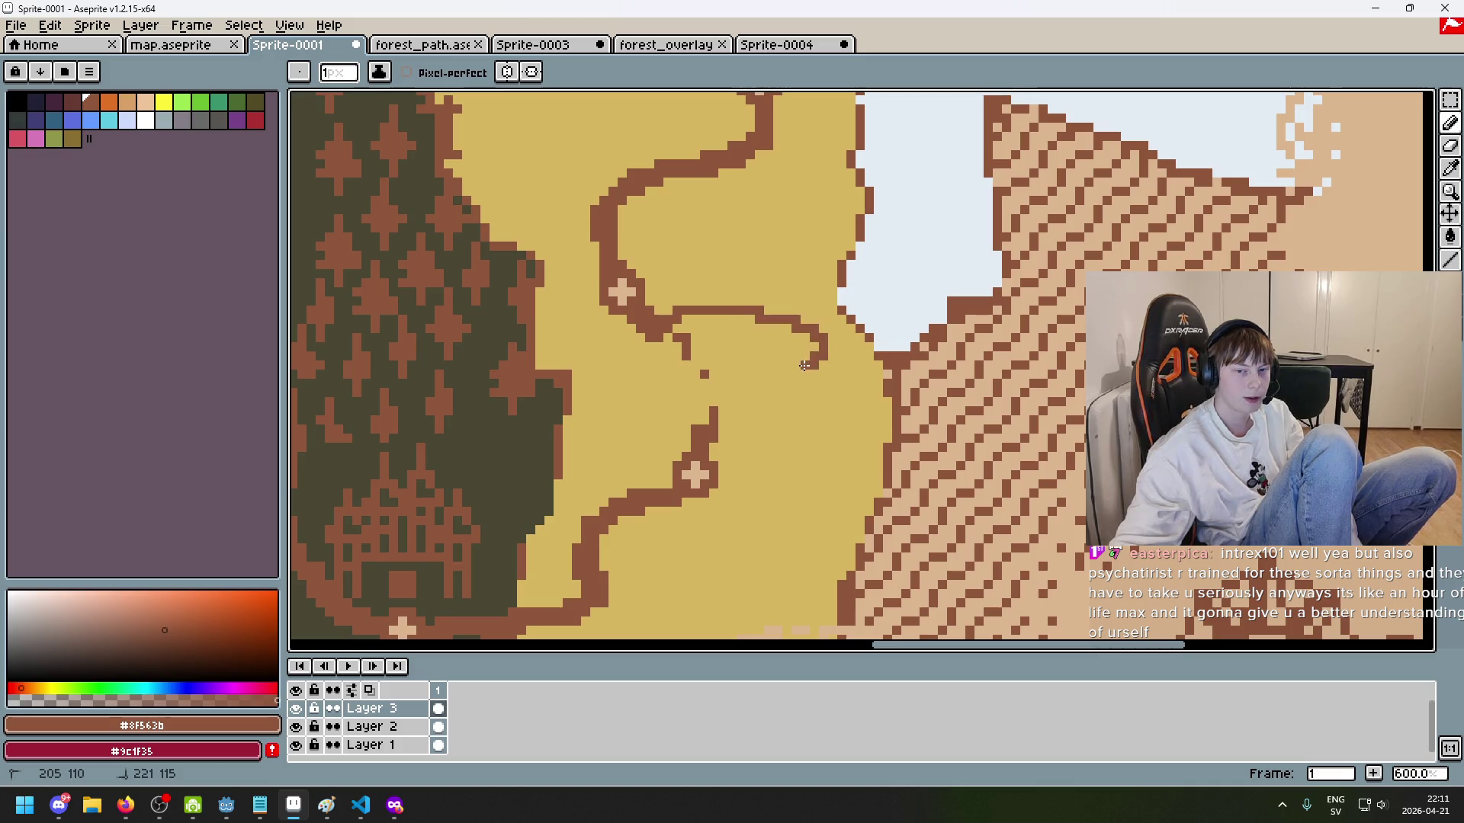
key("ctrl+z")
mouse_move(816, 365)
left_mouse_down()
mouse_move(616, 399)
mouse_move(662, 429)
mouse_move(714, 429)
mouse_move(690, 391)
mouse_move(621, 411)
mouse_move(714, 431)
left_mouse_up()
key("v")
key("b")
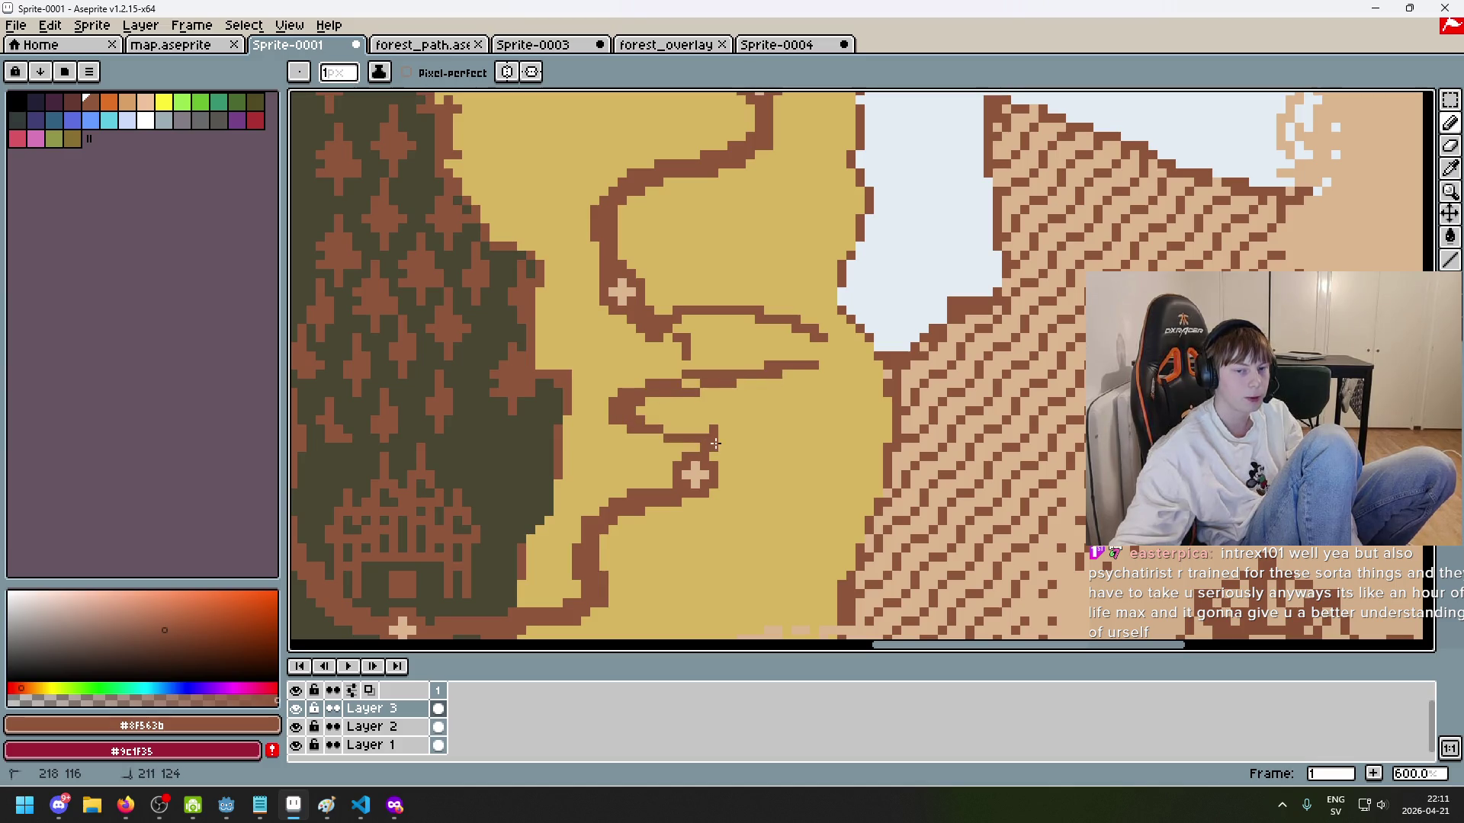
Step: Draw two straight brown road lines east from the node with the Line tool
key("e")
key("l")
left_click_drag(675, 330, 750, 330)
left_click_drag(661, 315, 809, 339)
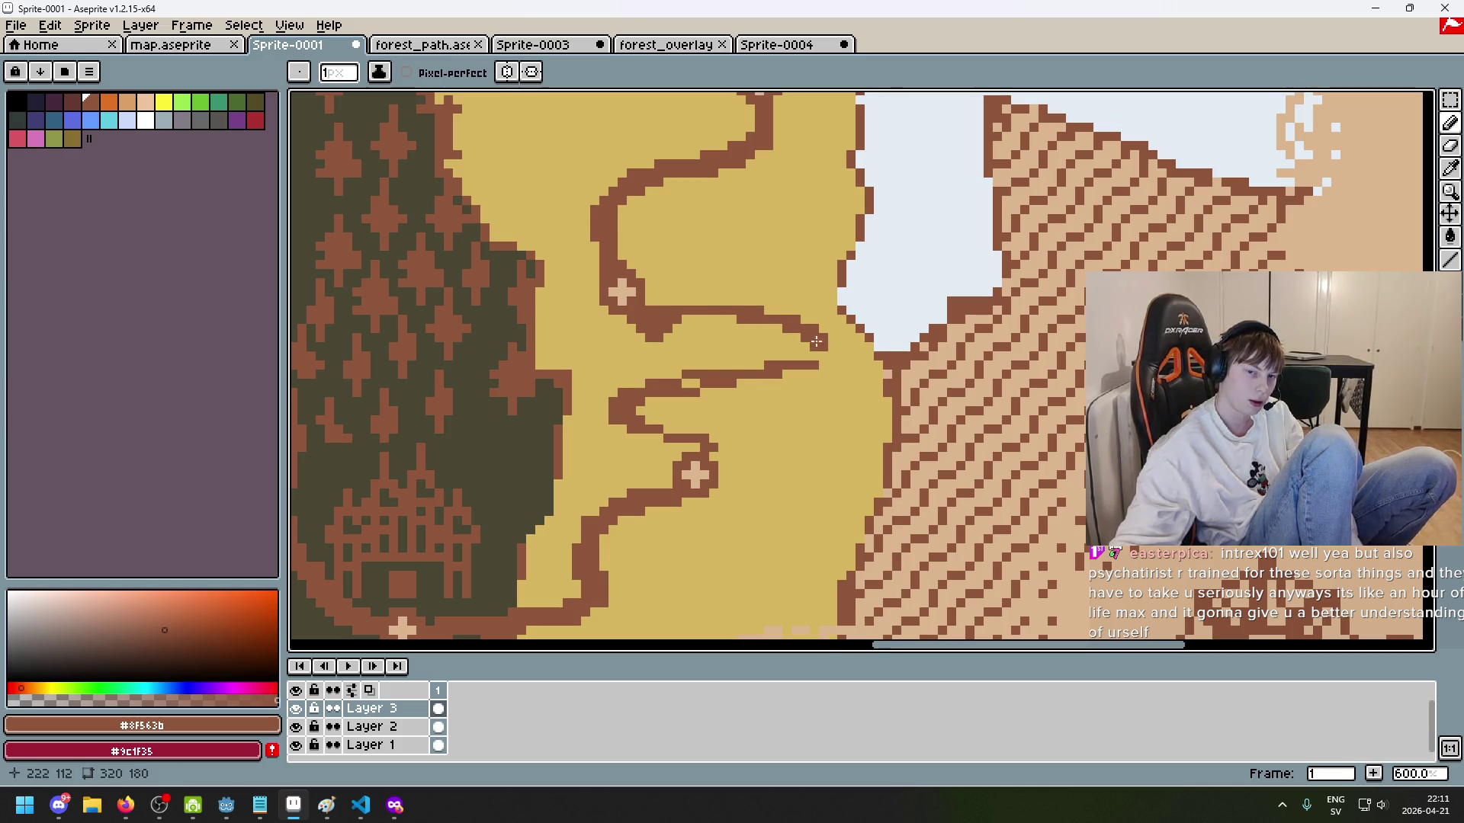
scroll(814, 340, "down", 4)
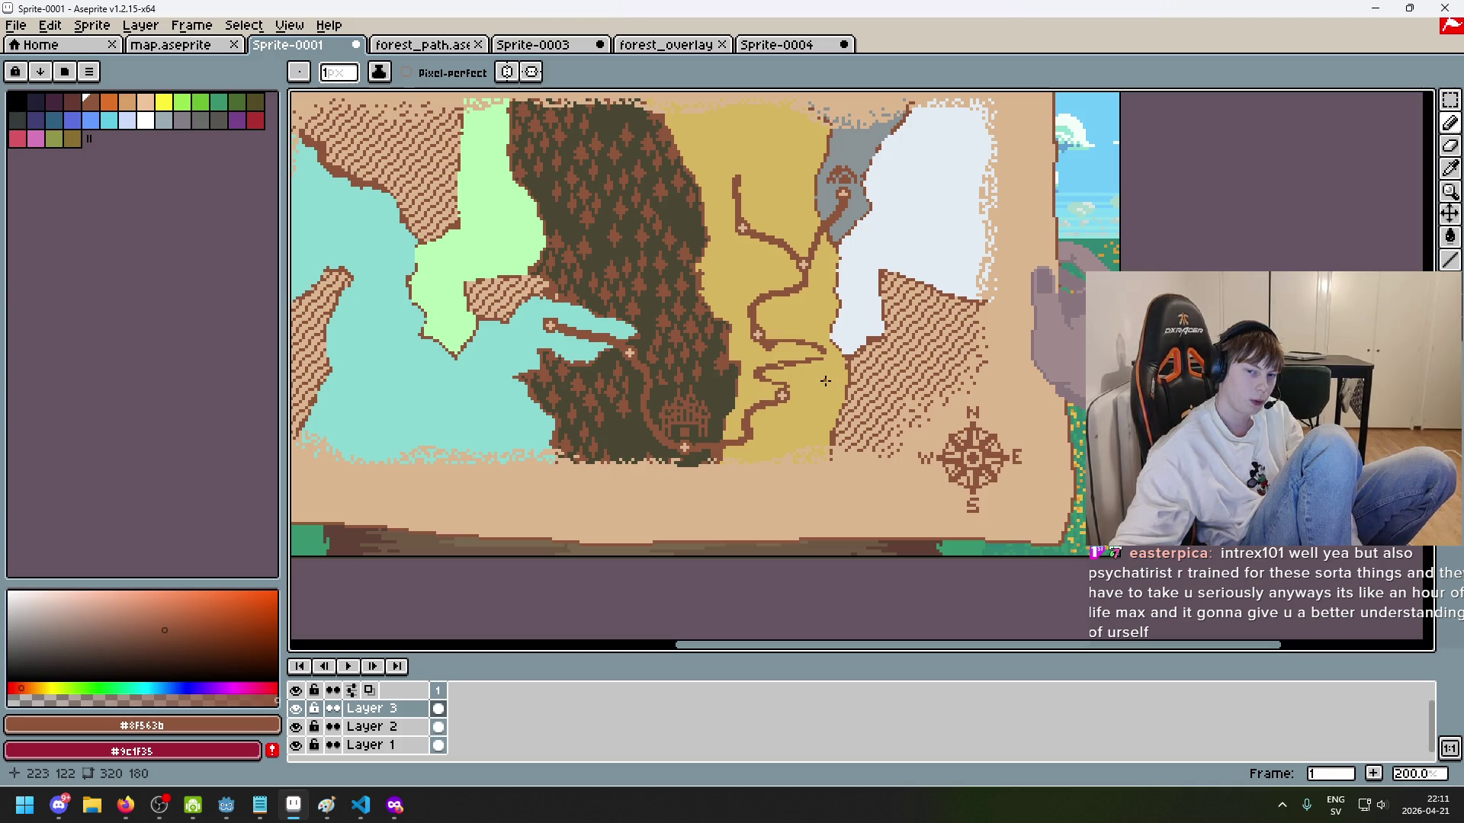
scroll(822, 375, "down", 1)
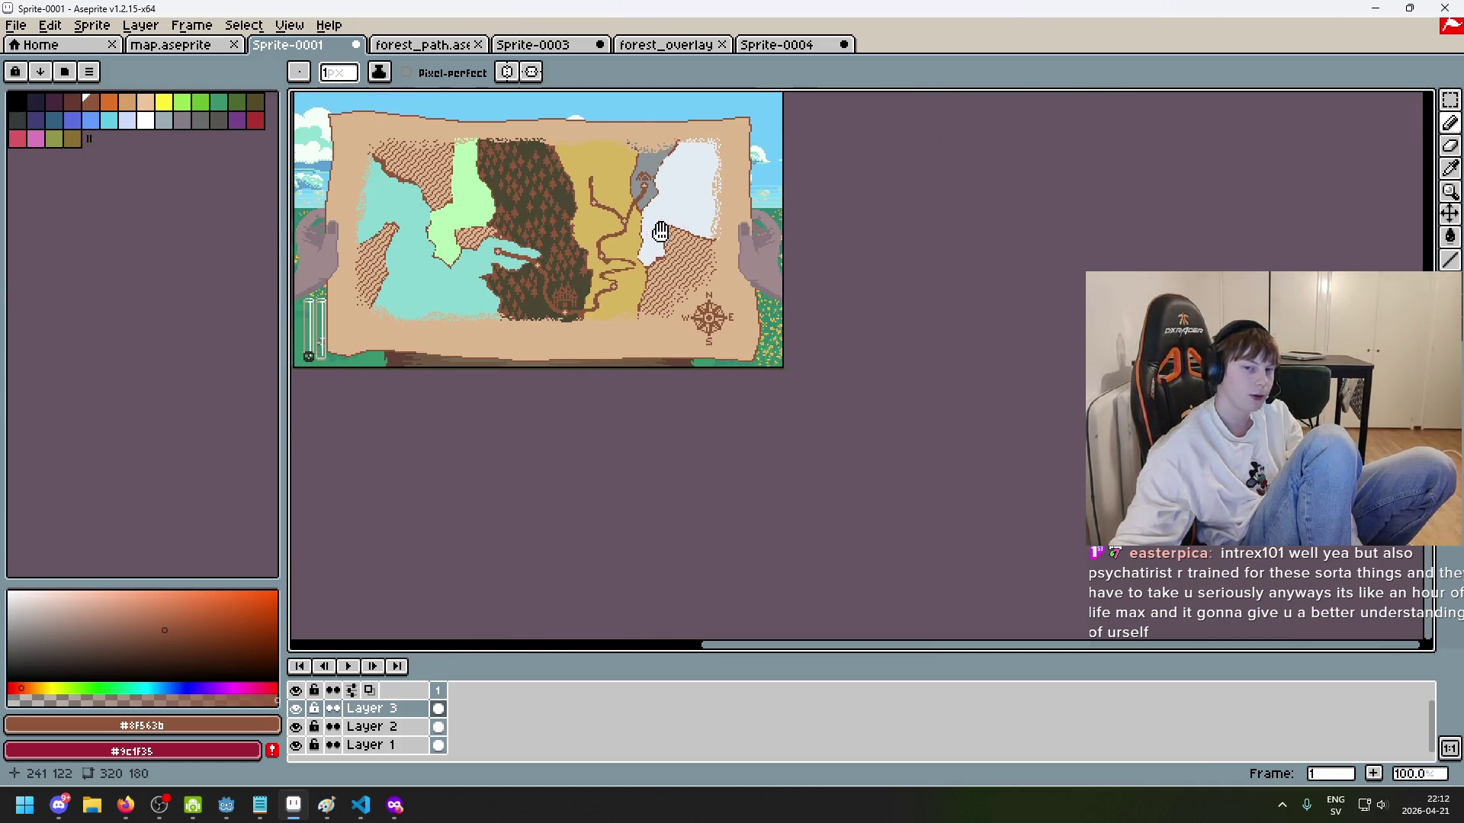
scroll(571, 321, "up", 2)
scroll(571, 321, "up", 5)
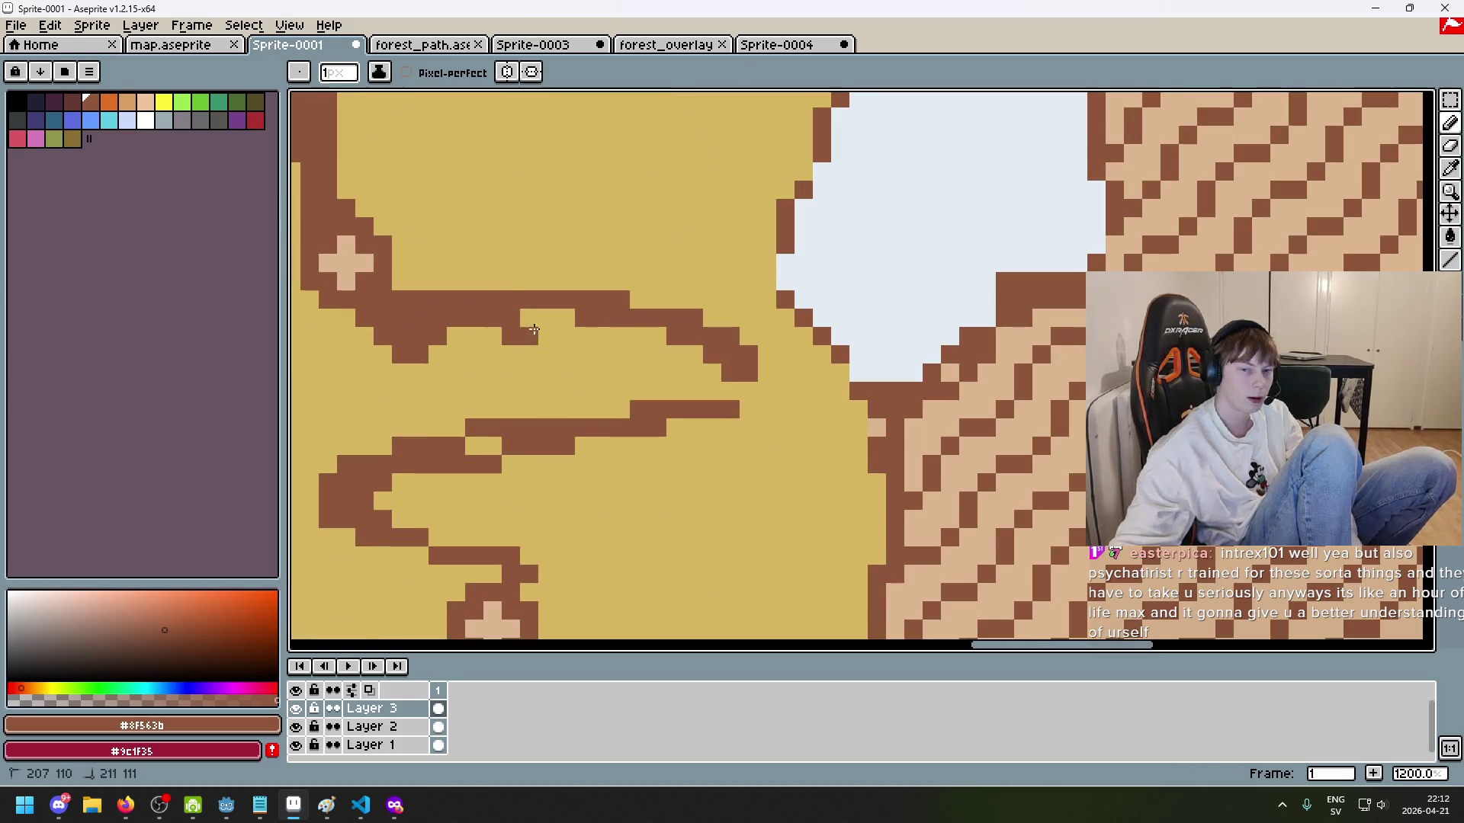
scroll(732, 407, "down", 6)
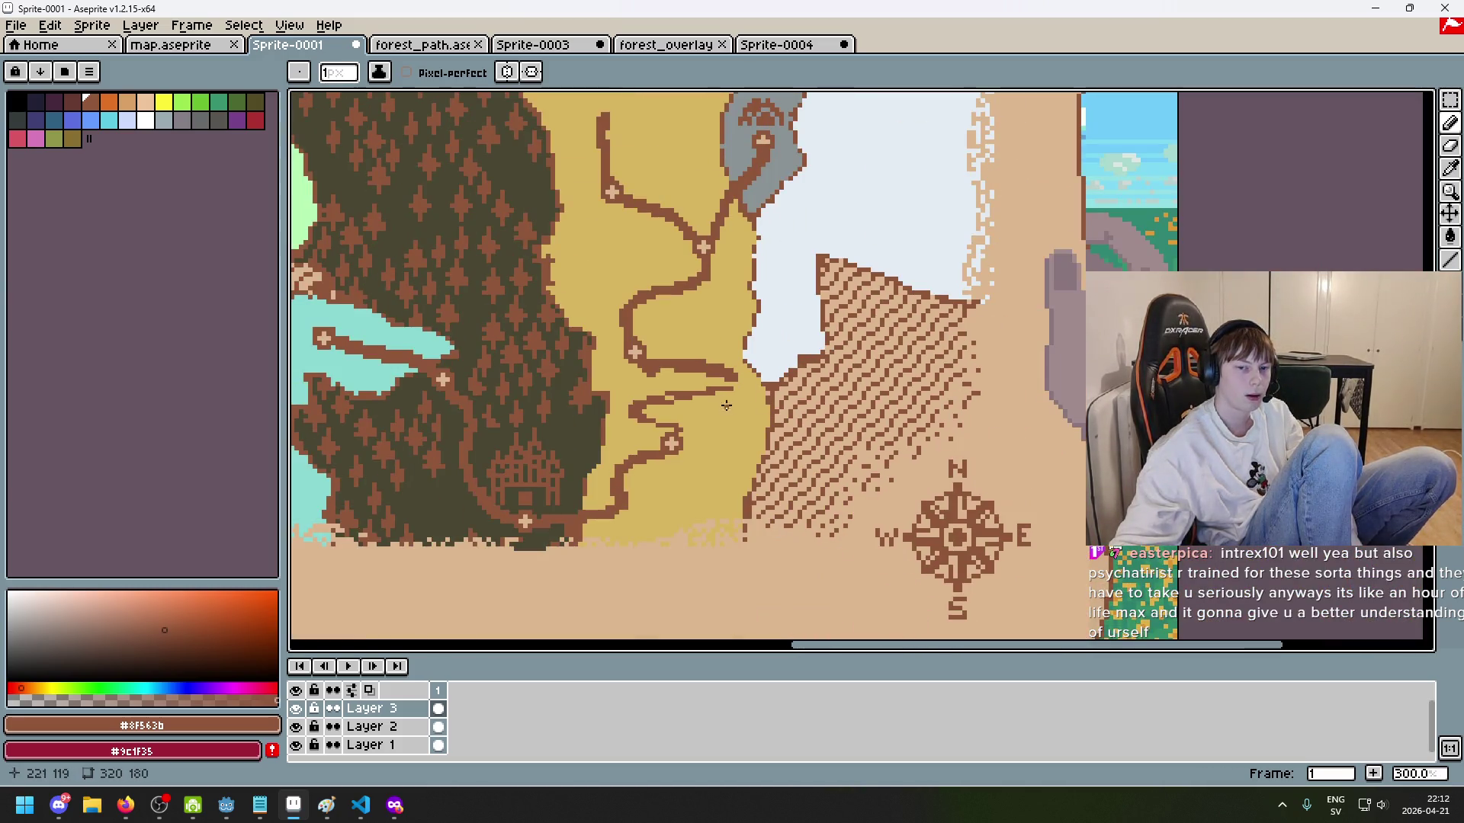
scroll(649, 412, "up", 3)
key("e")
Step: Erase stray pixels and trim parts of the upper and lower road lines in the sand
left_click(643, 412)
key("ctrl+z")
mouse_move(709, 392)
left_mouse_down()
mouse_move(625, 395)
mouse_move(798, 375)
mouse_move(652, 411)
mouse_move(786, 383)
mouse_move(697, 347)
mouse_move(585, 329)
left_mouse_up()
key("b")
key("e")
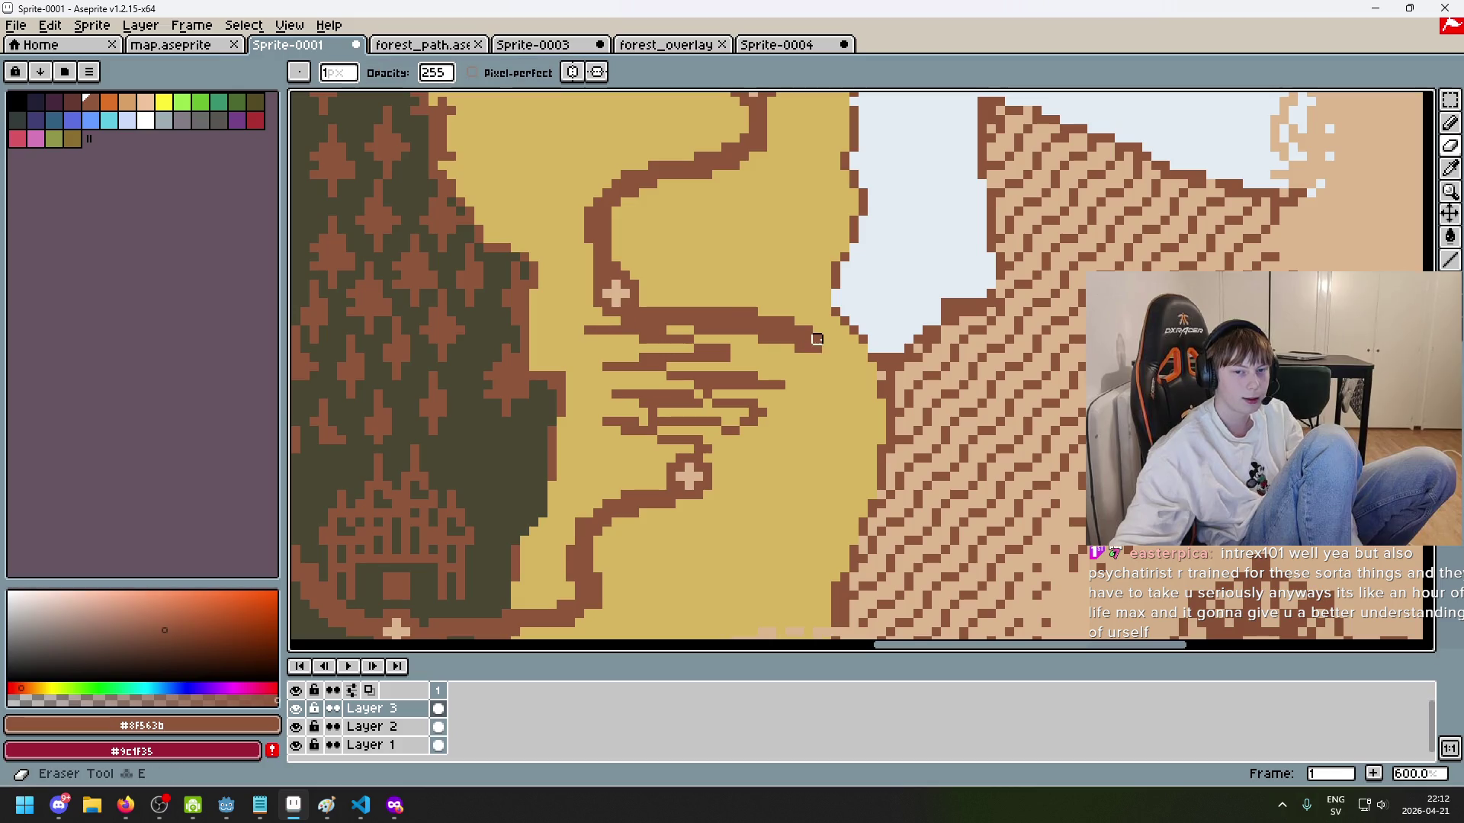
left_click_drag(811, 336, 771, 321)
left_click_drag(816, 367, 707, 321)
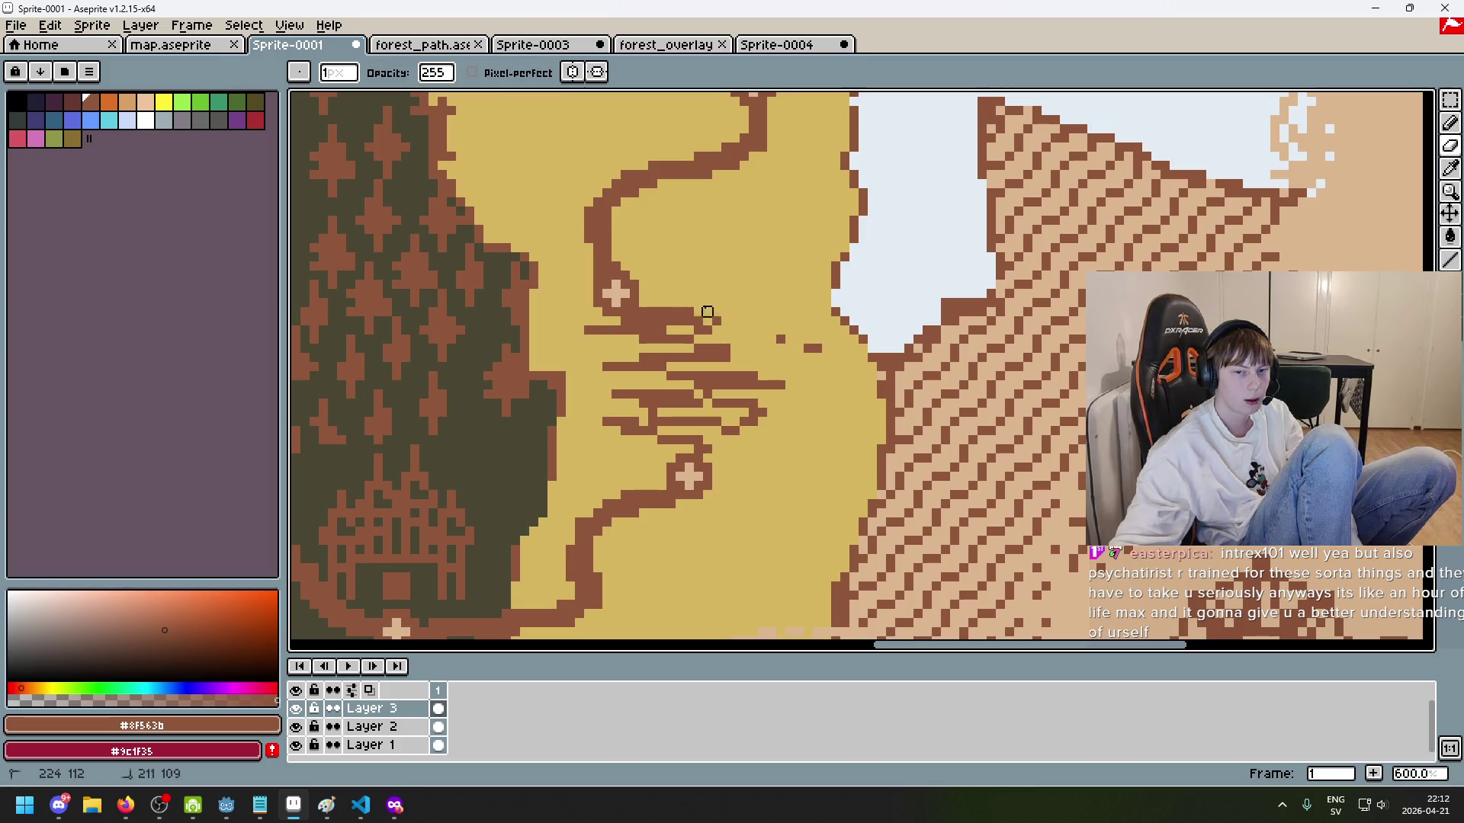
scroll(835, 357, "up", 1)
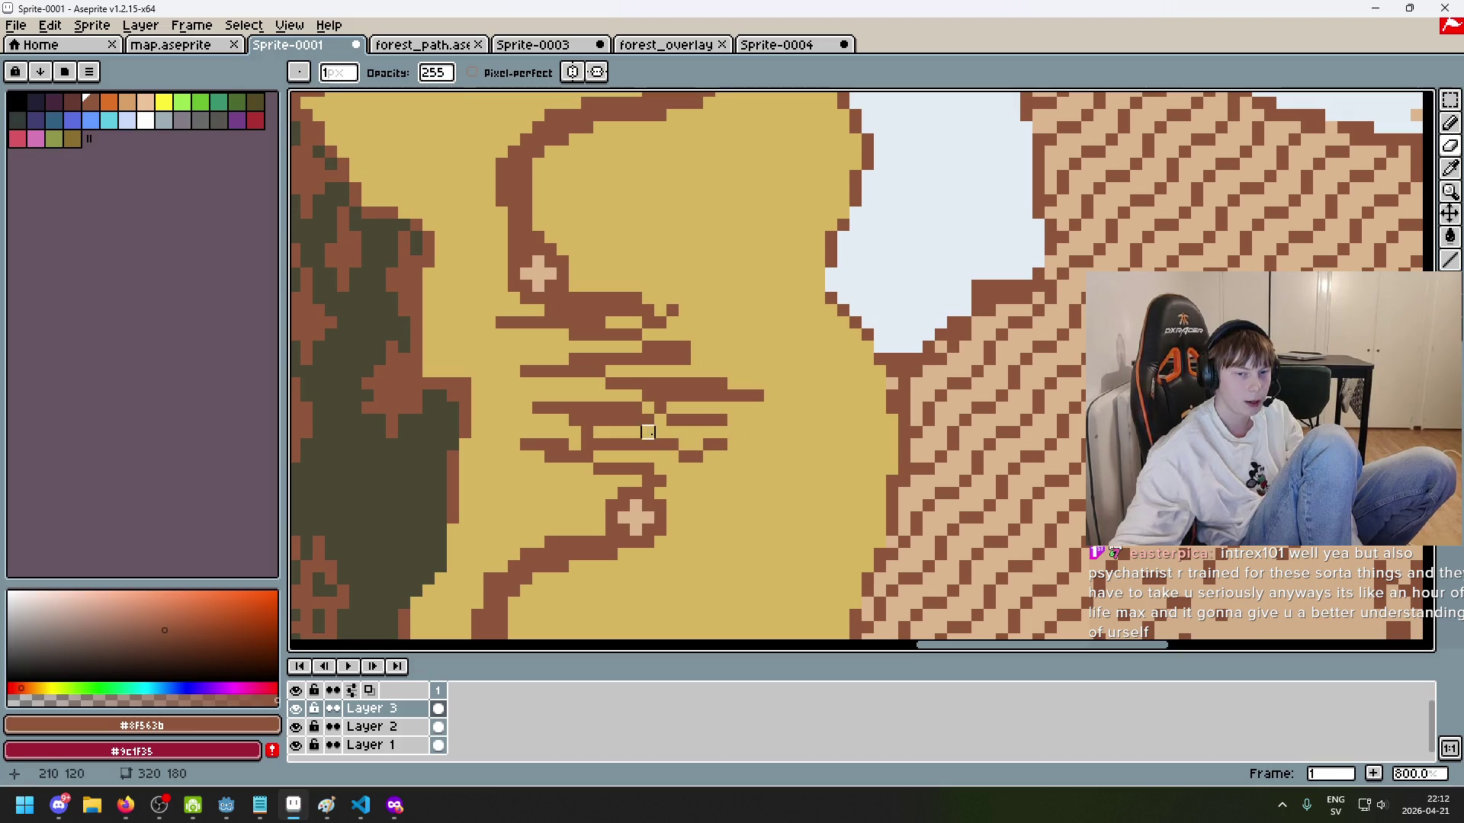
mouse_move(621, 382)
left_mouse_down()
mouse_move(650, 331)
mouse_move(633, 334)
left_mouse_up()
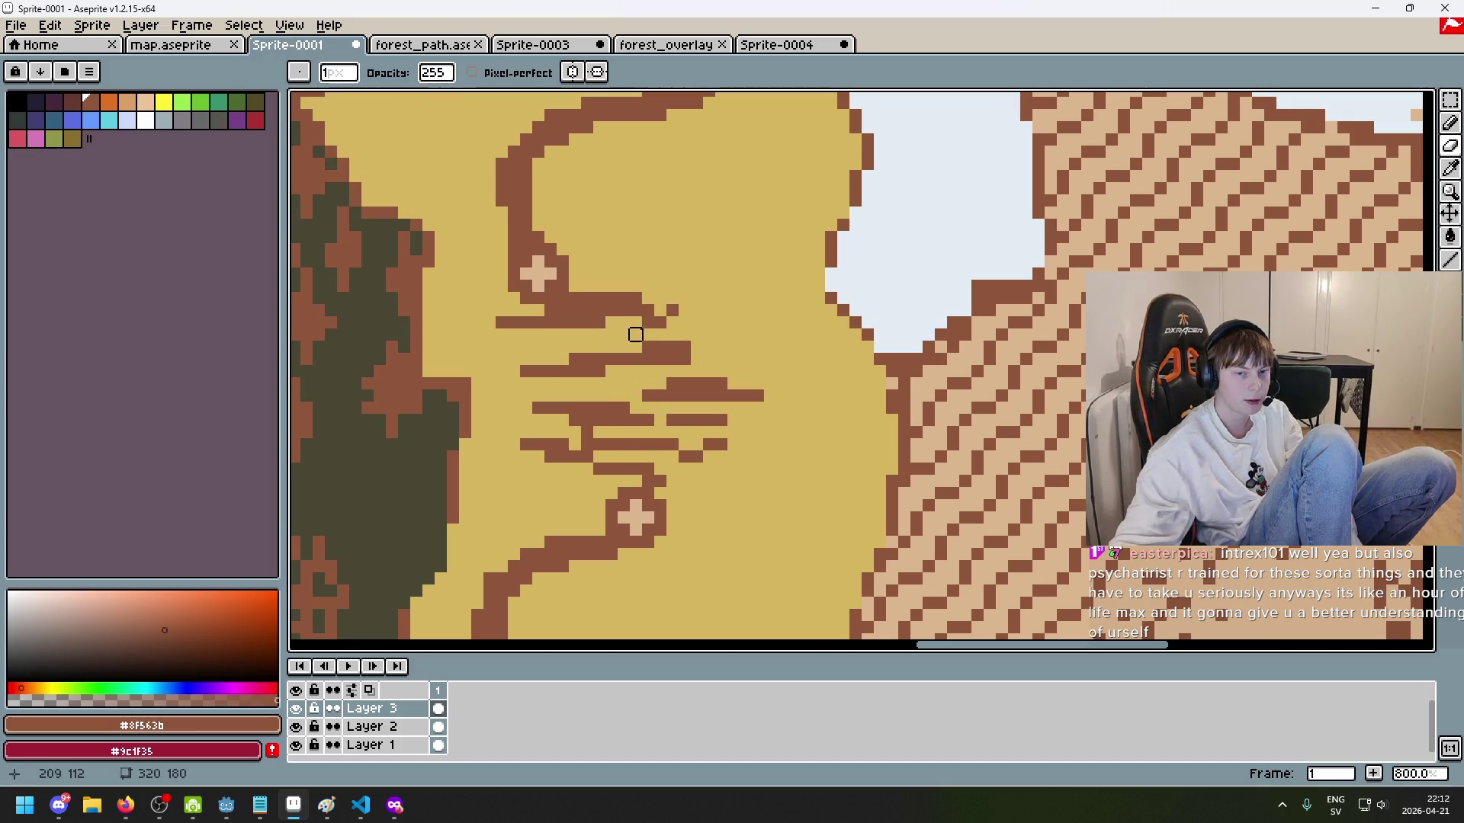
Step: Scribble over the gaps between the road branches with a 4 px brush, forming one brown blob
scroll(747, 373, "down", 4)
scroll(746, 373, "down", 1)
scroll(751, 393, "down", 1)
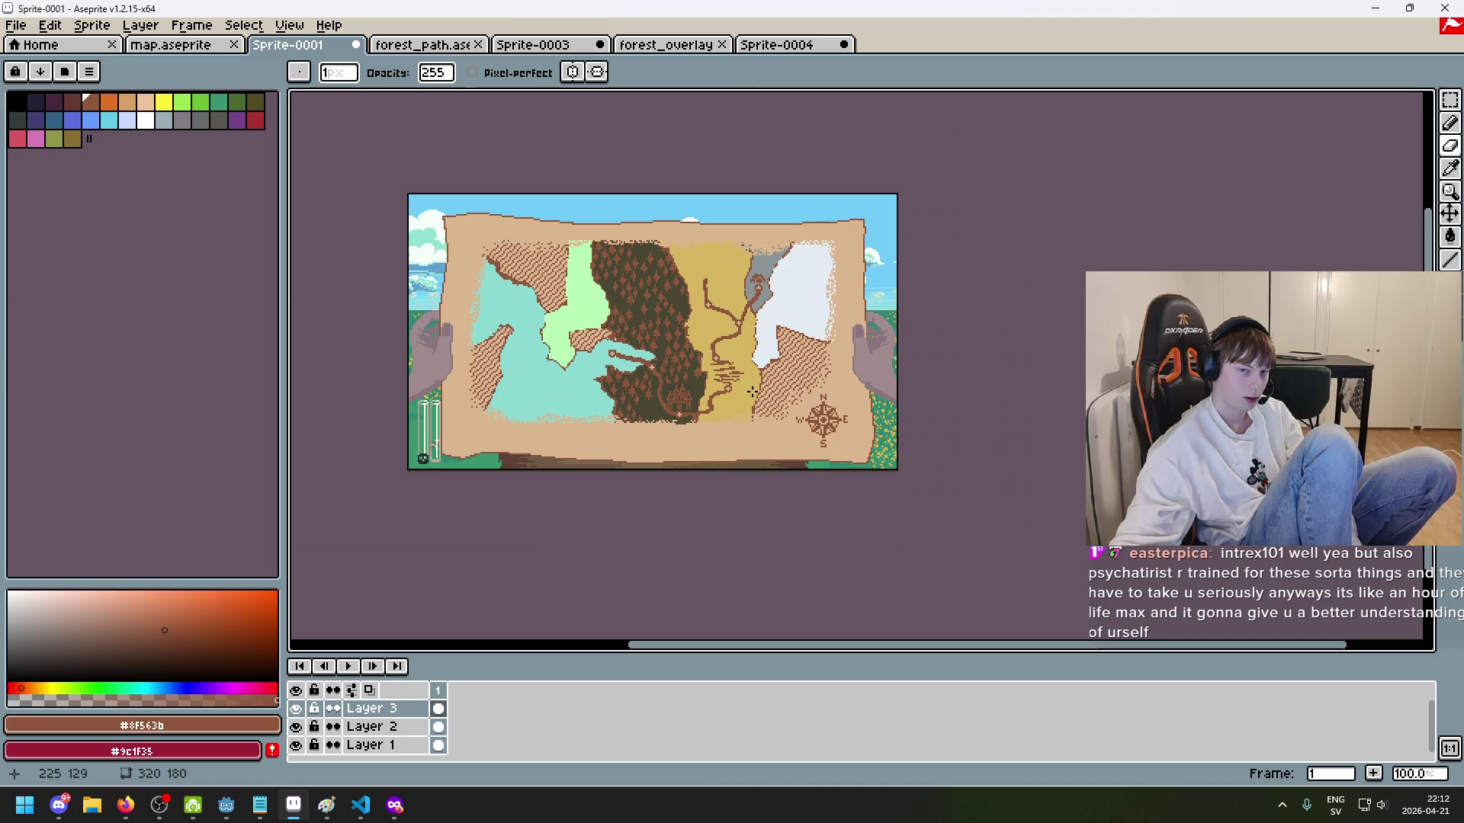
left_click_drag(780, 354, 852, 277)
scroll(854, 340, "up", 5)
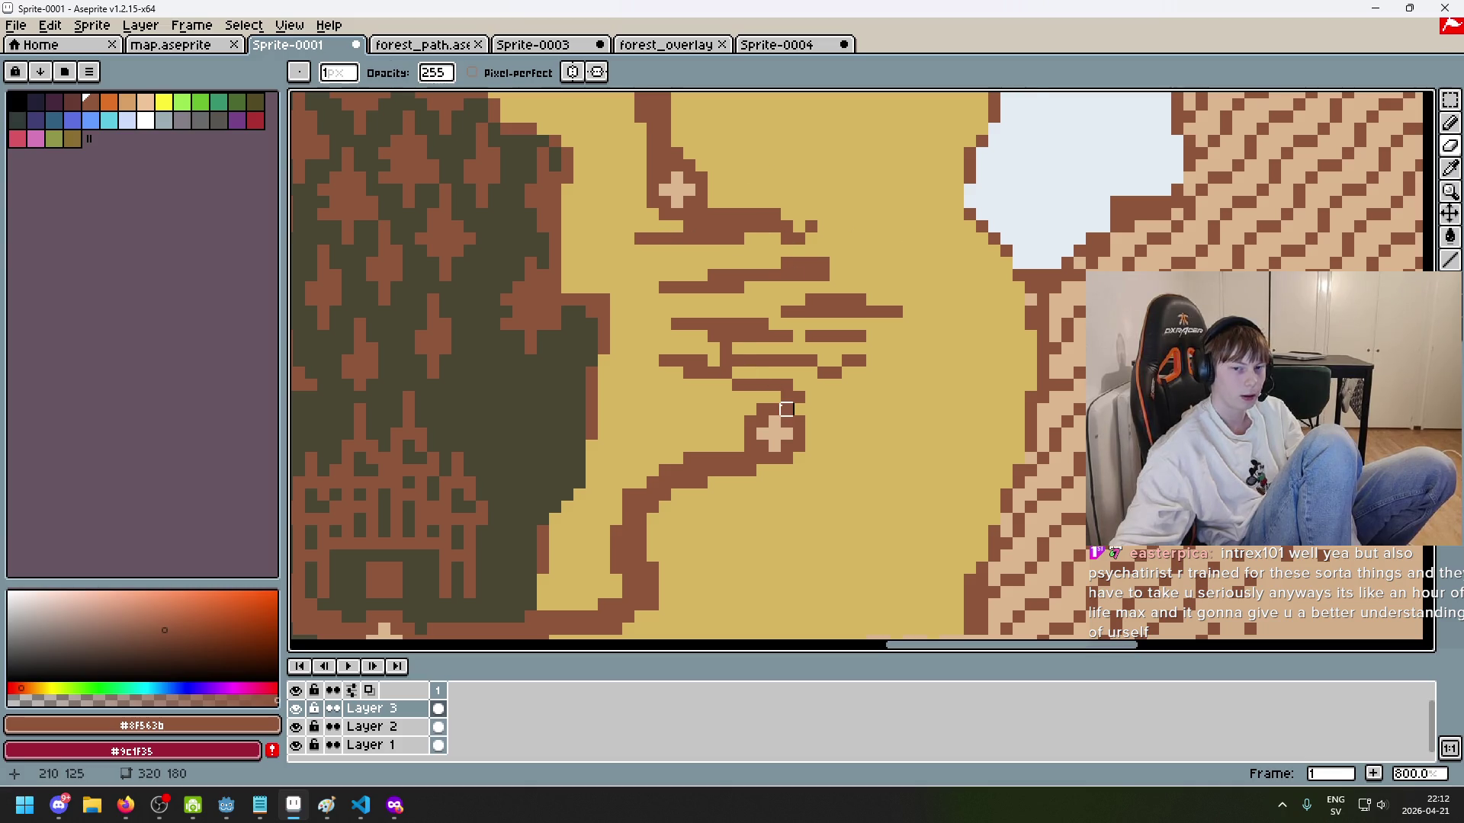
key("e")
mouse_move(777, 402)
left_mouse_down()
mouse_move(686, 347)
mouse_move(801, 320)
mouse_move(684, 265)
mouse_move(808, 225)
mouse_move(663, 221)
left_mouse_up()
scroll(884, 319, "down", 4)
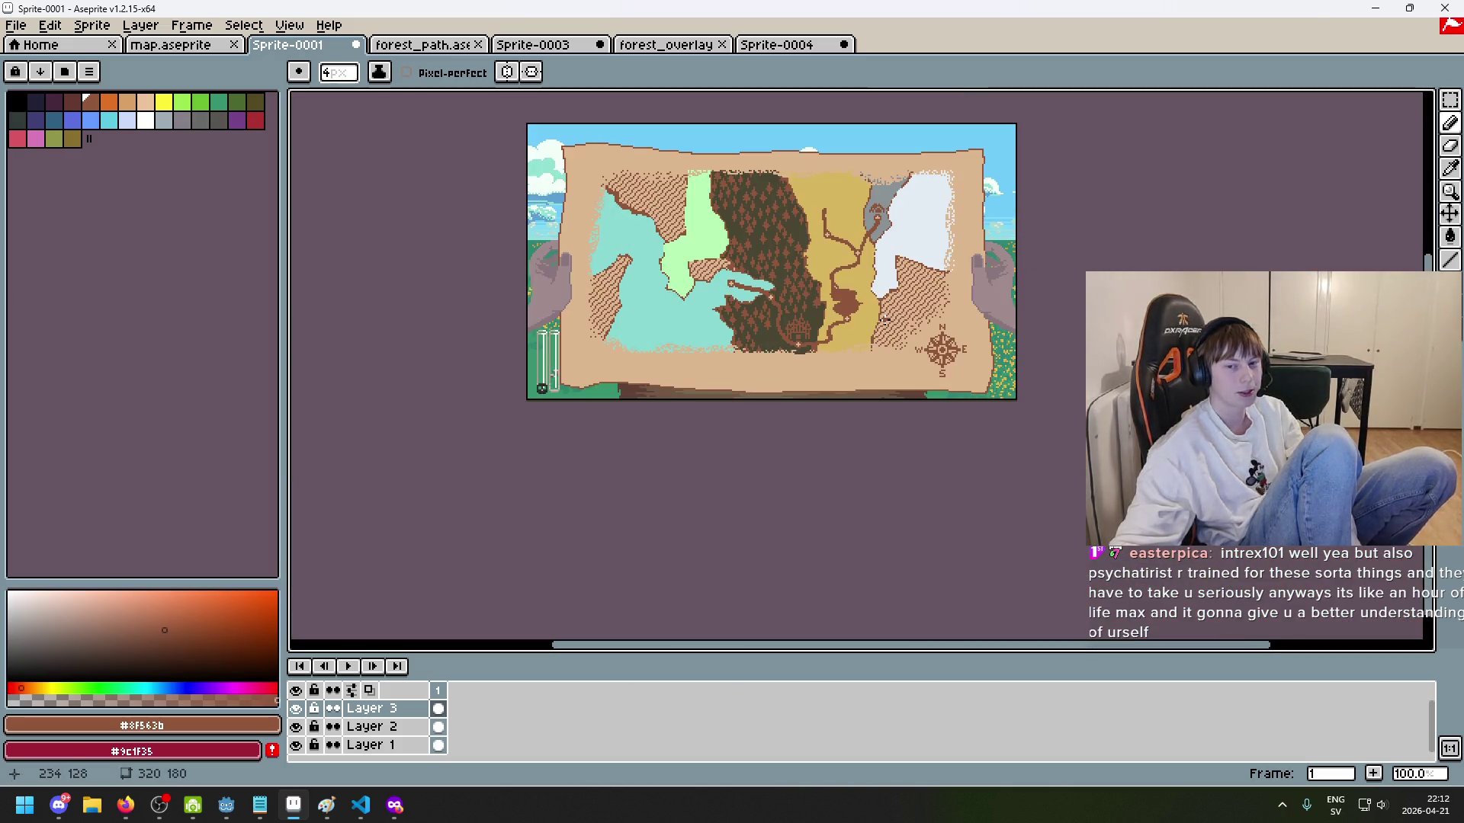
Step: Undo the brown fill strokes so the solid desert patch disappears
scroll(882, 319, "up", 1)
scroll(865, 286, "up", 1)
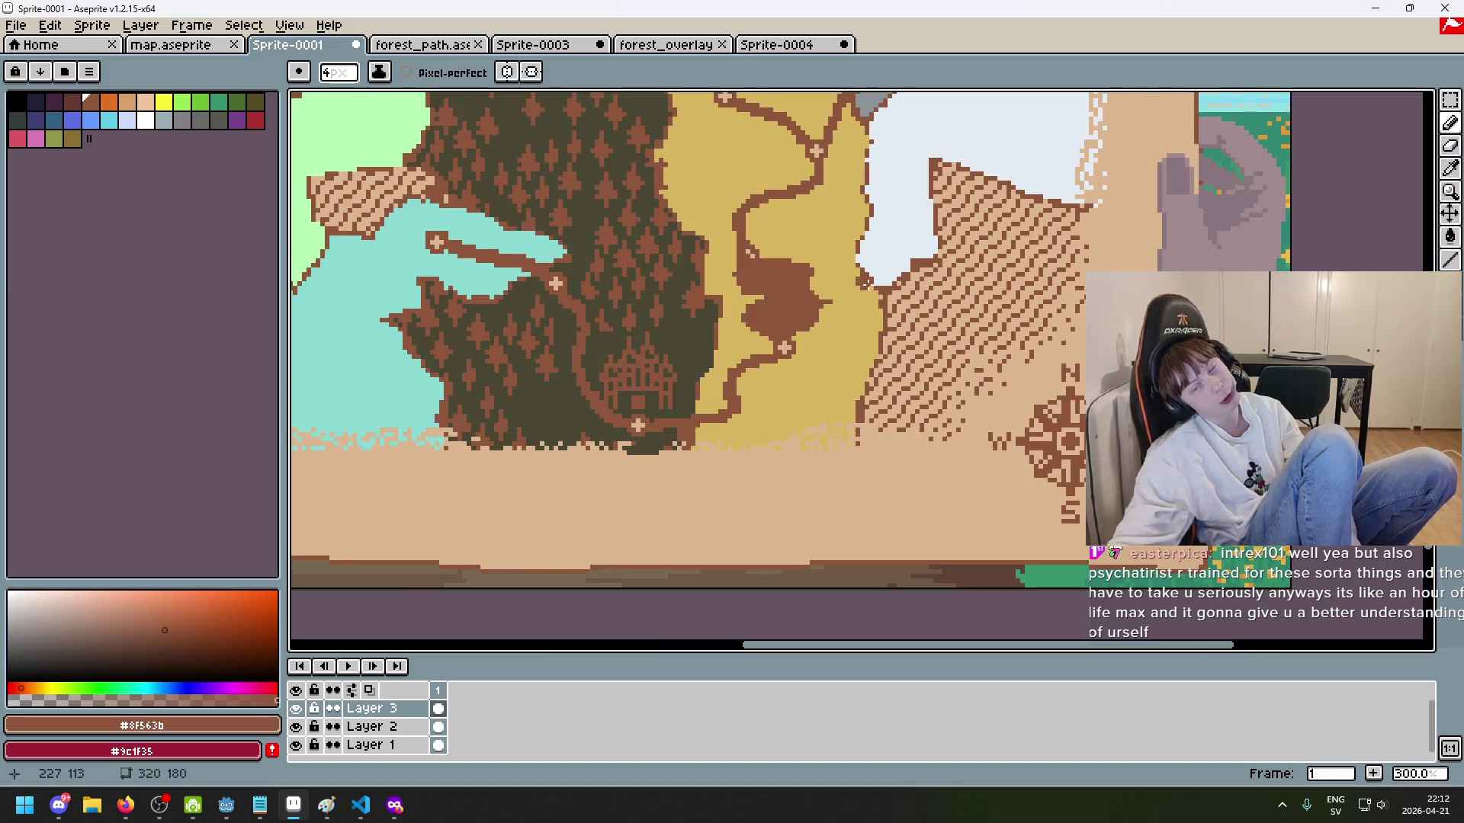
scroll(861, 286, "up", 2)
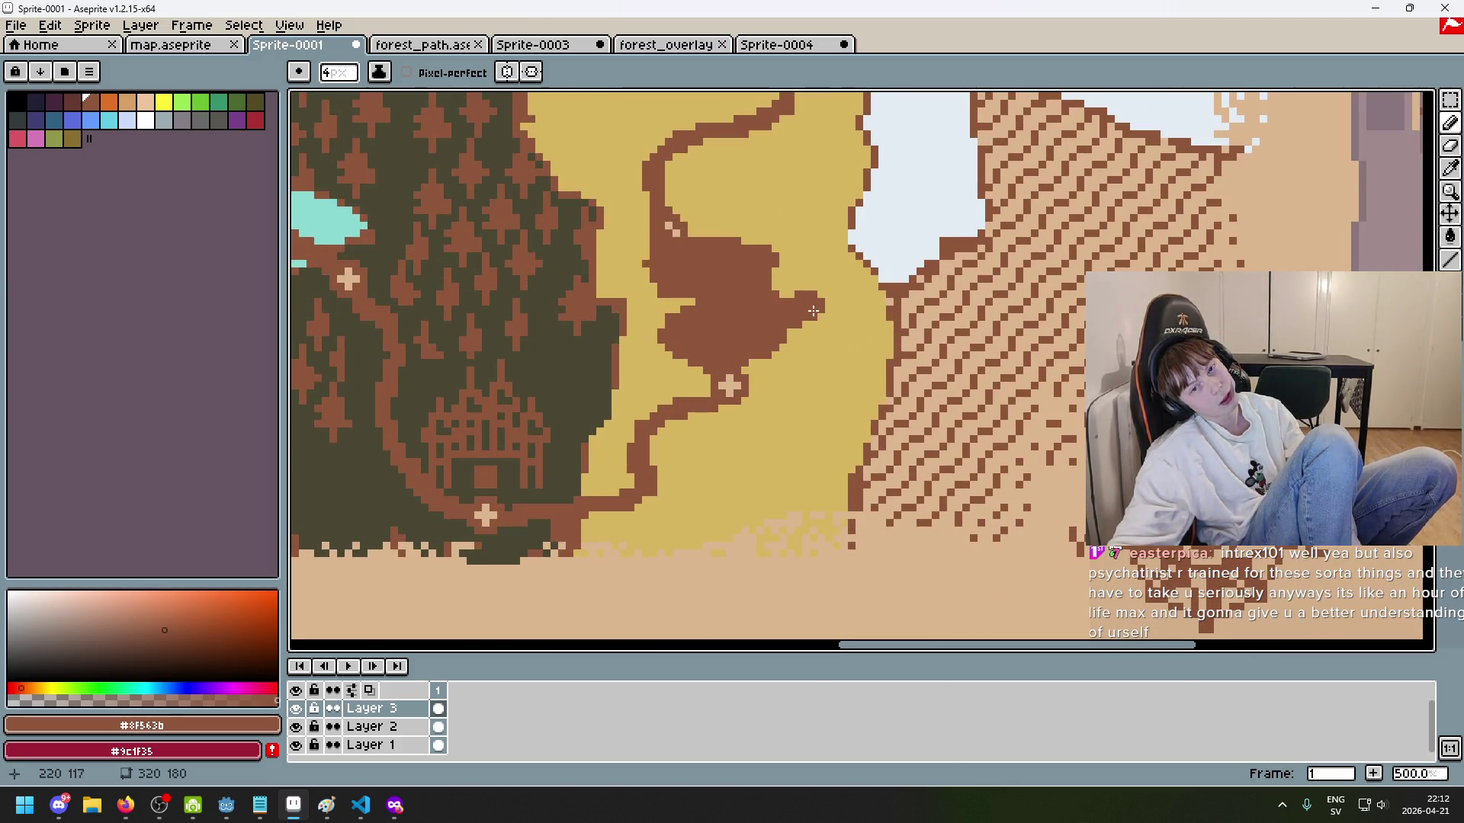
scroll(879, 386, "down", 3)
scroll(881, 386, "up", 4)
key("ctrl+z")
key("ctrl+z")
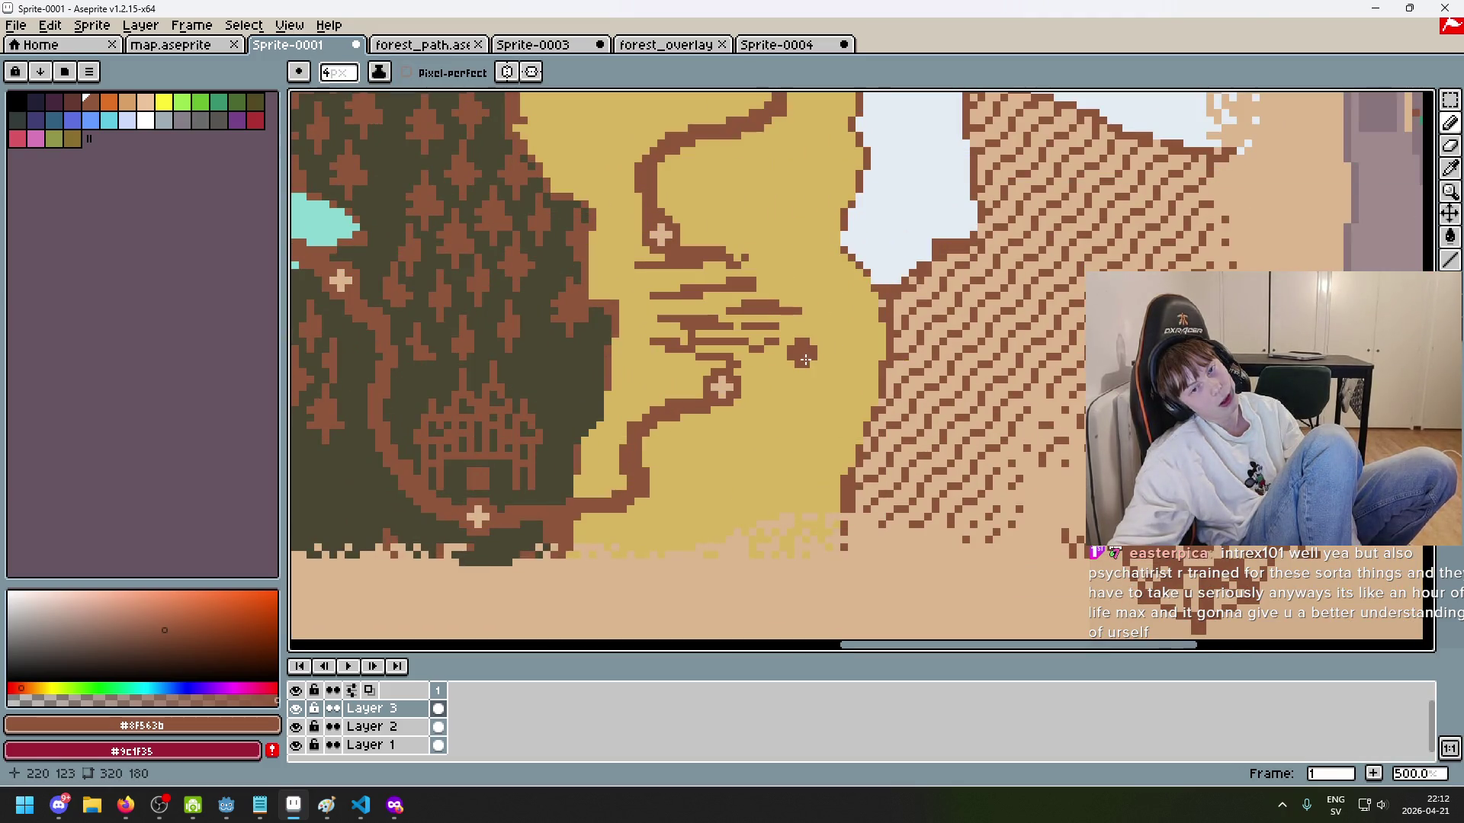
Step: Zoom in and erase most of the thin brown desert strips with a 1 px eraser
scroll(805, 360, "down", 4)
scroll(802, 357, "up", 2)
scroll(800, 355, "up", 6)
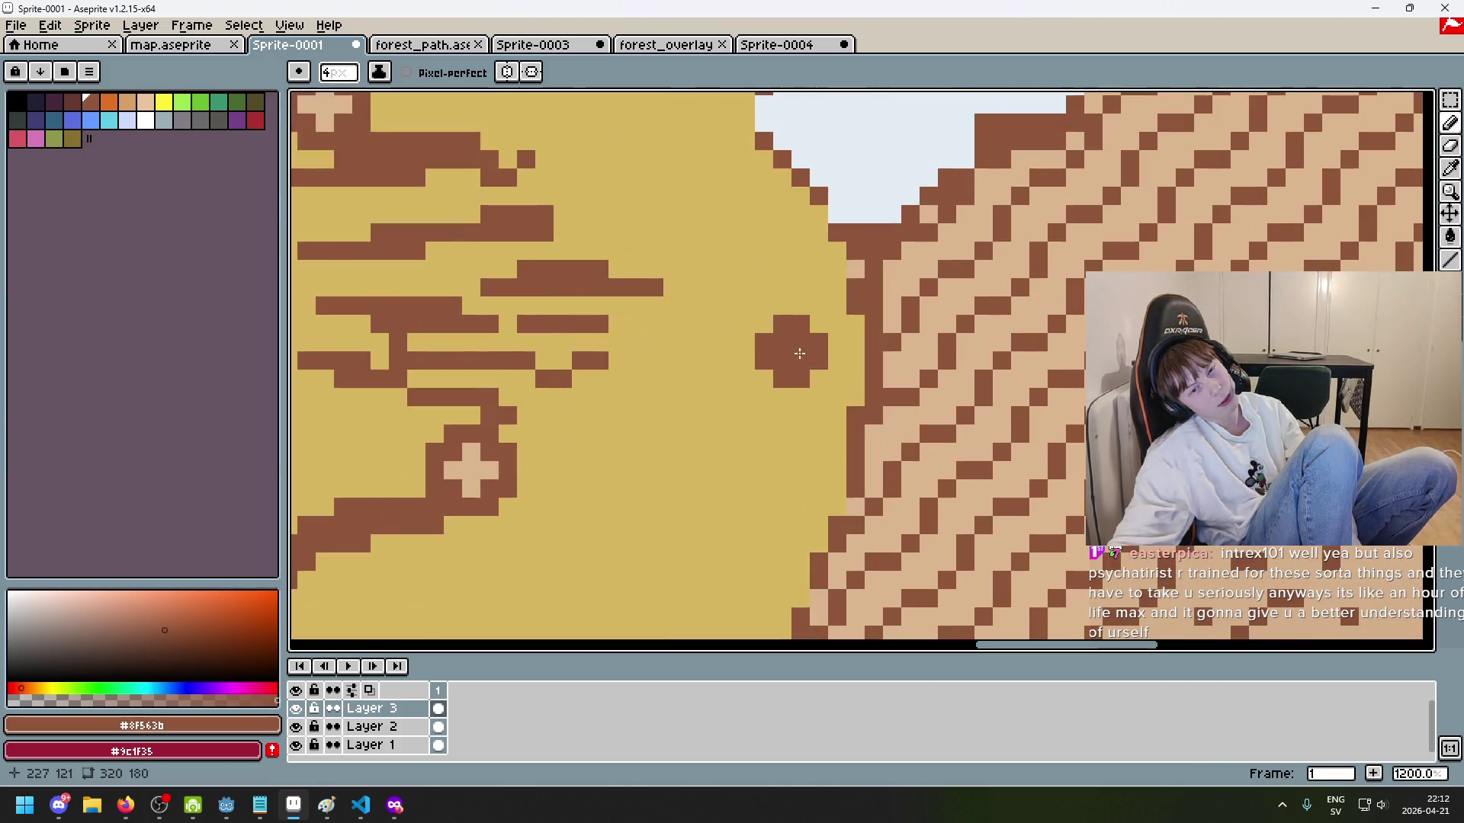
key("e")
mouse_move(734, 371)
left_mouse_down()
mouse_move(624, 350)
mouse_move(755, 332)
left_mouse_up()
mouse_move(844, 315)
left_mouse_down()
mouse_move(643, 251)
mouse_move(533, 239)
mouse_move(716, 239)
mouse_move(473, 259)
left_mouse_up()
scroll(729, 279, "down", 4)
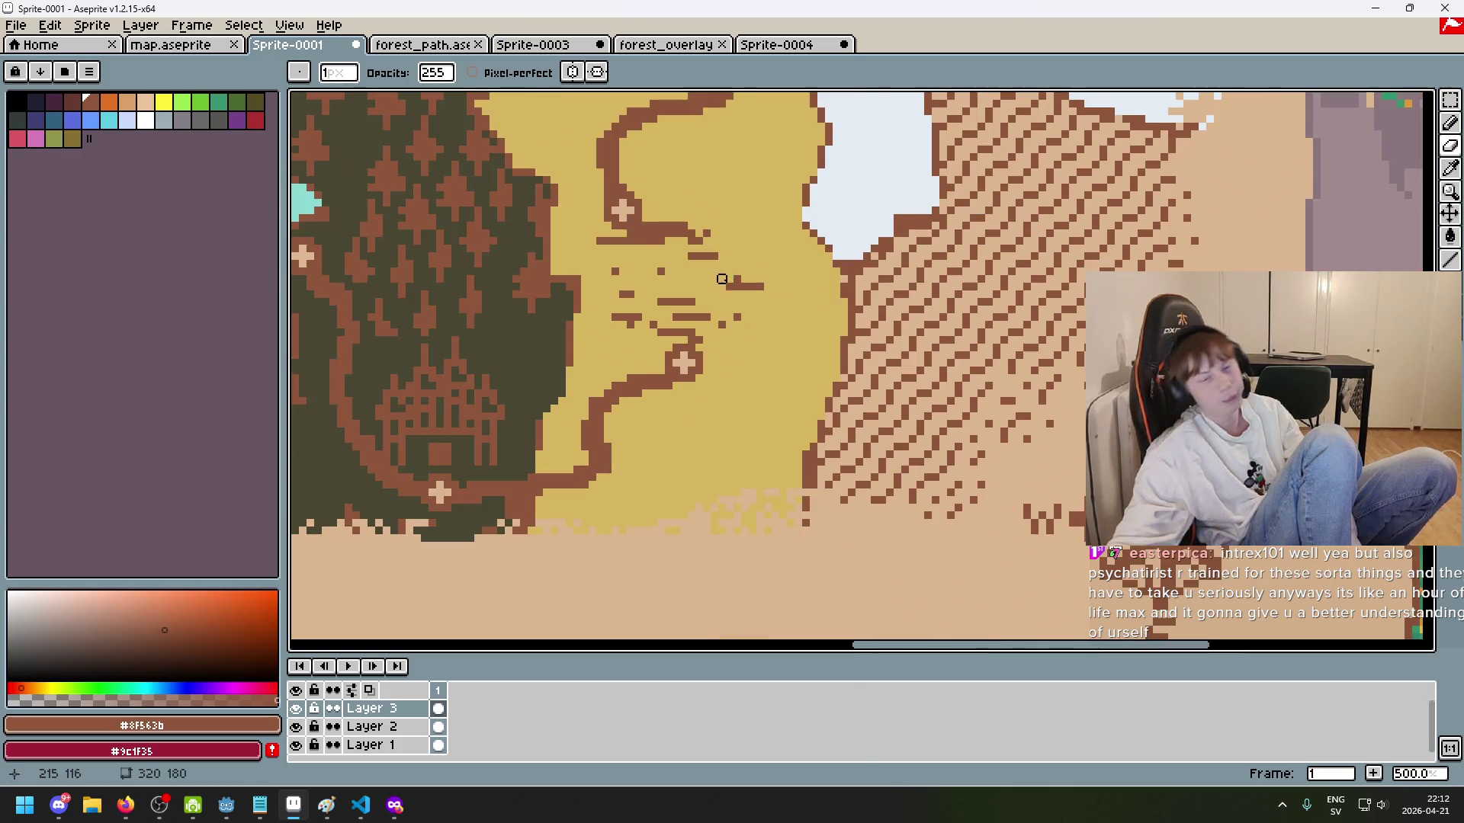
Step: Undo an accidental layer move and the thin brown strokes, returning to the Pencil
scroll(709, 263, "up", 6)
mouse_move(702, 255)
left_mouse_down()
mouse_move(812, 316)
mouse_move(686, 262)
mouse_move(637, 271)
mouse_move(713, 248)
mouse_move(670, 248)
mouse_move(677, 288)
mouse_move(644, 308)
mouse_move(716, 300)
left_mouse_up()
key("ctrl+z")
key("b")
scroll(662, 300, "down", 3)
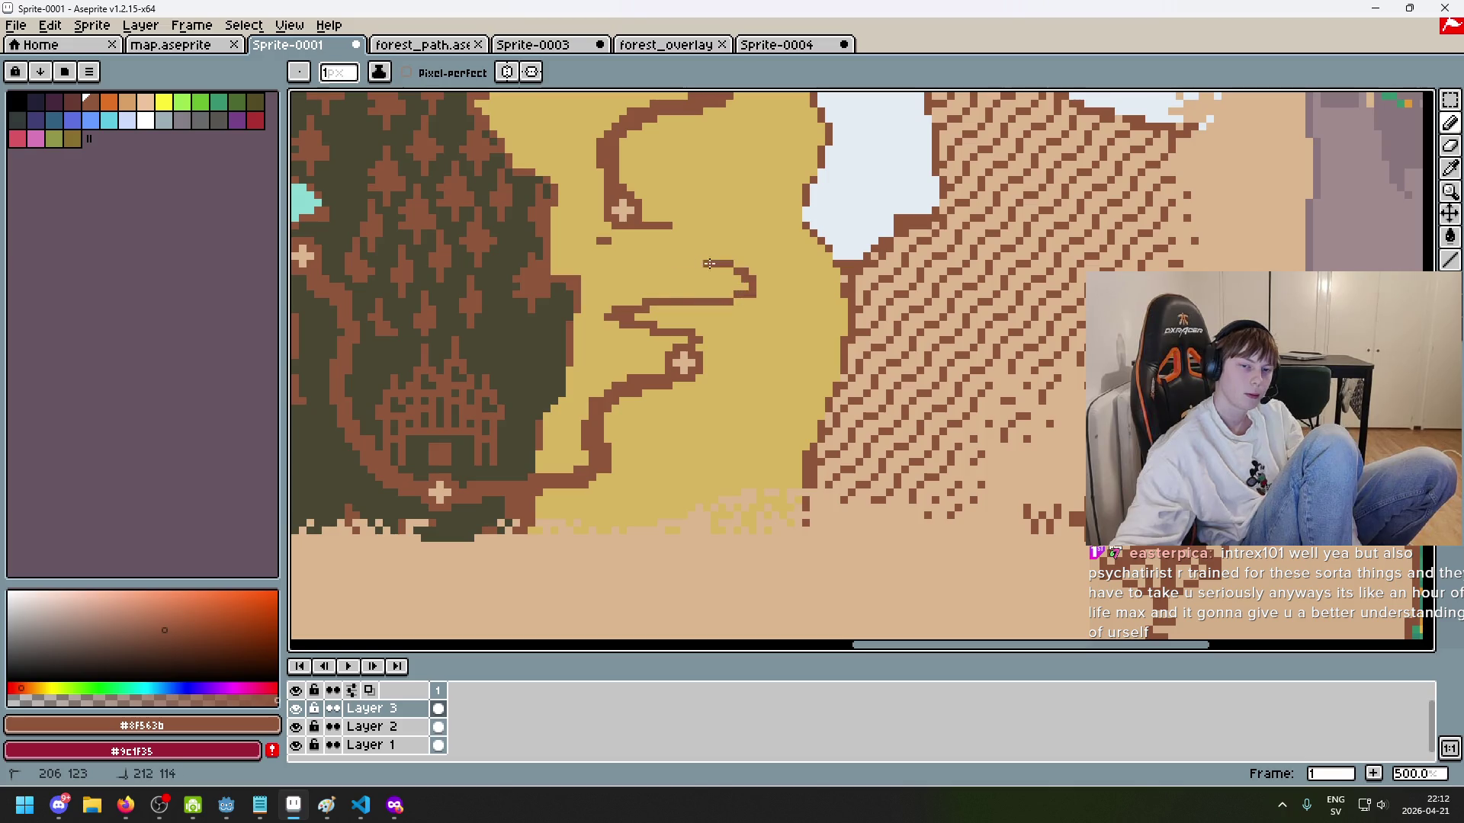
key("ctrl+z")
key("ctrl+z")
key("ctrl+z")
scroll(662, 301, "down", 2)
scroll(665, 319, "up", 4)
Step: Draw a road branch across the desert, then undo it and restore the erased brown strips
mouse_move(600, 359)
left_mouse_down()
mouse_move(545, 324)
mouse_move(766, 301)
mouse_move(503, 252)
left_mouse_up()
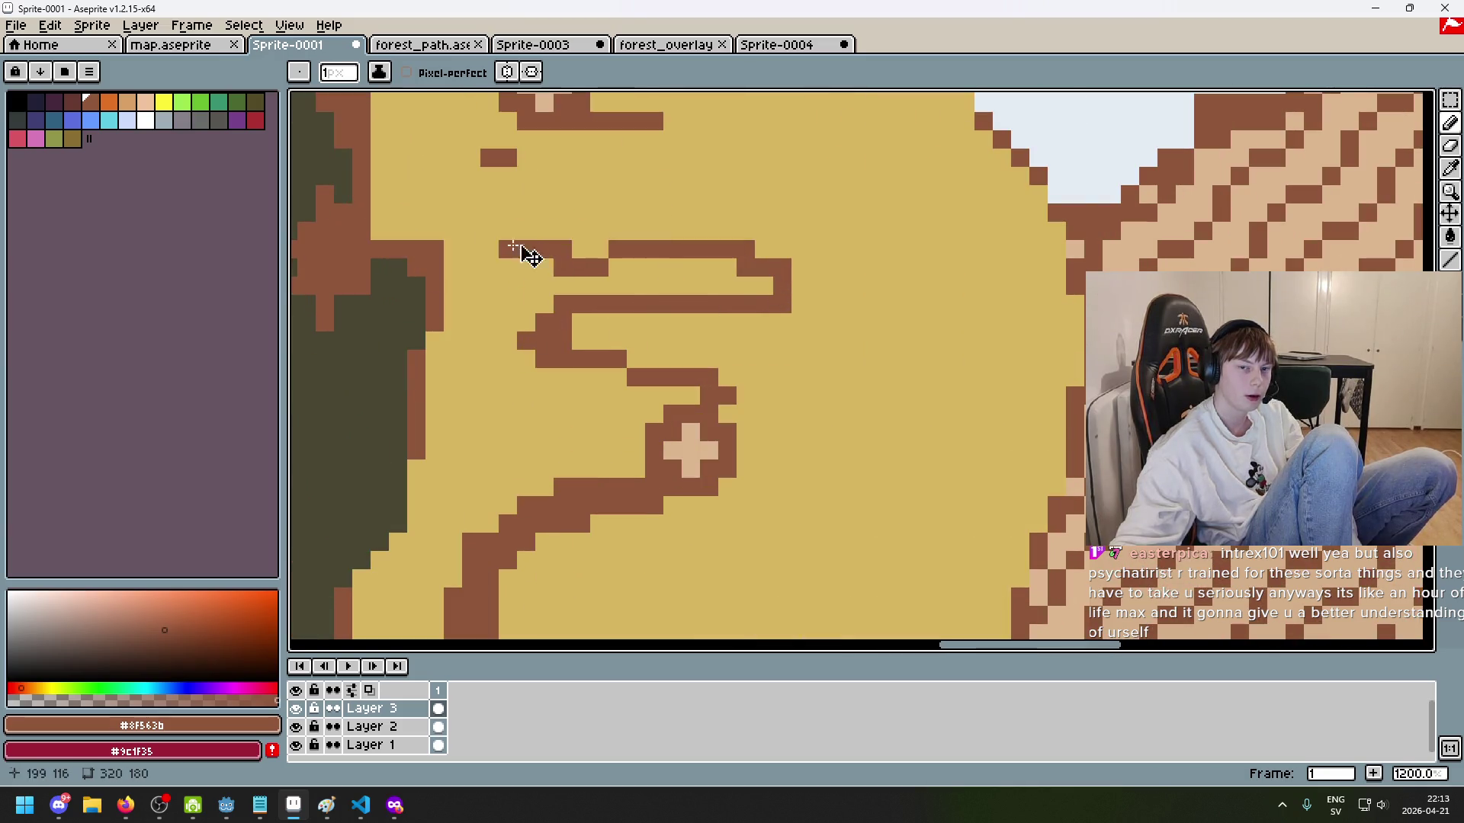
key("ctrl+z")
mouse_move(580, 341)
left_mouse_down()
mouse_move(770, 341)
mouse_move(747, 316)
mouse_move(503, 284)
mouse_move(860, 286)
mouse_move(457, 252)
mouse_move(819, 228)
mouse_move(472, 180)
mouse_move(776, 176)
mouse_move(526, 138)
left_mouse_up()
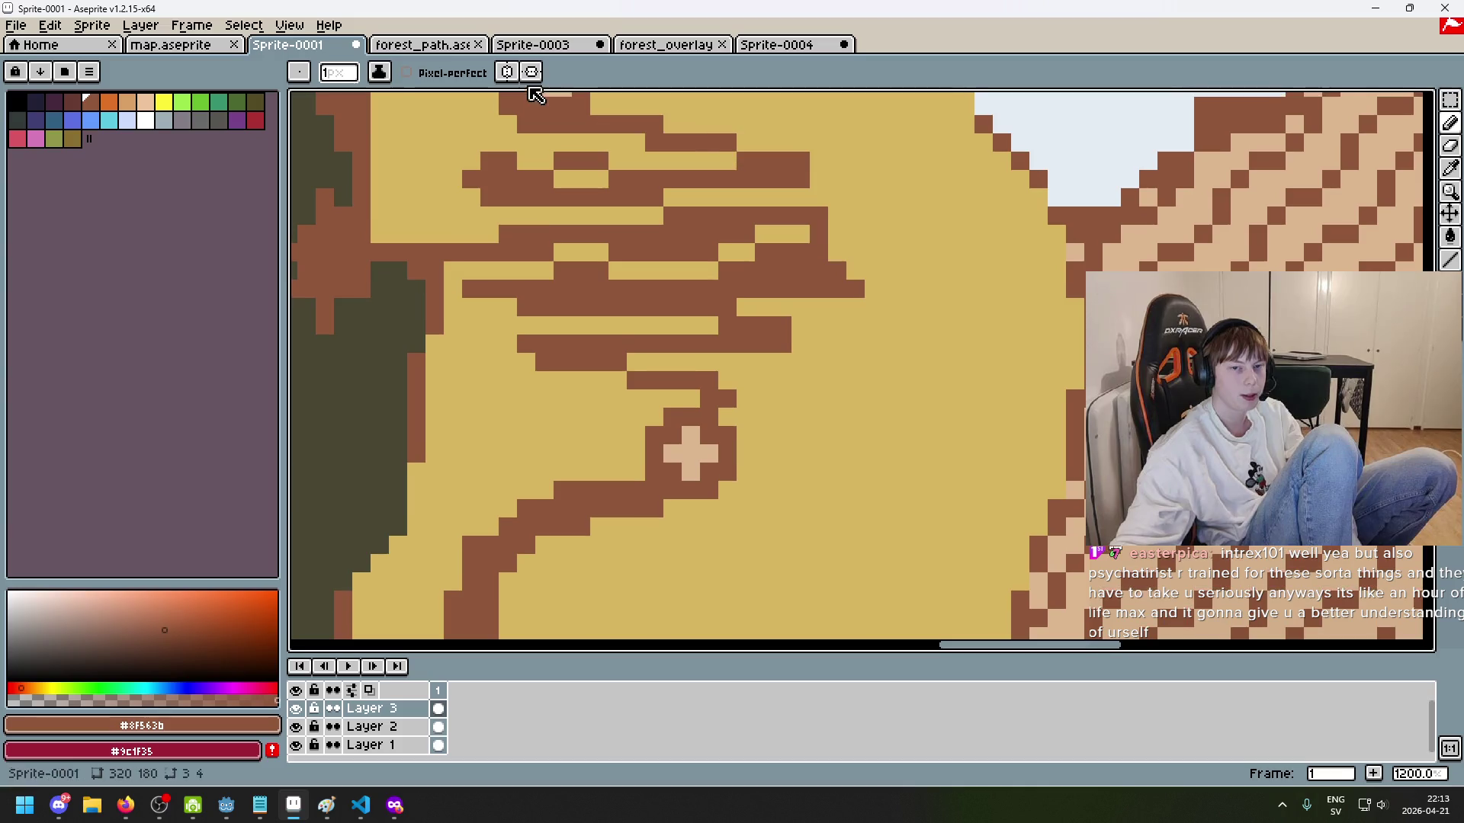
scroll(785, 236, "down", 6)
scroll(796, 236, "down", 1)
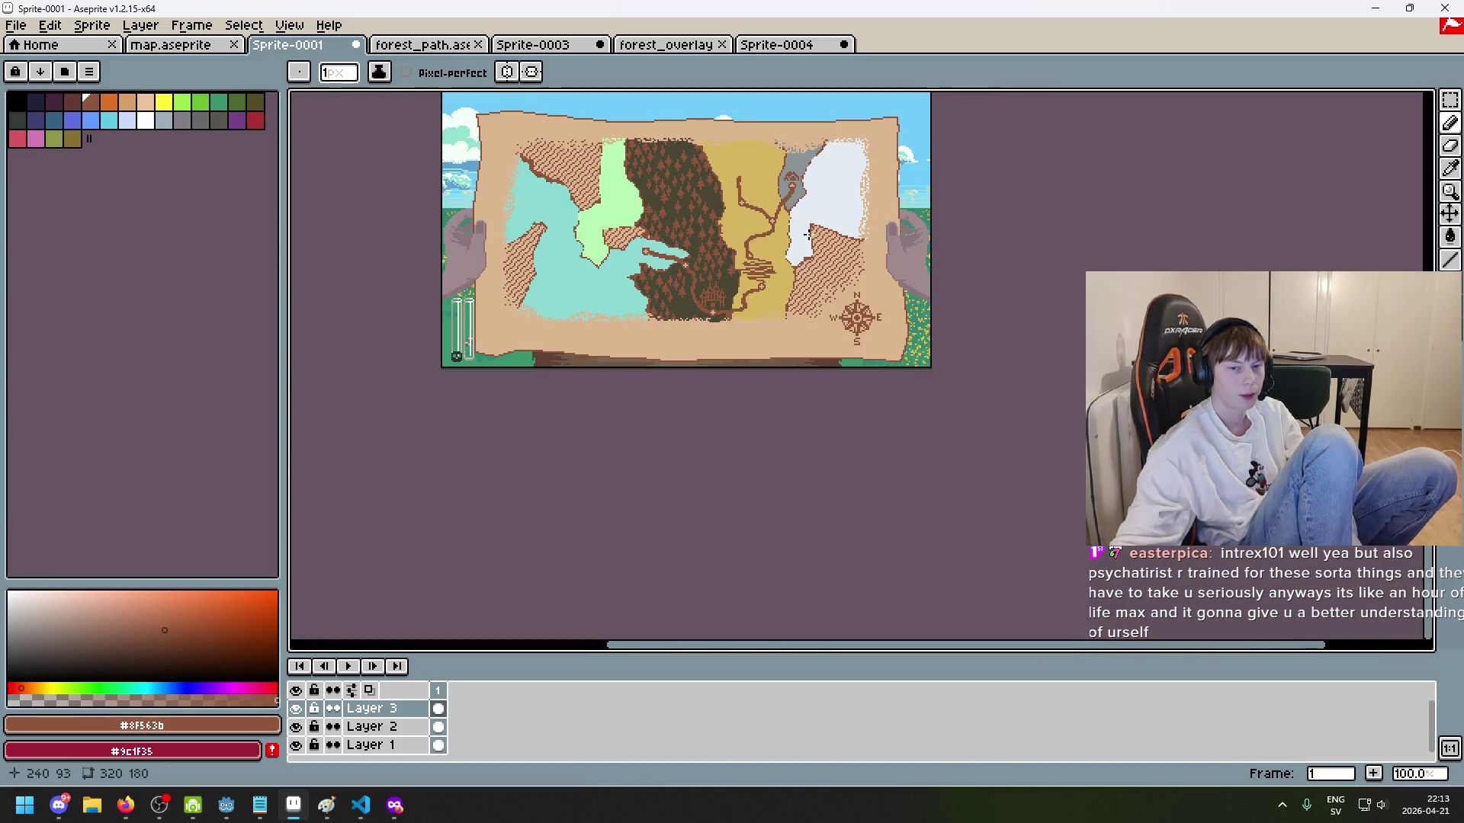
scroll(827, 246, "up", 1)
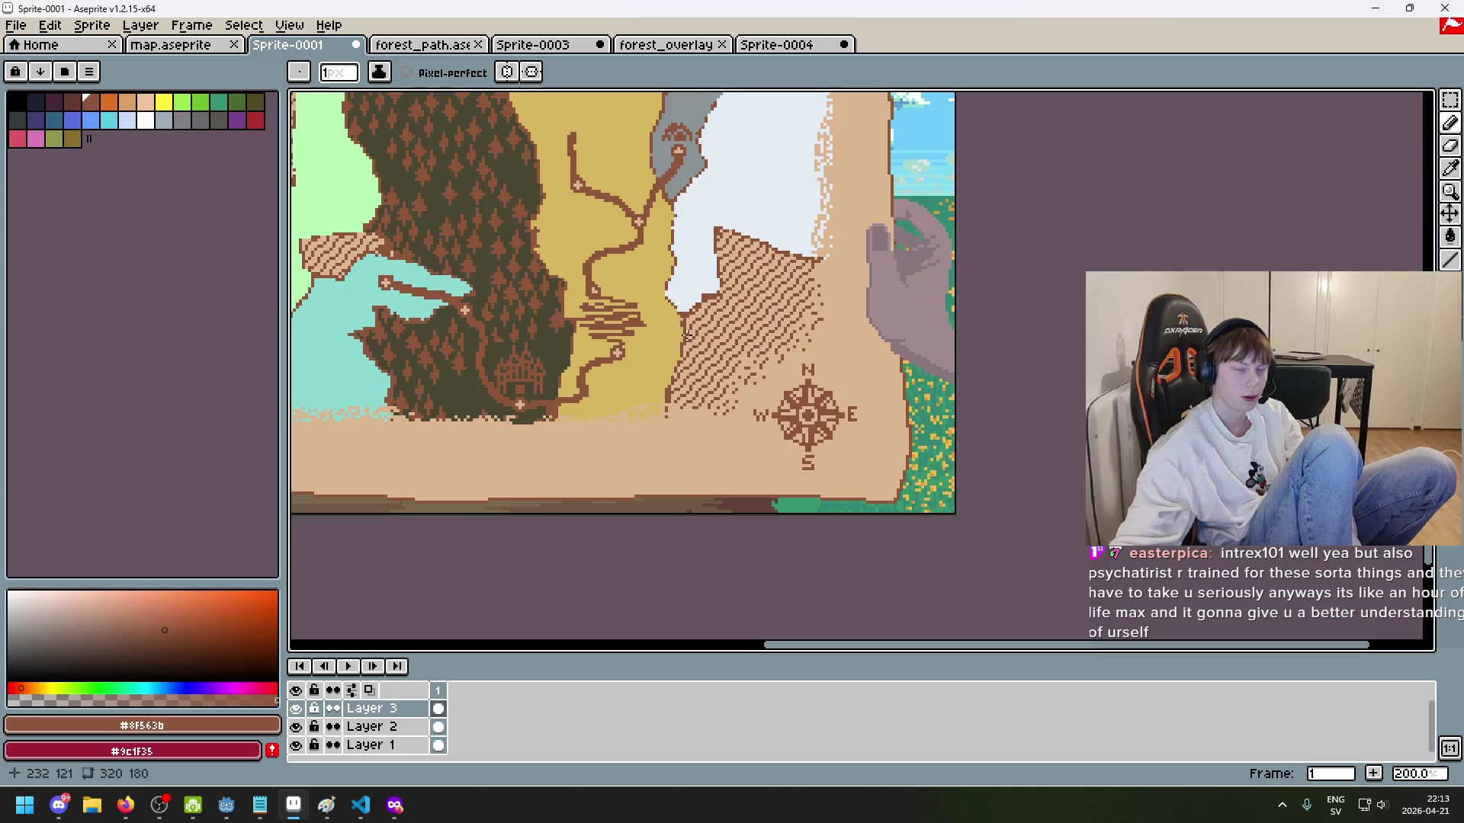
key("ctrl+z")
key("ctrl+z")
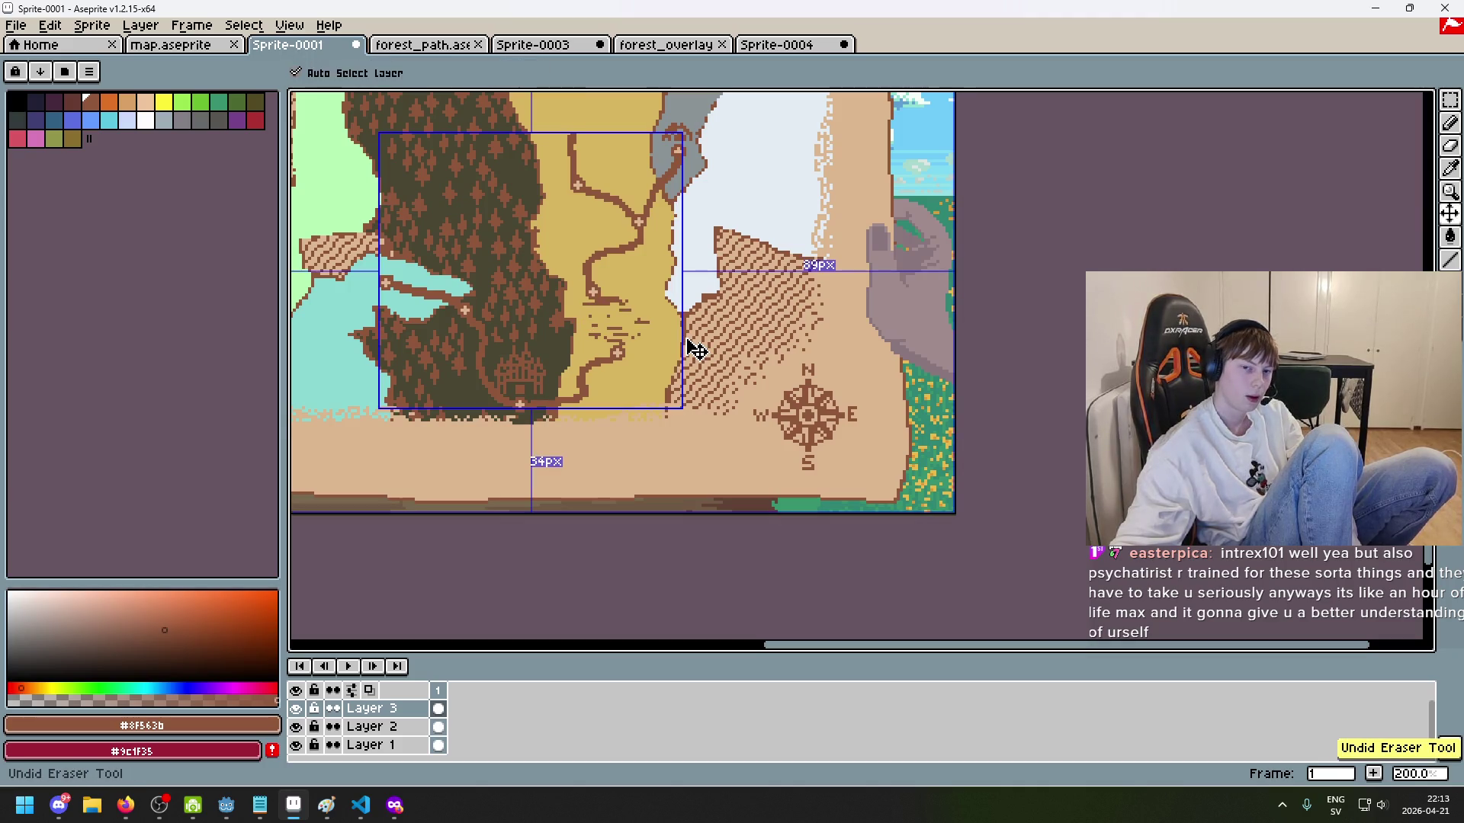
key("ctrl+z")
key("ctrl+z")
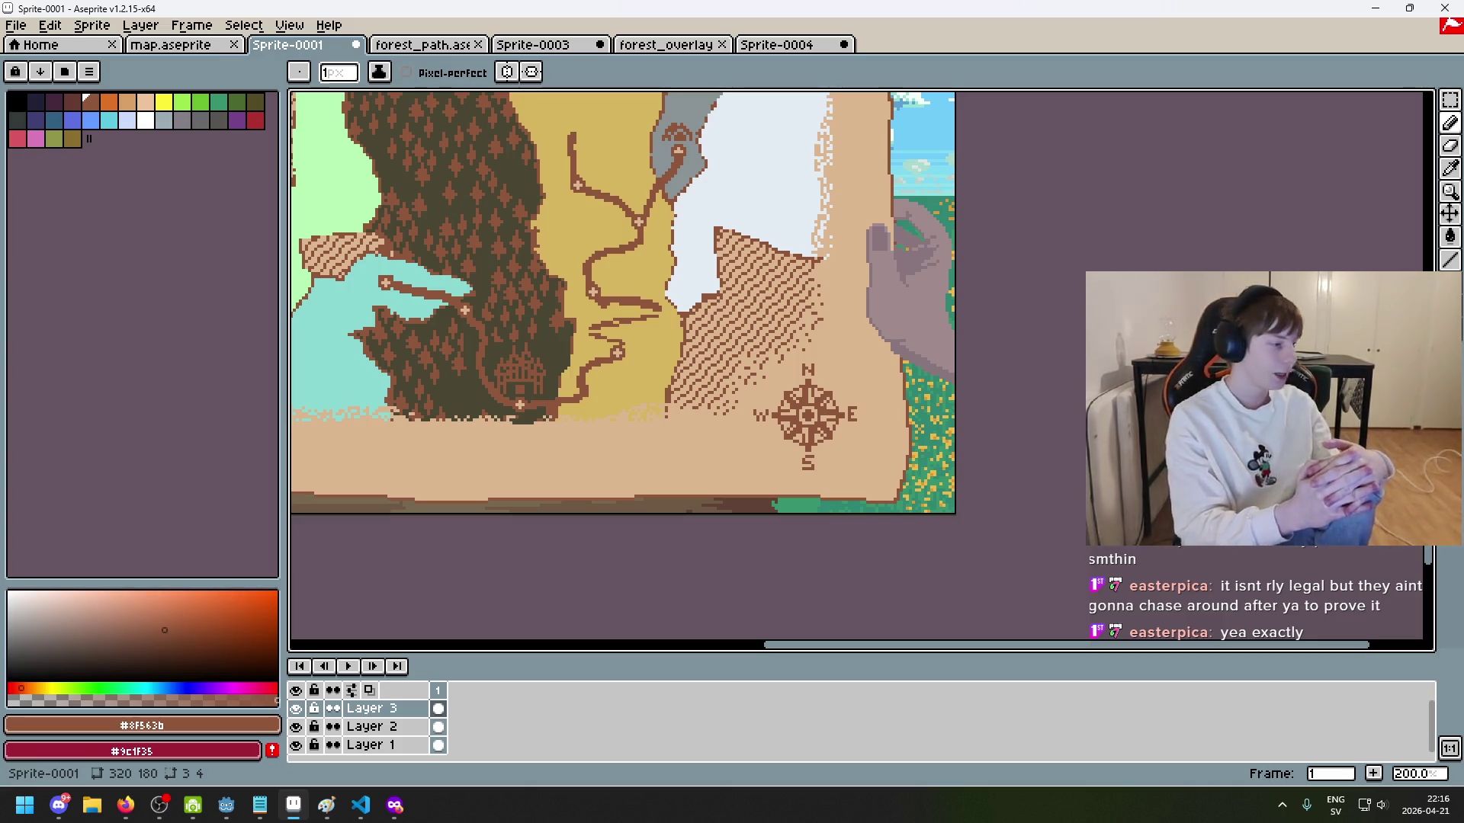
Step: Switch to the private Firefox window showing YouTube and maximize it to full screen
key("alt+Tab")
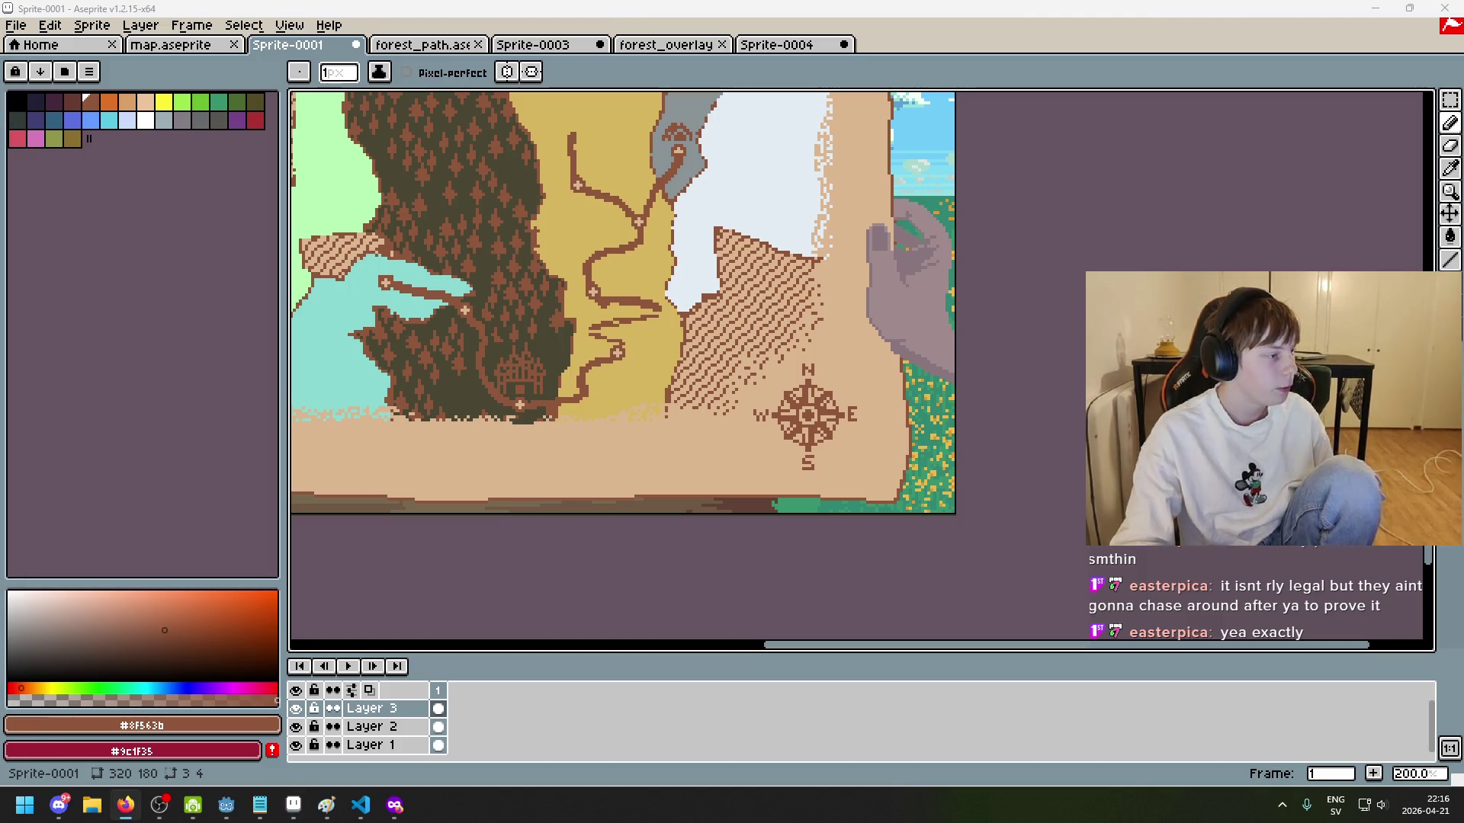
key("alt+Tab")
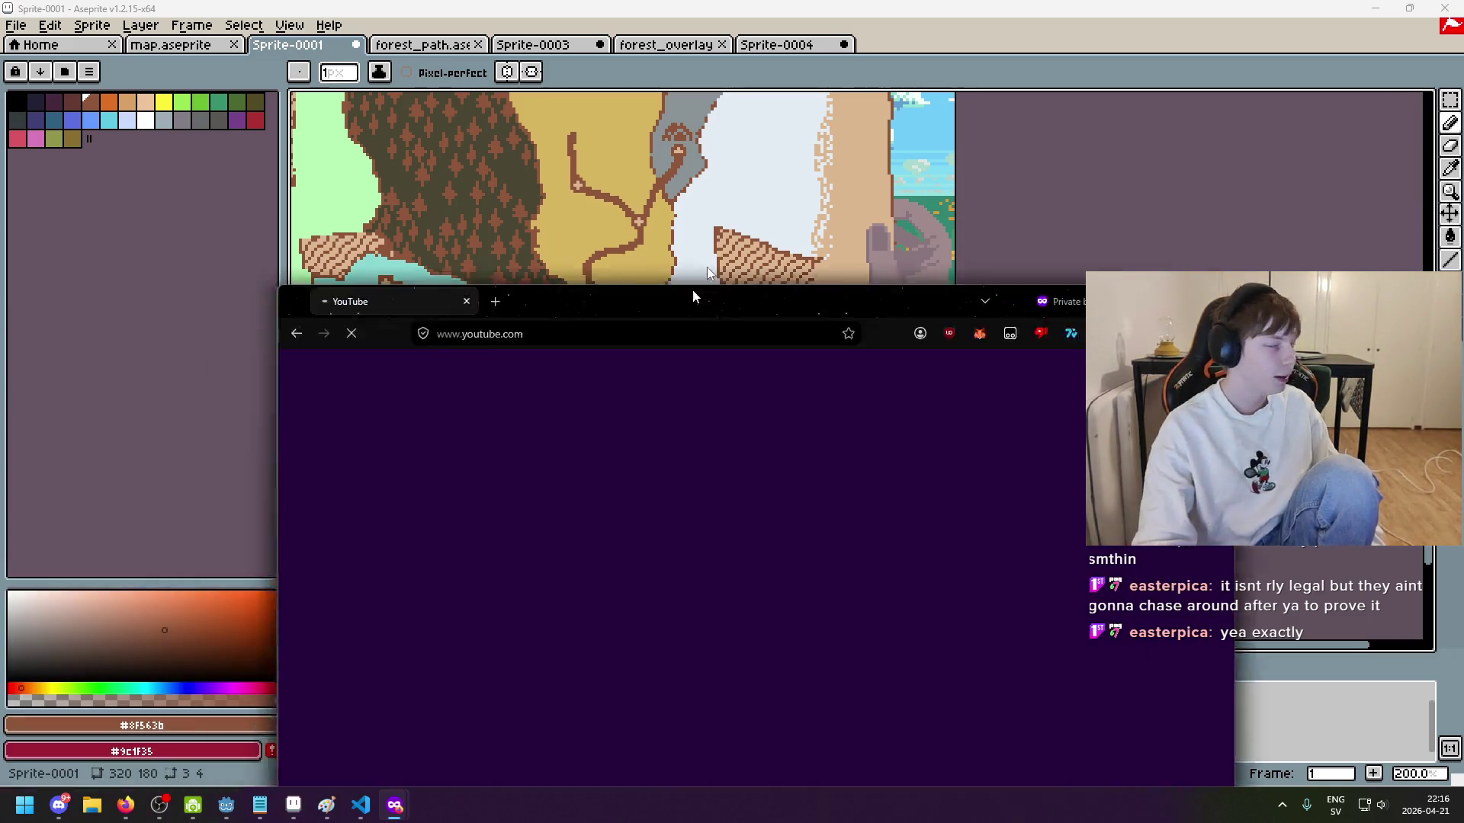
left_click_drag(695, 294, 771, 2)
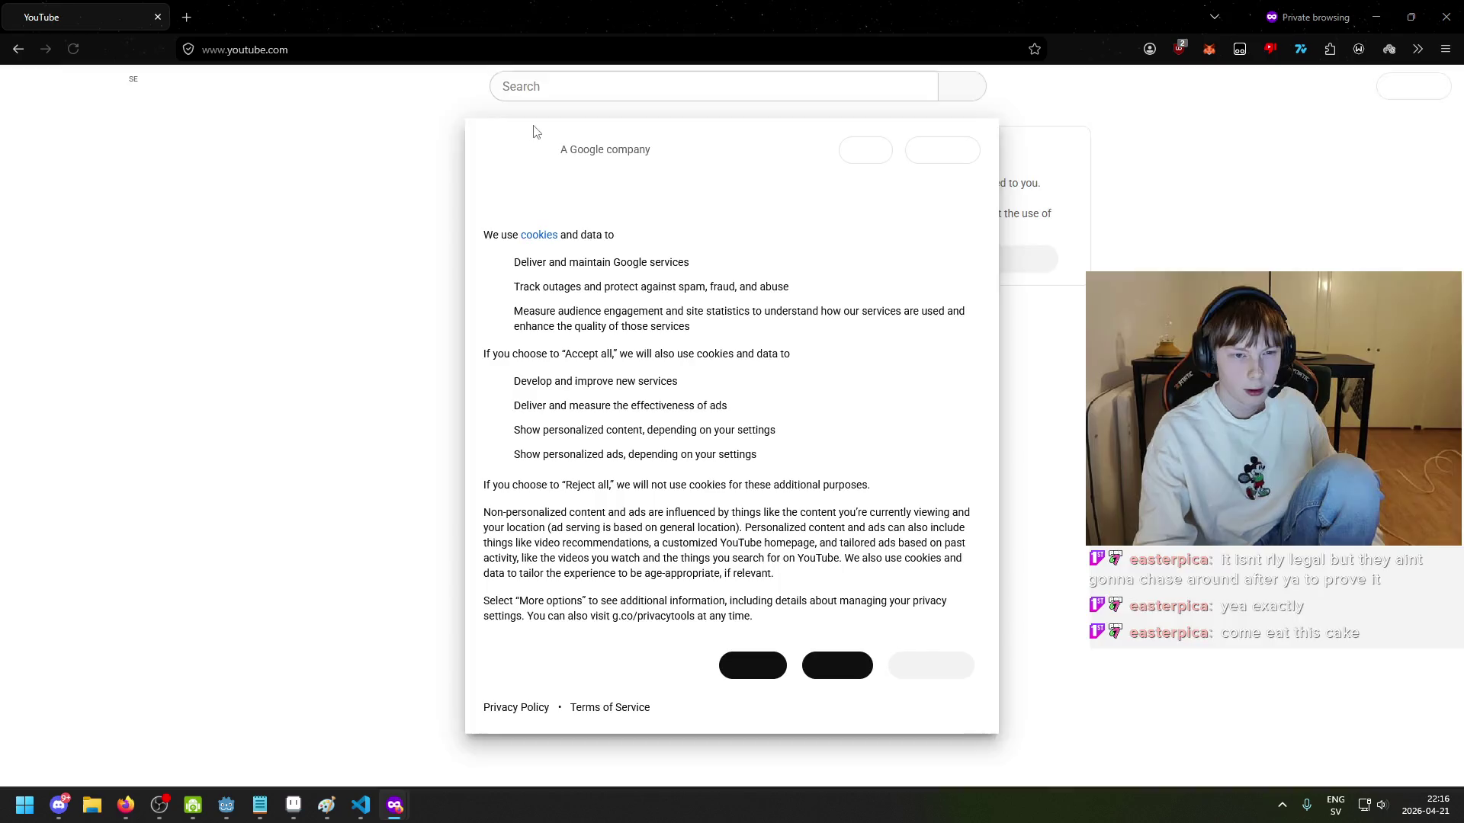
Step: Accept all YouTube cookies and search for 'youtuber'
left_click(837, 665)
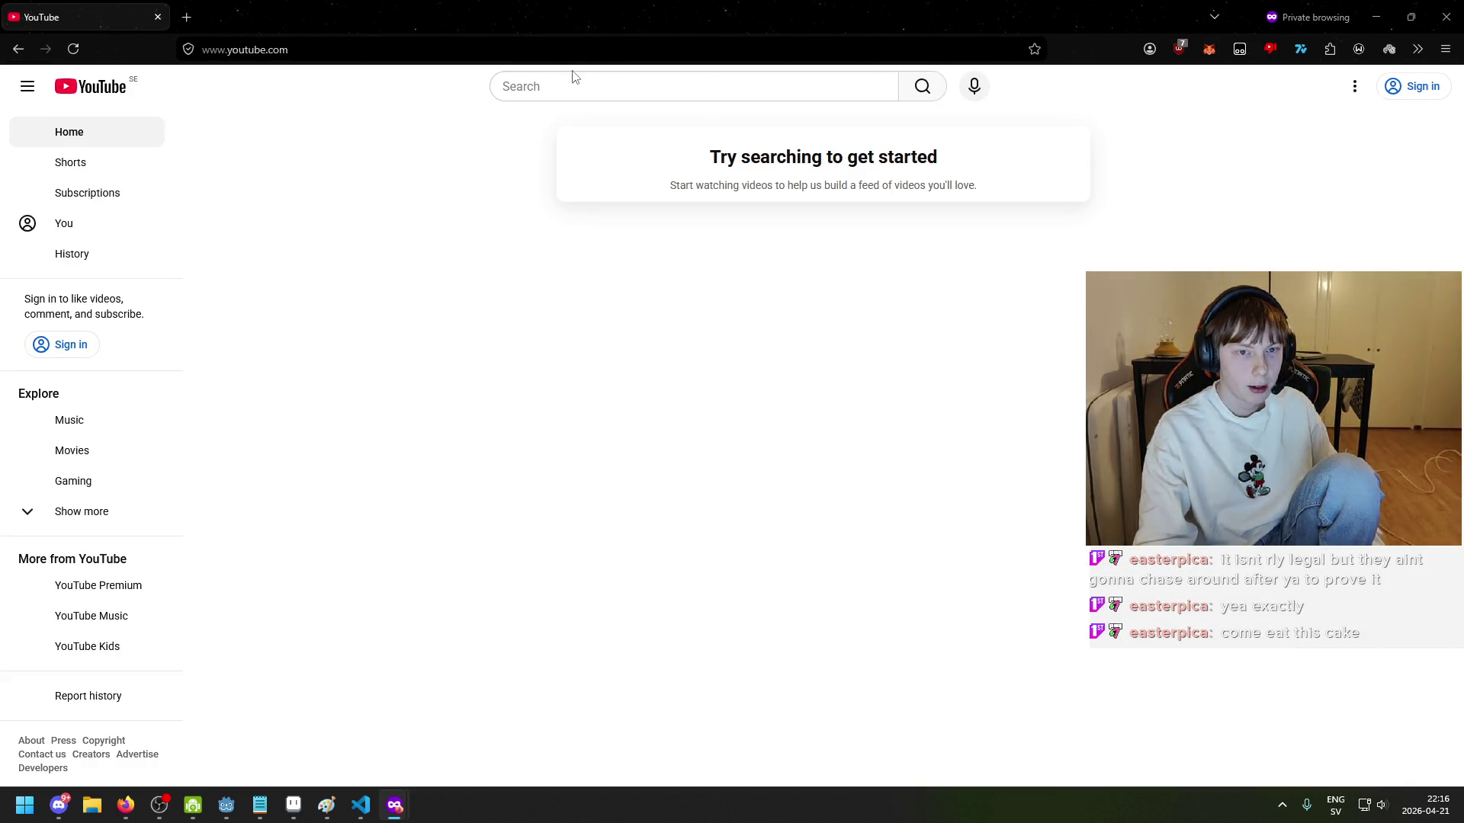
left_click(647, 92)
type("i")
key("BackSpace")
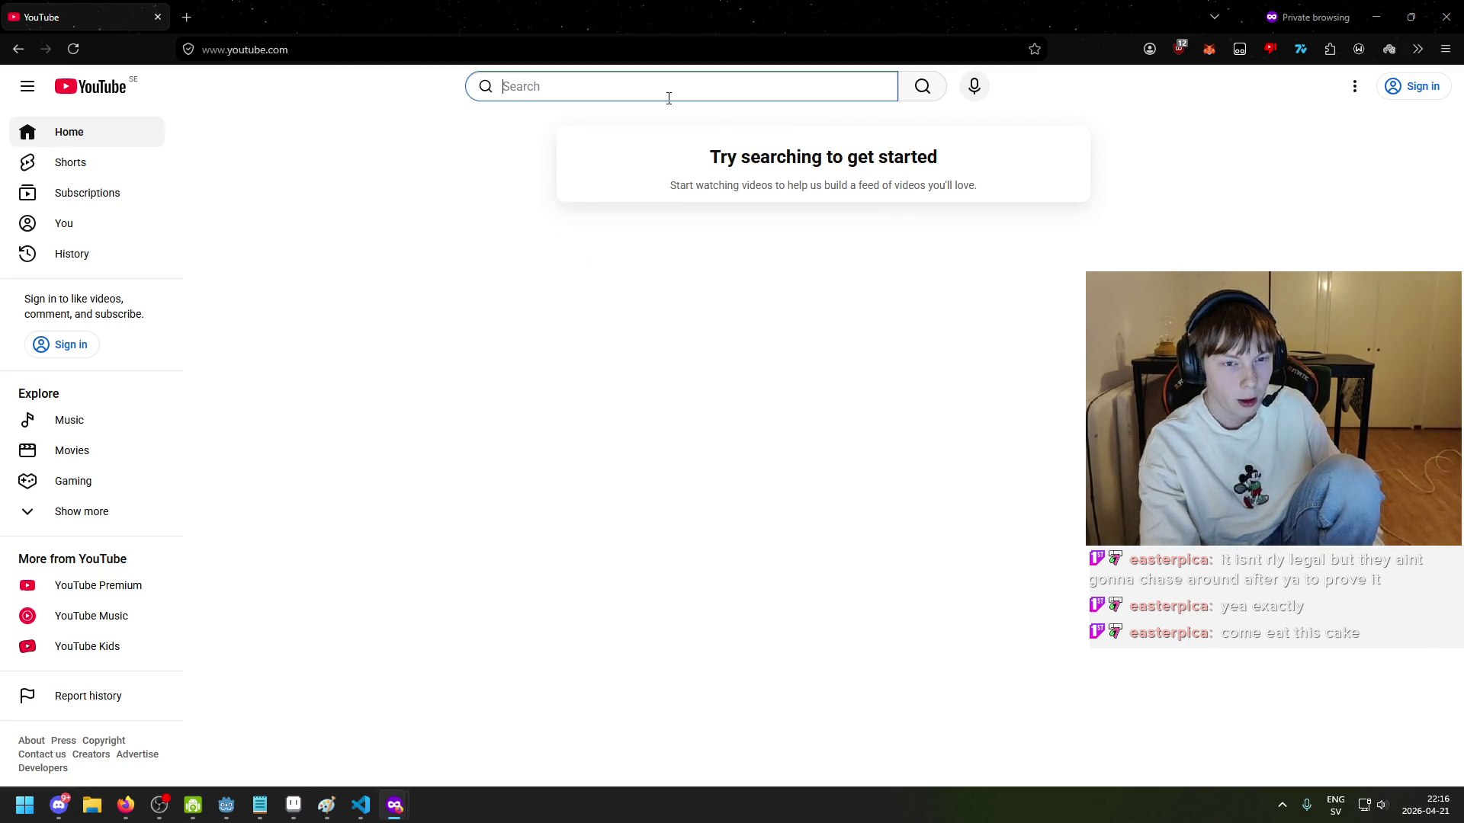
type("y")
key("BackSpace")
type("youtuber")
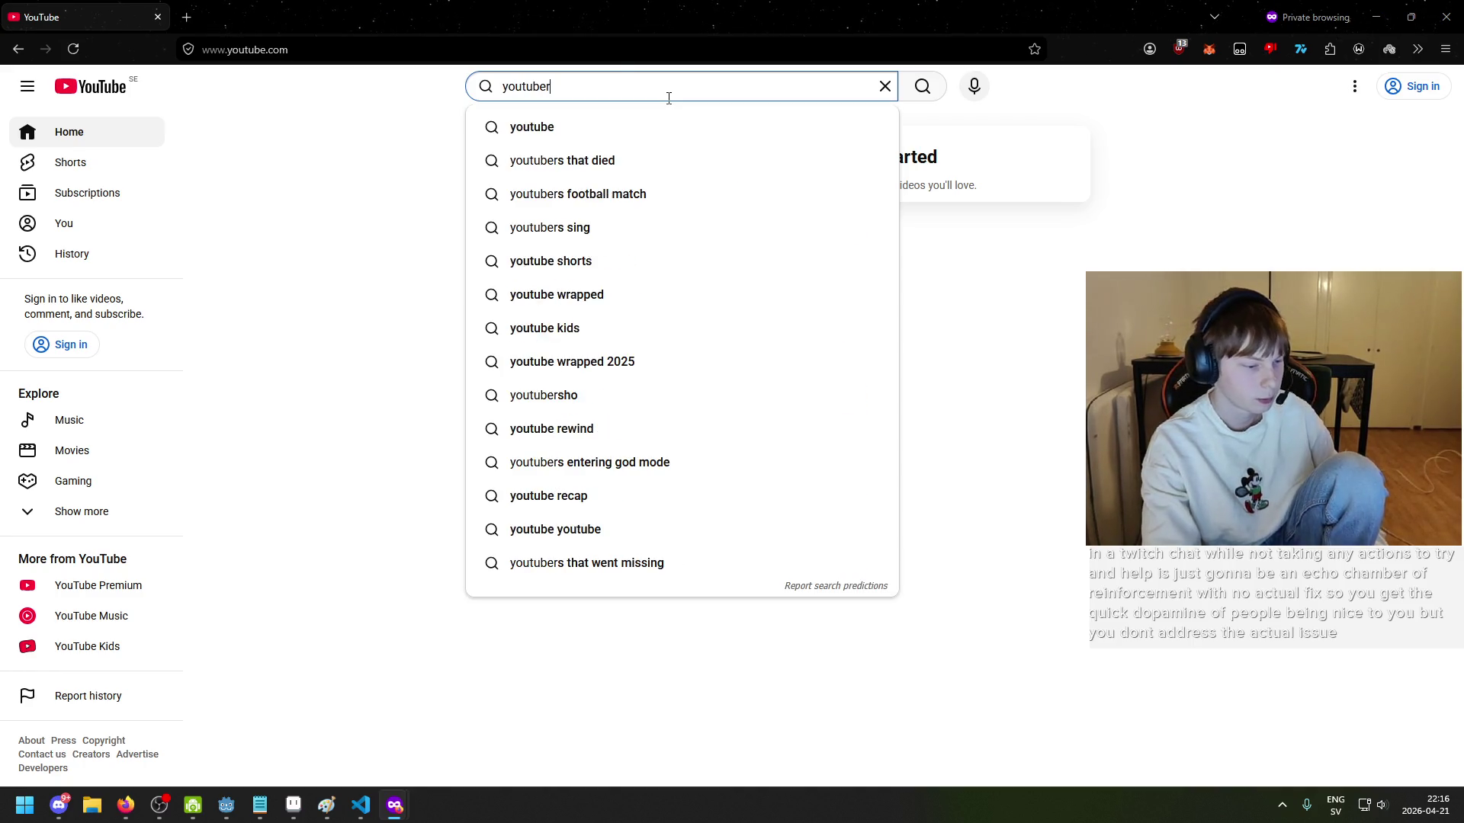
key("ctrl+a")
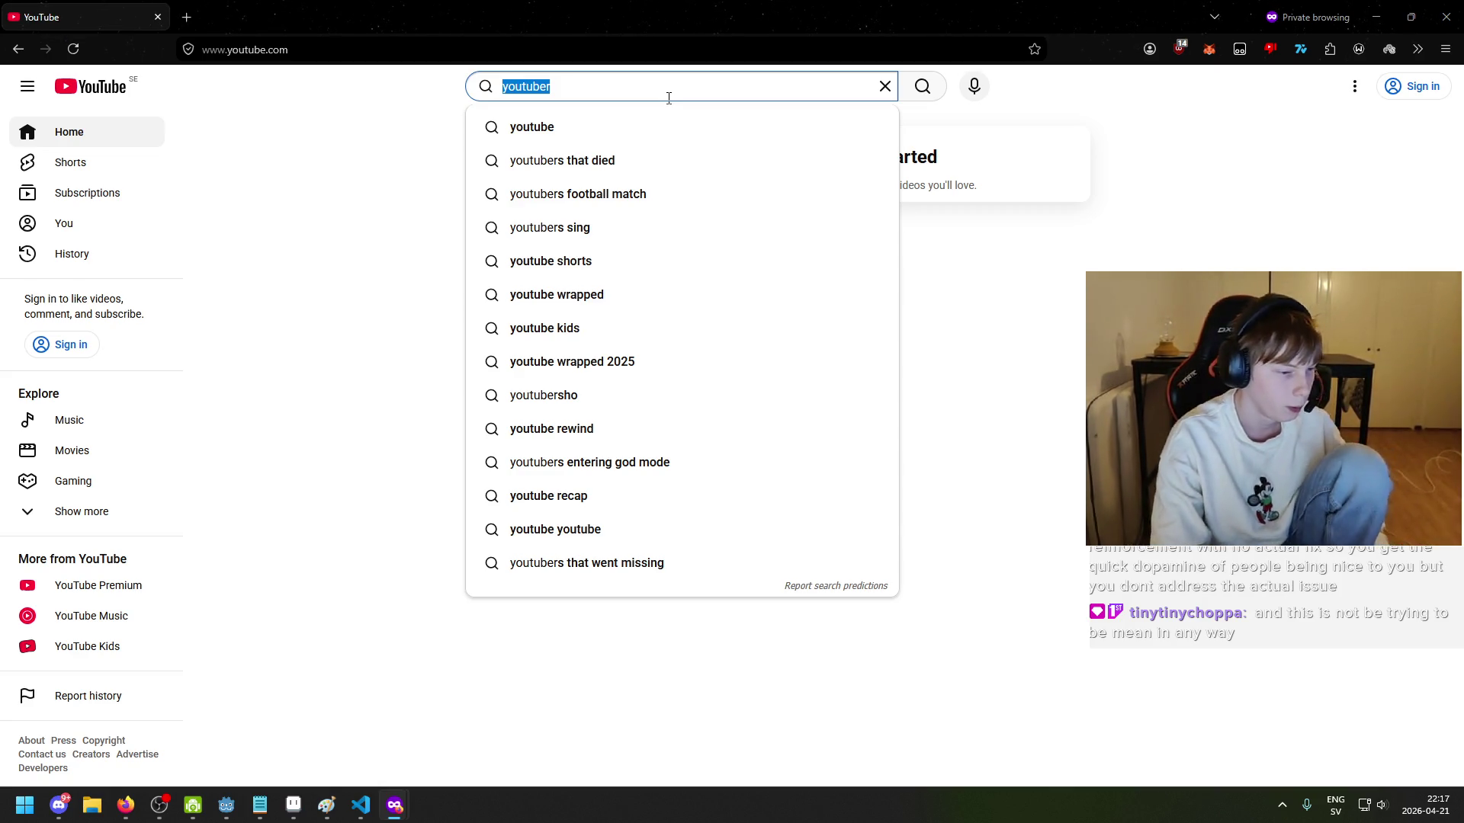
type("inter")
key("BackSpace")
key("BackSpace")
key("BackSpace")
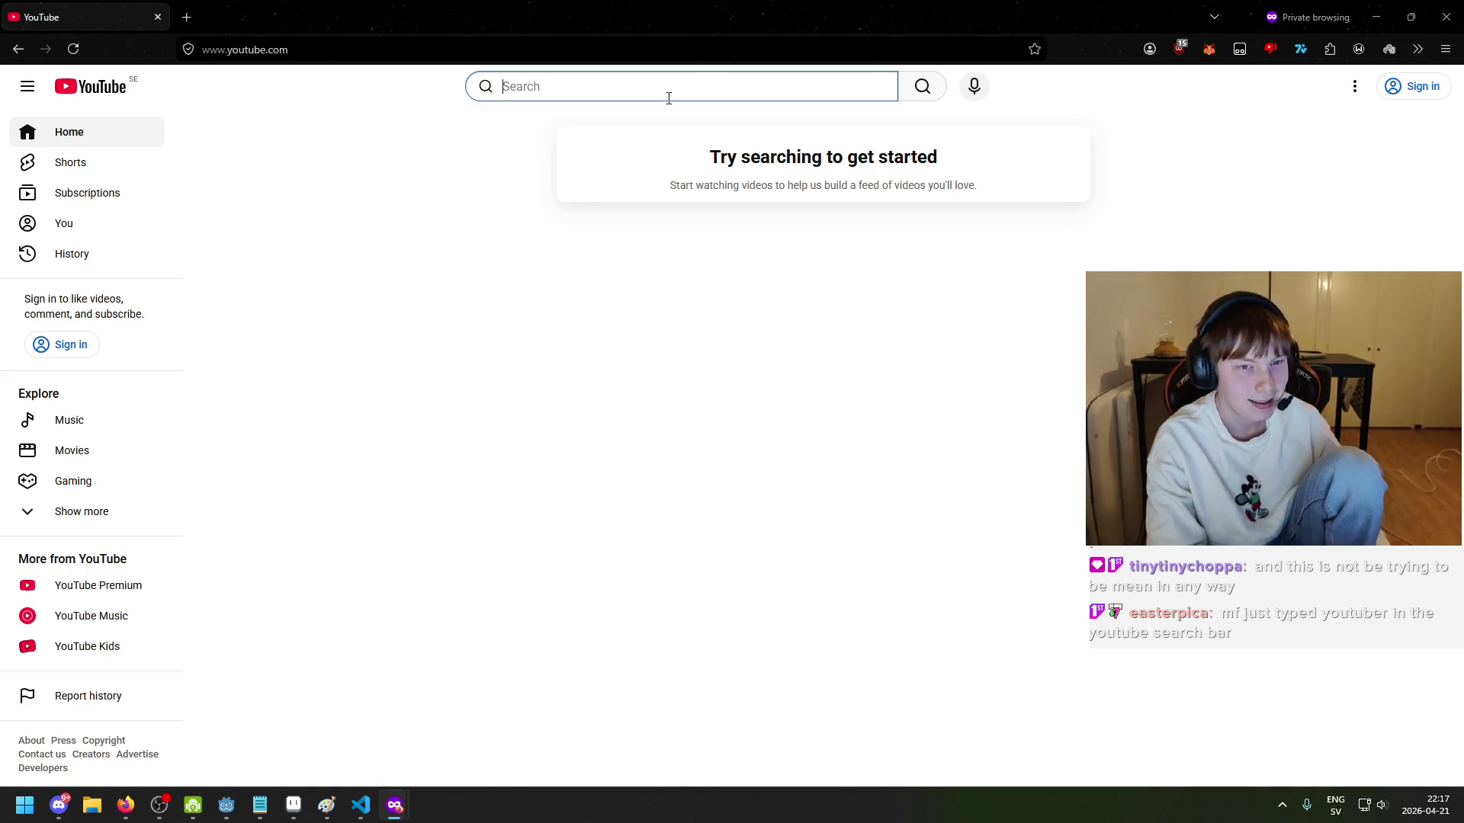
type("youtuber")
key("Return")
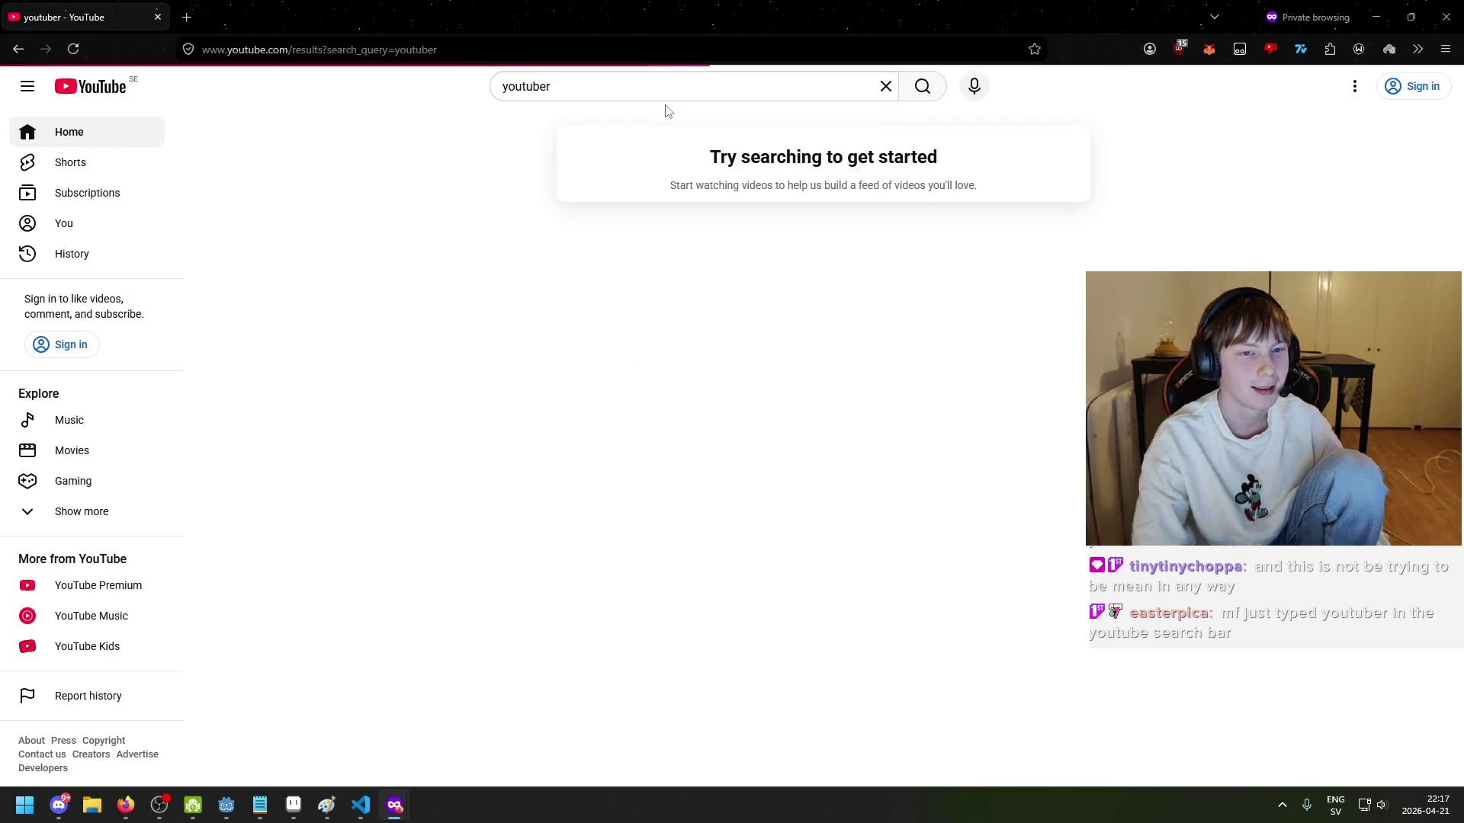
Step: Return to the YouTube home page, clear the search box, and type 'aad' in a new private tab
scroll(518, 141, "down", 3)
key("alt+Left")
left_click(635, 98)
key("ctrl+a")
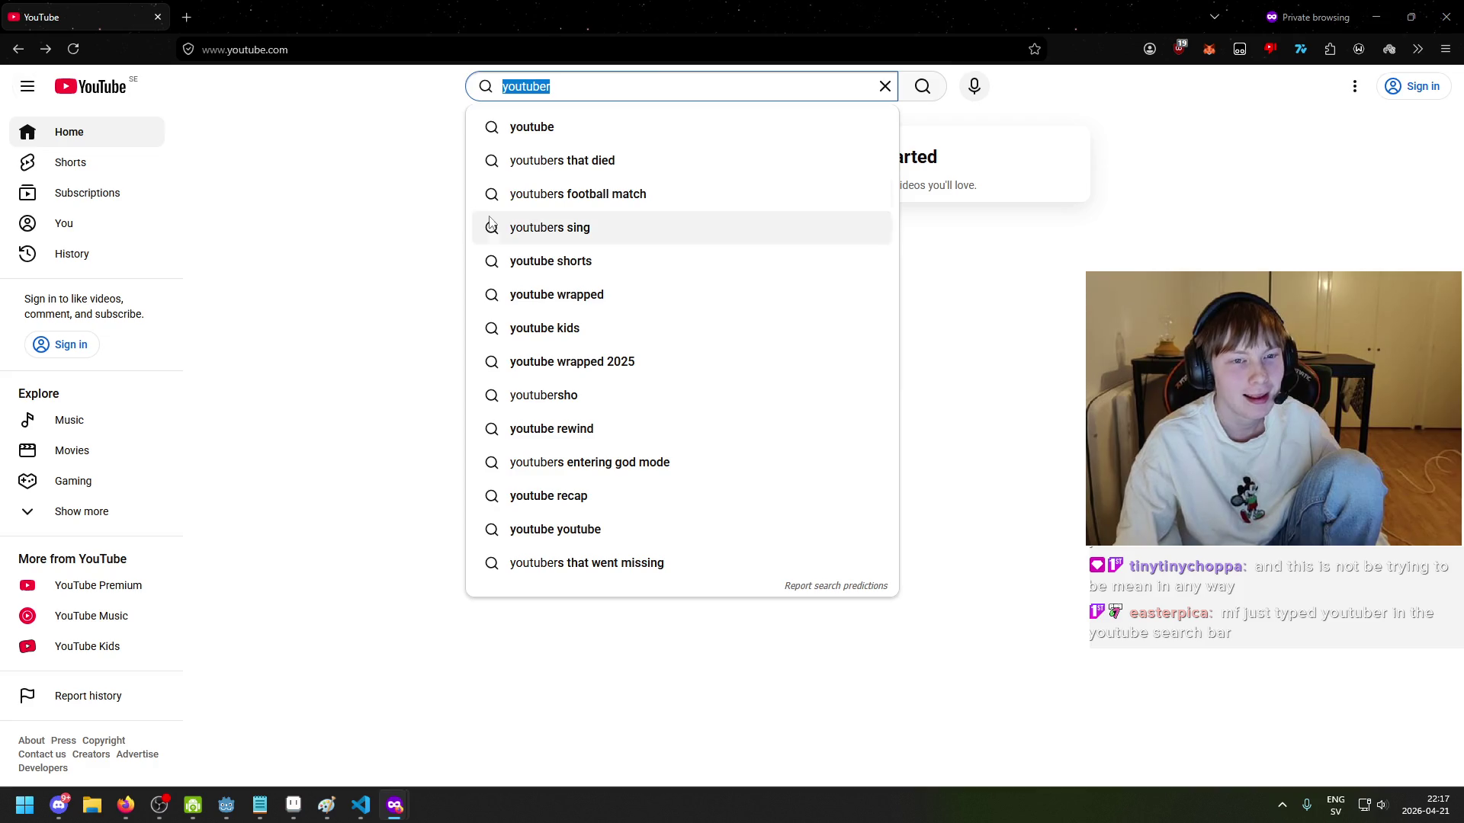
key("BackSpace")
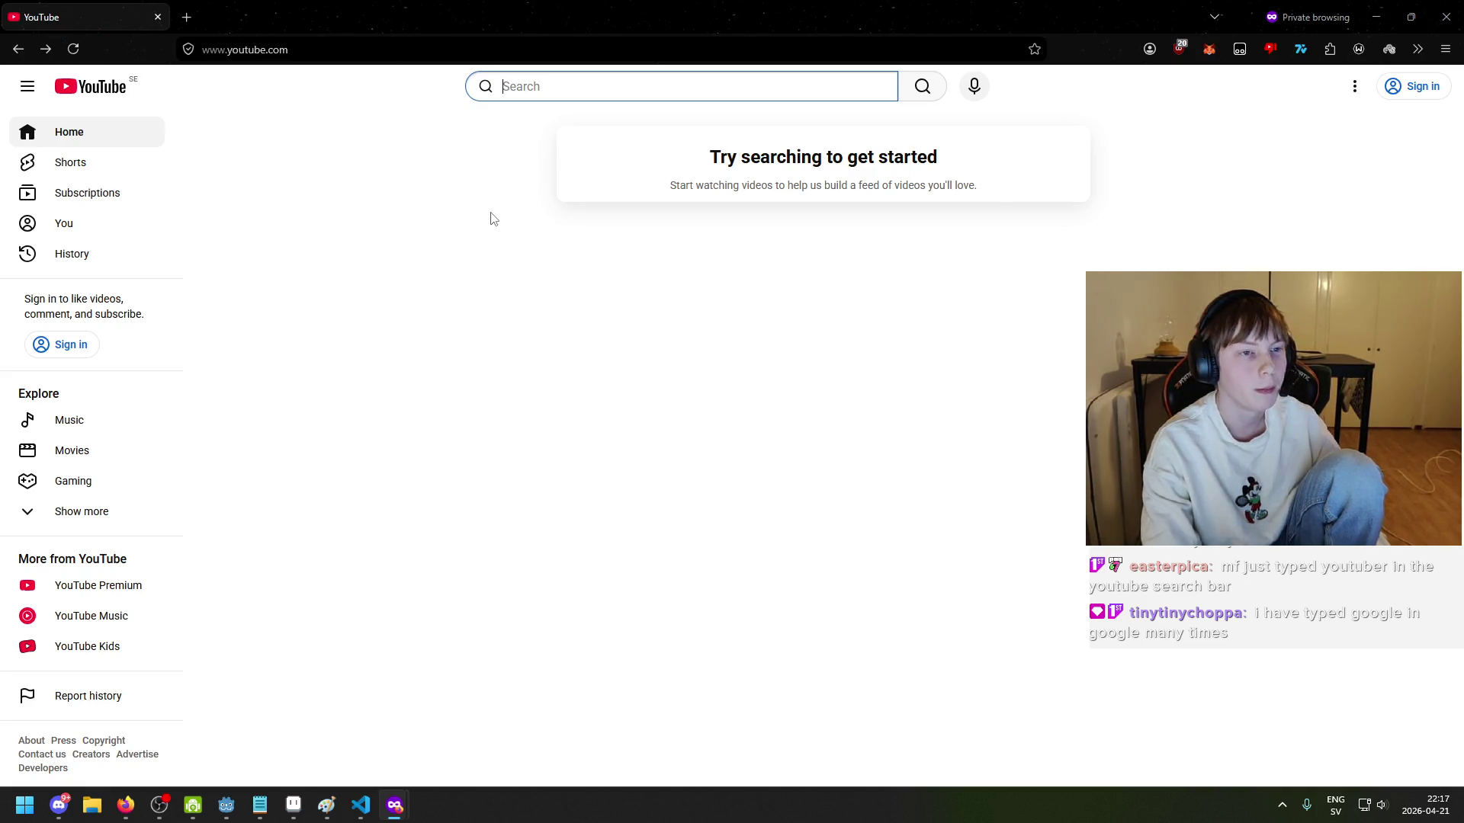
left_click(200, 12)
type("aad")
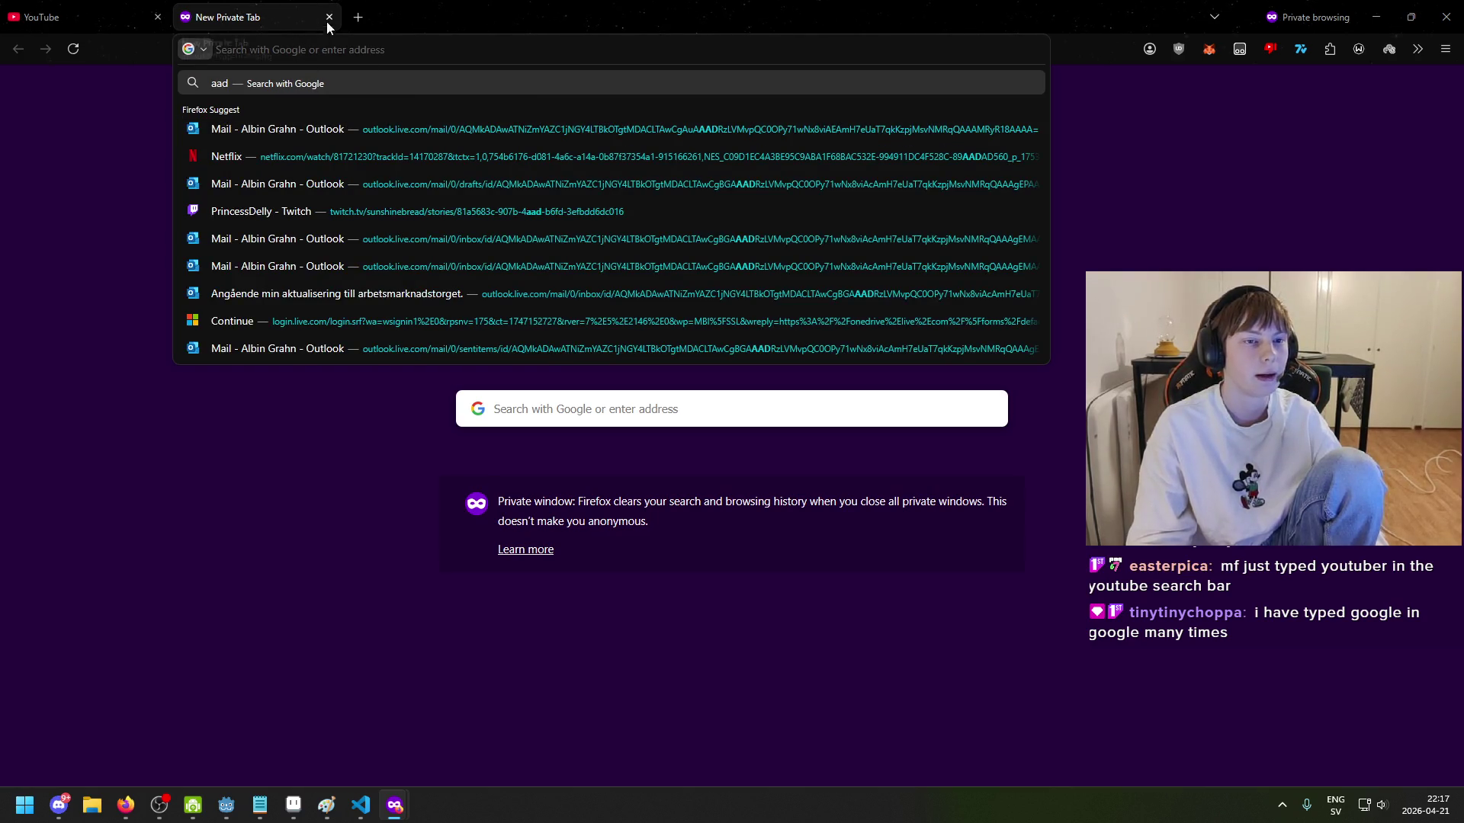
left_click(329, 17)
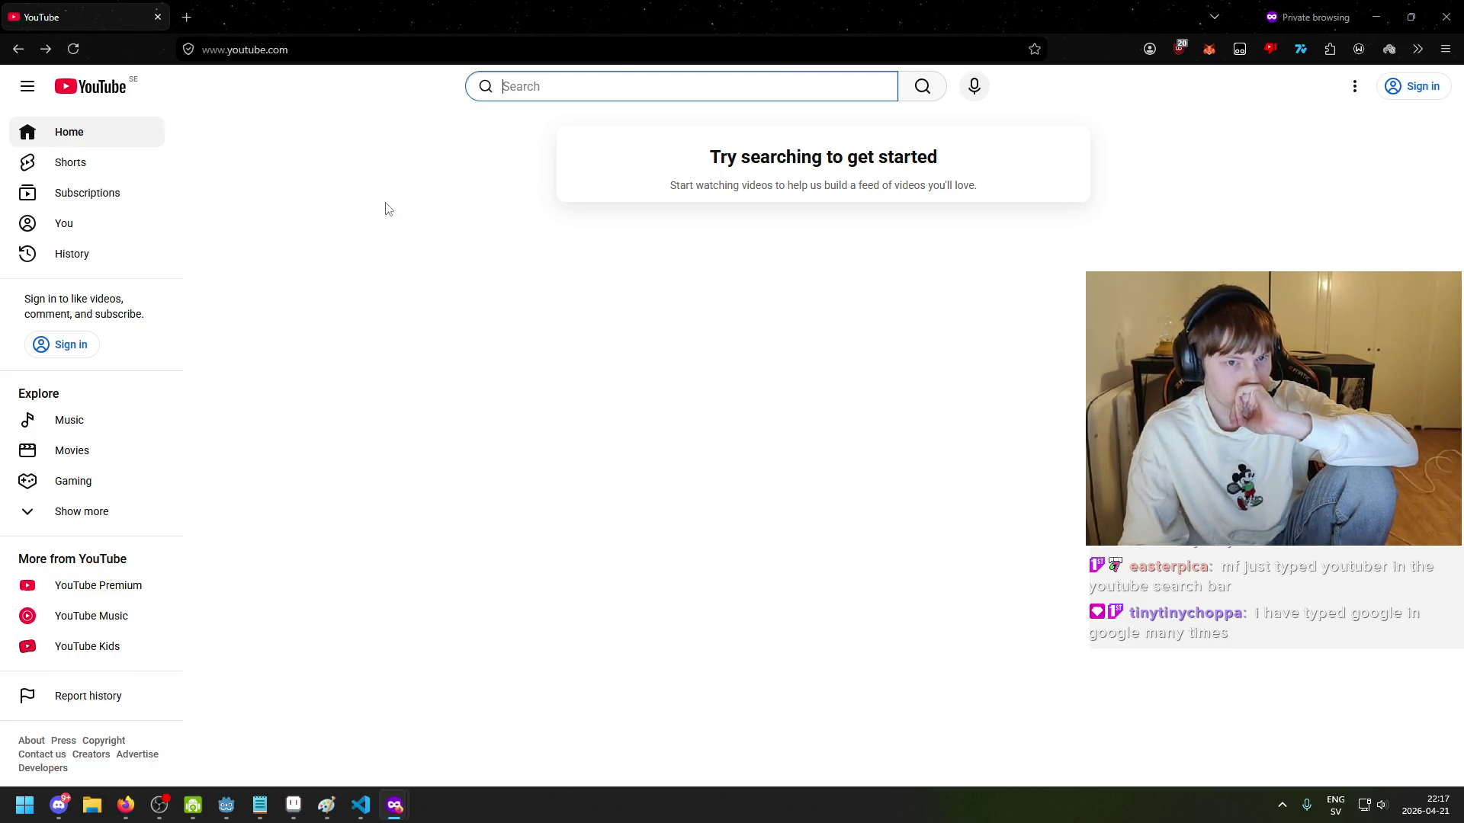
left_click(124, 812)
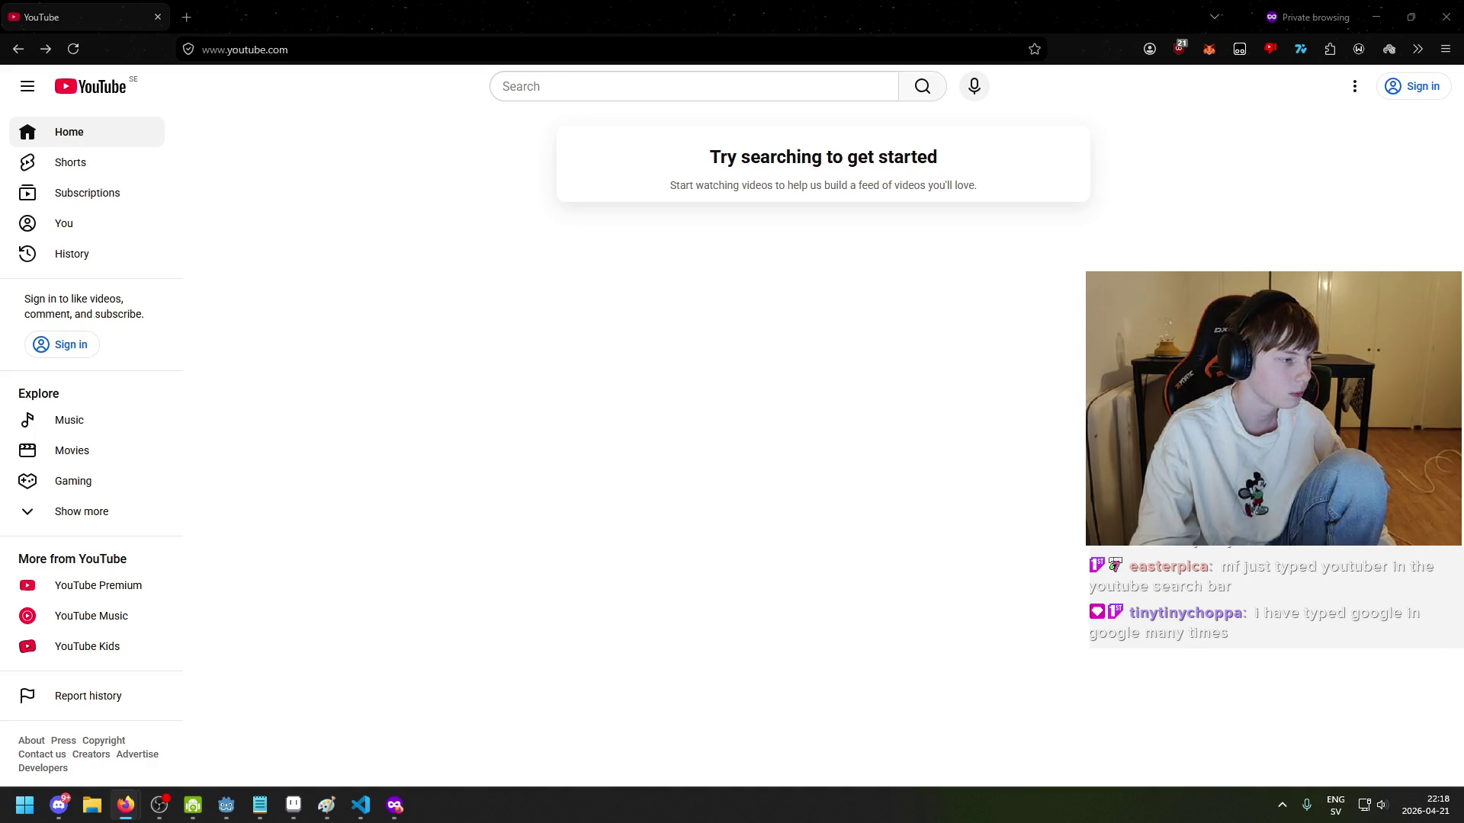
left_click(125, 805)
Step: Bring the signed-in YouTube window forward and scroll its feed, briefly zooming out and back
left_click(107, 743)
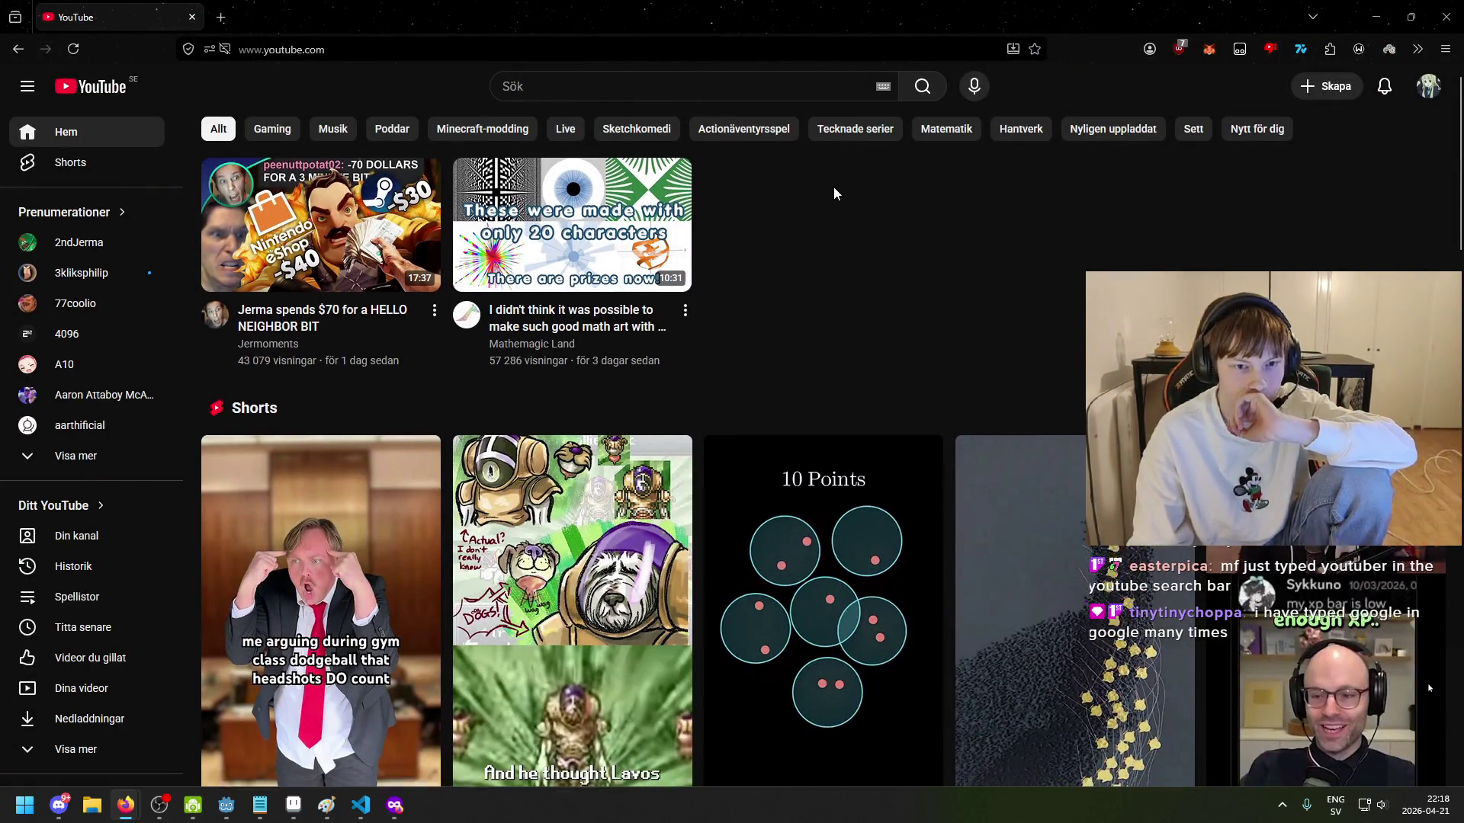
scroll(831, 176, "down", 7)
scroll(1007, 328, "down", 2)
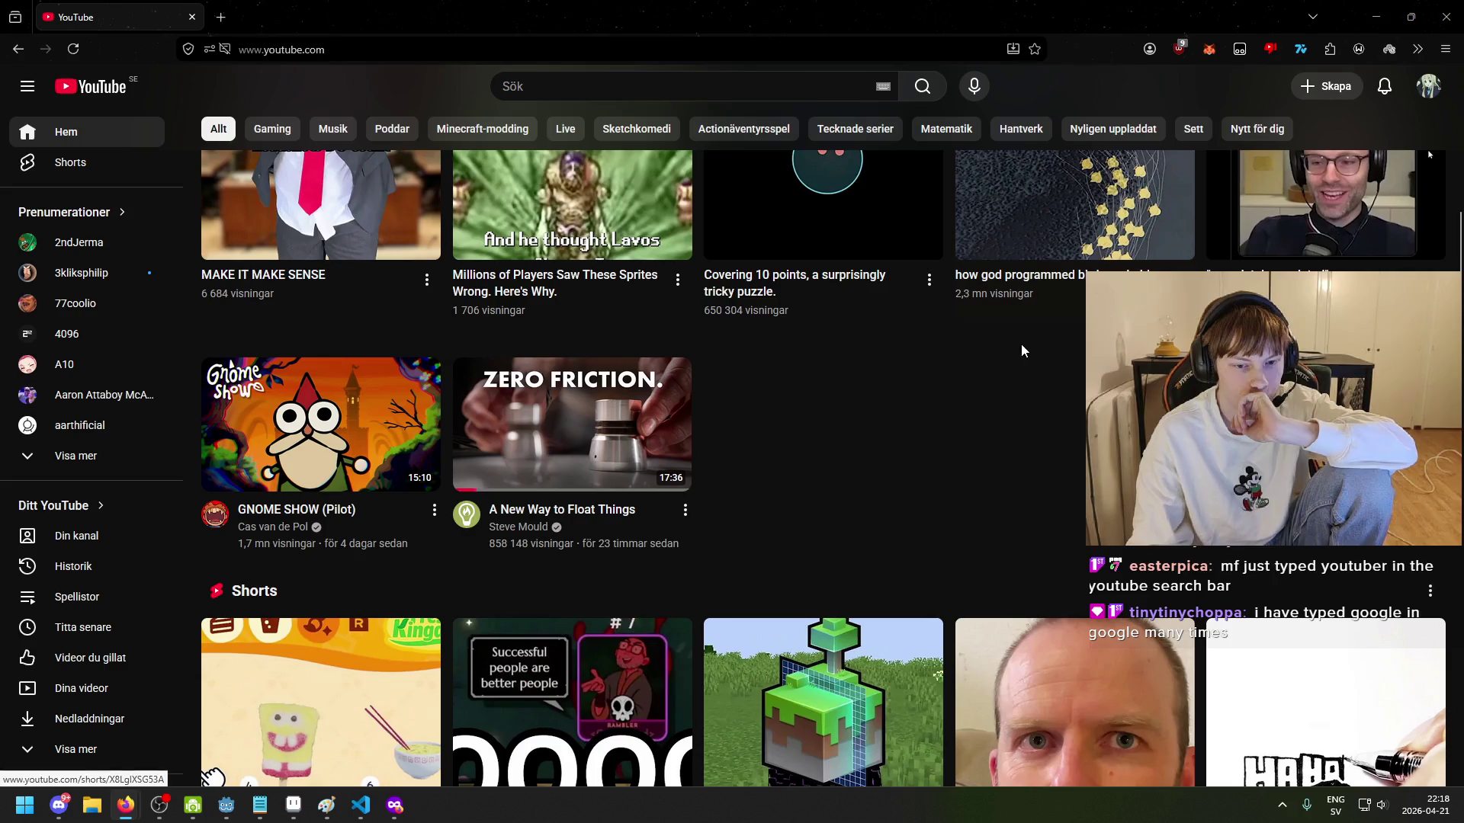
scroll(984, 305, "down", 3)
scroll(1052, 503, "up", 3)
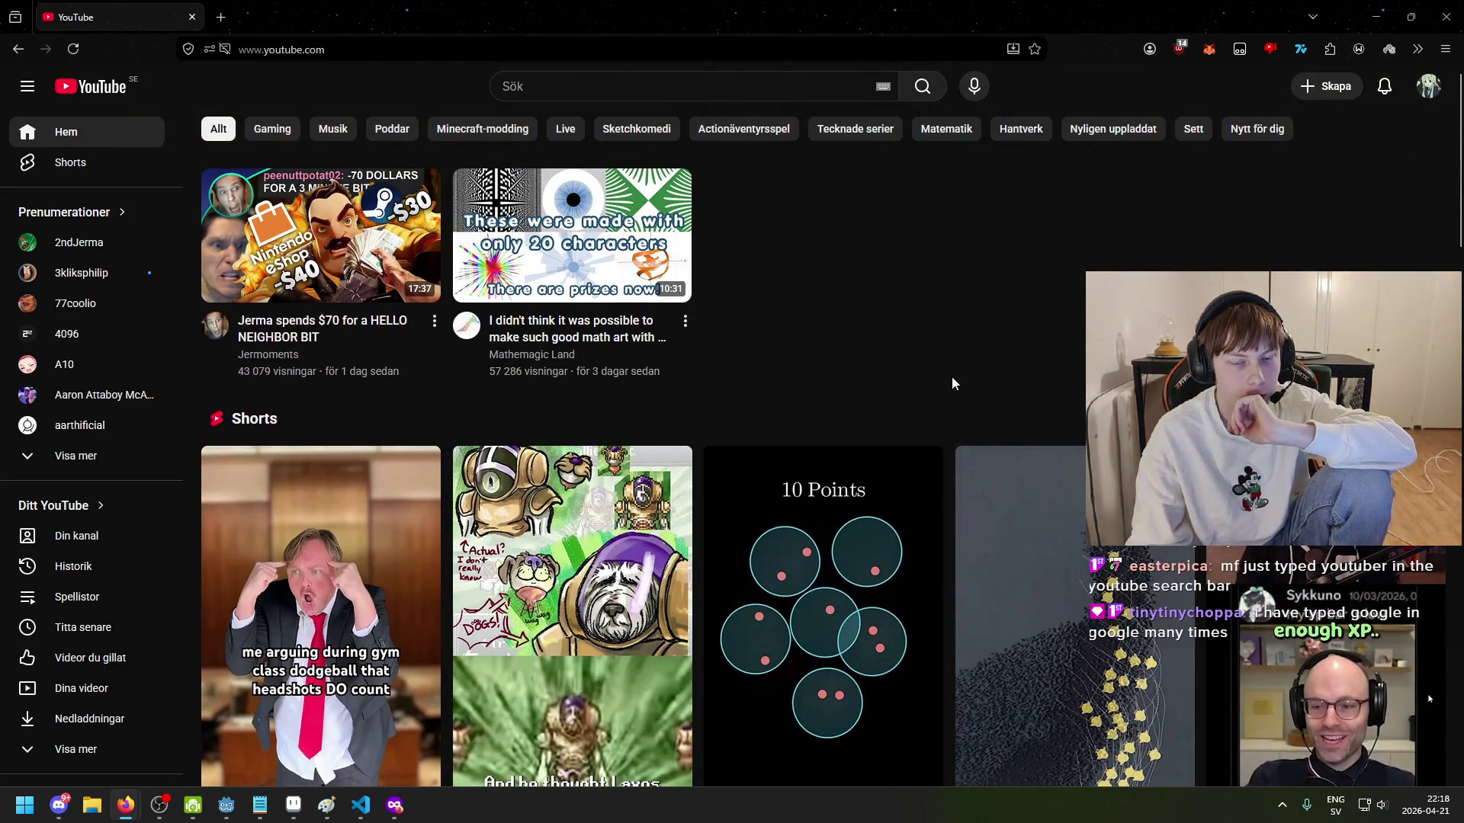
key("ctrl+minus")
key("ctrl+minus")
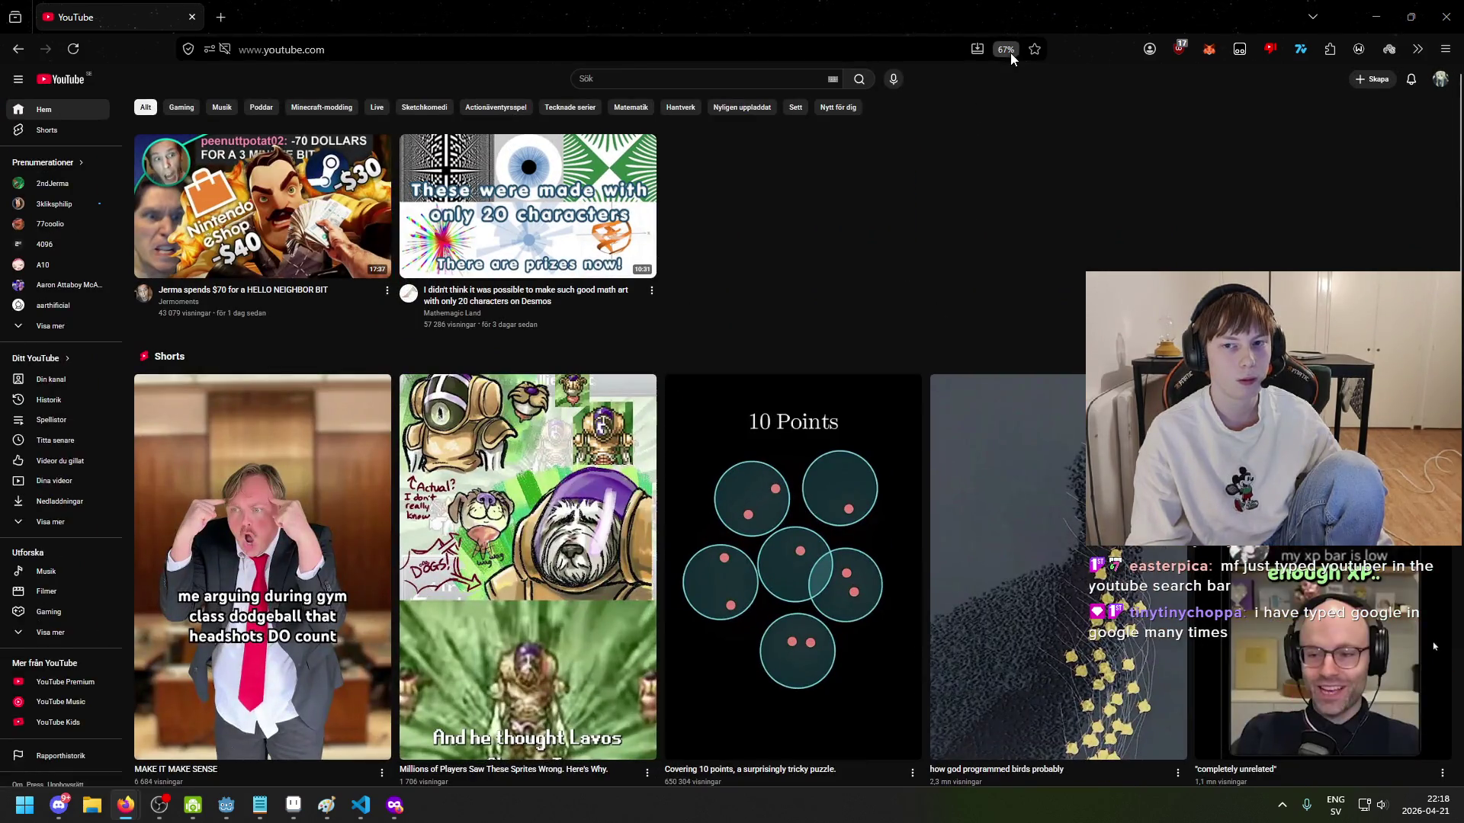
left_click(1006, 50)
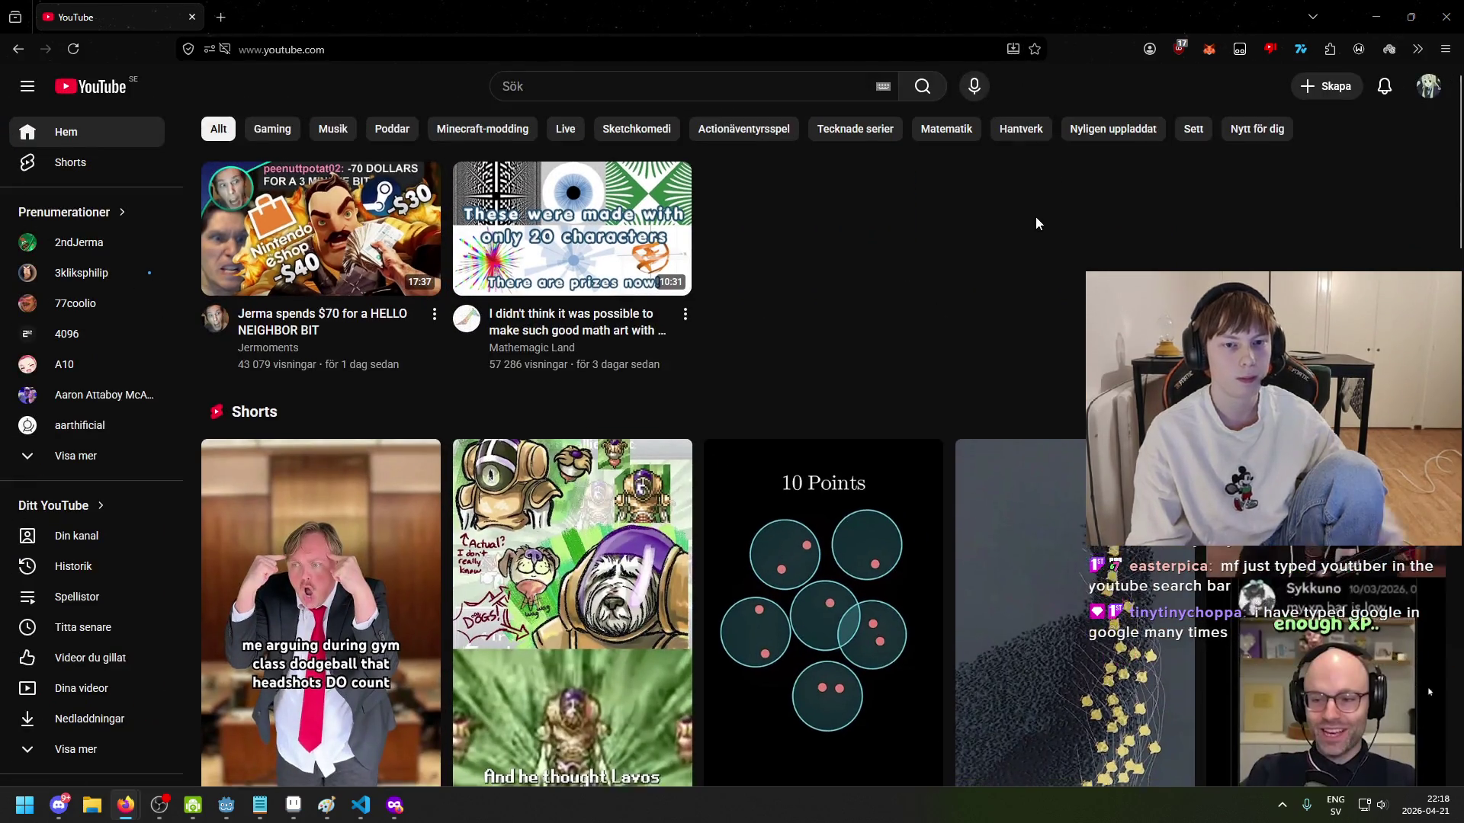
scroll(990, 177, "down", 3)
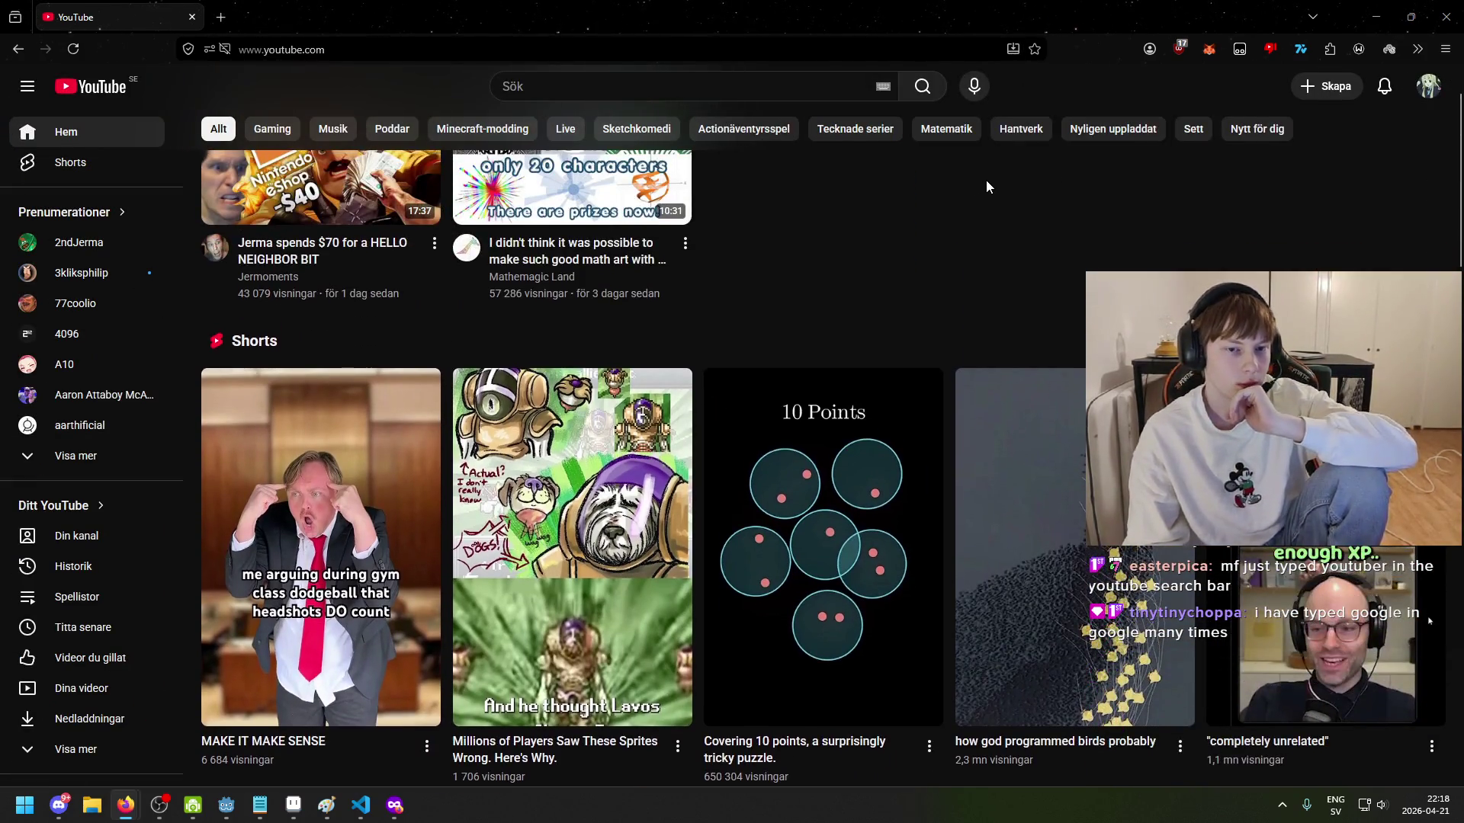
scroll(985, 180, "down", 10)
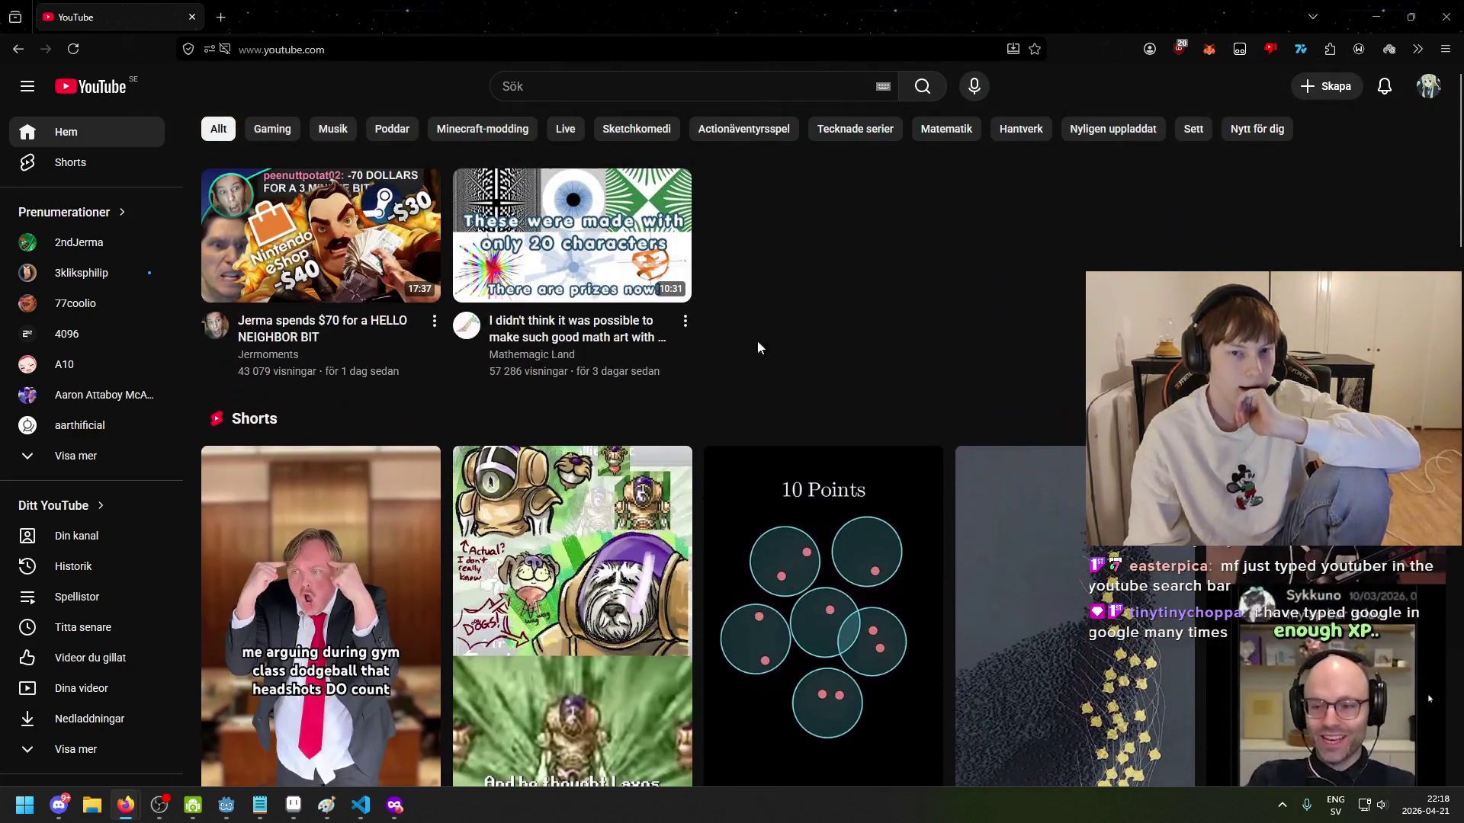
Step: Keep scrolling down the signed-in YouTube home feed looking for videos
mouse_move(594, 256)
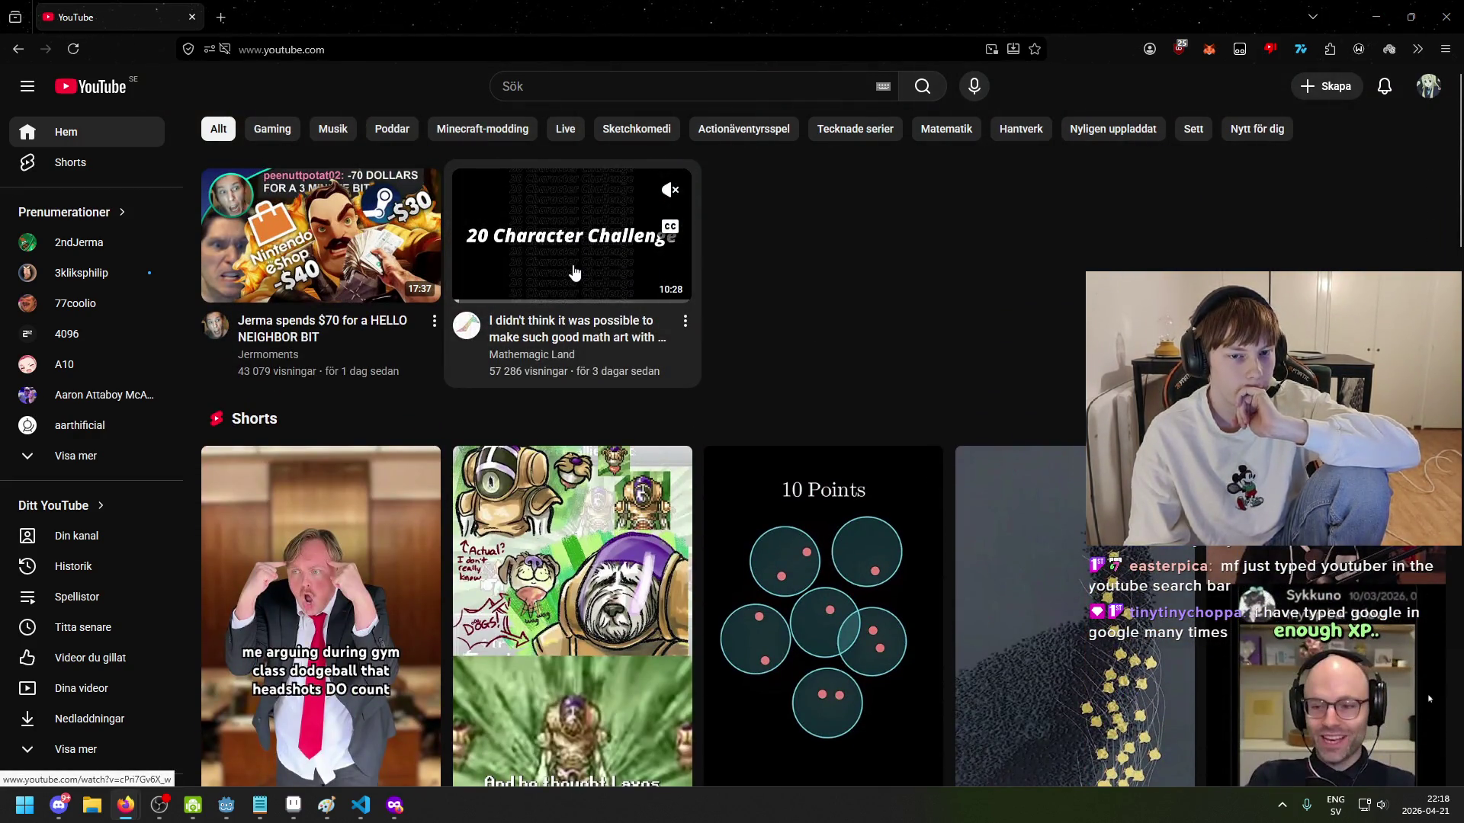
scroll(870, 350, "down", 10)
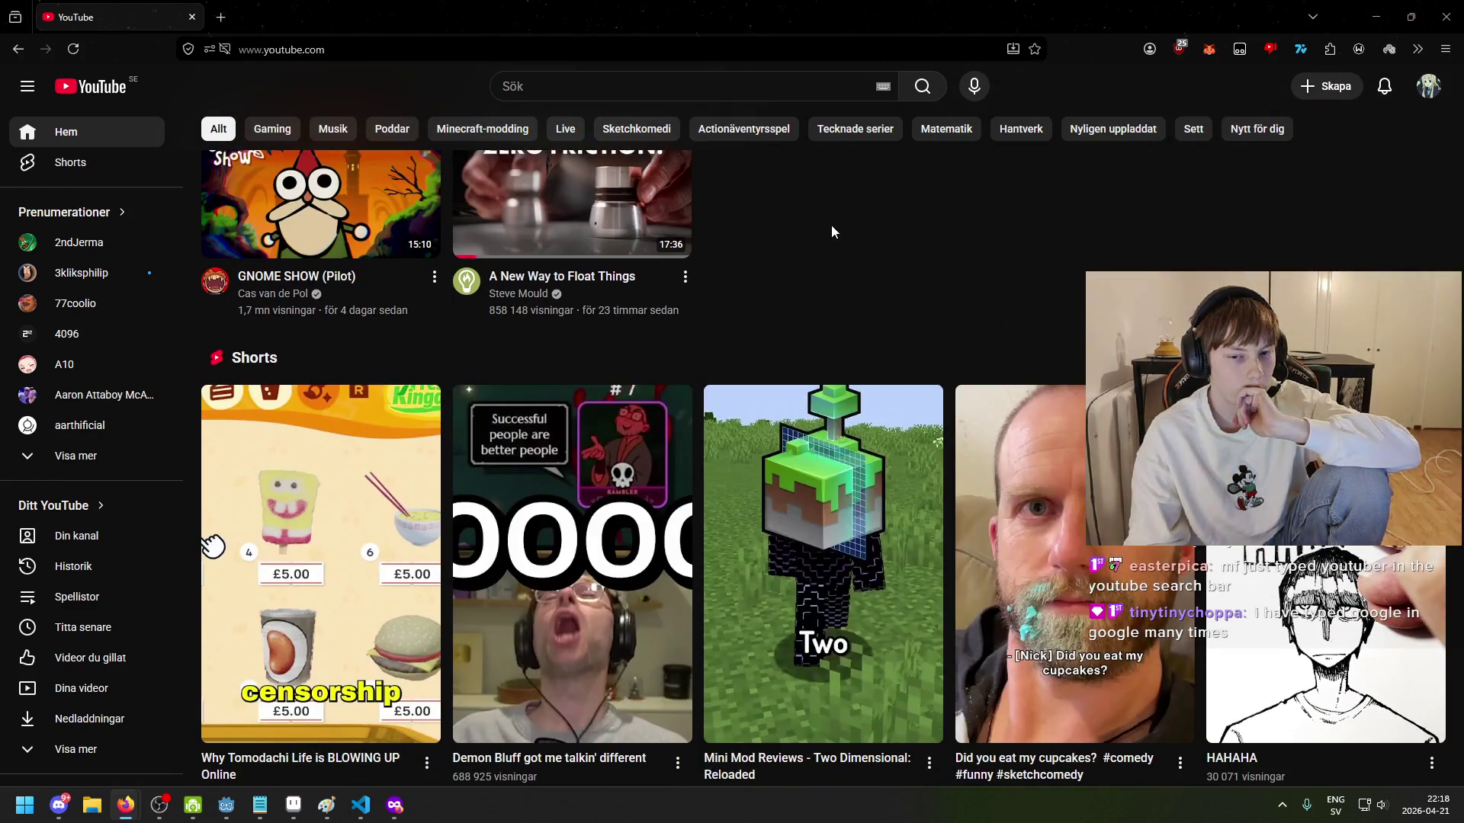
scroll(832, 227, "down", 7)
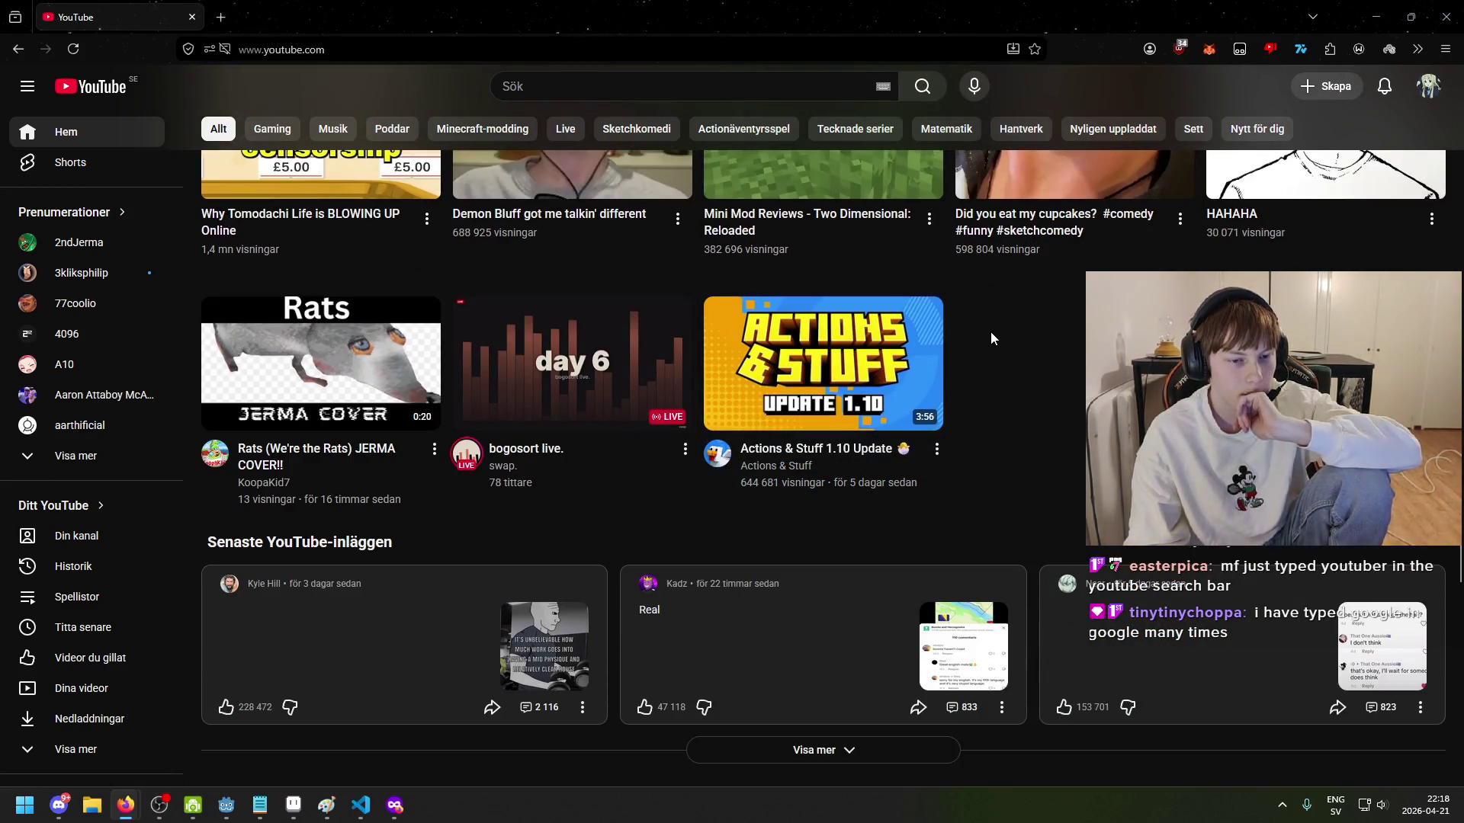
scroll(987, 332, "down", 5)
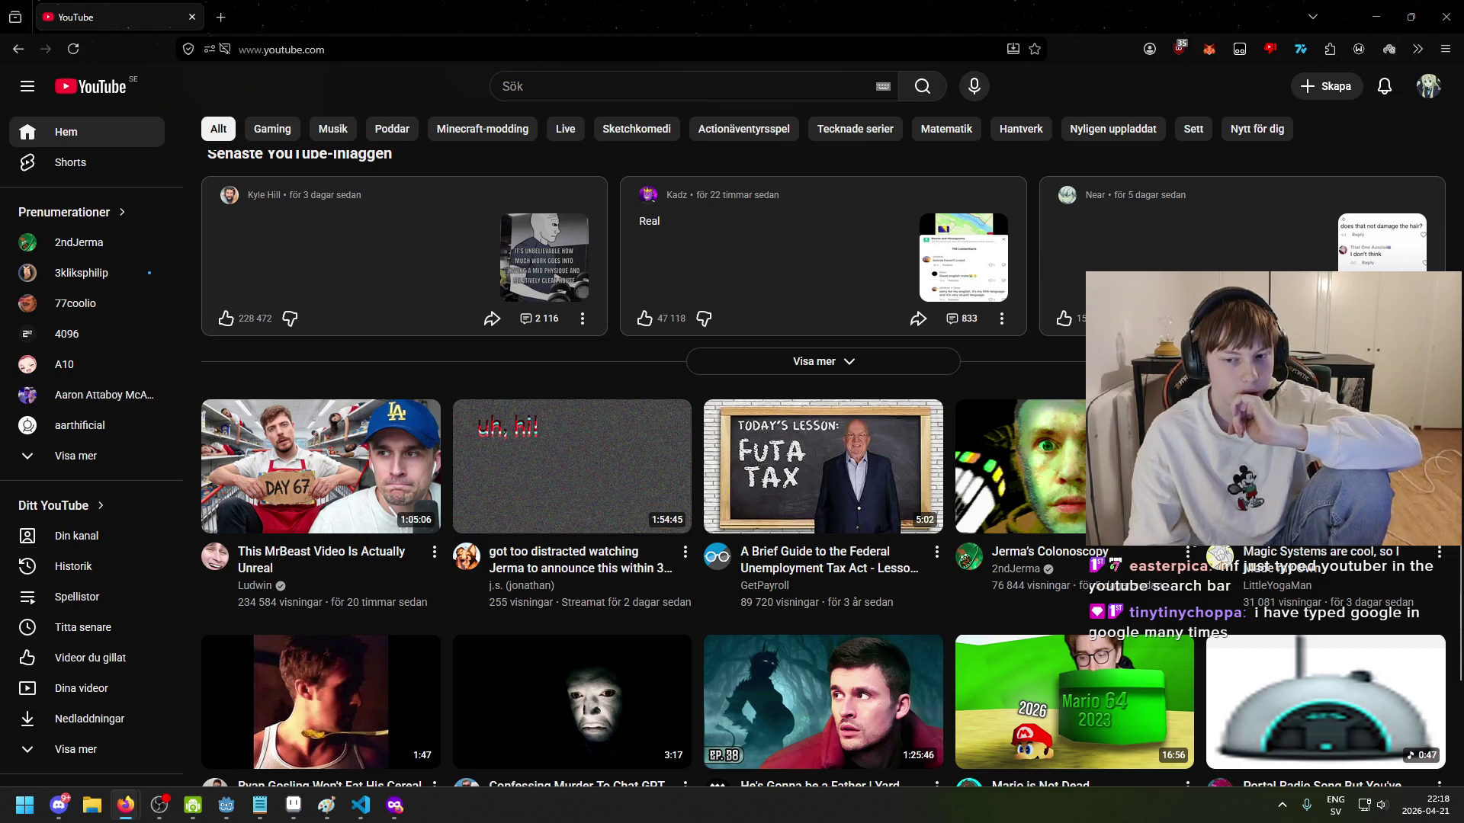
scroll(1045, 375, "down", 1)
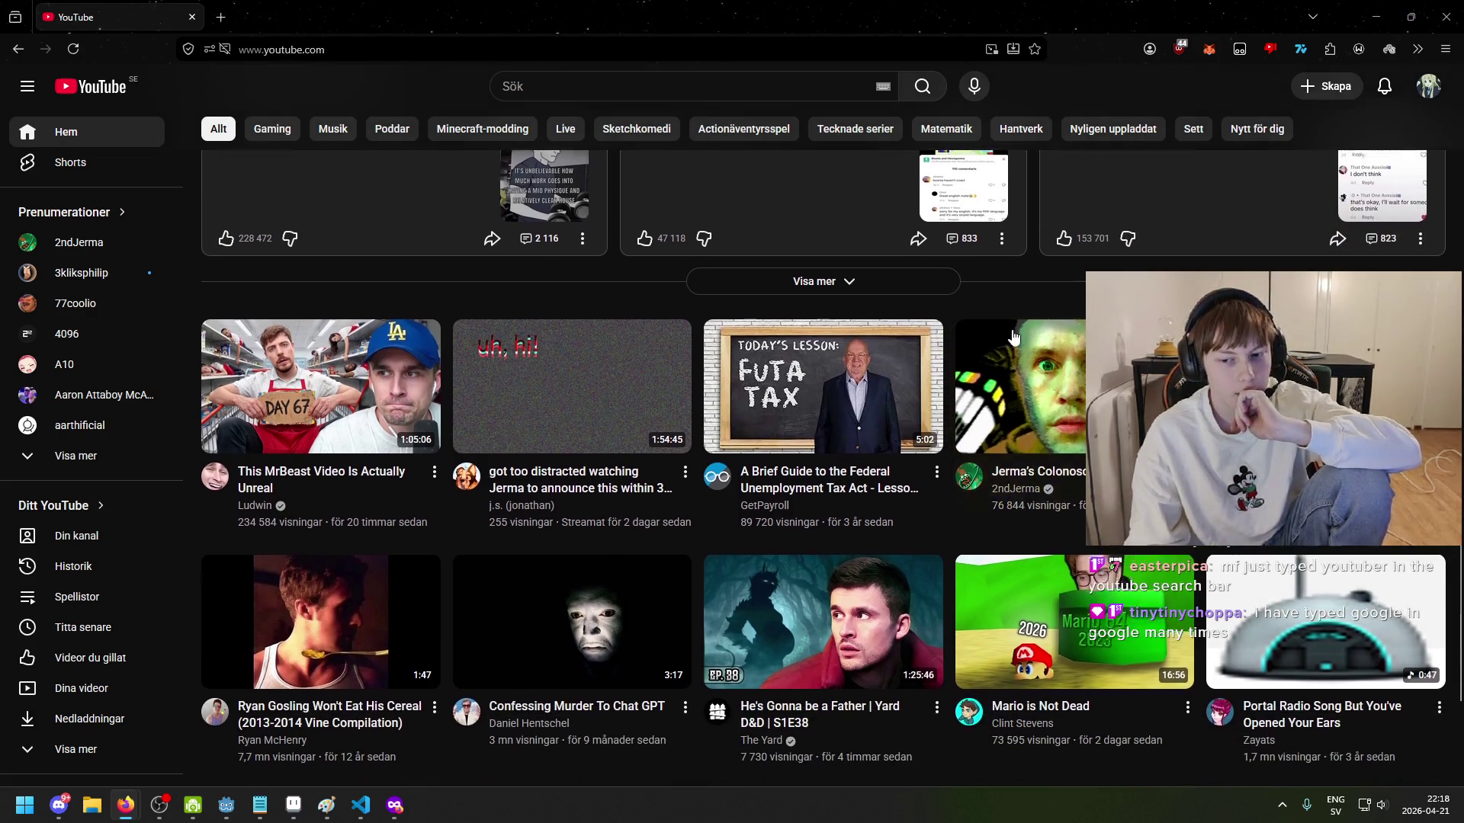
scroll(991, 351, "down", 3)
scroll(580, 457, "down", 1)
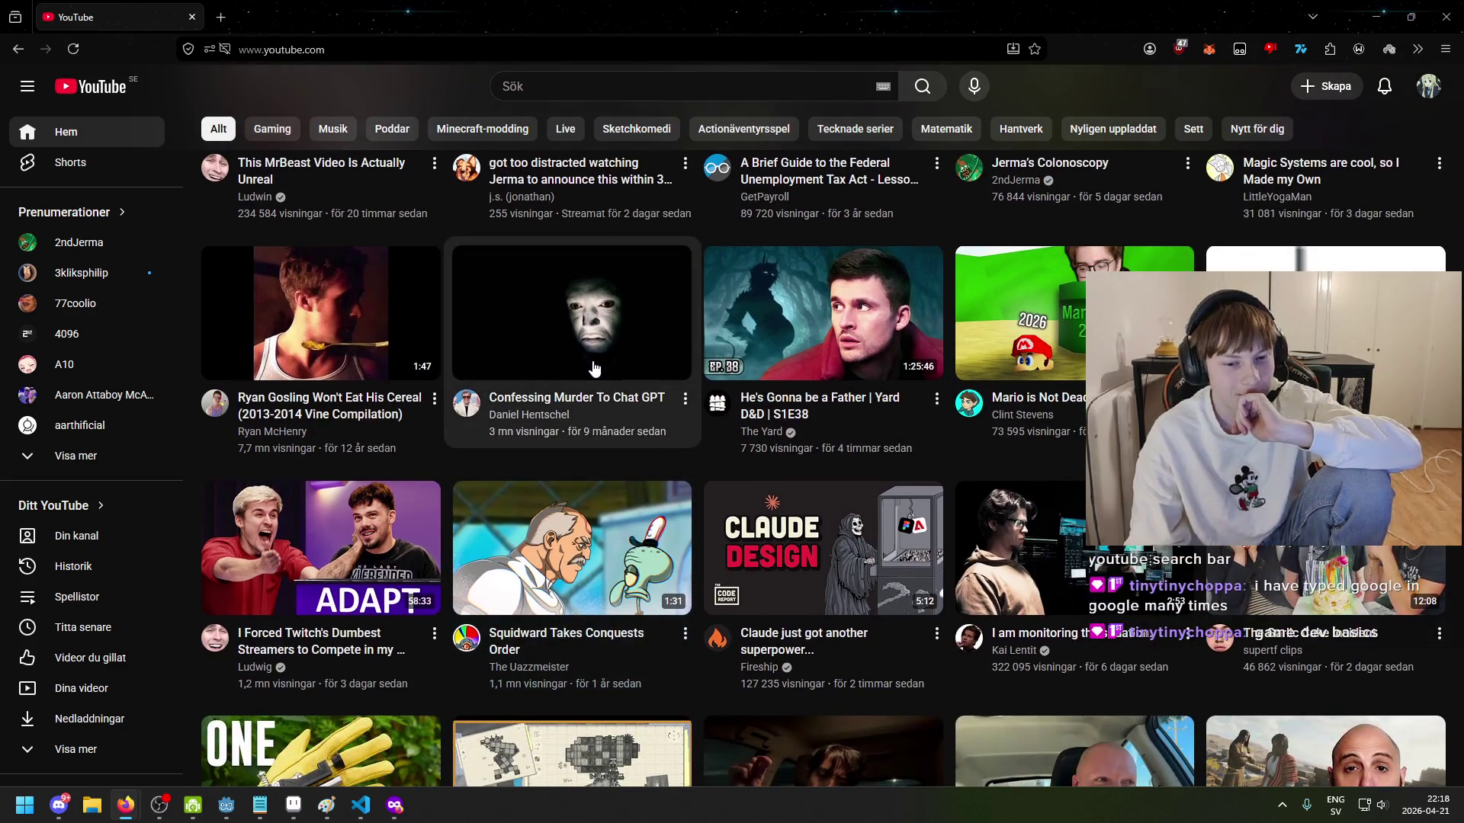
scroll(595, 373, "down", 2)
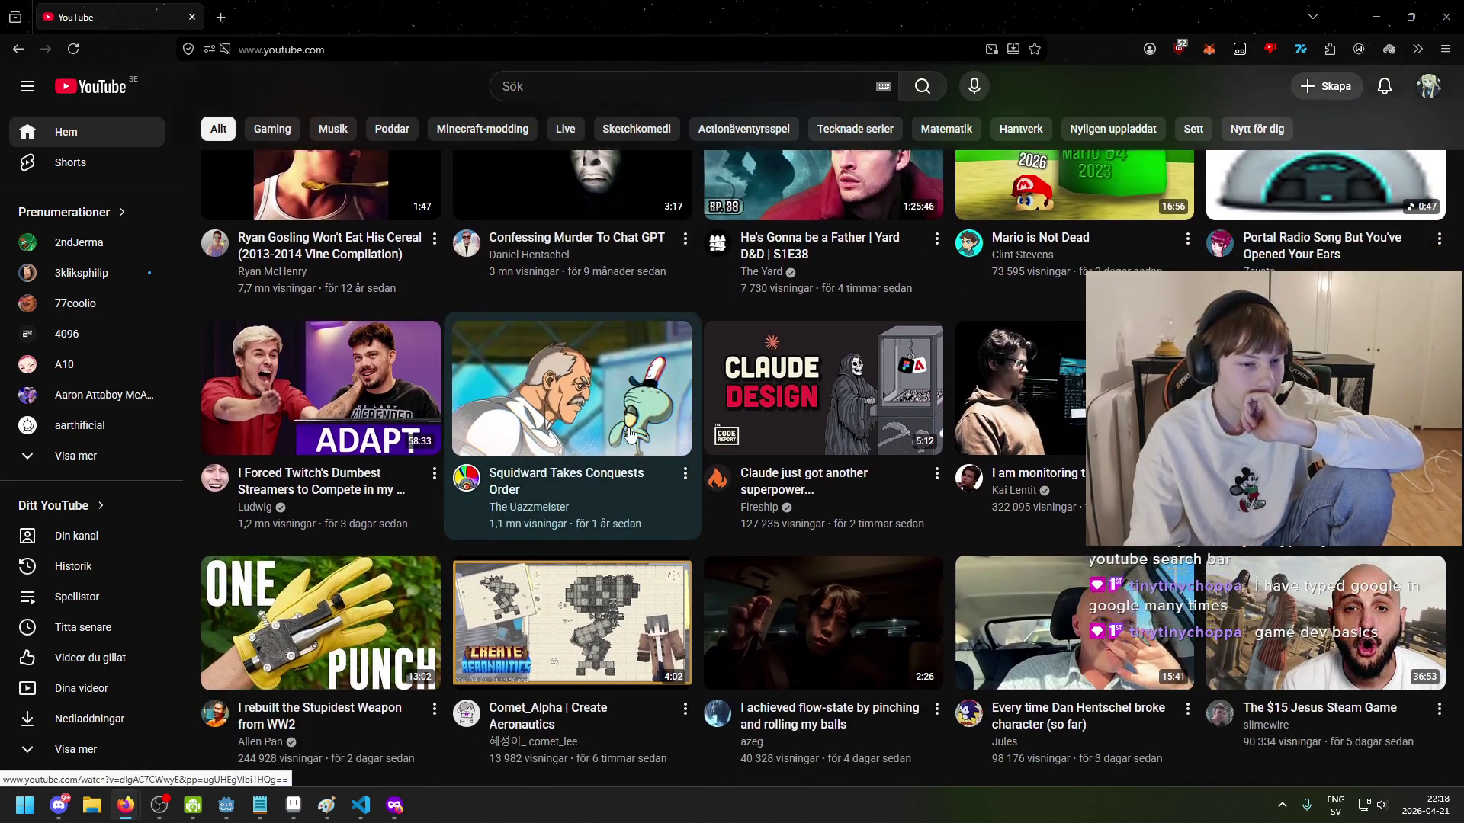
scroll(629, 436, "down", 2)
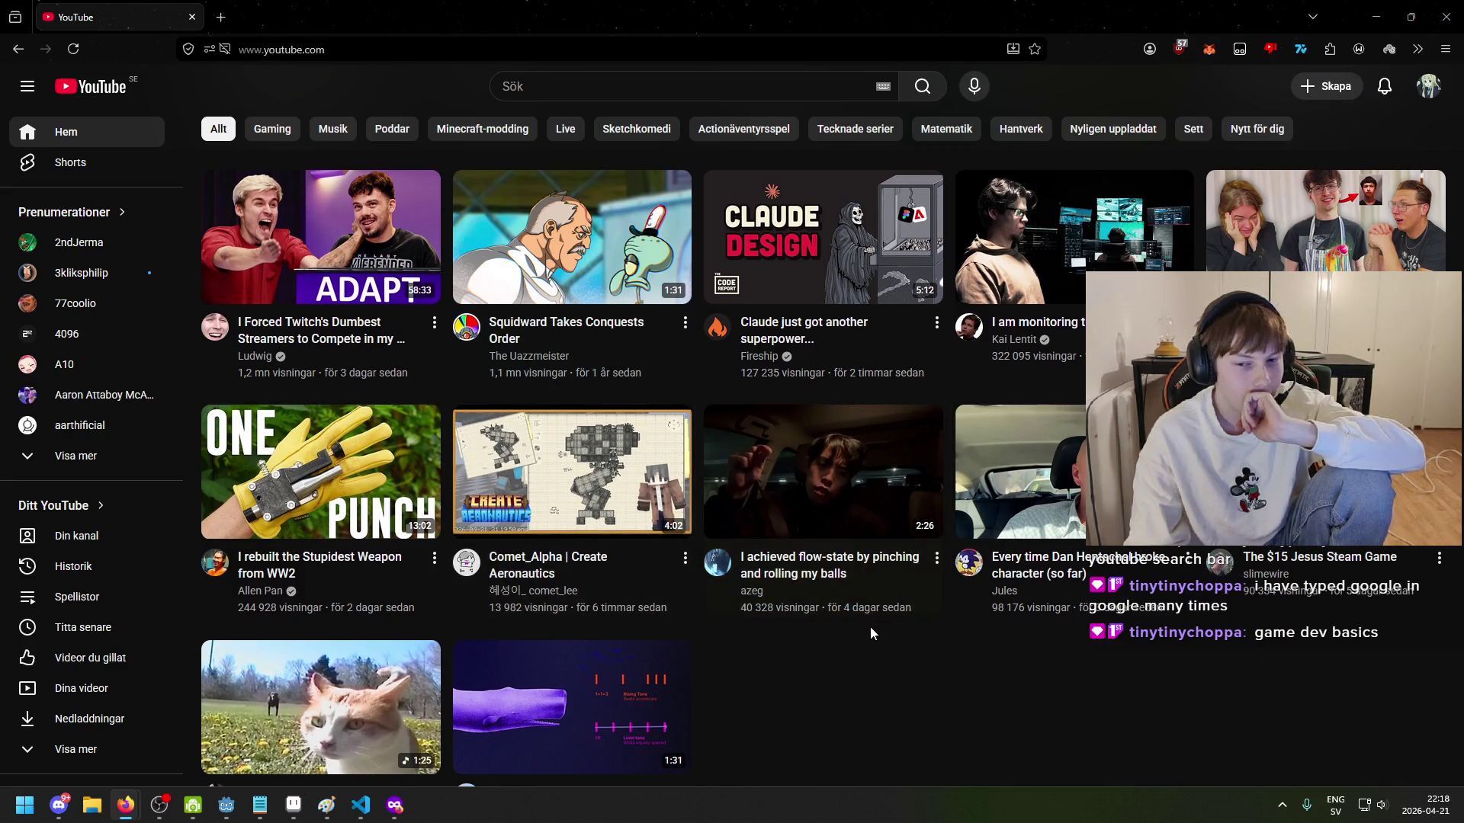
scroll(869, 633, "down", 1)
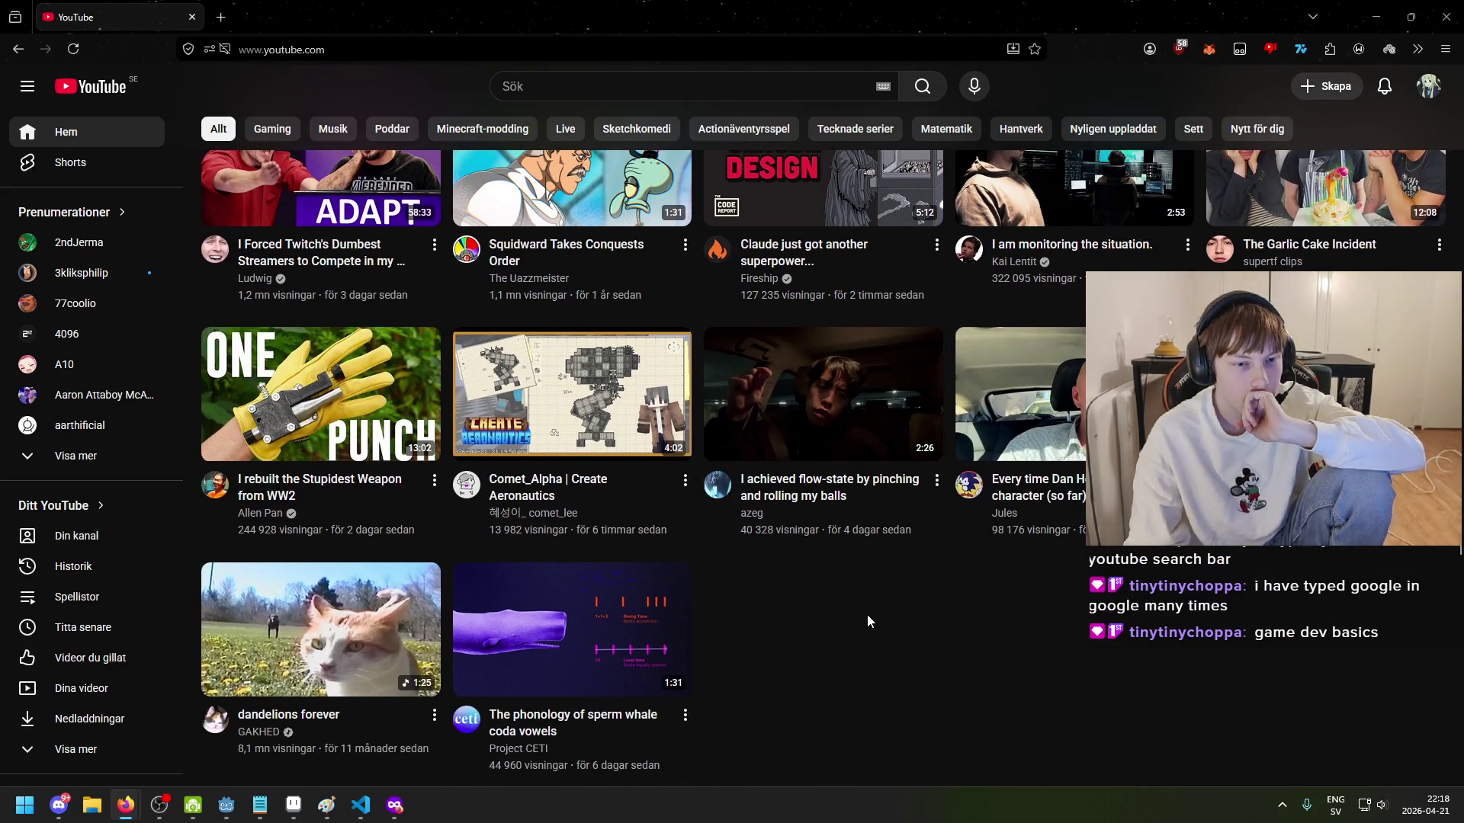
scroll(863, 614, "down", 3)
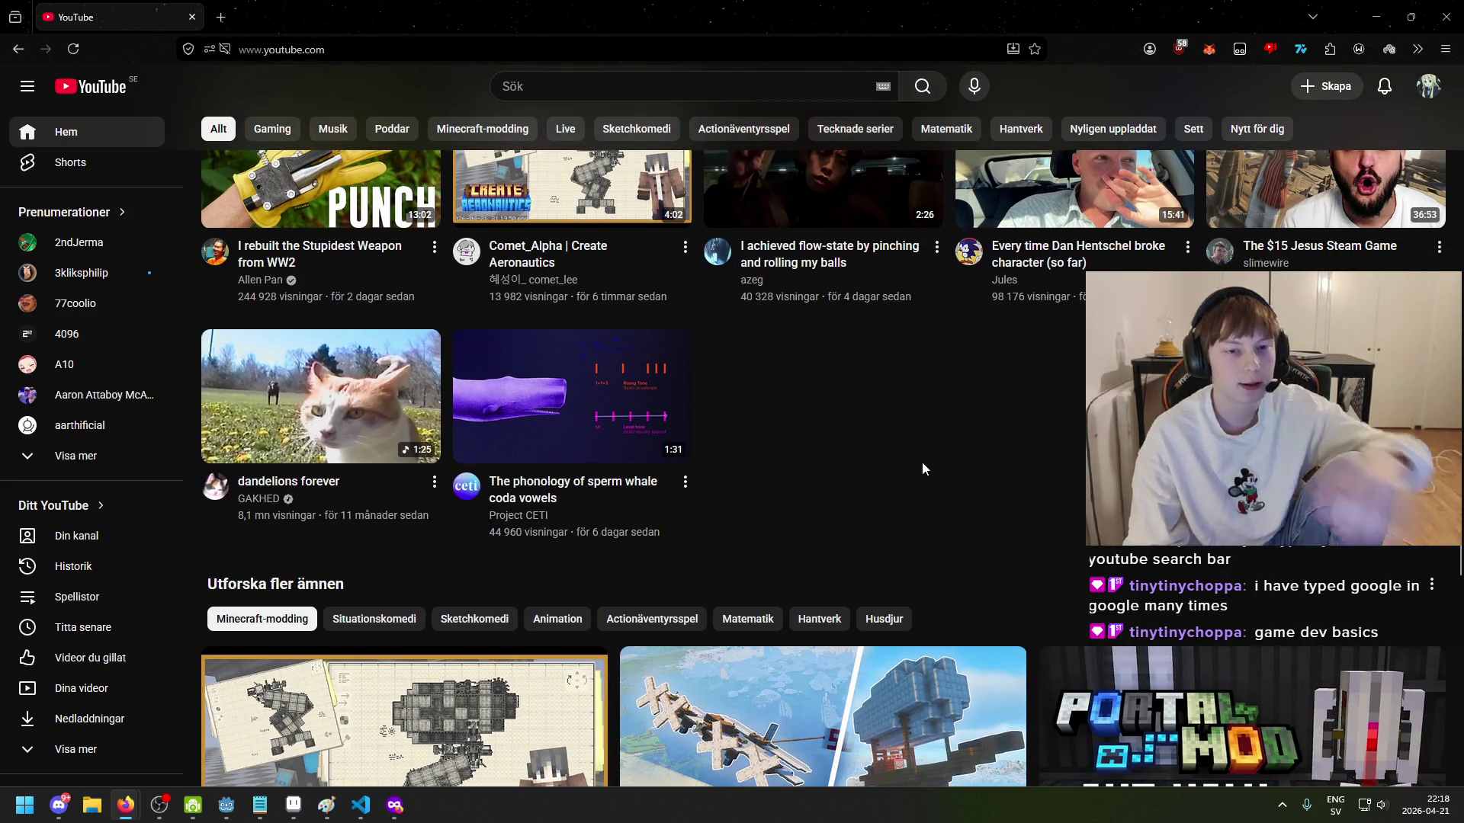
Step: Try a find-in-page search for 'game', clear it, and scroll further down the feed
key("ctrl+f")
type("game")
key("BackSpace")
key("BackSpace")
key("BackSpace")
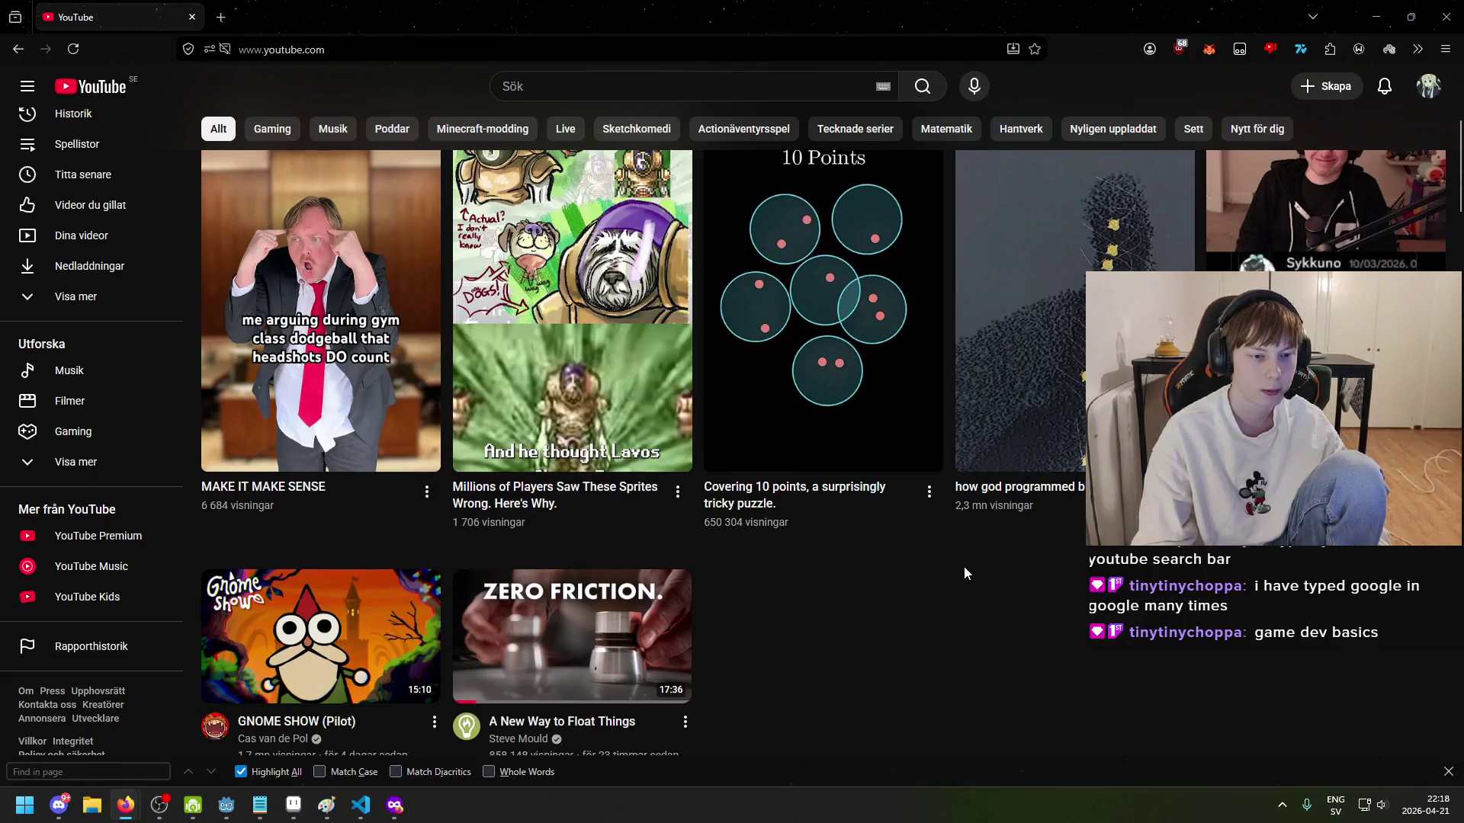
scroll(755, 355, "down", 10)
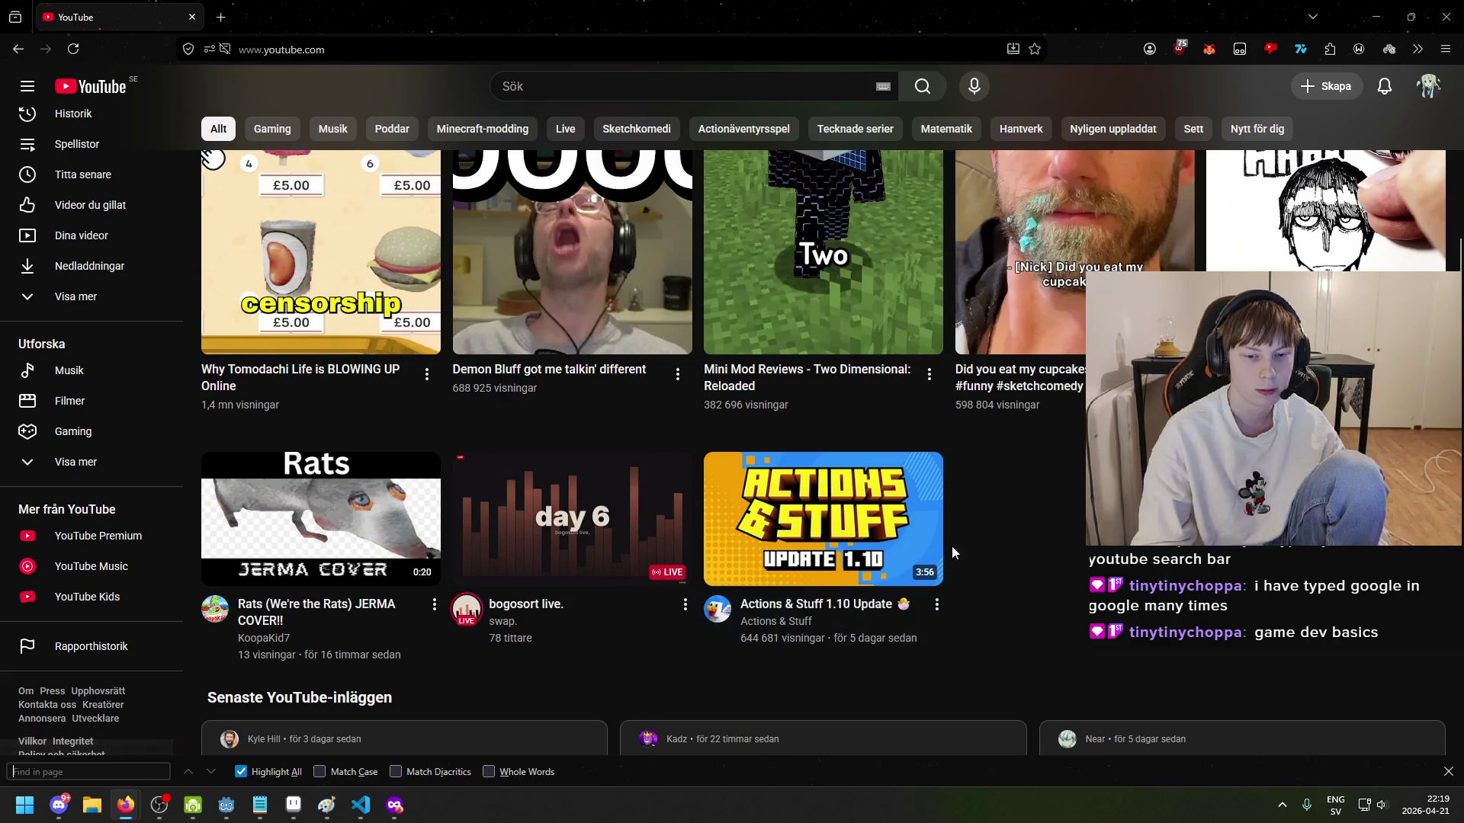
scroll(822, 406, "down", 6)
scroll(821, 406, "down", 2)
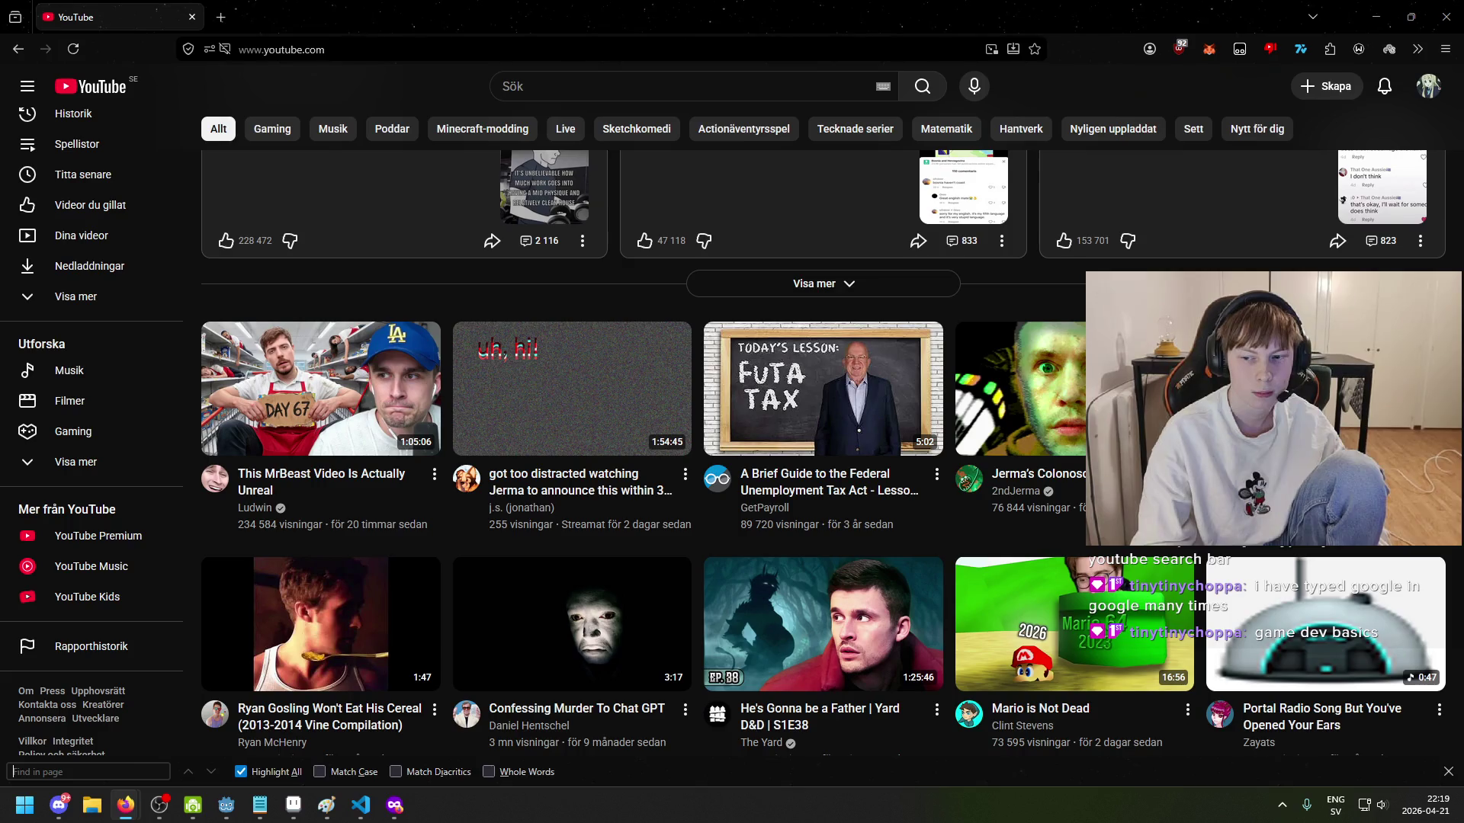
scroll(1216, 547, "down", 1)
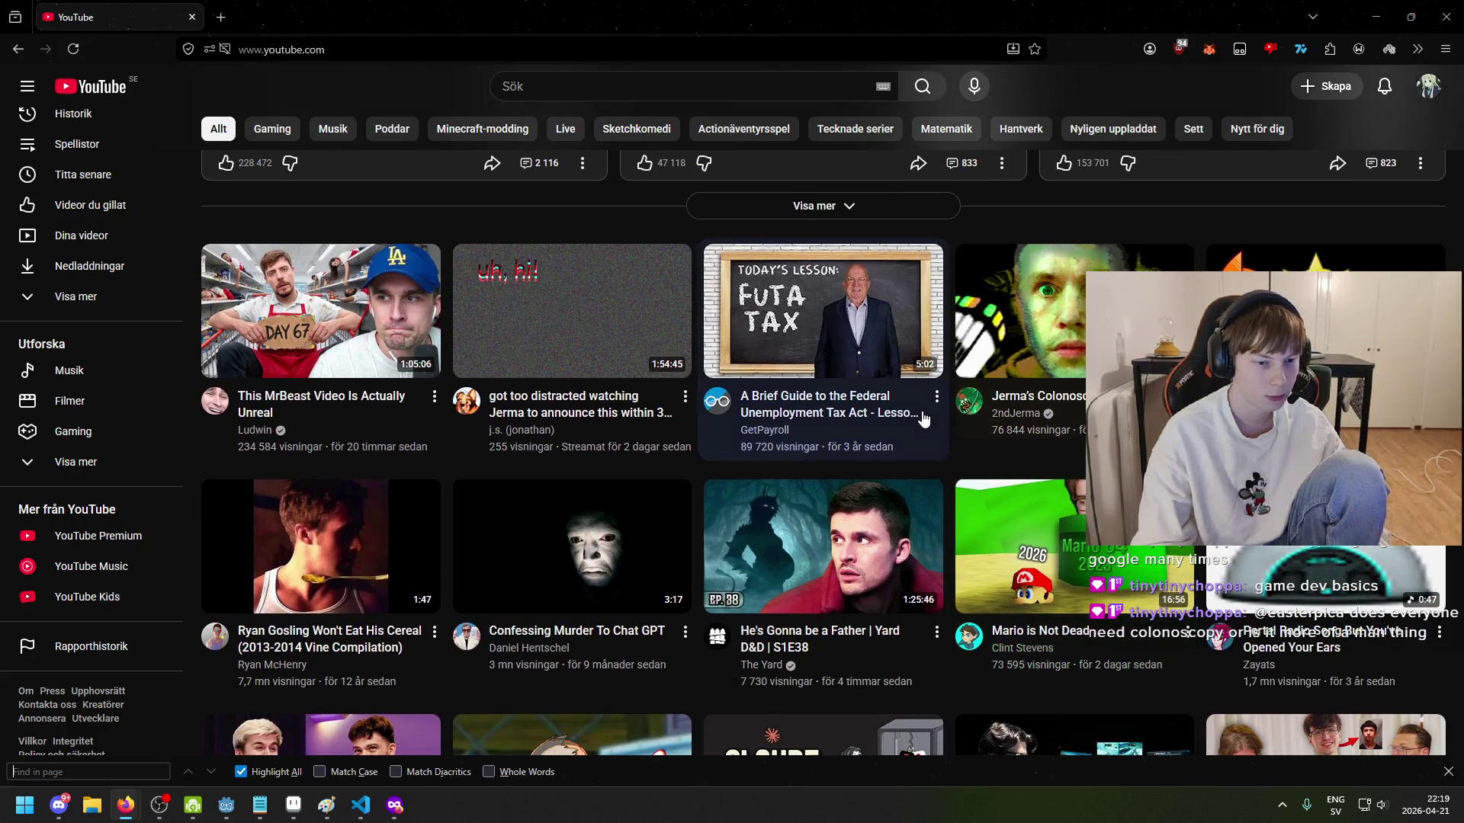
scroll(949, 510, "down", 2)
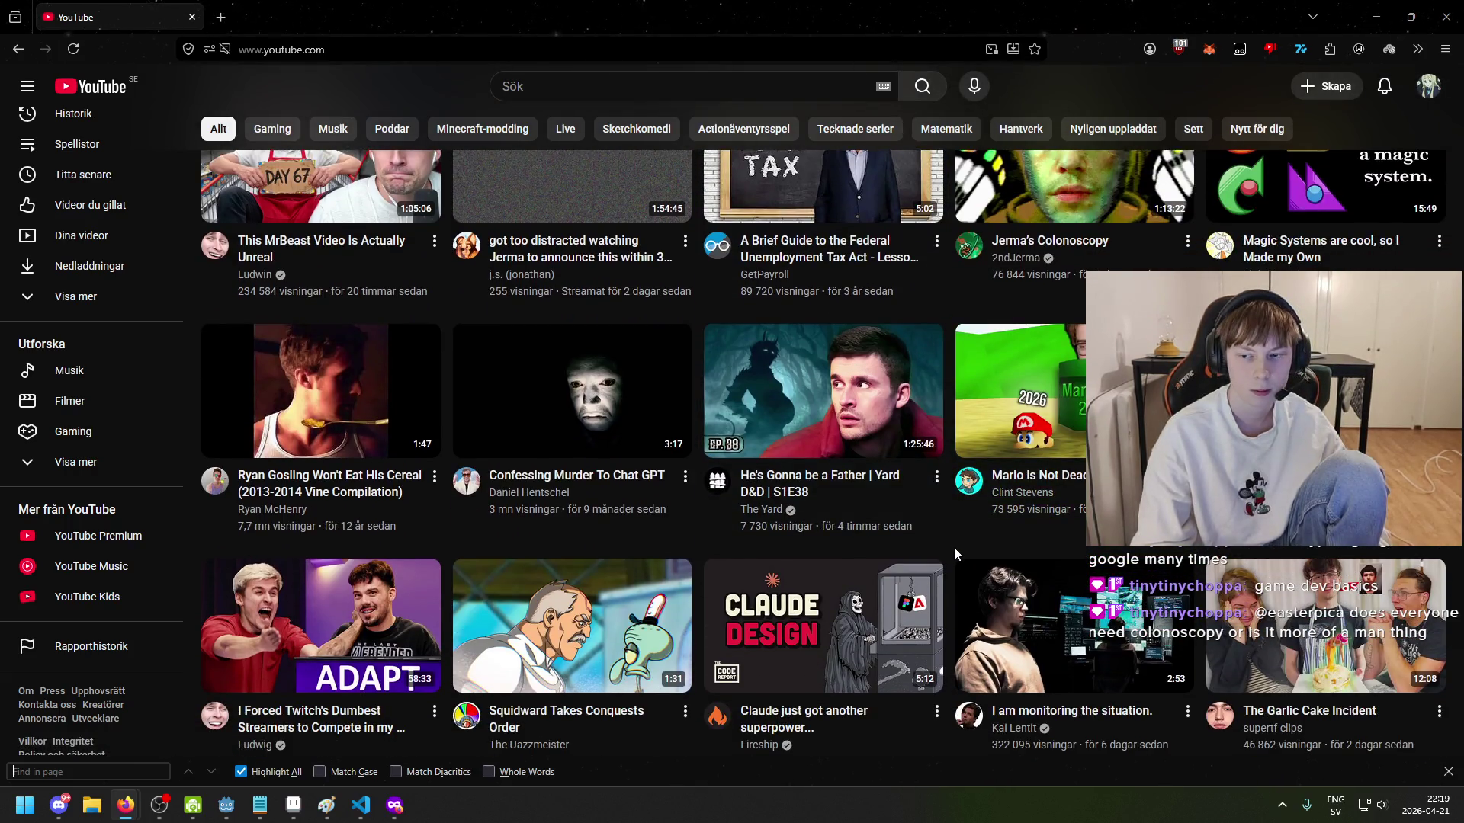
scroll(954, 548, "down", 3)
scroll(793, 557, "down", 3)
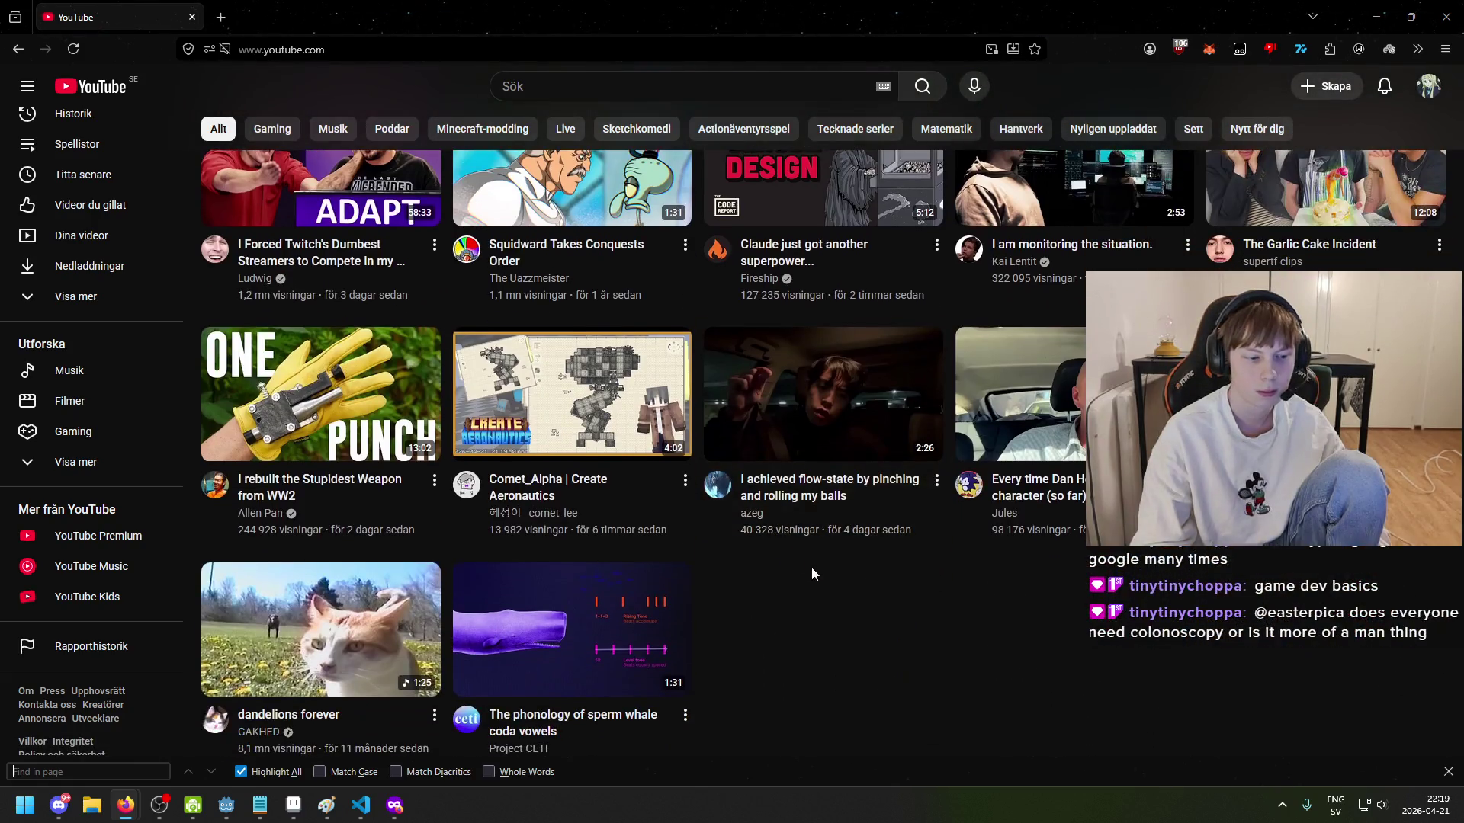
scroll(862, 623, "down", 1)
Step: Search YouTube for 'game dev basics' in the private window and open the beginner game-making video
left_click(607, 92)
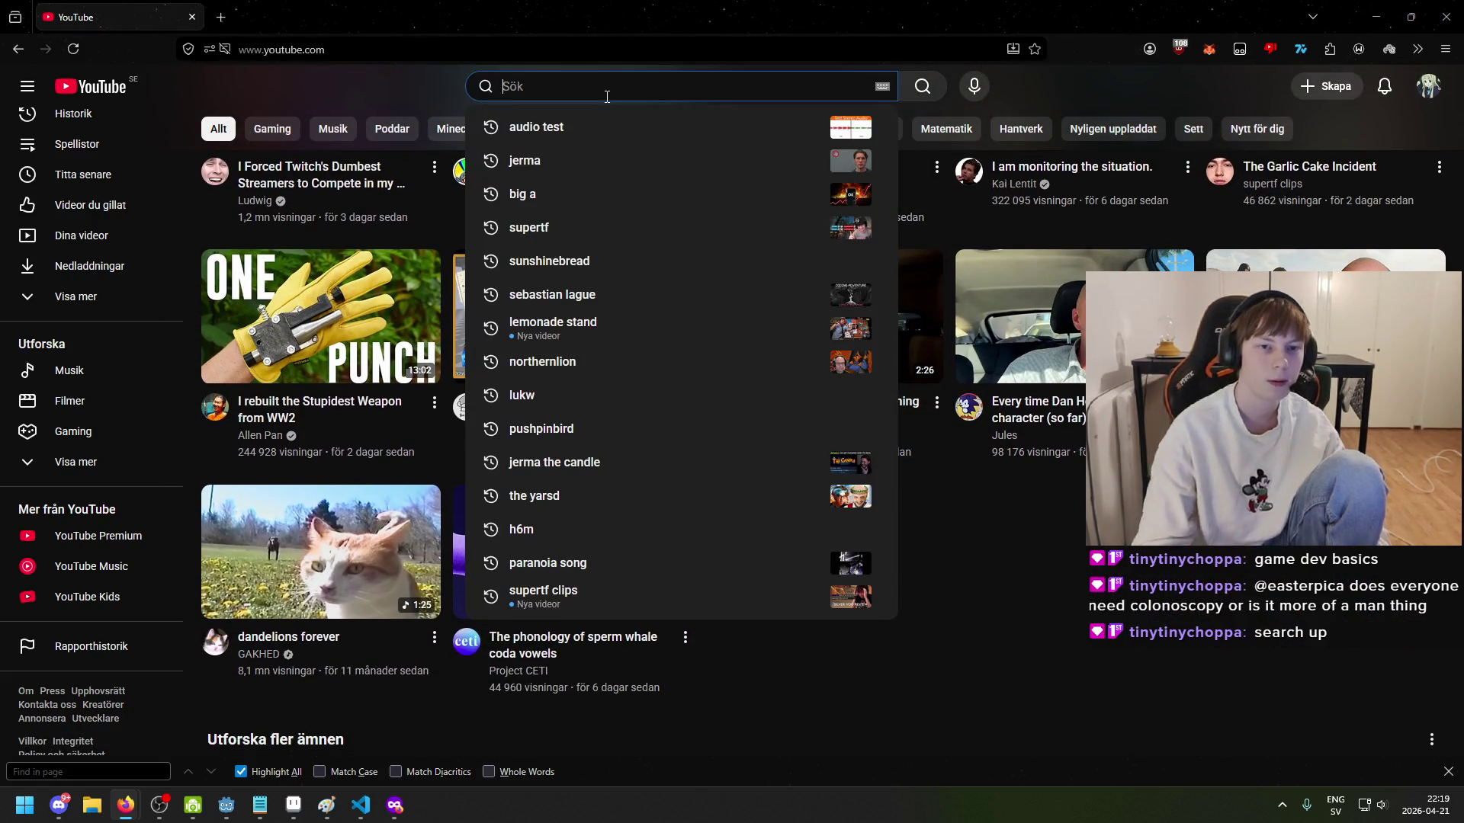
left_click(394, 805)
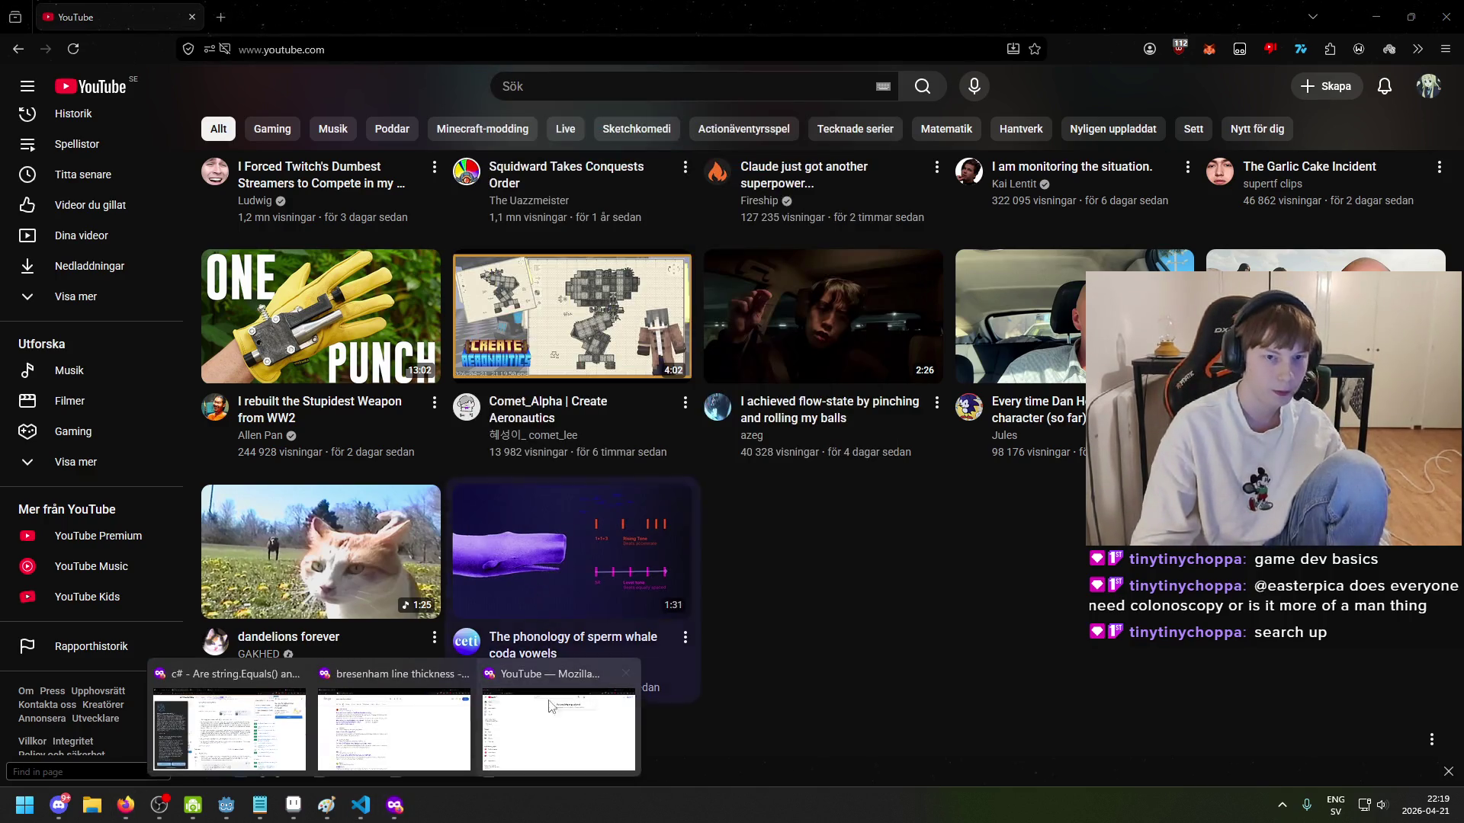
left_click(555, 732)
left_click(637, 89)
type("game")
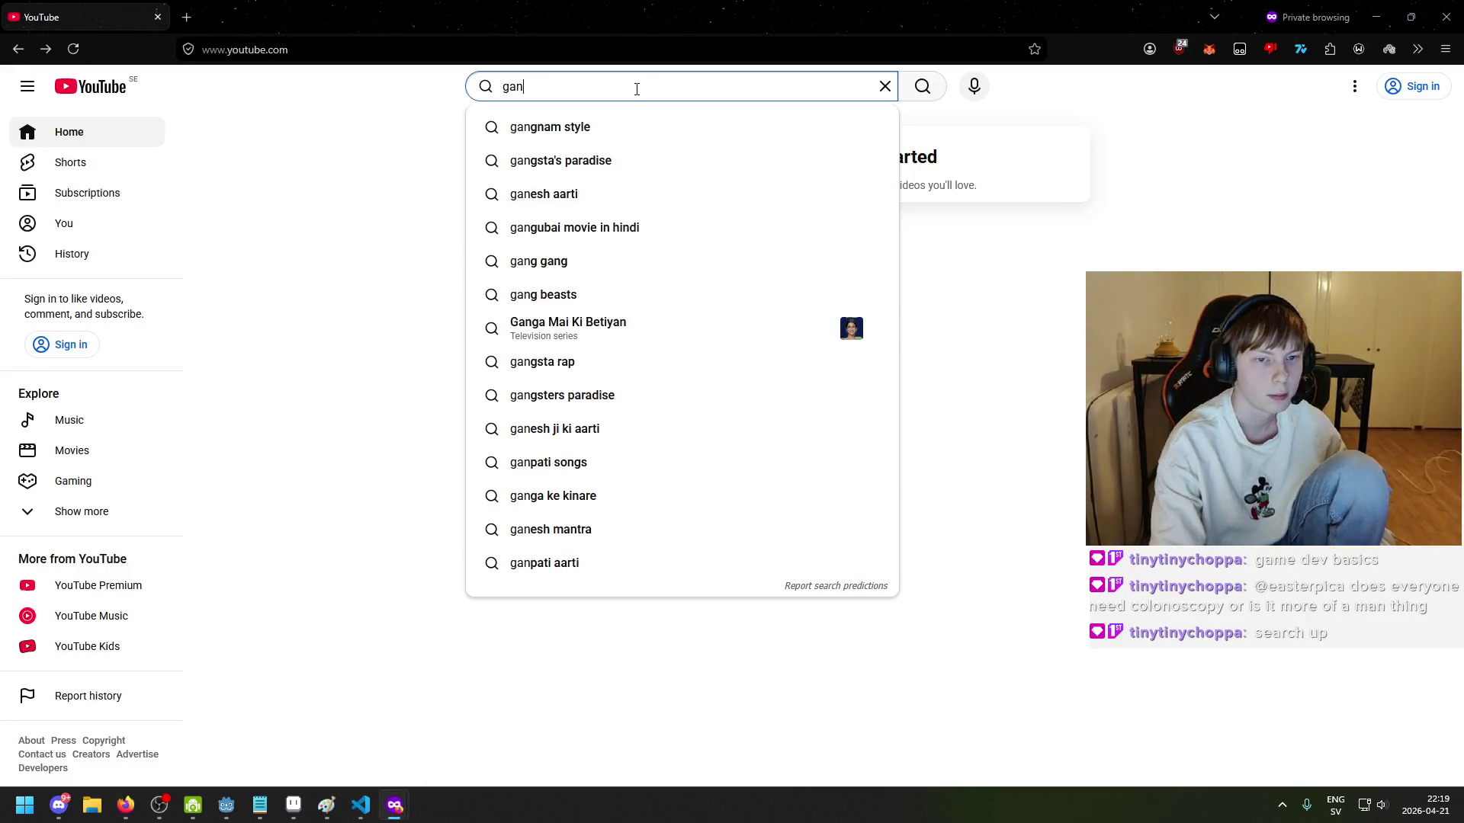
type(" devc basi")
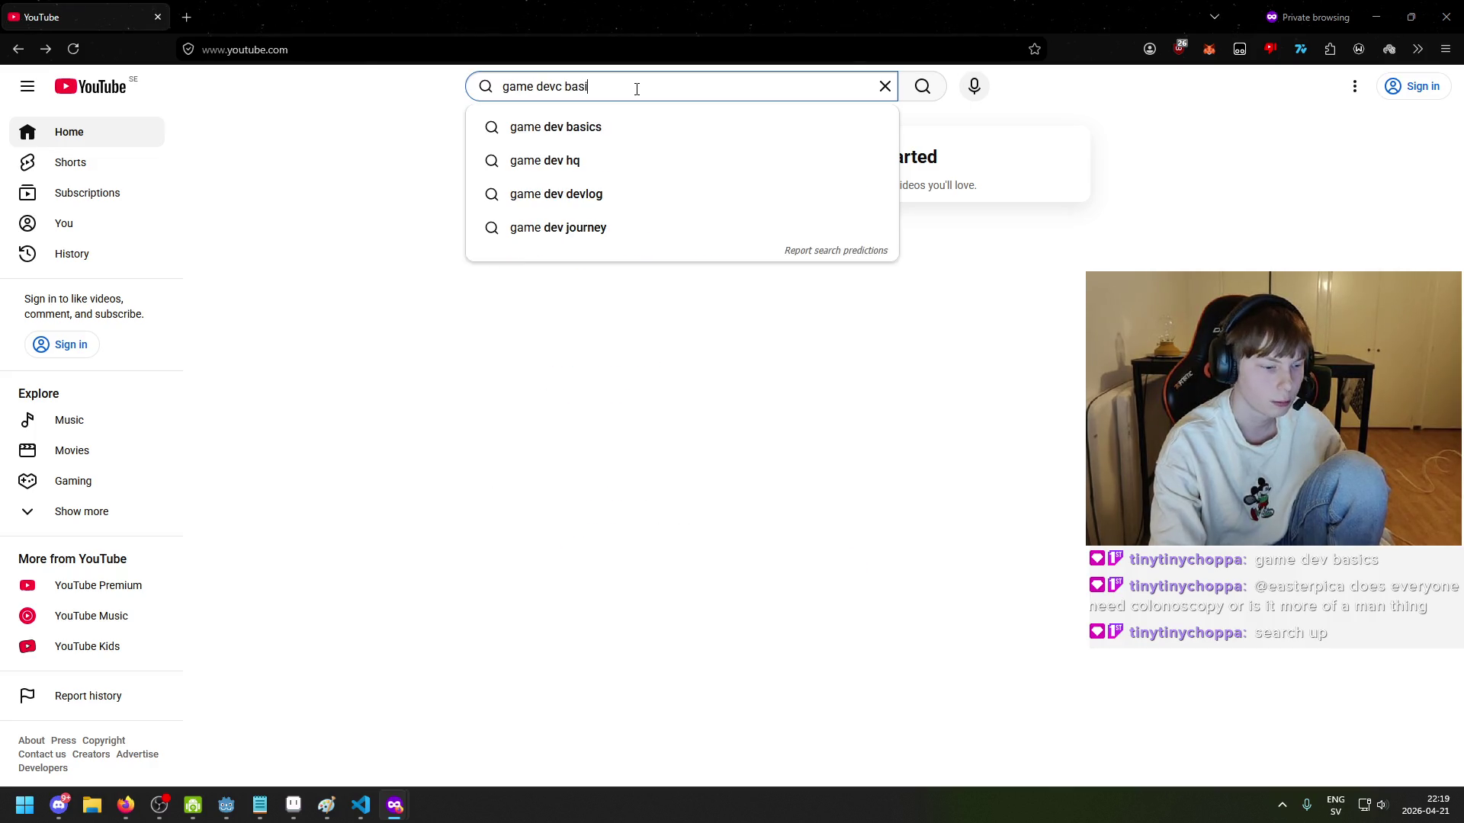
key("BackSpace")
key("BackSpace")
key("BackSpace")
type("basics")
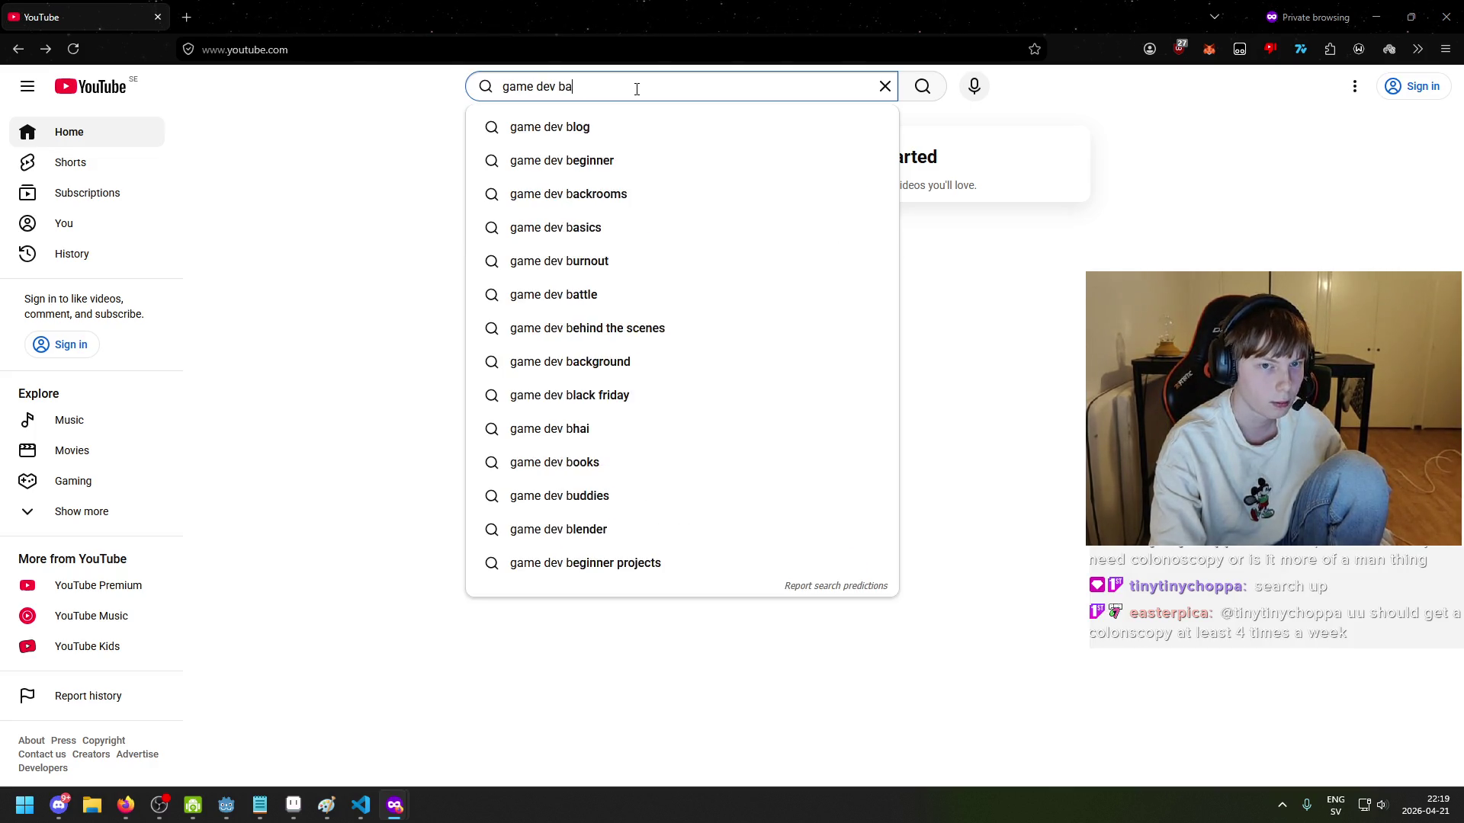
key("Return")
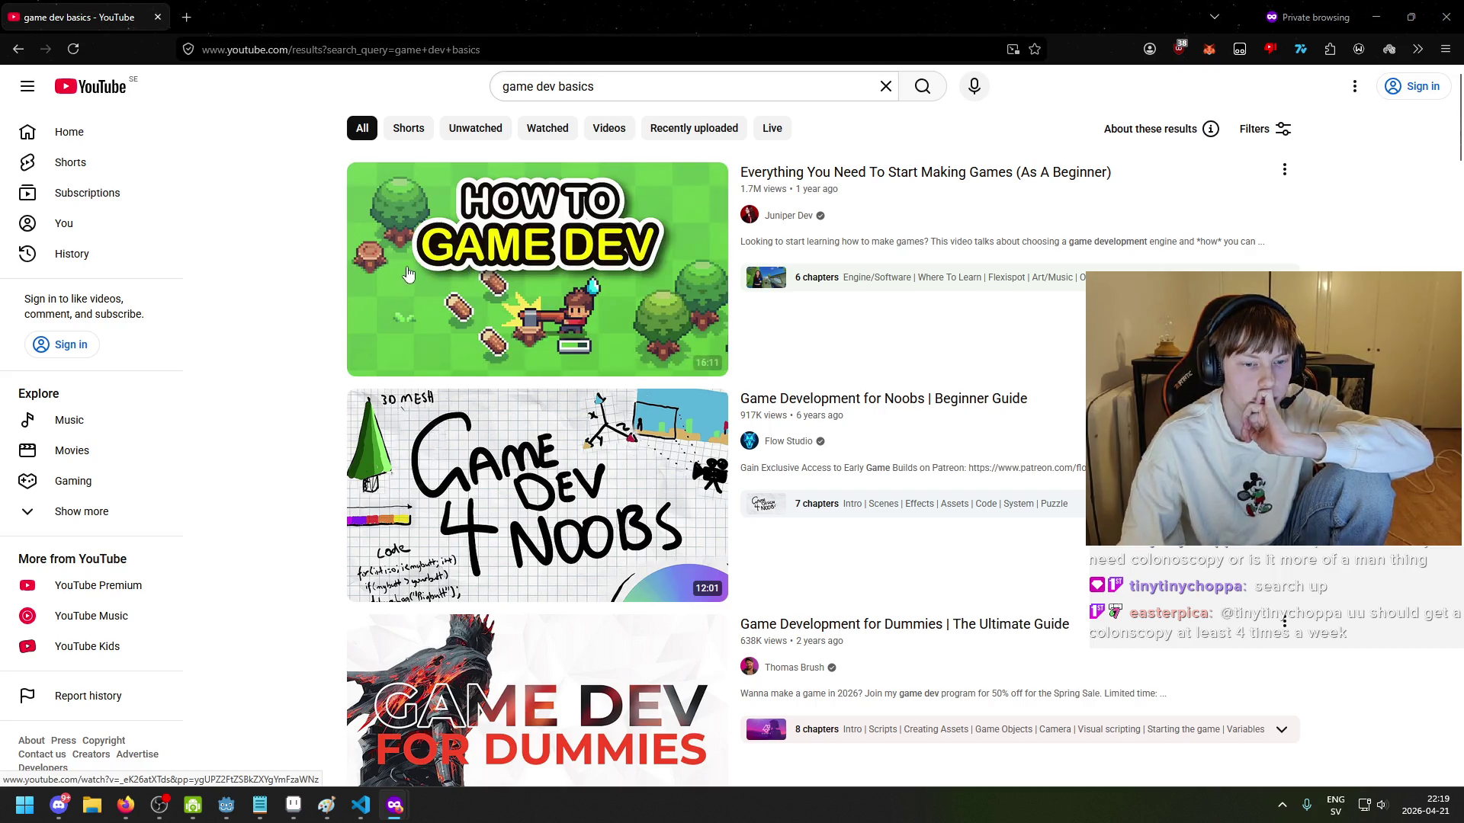
left_click(488, 351)
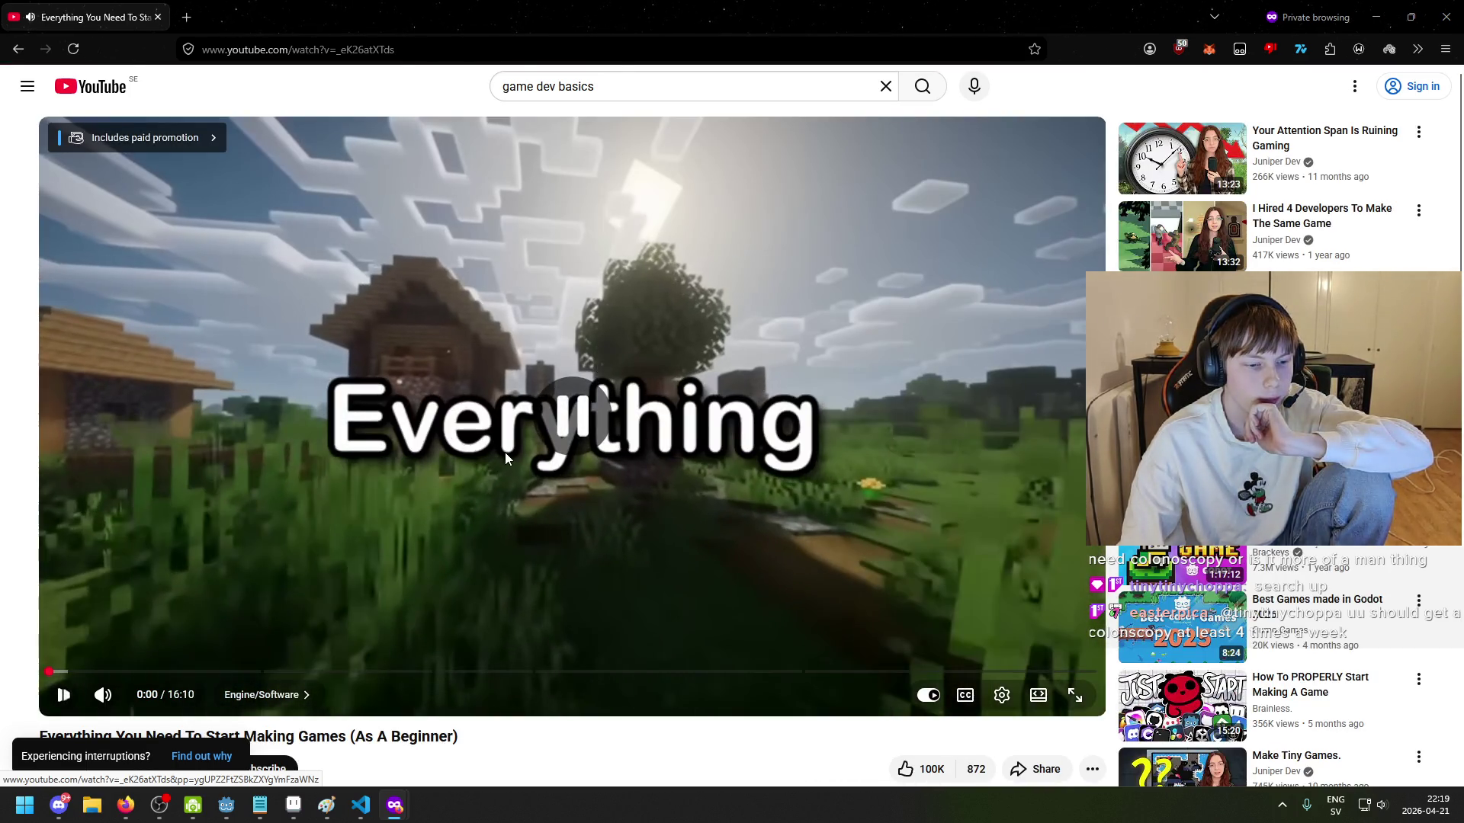
Step: Start 'Everything You Need To Start Making Games', scroll to its description, then go full screen
left_click(505, 451)
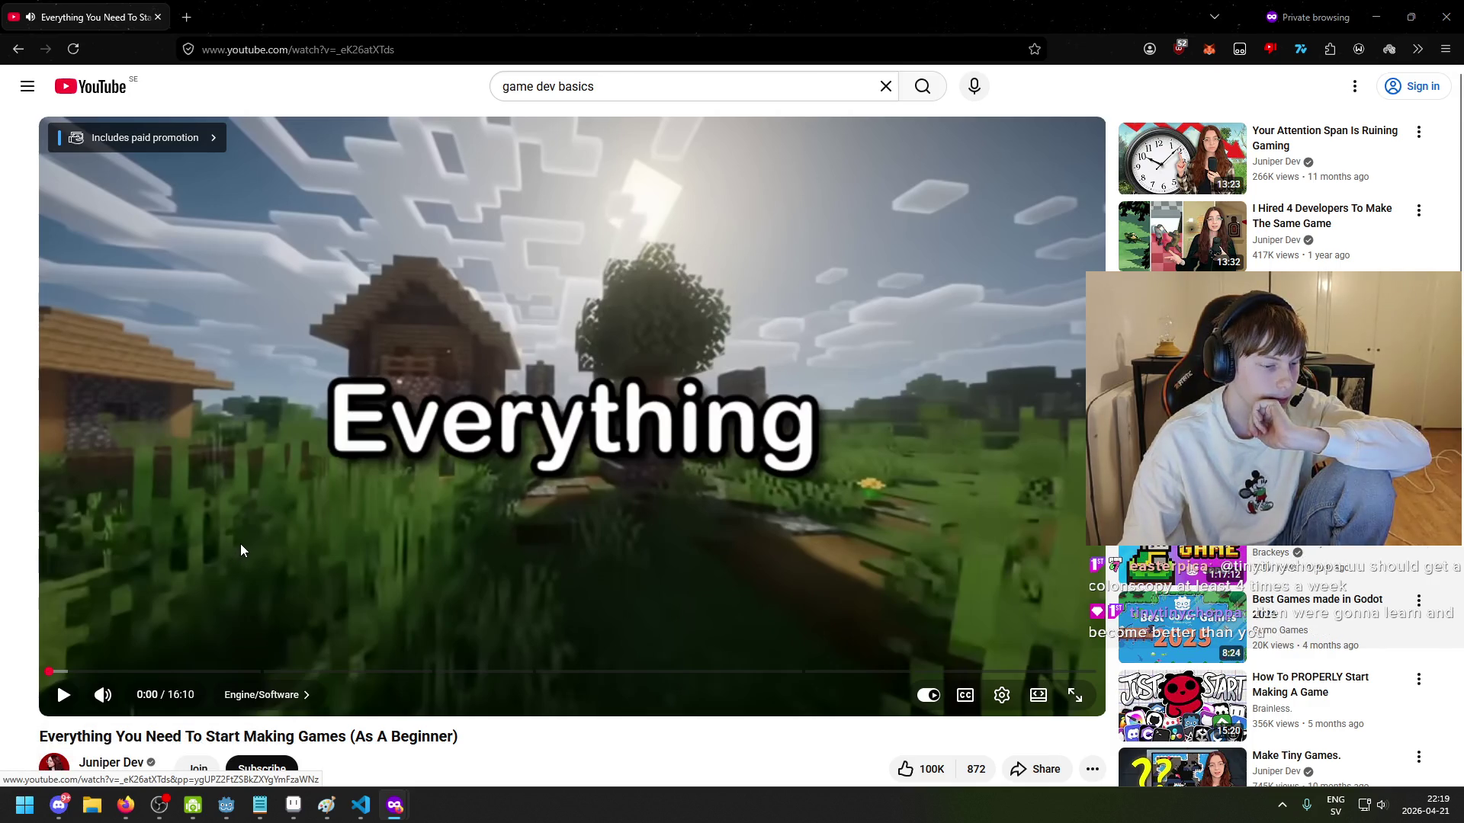
scroll(254, 533, "down", 3)
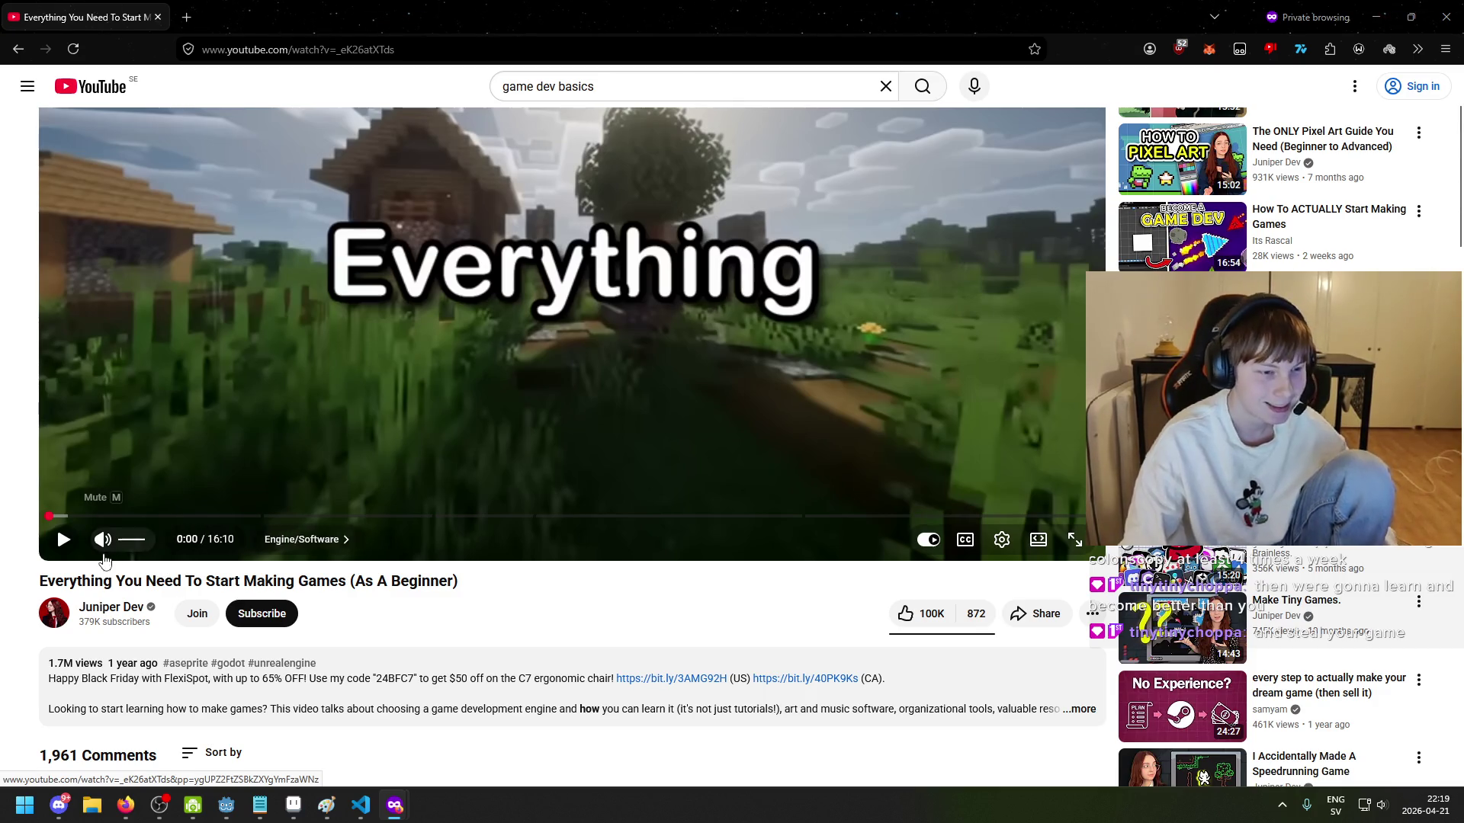
scroll(872, 533, "up", 3)
left_click(158, 587)
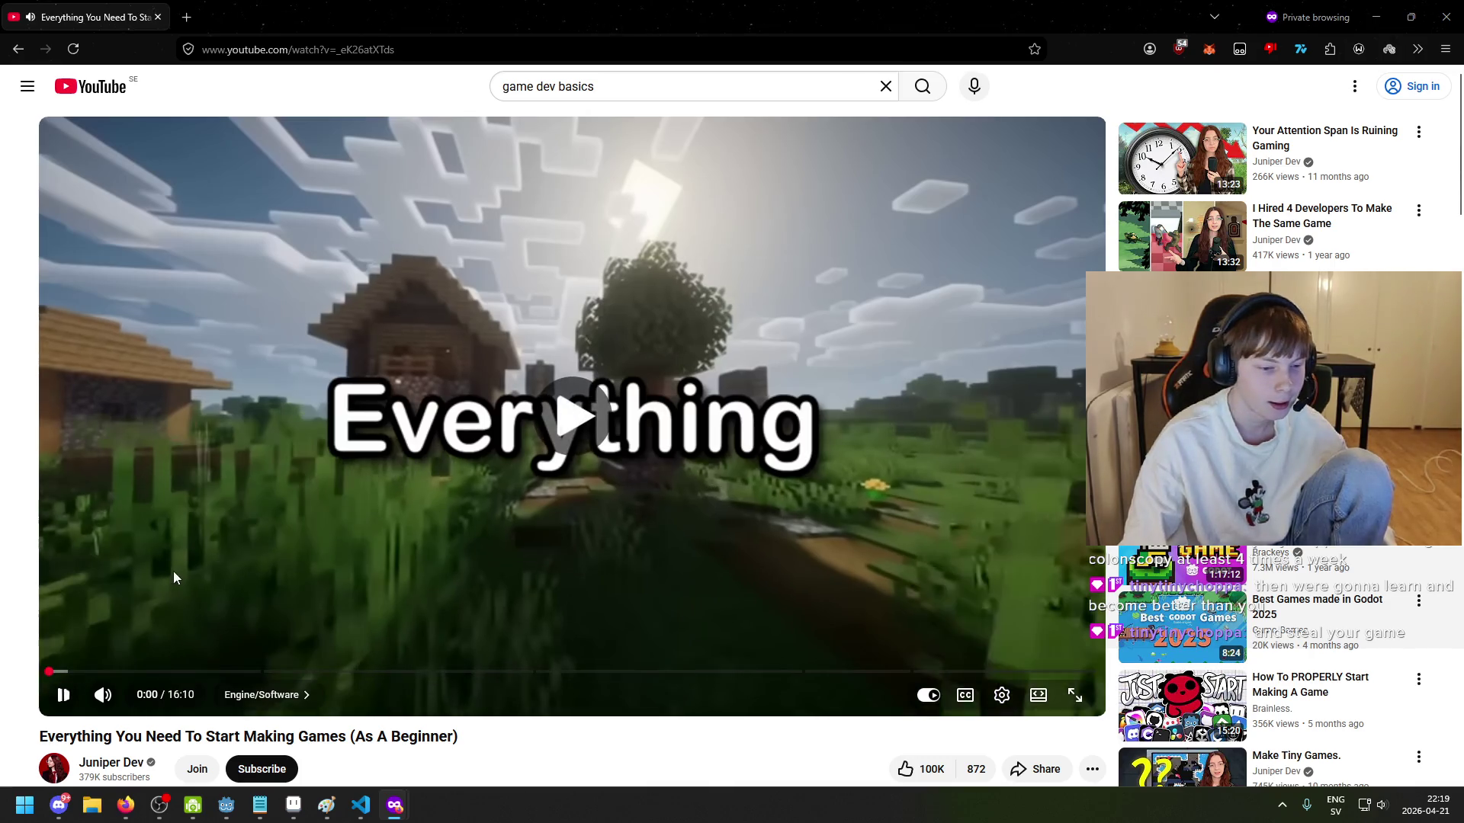
scroll(164, 615, "down", 1)
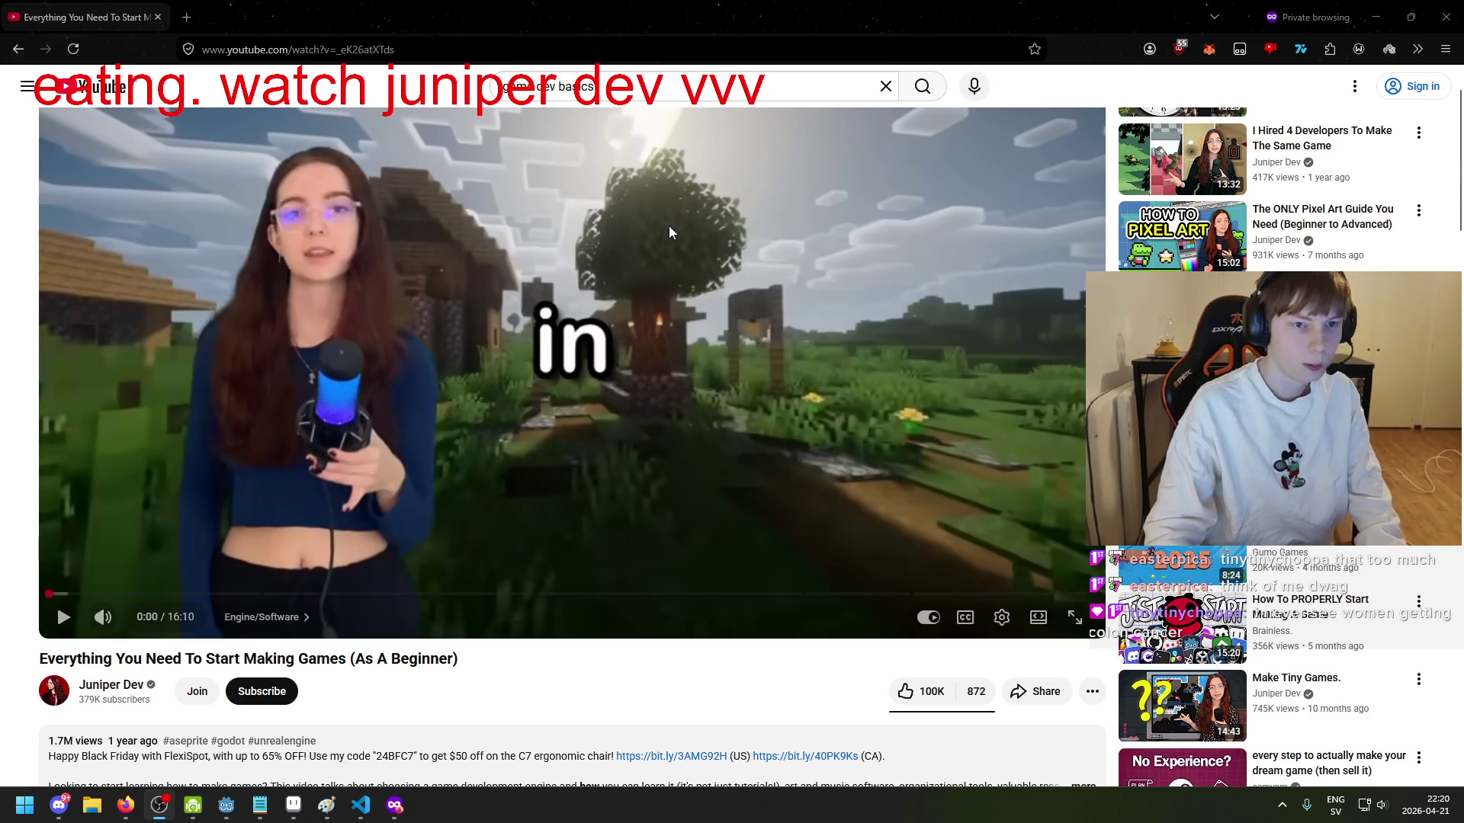
double_click(712, 267)
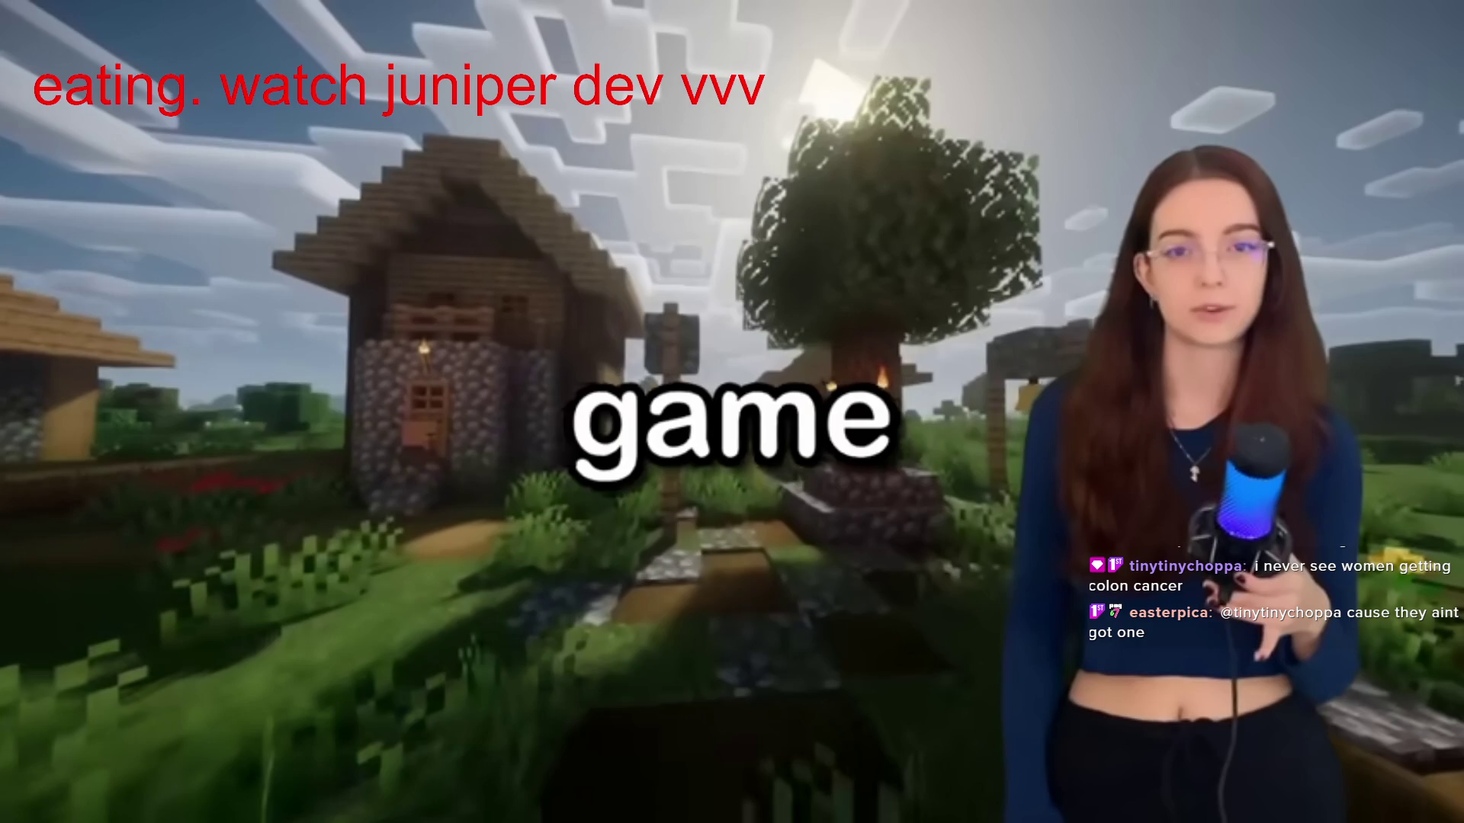
Step: Resume the beginner game-making video in full screen
left_click(267, 652)
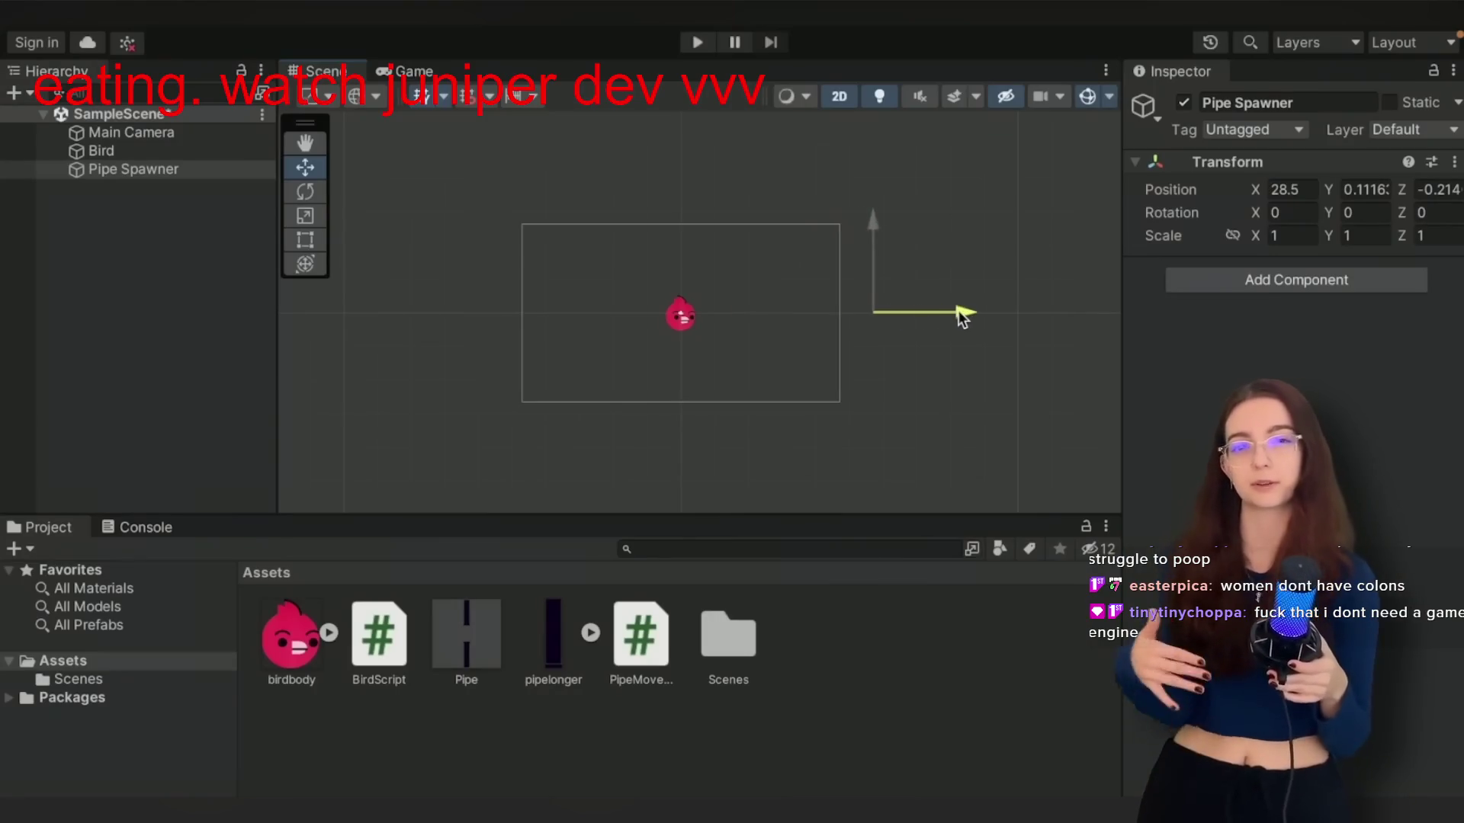
left_click(1236, 280)
type("PipeSpawnS")
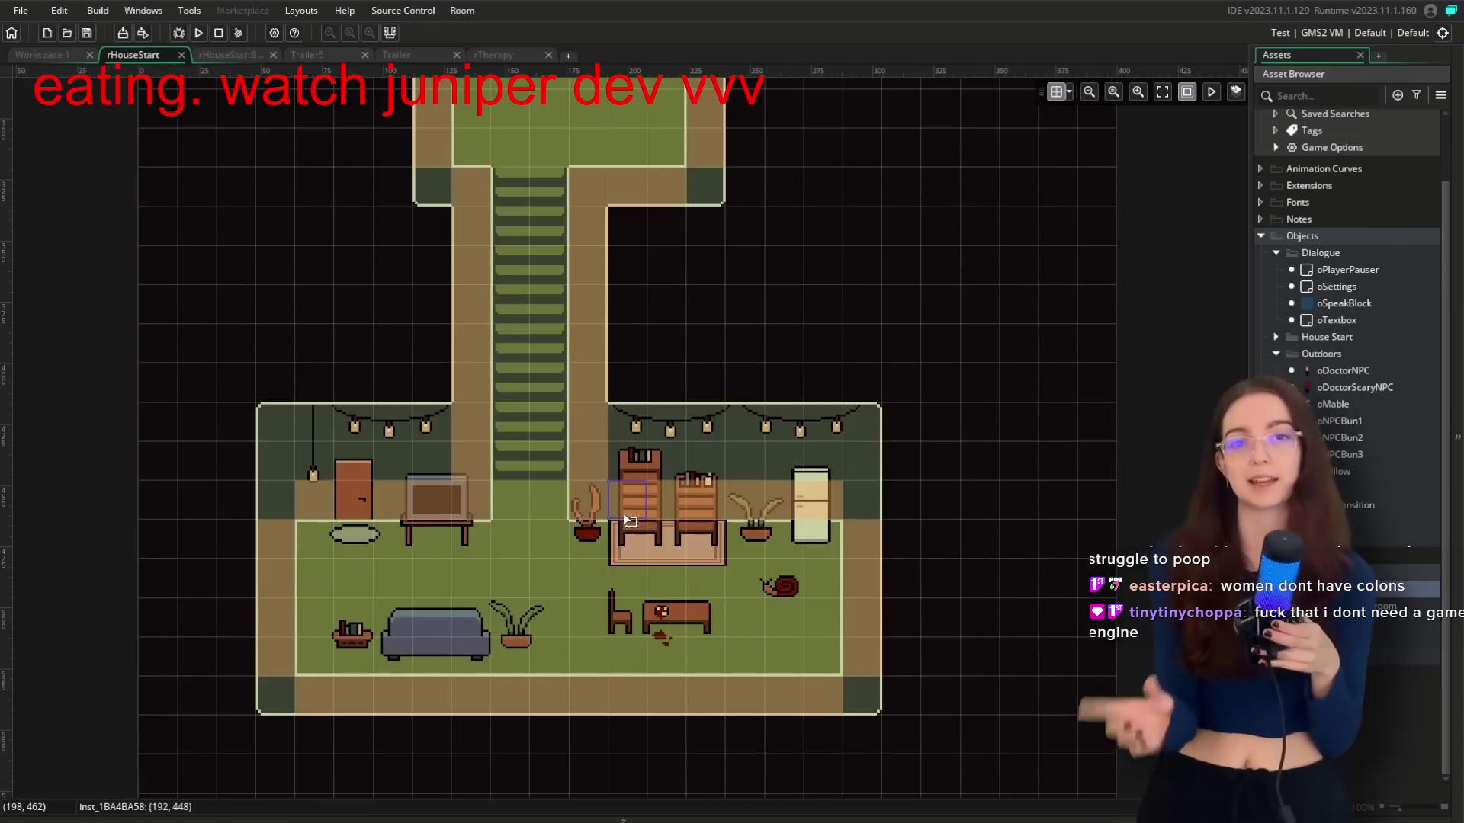
double_click(631, 521)
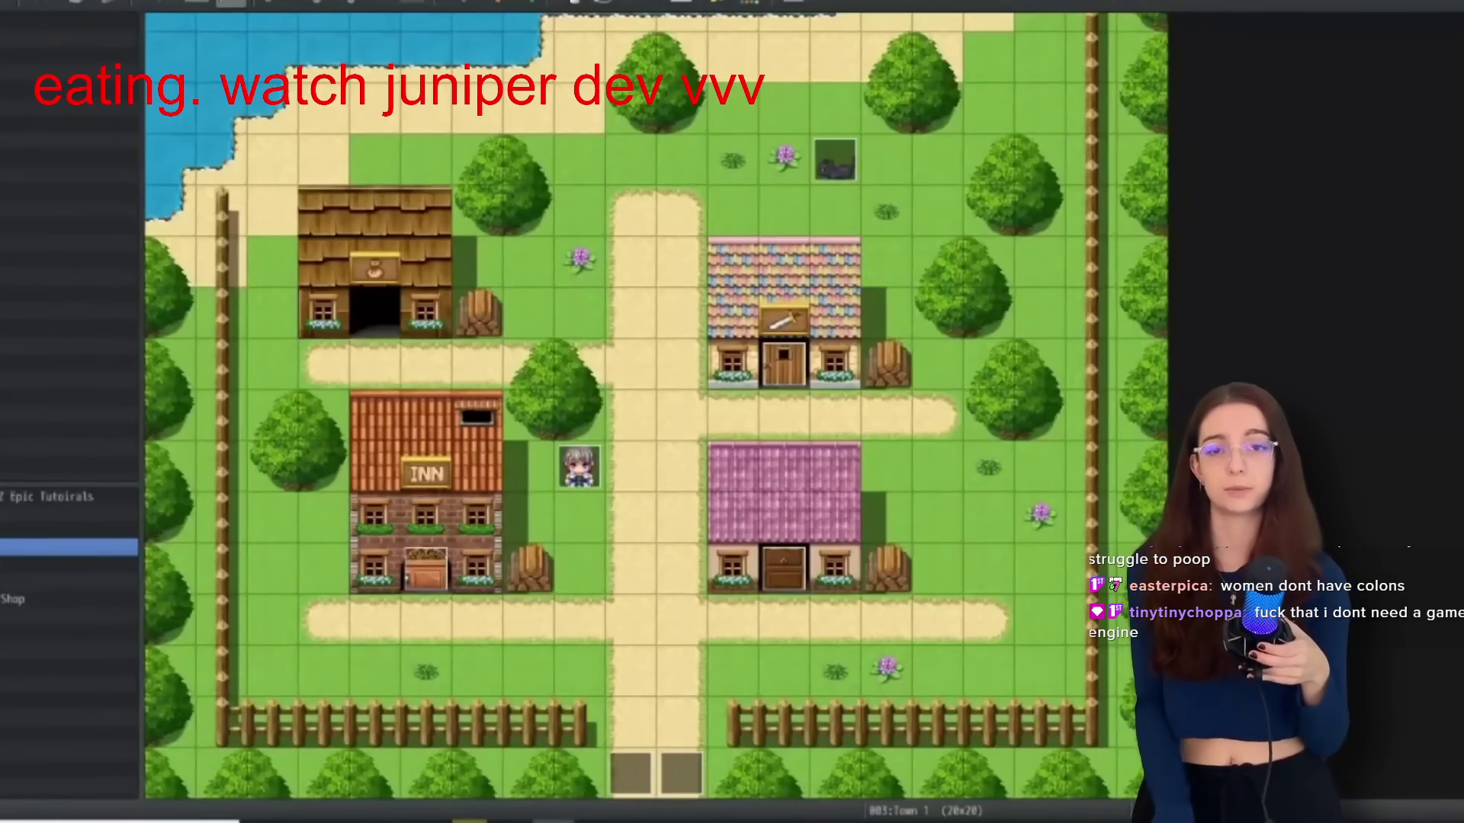
key("F9")
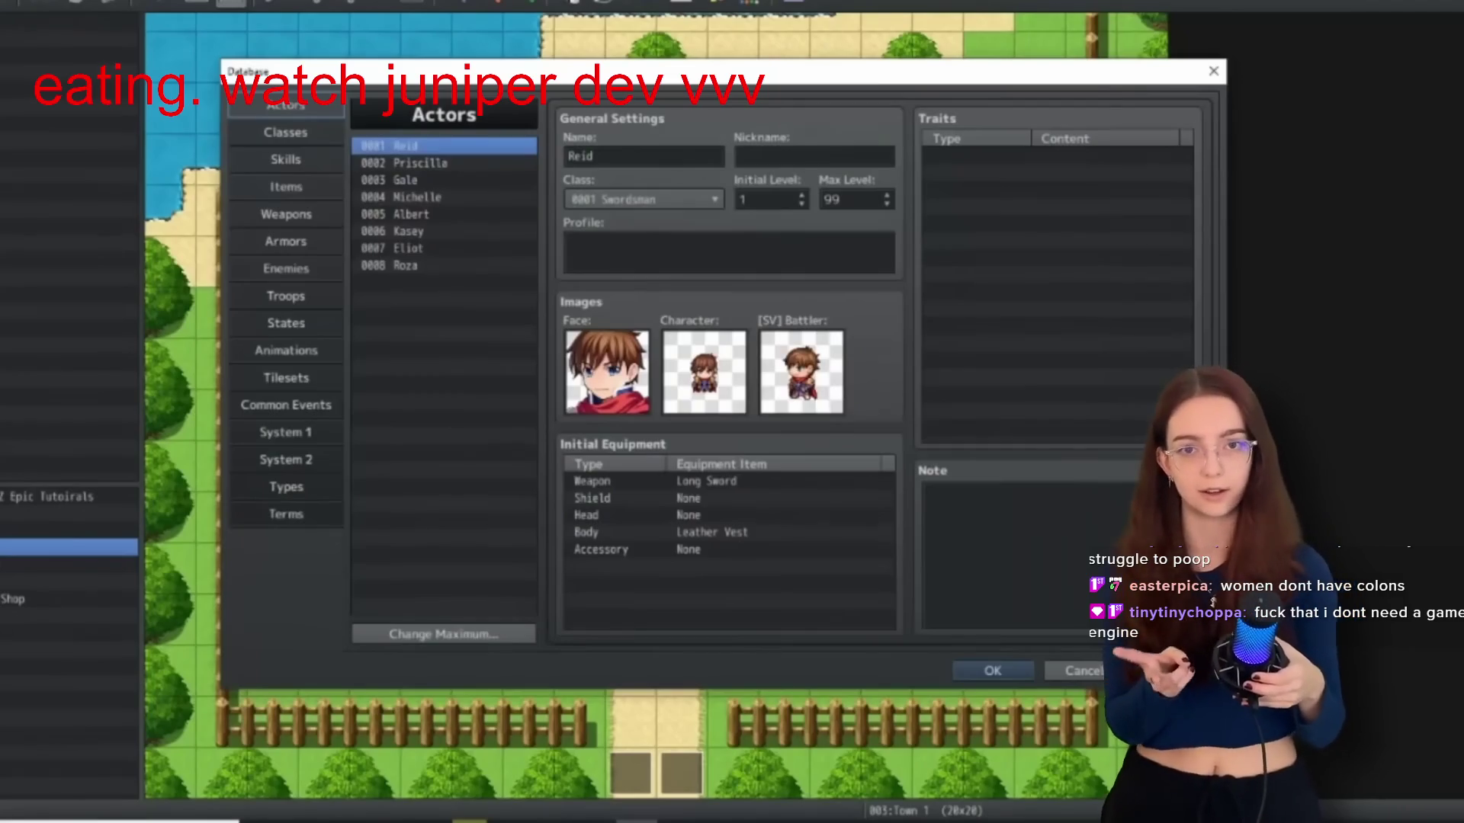
left_click(293, 441)
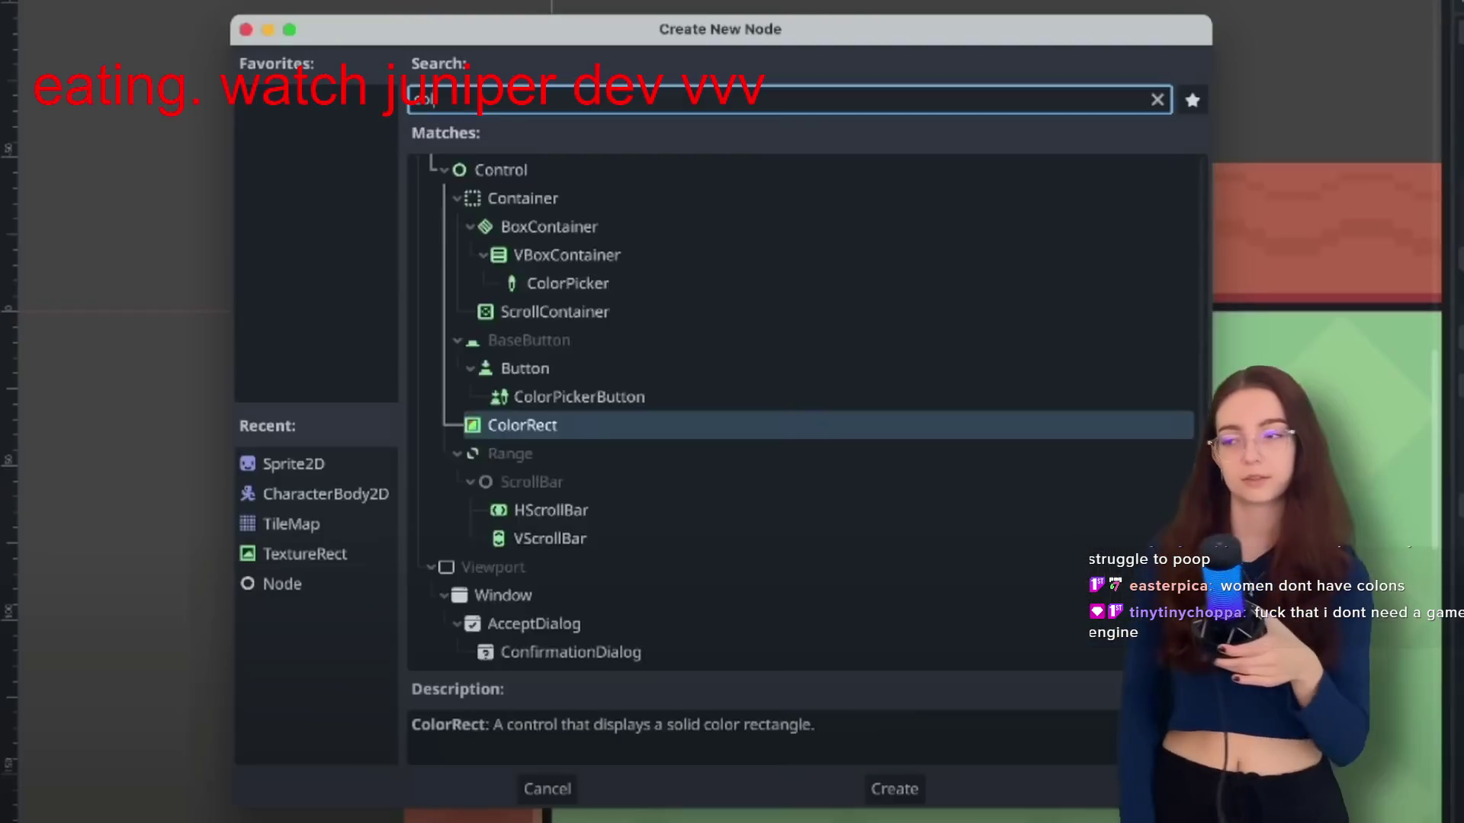
type("lisi")
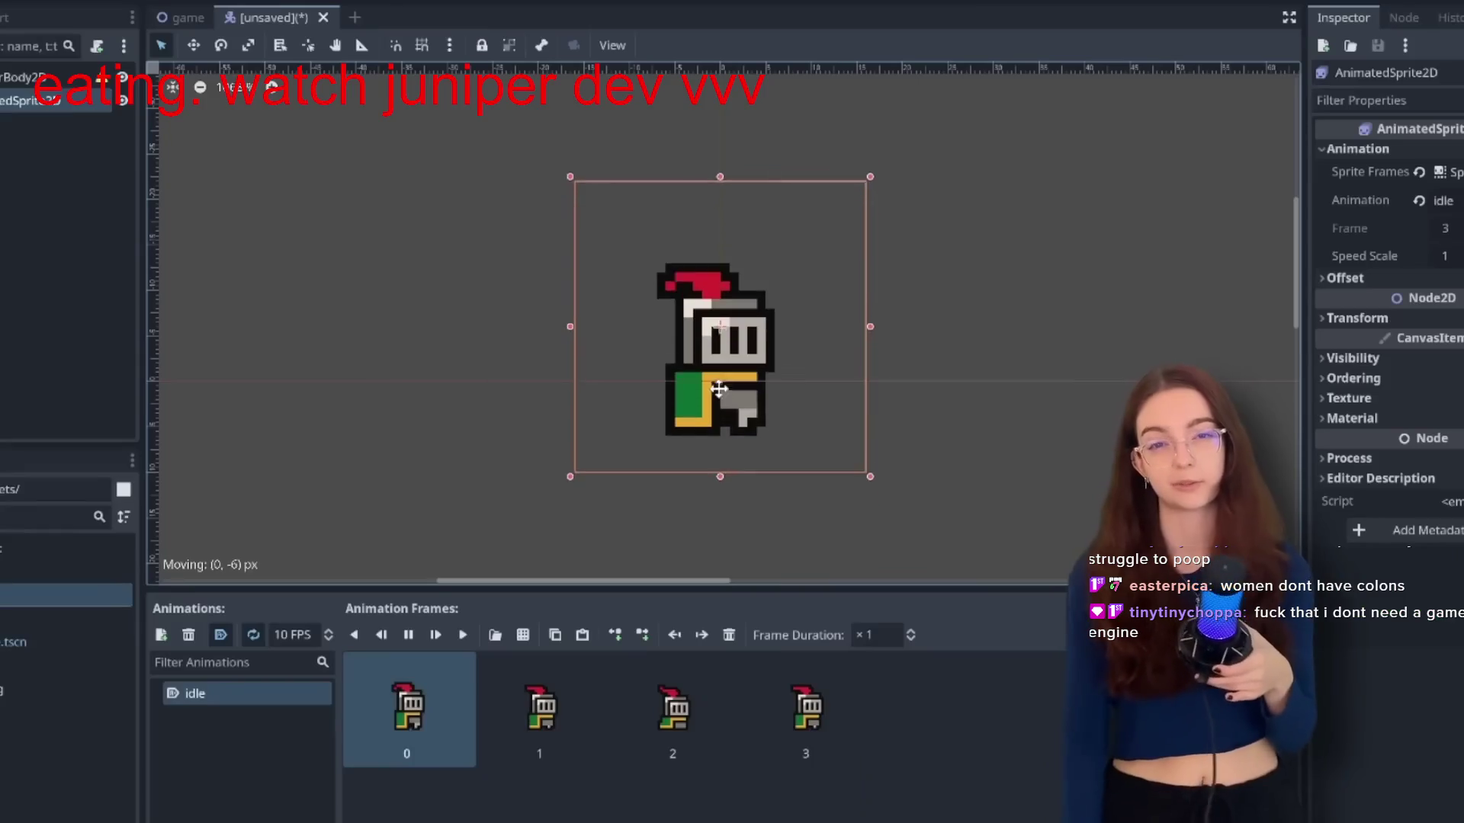
left_click_drag(719, 397, 720, 340)
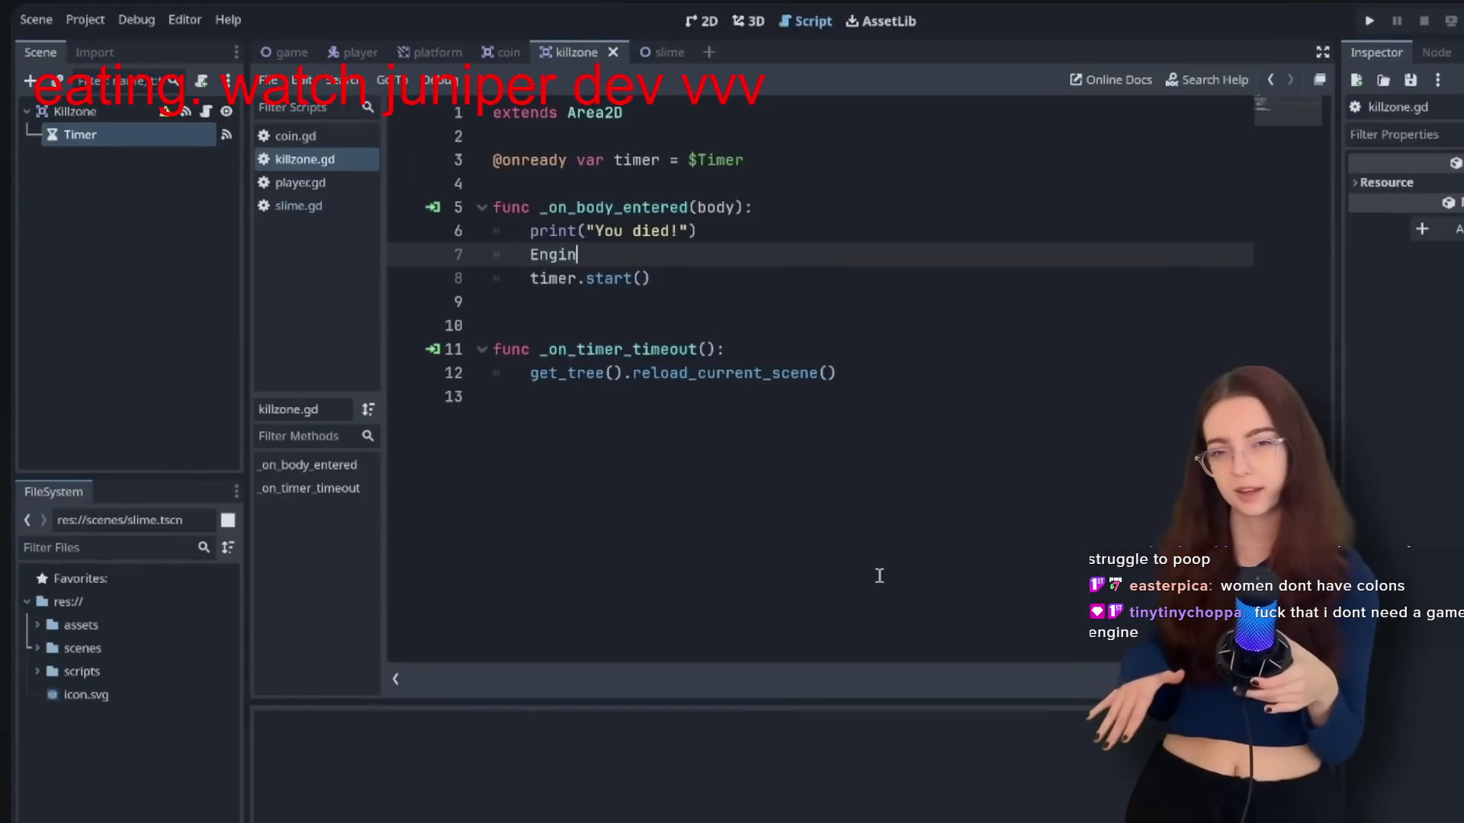
type("e.time")
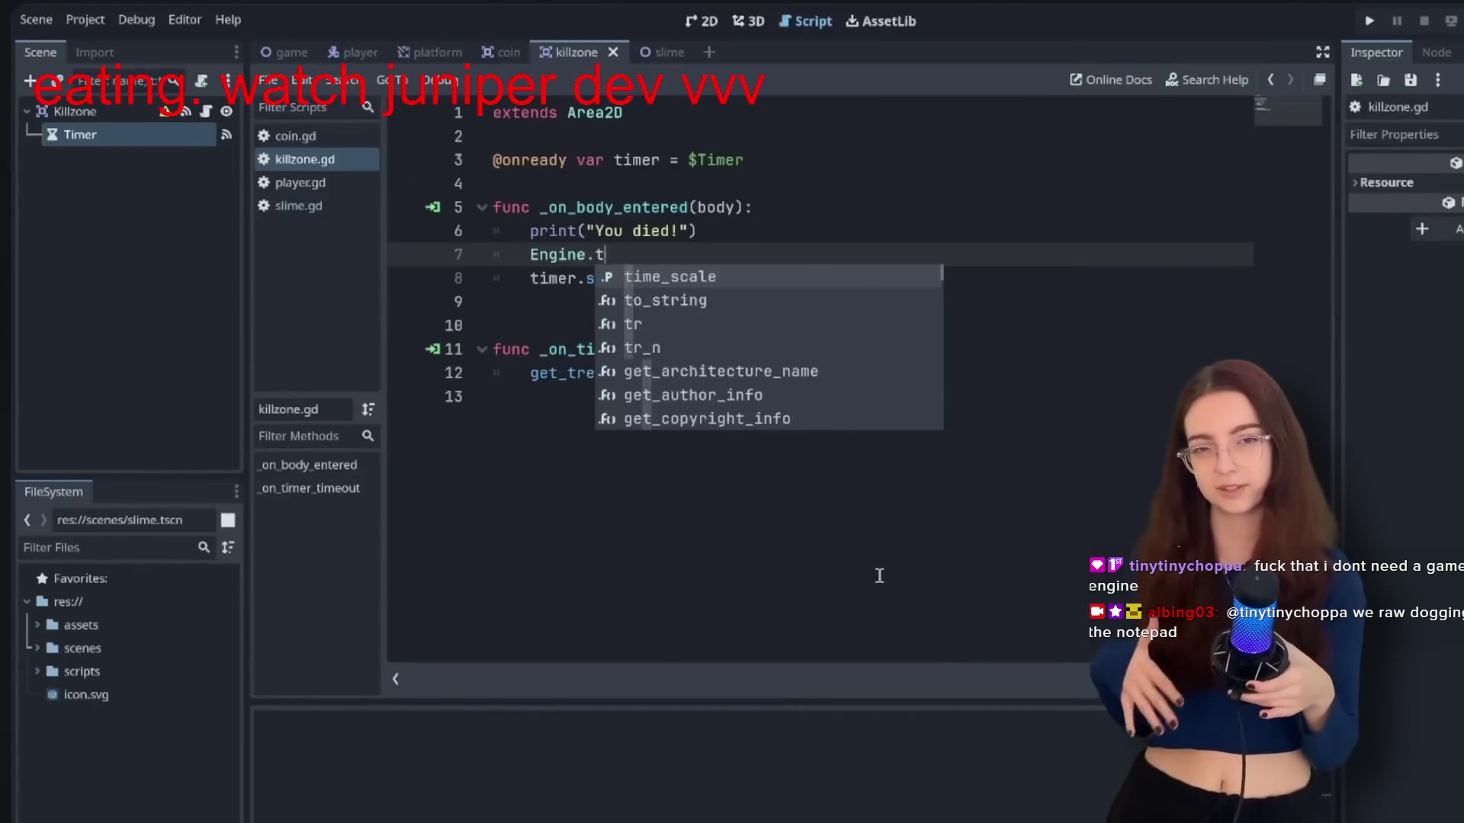
key("Return")
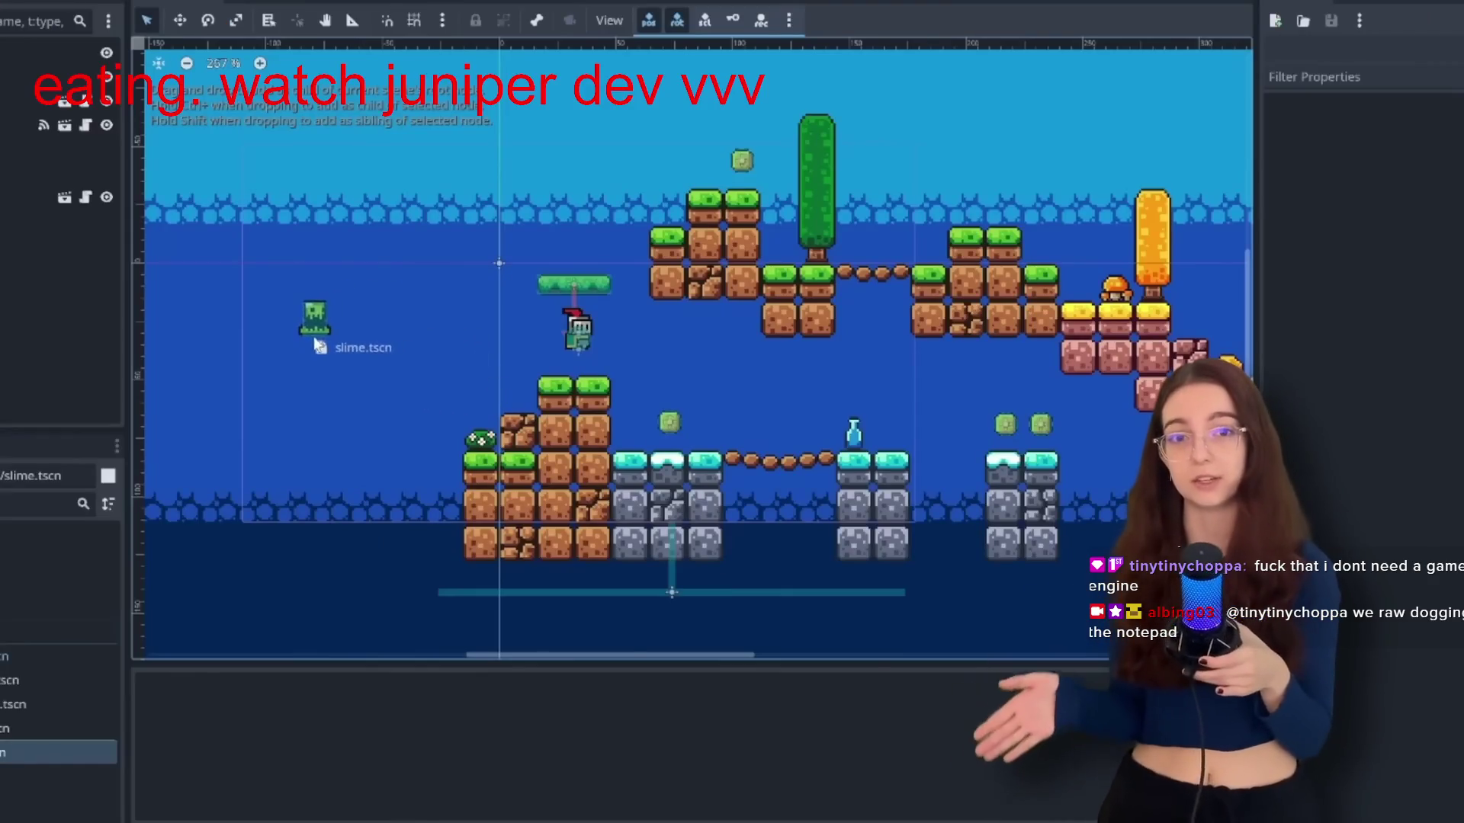
left_click_drag(318, 345, 298, 353)
key("F5")
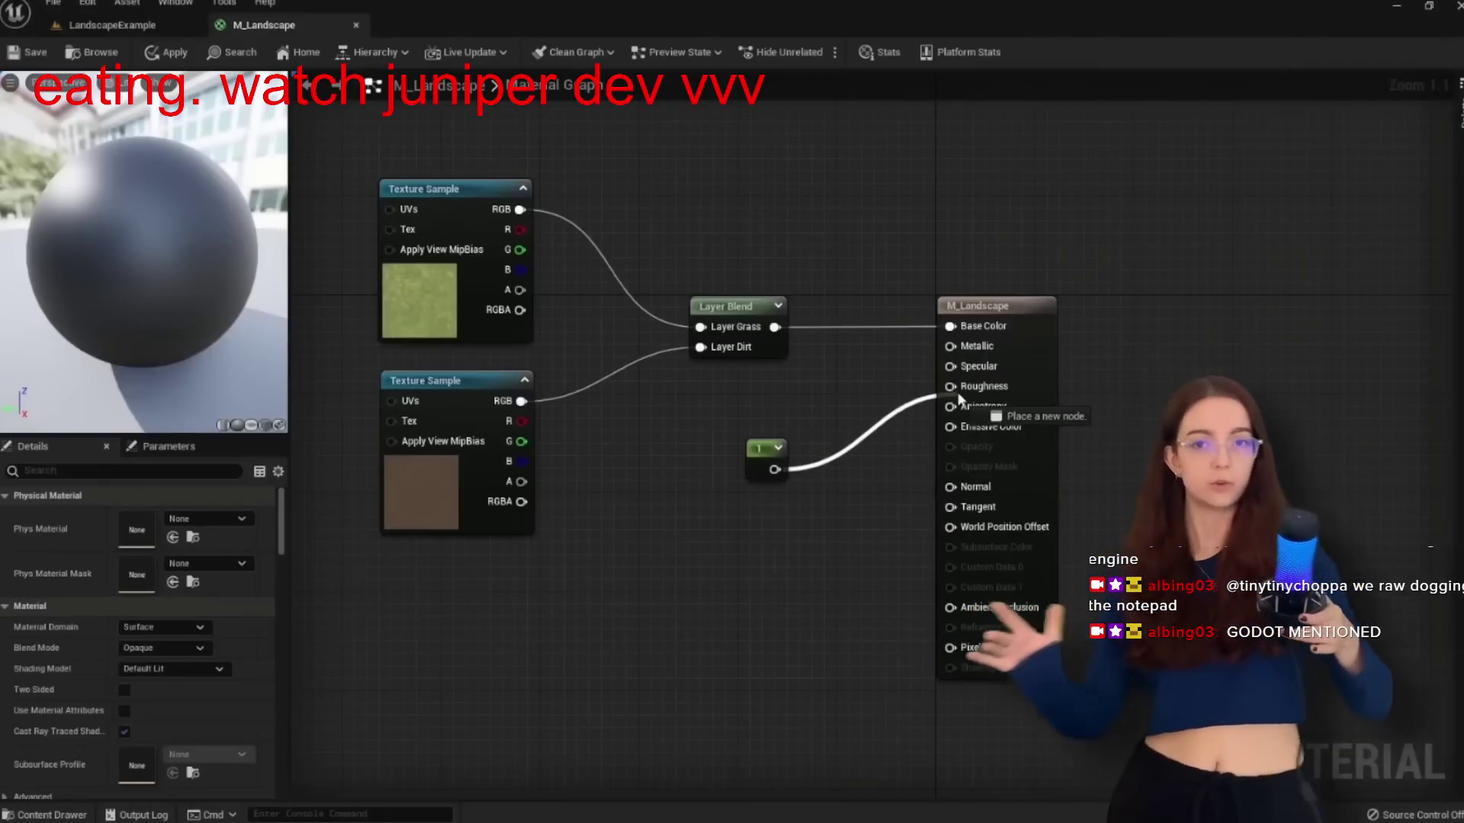
left_click_drag(957, 402, 950, 387)
left_click(165, 52)
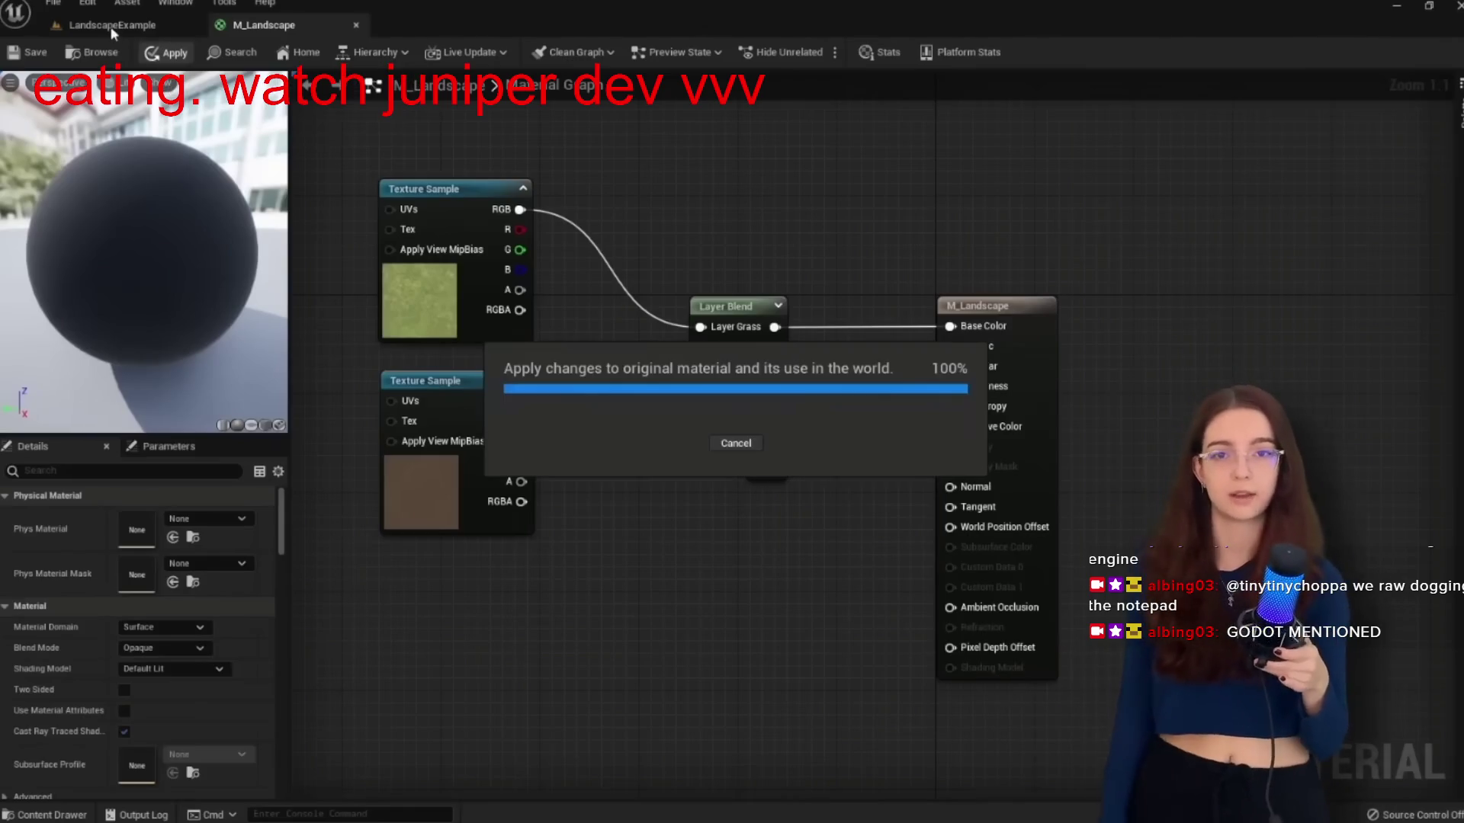
left_click(110, 26)
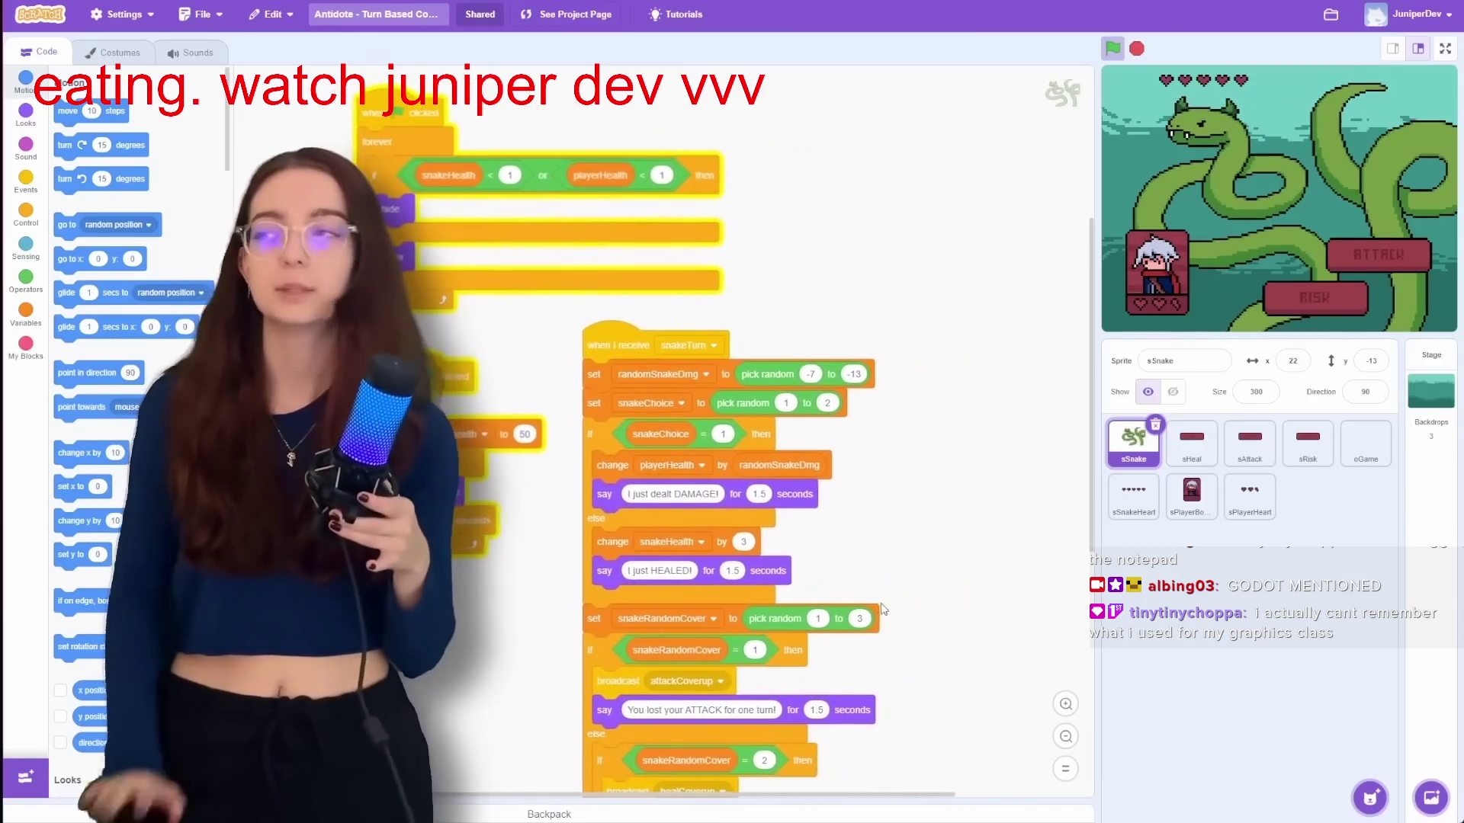
left_click_drag(902, 562, 786, 634)
left_click_drag(483, 402, 714, 142)
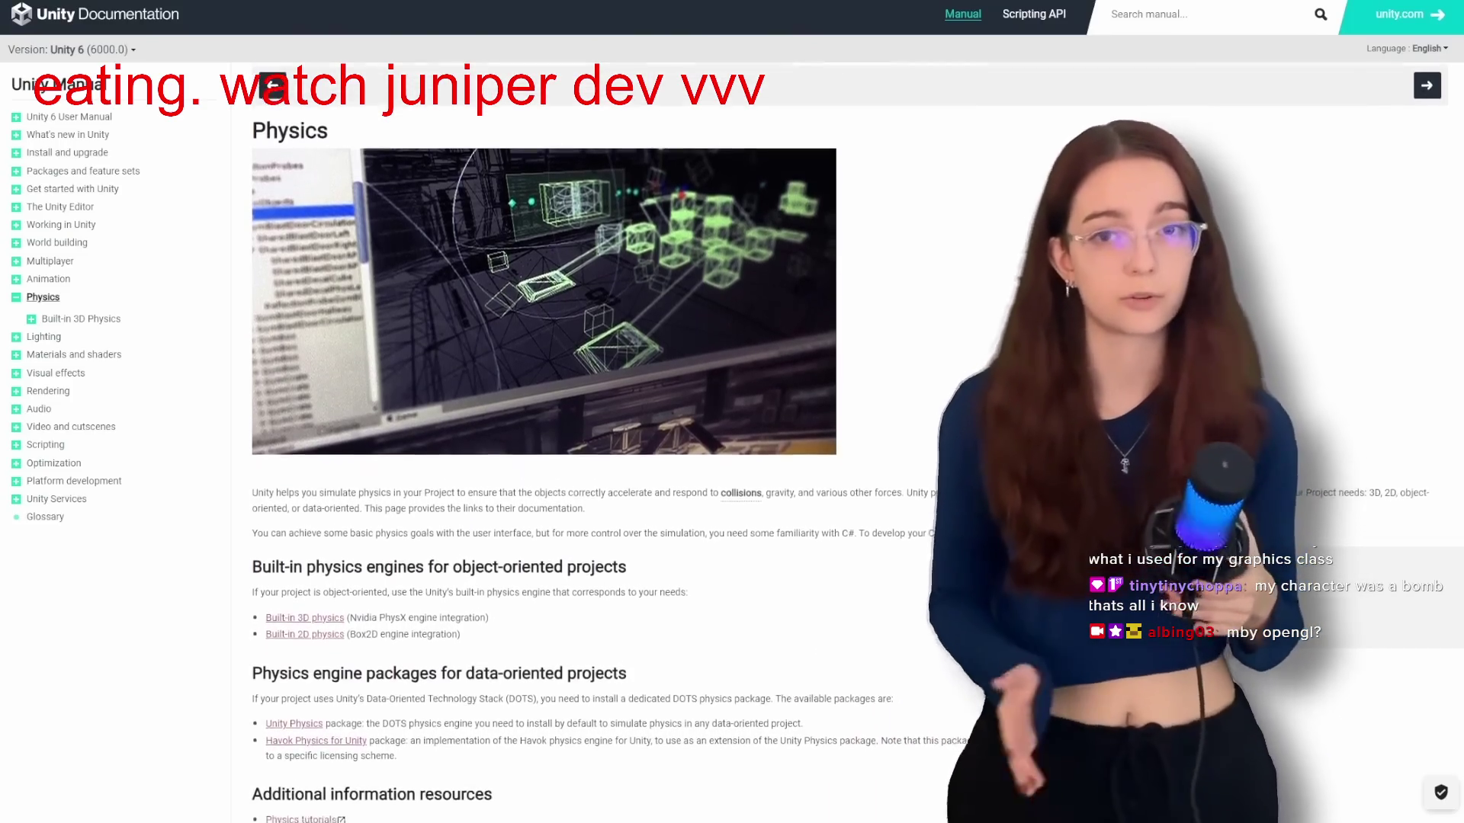
scroll(580, 457, "down", 3)
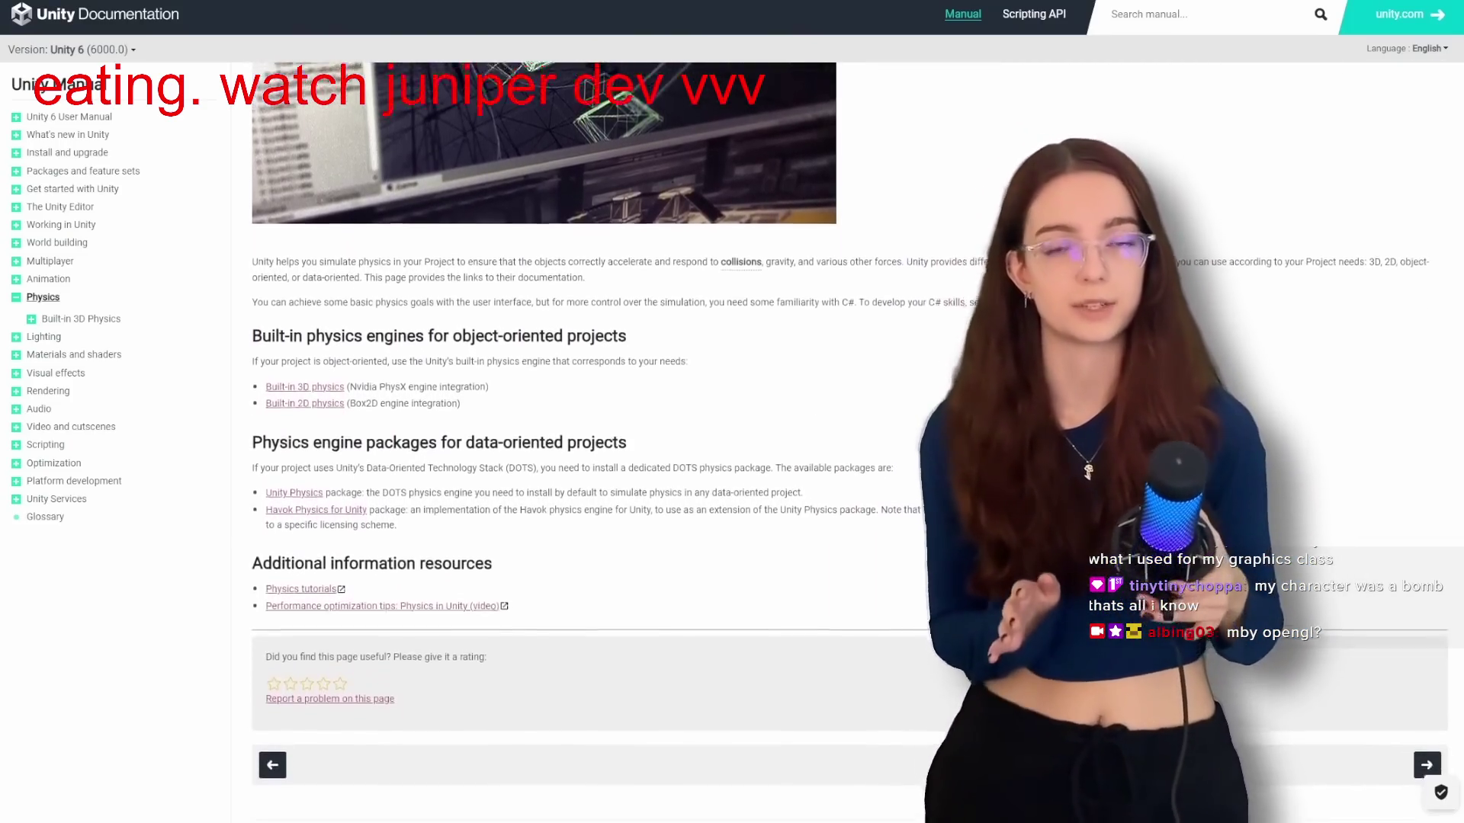
scroll(580, 458, "down", 1)
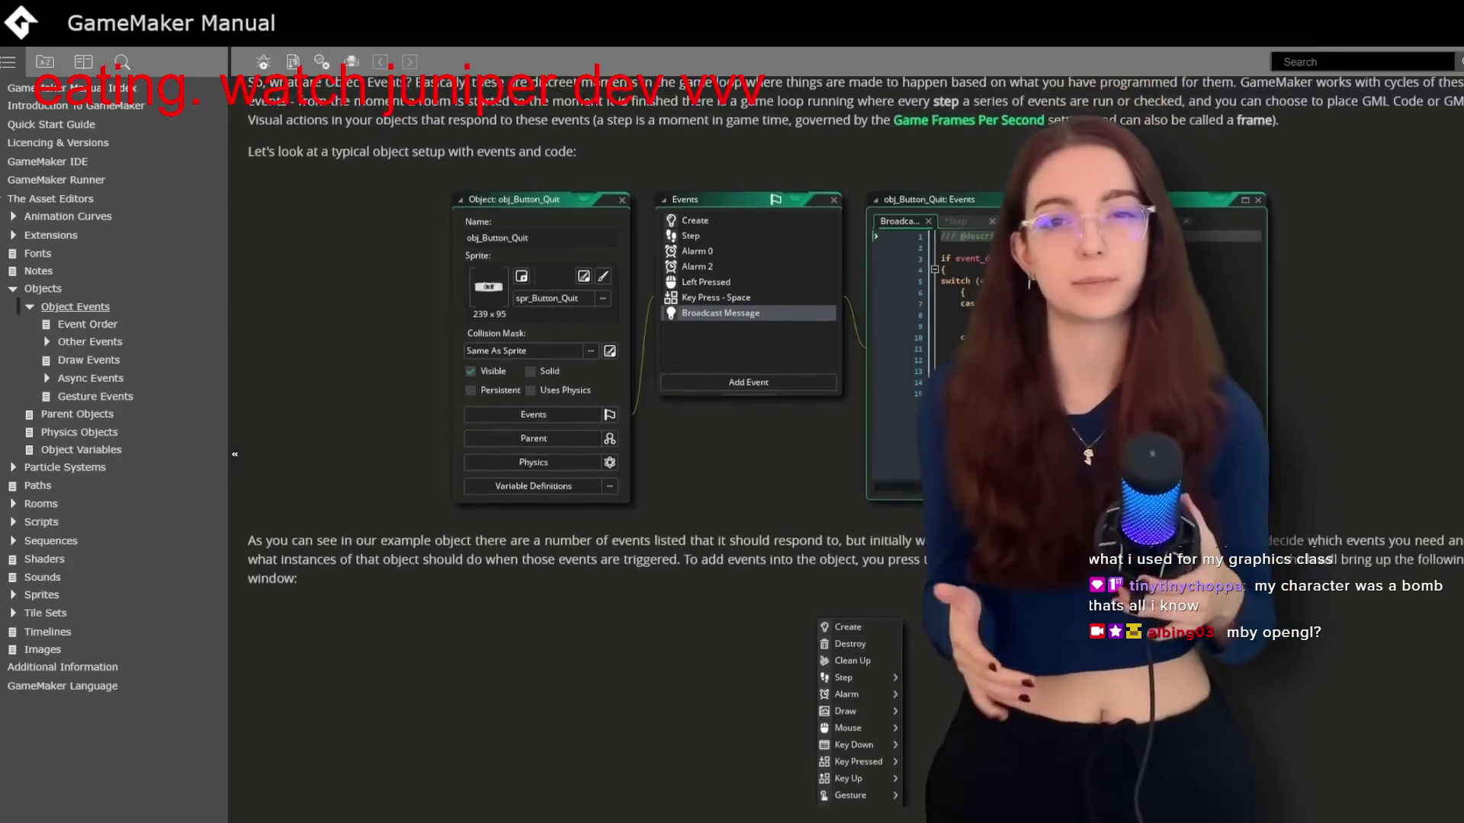
scroll(732, 427, "down", 5)
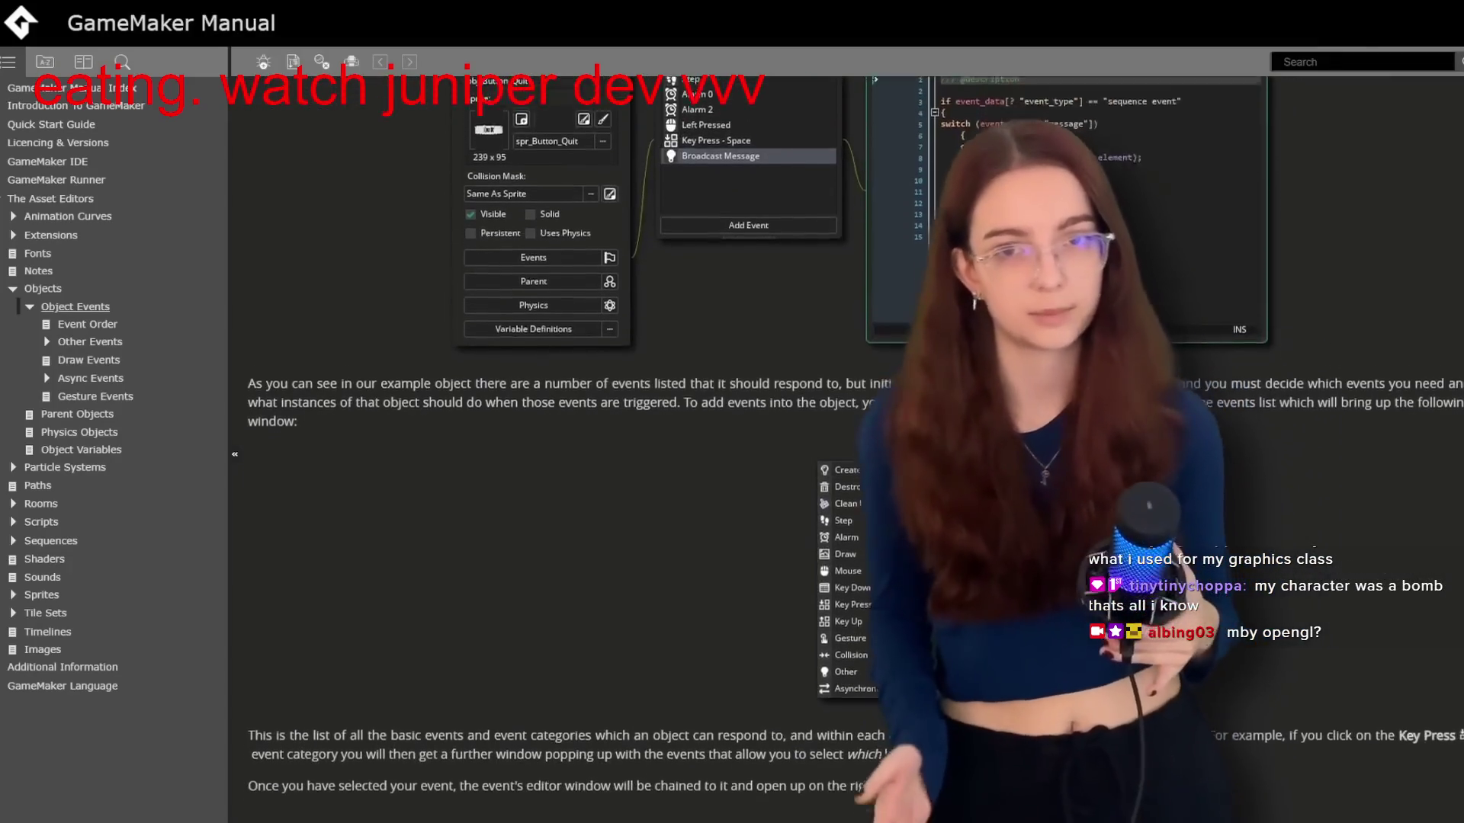
scroll(732, 442, "down", 5)
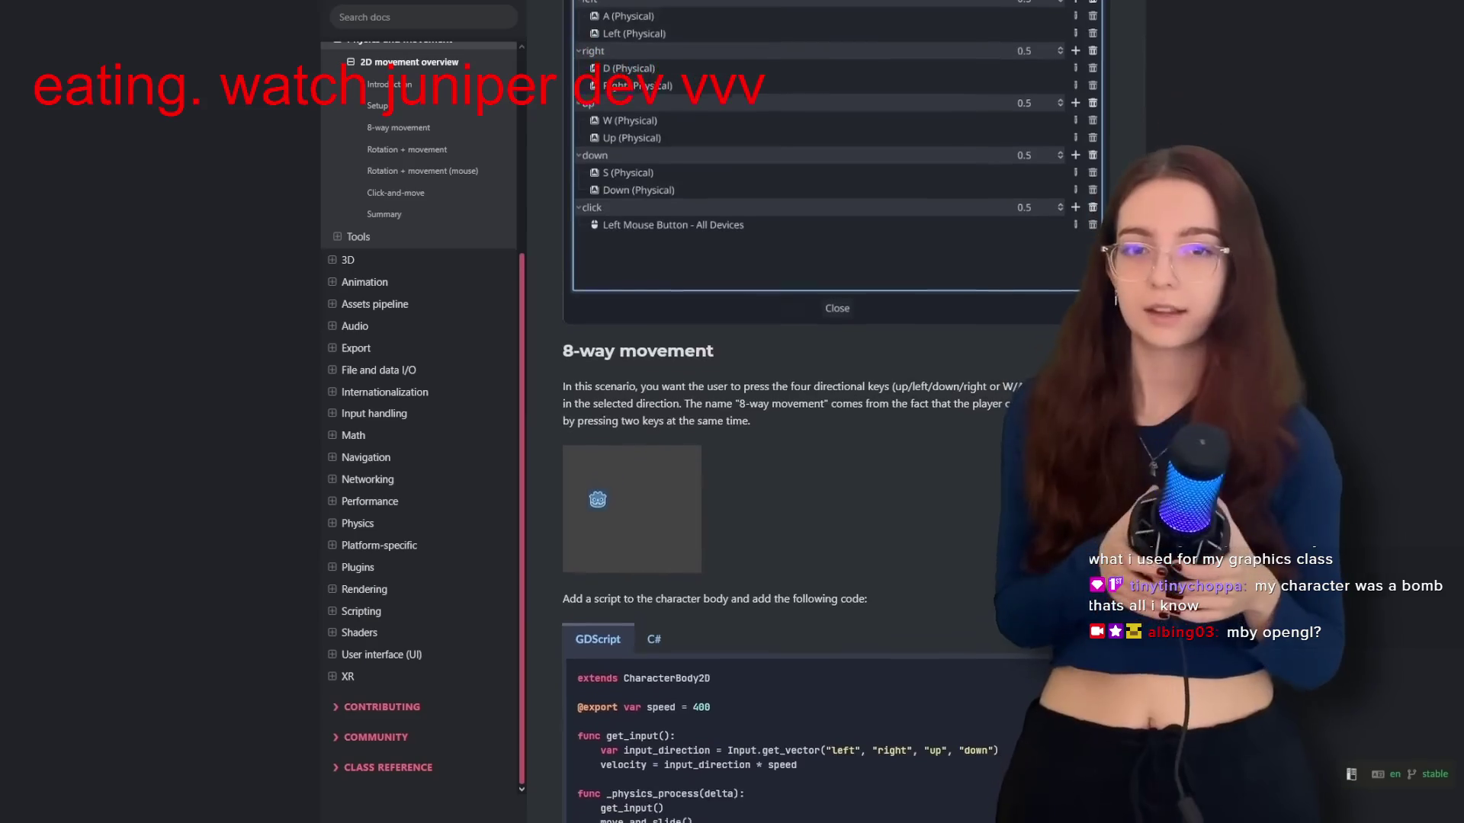
scroll(762, 412, "down", 7)
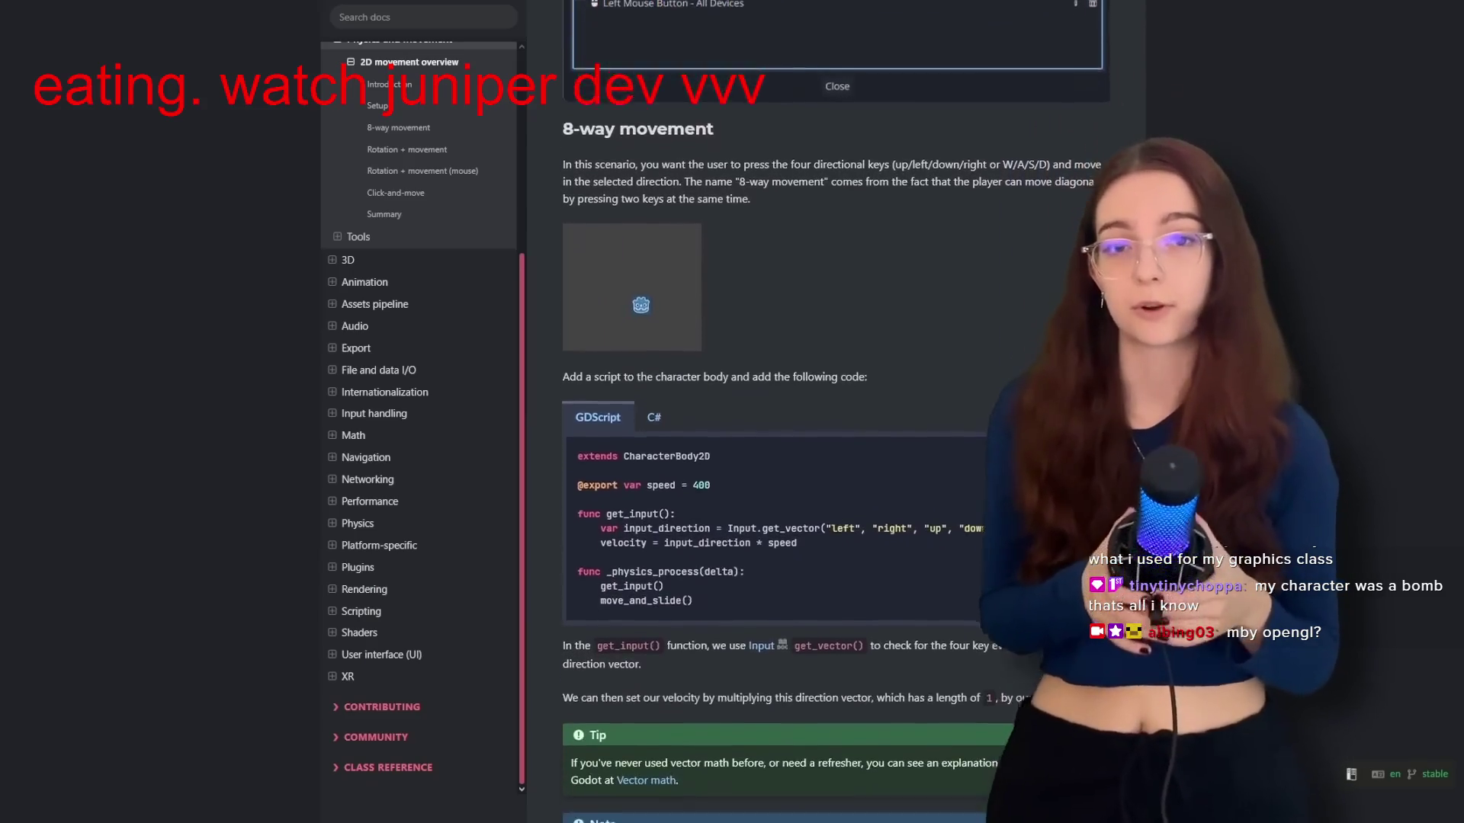
scroll(762, 412, "down", 7)
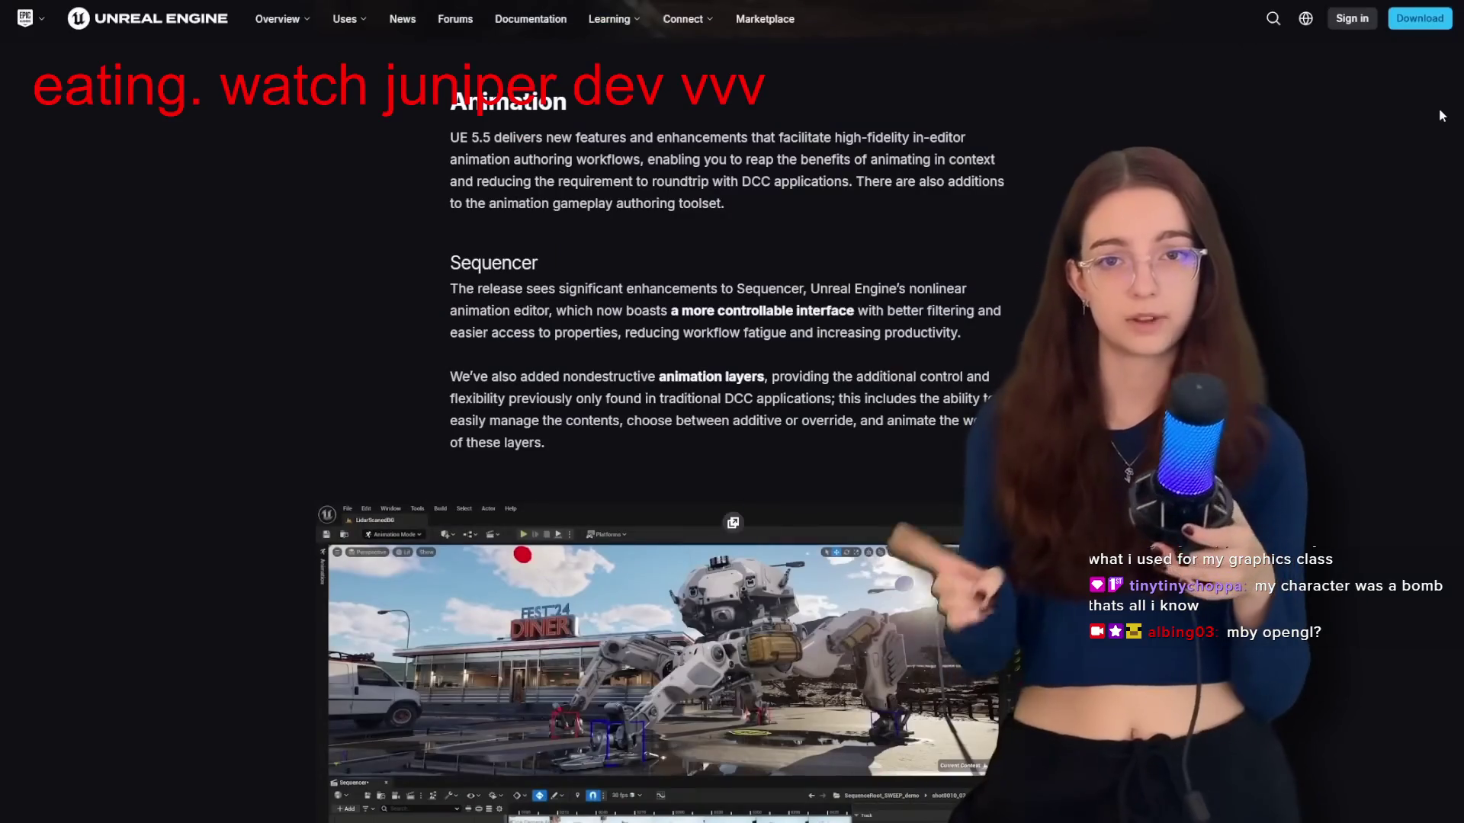
scroll(1440, 115, "down", 5)
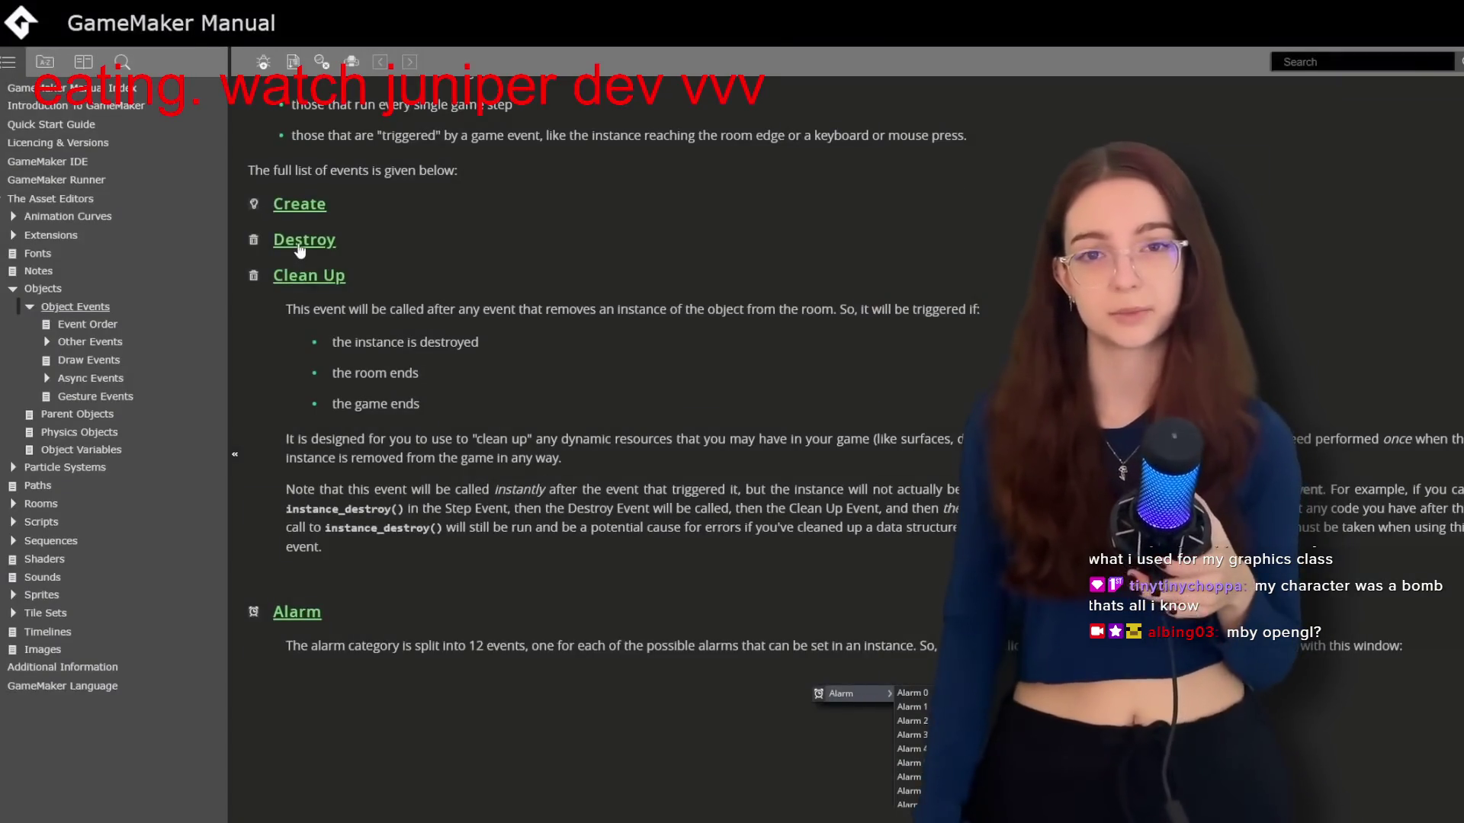
left_click(299, 245)
left_click(299, 206)
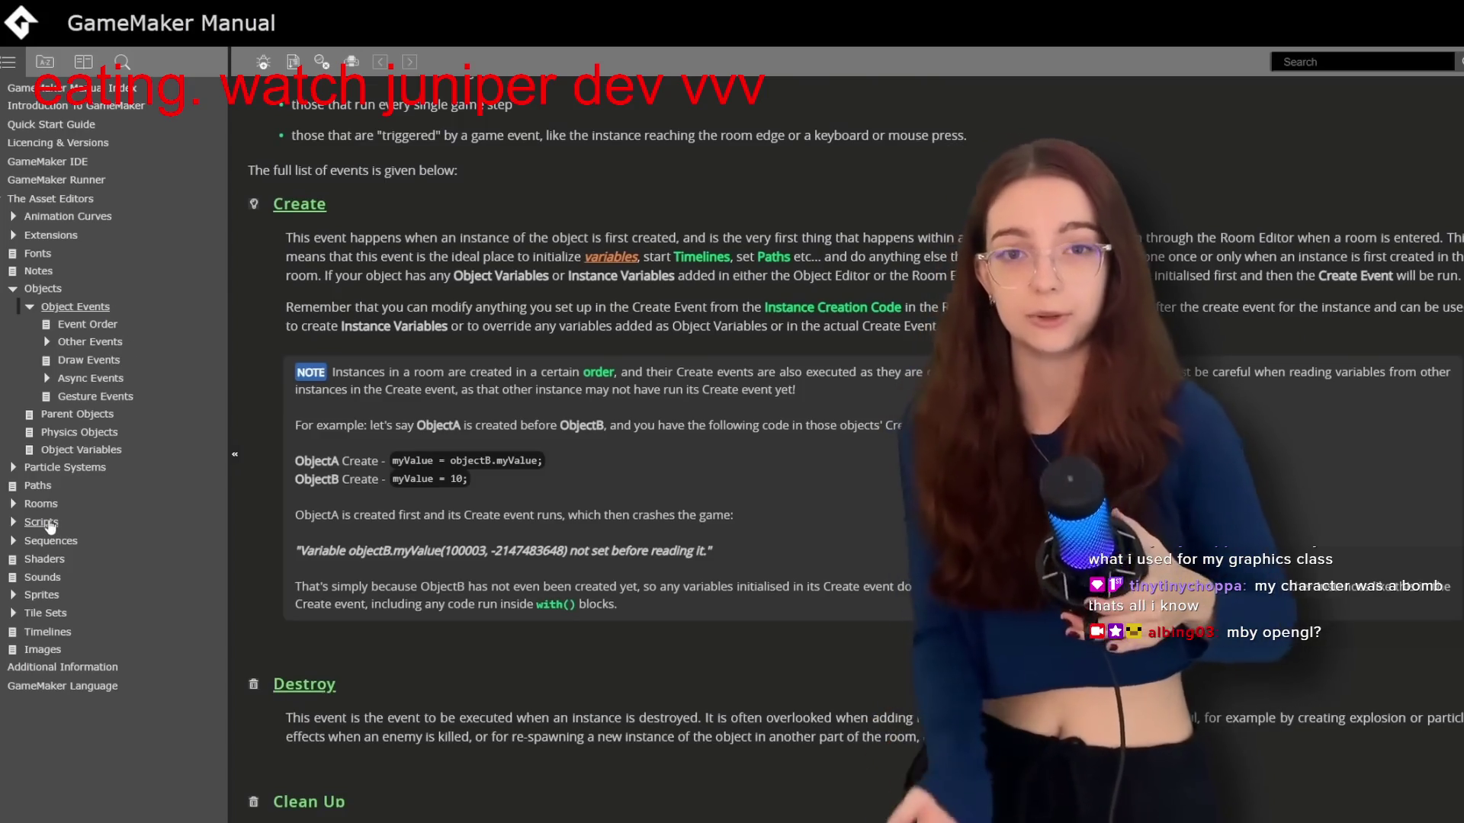
left_click(44, 522)
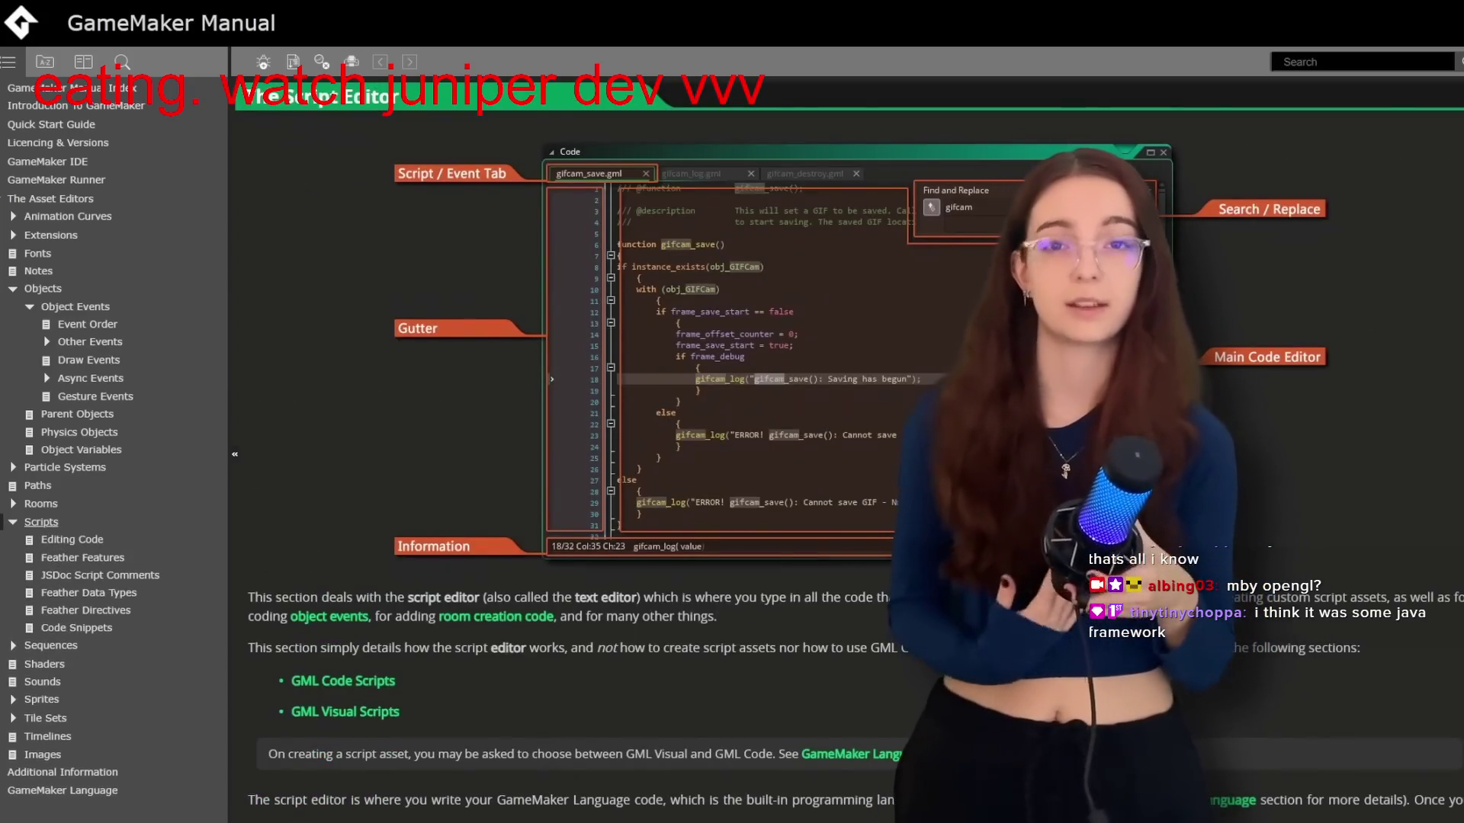
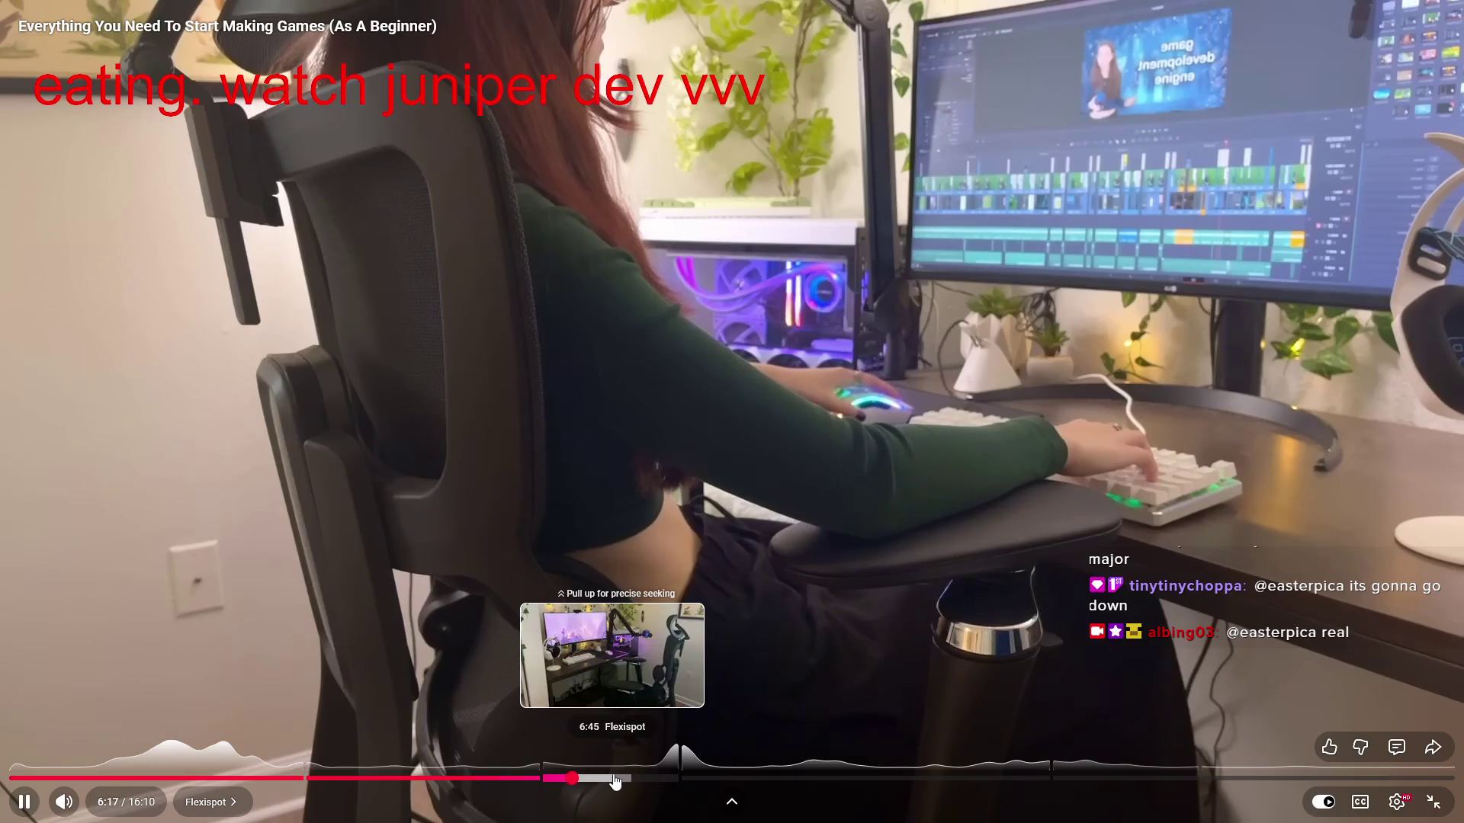
Step: Seek the video past the desk-setup section to the helmeted running-character sprite demo
left_click(652, 777)
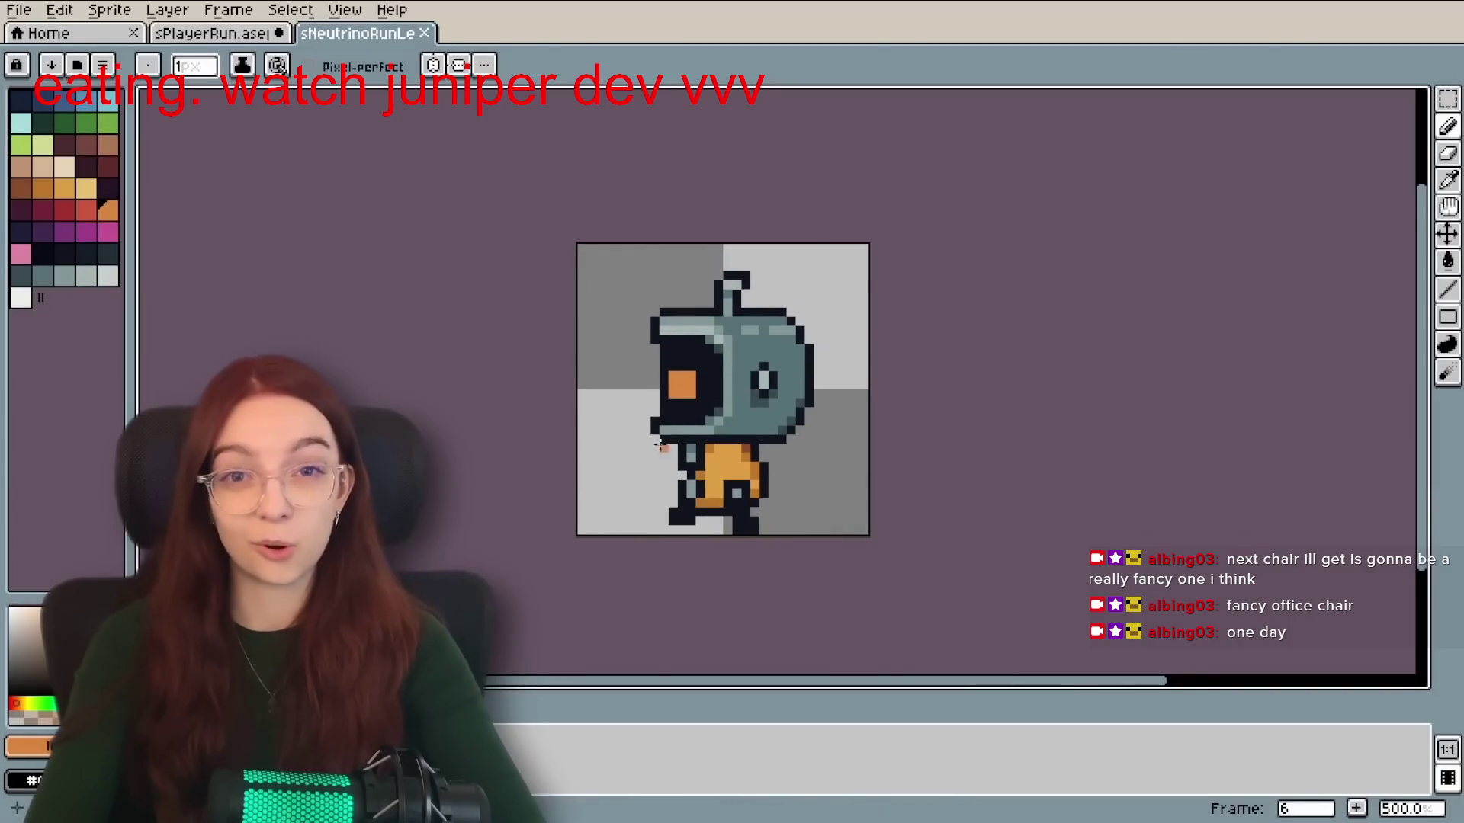
scroll(660, 445, "up", 4)
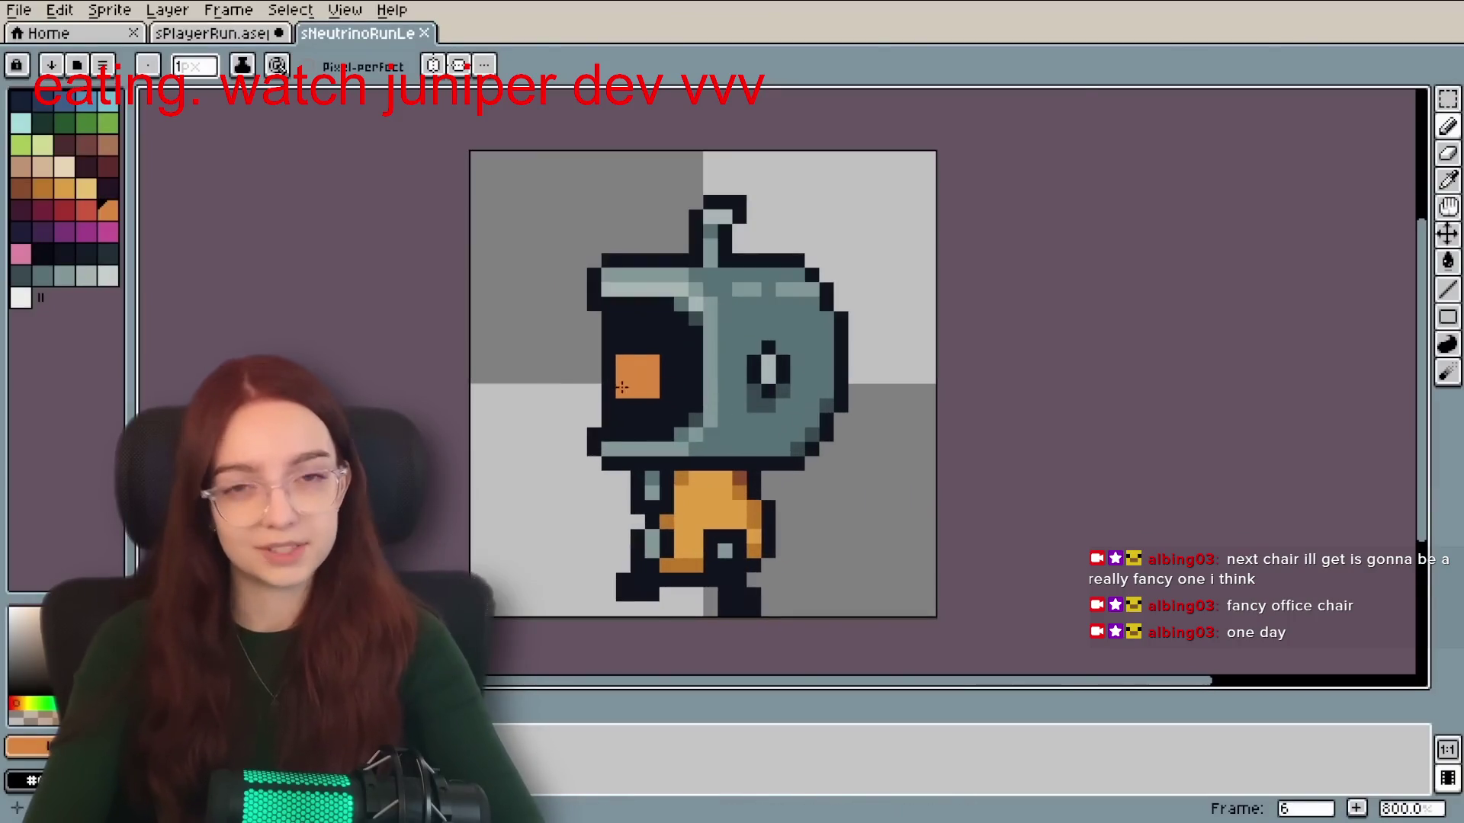
scroll(665, 370, "down", 2)
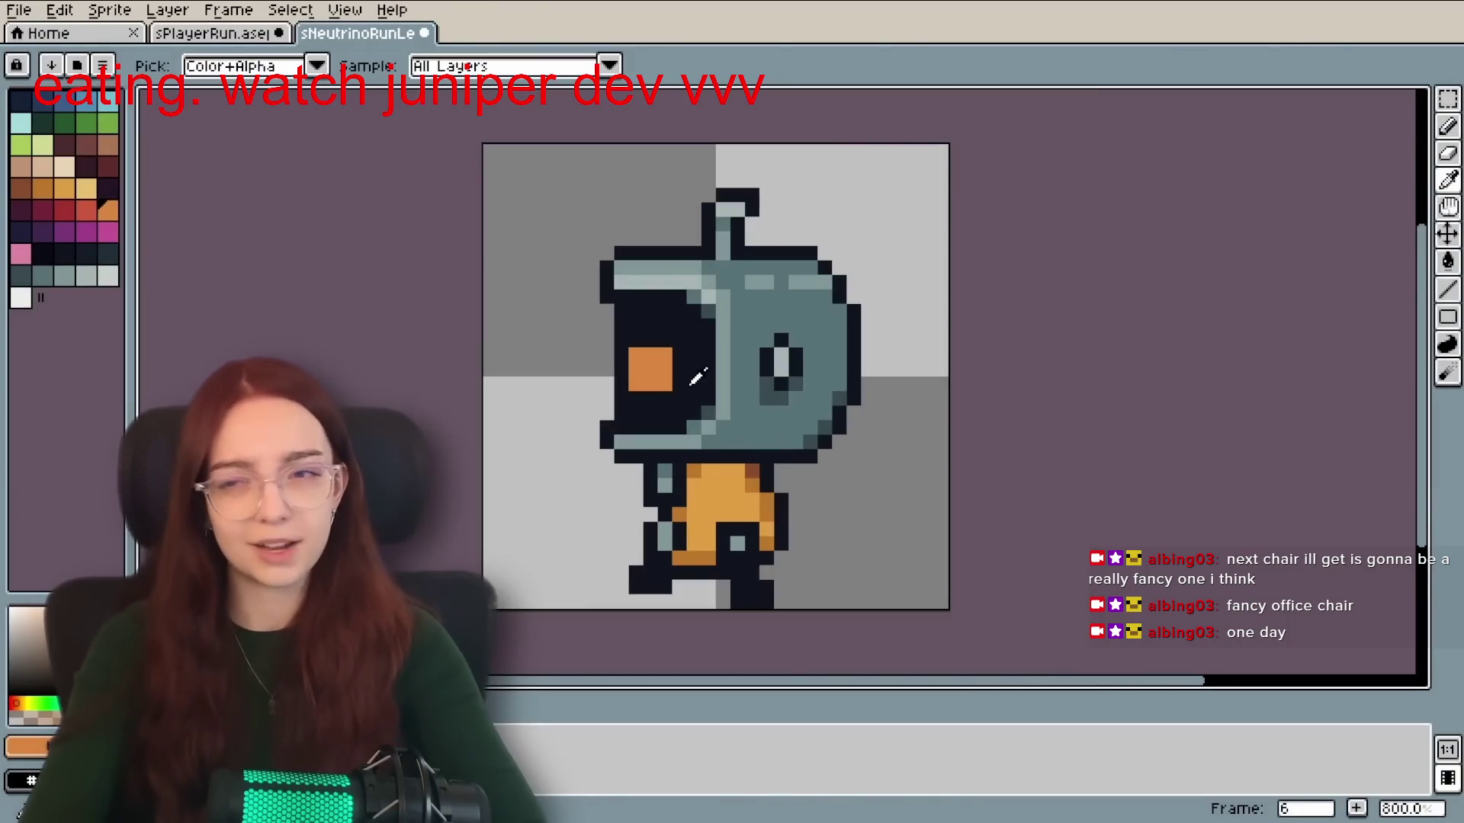
scroll(689, 381, "up", 2)
scroll(675, 373, "down", 2)
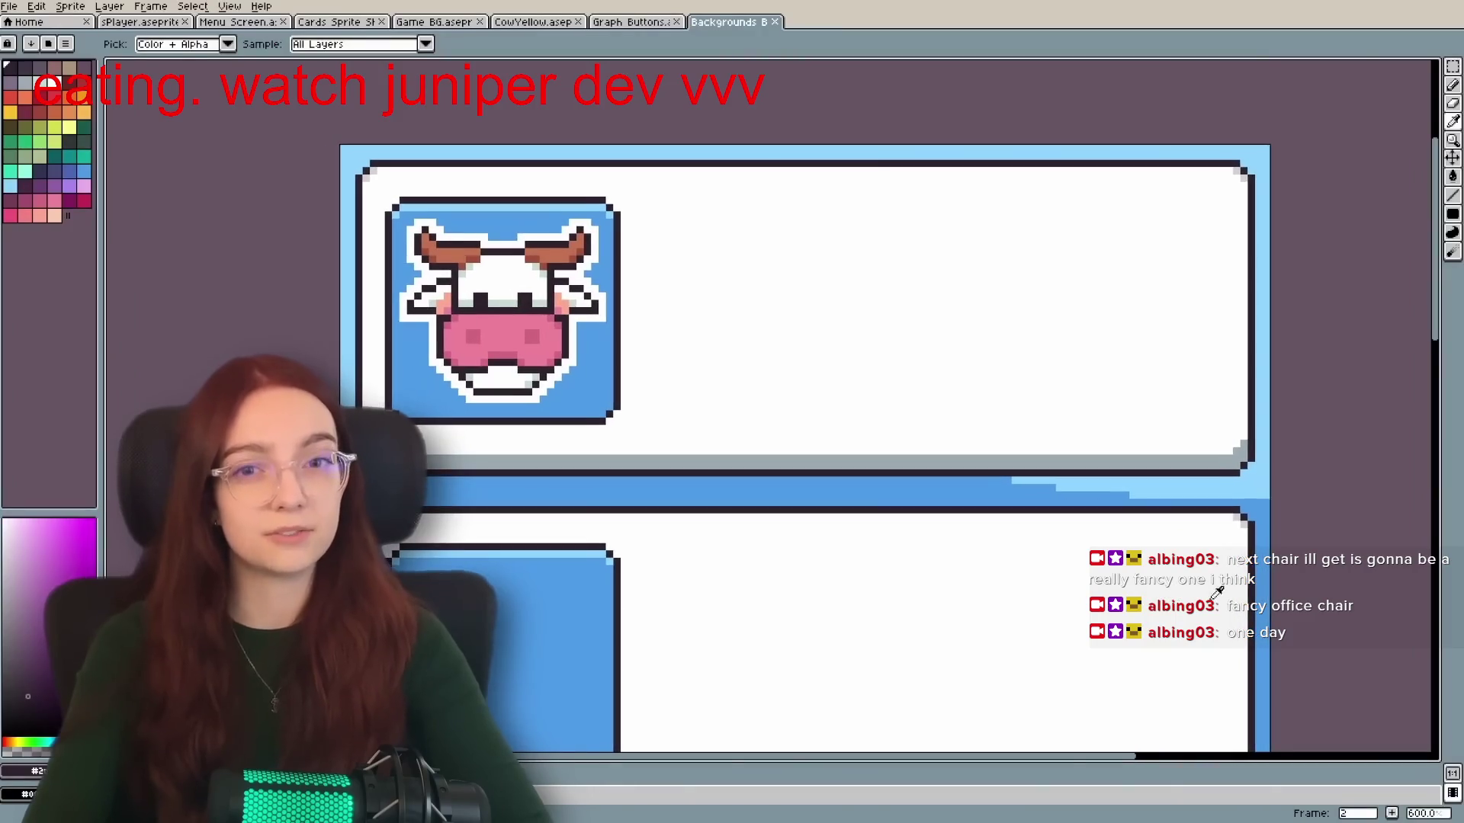
left_click_drag(1240, 686, 1245, 196)
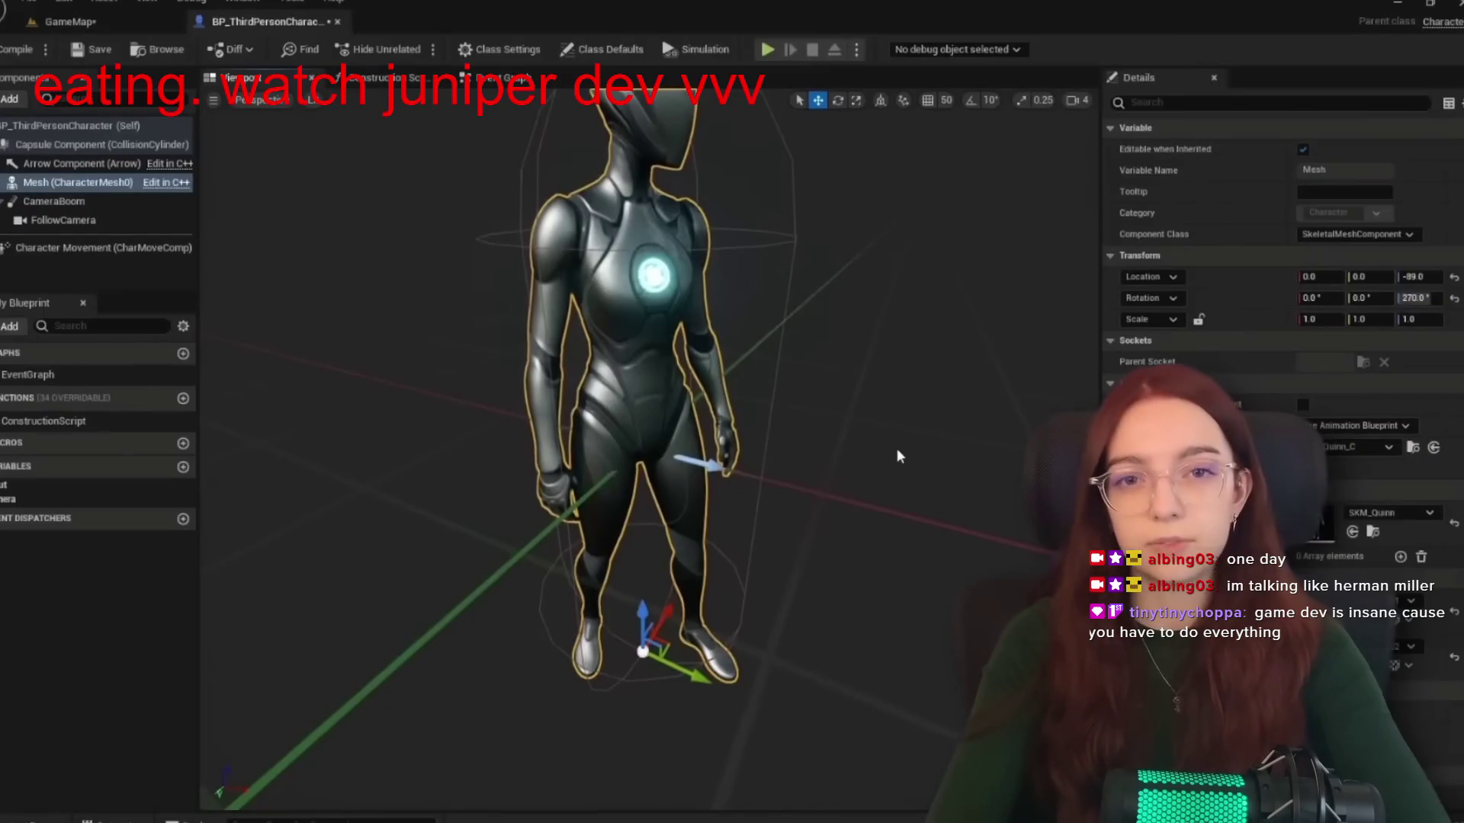
left_click_drag(905, 450, 808, 451)
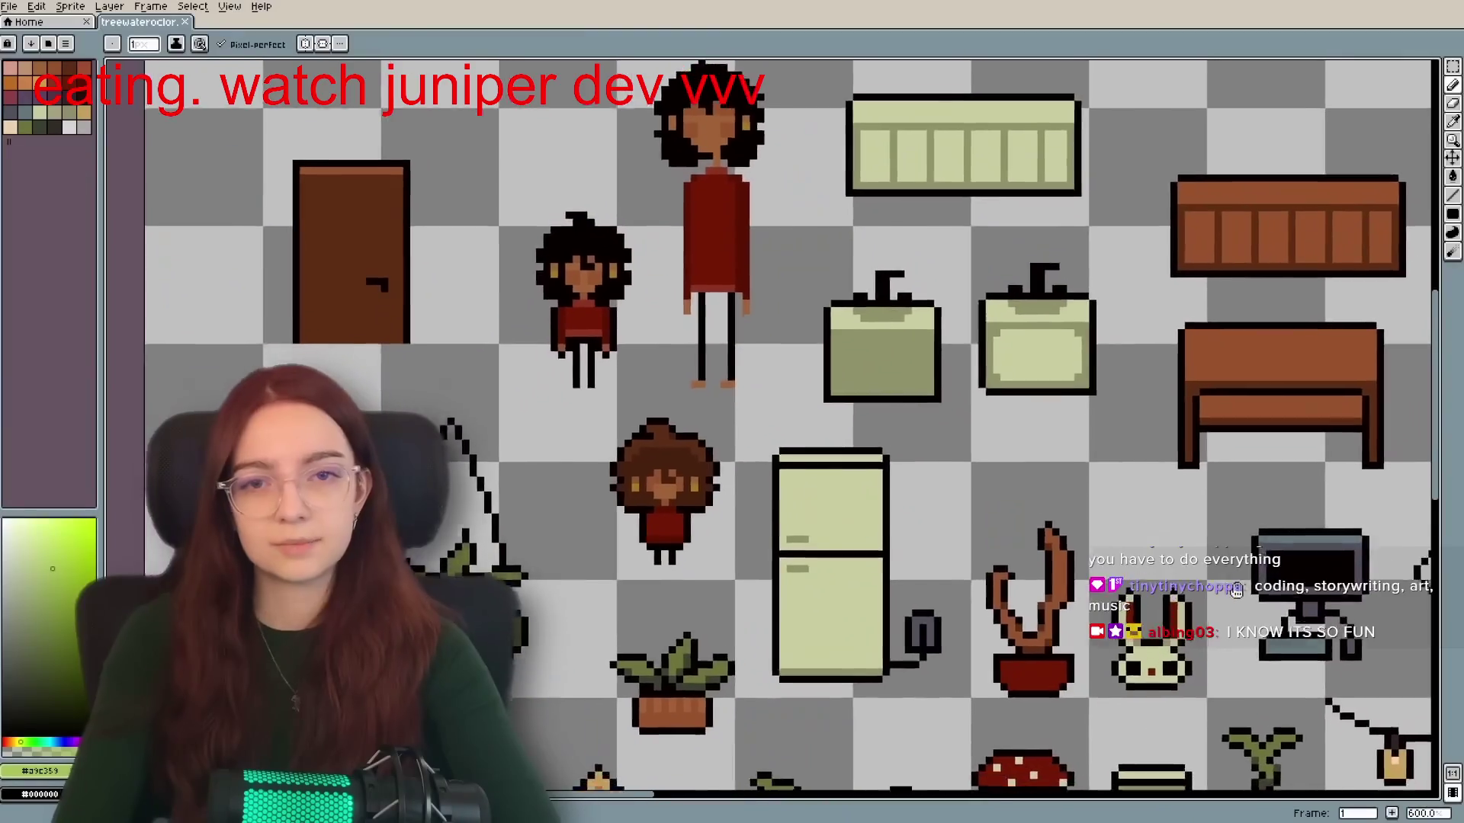
mouse_move(1241, 517)
left_mouse_down()
mouse_move(1201, 445)
mouse_move(1153, 271)
mouse_move(1075, 205)
mouse_move(941, 140)
mouse_move(664, 129)
mouse_move(436, 80)
mouse_move(115, 53)
mouse_move(109, 421)
mouse_move(146, 456)
mouse_move(176, 429)
mouse_move(182, 451)
left_mouse_up()
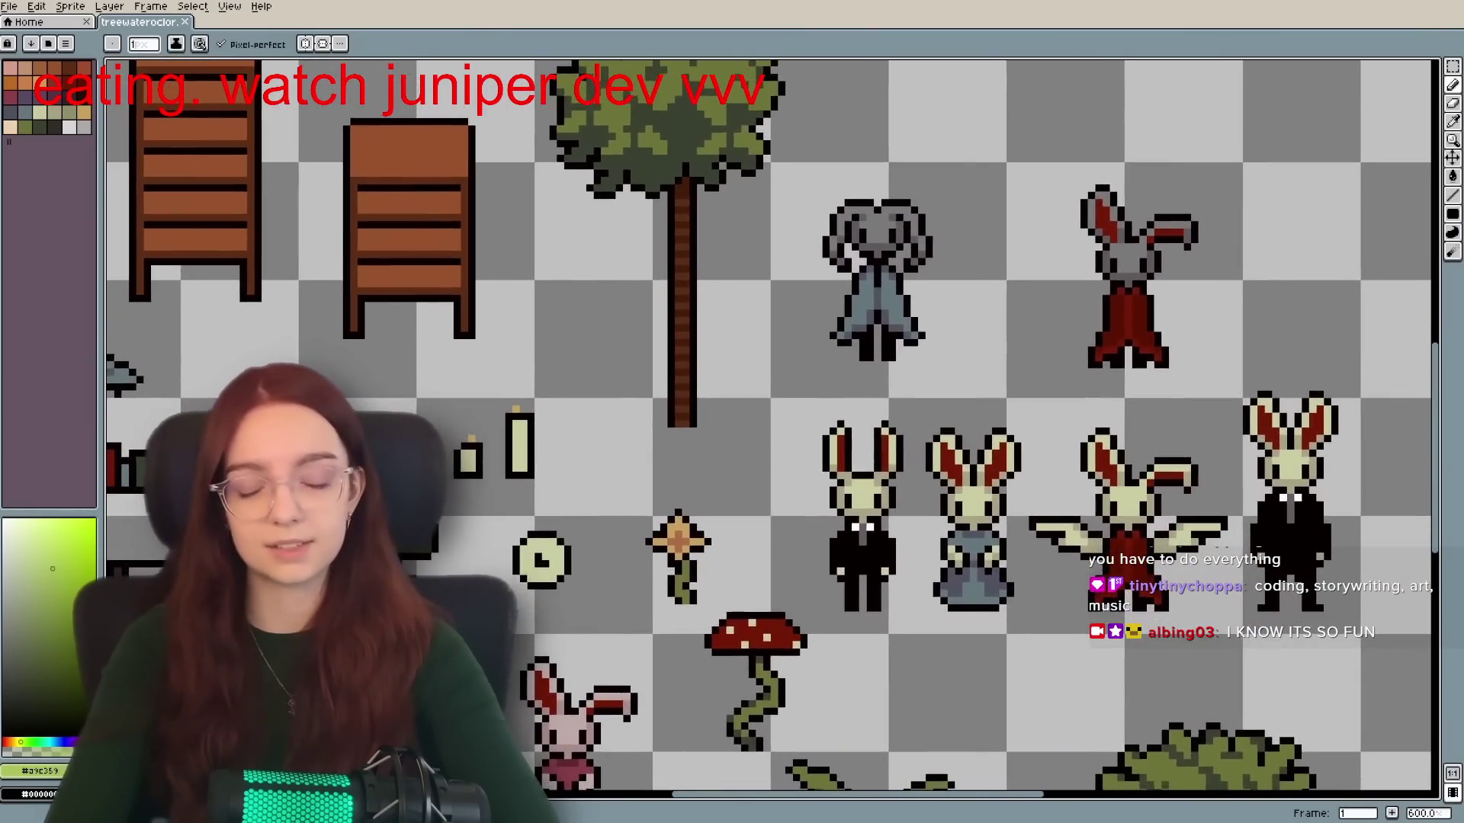
scroll(308, 271, "down", 5)
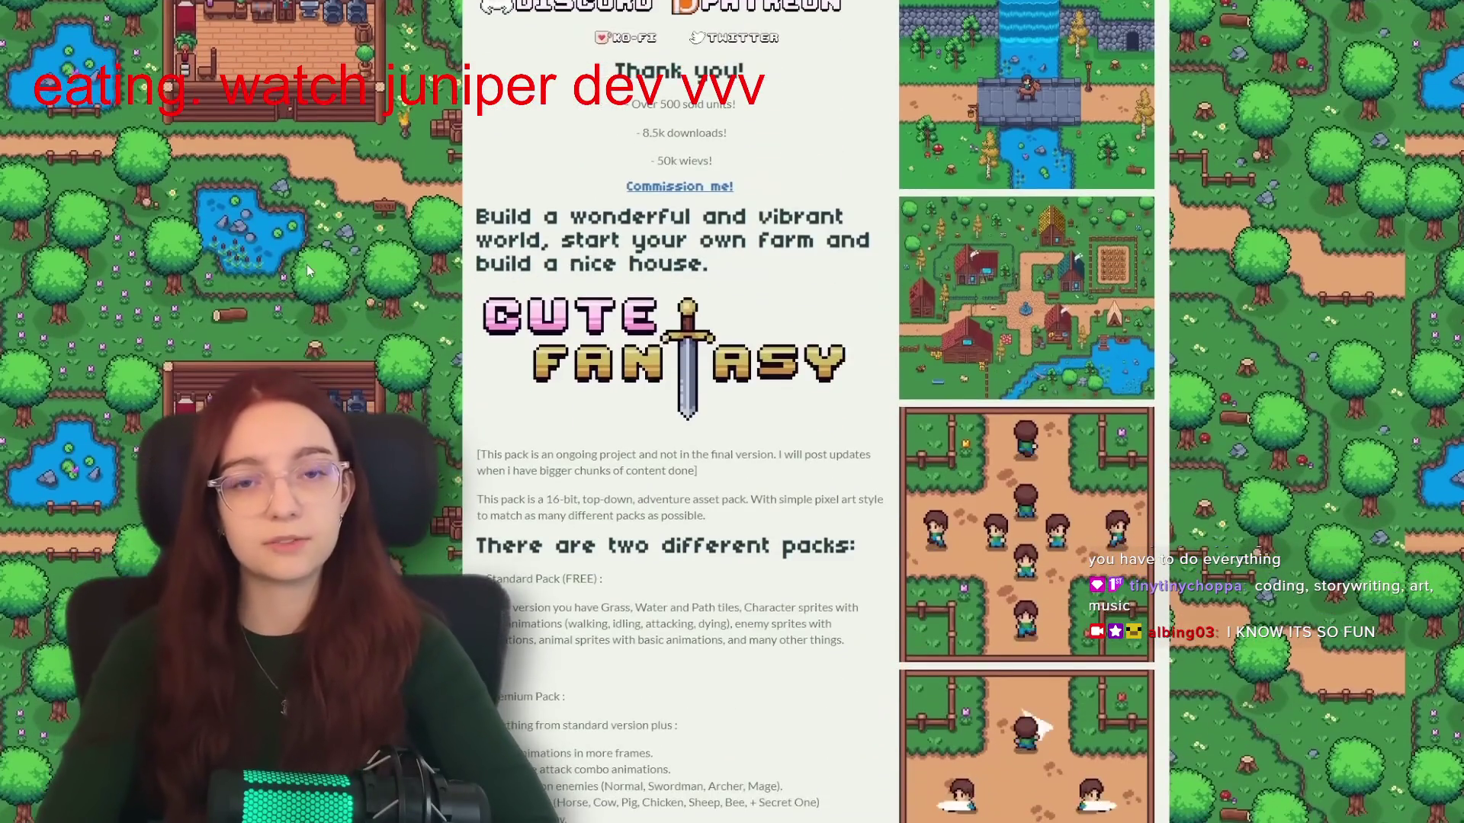
scroll(814, 457, "down", 14)
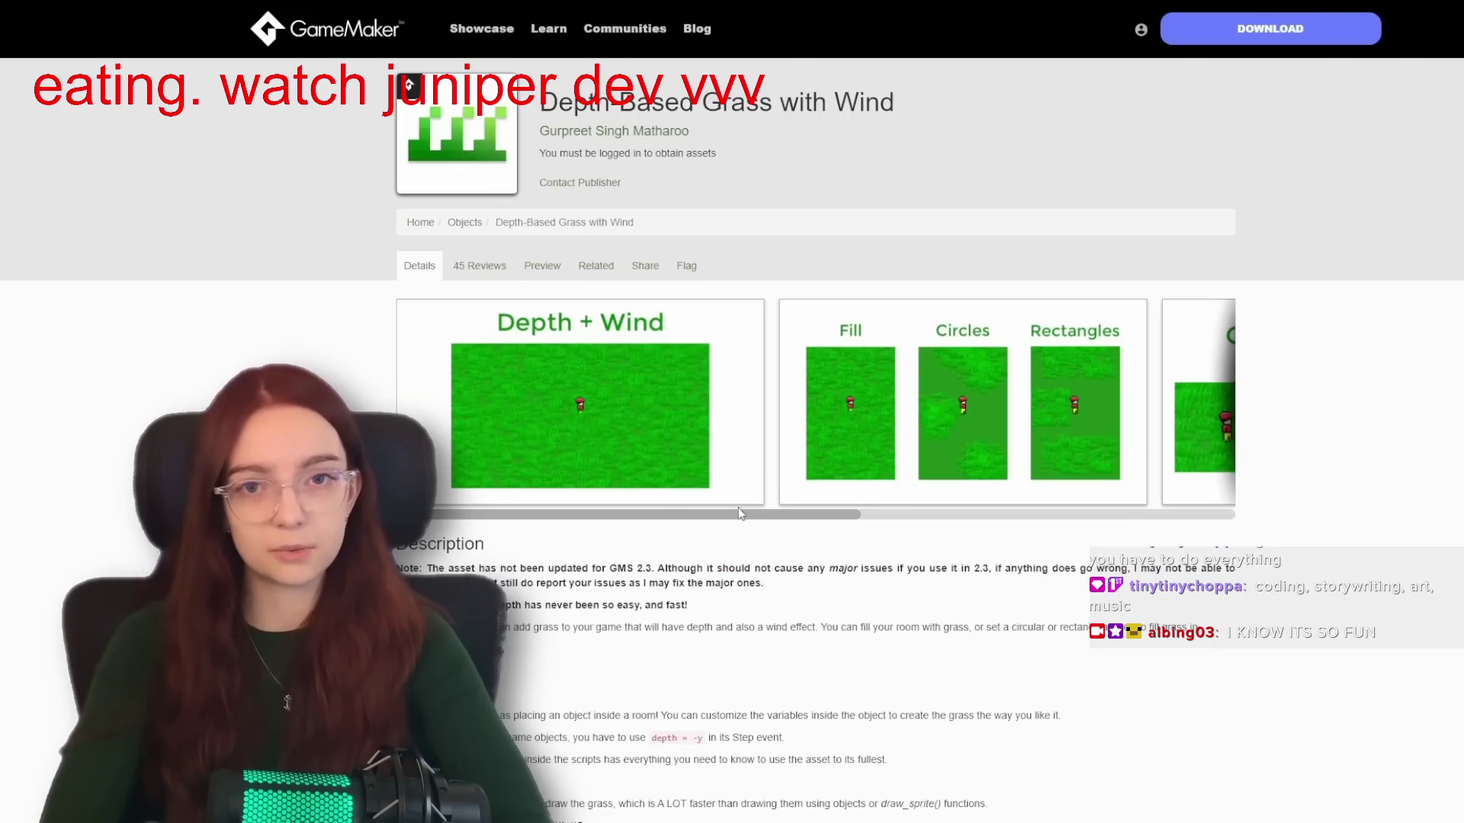
left_click_drag(684, 522, 910, 527)
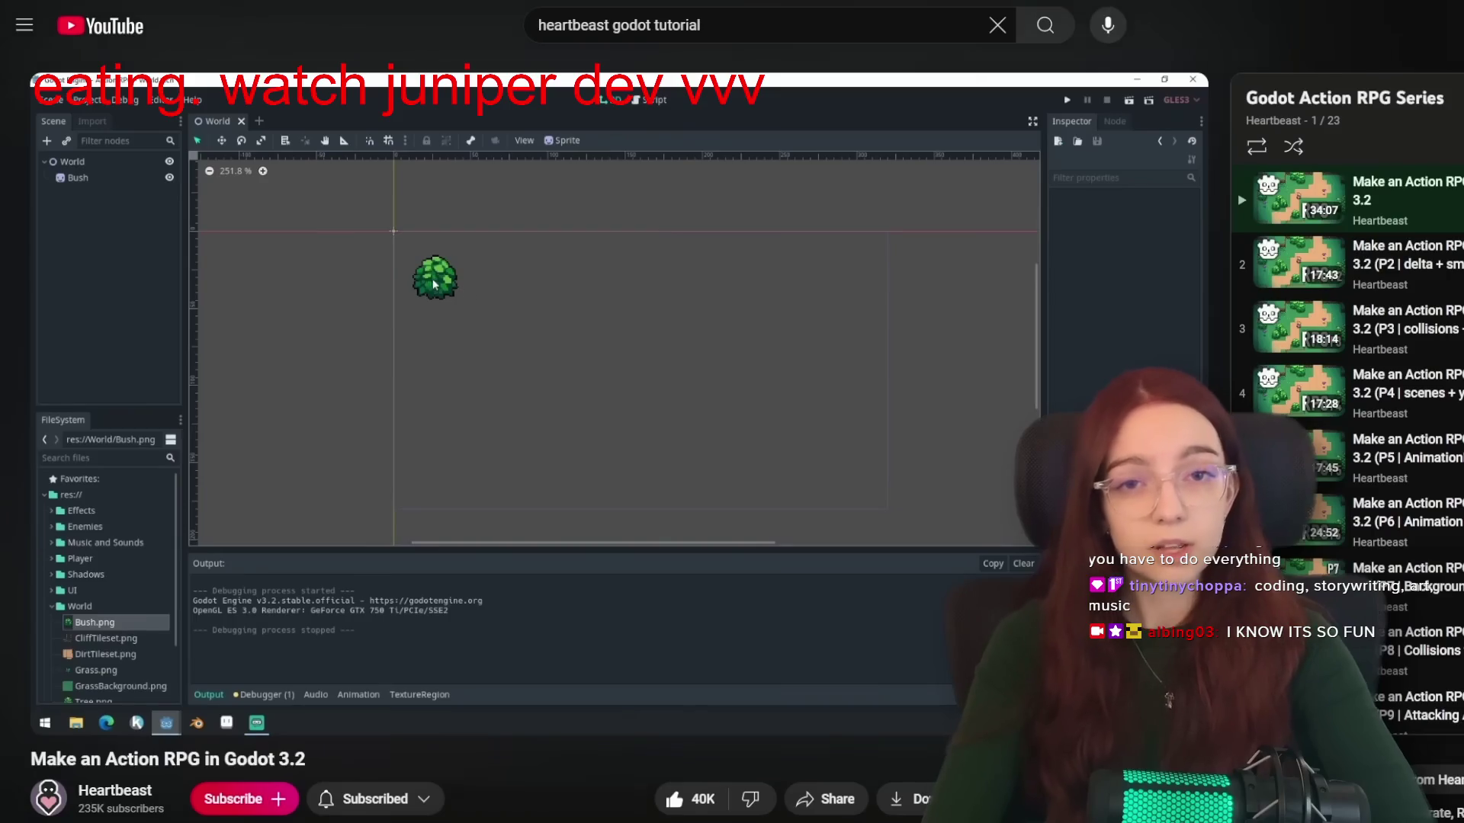
scroll(610, 411, "down", 7)
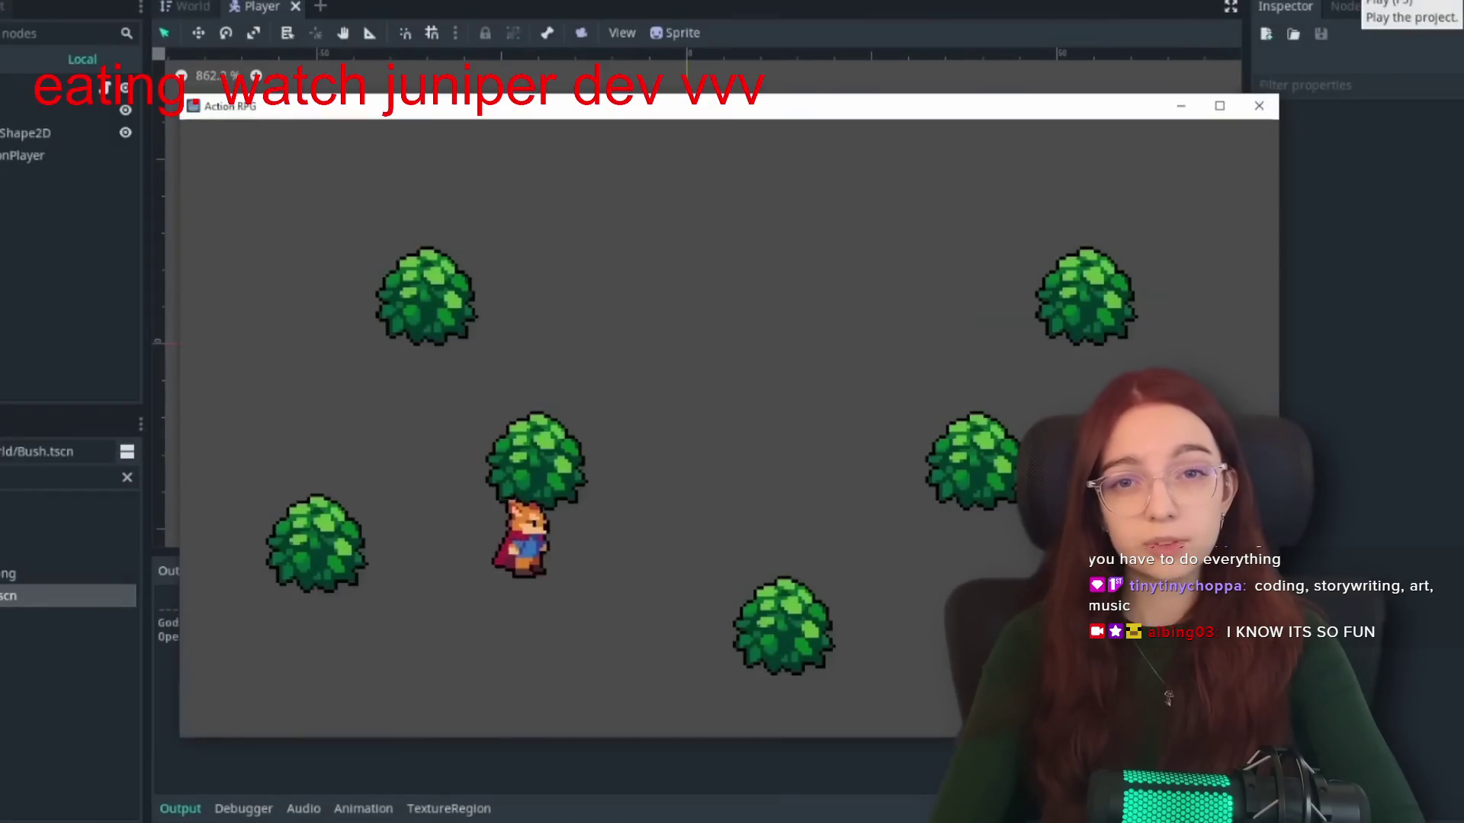
key("Left")
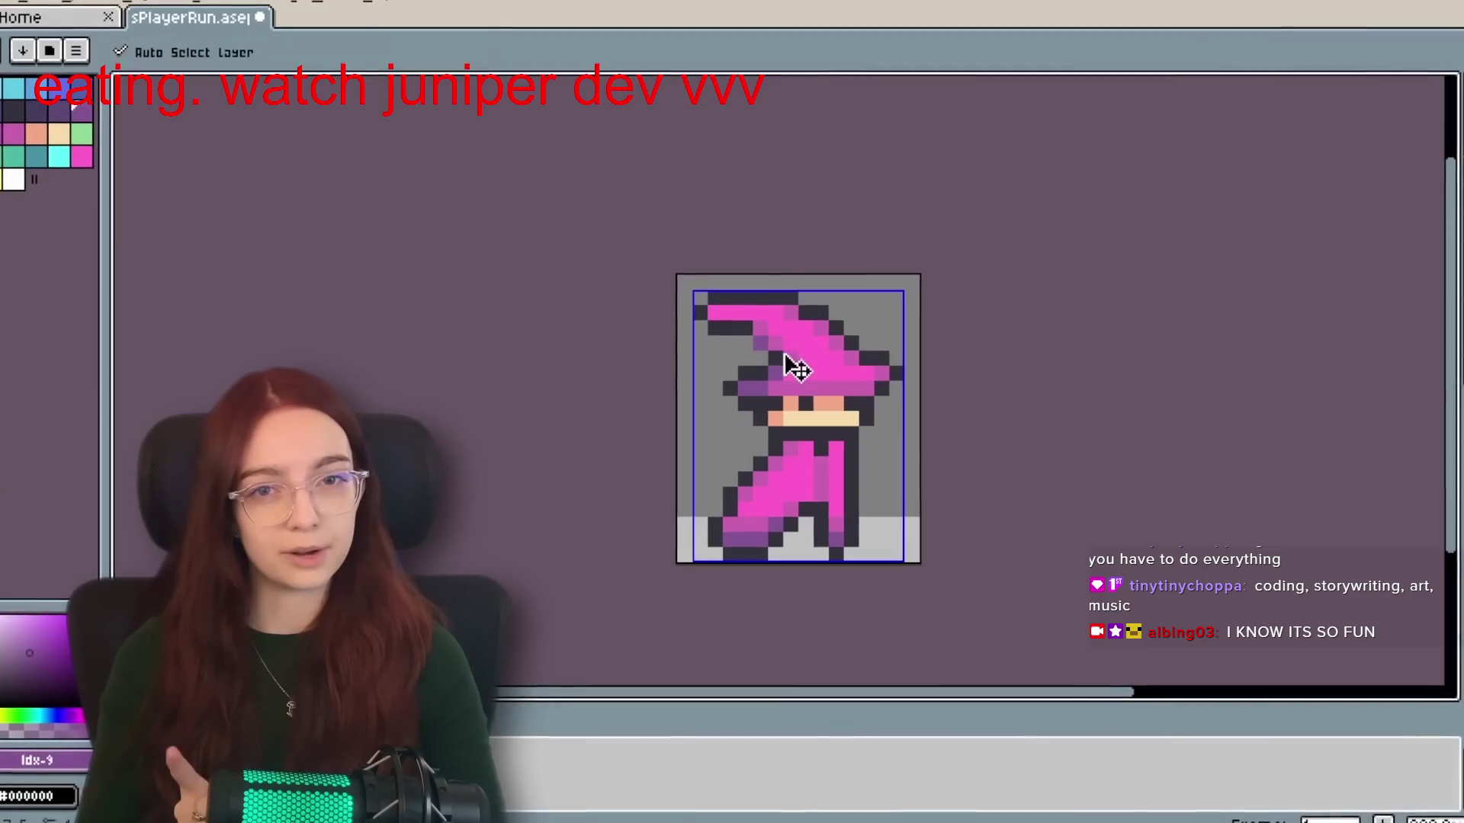
scroll(732, 411, "down", 9)
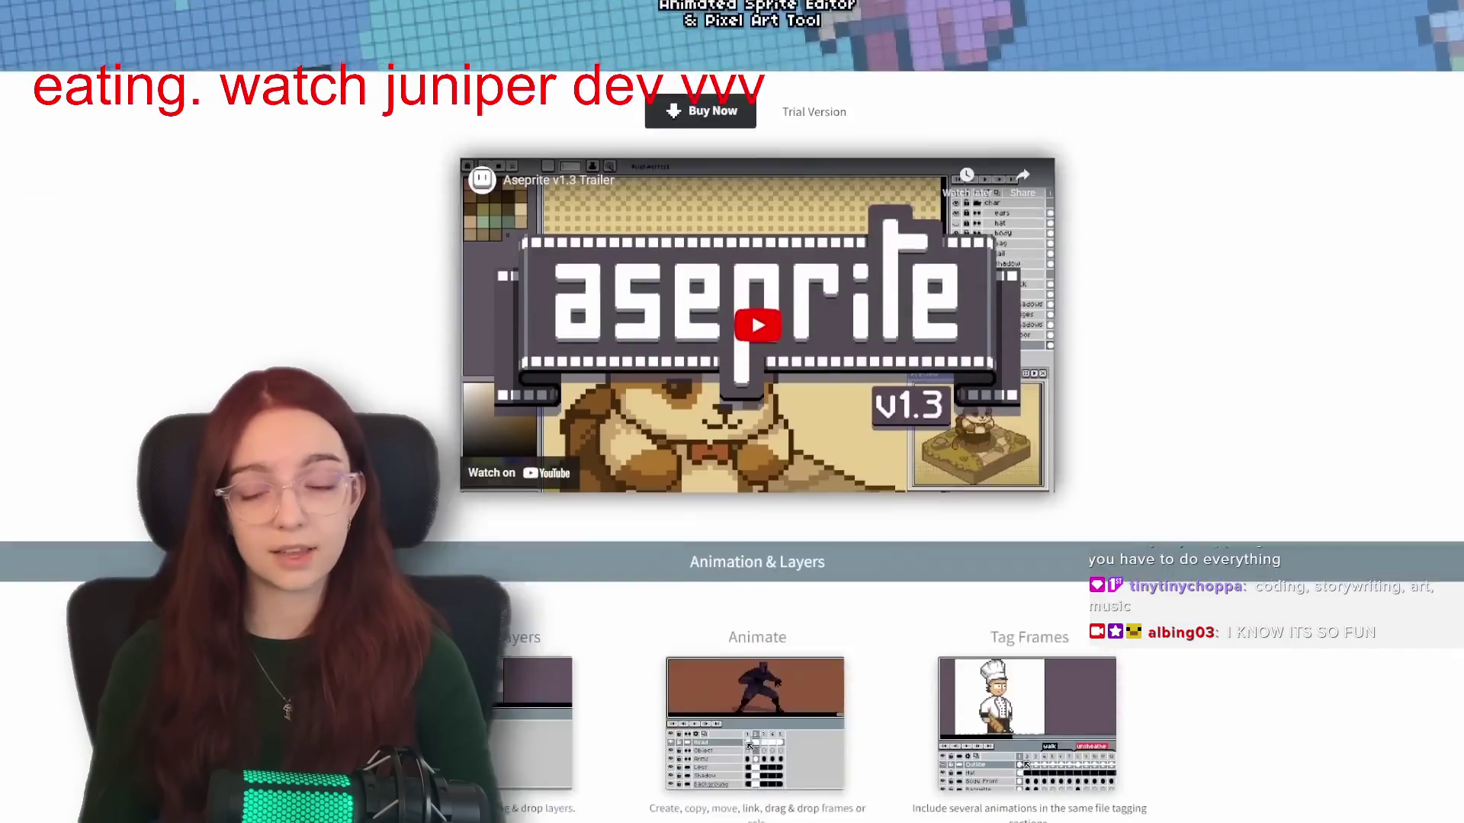
scroll(732, 412, "down", 3)
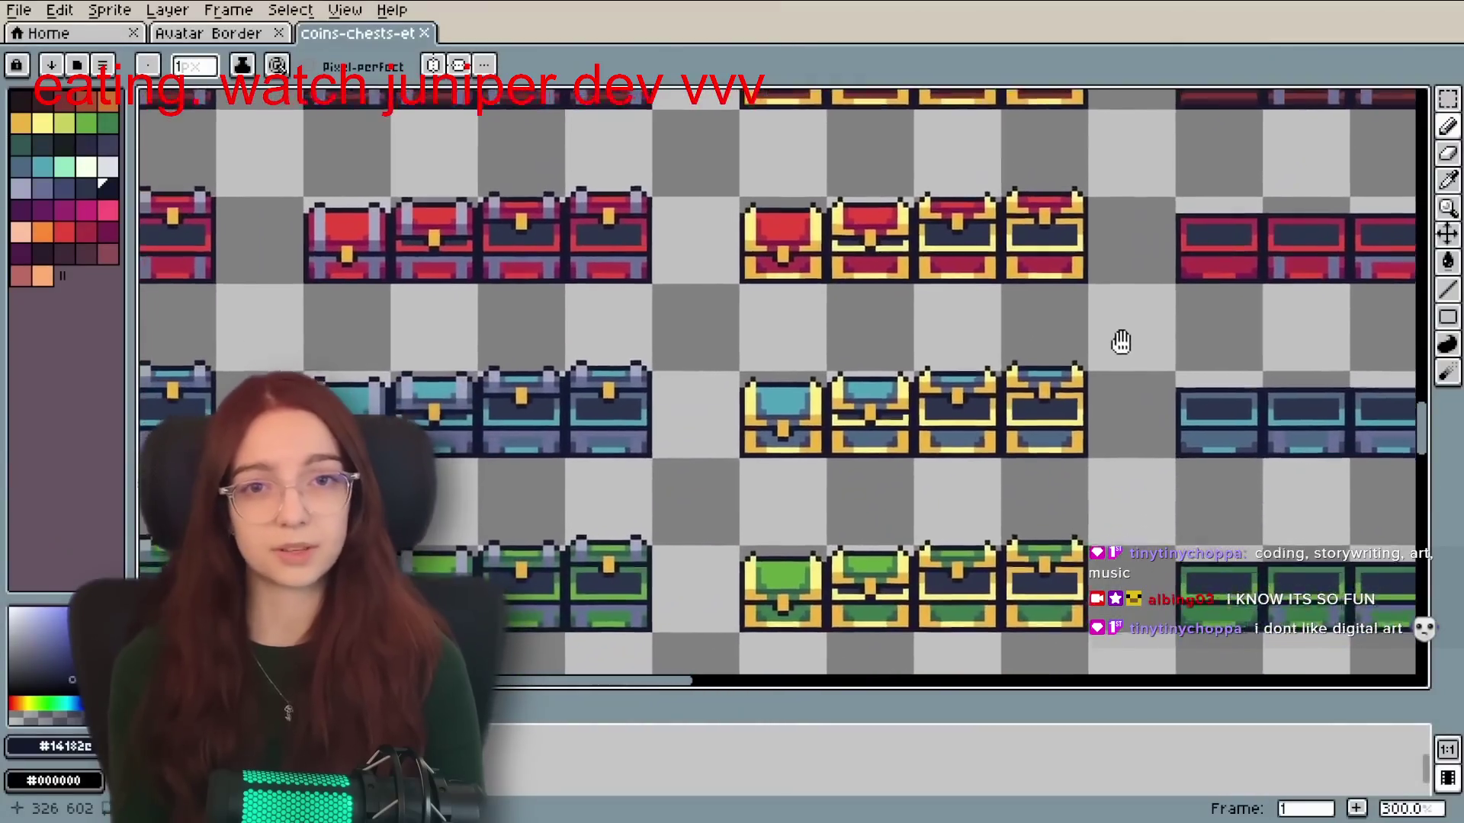
left_click_drag(1121, 336, 1222, 205)
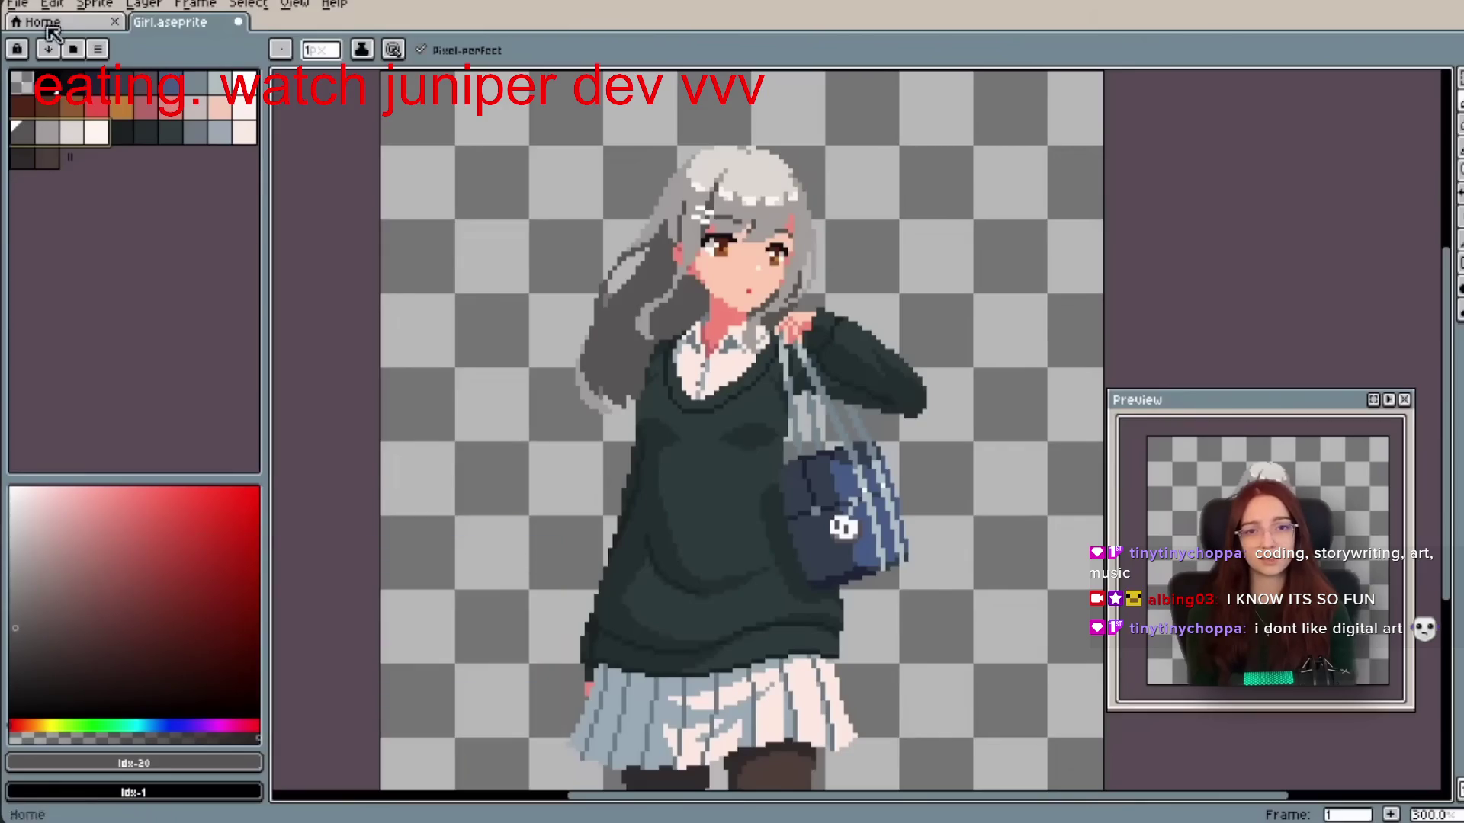
key("shift+o")
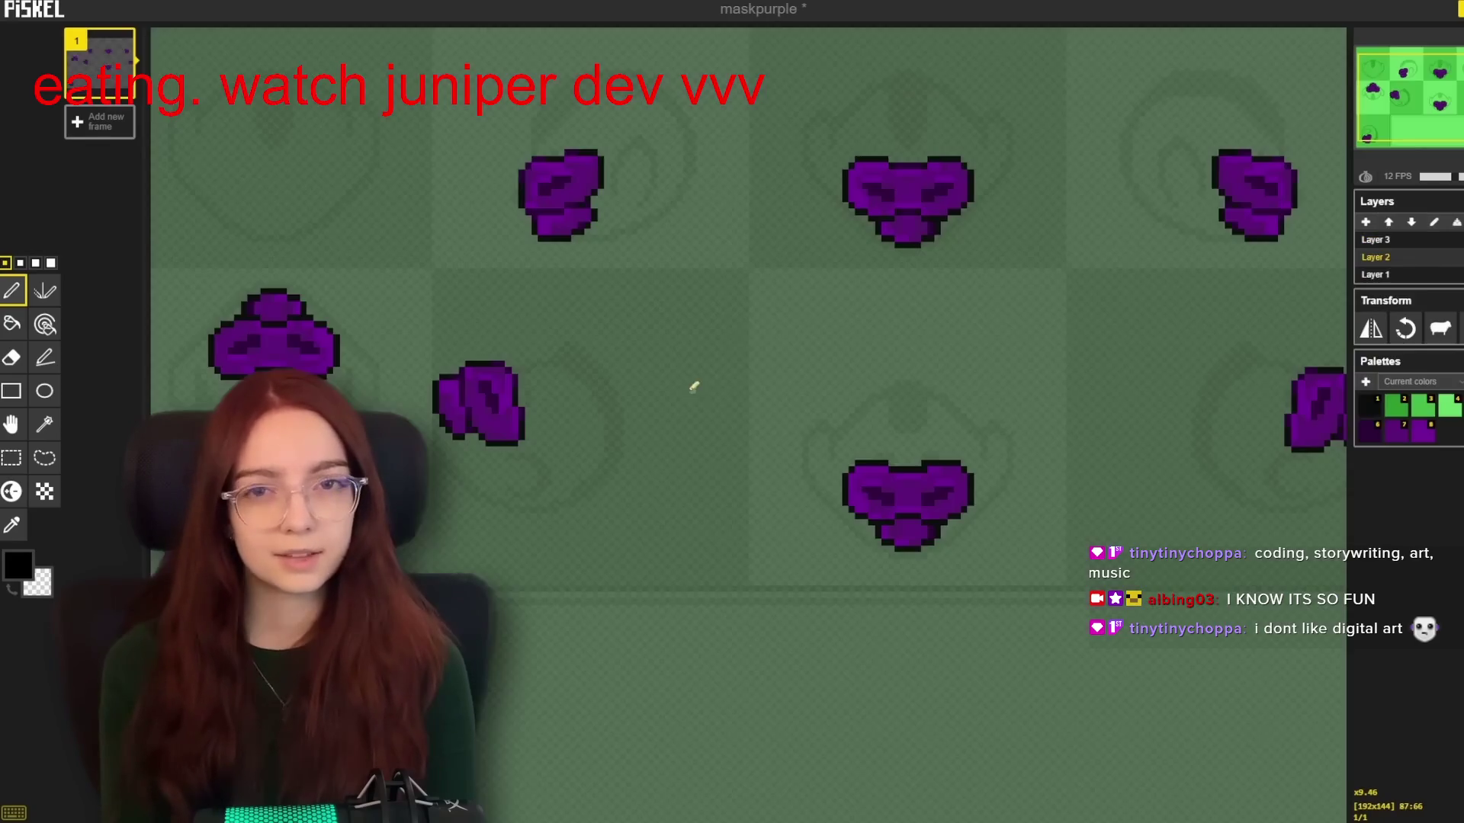
scroll(811, 262, "up", 5)
scroll(883, 293, "up", 3)
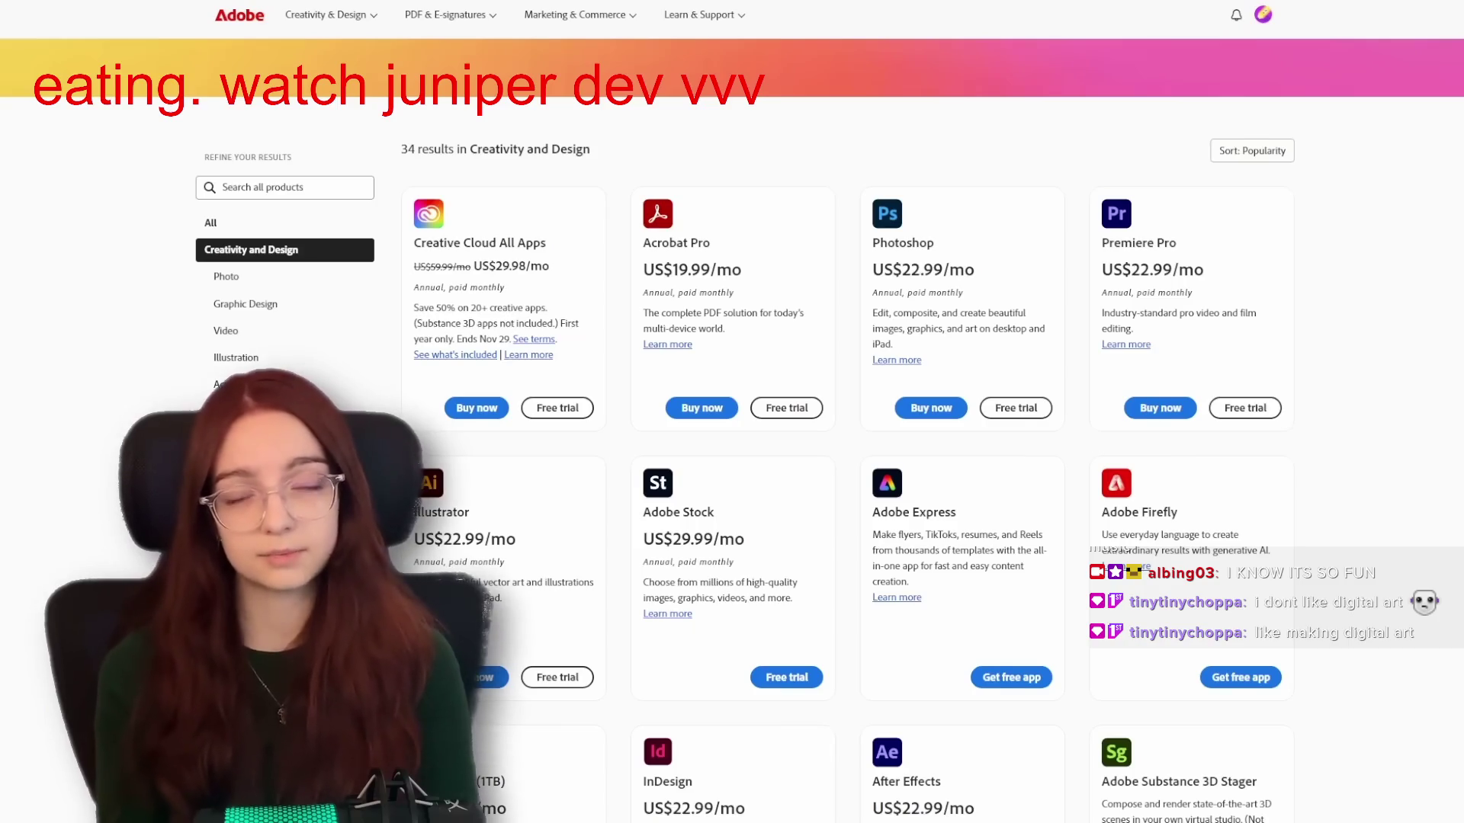
scroll(847, 427, "down", 6)
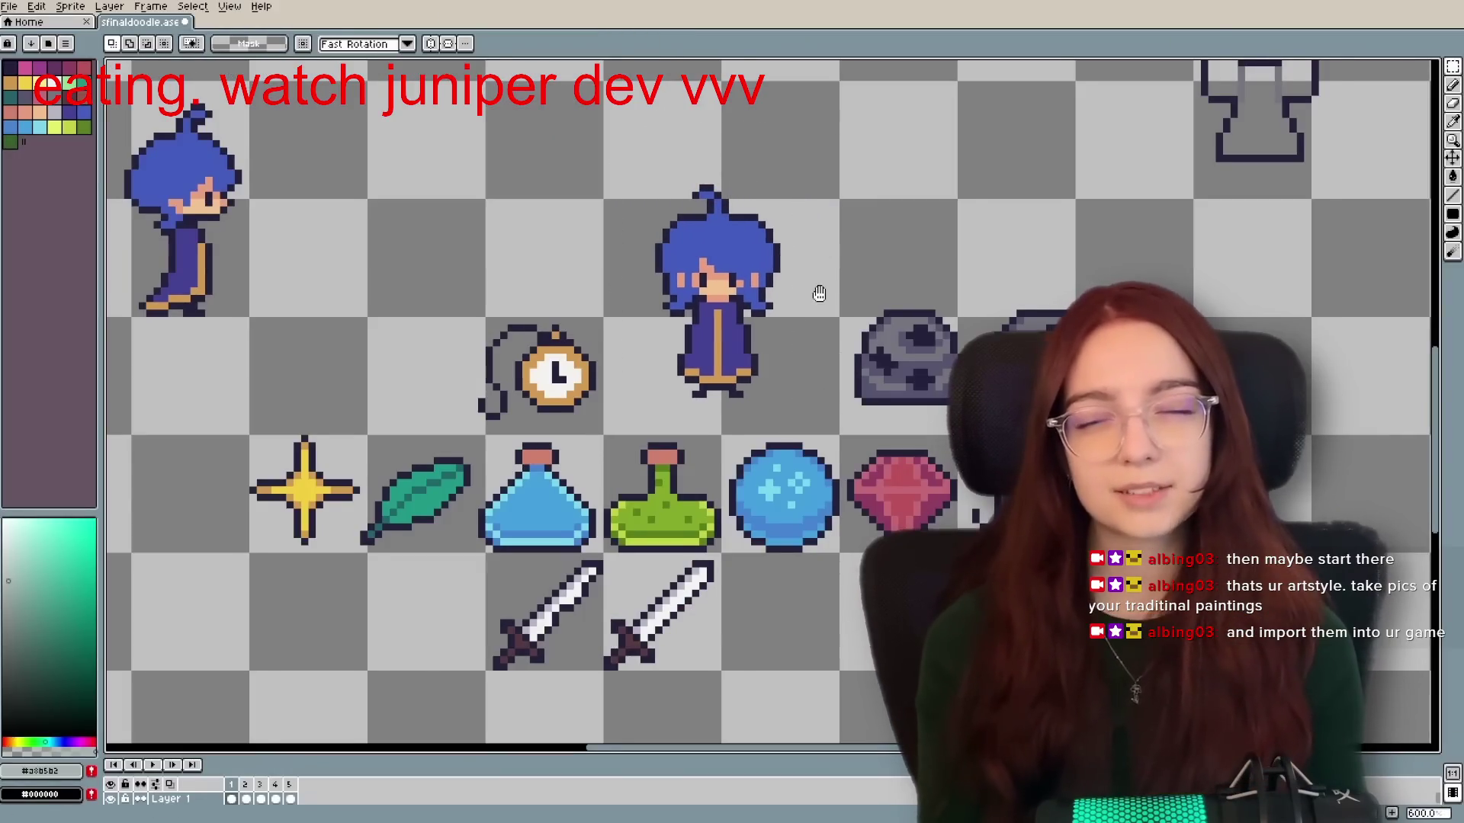
left_click_drag(818, 293, 845, 292)
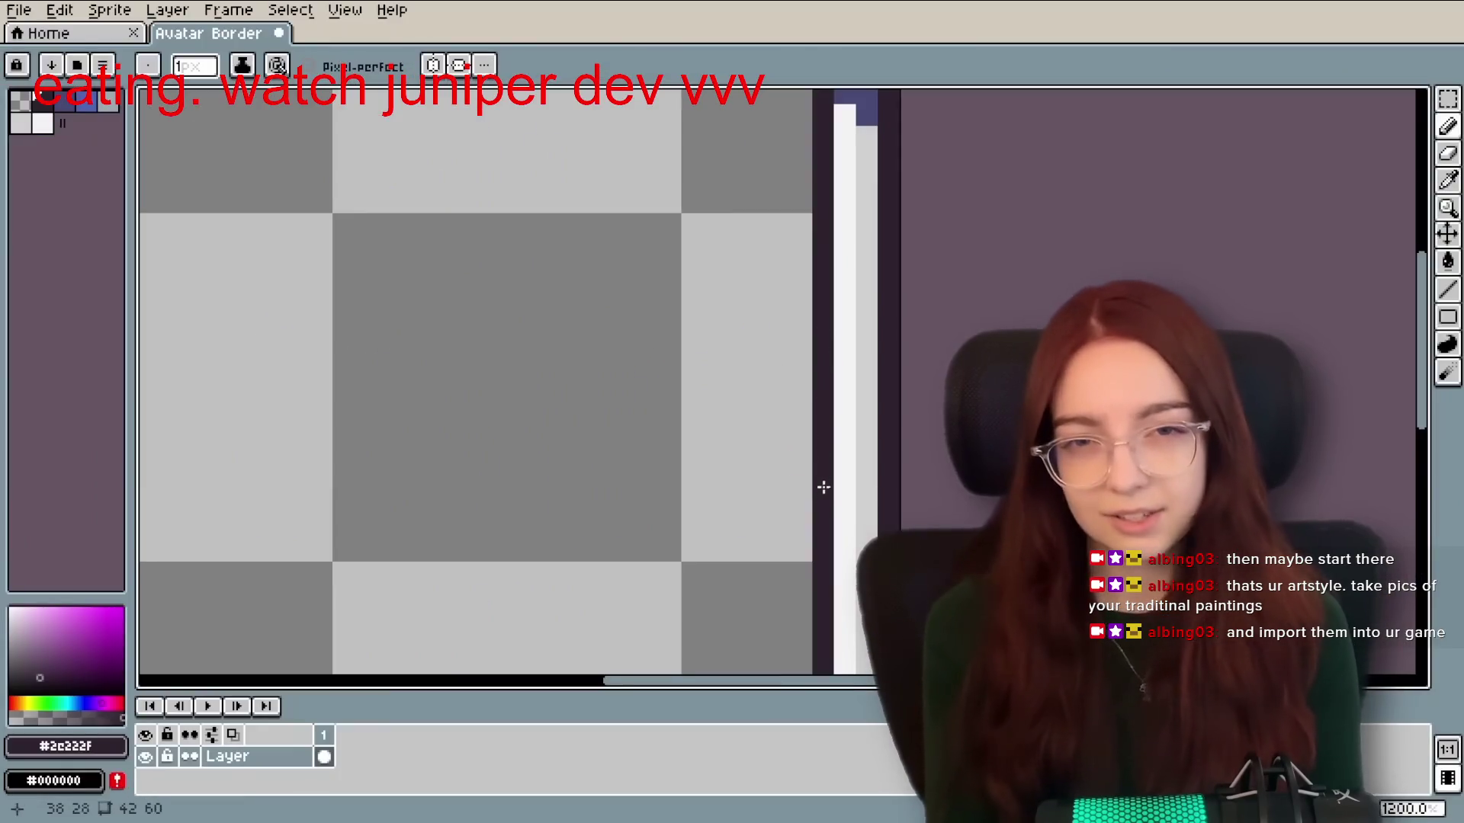
scroll(738, 375, "down", 4)
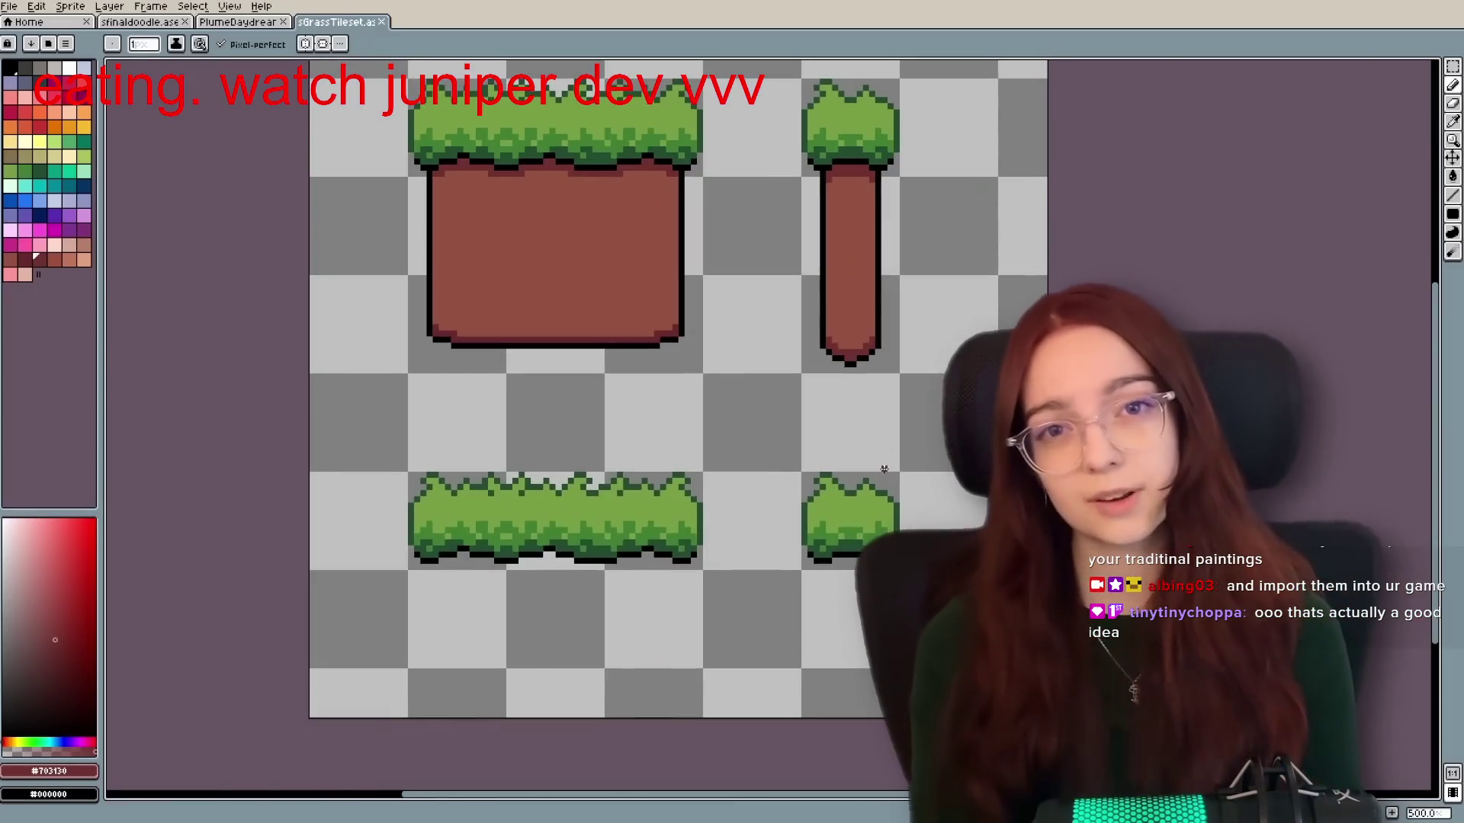
scroll(909, 420, "up", 4)
scroll(769, 425, "right", 2)
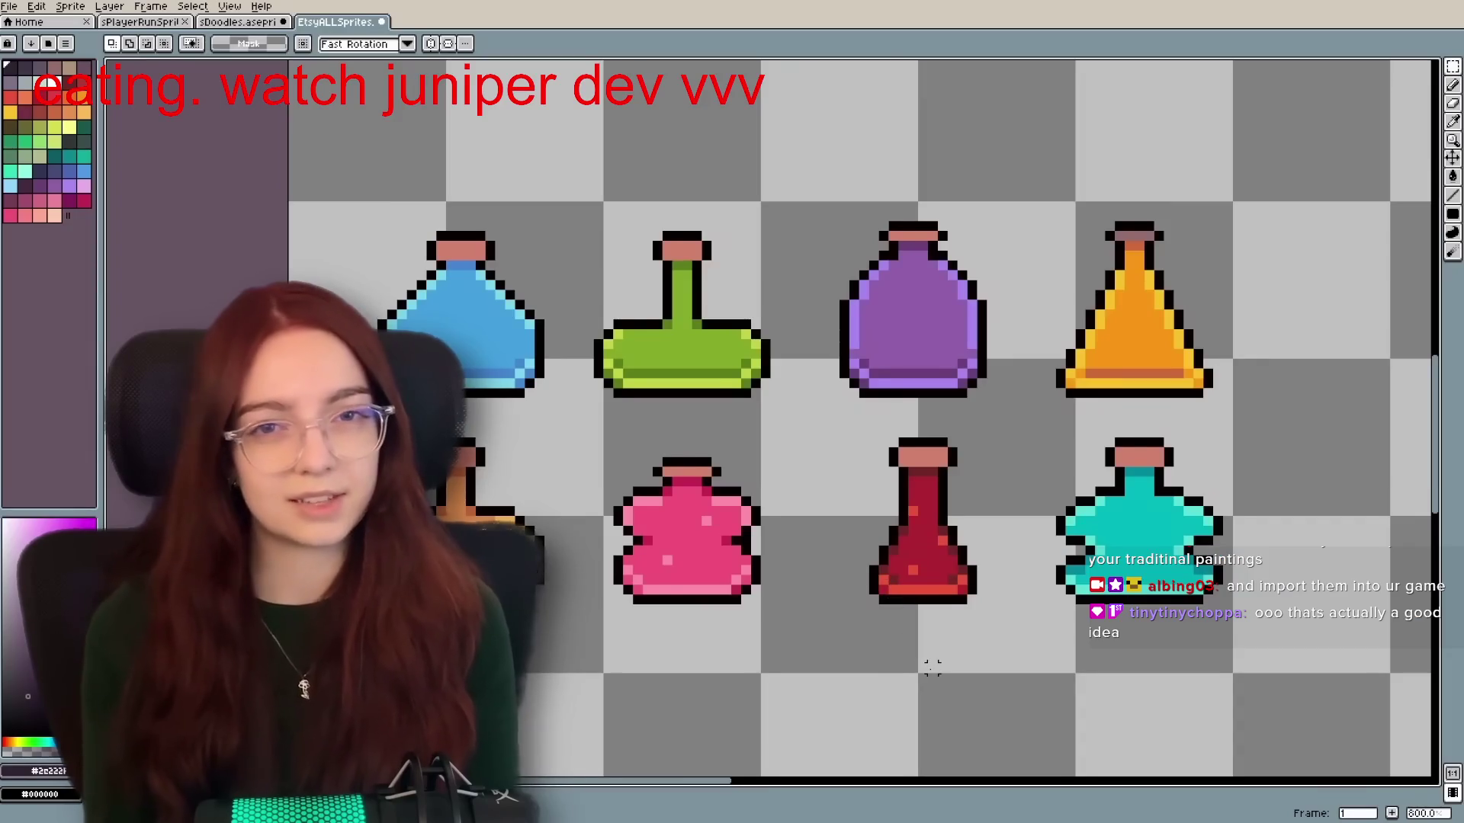
left_click_drag(932, 668, 900, 669)
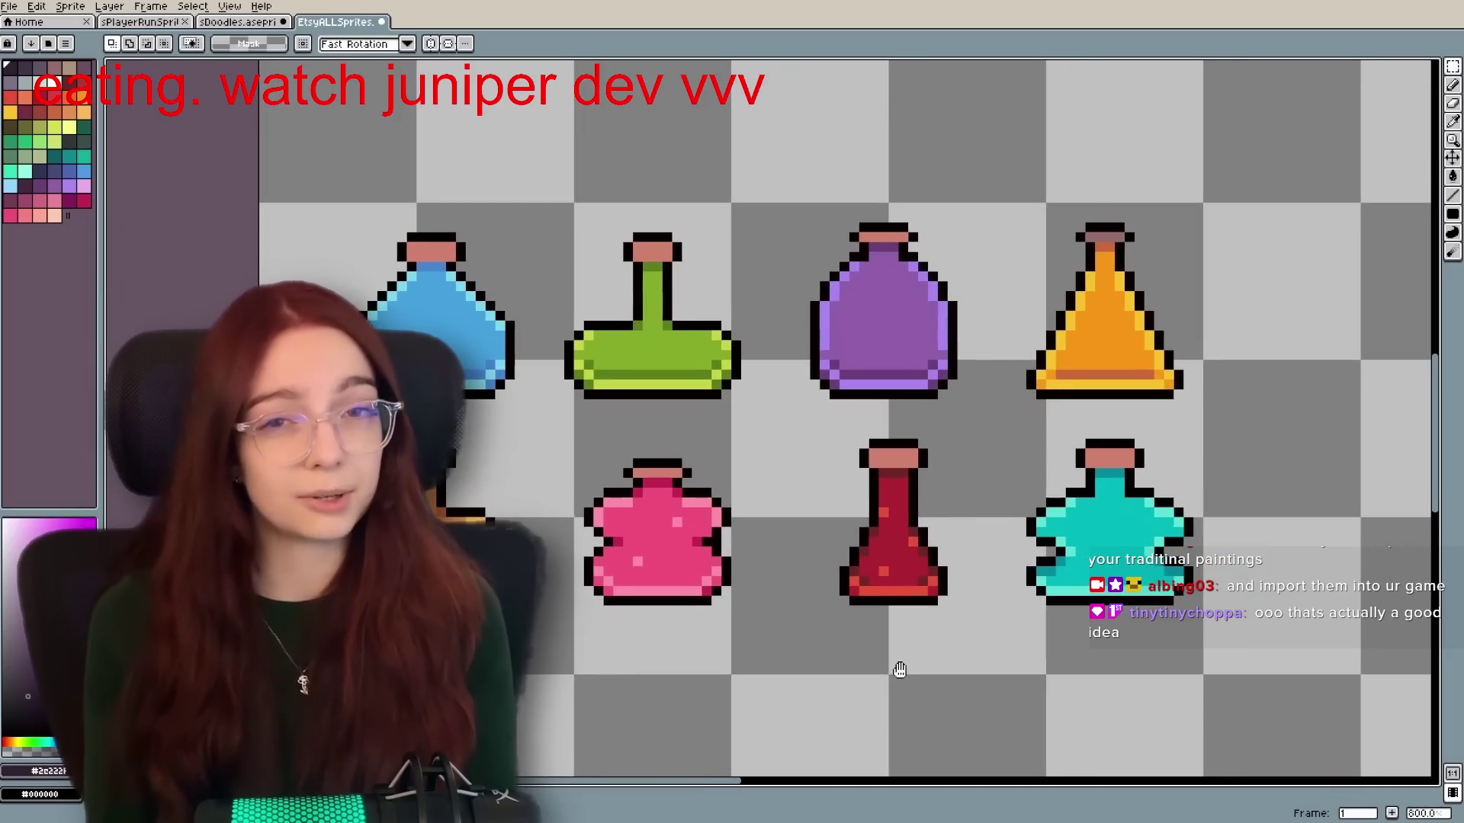
scroll(1367, 402, "up", 2)
scroll(1237, 467, "down", 2)
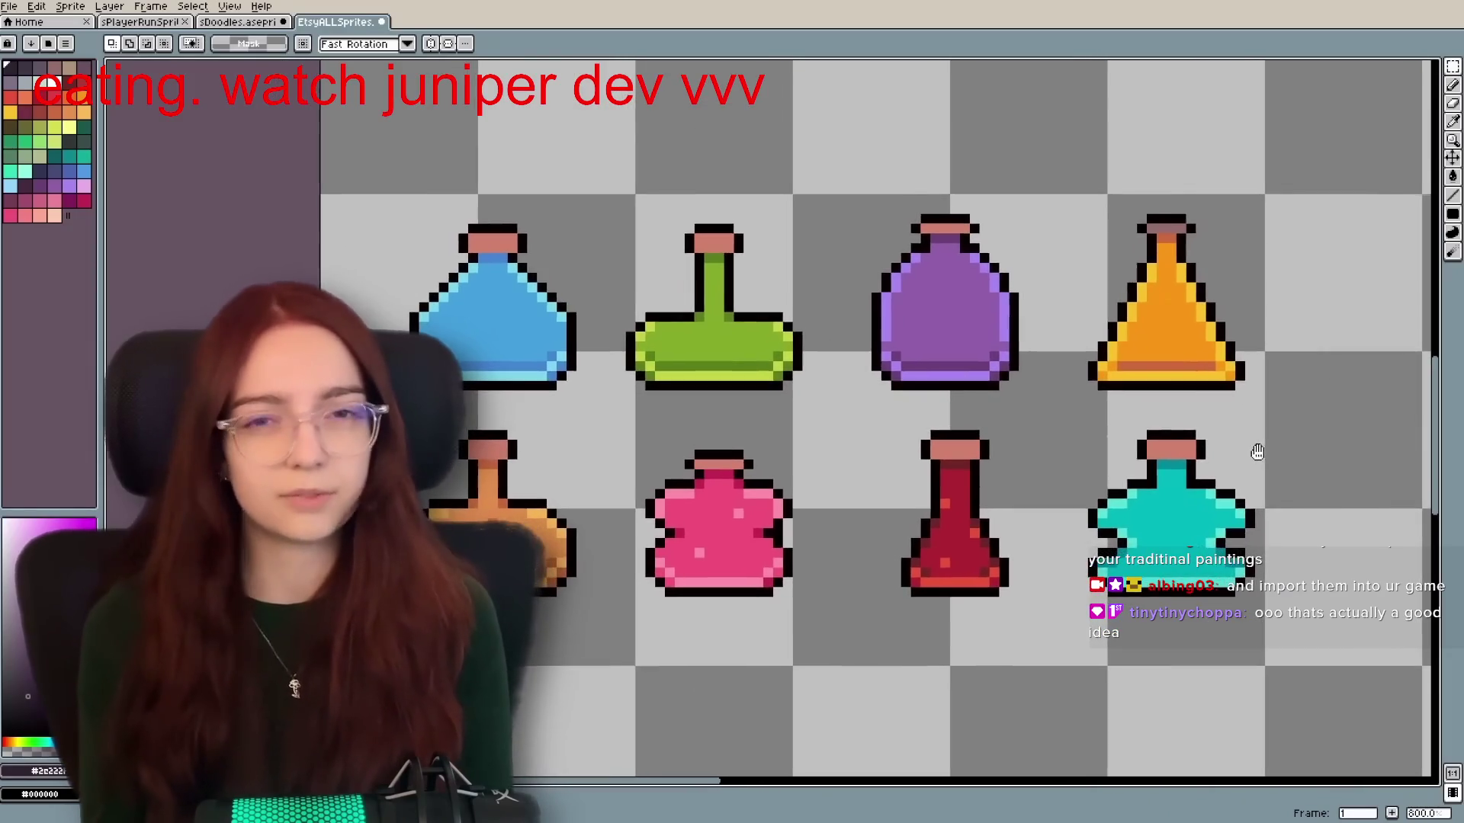
left_click_drag(1256, 448, 1256, 474)
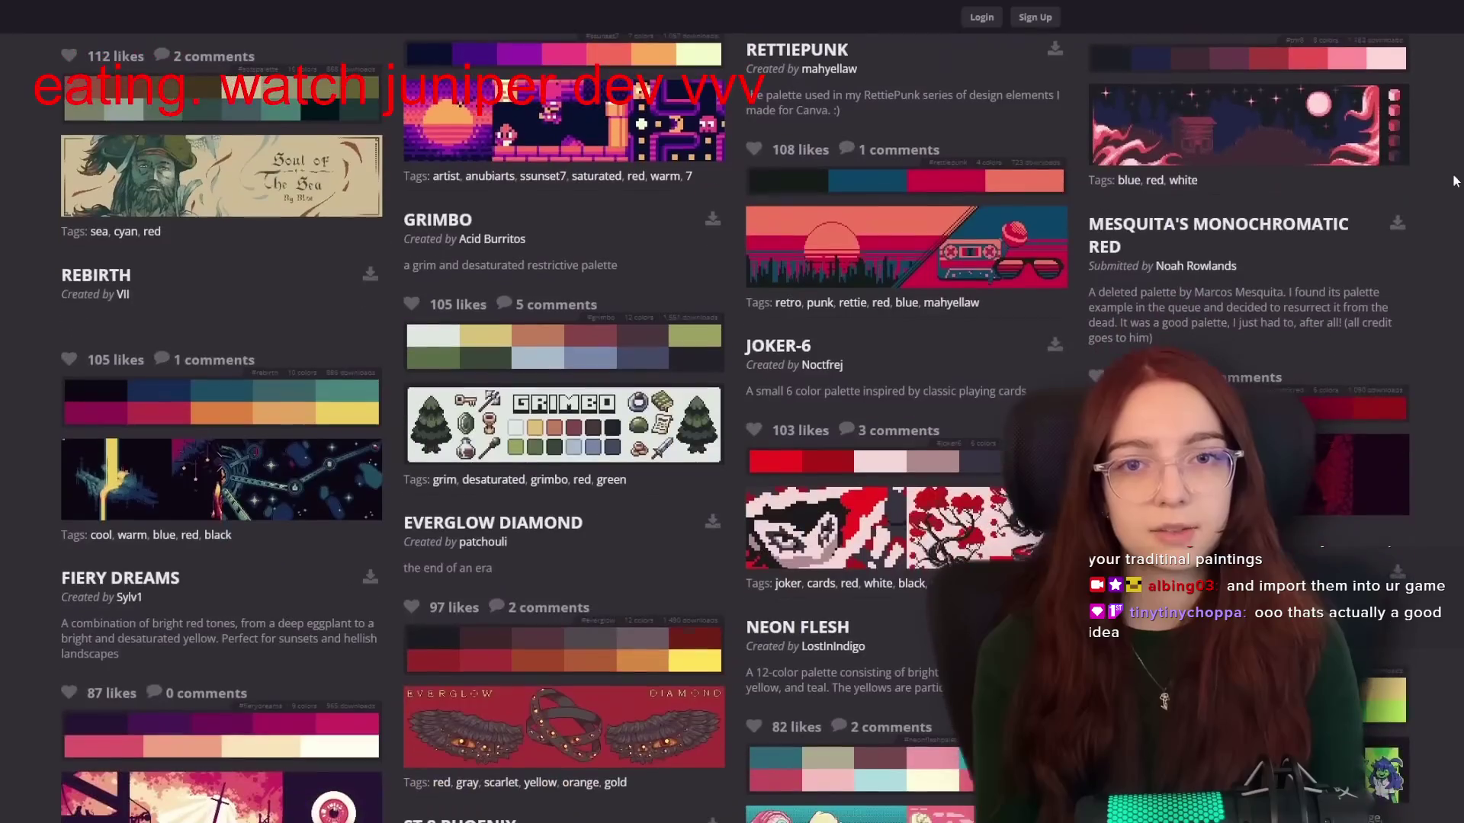
scroll(1454, 180, "down", 3)
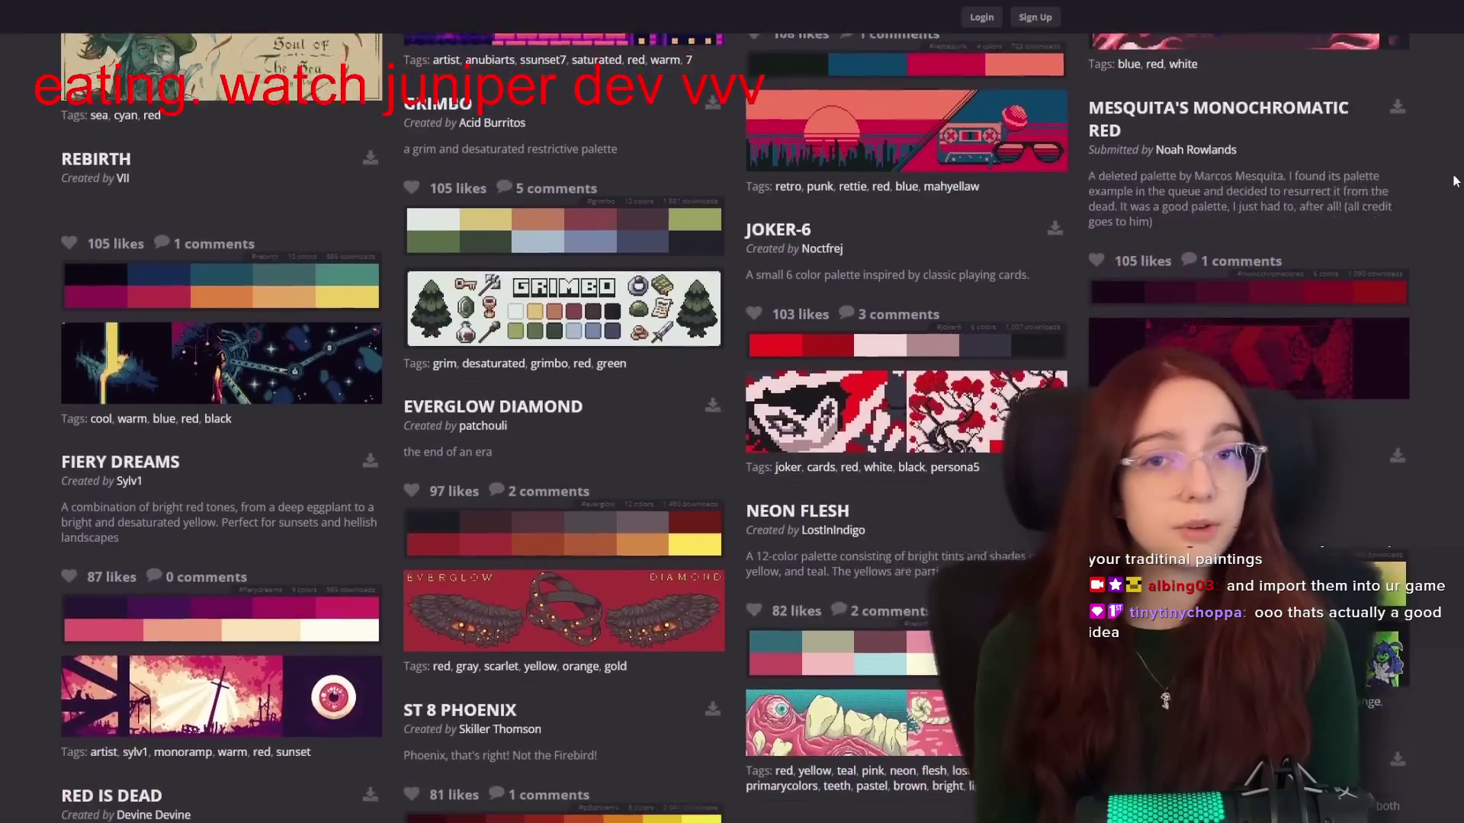
scroll(1455, 180, "down", 8)
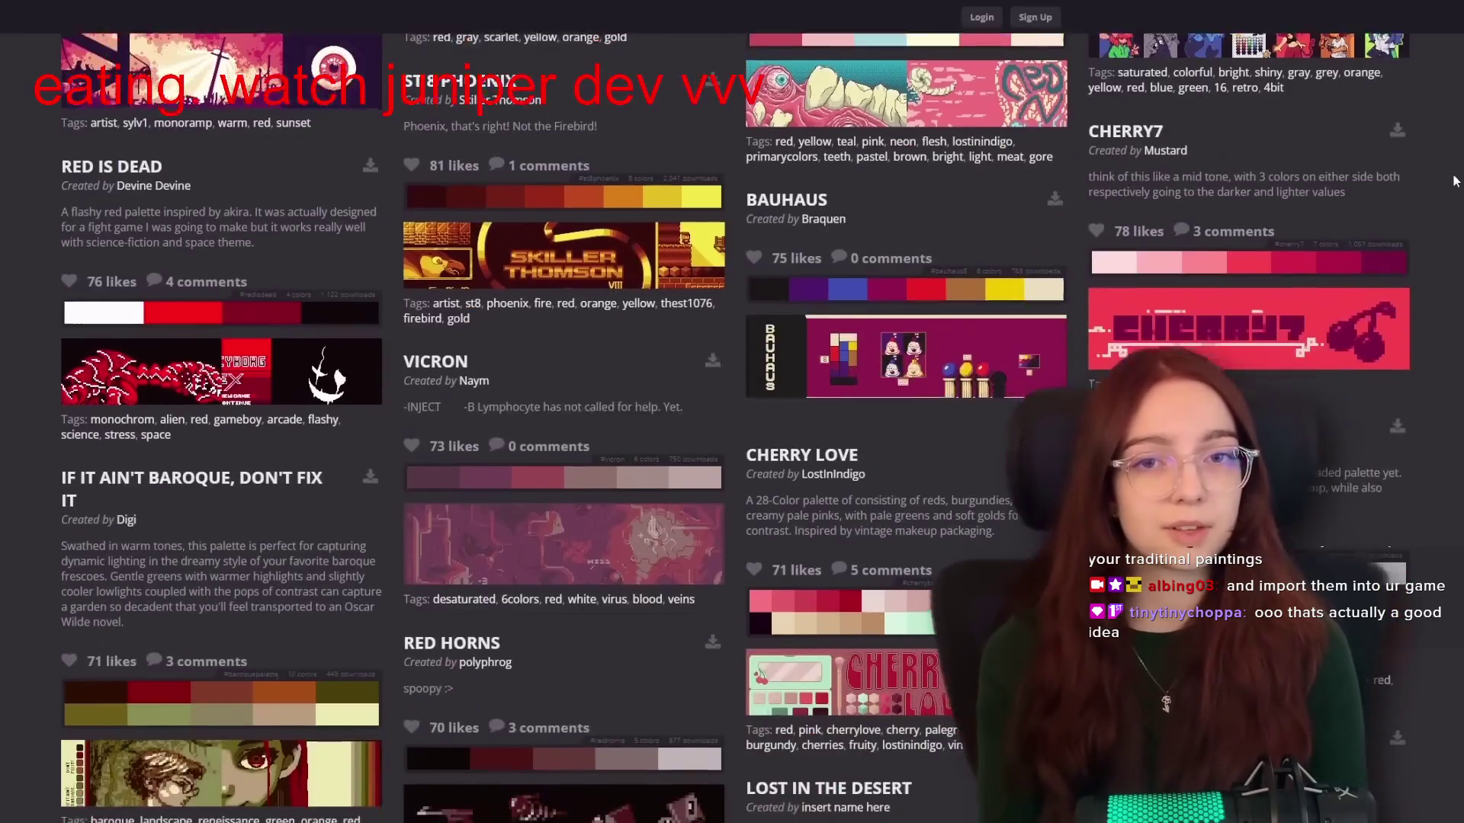
scroll(1455, 180, "down", 8)
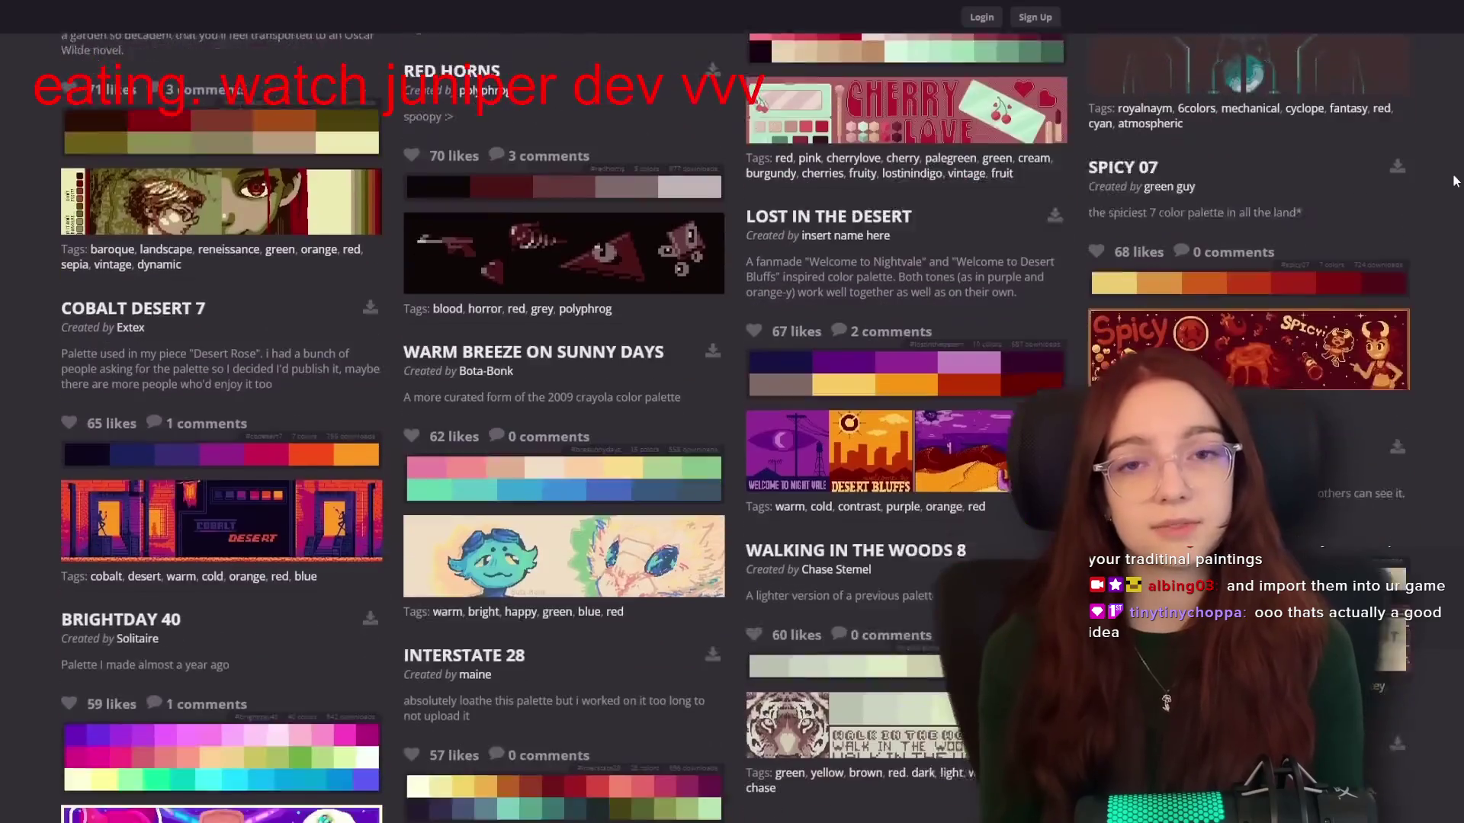
scroll(1454, 181, "down", 3)
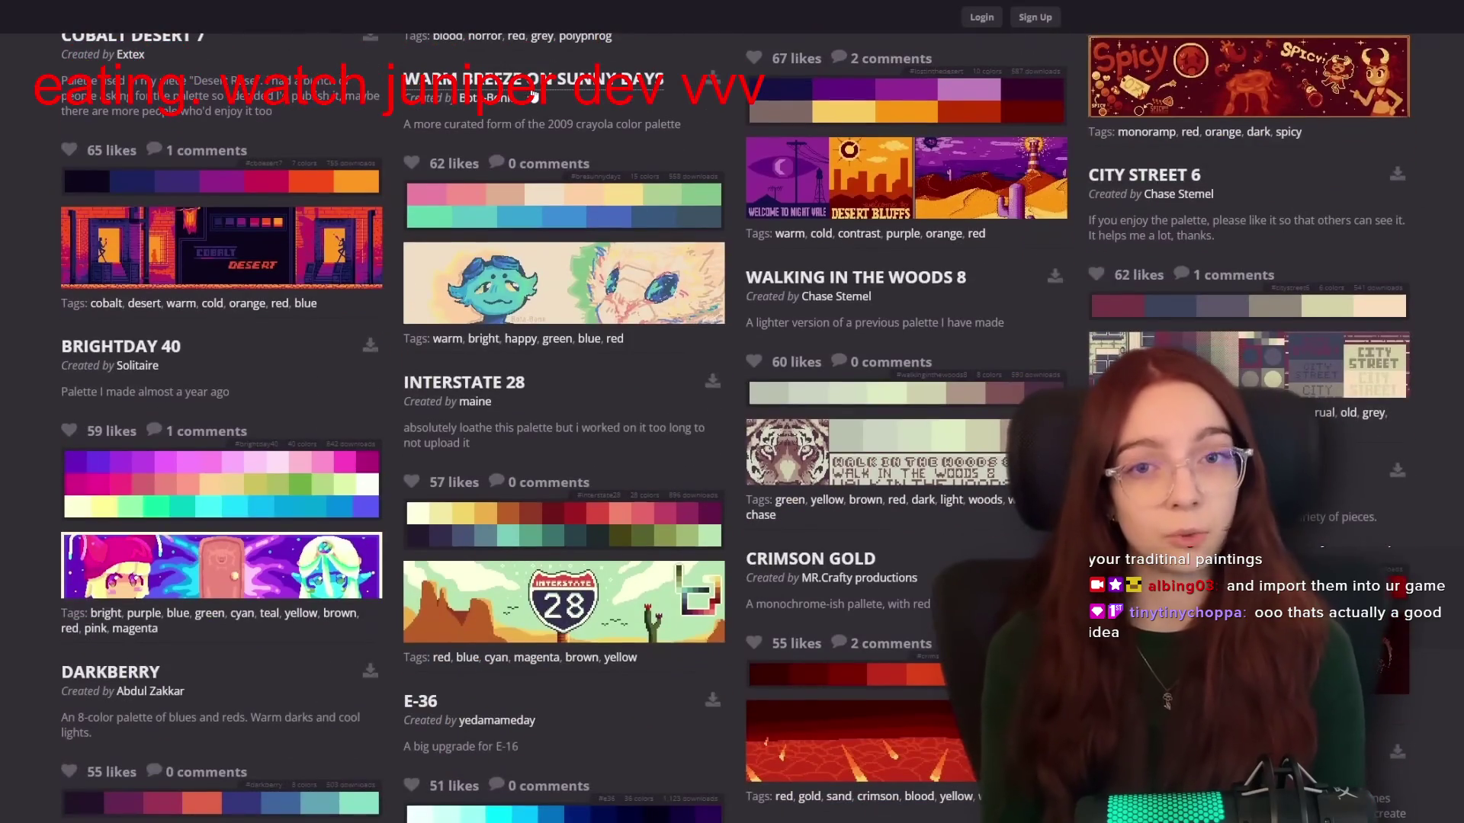
left_click(534, 90)
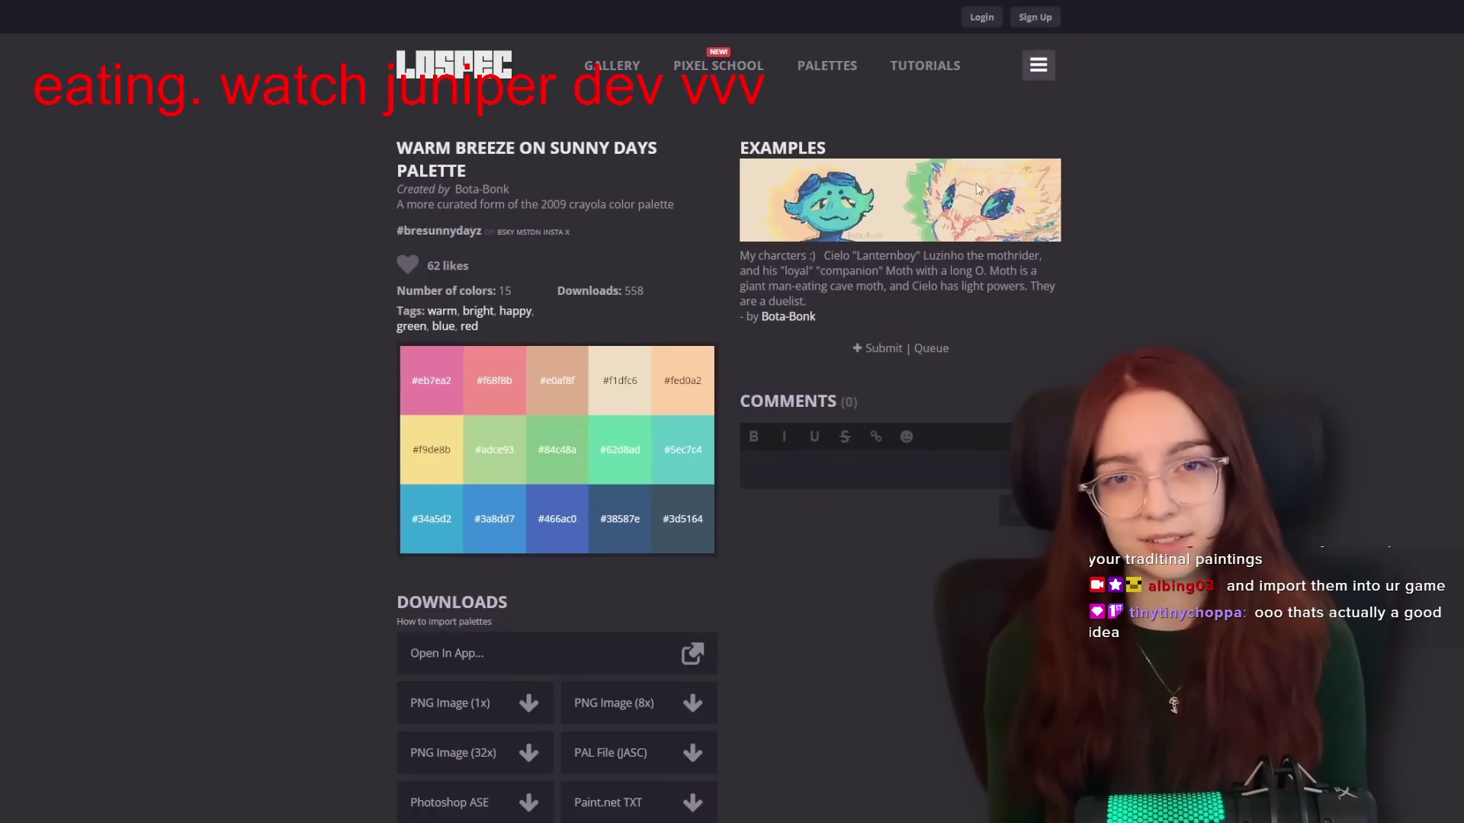
scroll(504, 472, "down", 4)
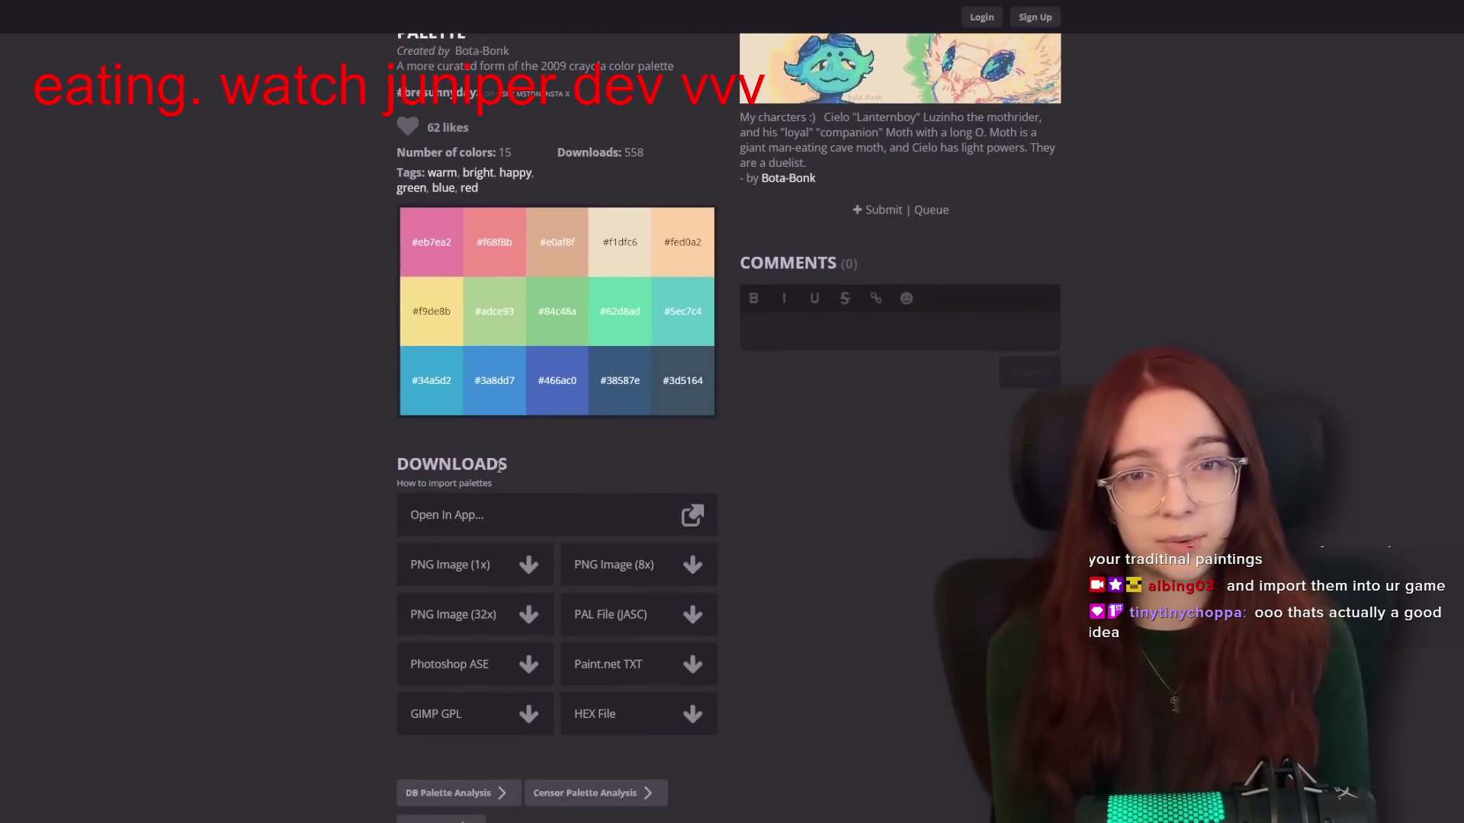
key("alt+Tab")
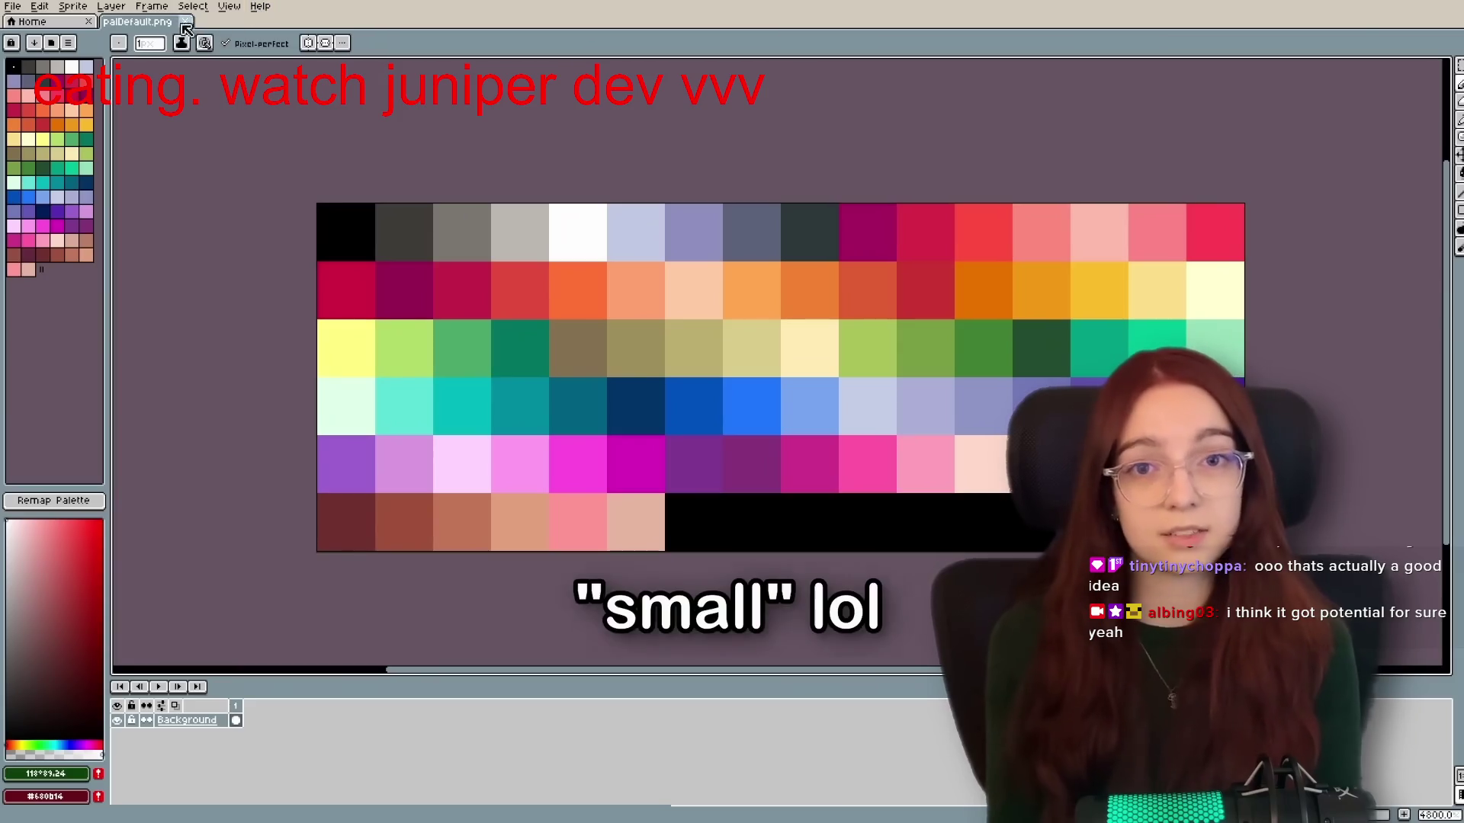
Step: Follow the video as Load Default Palette restores Aseprite's default colours
left_click(76, 42)
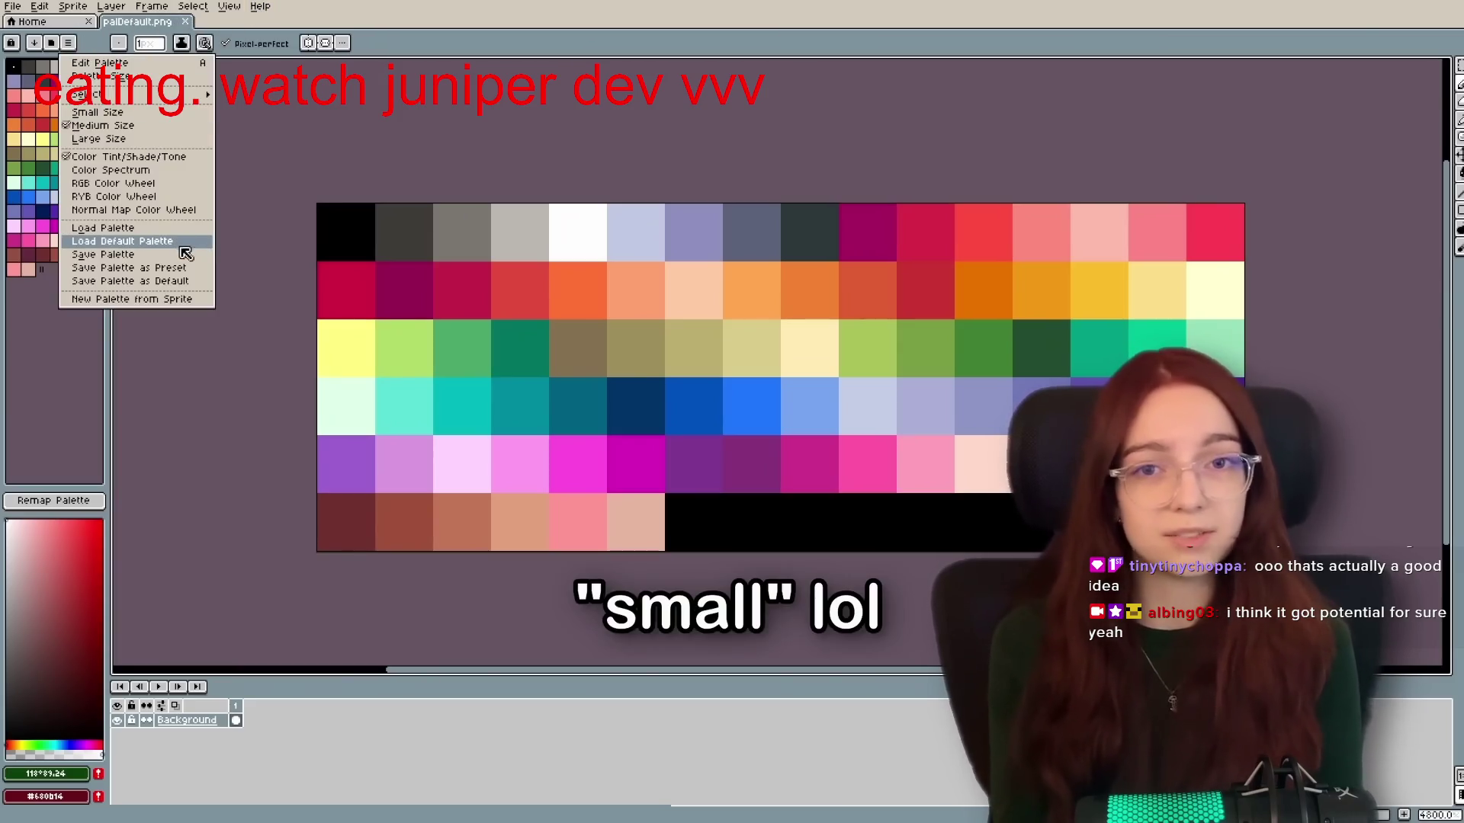
left_click(185, 244)
mouse_move(284, 223)
left_mouse_down()
mouse_move(337, 248)
mouse_move(289, 239)
left_mouse_up()
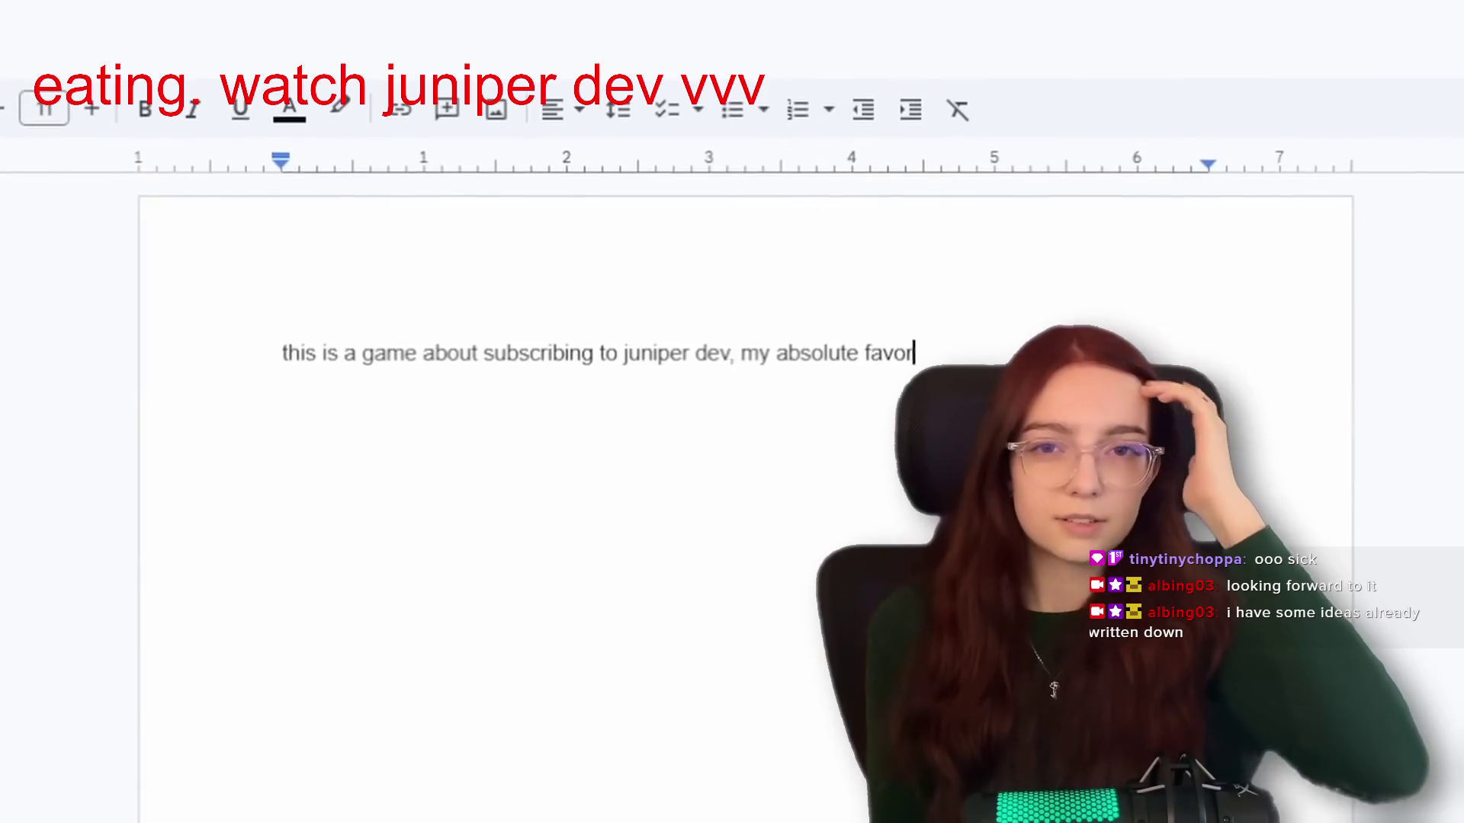
Step: Let the video play through the Google Docs typing demo to OneNote's My Game notebook
type("o amazing so incredible absolute beast on the keys man you know how it goes all day every")
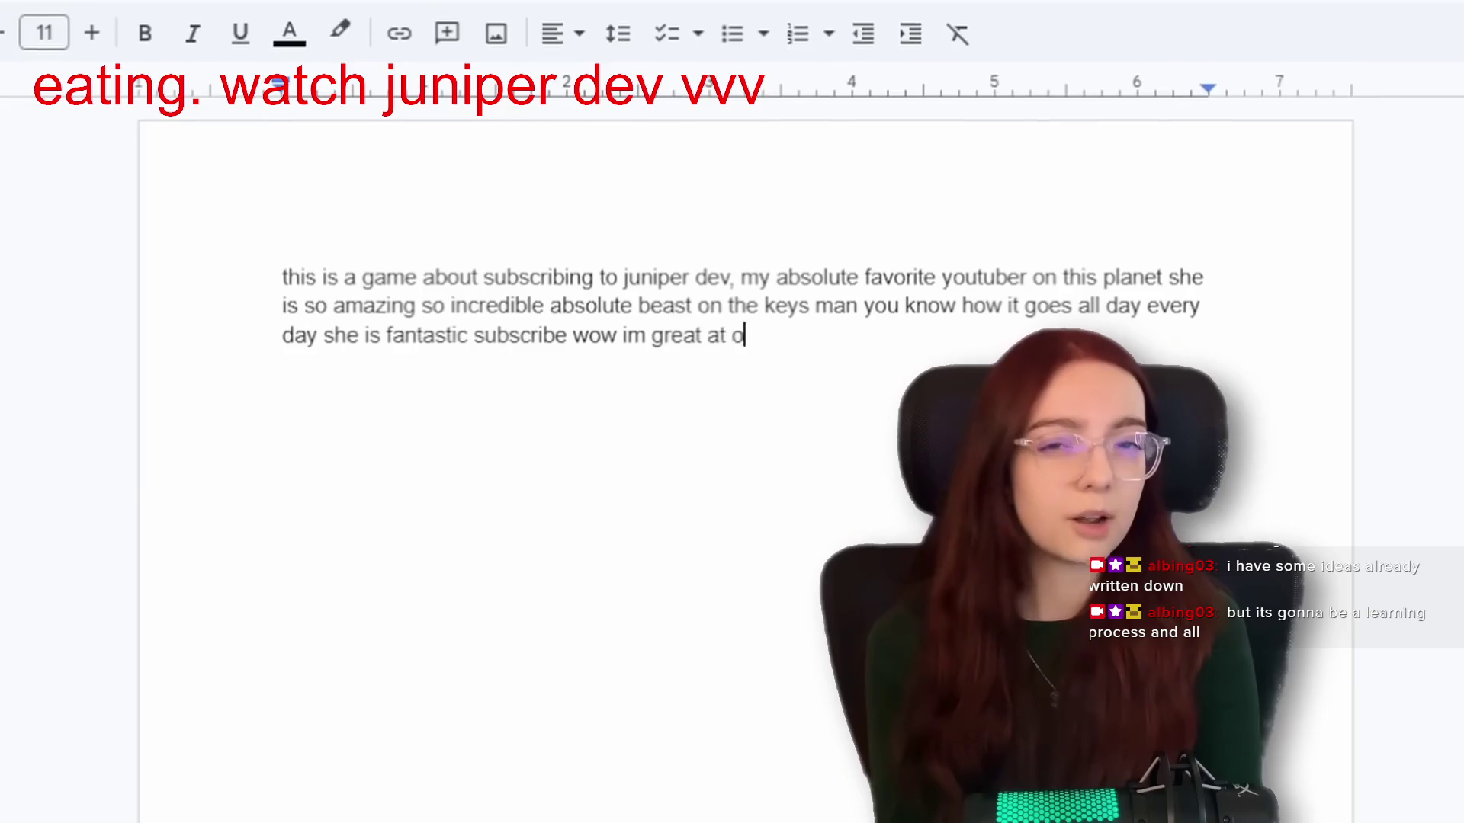
type("v typing 130")
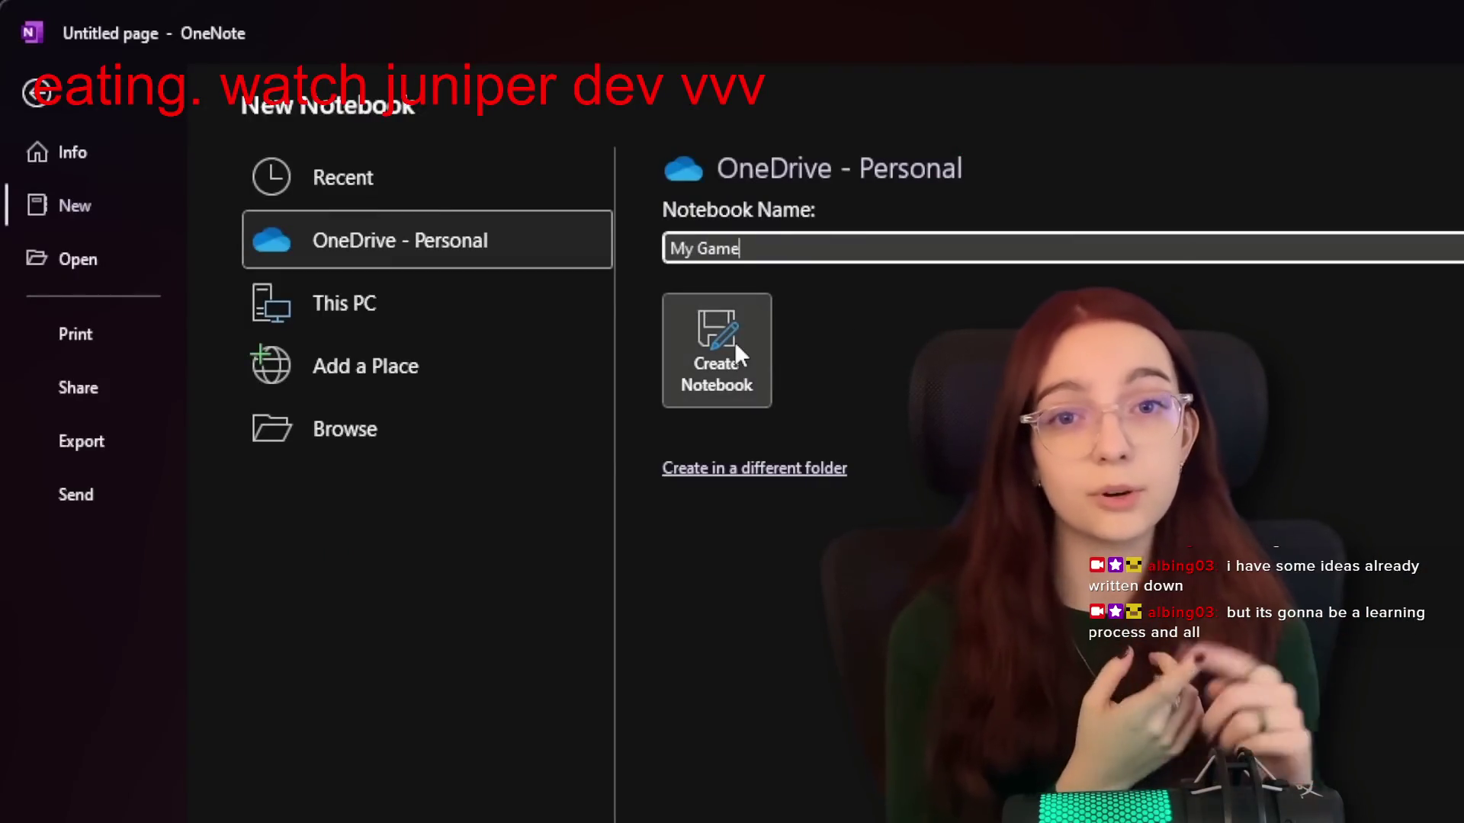
Step: Create the My Game notebook with Biomes and Characters pages, then browse JuniperDev Content's TBD Scripts
left_click(736, 354)
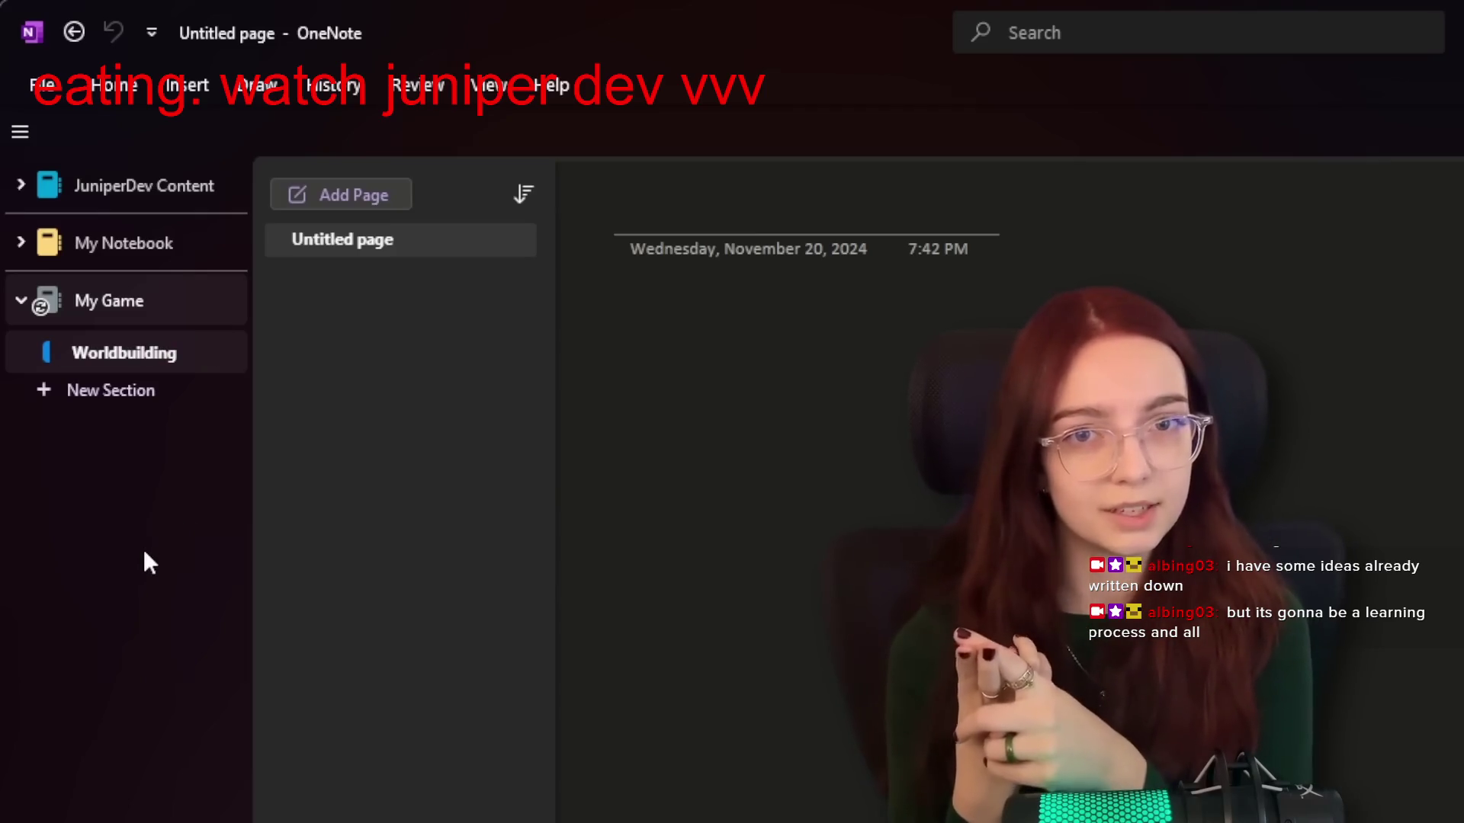
type("Biomes")
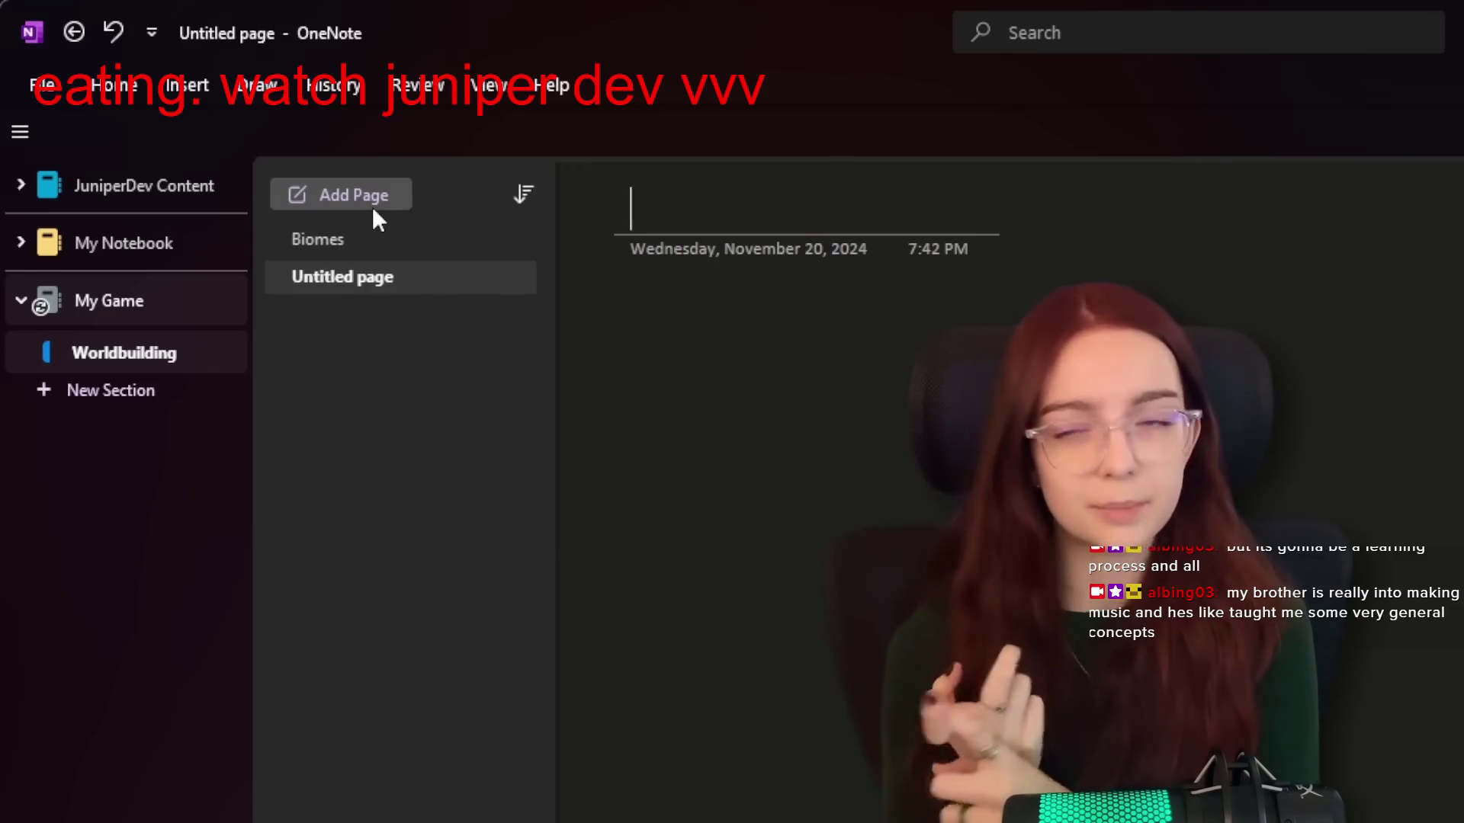
type("Cha")
type("ers")
left_click(21, 185)
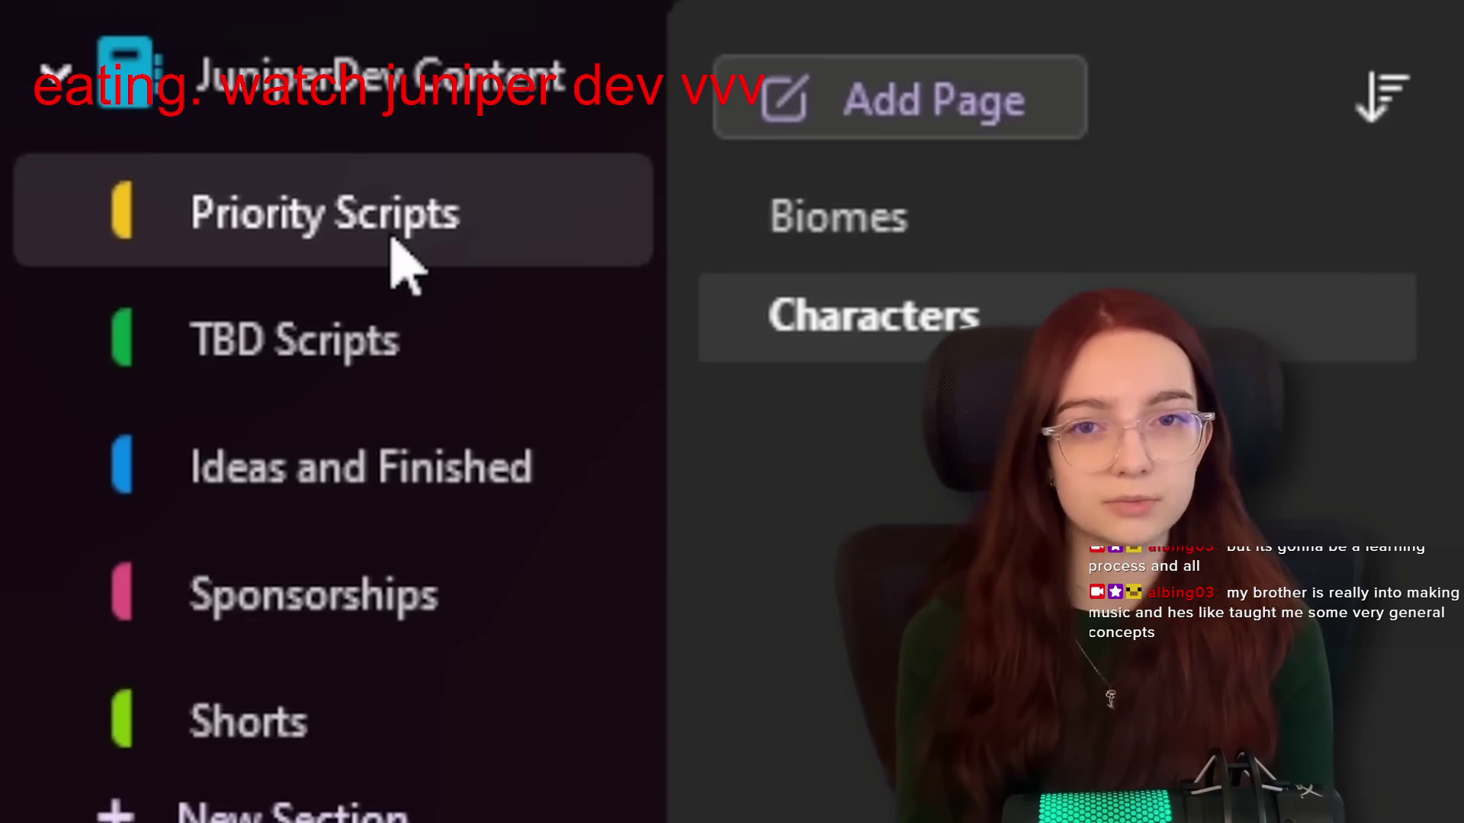
left_click(422, 376)
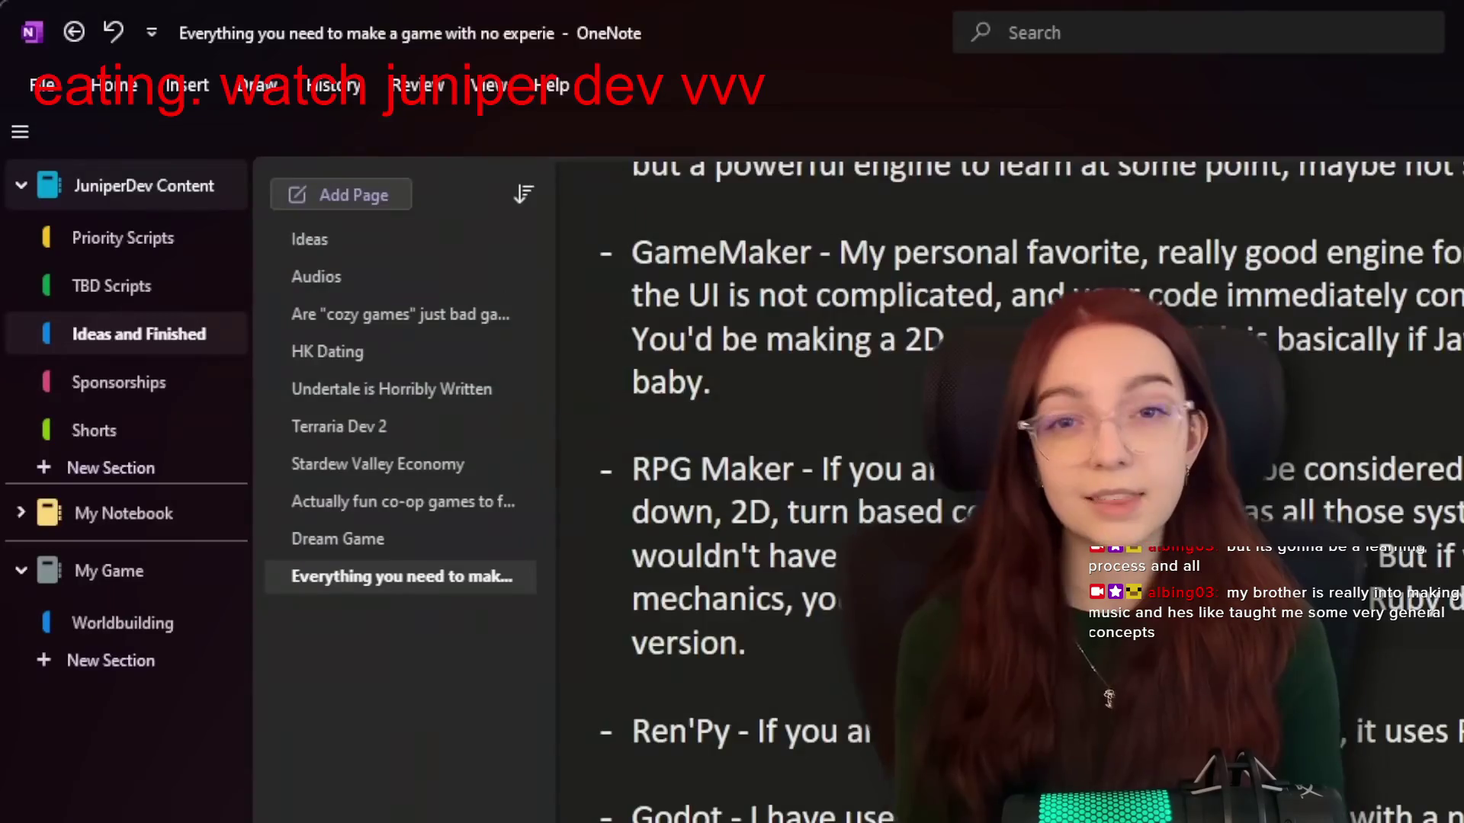
scroll(991, 488, "down", 5)
scroll(1021, 492, "down", 3)
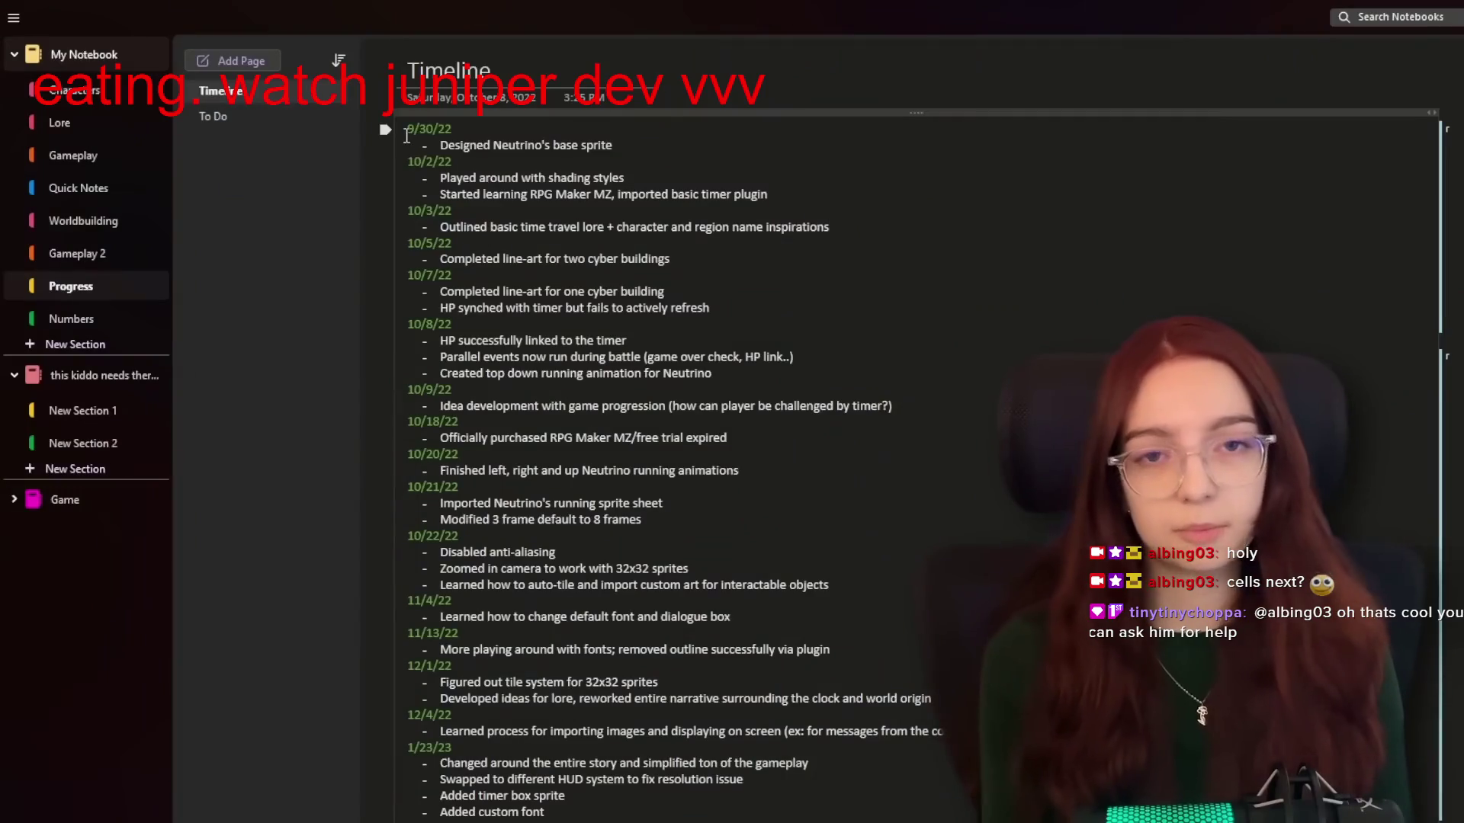
left_click_drag(542, 322, 543, 820)
Step: Clear the text selection on the OneNote Timeline page as the video reaches the Zone script
left_click(544, 809)
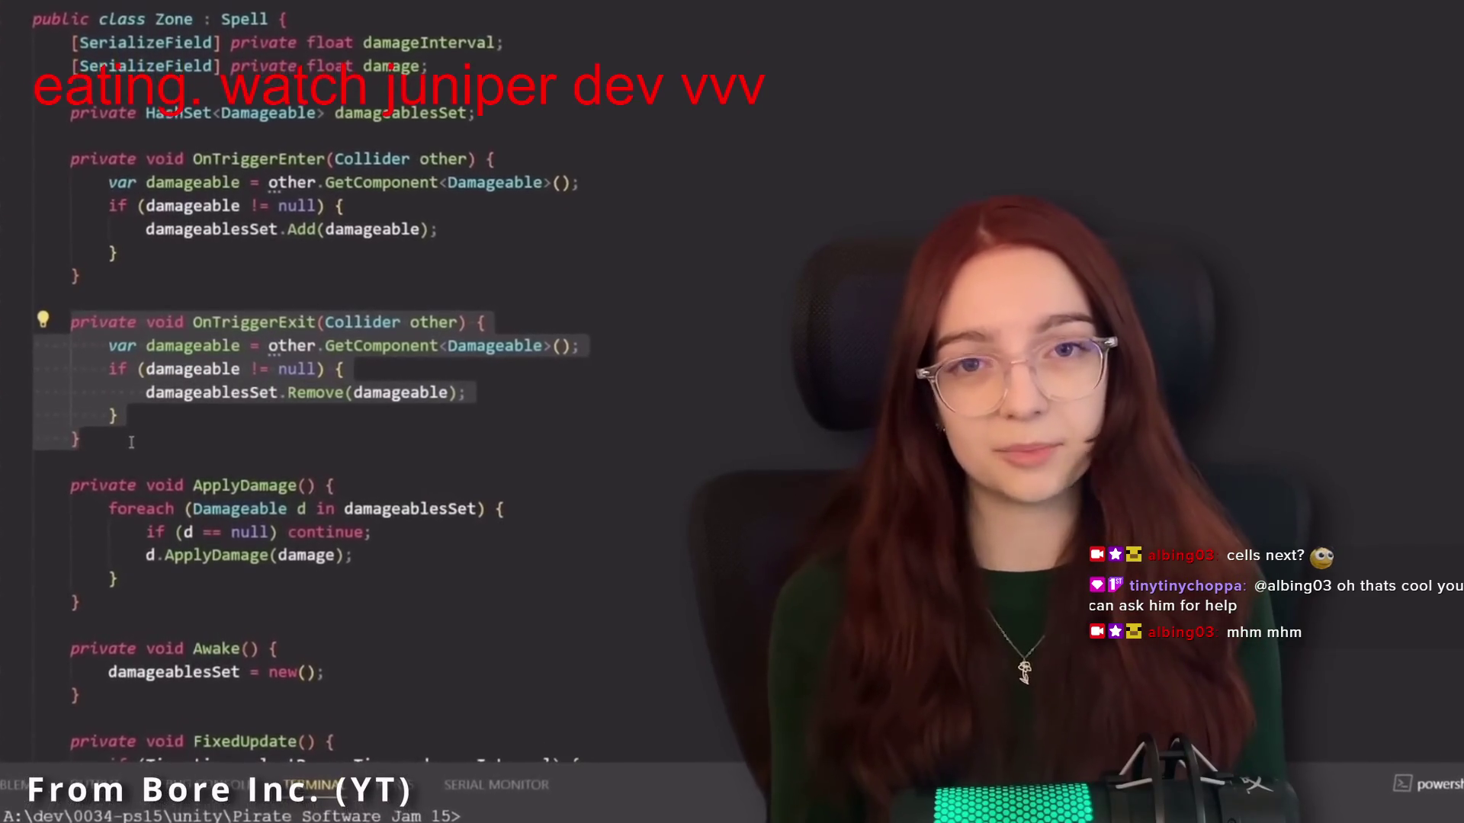
Step: Deselect the OnTriggerExit code block as the video moves on to the GameMaker forum
left_click(358, 485)
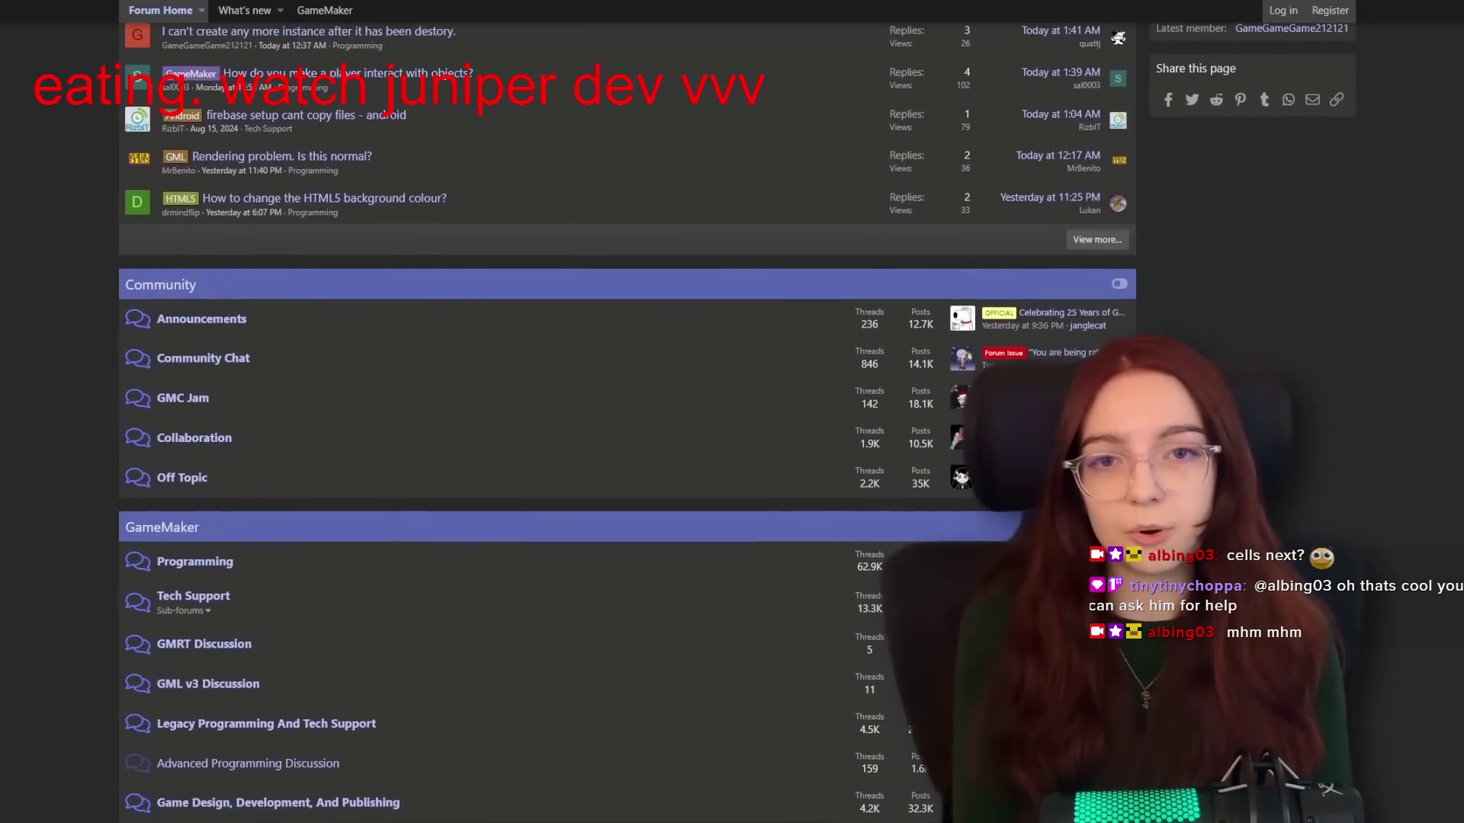
Step: Open the Community Chat forum and scroll through The GMC Appreciation Thread
left_click(203, 358)
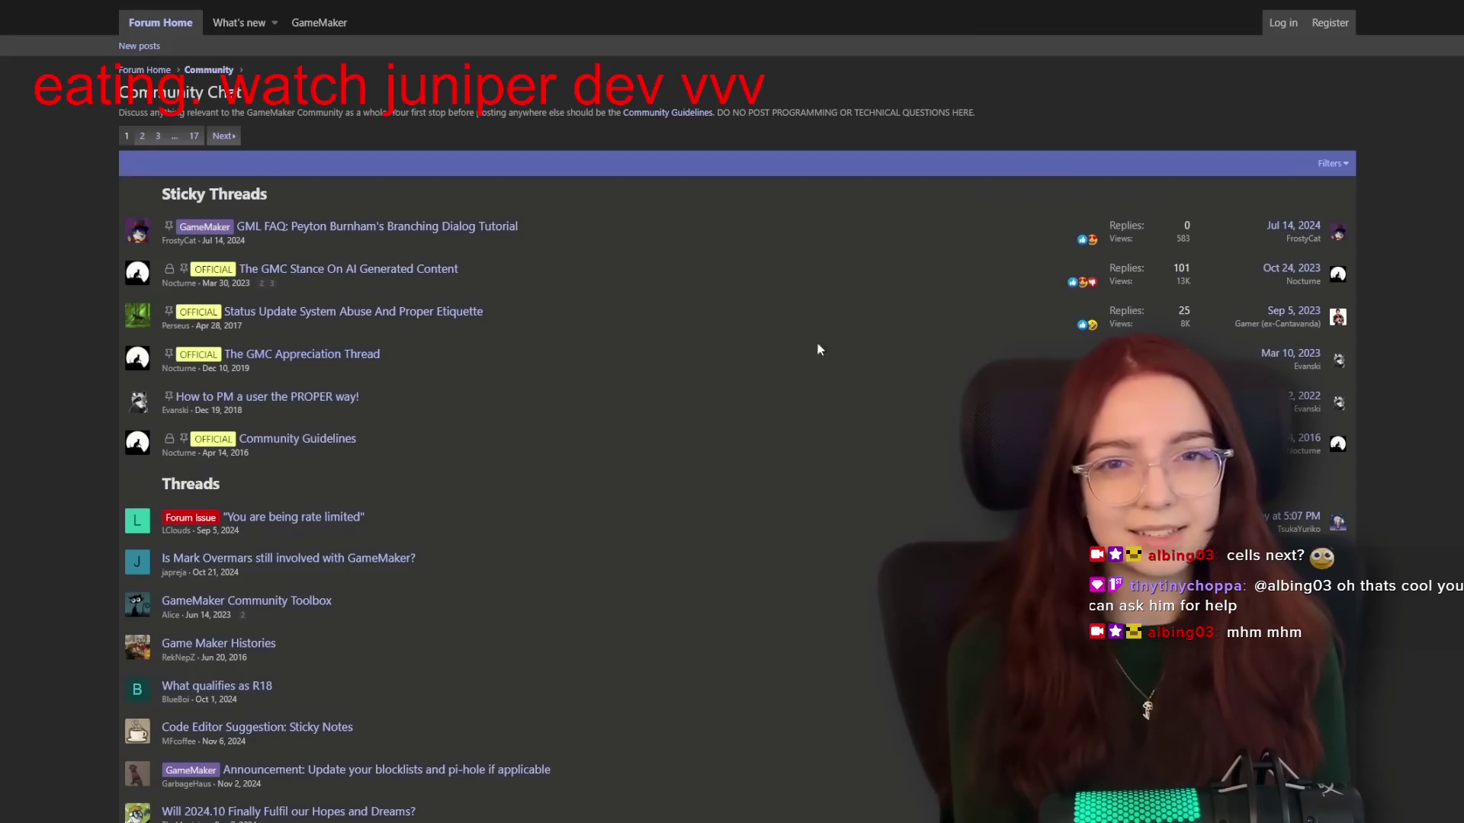
left_click(745, 351)
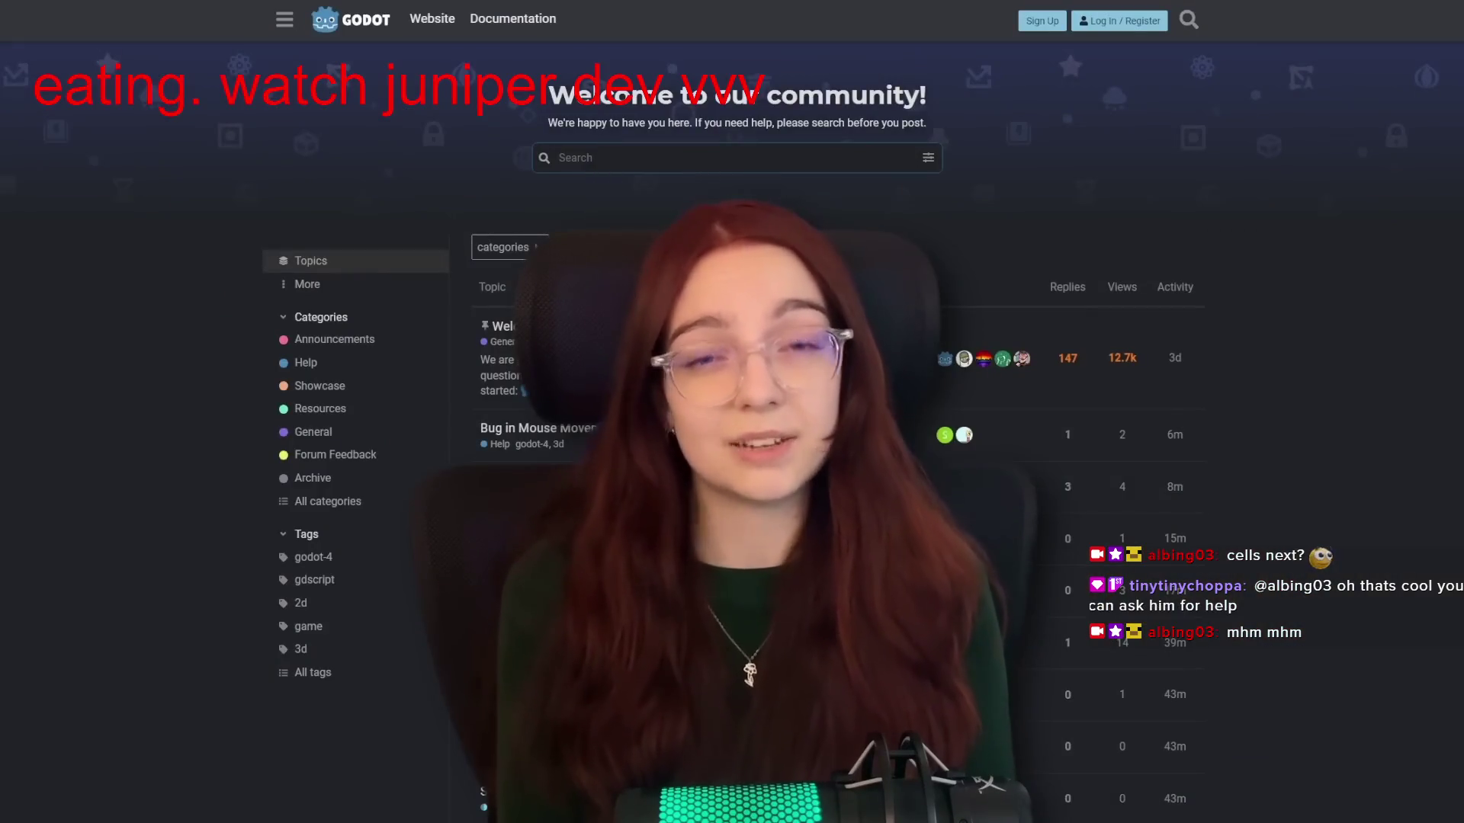
scroll(732, 458, "down", 3)
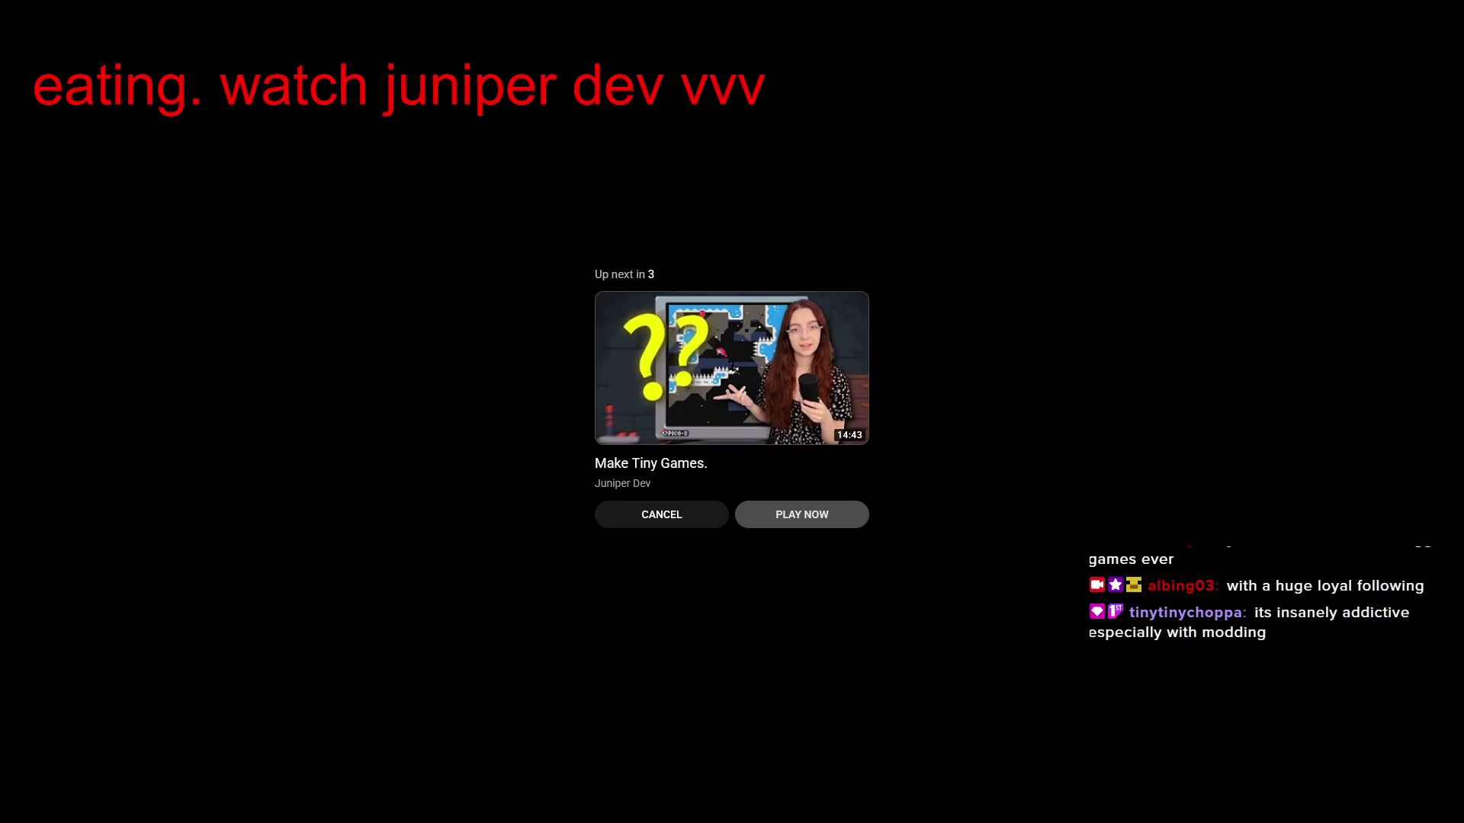
Step: Cancel autoplay of Make Tiny Games and exit fullscreen playback
left_click(701, 526)
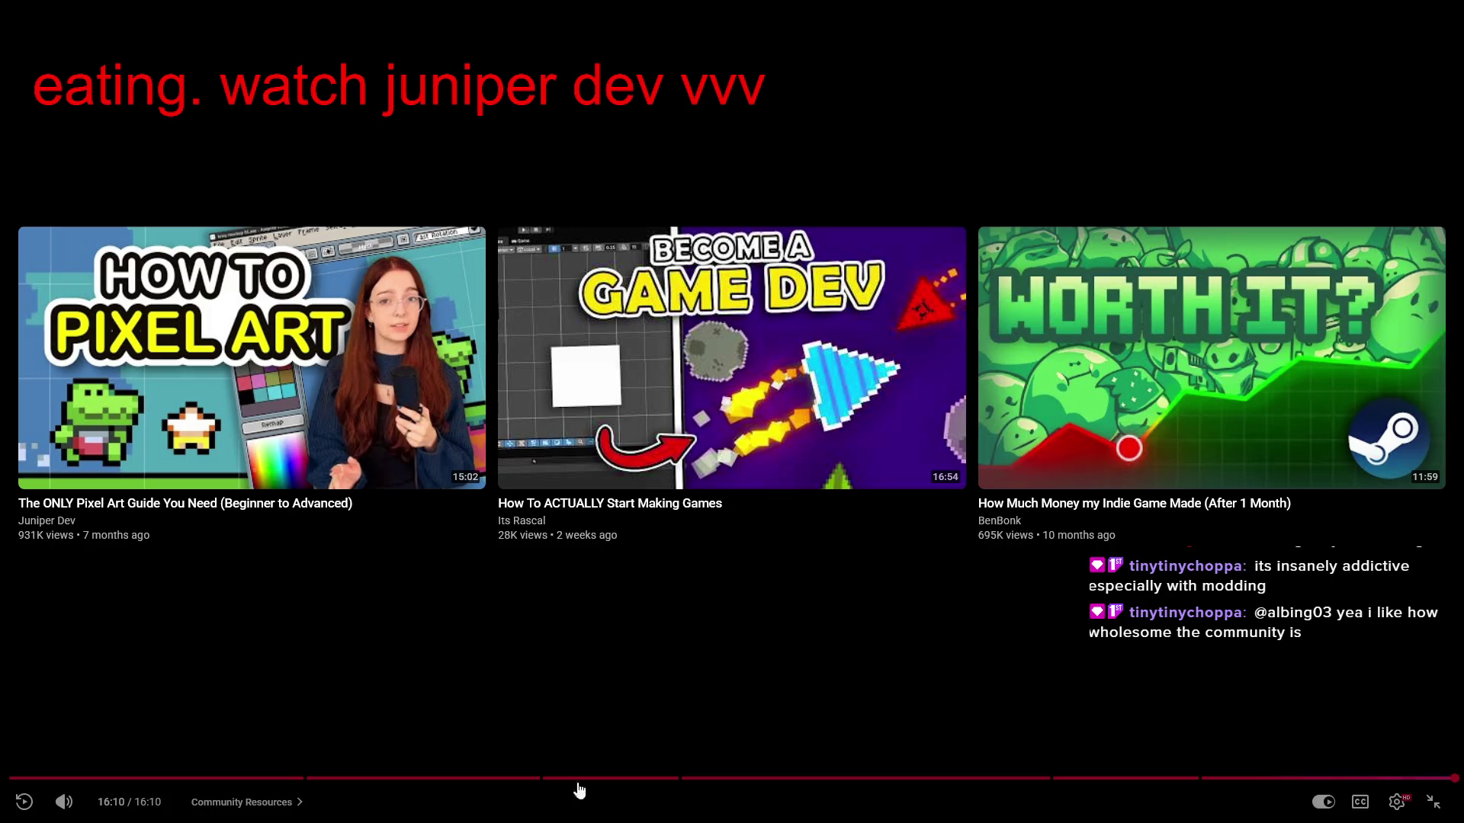
key("Escape")
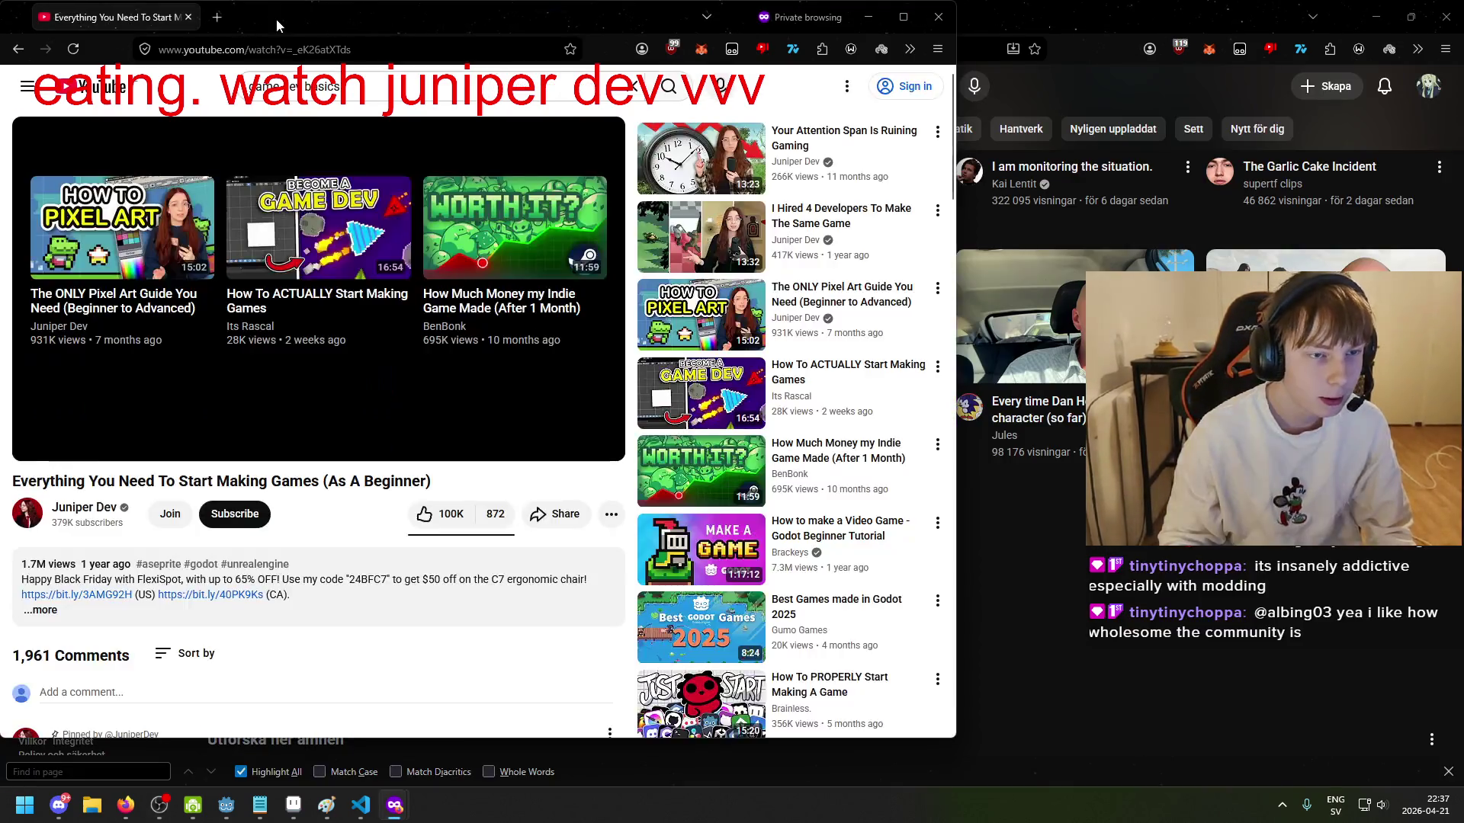
Step: Bring the Firefox window with the tutorial video forward and close it
left_click(276, 48)
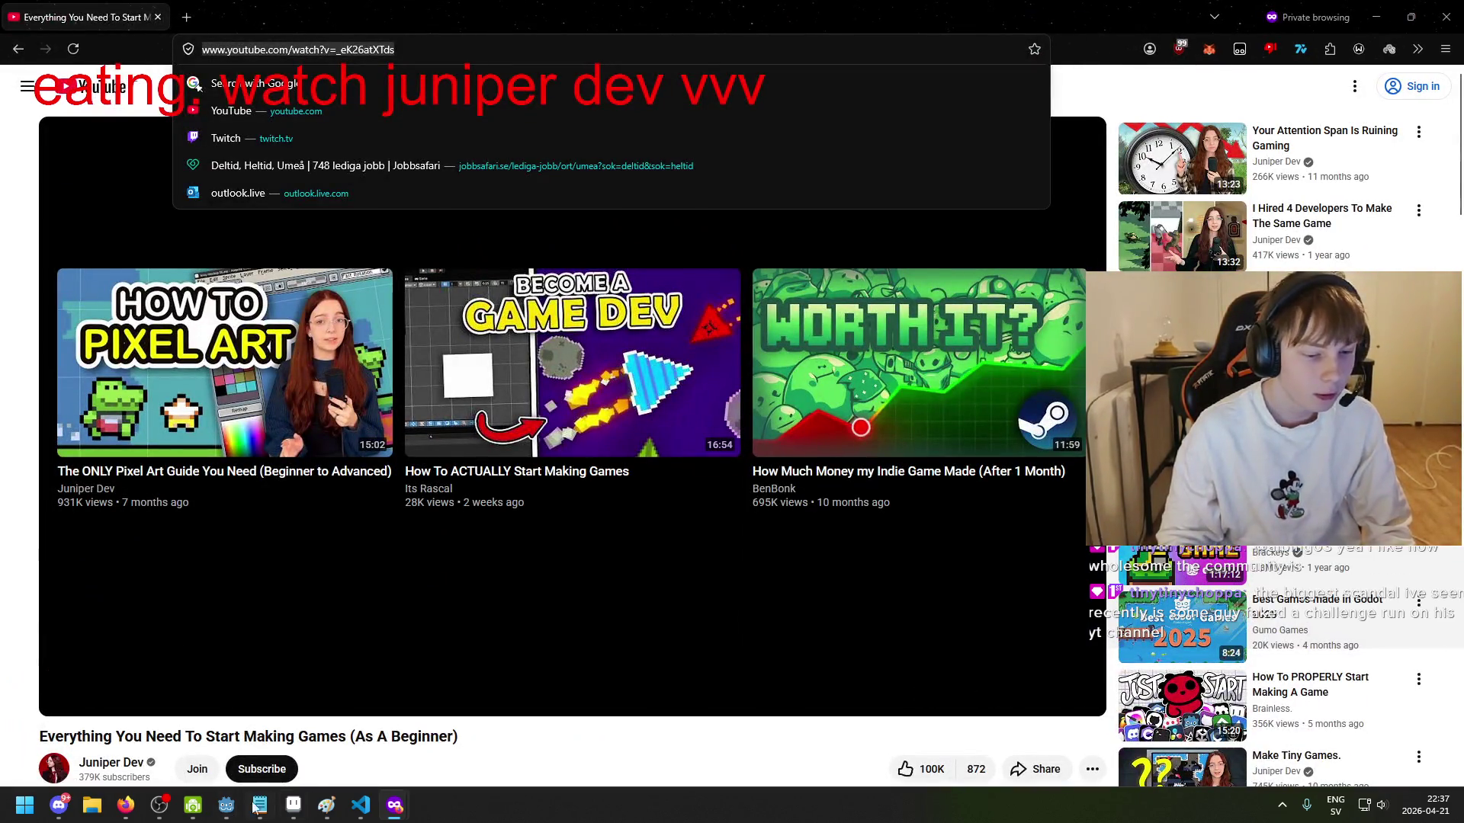
mouse_move(126, 805)
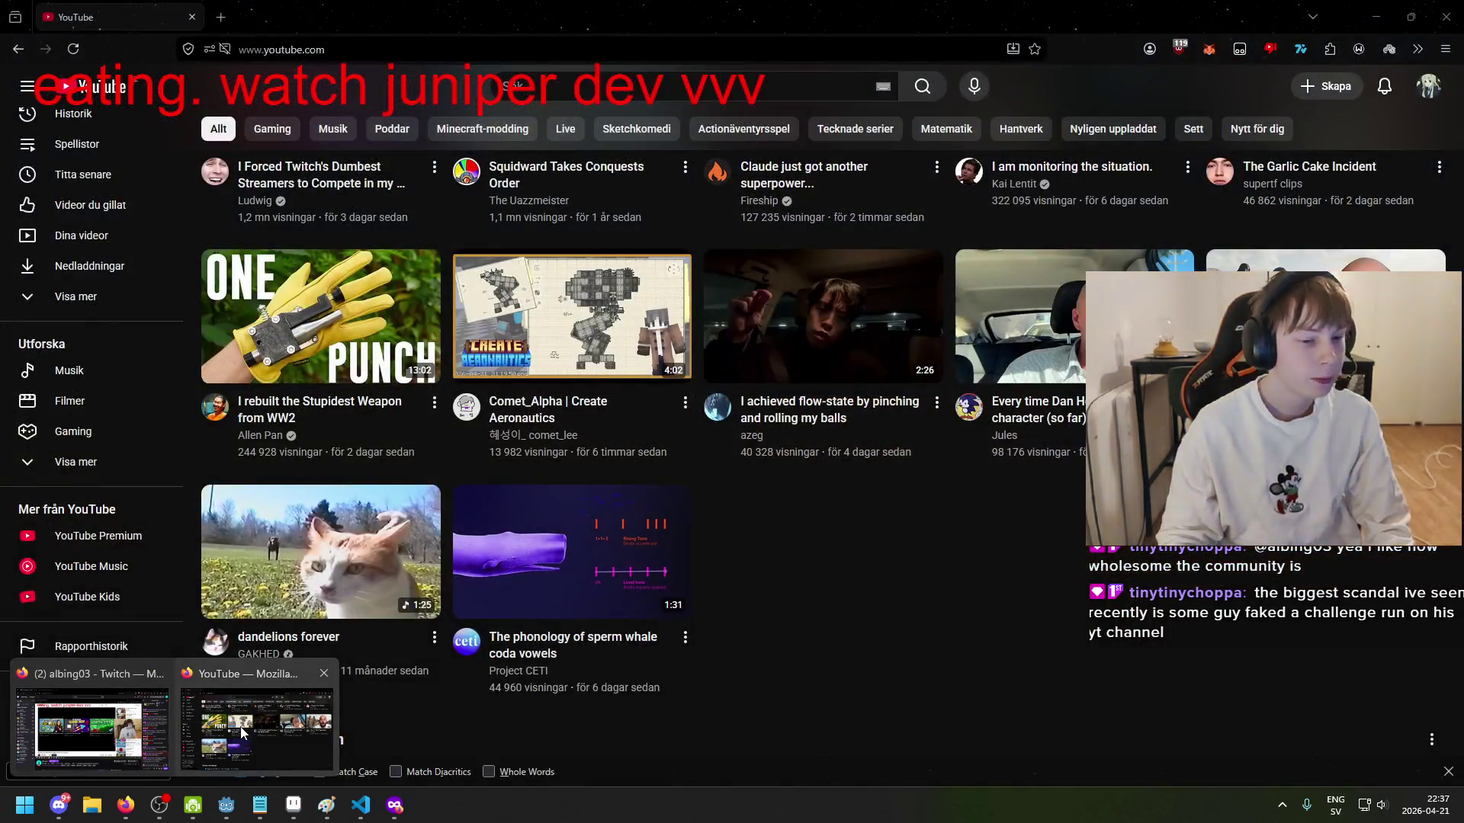
left_click(246, 725)
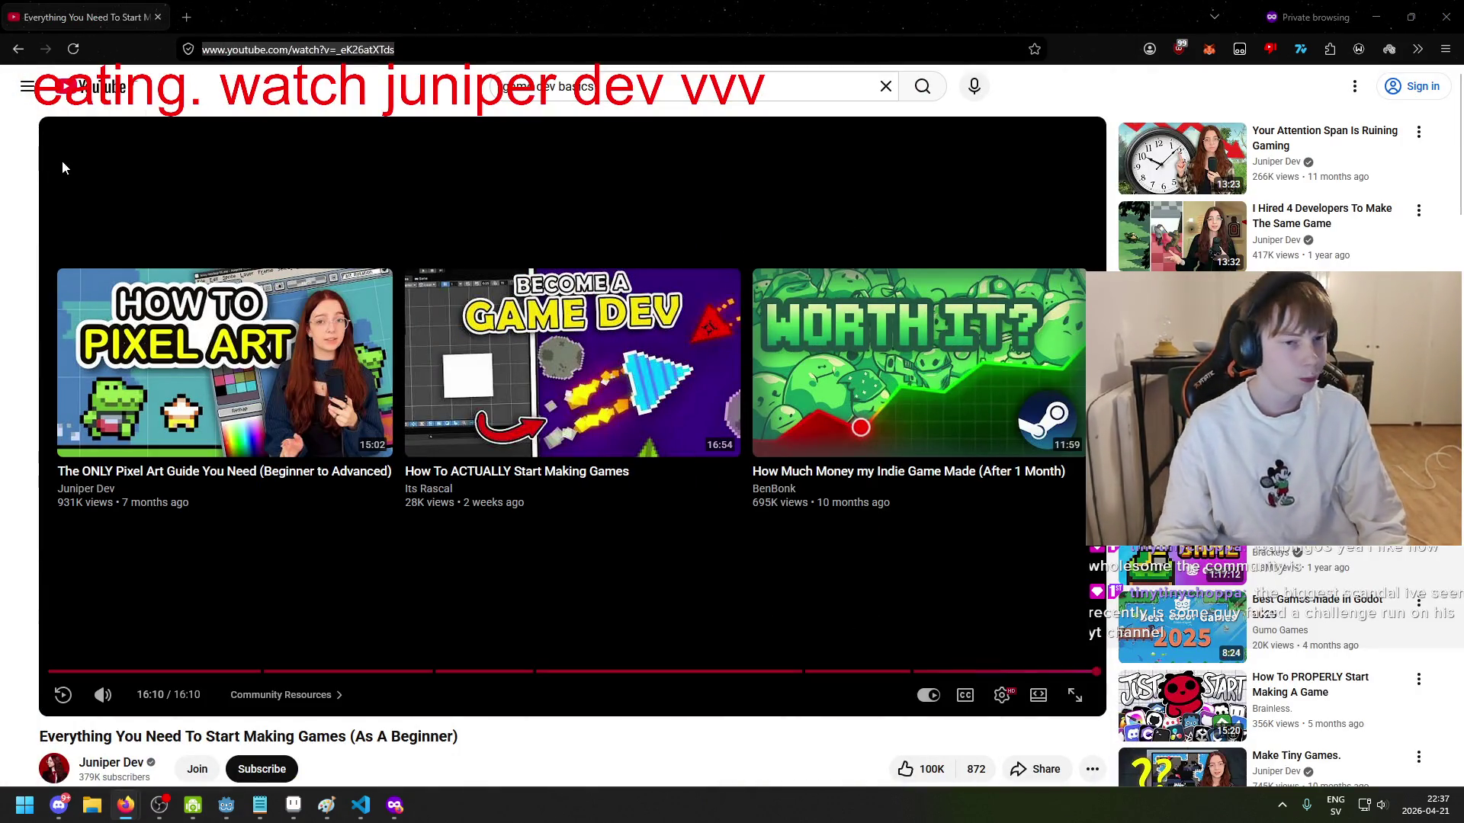
left_click(1446, 17)
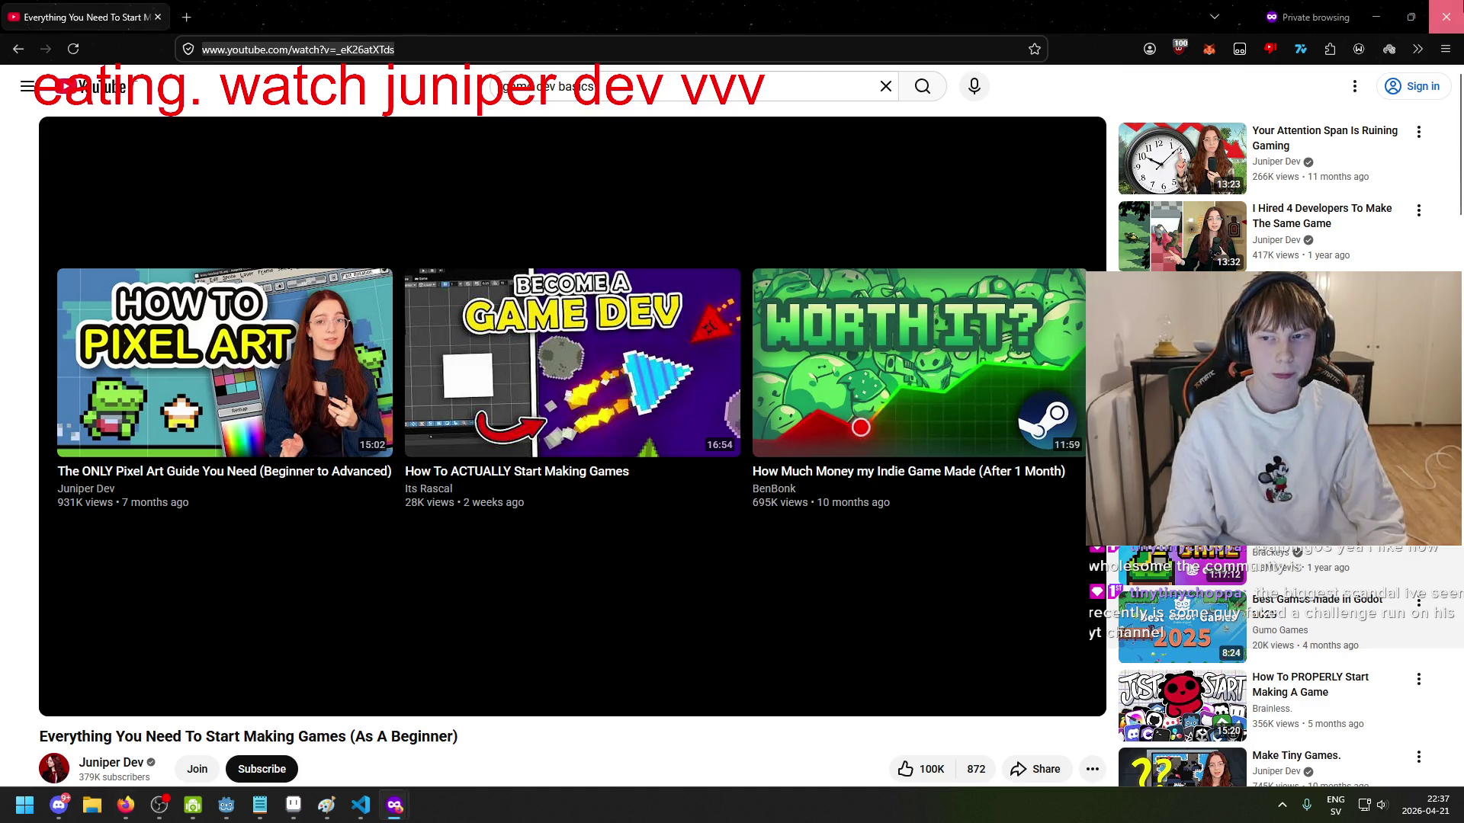
left_click(1447, 17)
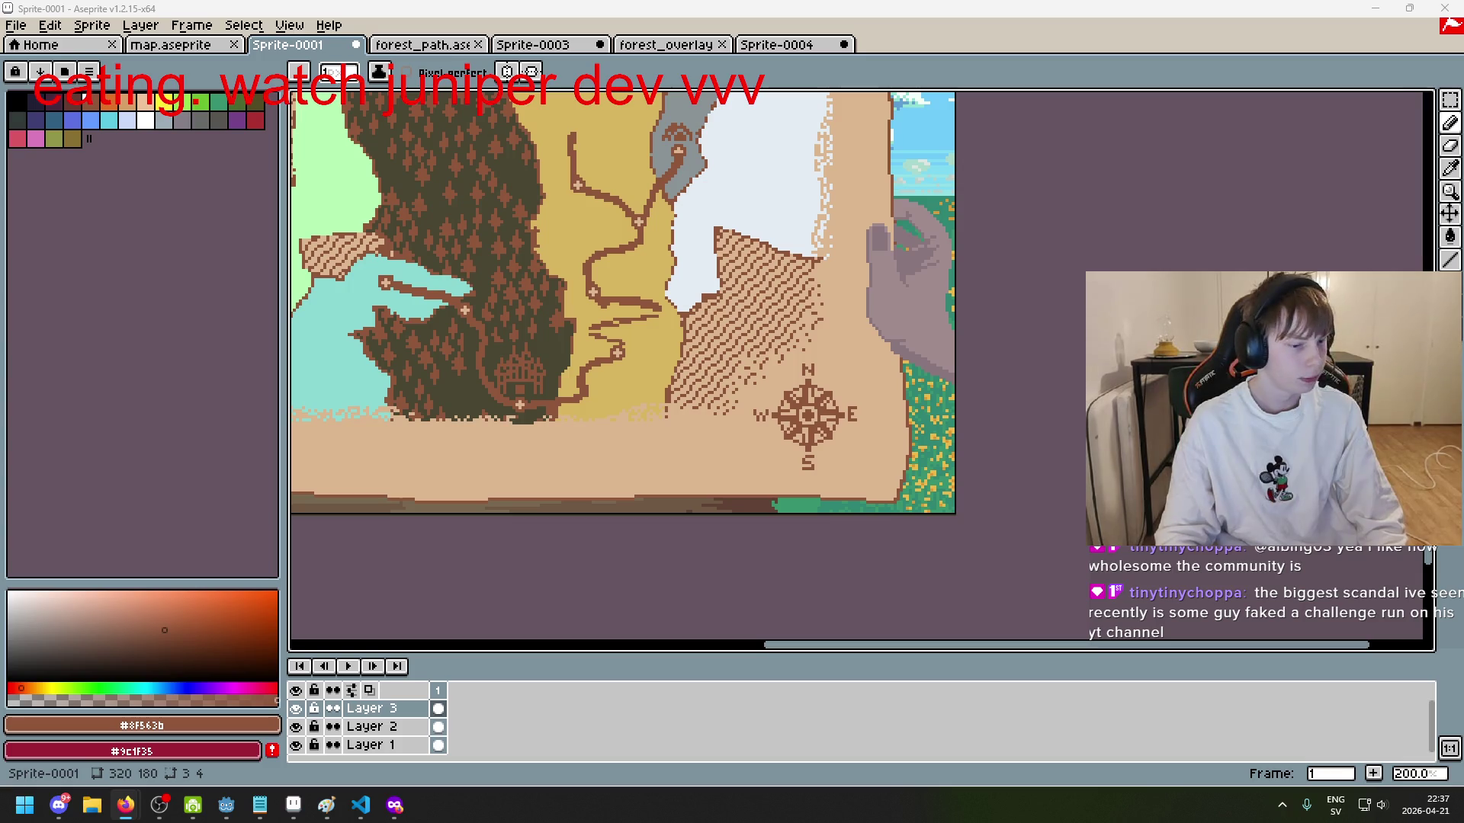
key("alt+Tab")
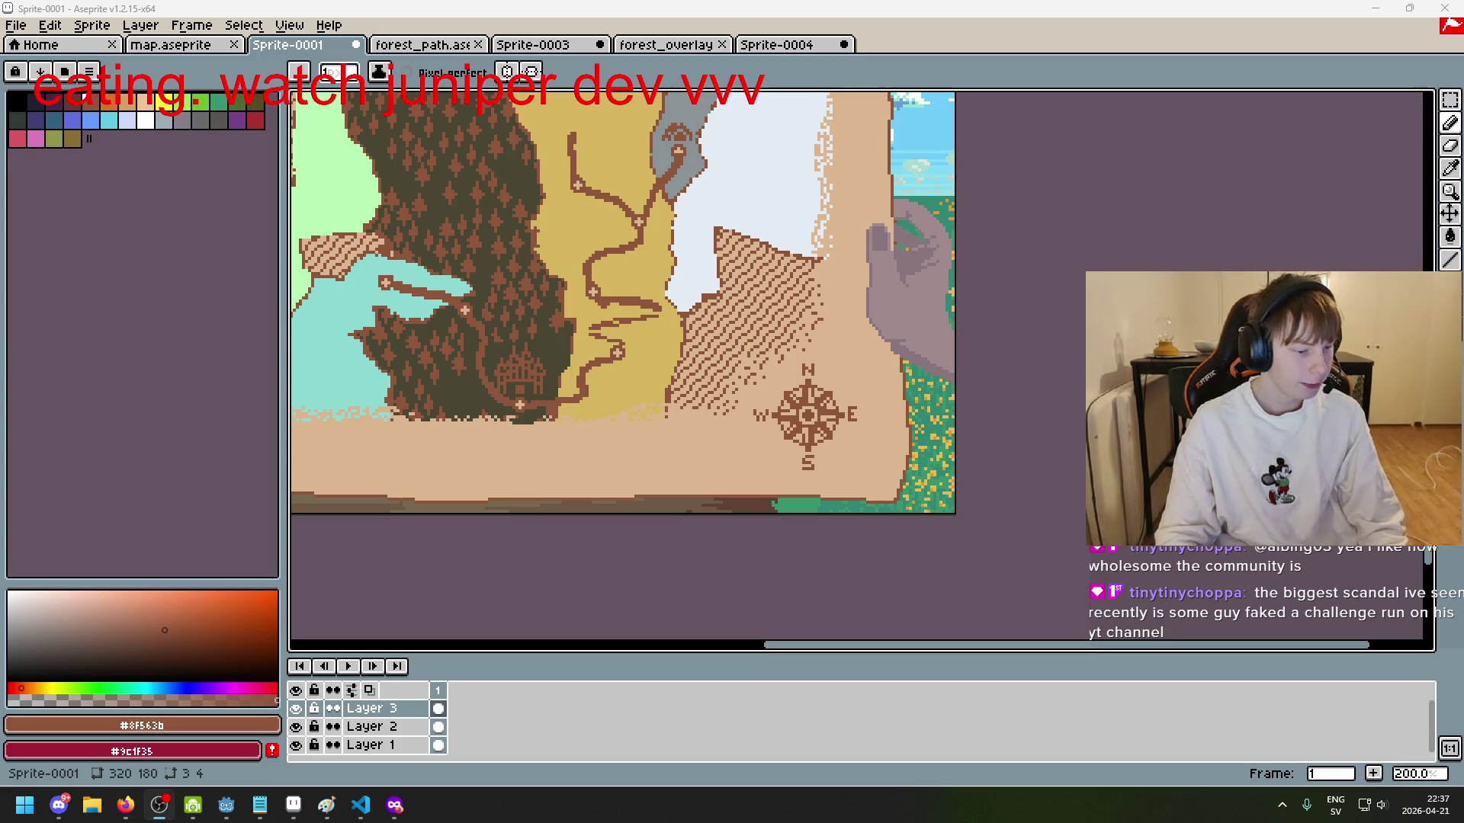
key("alt+Tab")
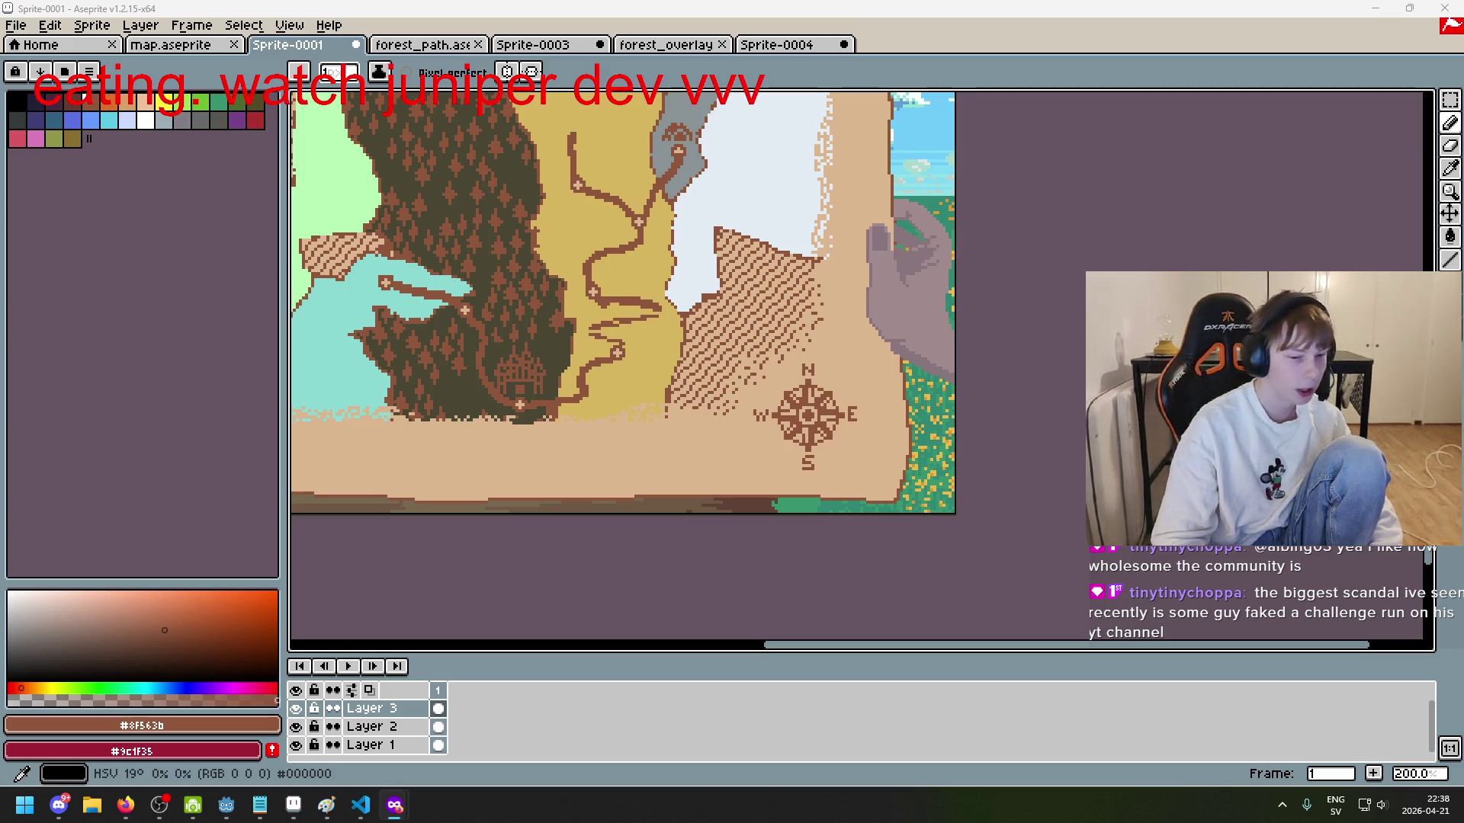
mouse_move(394, 805)
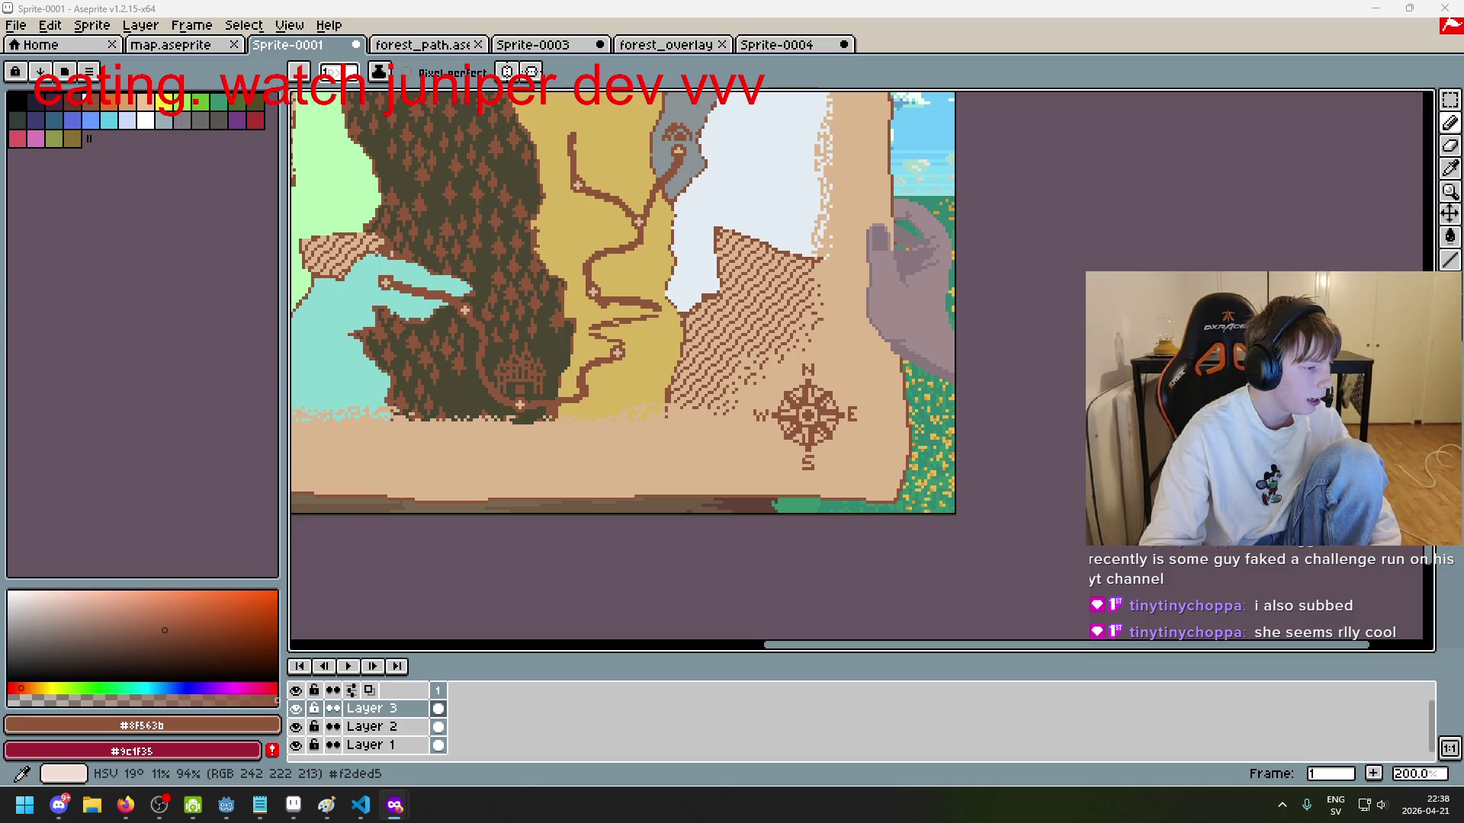
key("alt+Tab")
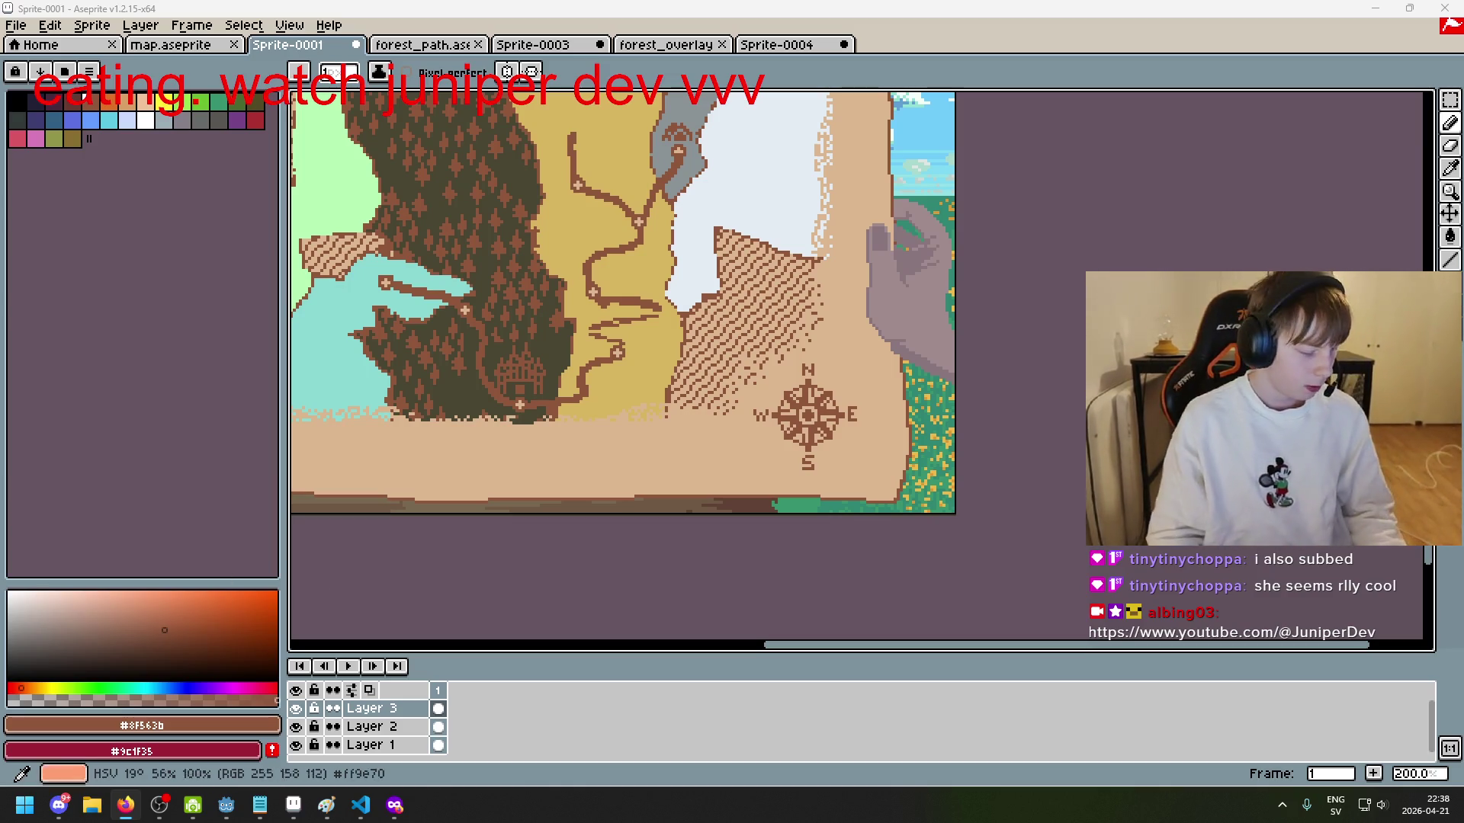
scroll(653, 437, "up", 1)
scroll(654, 437, "down", 3)
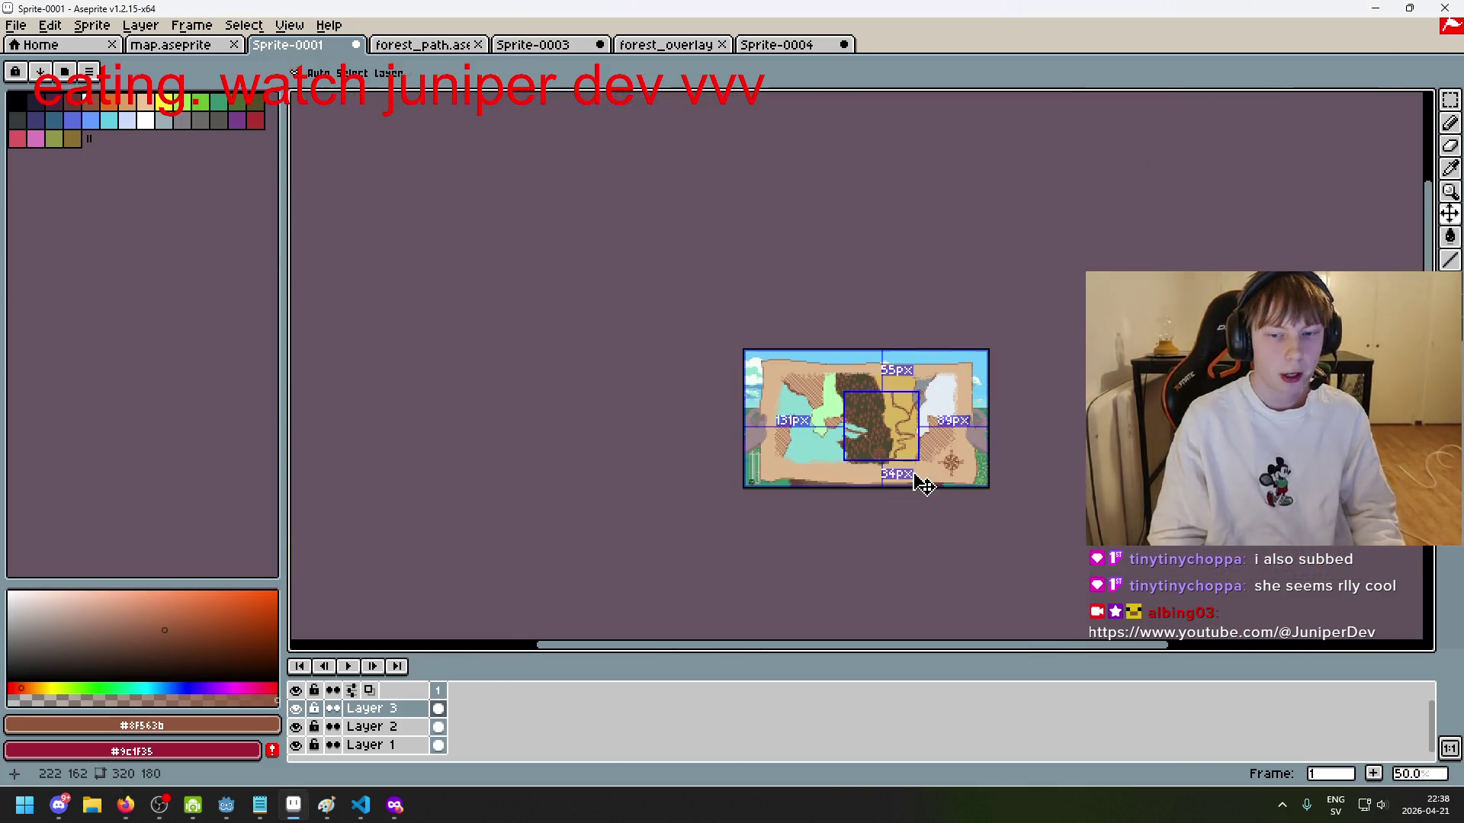
key("ctrl+s")
left_click(1335, 724)
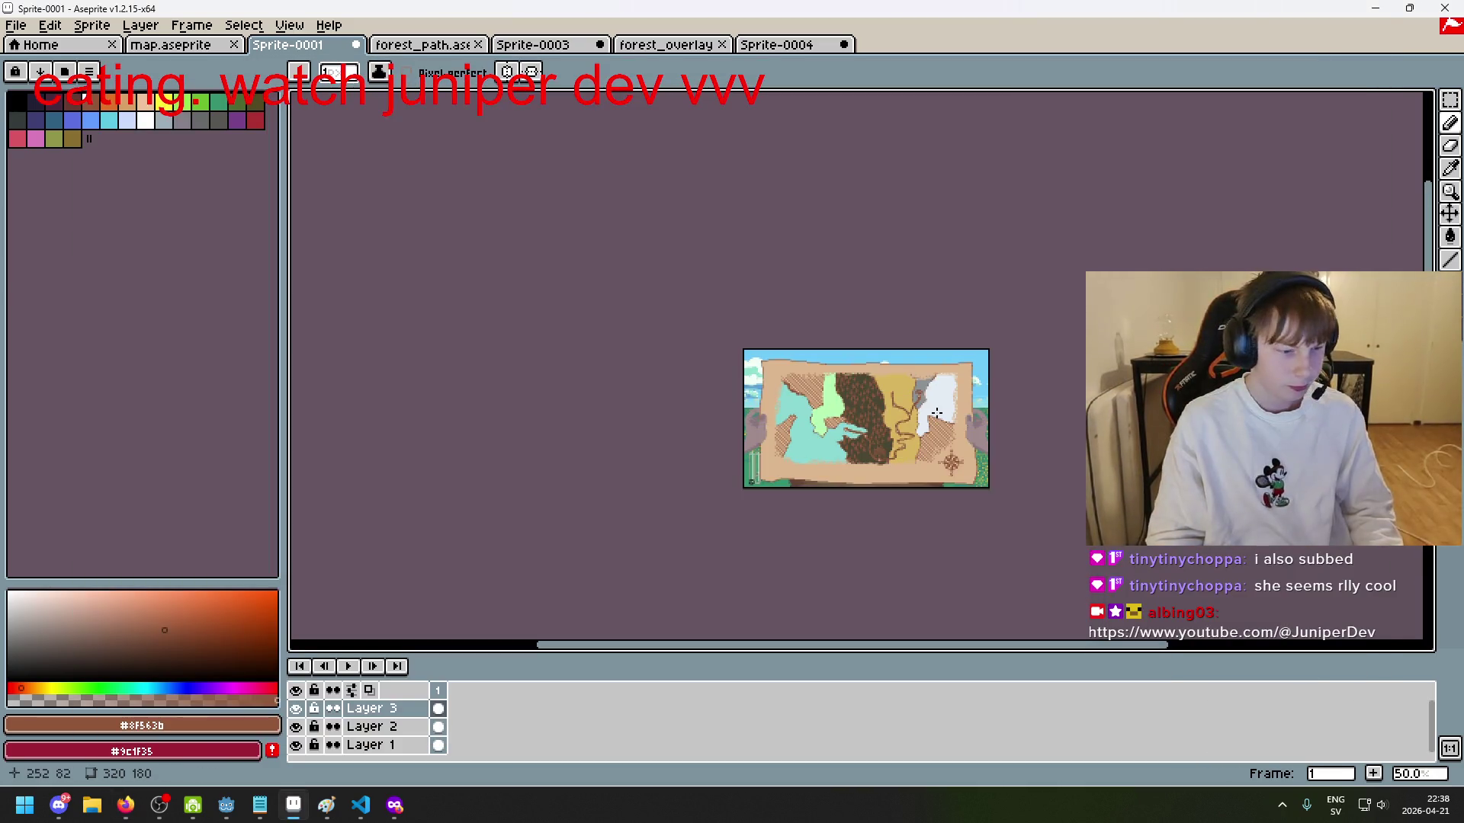
scroll(929, 406, "up", 1)
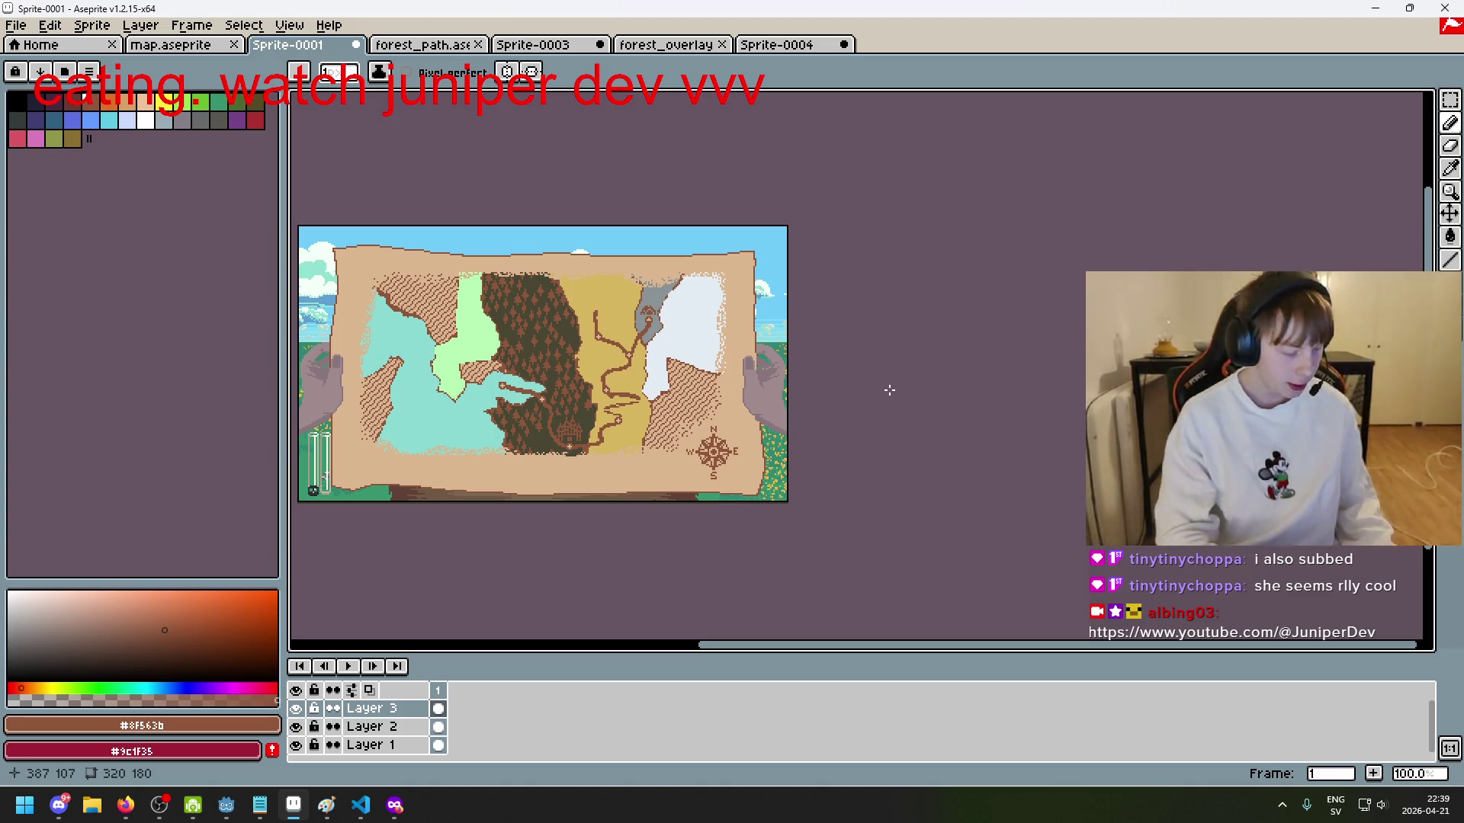
scroll(963, 366, "up", 2)
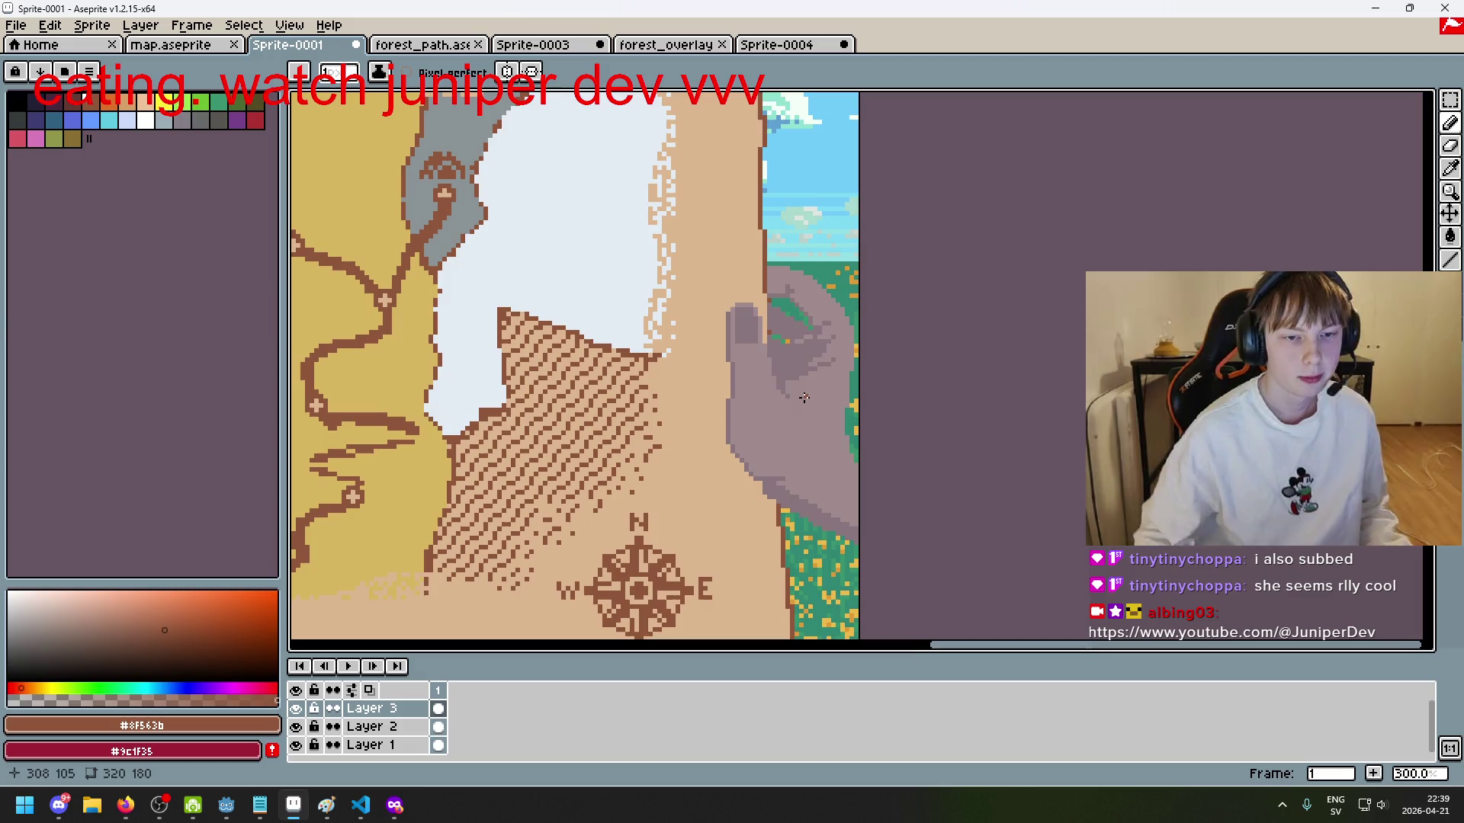
scroll(763, 423, "down", 1)
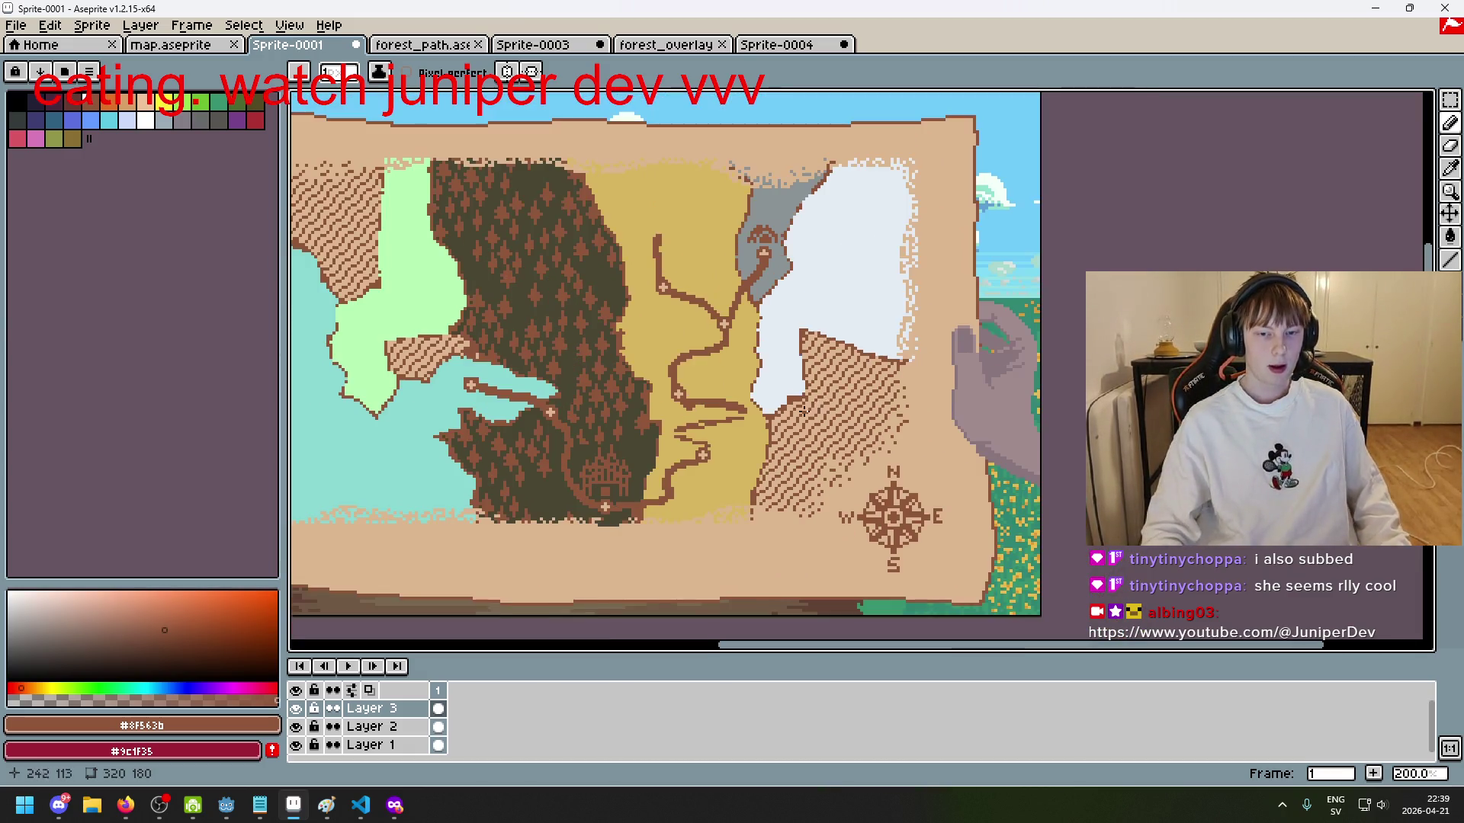
key("e")
Step: Erase a section of the brown path near the lower desert marker and switch back to the Pencil
scroll(767, 409, "up", 3)
mouse_move(766, 408)
left_mouse_down()
mouse_move(637, 419)
mouse_move(643, 389)
mouse_move(630, 457)
mouse_move(691, 466)
left_mouse_up()
key("b")
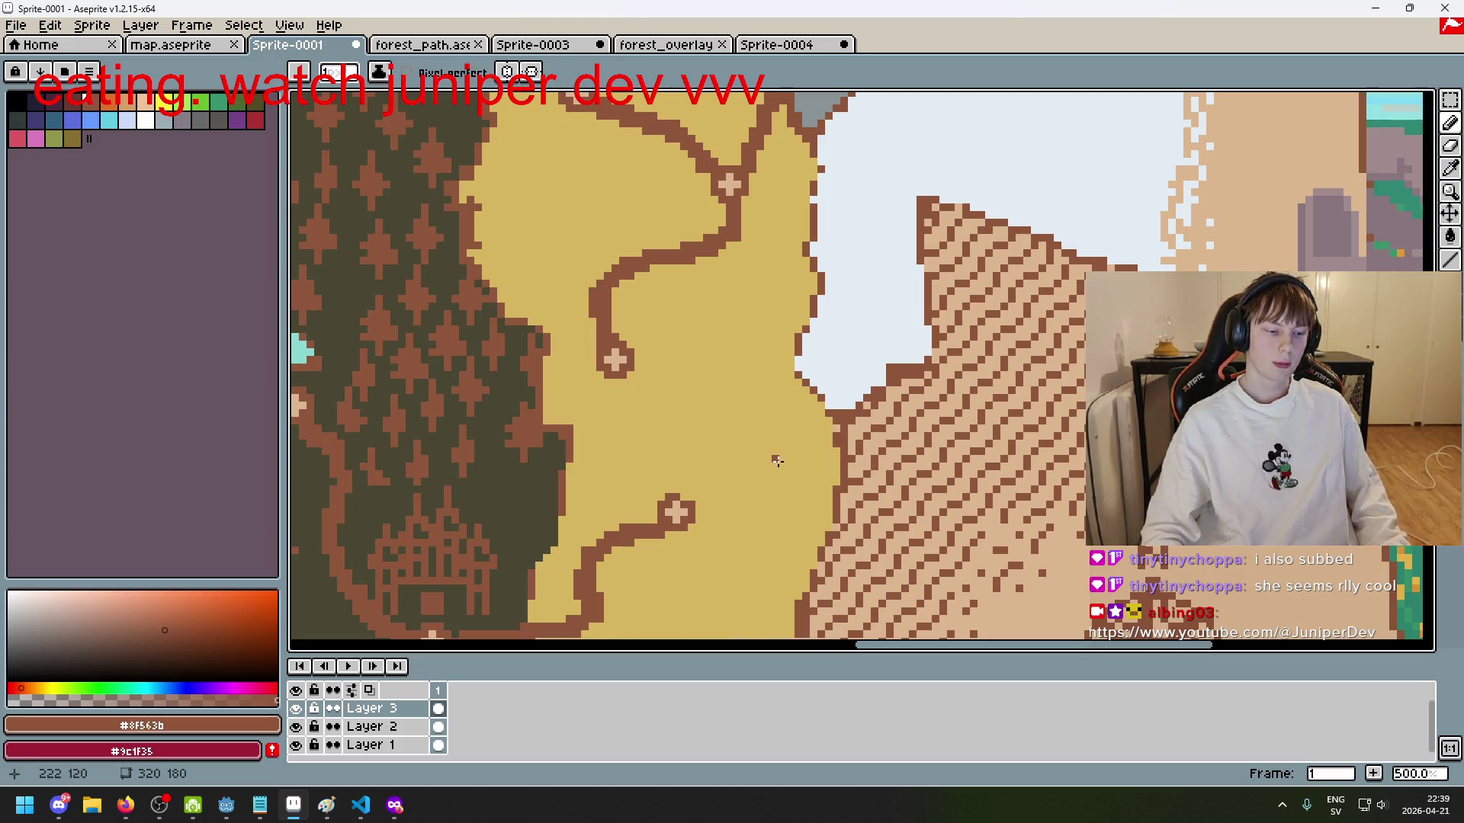
left_click(682, 498)
key("ctrl+z")
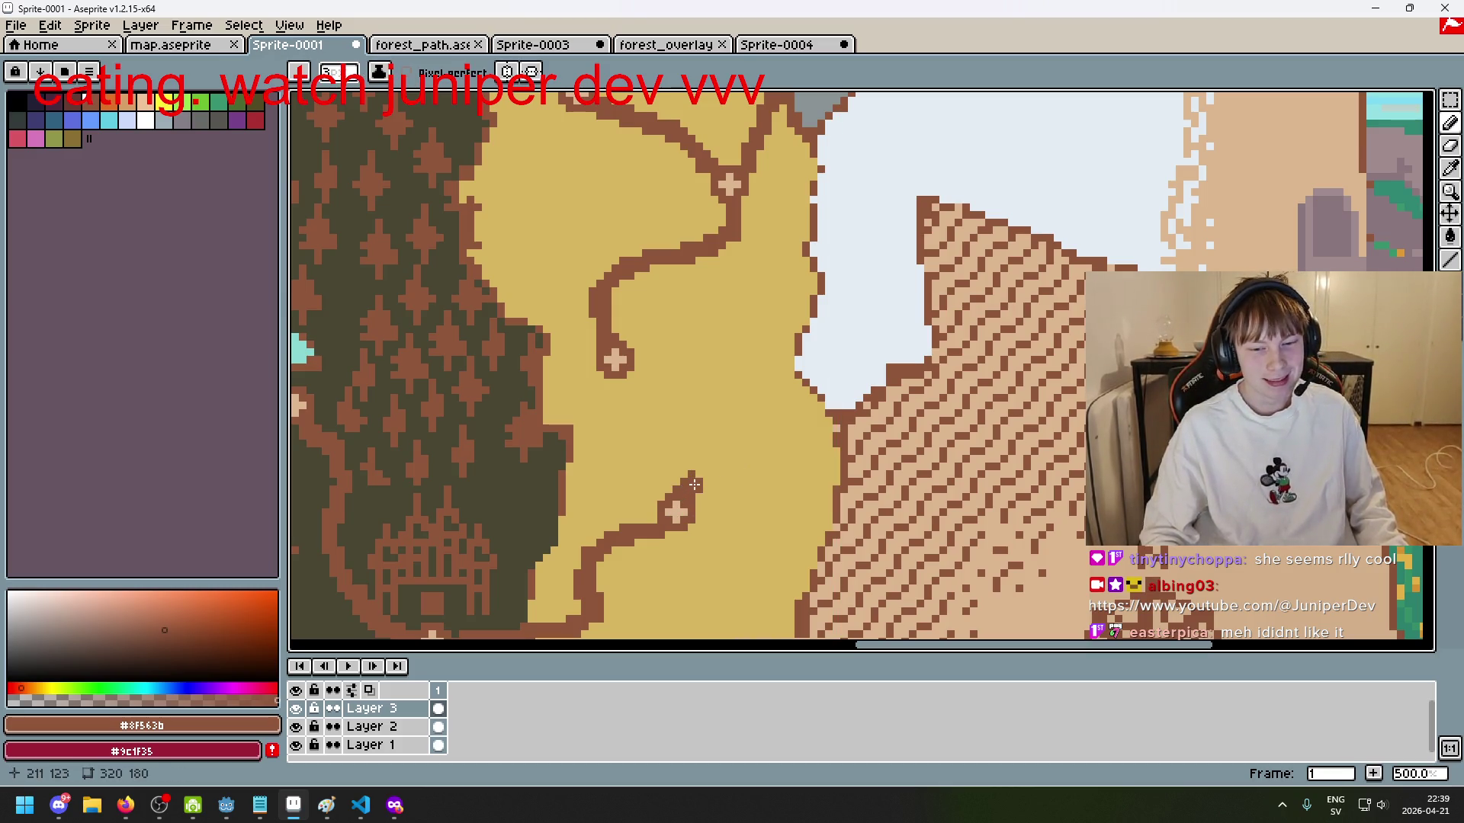
Step: Draw a zigzag brown path up from the lower desert marker, undoing stray strokes
left_click_drag(685, 501, 707, 467)
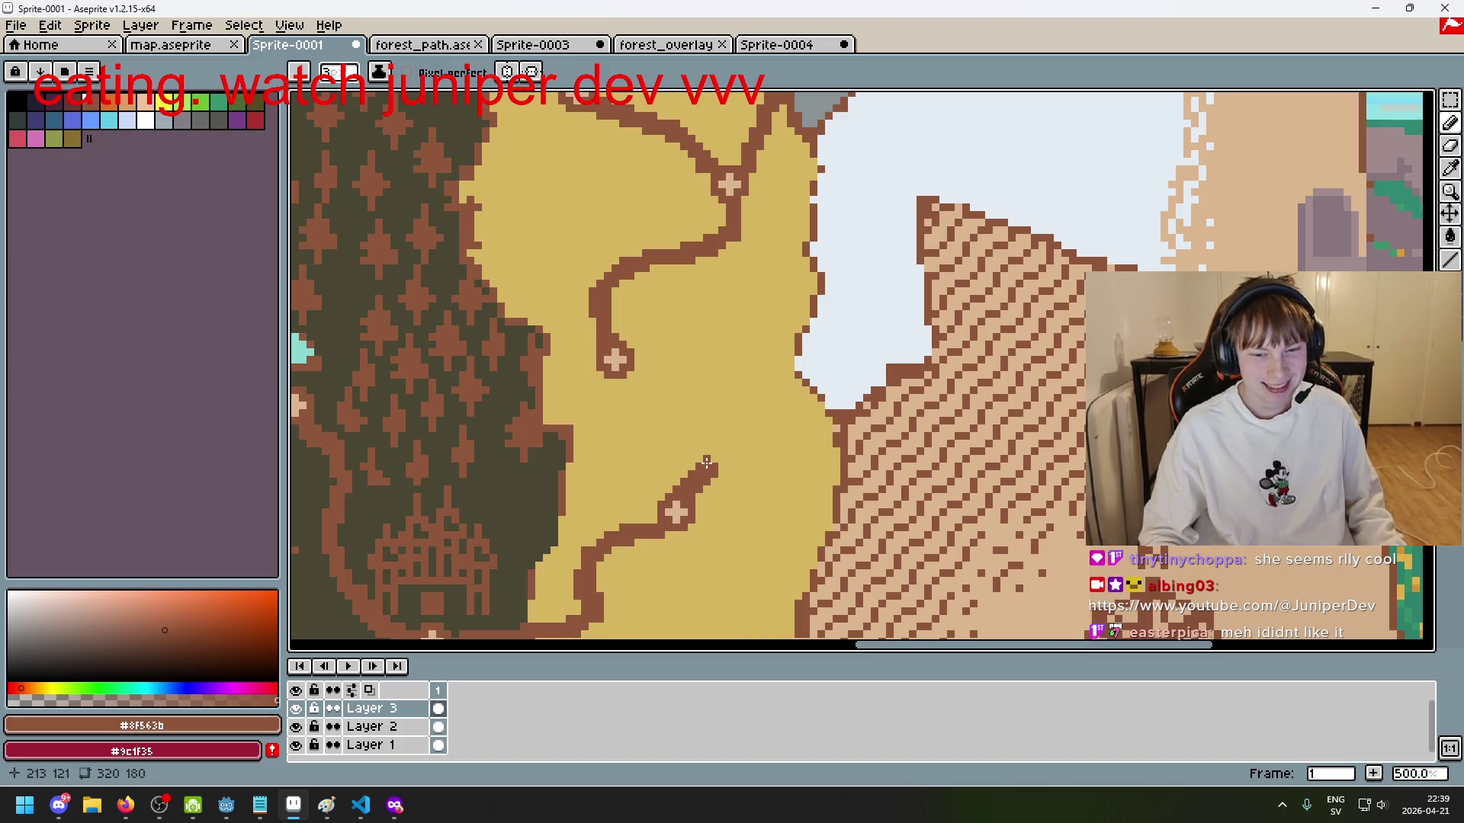
left_click(713, 457)
key("ctrl+z")
left_click(707, 454)
mouse_move(709, 461)
left_mouse_down()
mouse_move(671, 435)
mouse_move(723, 414)
mouse_move(639, 385)
left_mouse_up()
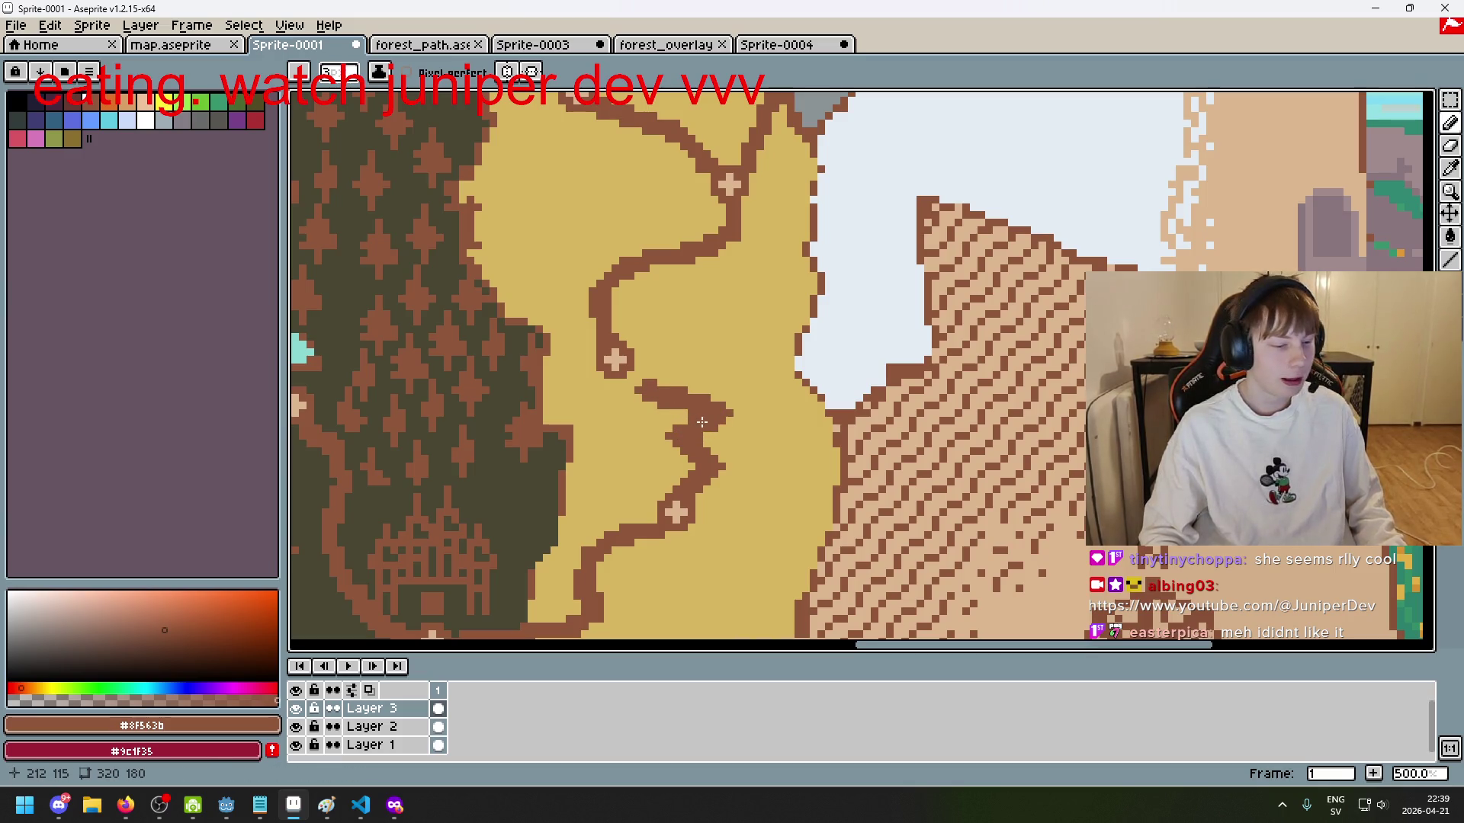
key("ctrl+z")
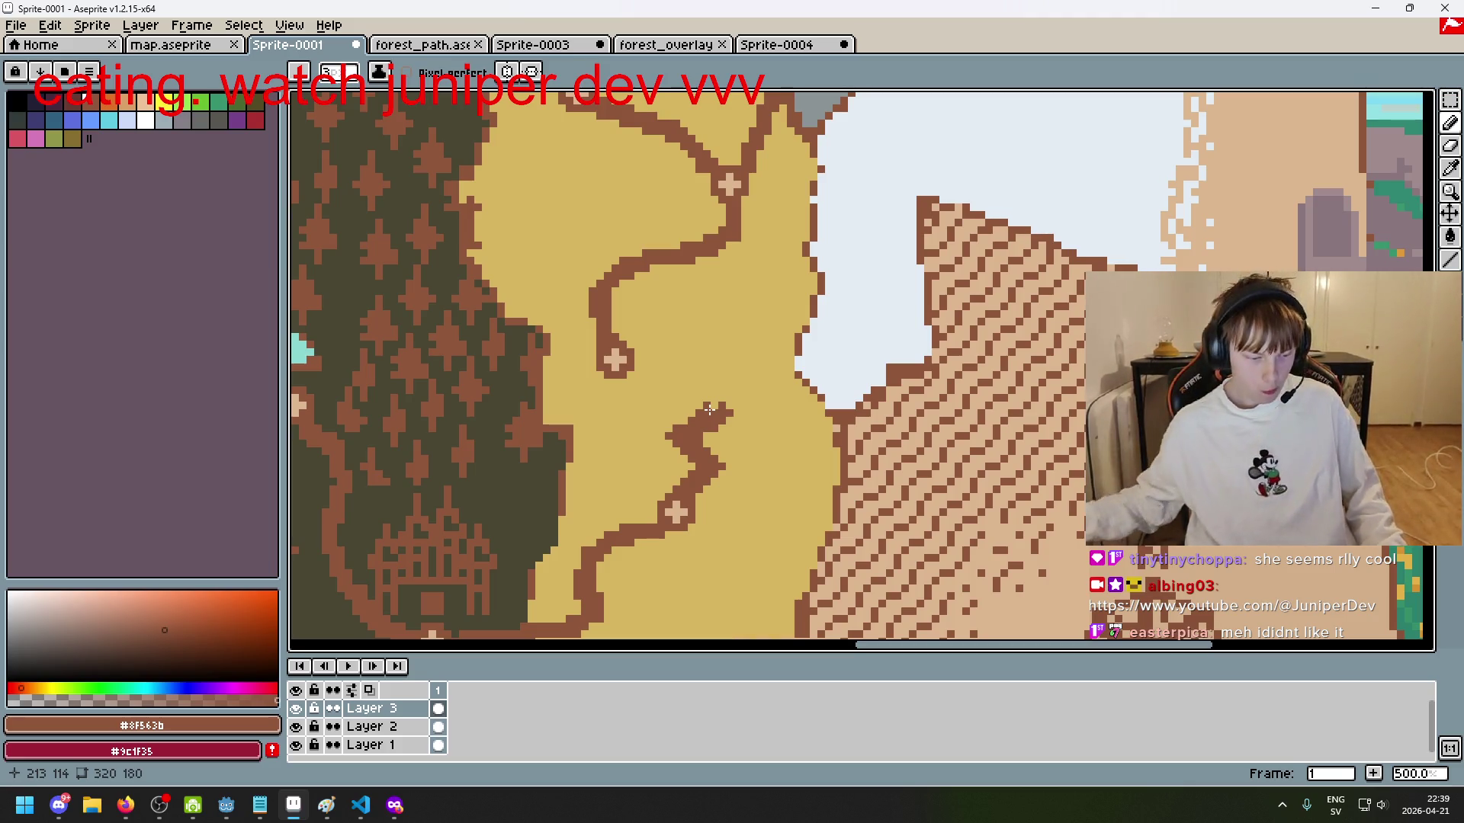
left_click_drag(686, 421, 721, 412)
scroll(722, 412, "down", 3)
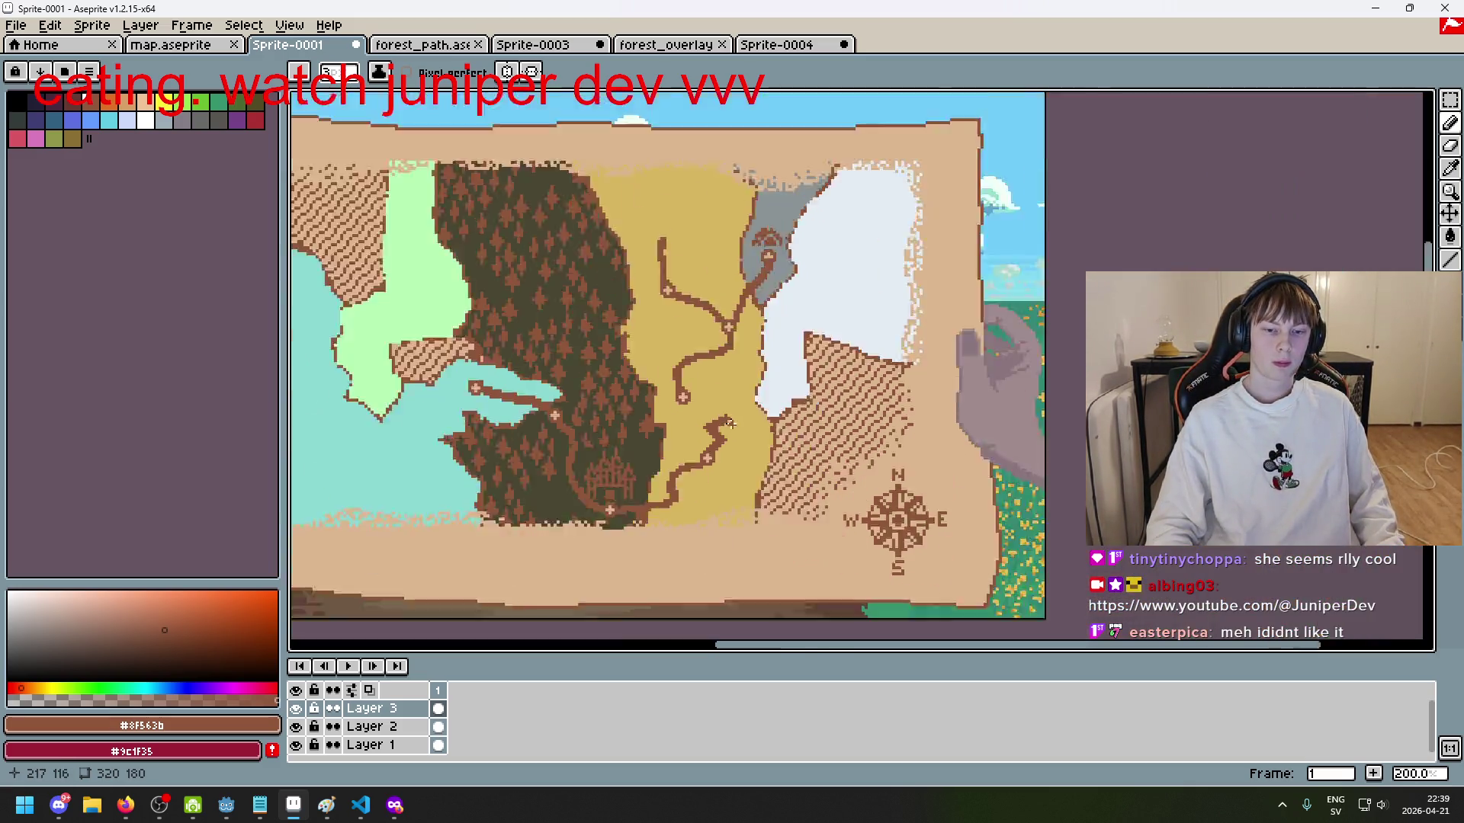
Step: Draw a trial line linking the zigzag top to the path marker, then undo it
scroll(709, 404, "up", 2)
scroll(706, 403, "up", 2)
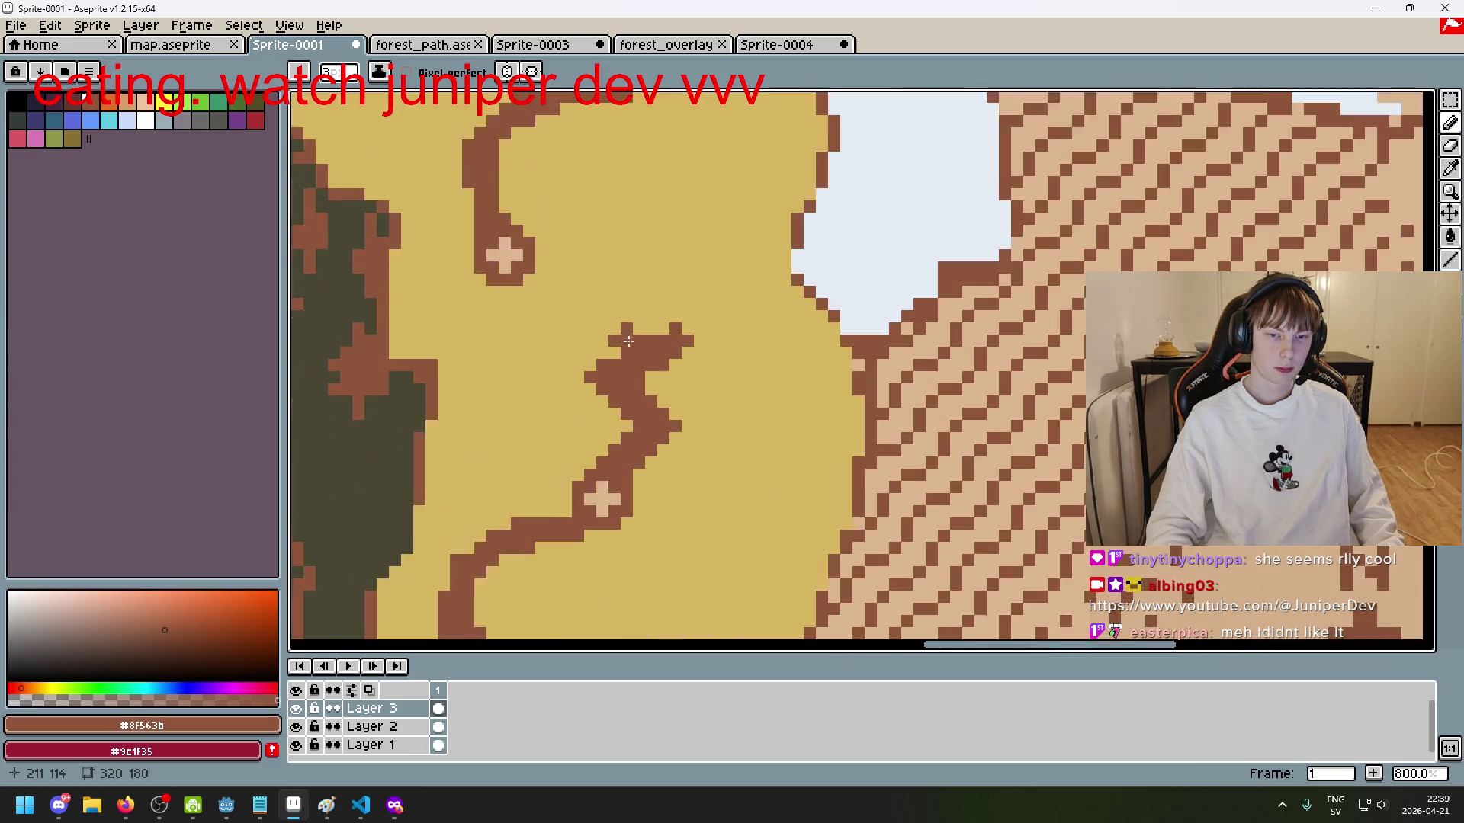
left_click_drag(686, 347, 449, 251)
scroll(620, 330, "down", 2)
scroll(620, 330, "down", 2)
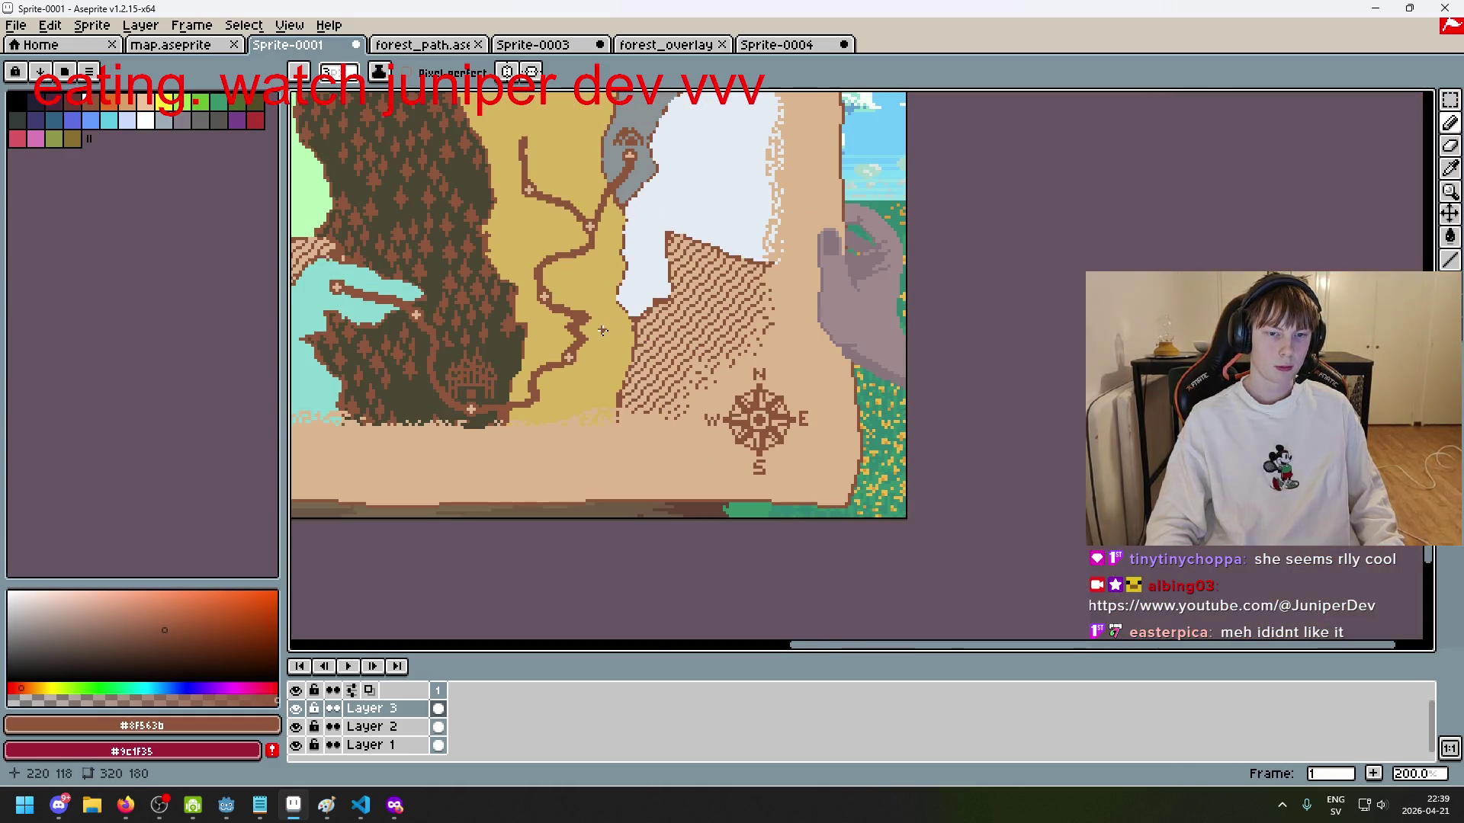
key("ctrl+z")
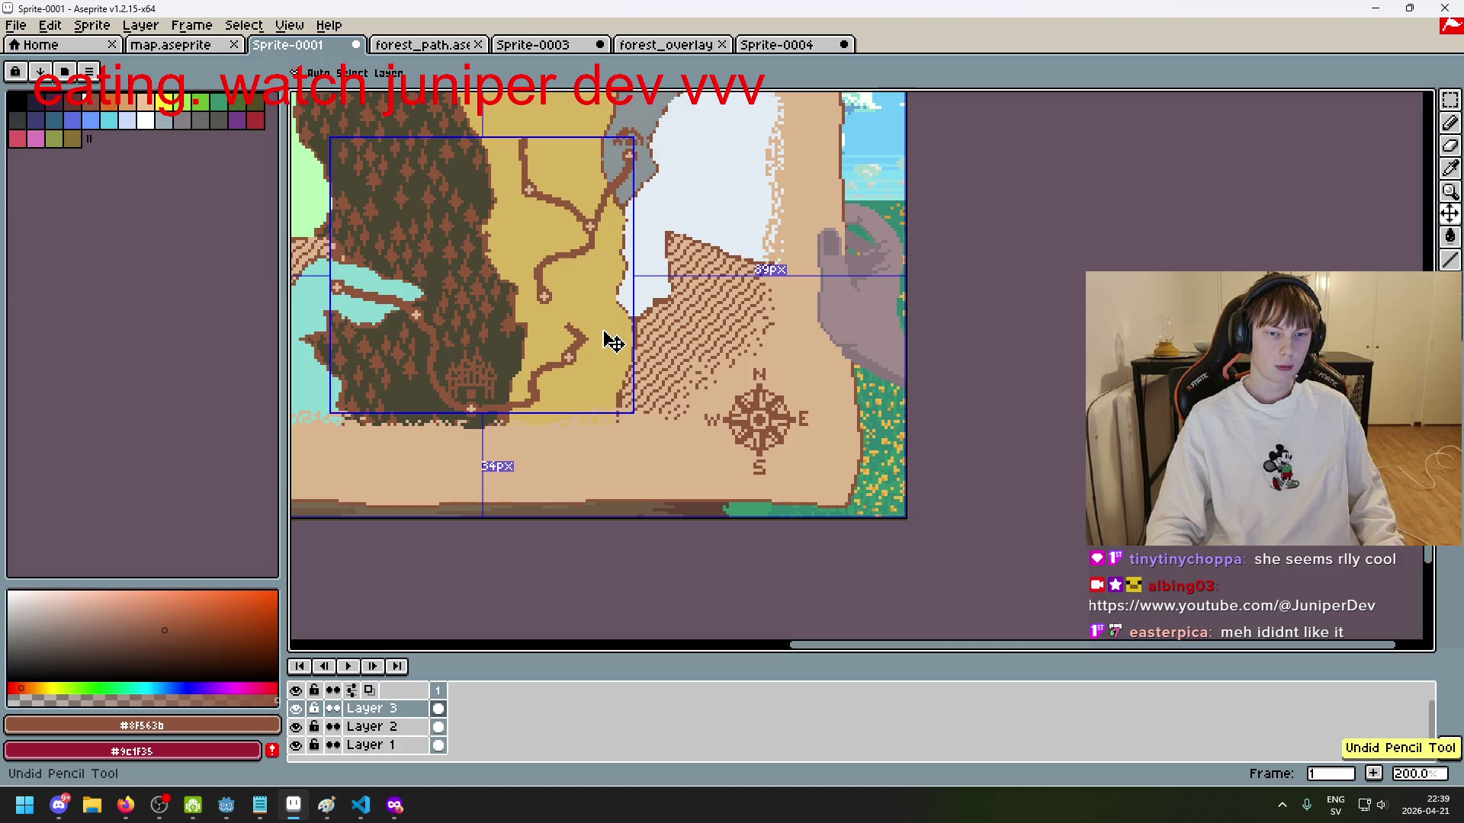
Step: Draw a multi-segment zigzag path toward the upper bend, then undo it
scroll(602, 330, "up", 3)
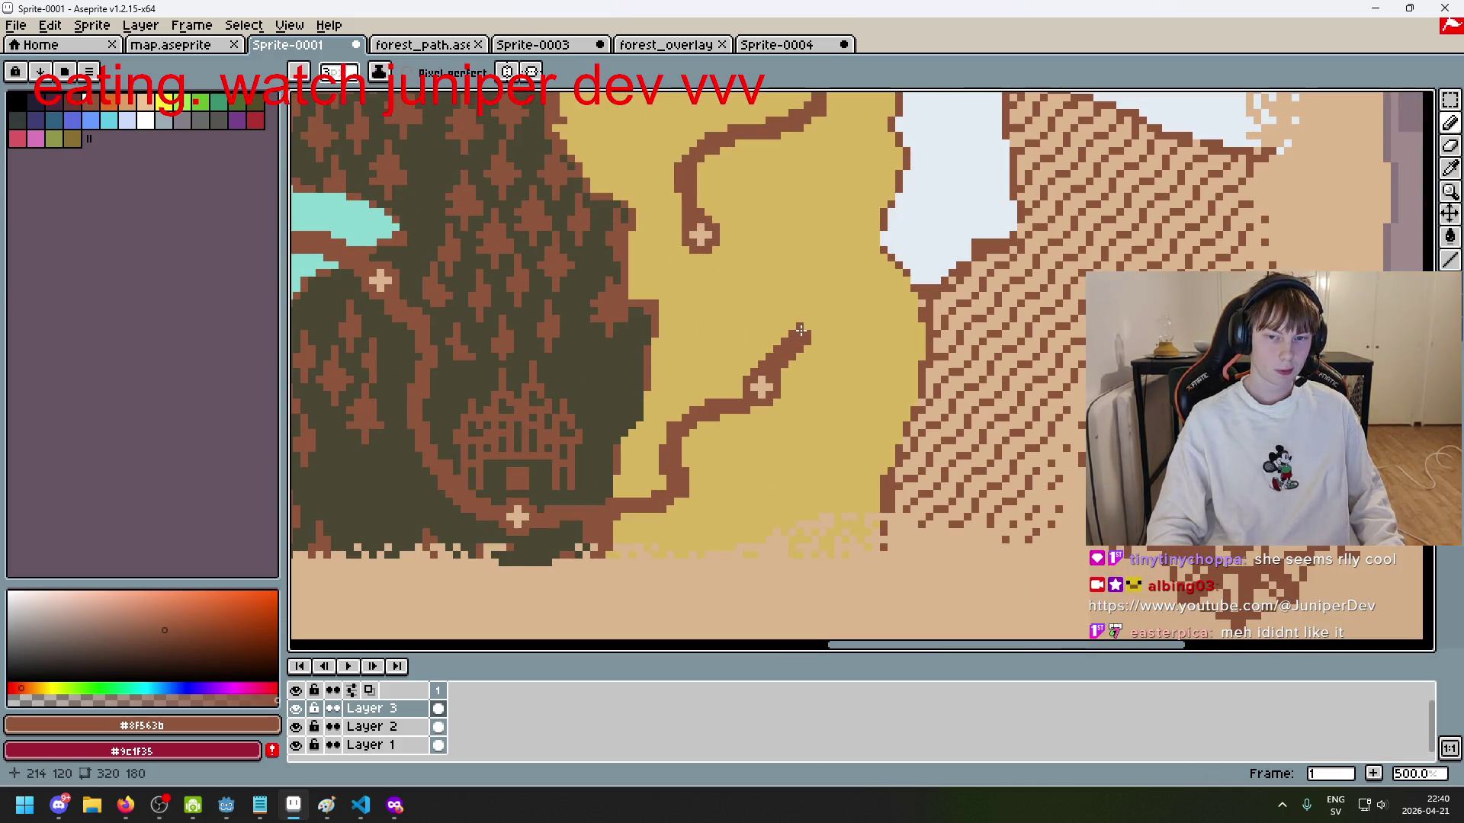
left_click_drag(801, 329, 770, 386)
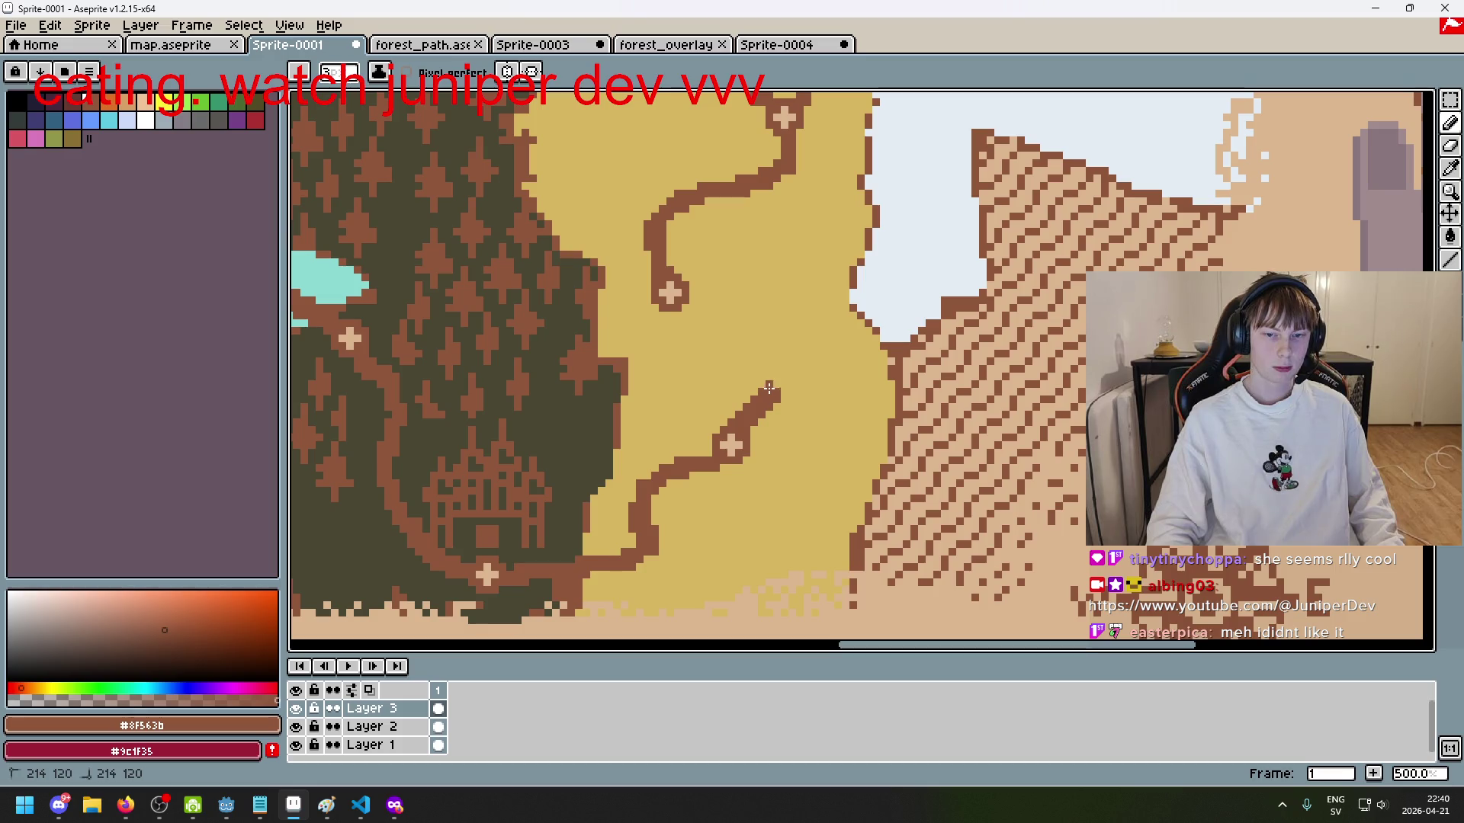
left_click(674, 376, "shift")
left_click(773, 327, "shift")
left_click(679, 295, "shift")
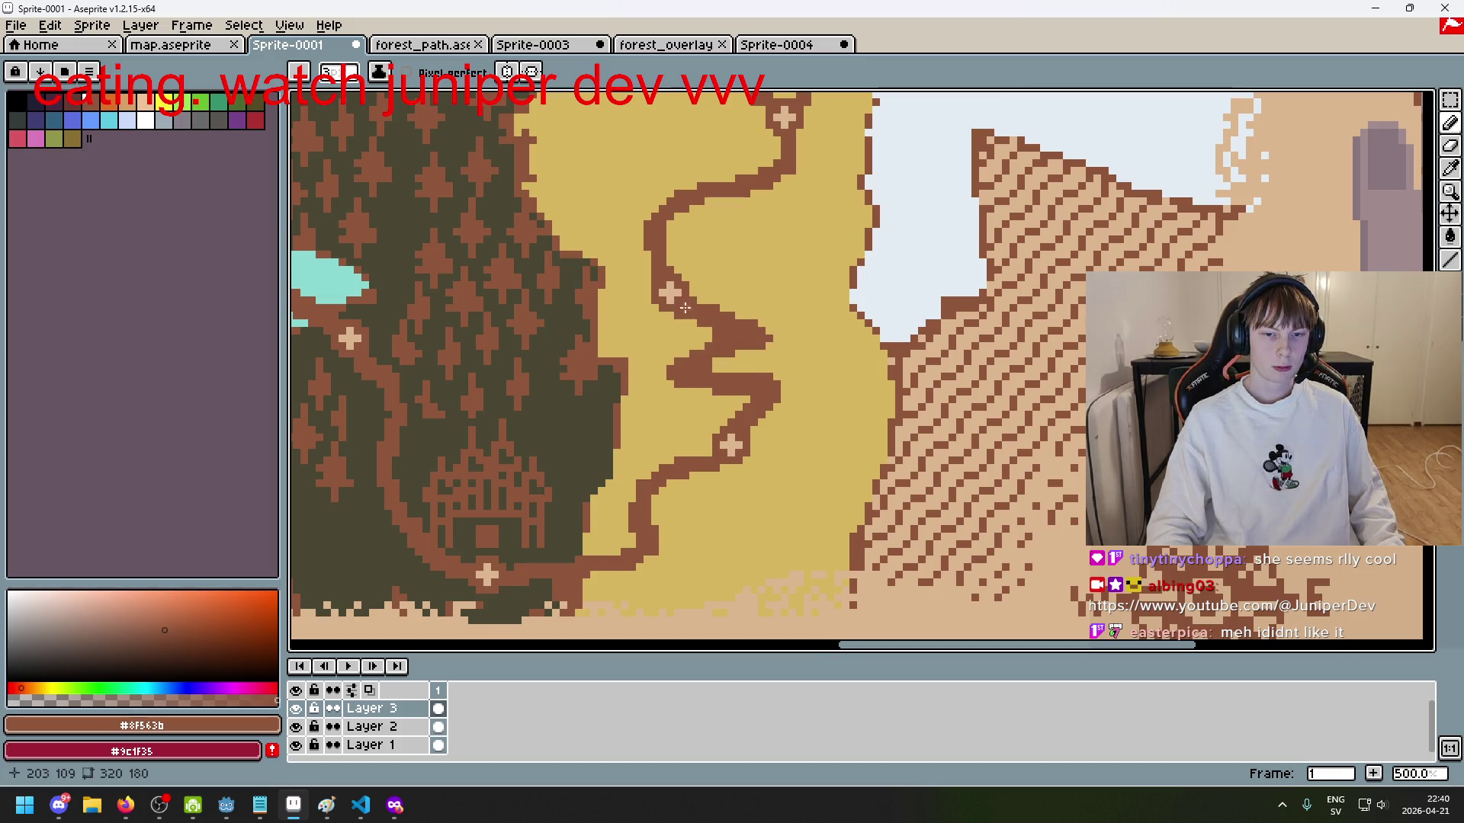
scroll(758, 353, "down", 4)
scroll(761, 356, "up", 2)
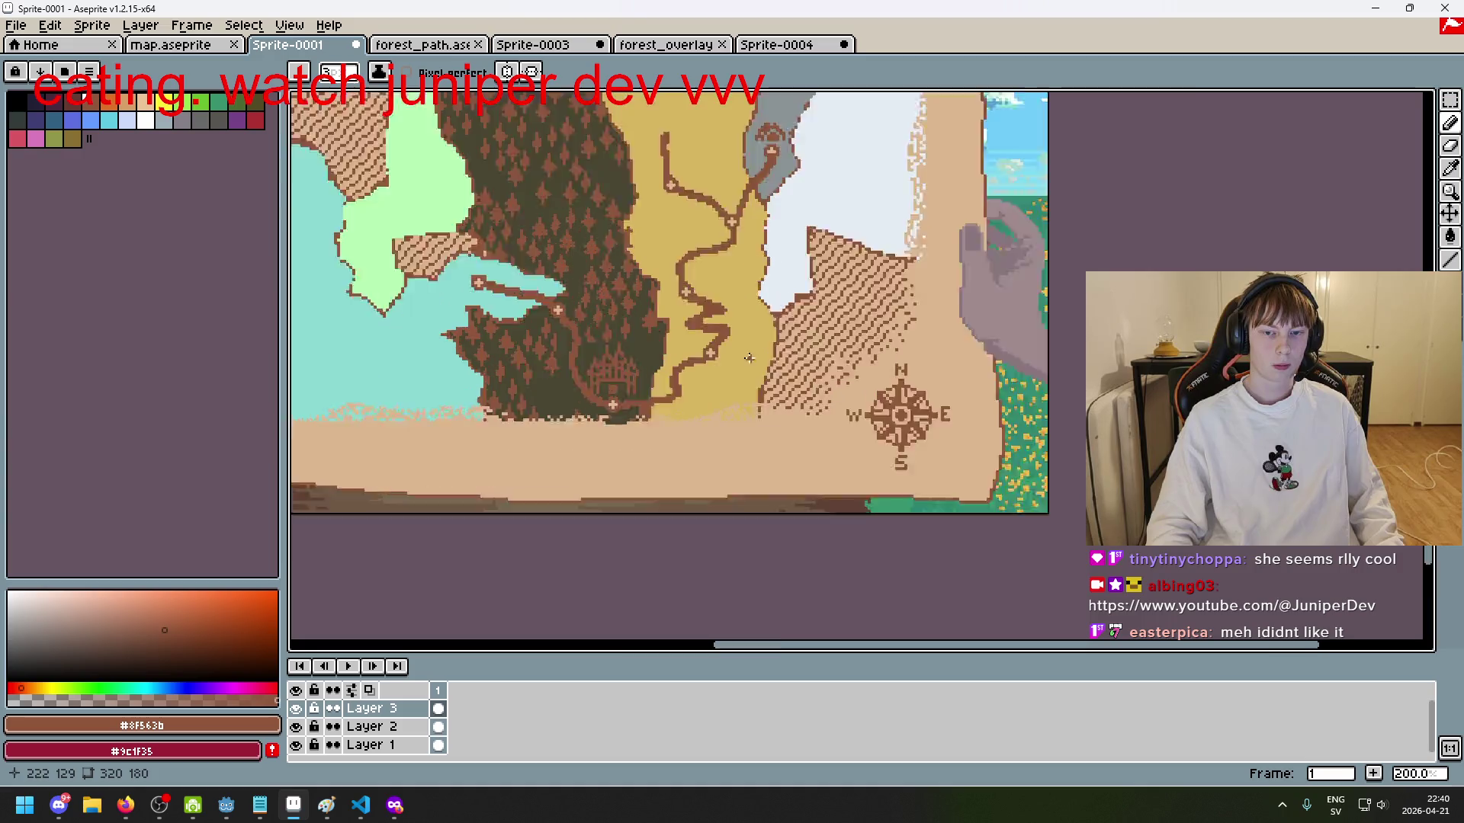
left_click_drag(736, 326, 772, 323)
scroll(772, 323, "up", 3)
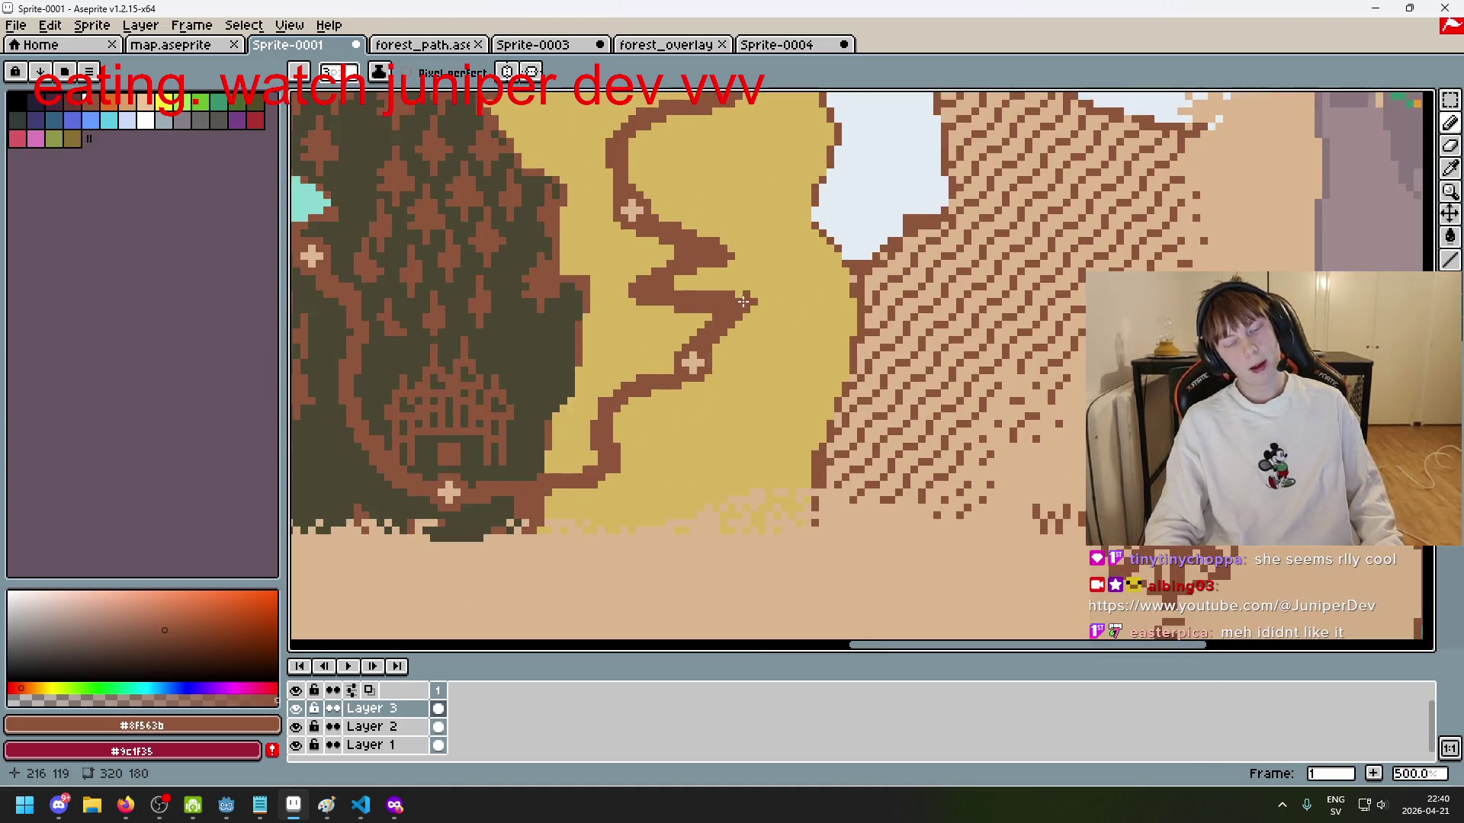
key("ctrl+z")
key("ctrl+z")
key("ctrl+z")
key("ctrl+z")
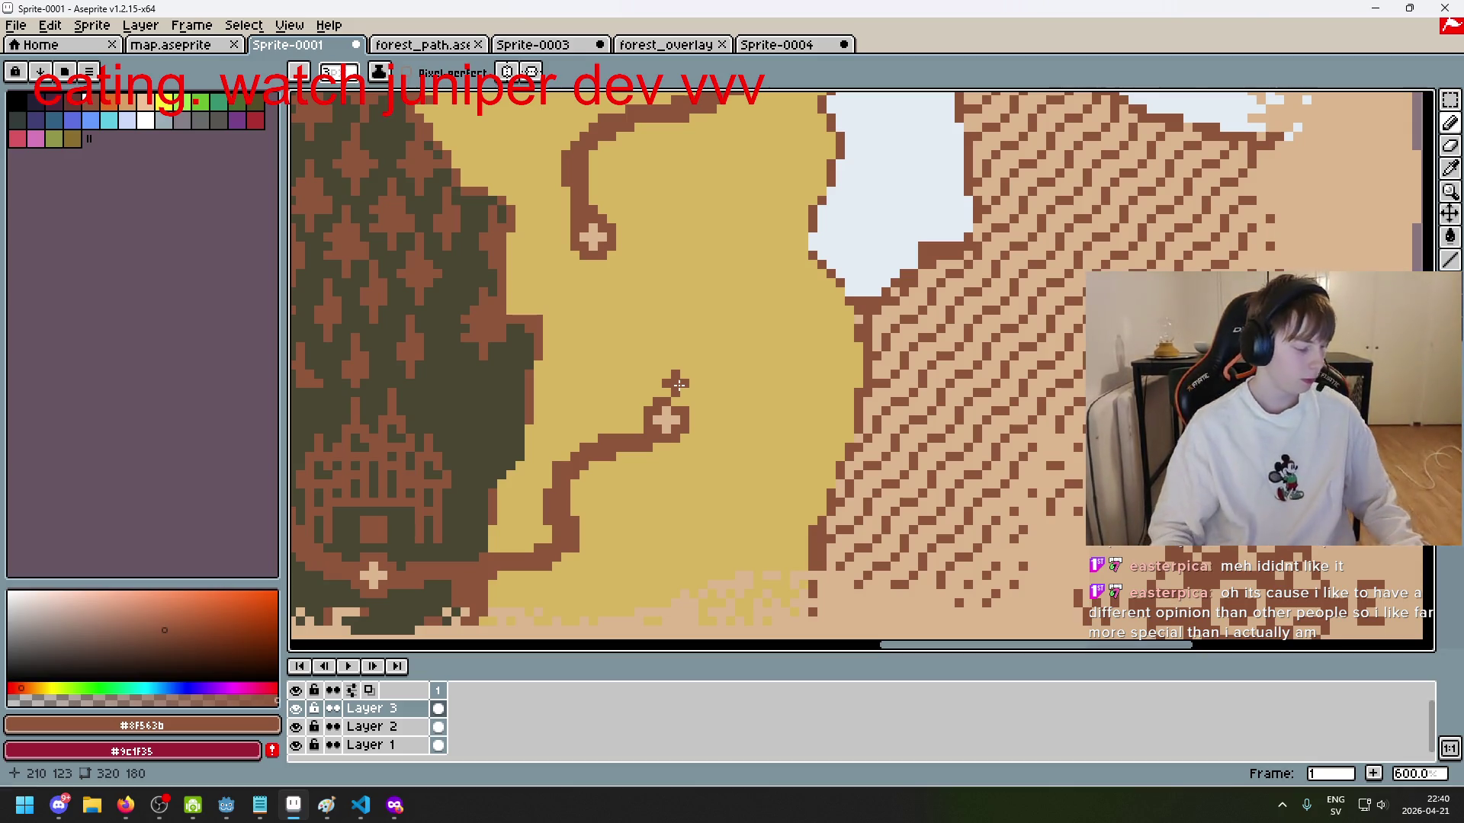
Step: Draw a straight-line zigzag up from the desert marker, then undo those strokes
scroll(656, 366, "down", 1)
scroll(670, 387, "up", 2)
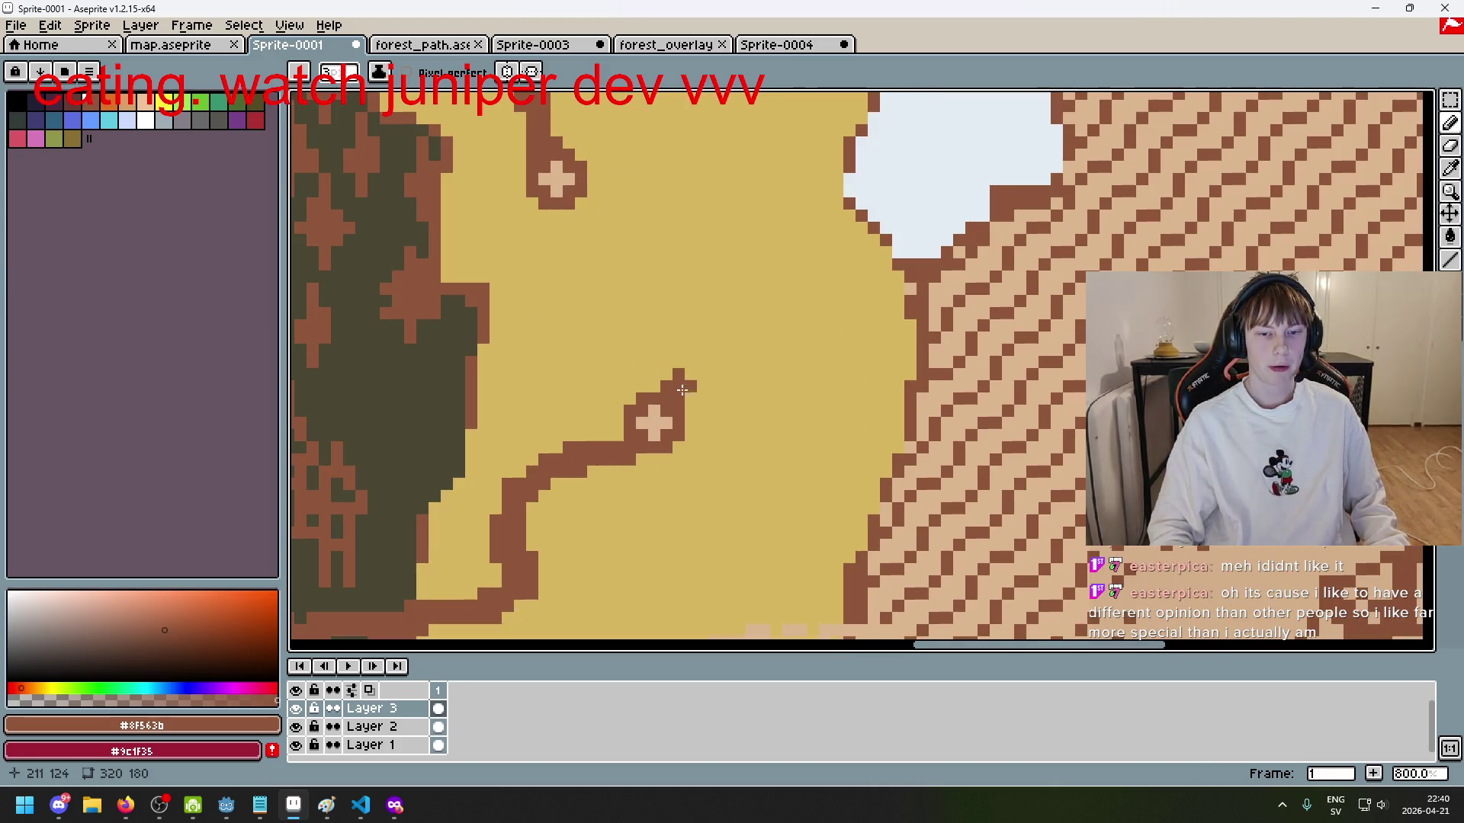
left_click(739, 305, "shift")
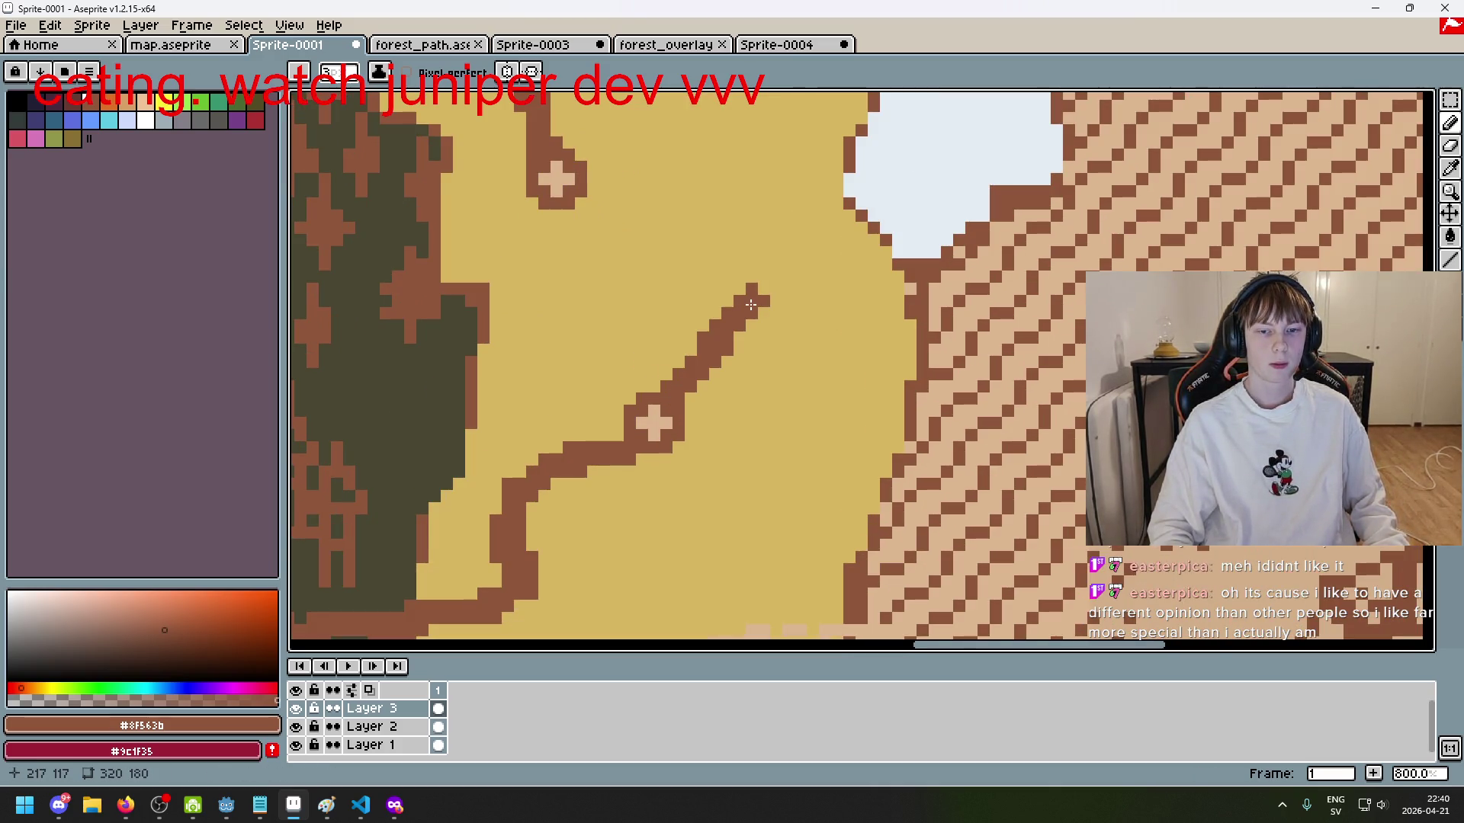
left_click(549, 359, "shift")
left_click(560, 372, "shift")
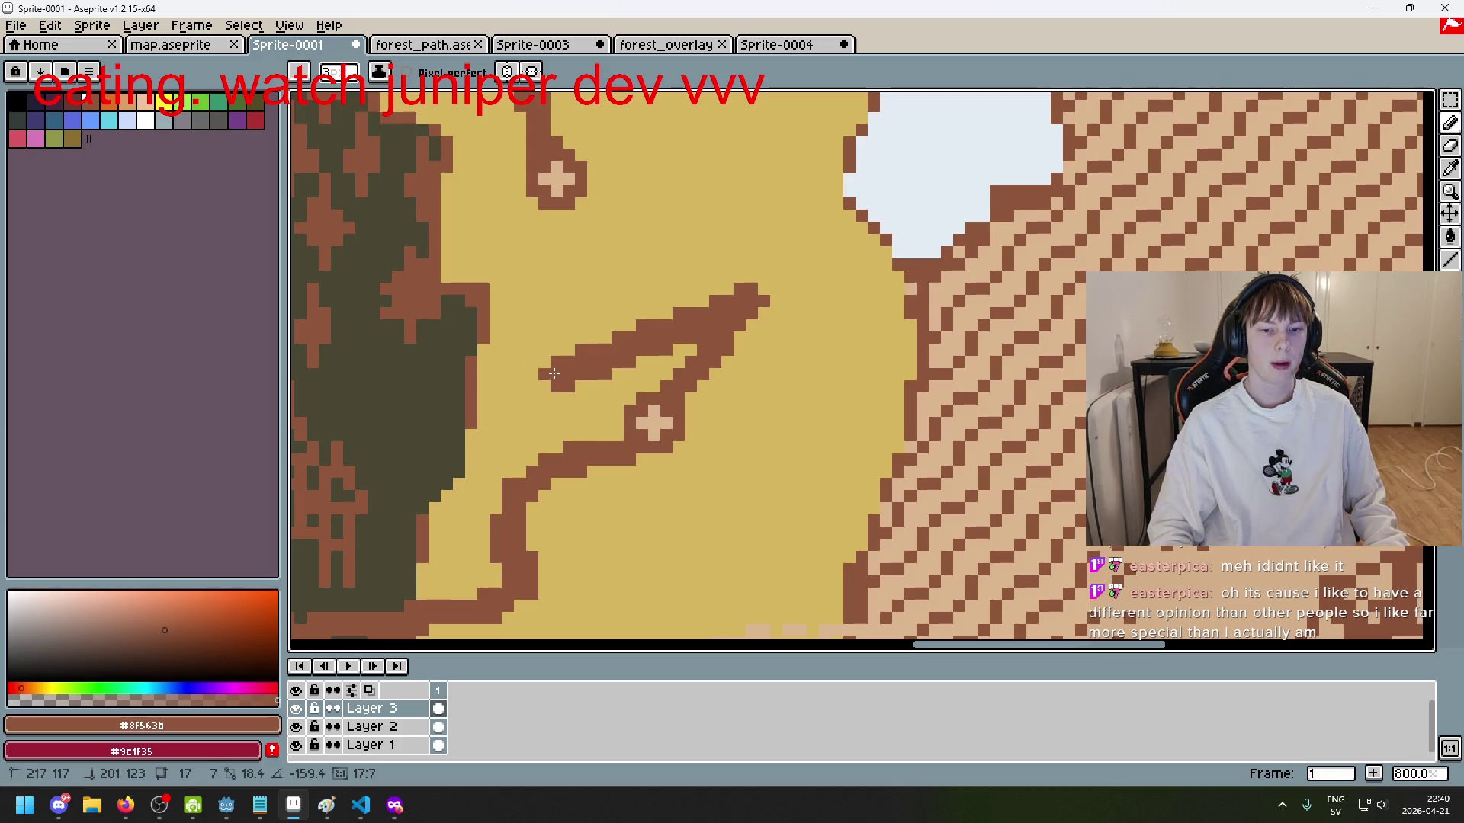
left_click(748, 199, "shift")
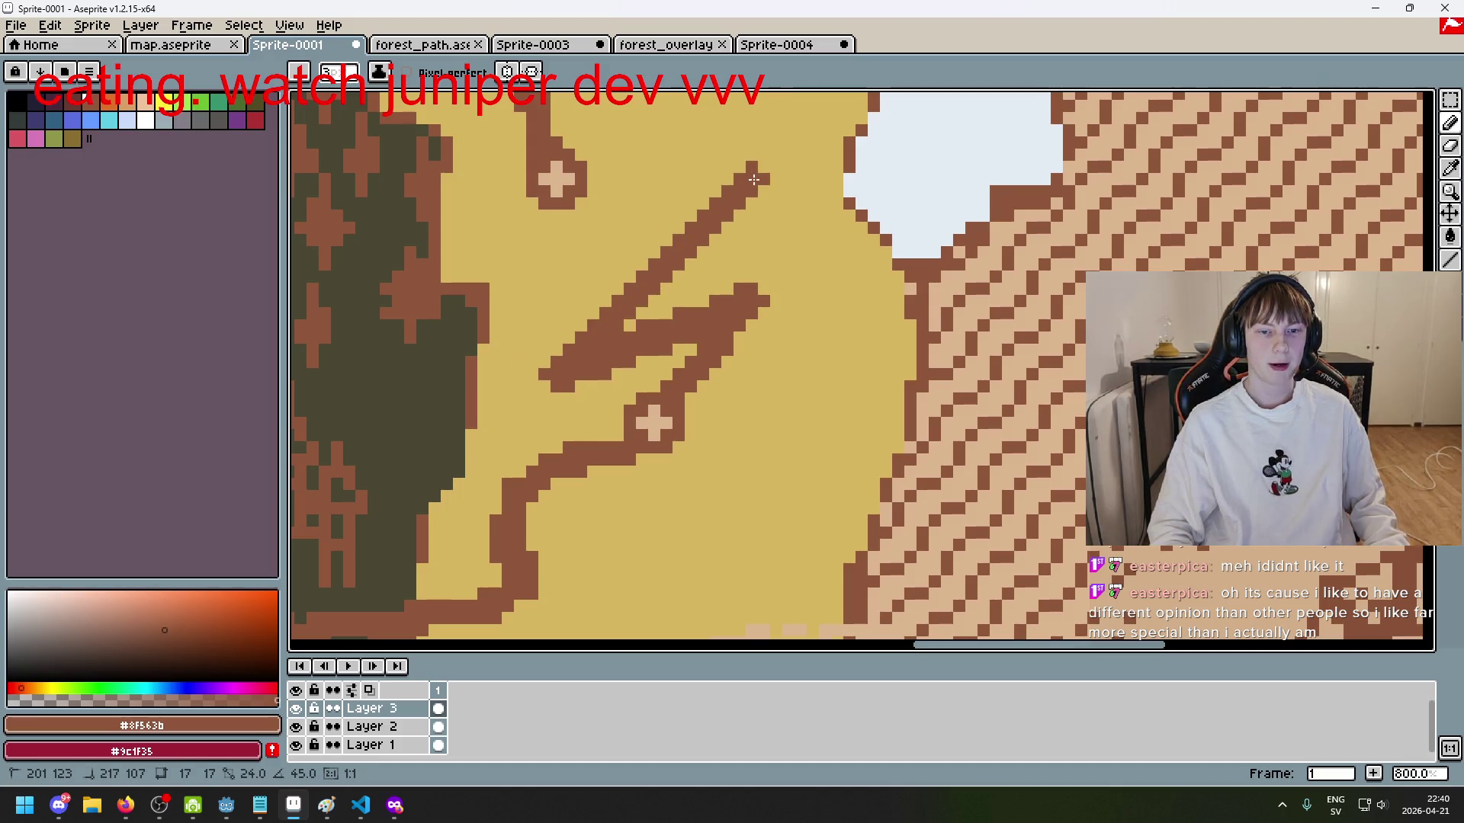
scroll(747, 200, "down", 3)
scroll(743, 200, "up", 2)
scroll(744, 201, "down", 3)
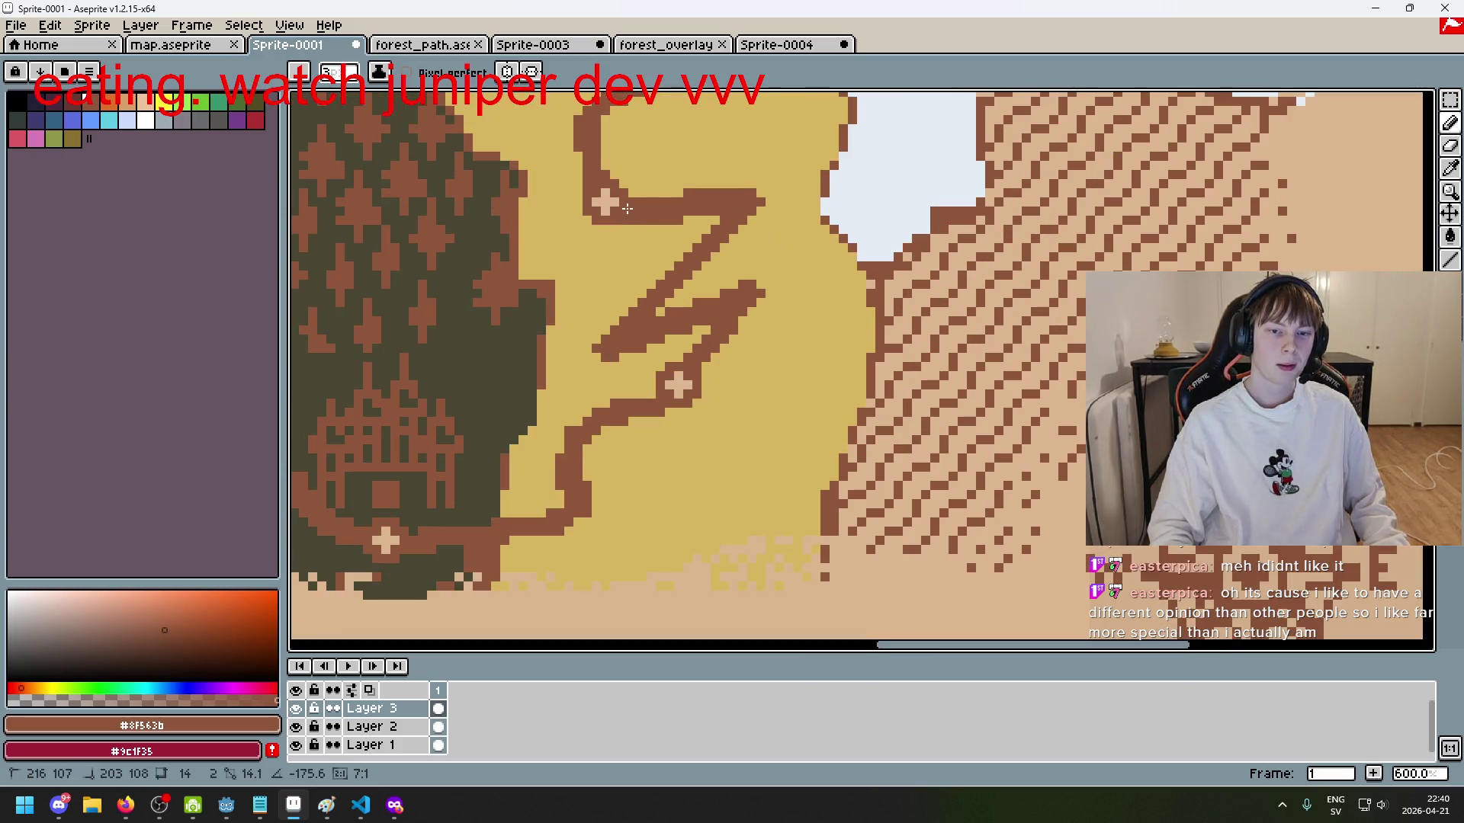
scroll(627, 282, "down", 2)
scroll(631, 289, "up", 3)
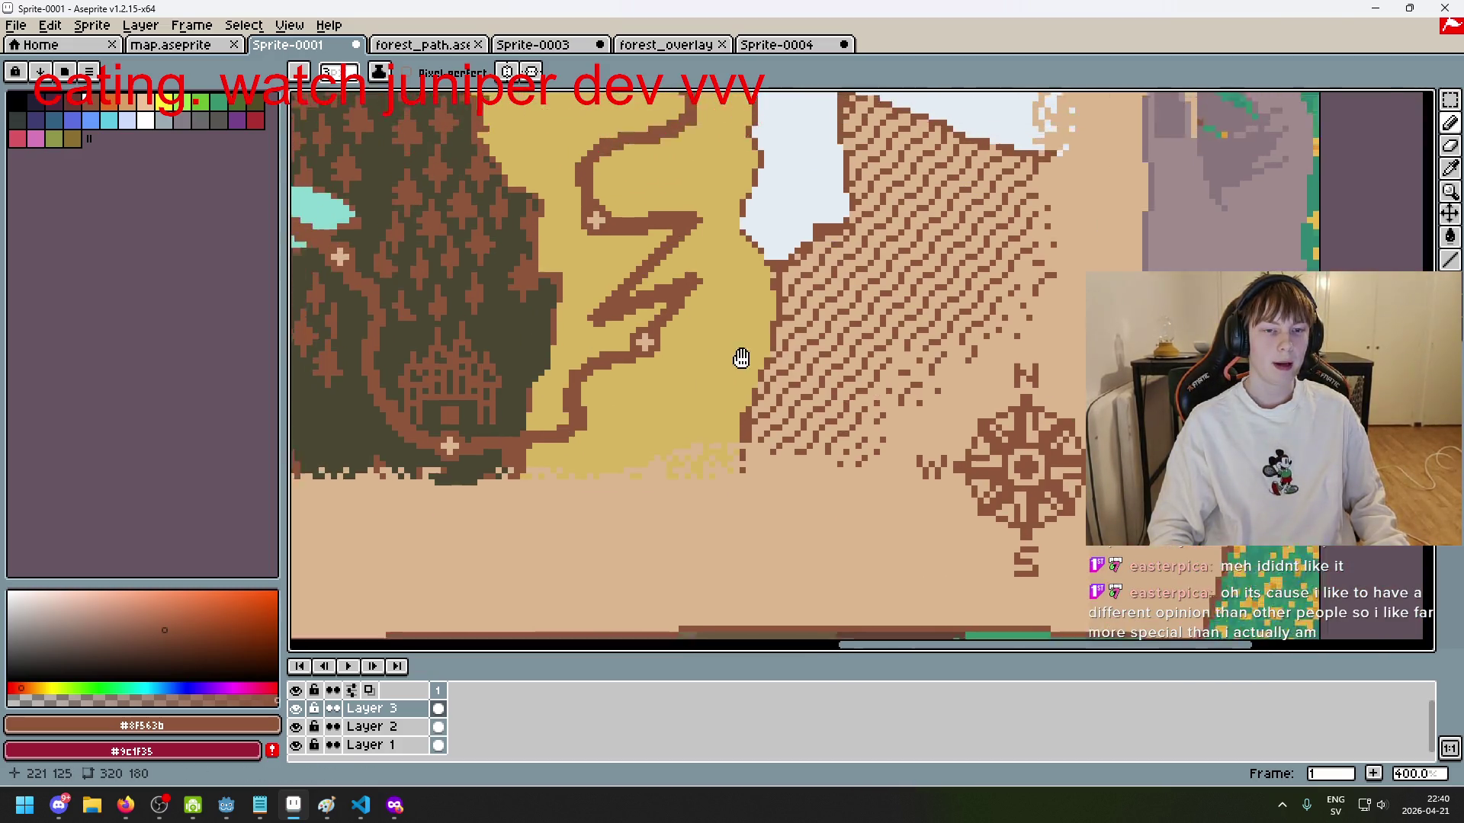
key("ctrl+z")
key("ctrl+z")
key("ctrl+z")
key("ctrl+z")
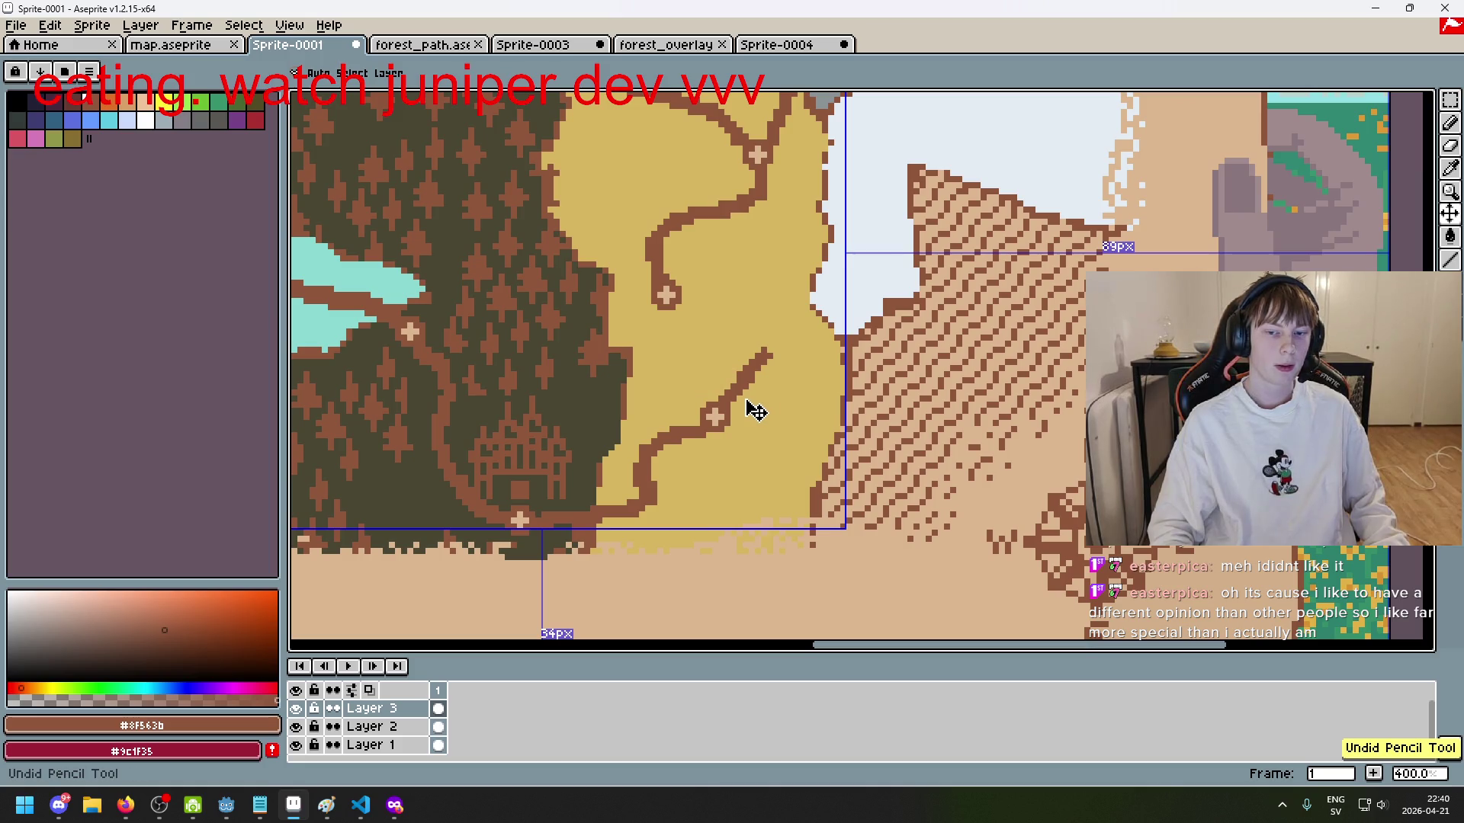
scroll(737, 399, "up", 3)
key("ctrl+z")
Step: Try short stubs and diagonal lines from the lower marker, undo each, then select orange
left_click(690, 386)
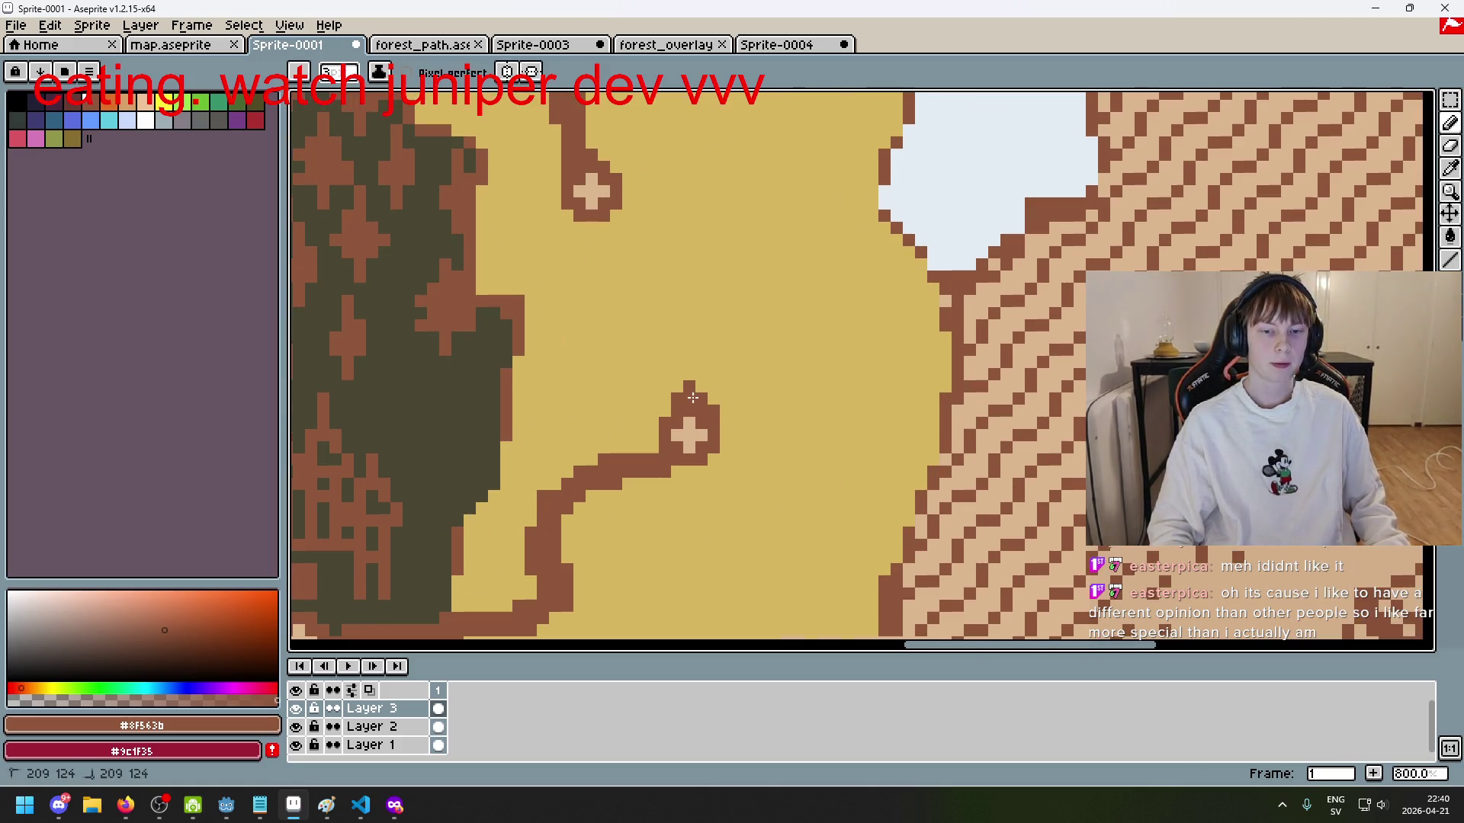
left_click(714, 386)
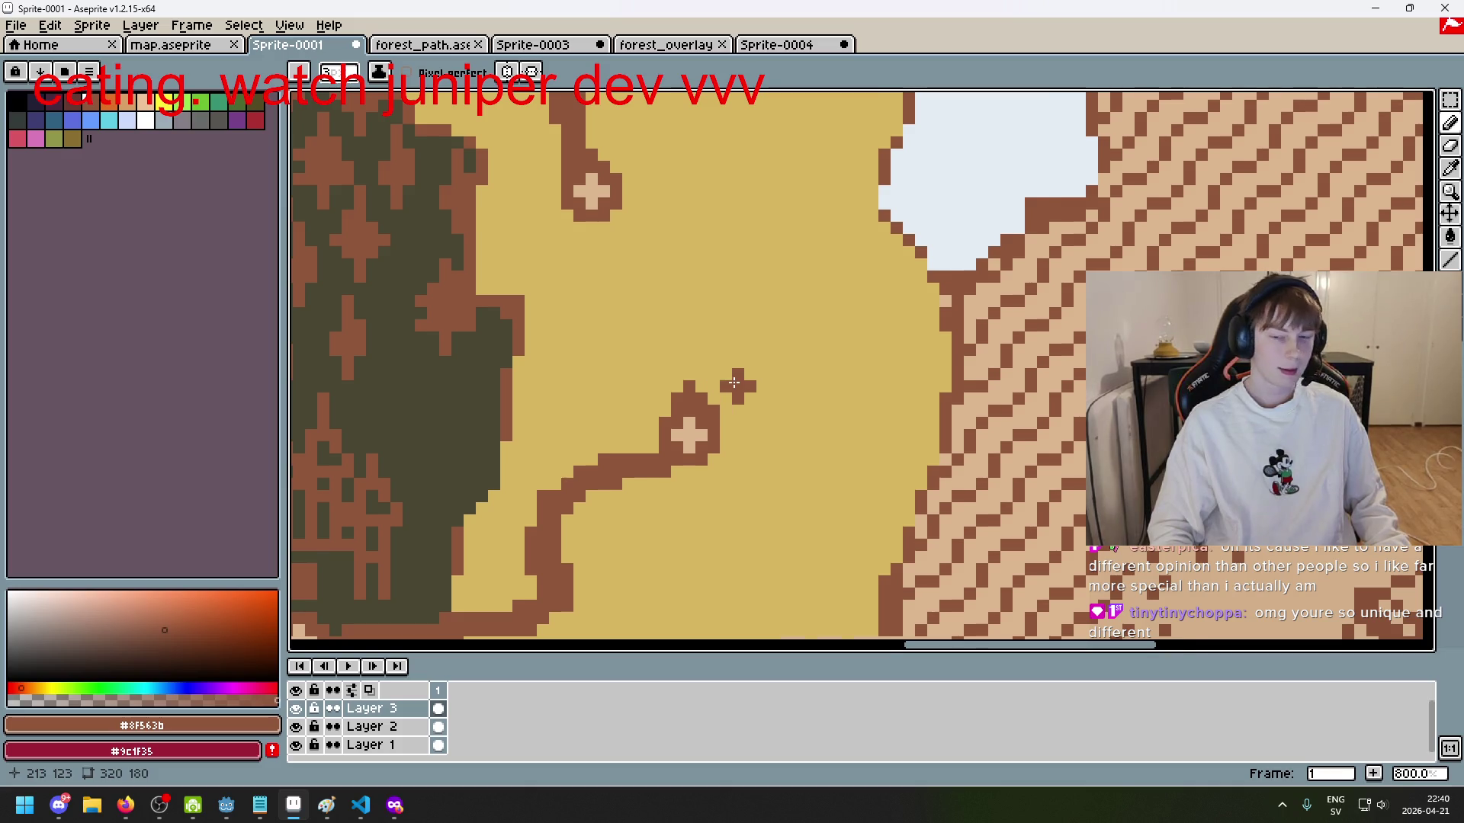
scroll(743, 370, "down", 1)
key("ctrl+z")
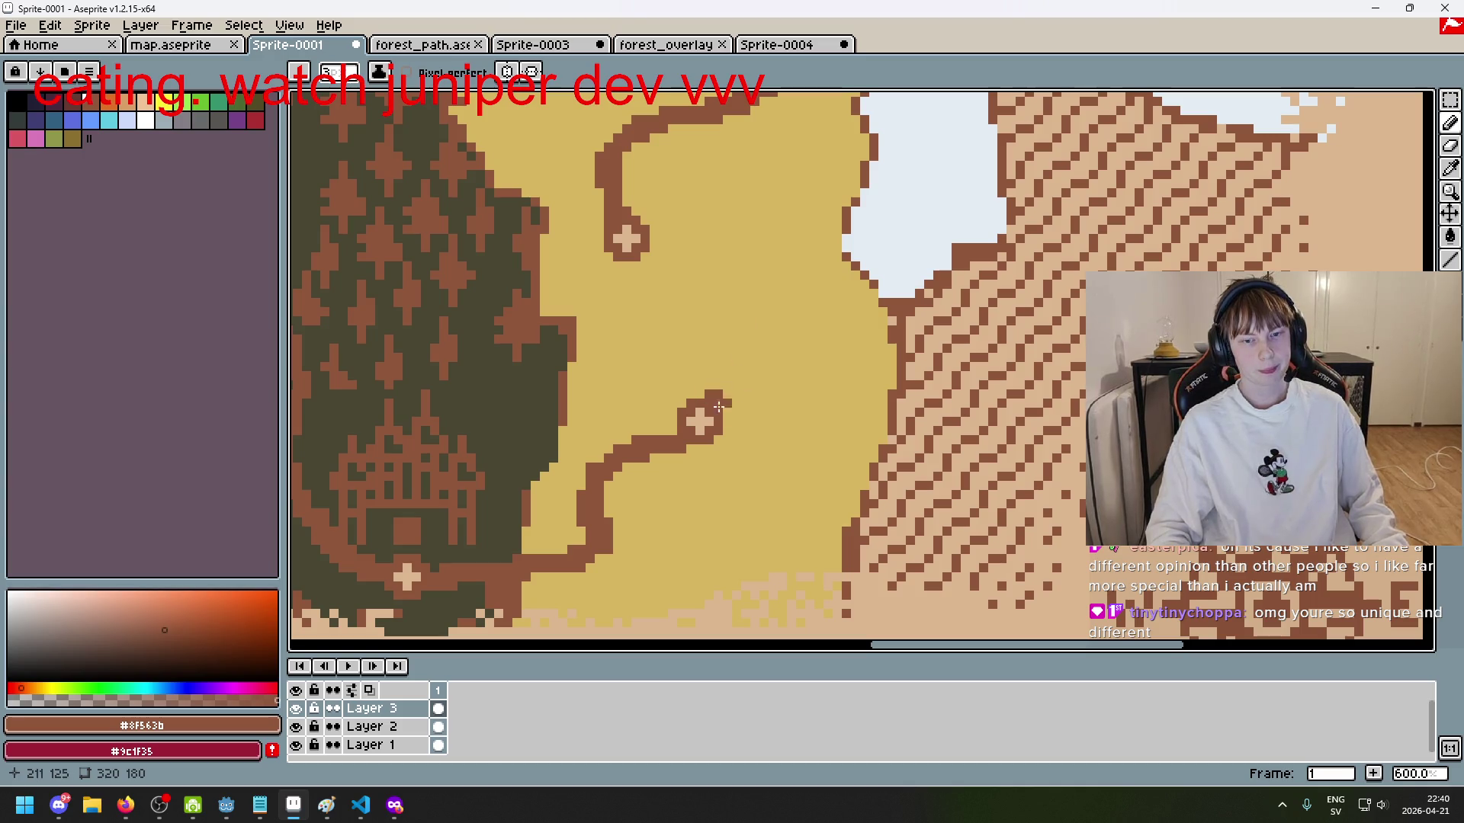
left_click(818, 349, "shift")
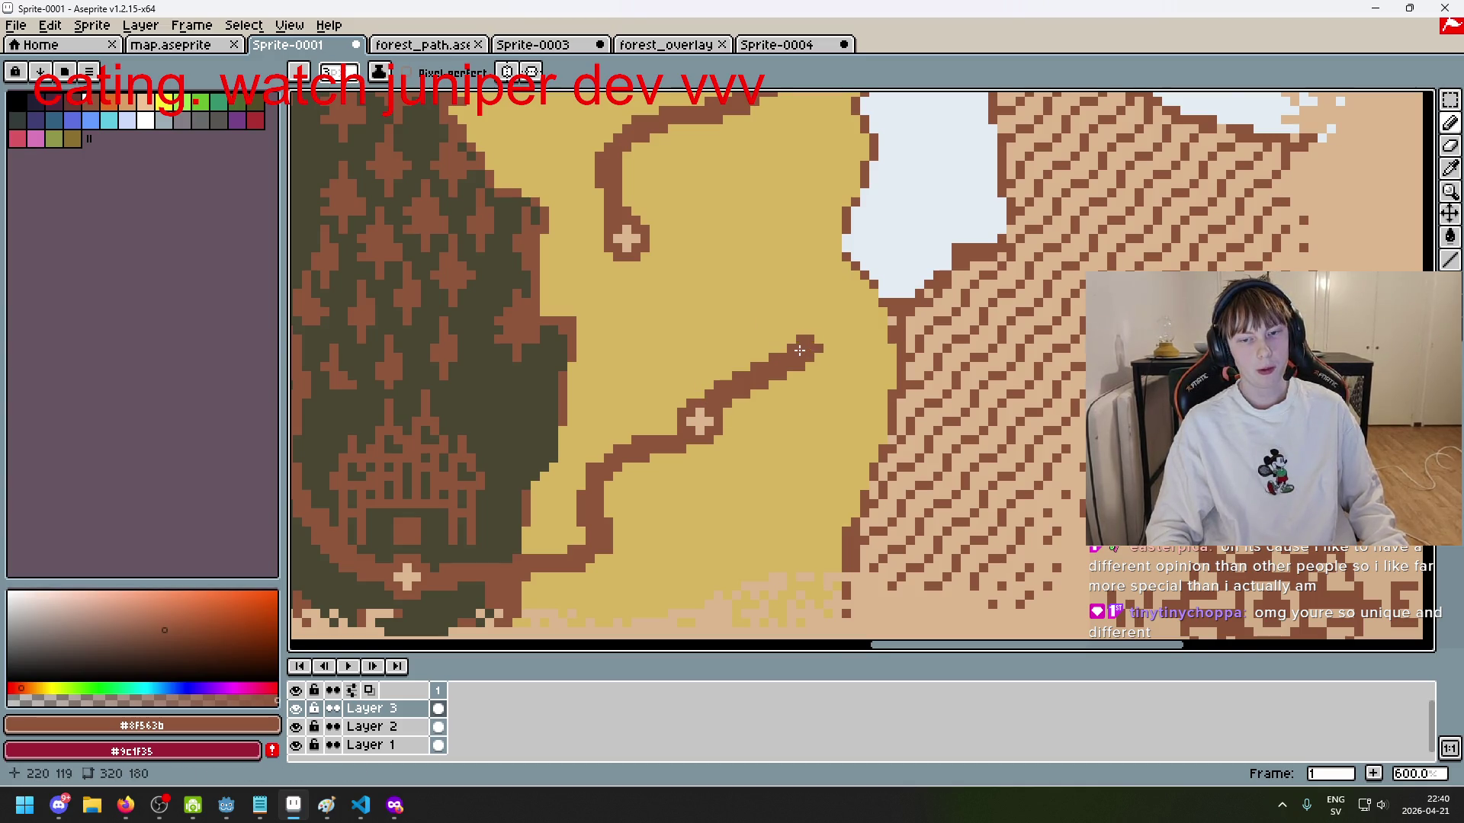
scroll(818, 354, "down", 3)
key("ctrl+z")
scroll(730, 393, "up", 2)
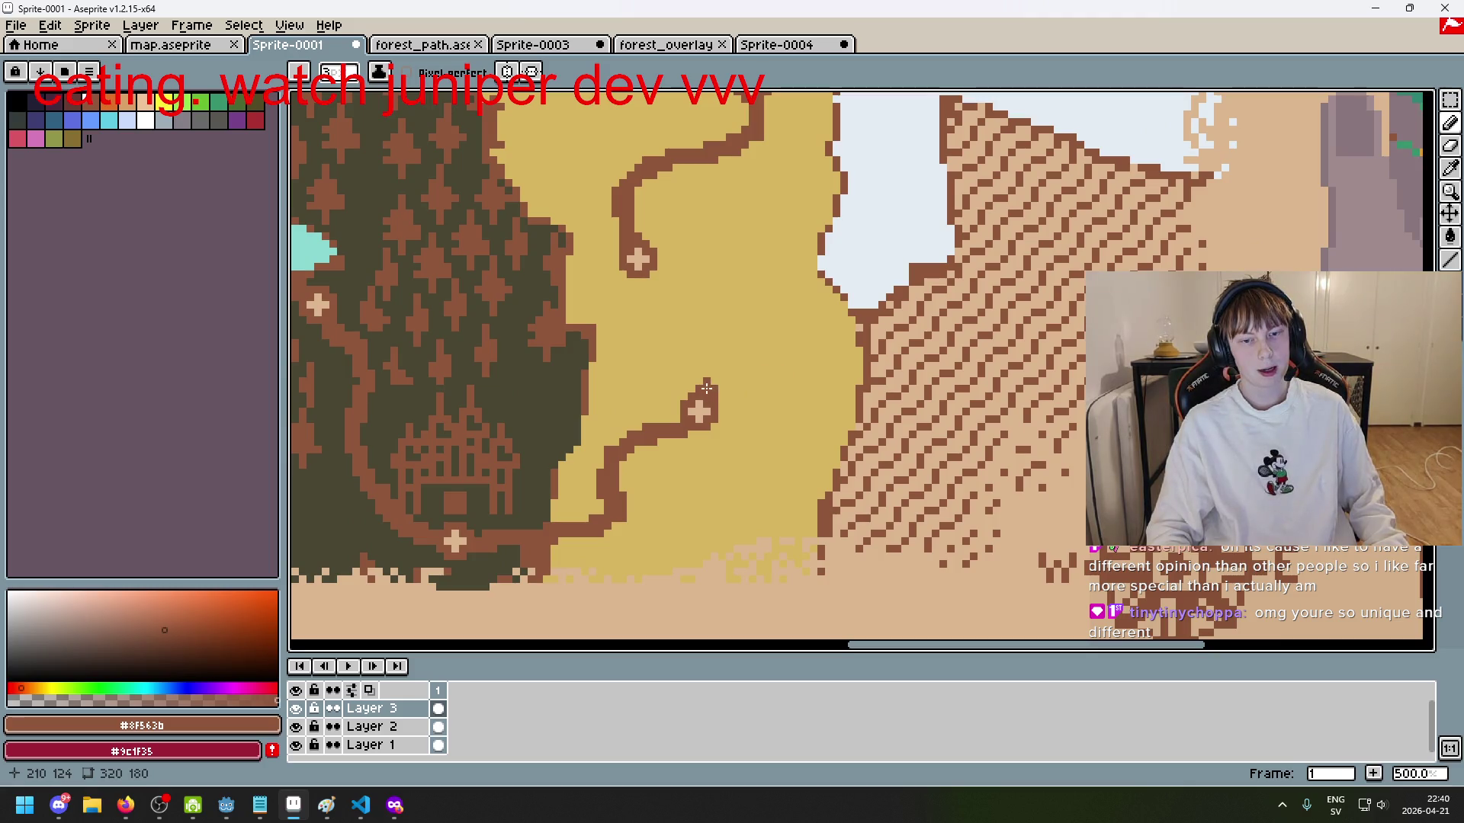
left_click(782, 350, "shift")
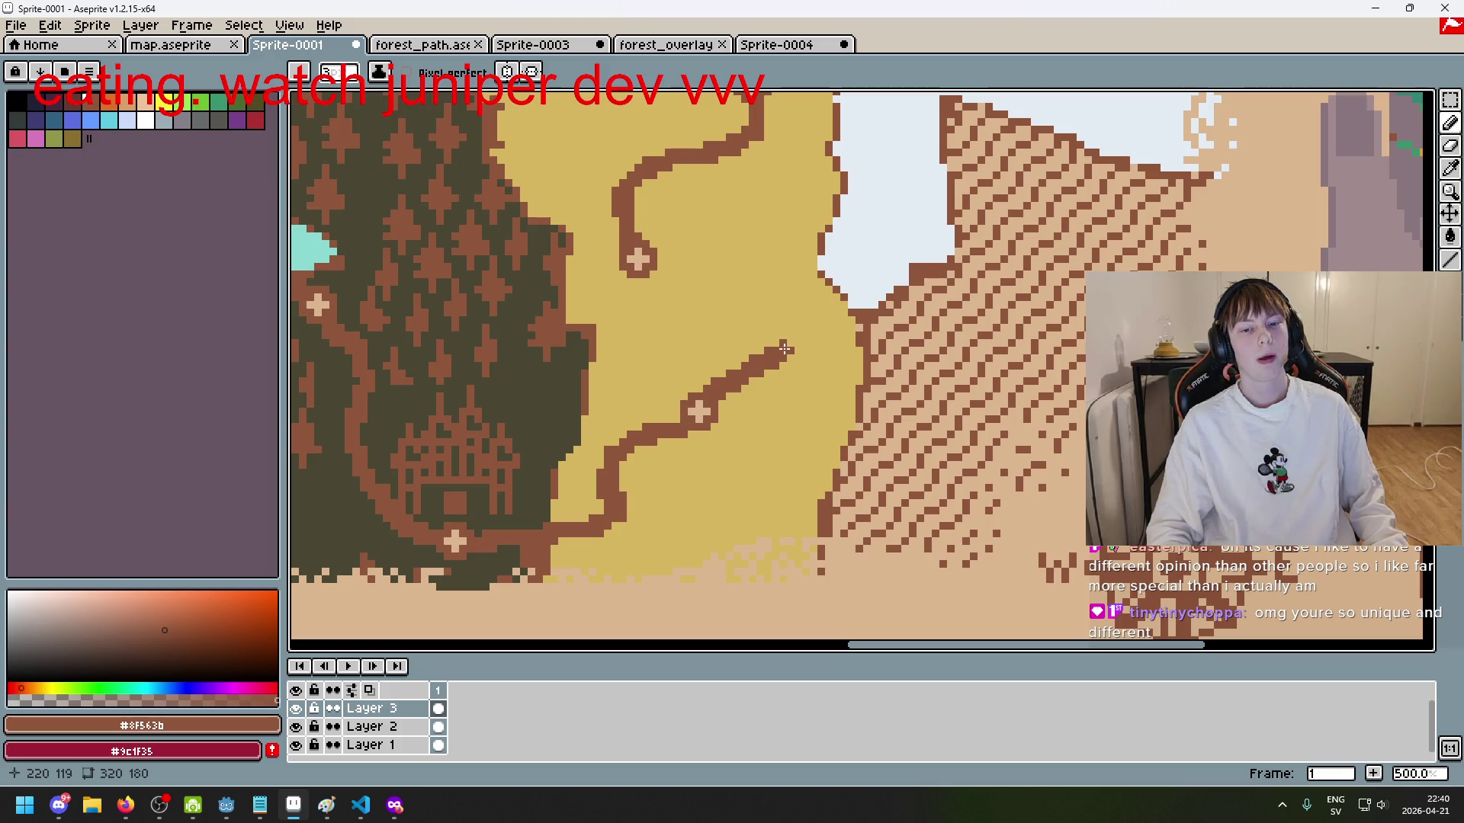
key("ctrl+z")
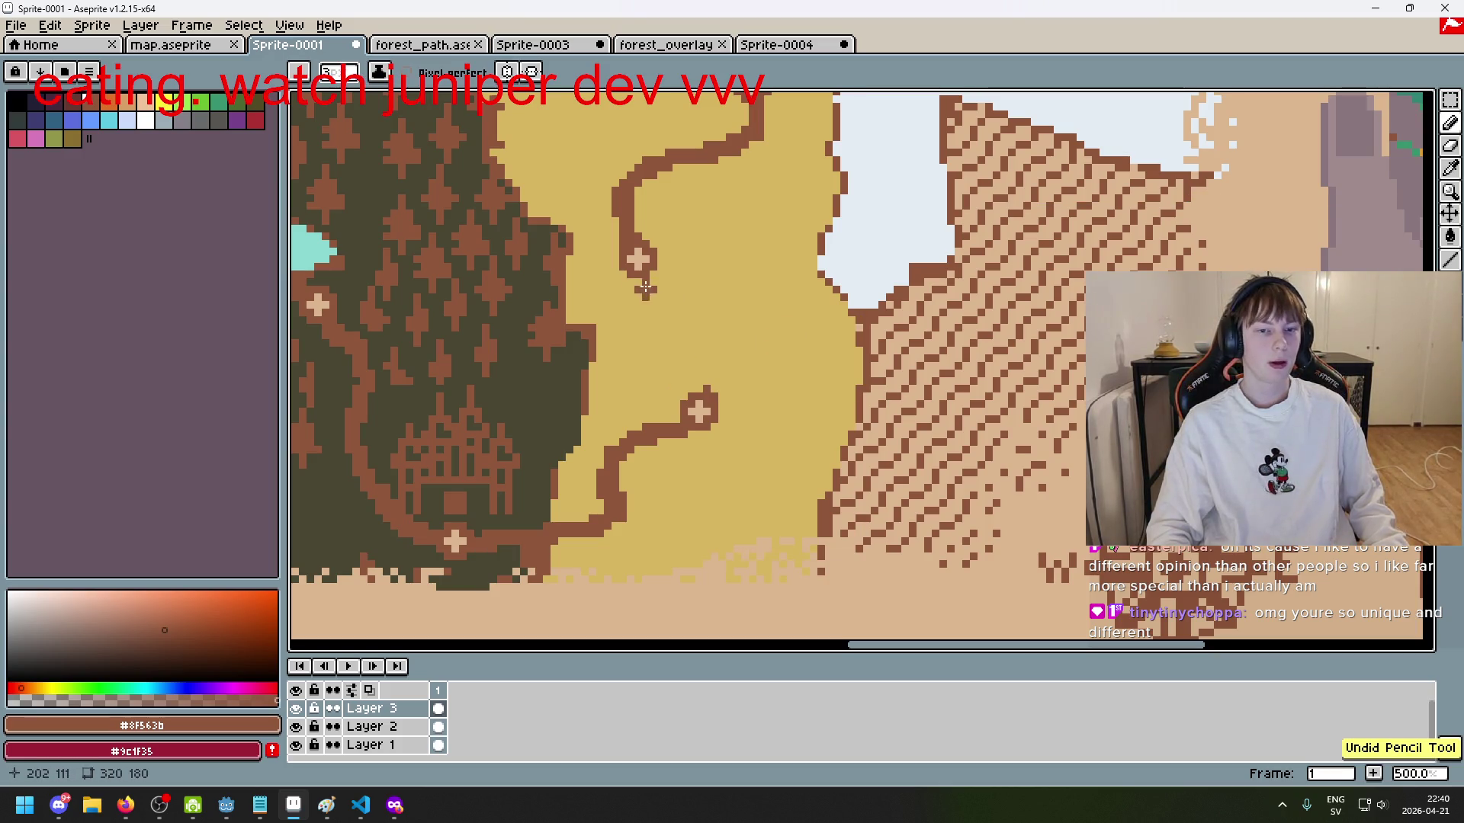
left_click(108, 99)
scroll(784, 353, "up", 2)
Step: Stamp five orange flower crosses across the desert, redoing misplaced ones
left_click(770, 328)
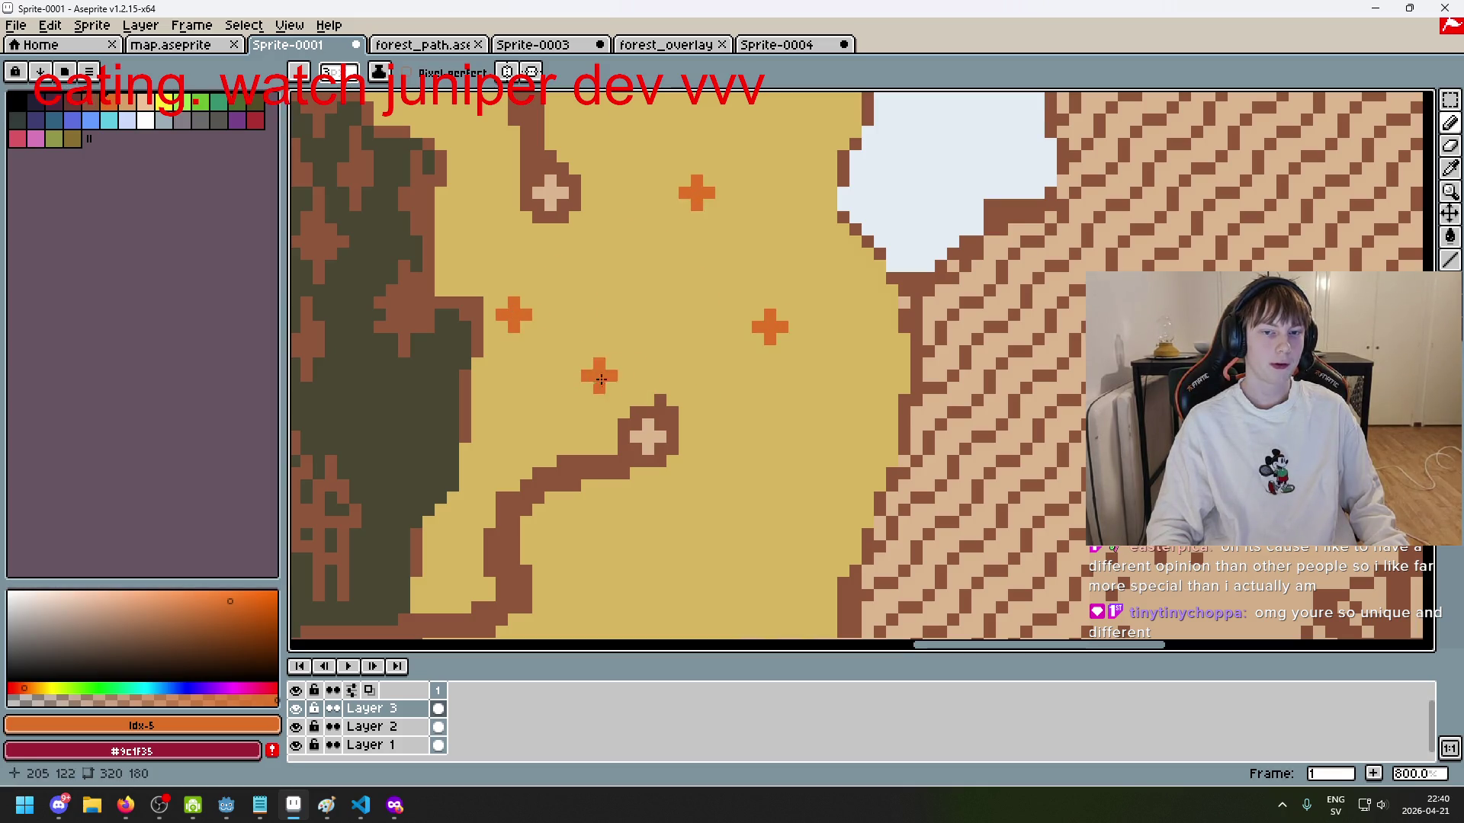
key("ctrl+z")
key("ctrl+z")
left_click(696, 363)
left_click(696, 289)
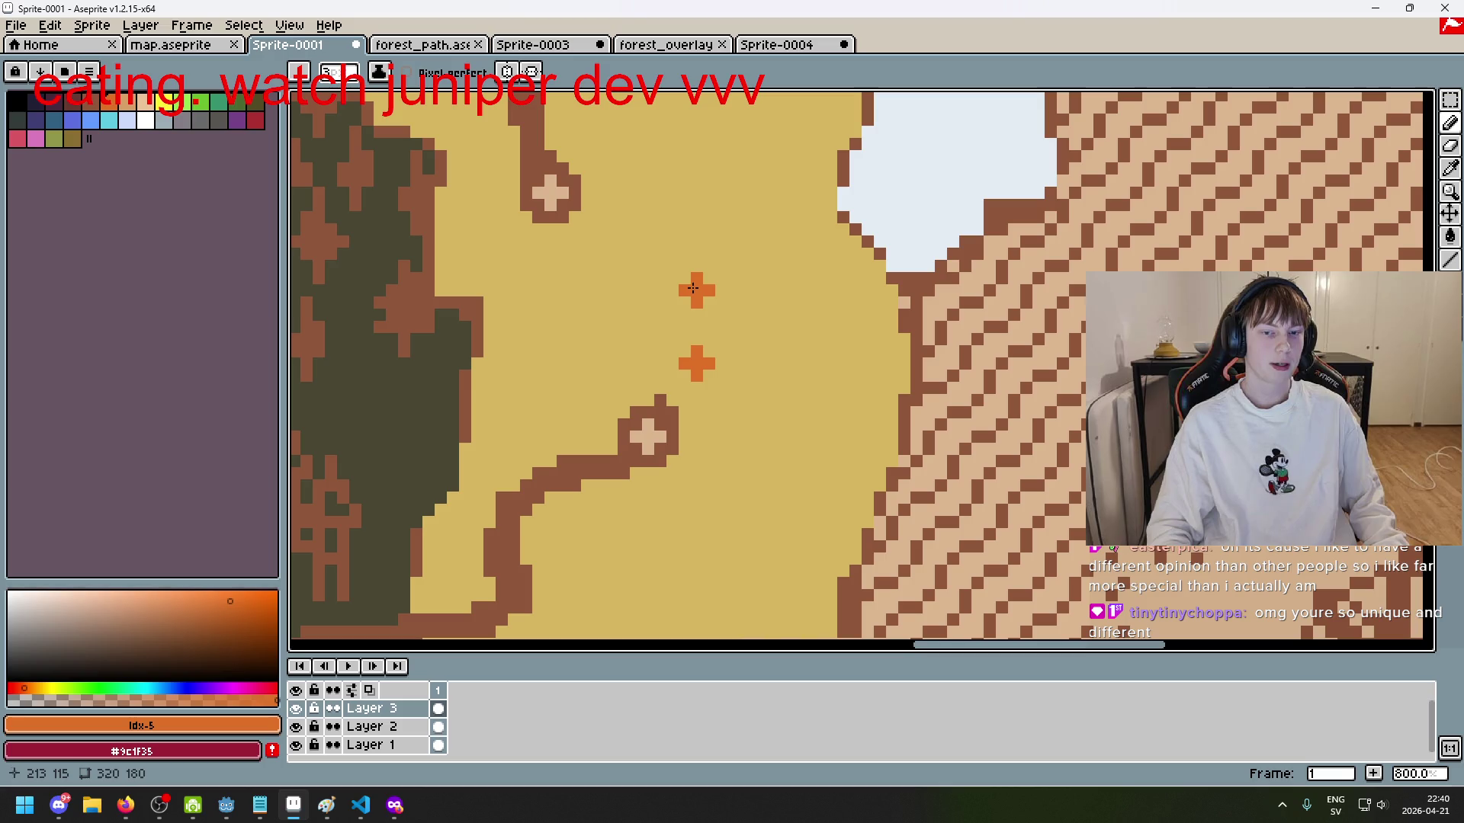
key("ctrl+z")
key("ctrl+z")
left_click(684, 363)
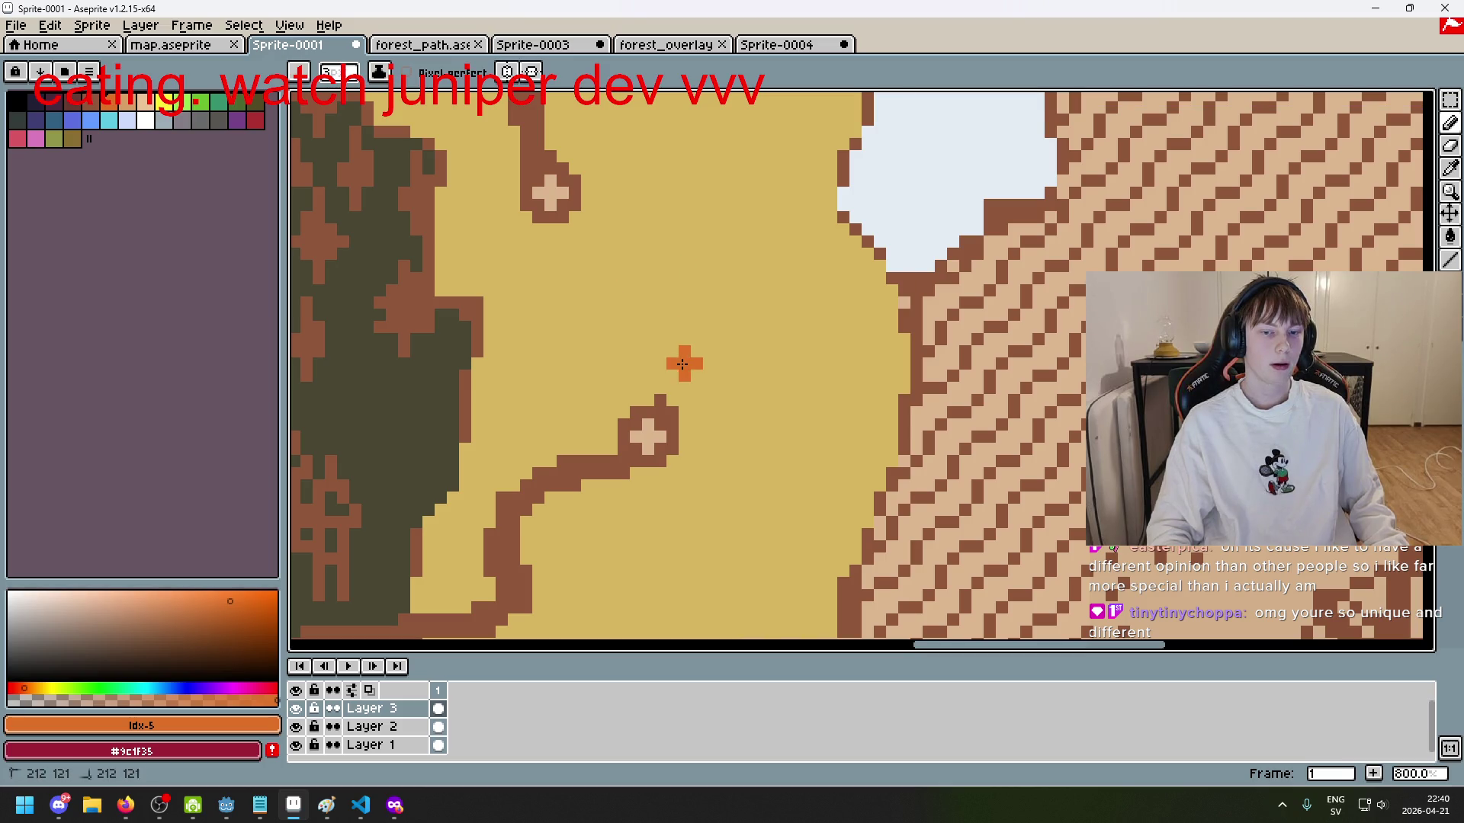
left_click(696, 303)
left_click(647, 265)
left_click(574, 278)
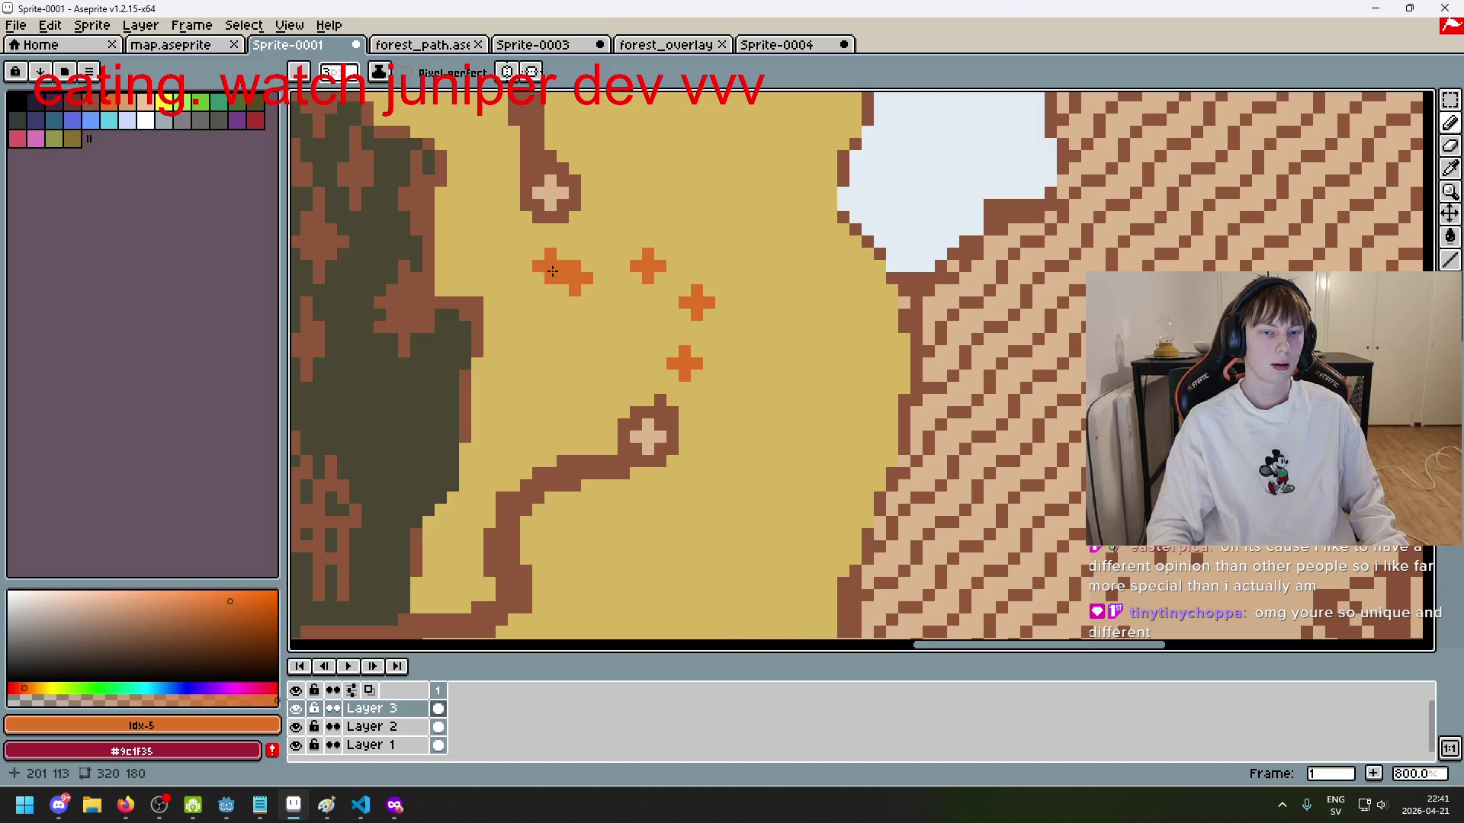
left_click(540, 241)
Step: Draw a brown path stroke over the orange crosses, then undo it
scroll(571, 272, "down", 2)
left_click(531, 180, "alt")
mouse_move(637, 357)
left_mouse_down()
mouse_move(640, 280)
mouse_move(548, 255)
left_mouse_up()
scroll(547, 256, "down", 3)
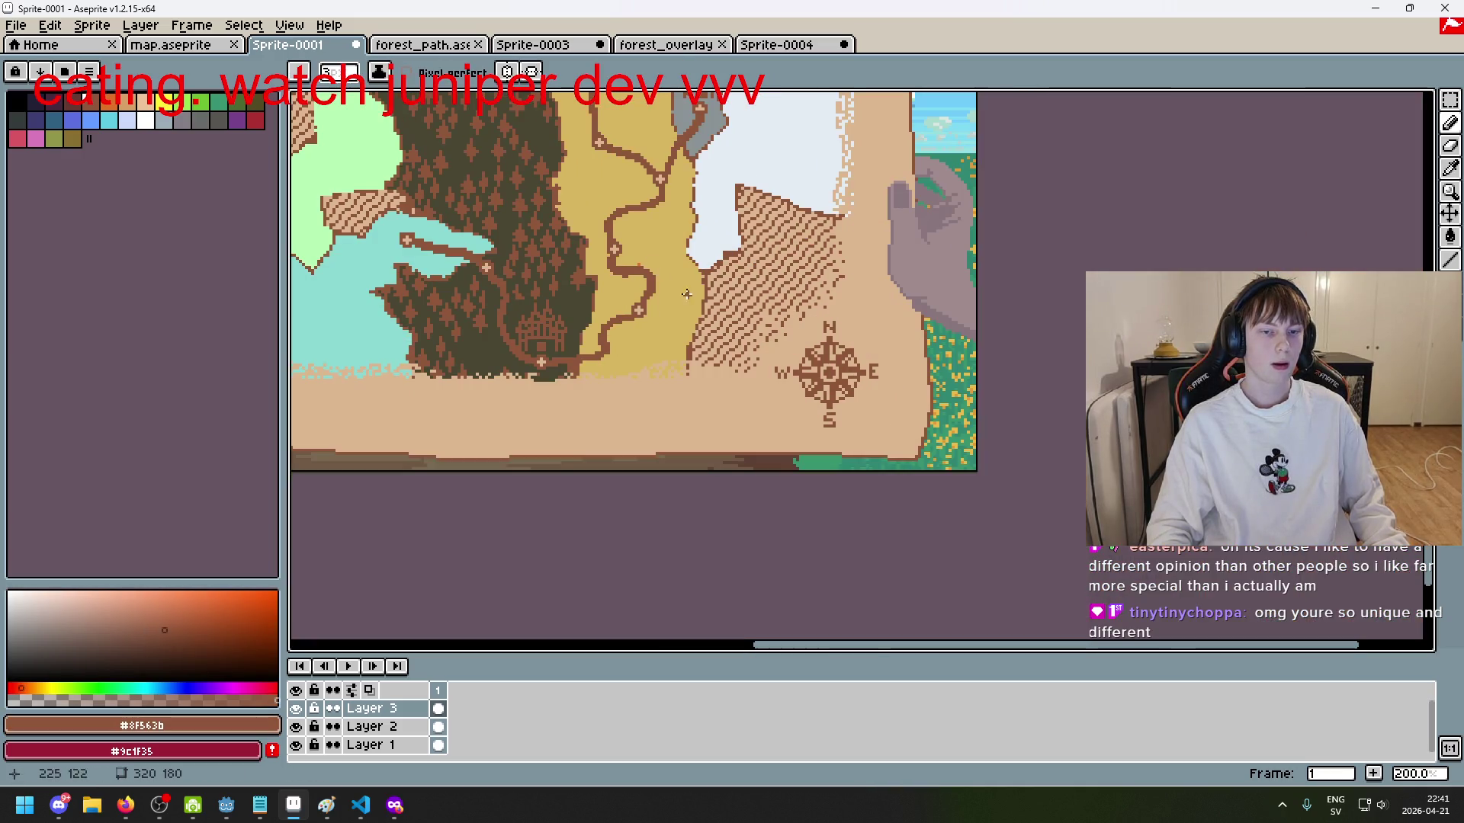
scroll(697, 320, "down", 1)
key("ctrl+z")
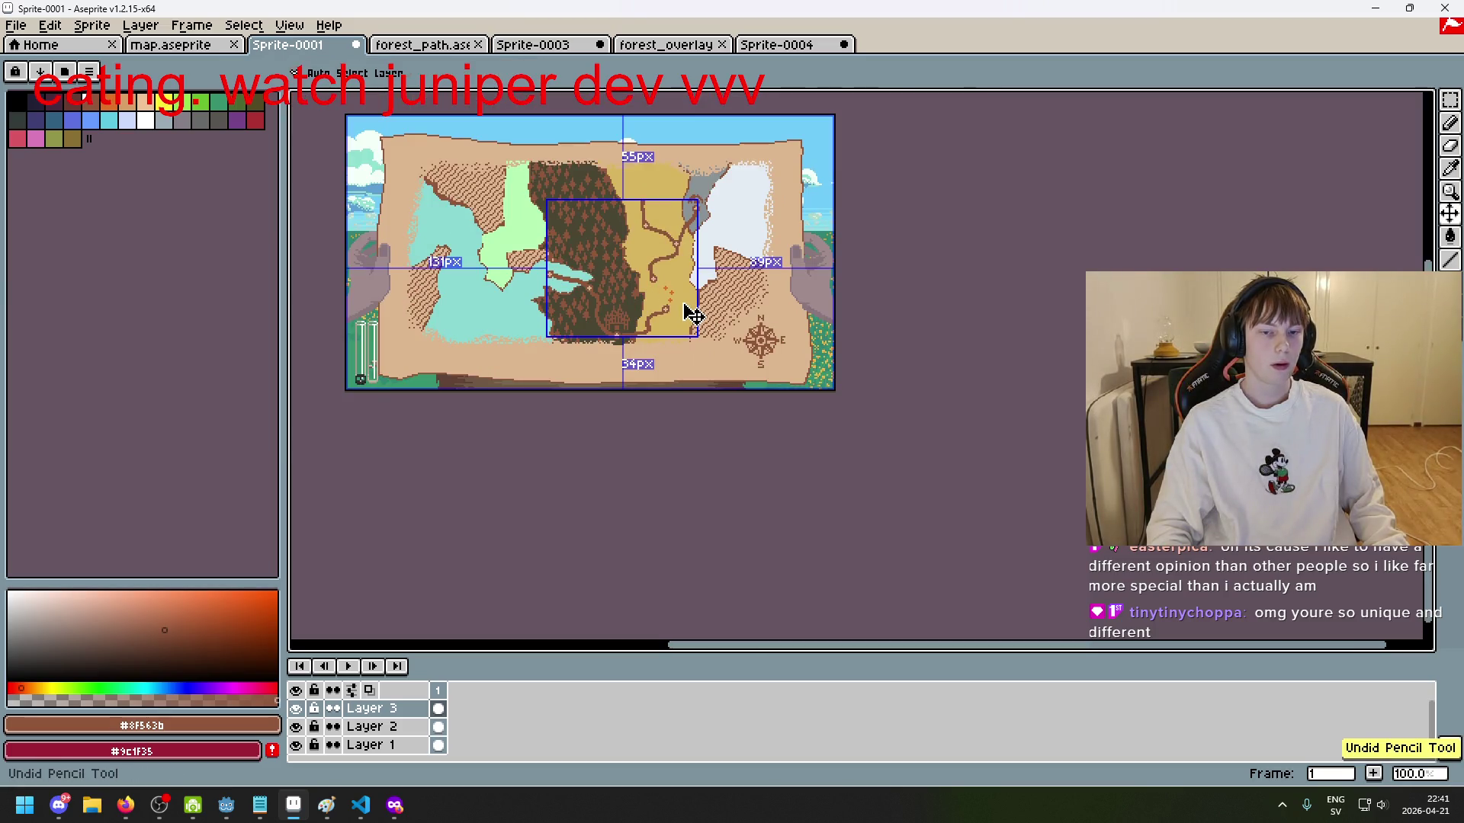
Step: Stamp four more orange flower crosses in the desert near the path
scroll(692, 312, "up", 4)
left_click(678, 334, "alt")
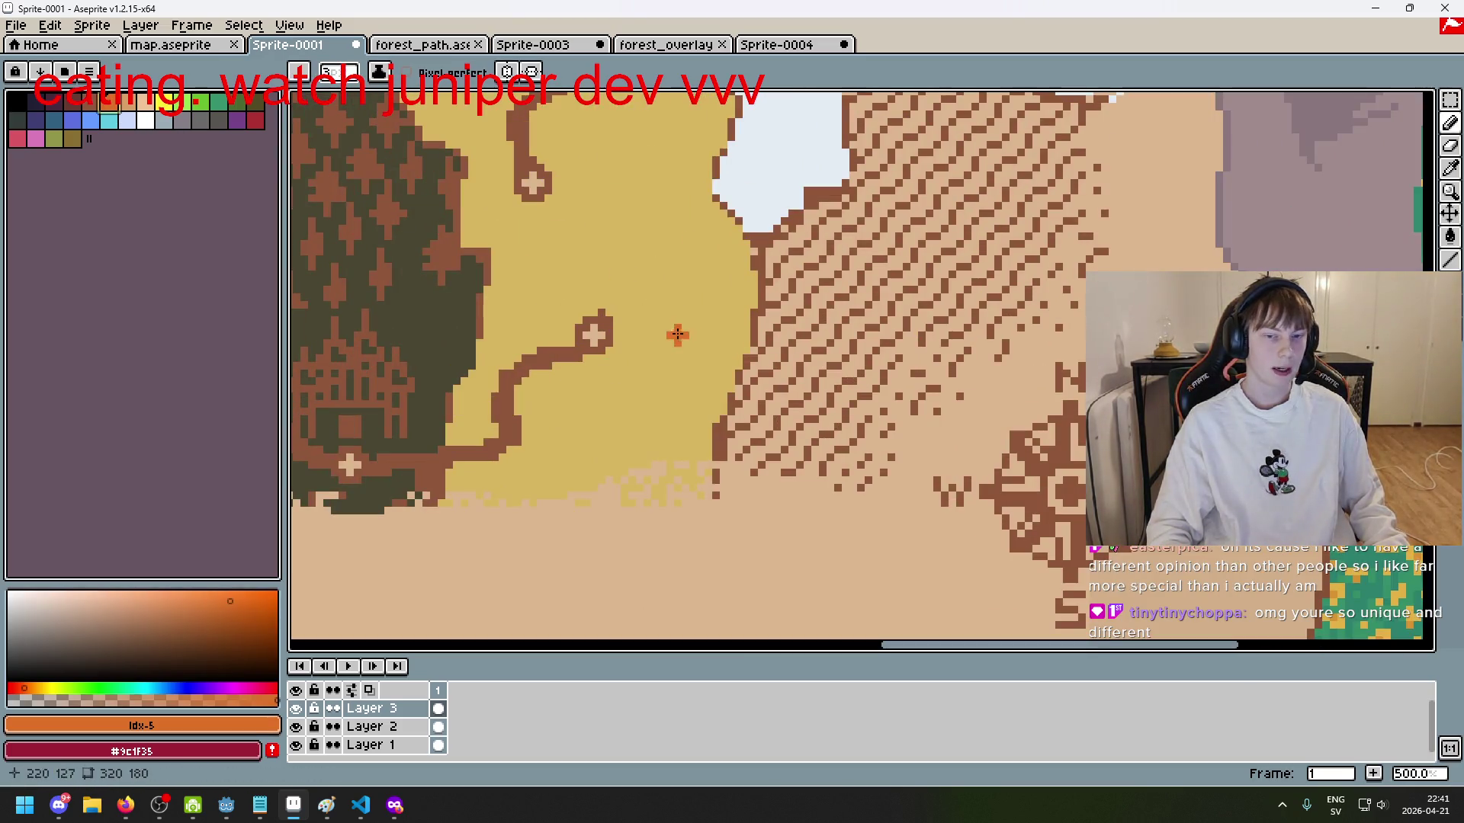
left_click(625, 281)
left_click(517, 305)
left_click(641, 213)
left_click(510, 244)
Step: Eyedrop the path brown and draw a forked, pointed branch from the path end
left_click(478, 229, "alt")
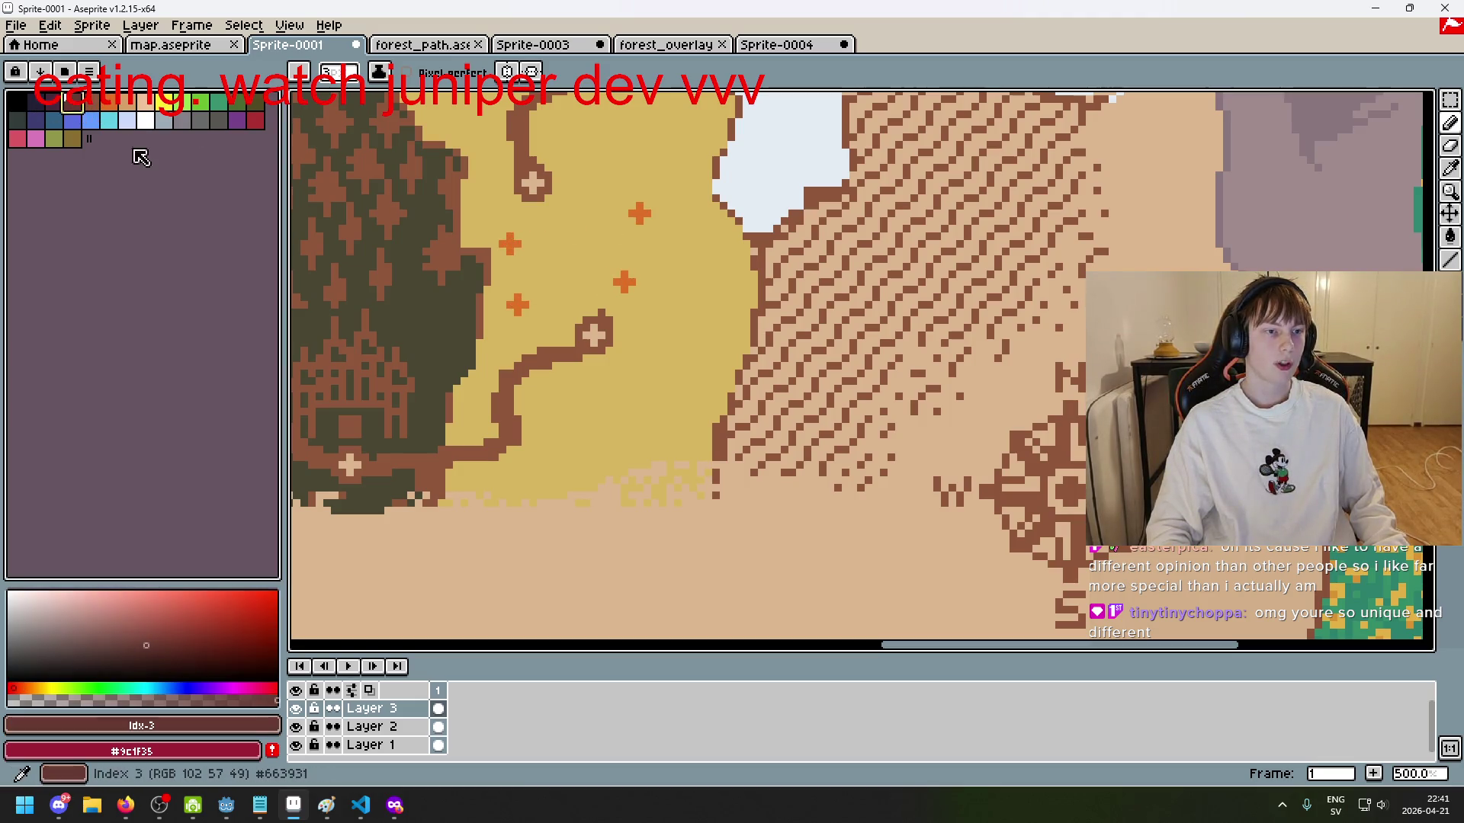
left_click(607, 310, "alt")
left_click_drag(608, 311, 622, 288)
key("ctrl+z")
left_click(627, 278, "shift")
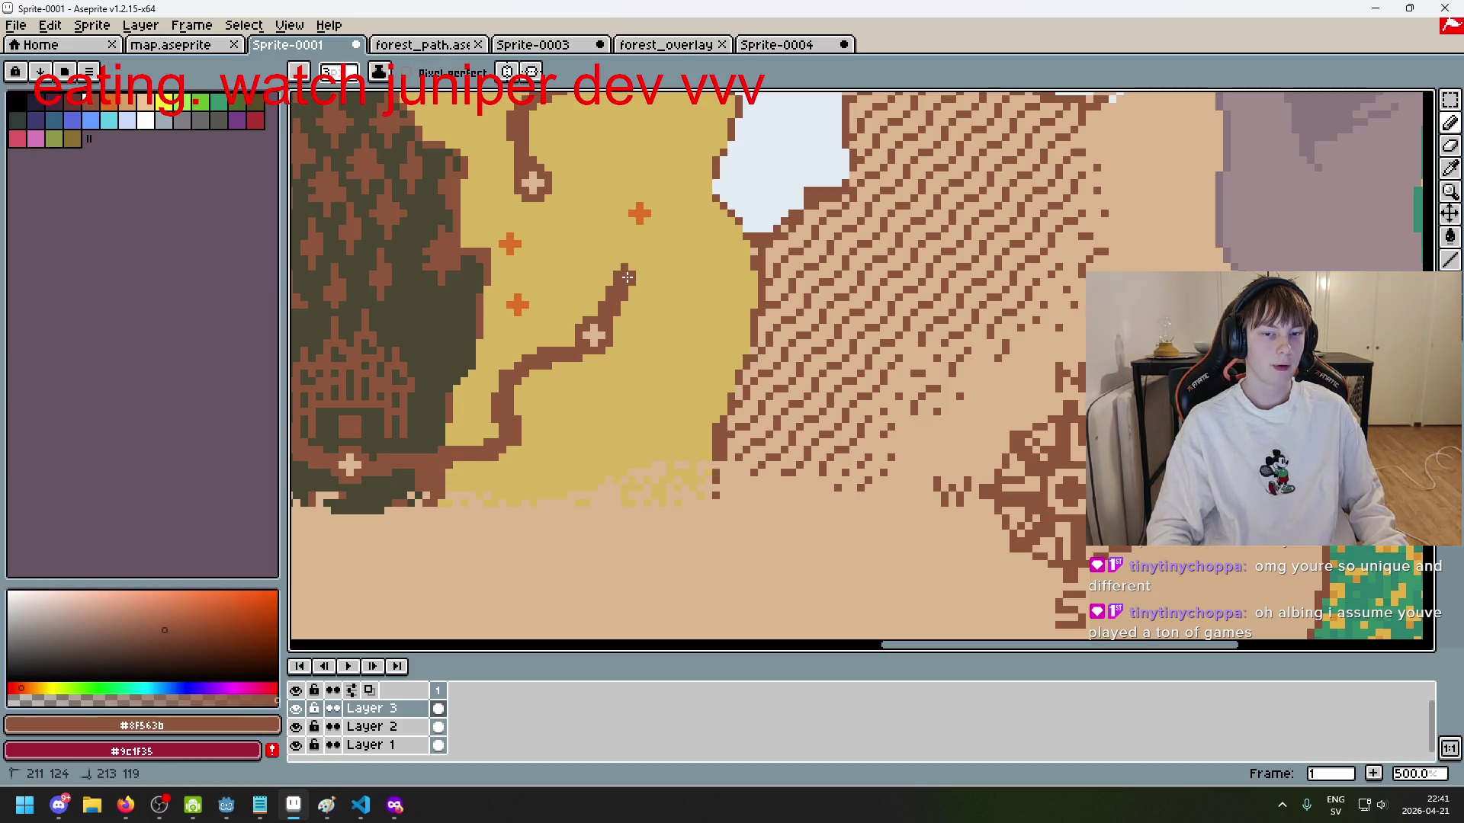
left_click(526, 305, "shift")
left_click(643, 212, "shift")
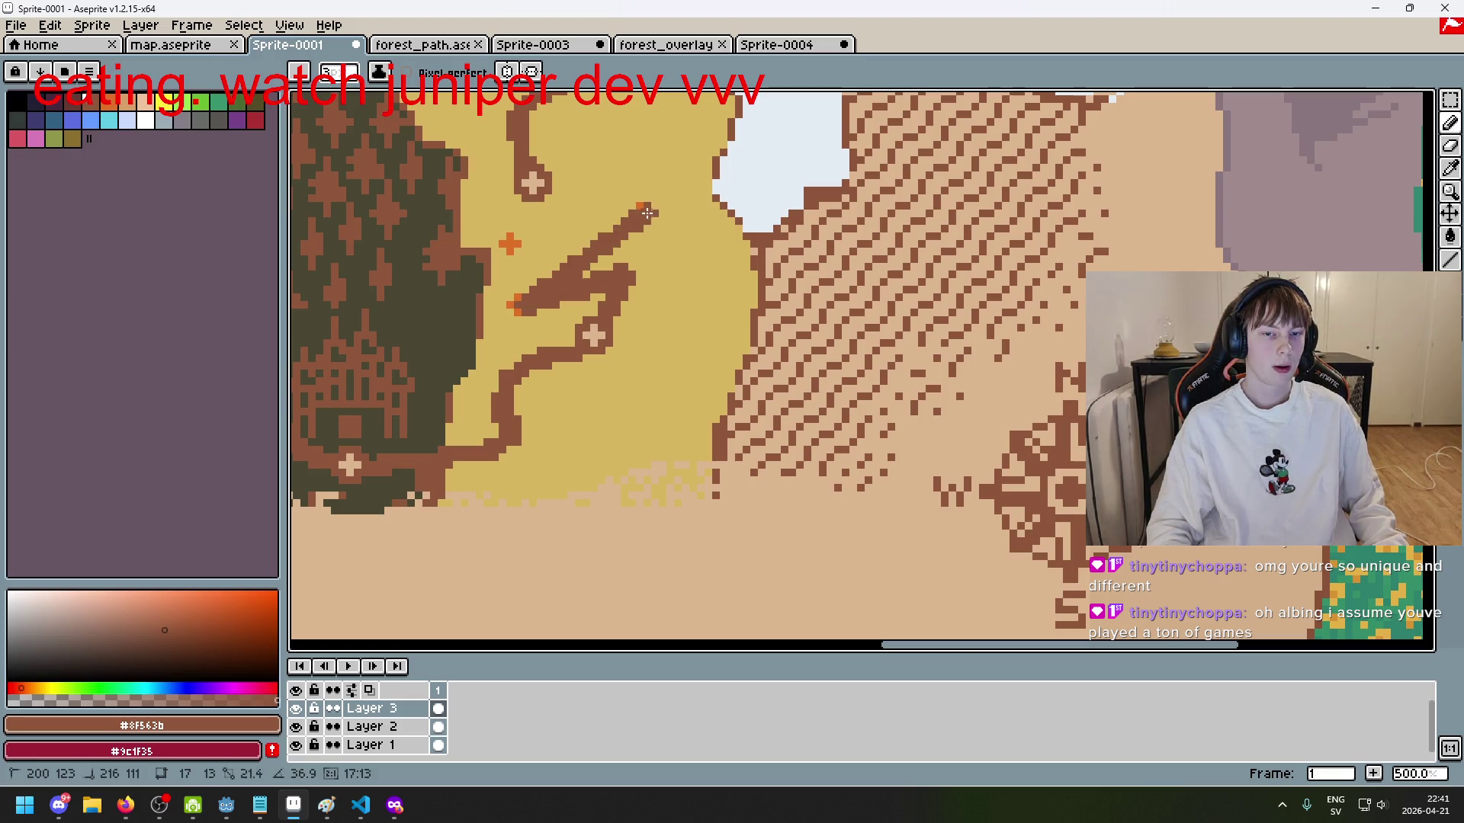
left_click(504, 250, "shift")
scroll(504, 250, "down", 5)
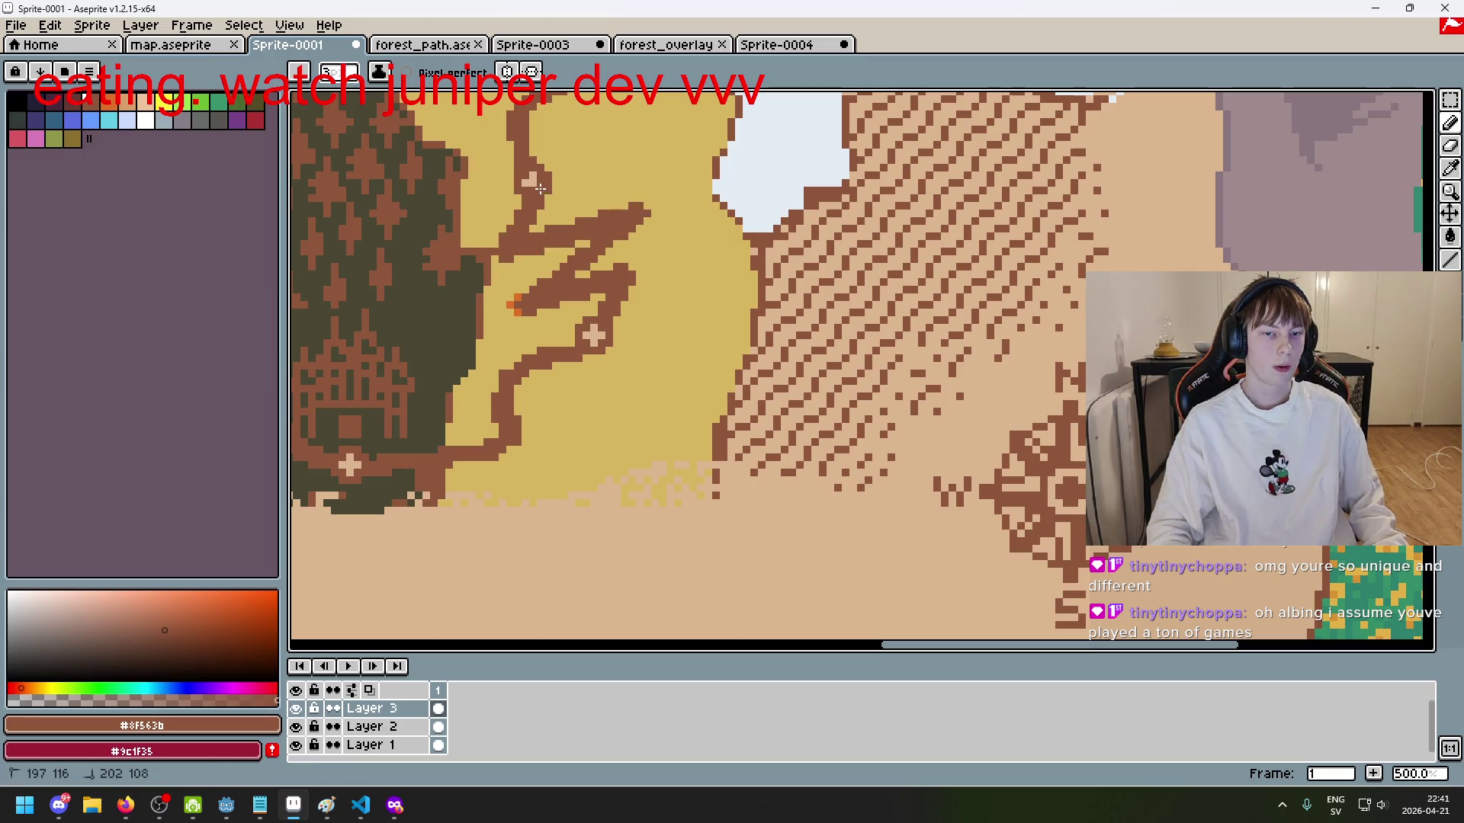
scroll(668, 250, "up", 2)
scroll(668, 251, "up", 1)
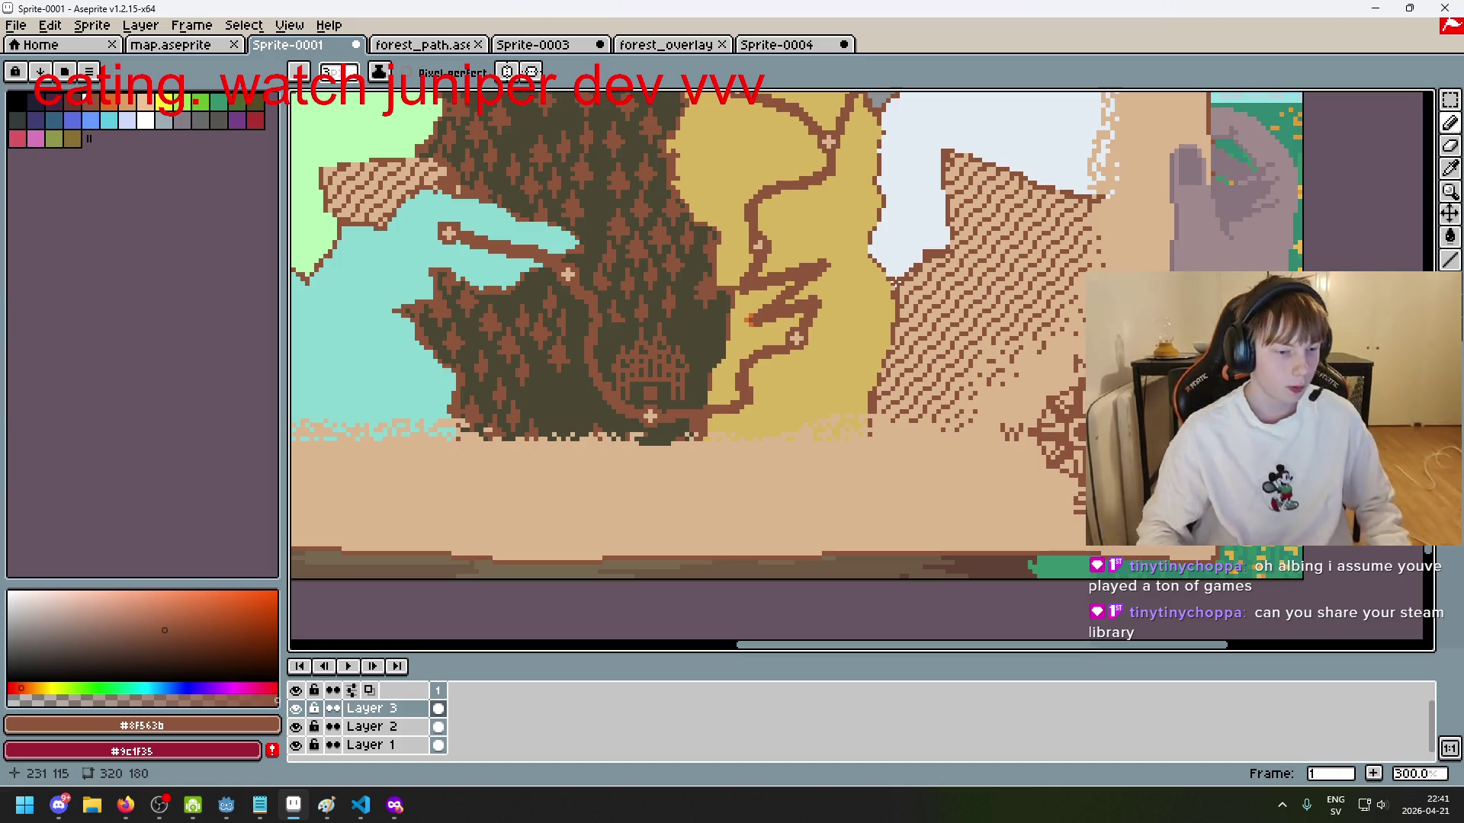
Step: Dismiss the Start menu and zoom around the desert branches
key("super")
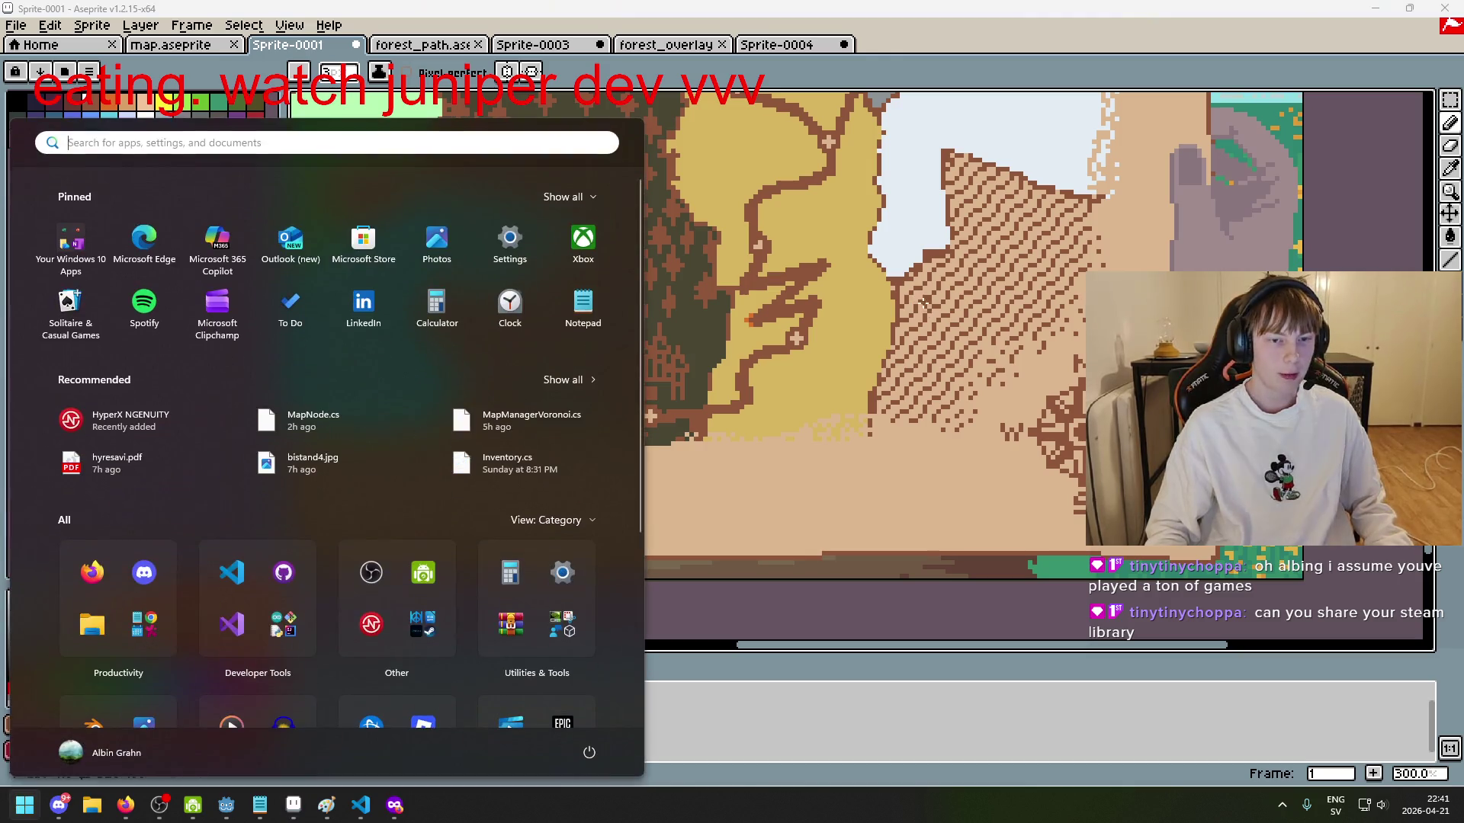
key("super")
scroll(780, 329, "up", 2)
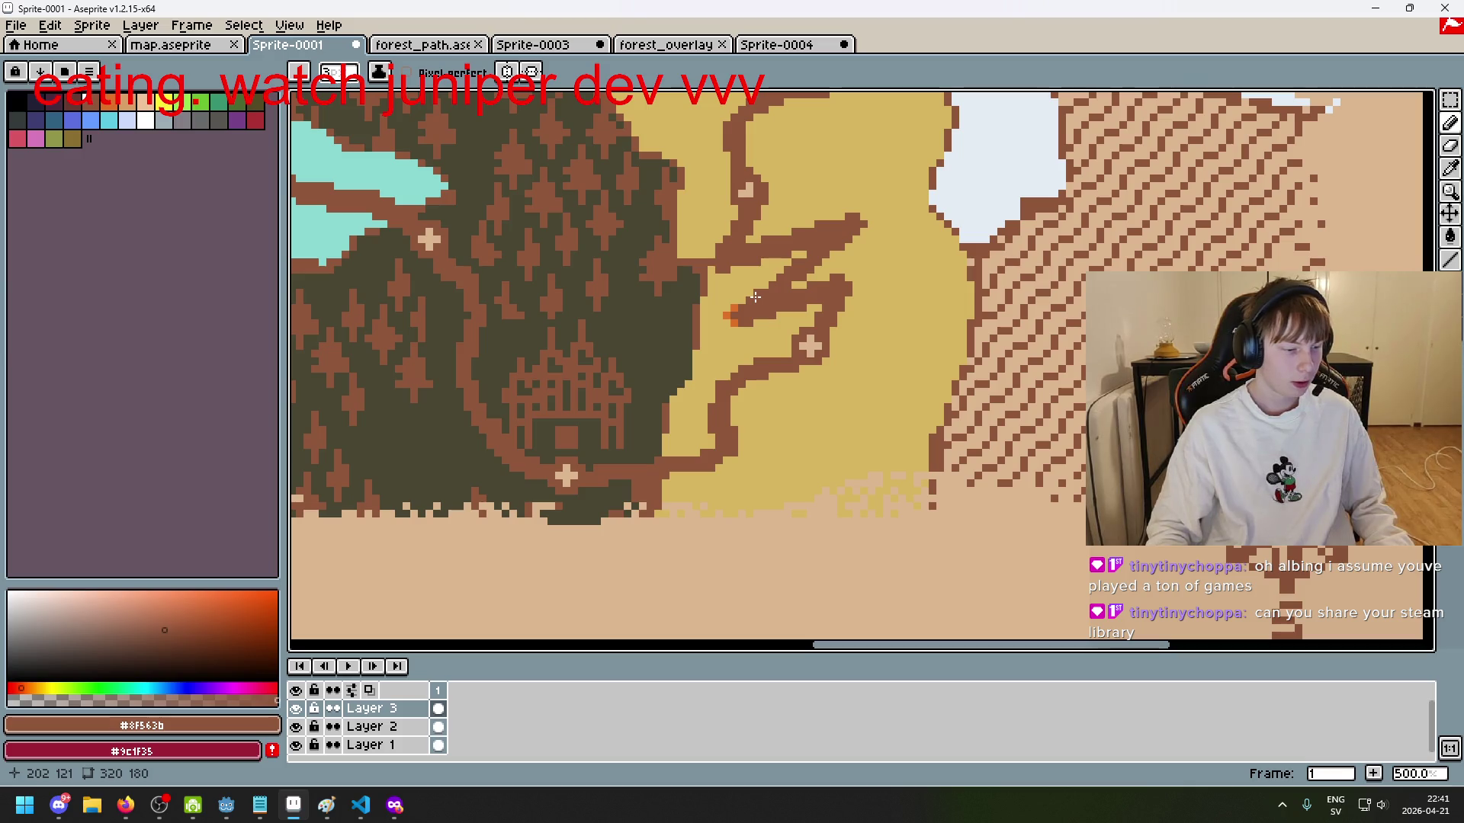
scroll(789, 296, "down", 1)
scroll(799, 294, "up", 1)
scroll(793, 289, "up", 1)
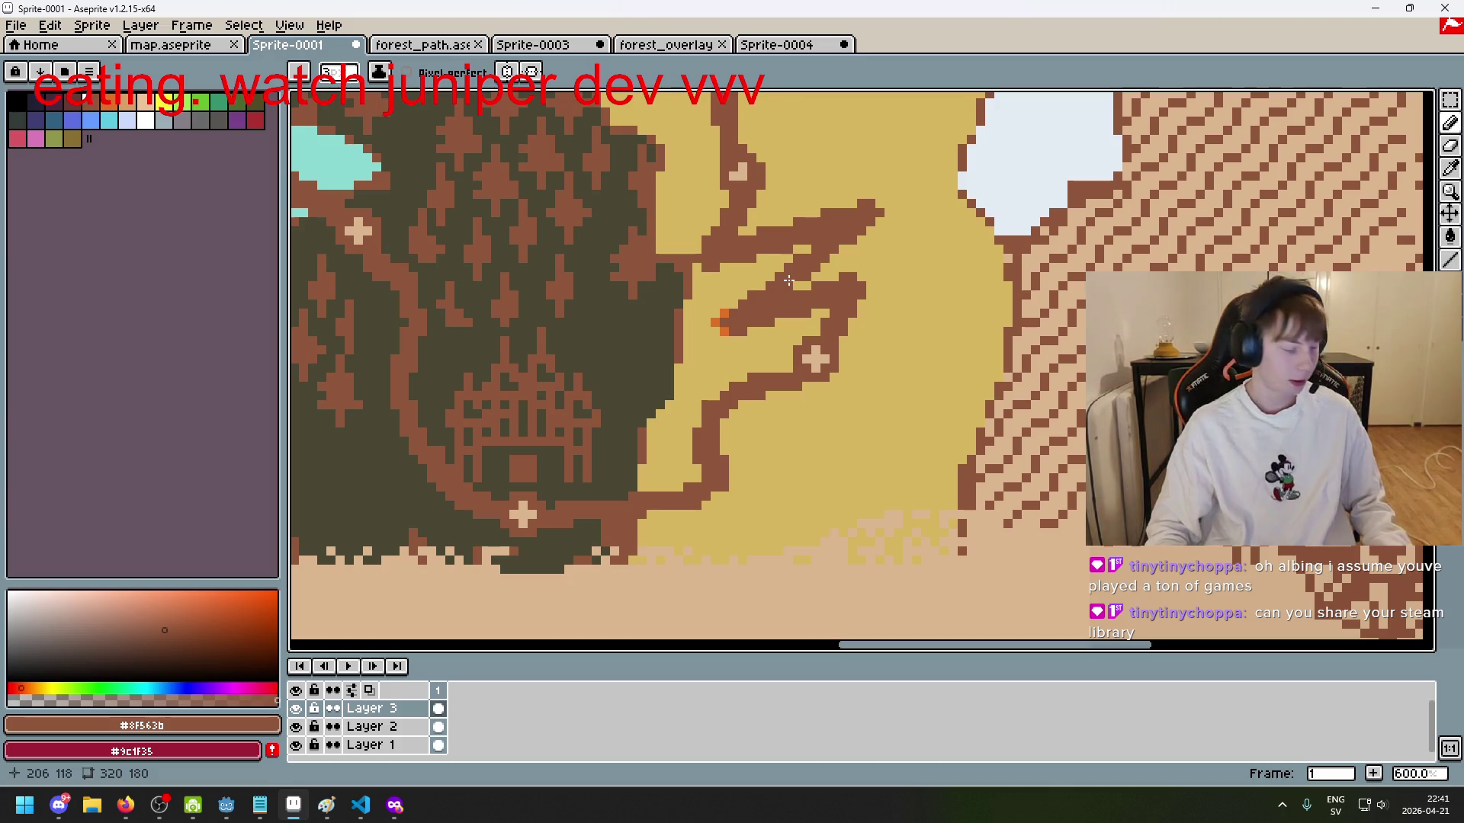
scroll(841, 343, "up", 1)
scroll(841, 344, "down", 2)
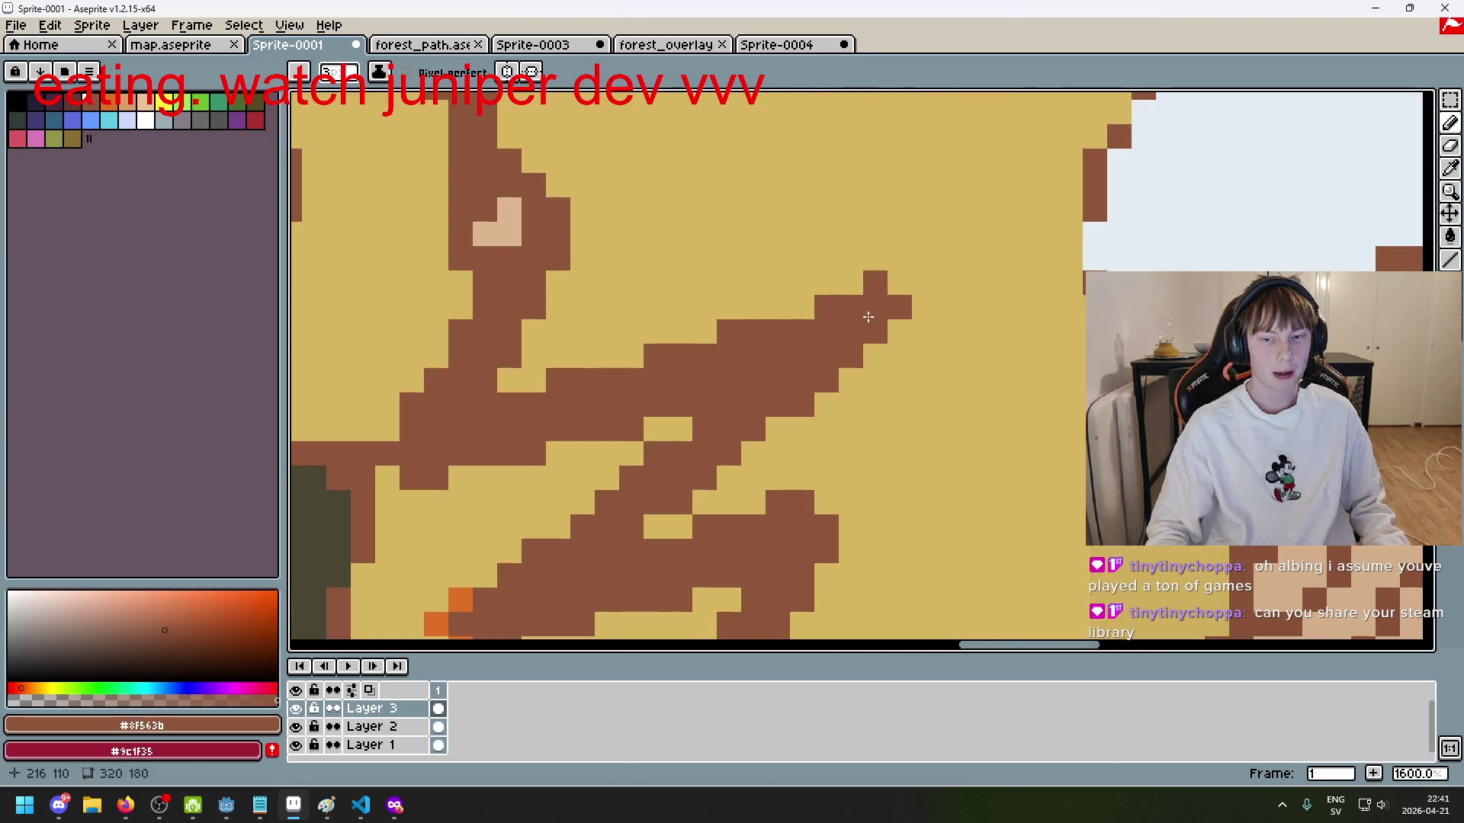
scroll(869, 326, "down", 1)
scroll(878, 323, "up", 2)
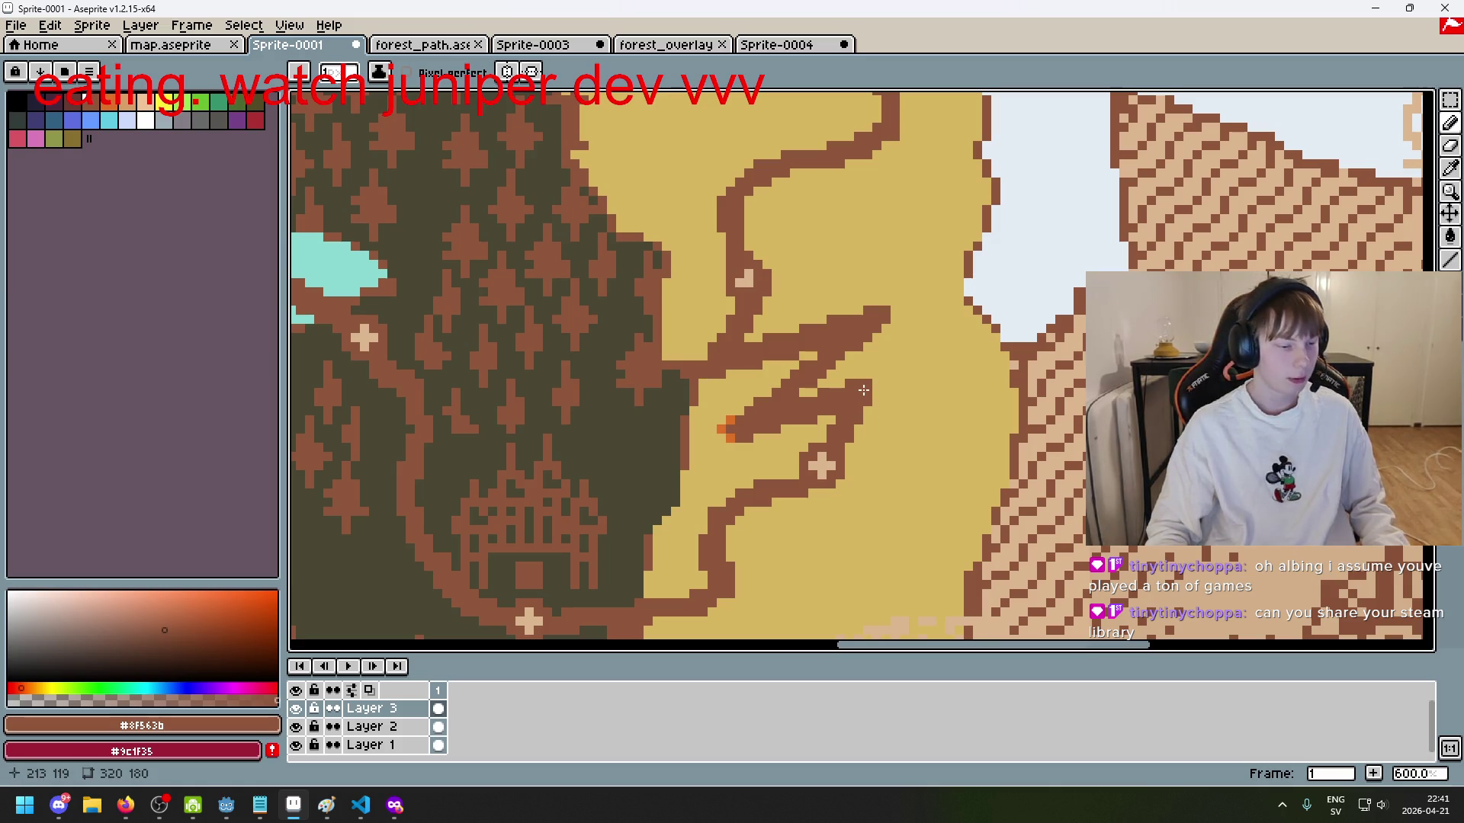
Step: Open the save dialog and cancel it, returning to the canvas
key("ctrl+s")
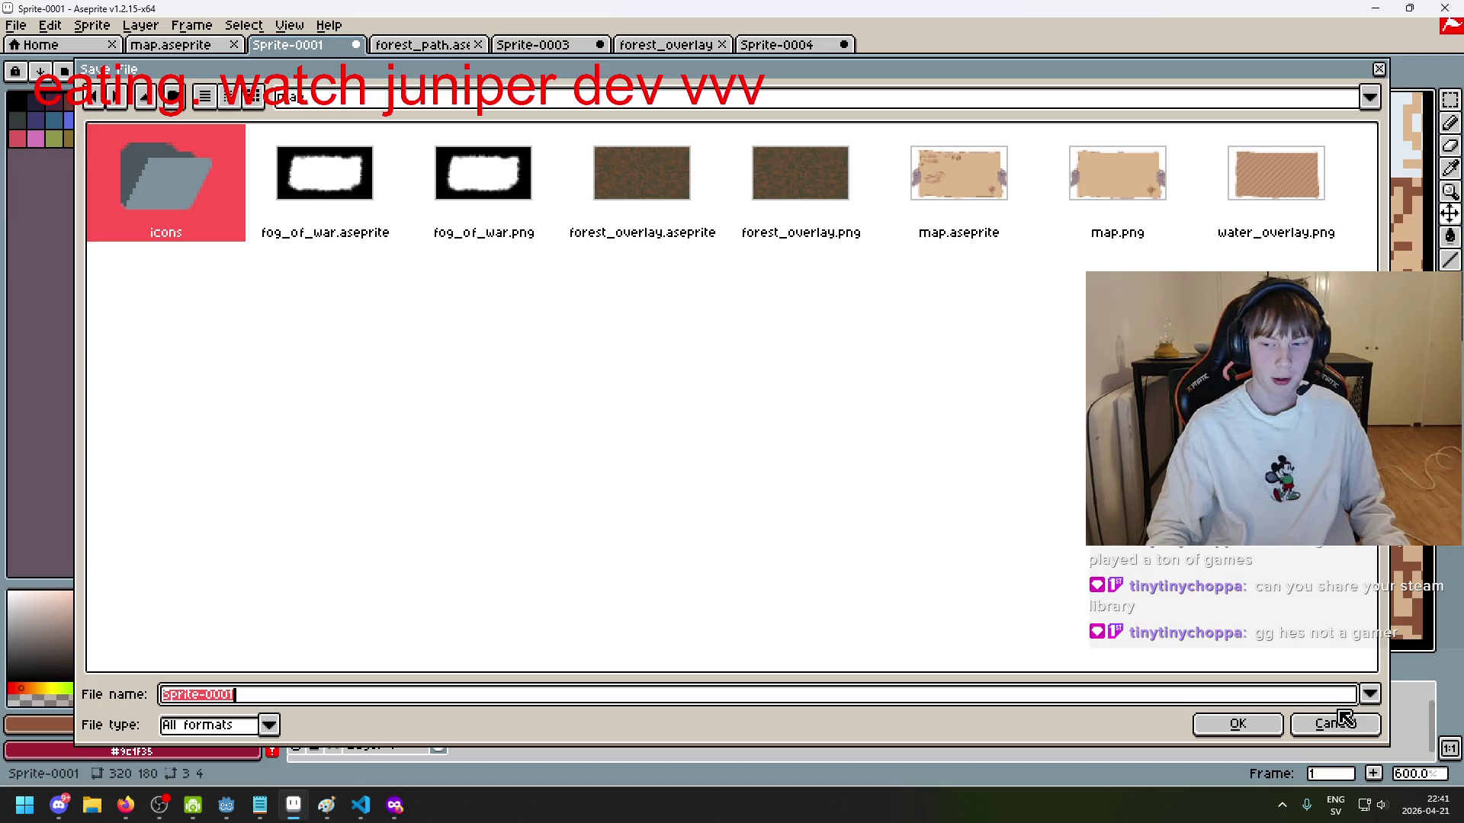
left_click(1344, 718)
scroll(839, 299, "up", 1)
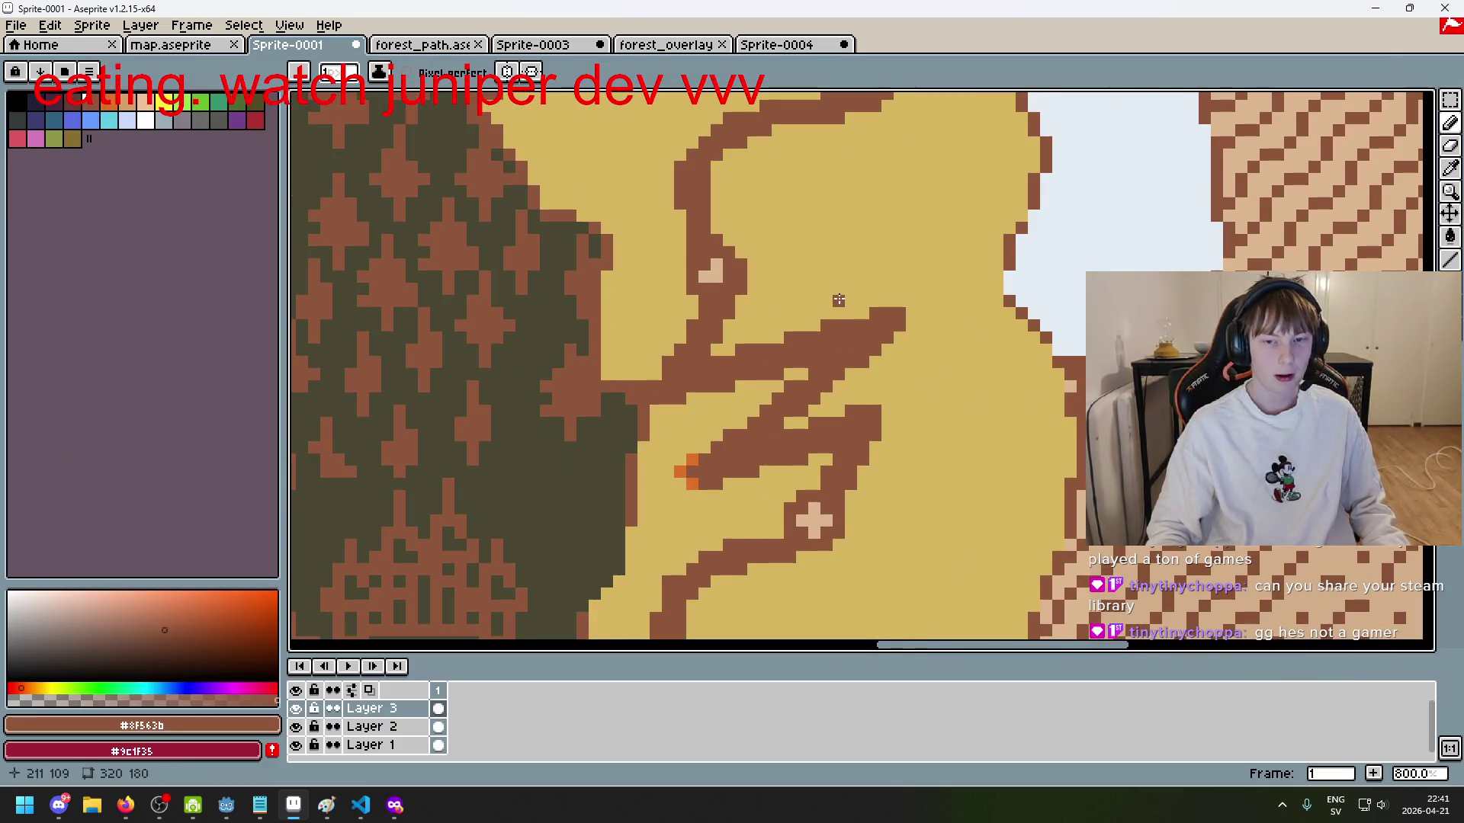
scroll(839, 299, "down", 3)
Step: Undo the last pencil strokes, then redo the undone stroke
key("ctrl+z")
scroll(785, 284, "up", 2)
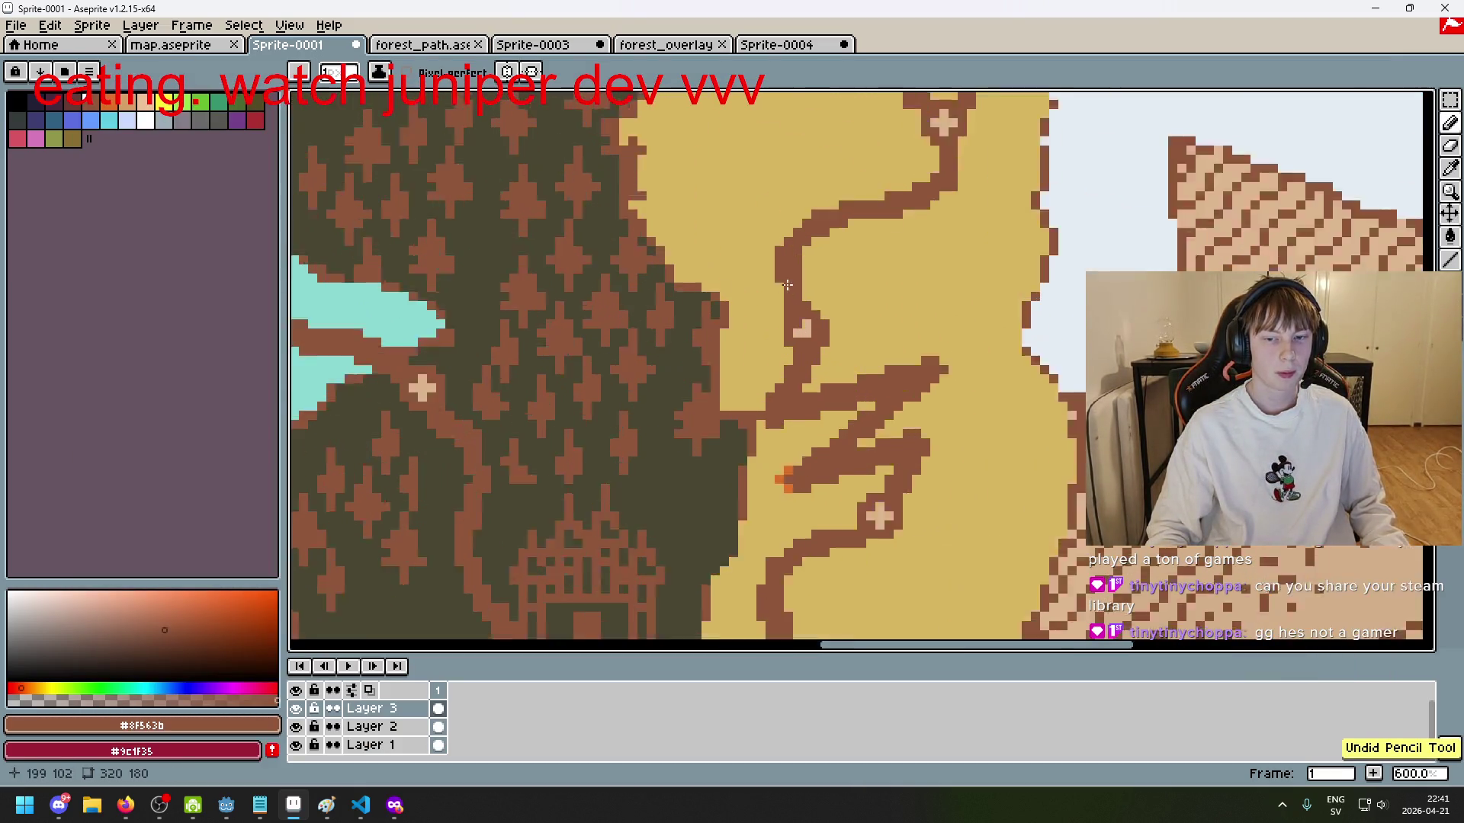
scroll(785, 284, "up", 1)
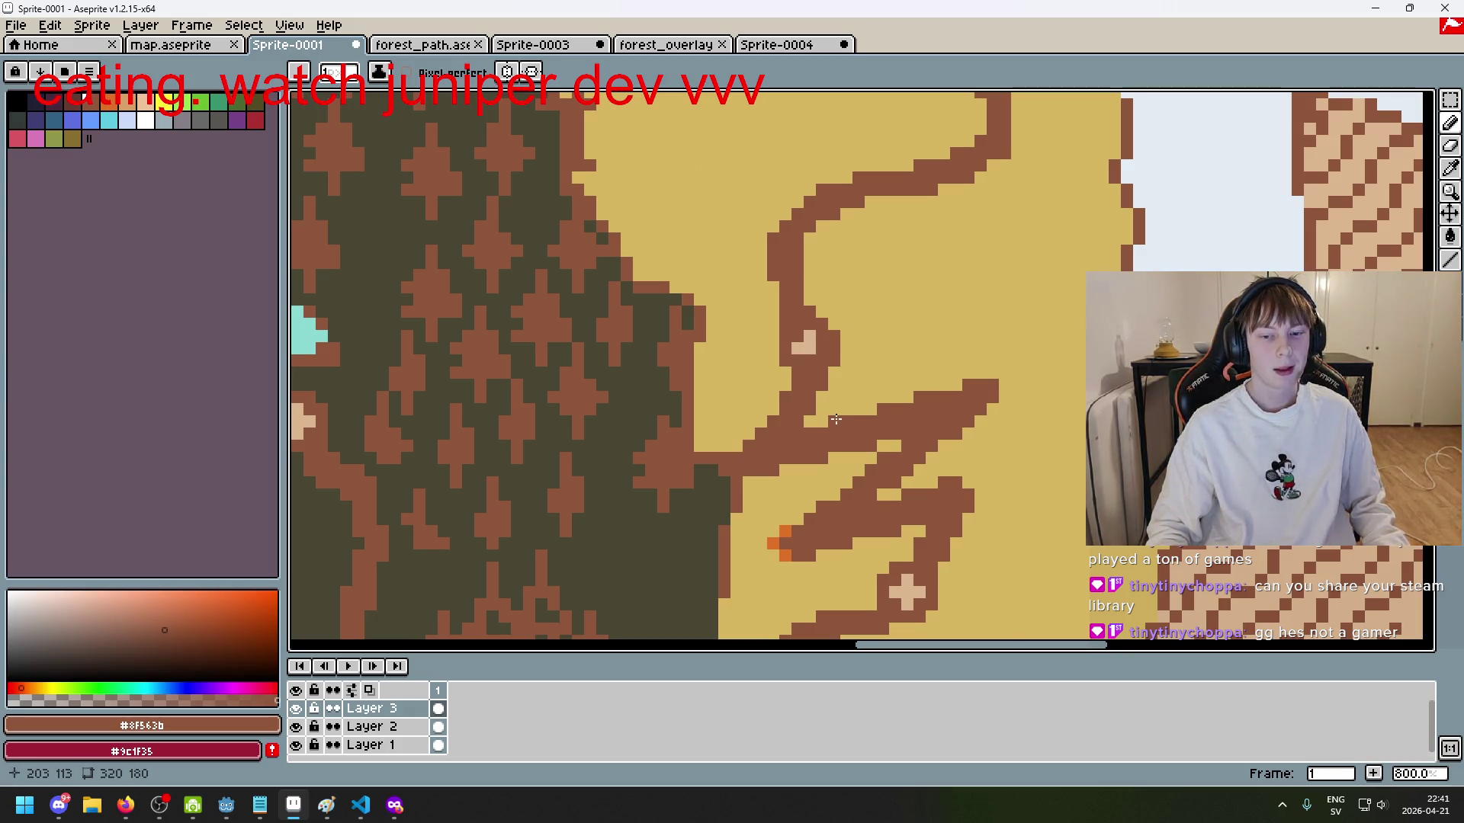
key("ctrl+z")
key("ctrl+z")
key("ctrl+z")
key("ctrl+z")
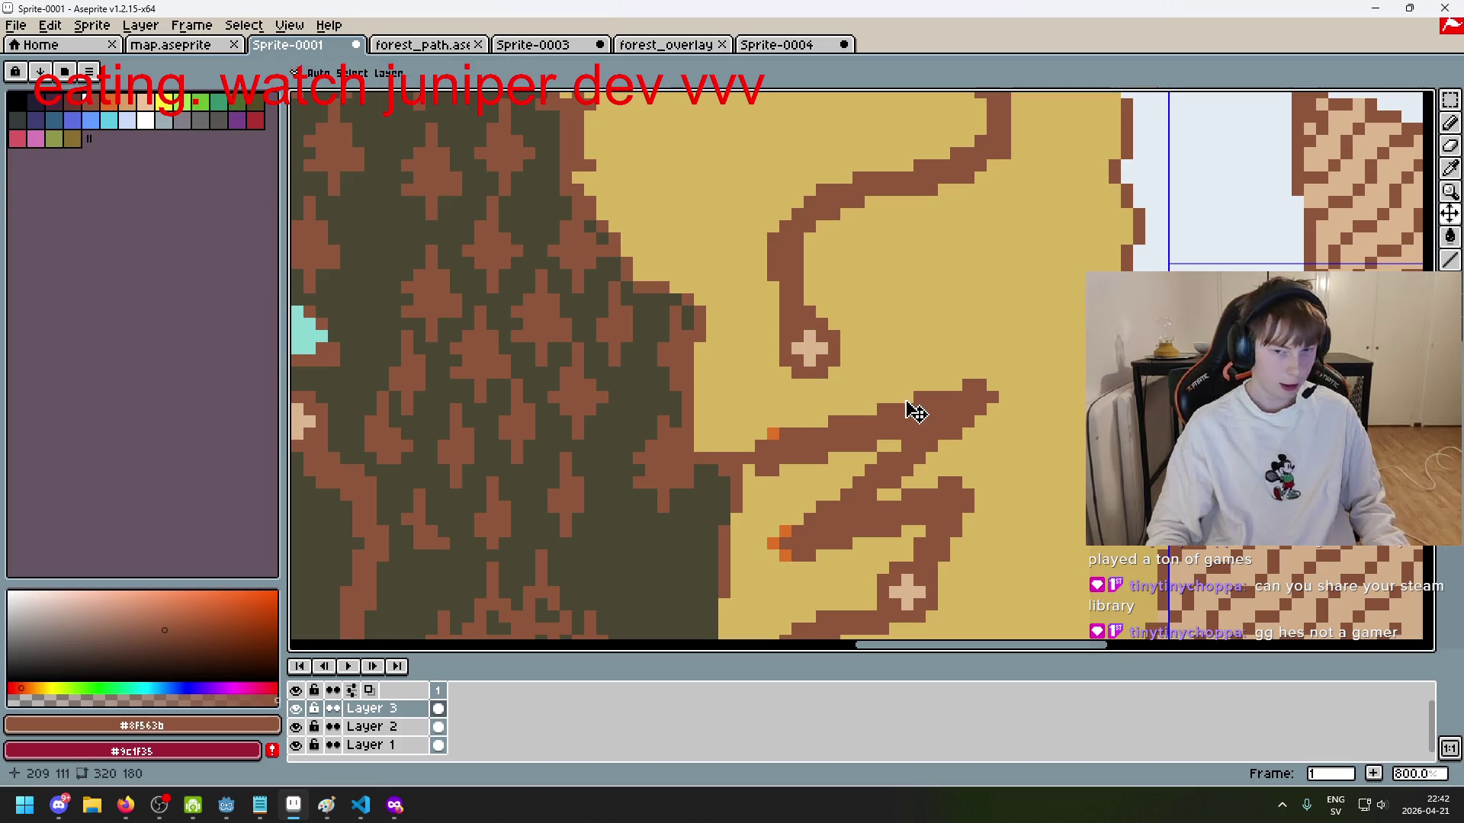
key("ctrl+z")
key("ctrl+y")
Step: Draw a brown line connecting the cross's bottom to the path line
left_click_drag(799, 385, 773, 445)
scroll(812, 427, "down", 3)
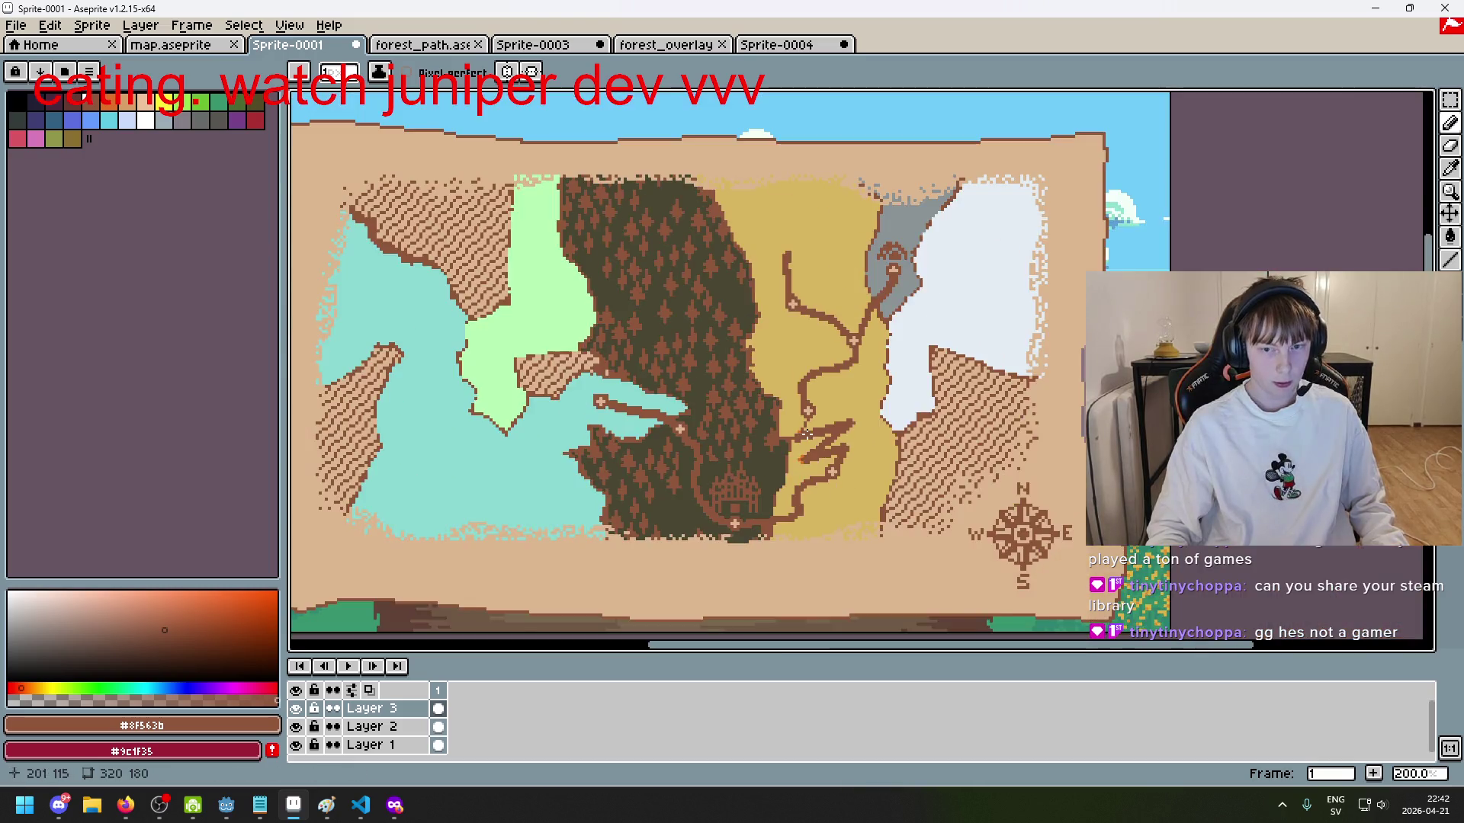
scroll(824, 424, "up", 2)
scroll(831, 423, "up", 3)
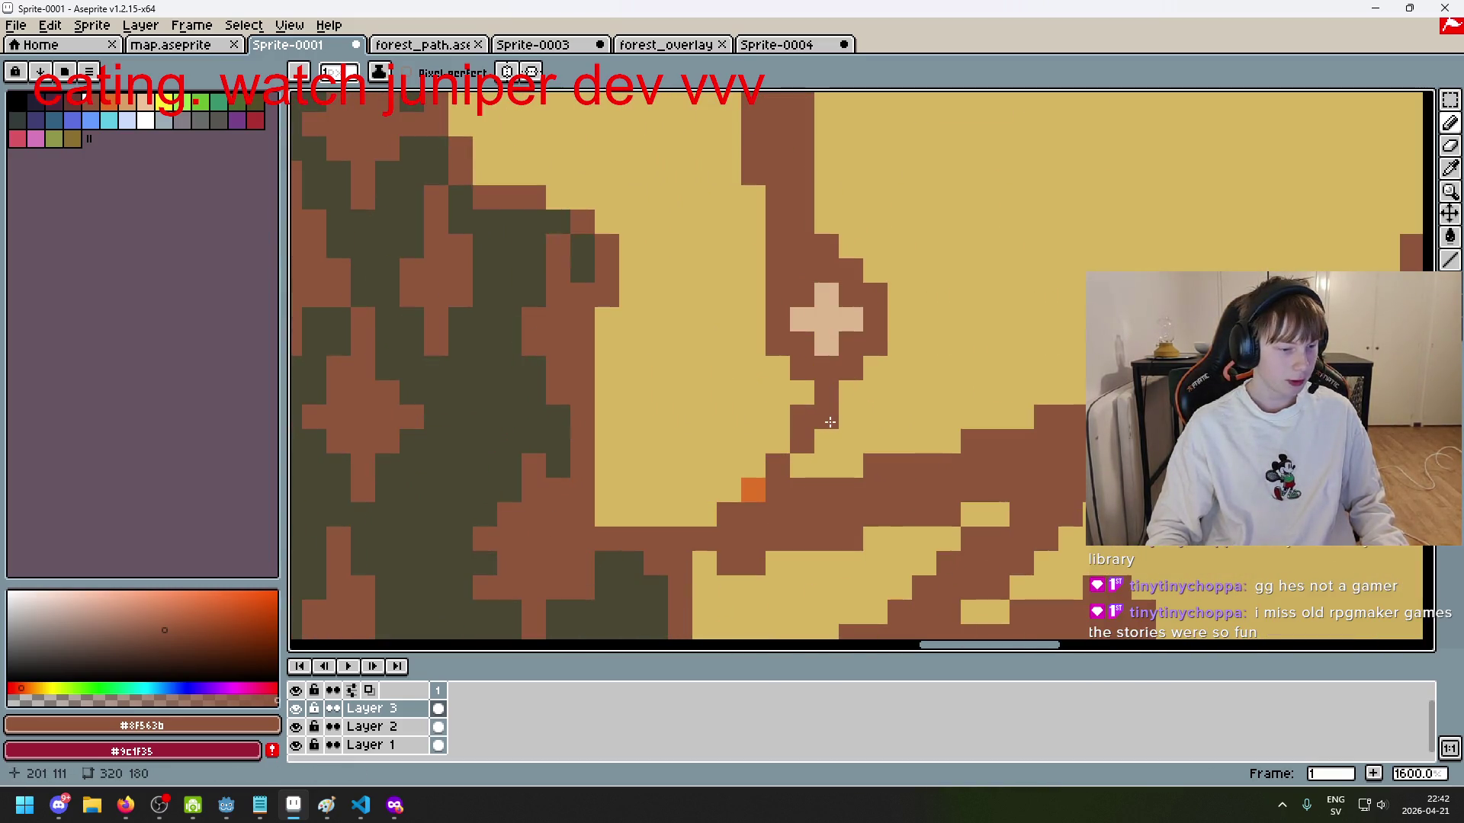
scroll(831, 422, "down", 3)
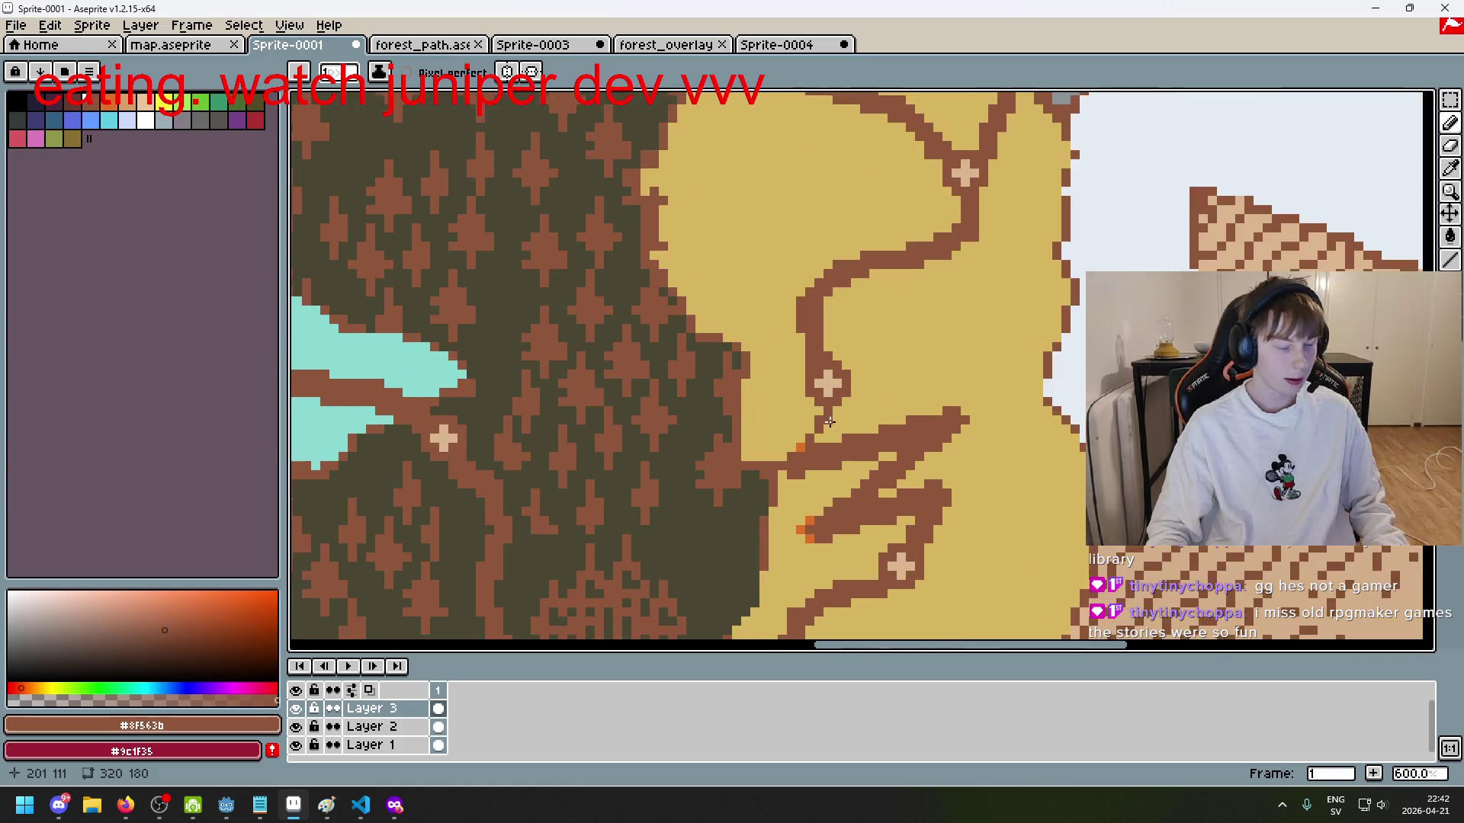
scroll(832, 418, "up", 2)
scroll(833, 419, "down", 1)
Step: Add a short brown stroke below the cross, then undo it
mouse_move(803, 434)
left_mouse_down()
mouse_move(815, 397)
mouse_move(802, 446)
left_mouse_up()
key("ctrl+z")
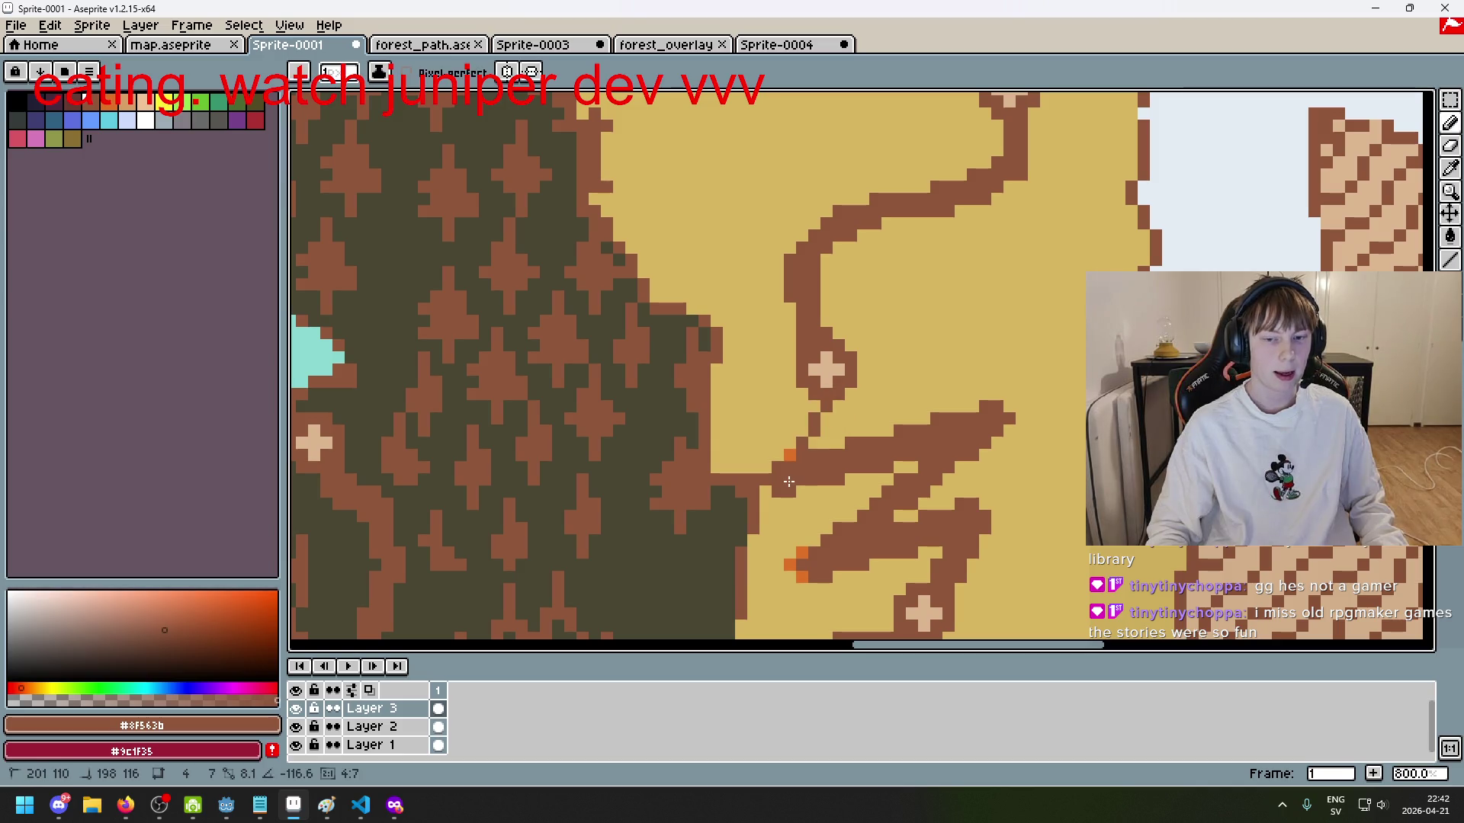
key("ctrl+z")
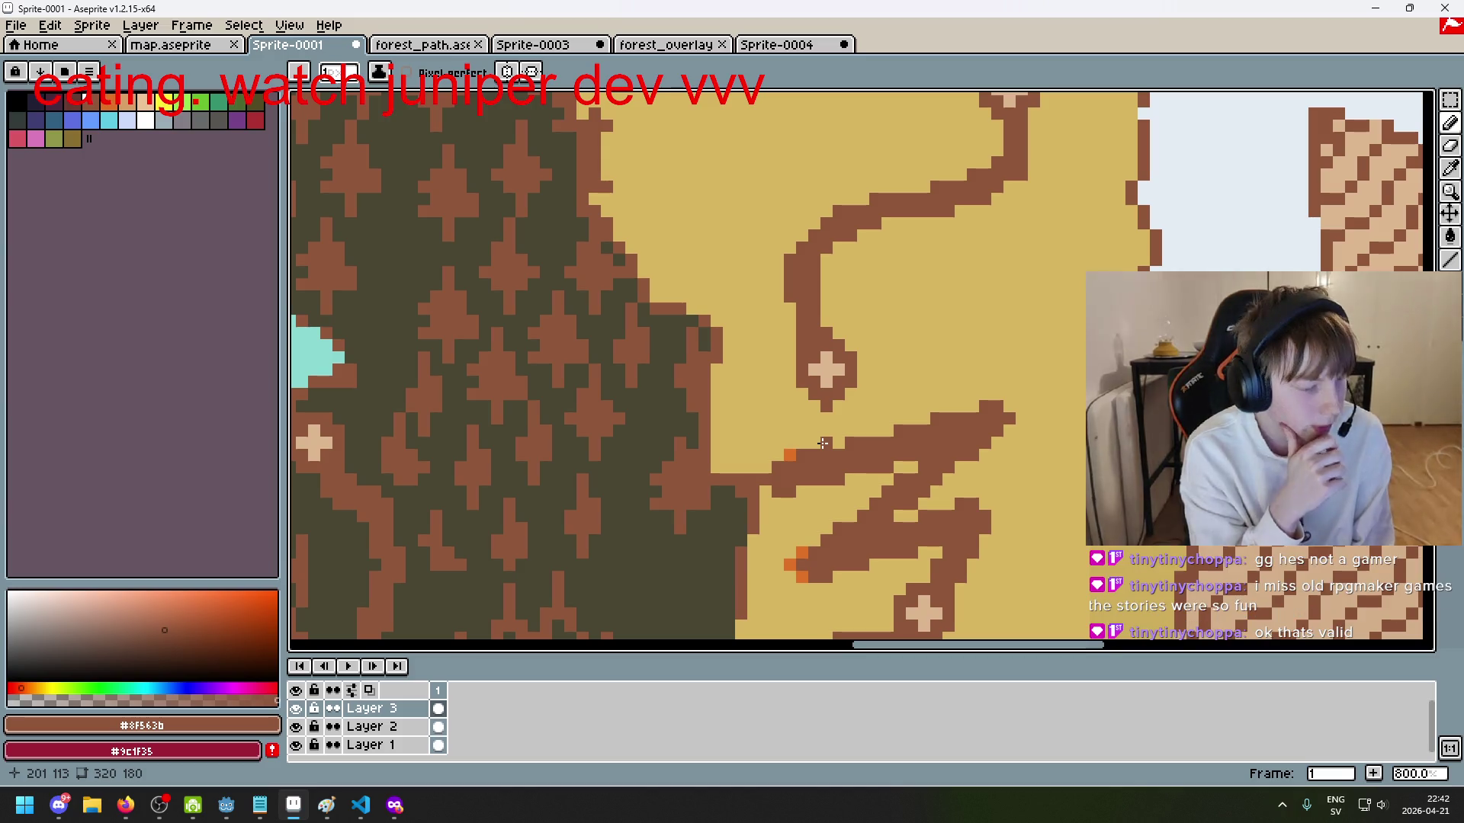
scroll(843, 371, "down", 3)
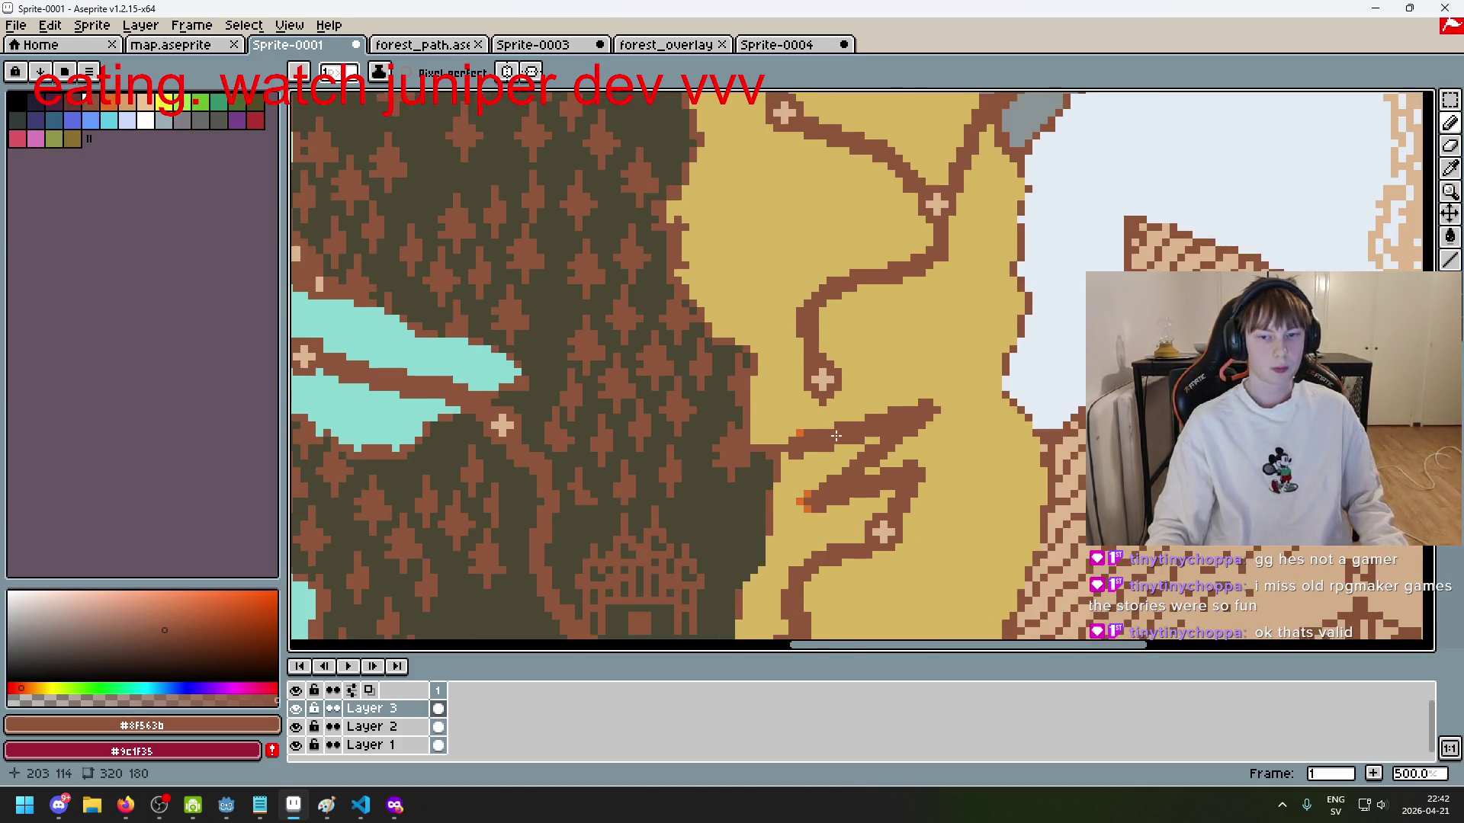
scroll(781, 437, "up", 3)
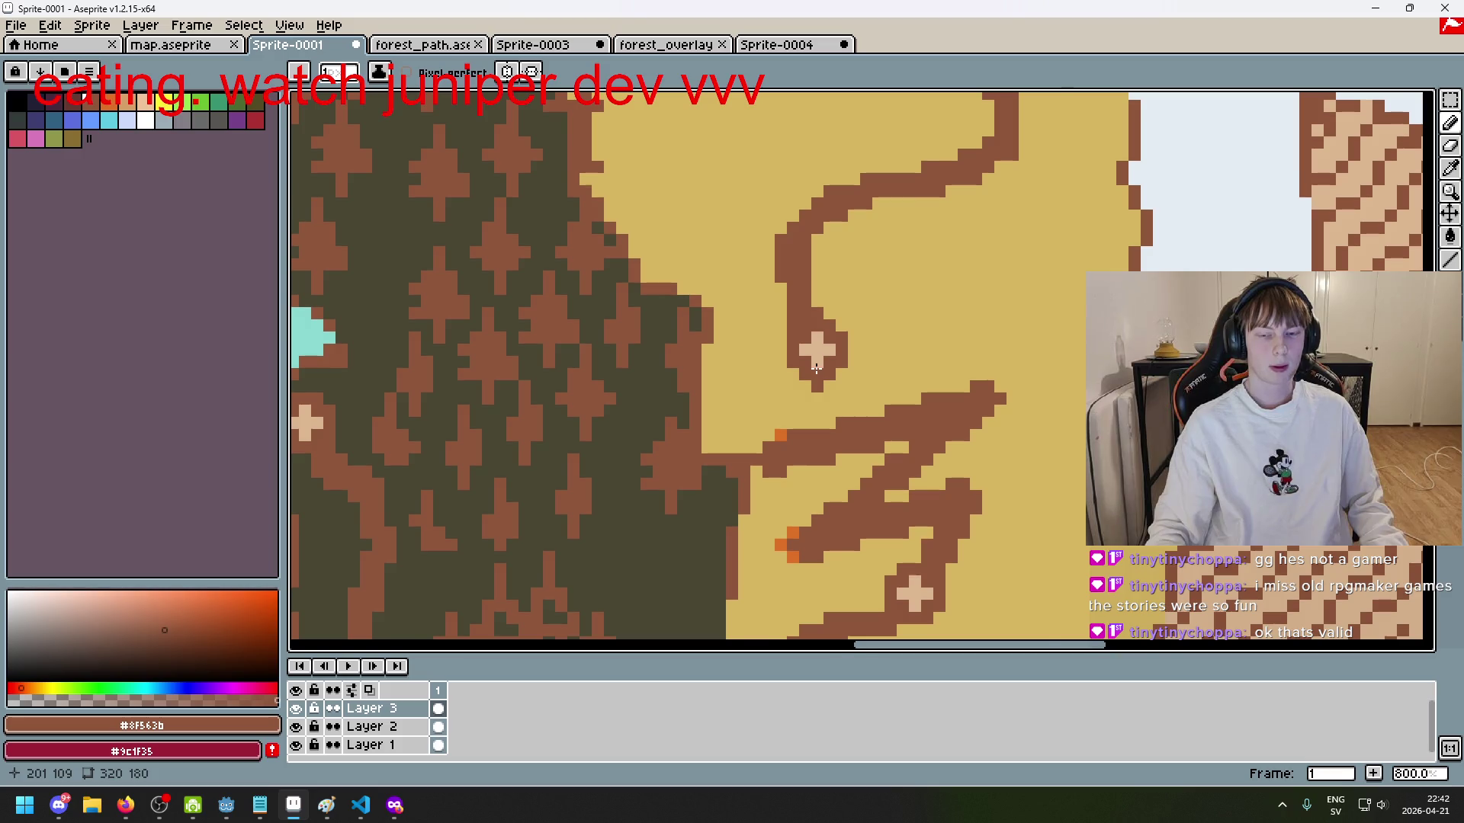
scroll(815, 368, "down", 1)
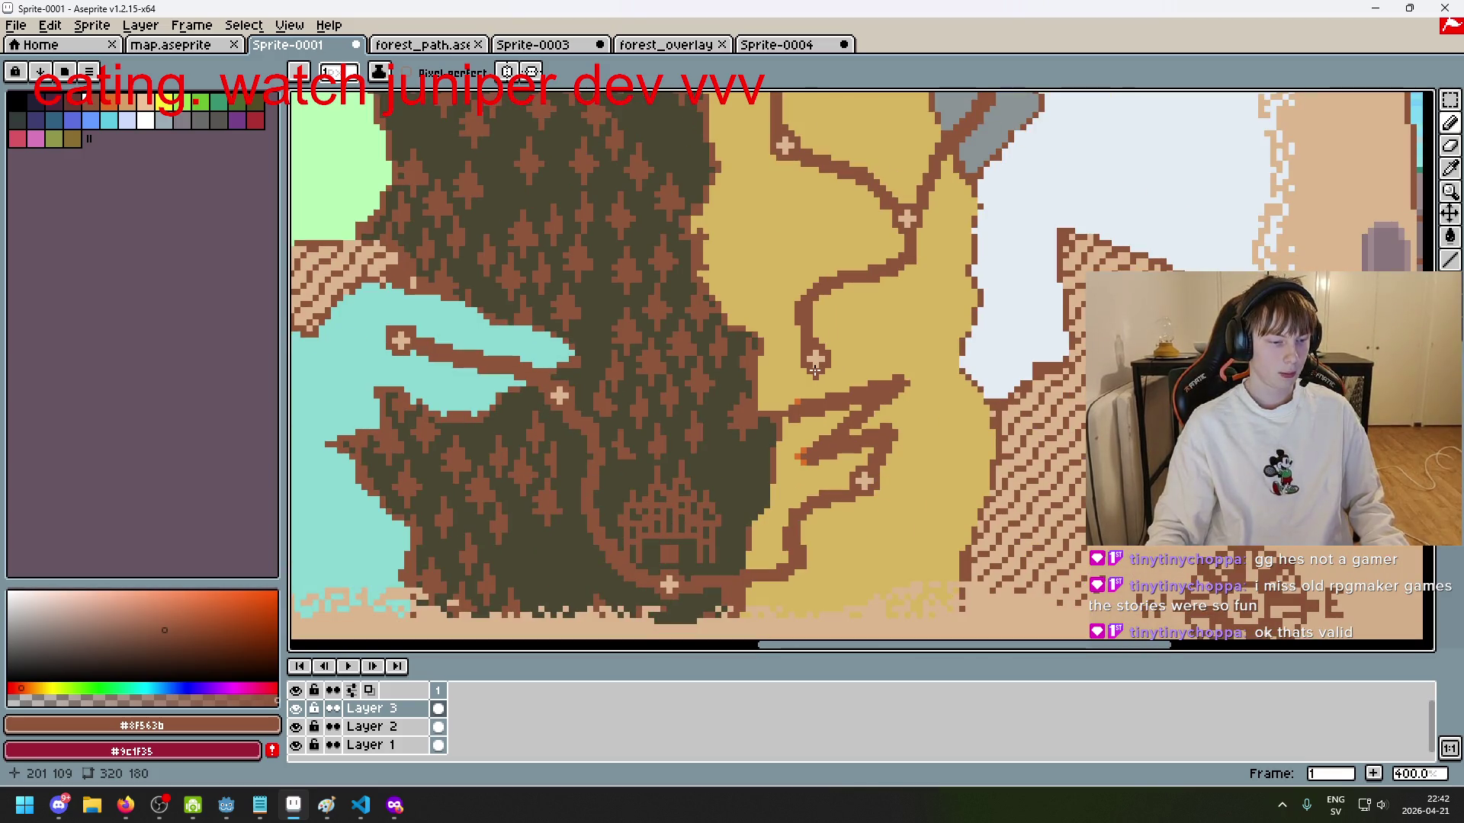
scroll(815, 370, "down", 1)
scroll(815, 370, "up", 3)
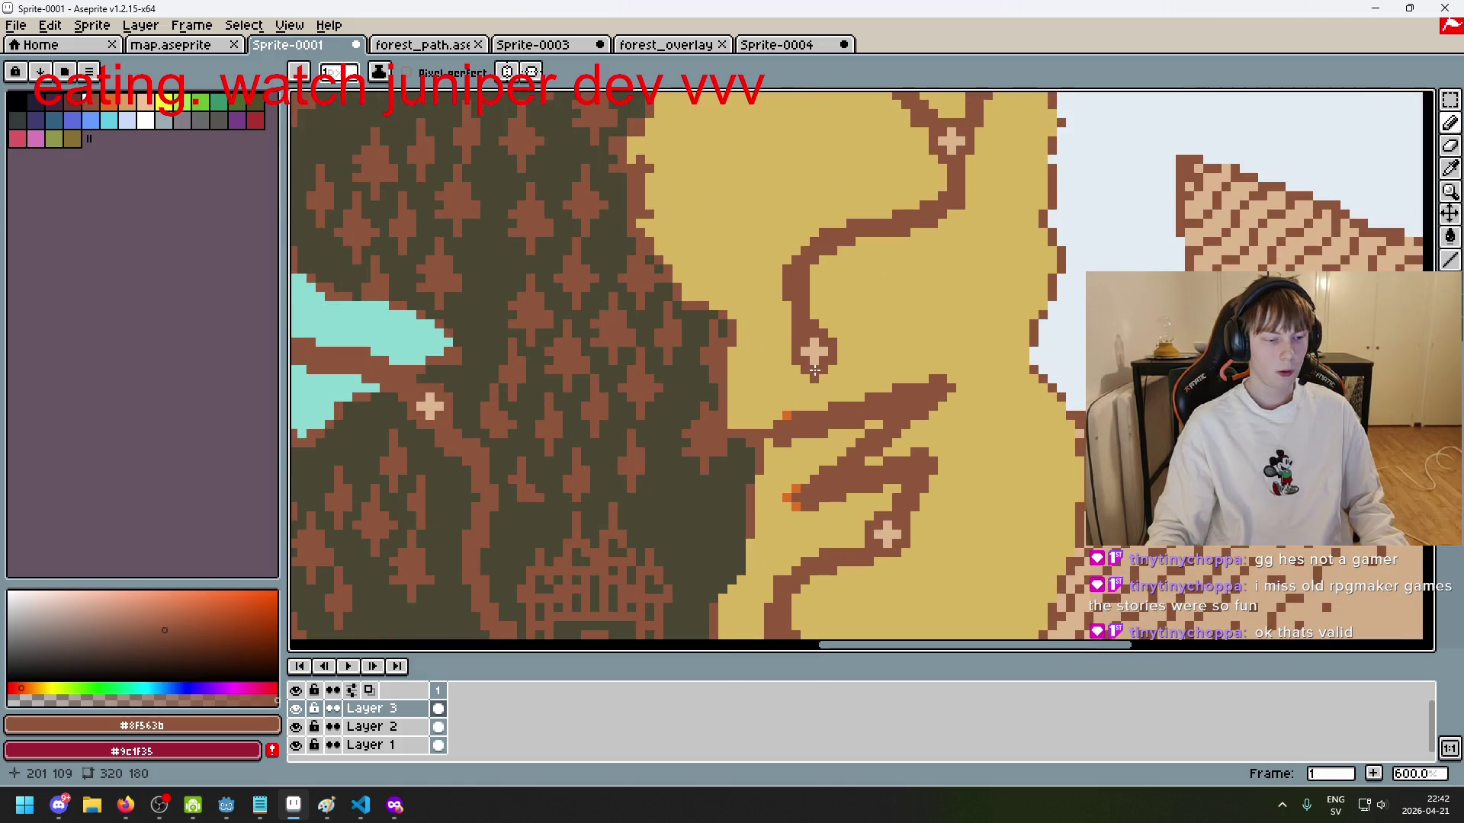
scroll(815, 369, "up", 5)
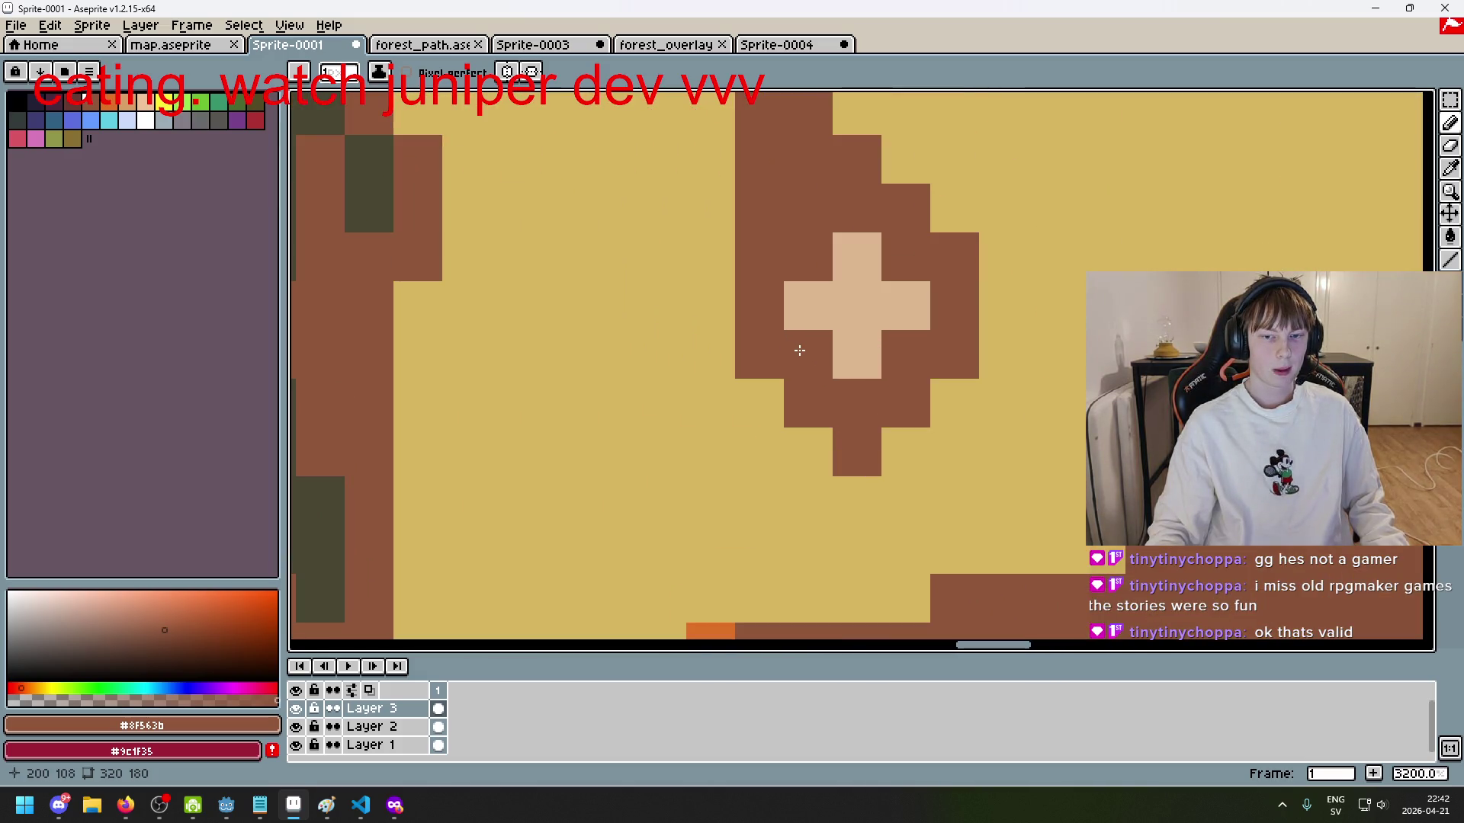
scroll(799, 350, "down", 4)
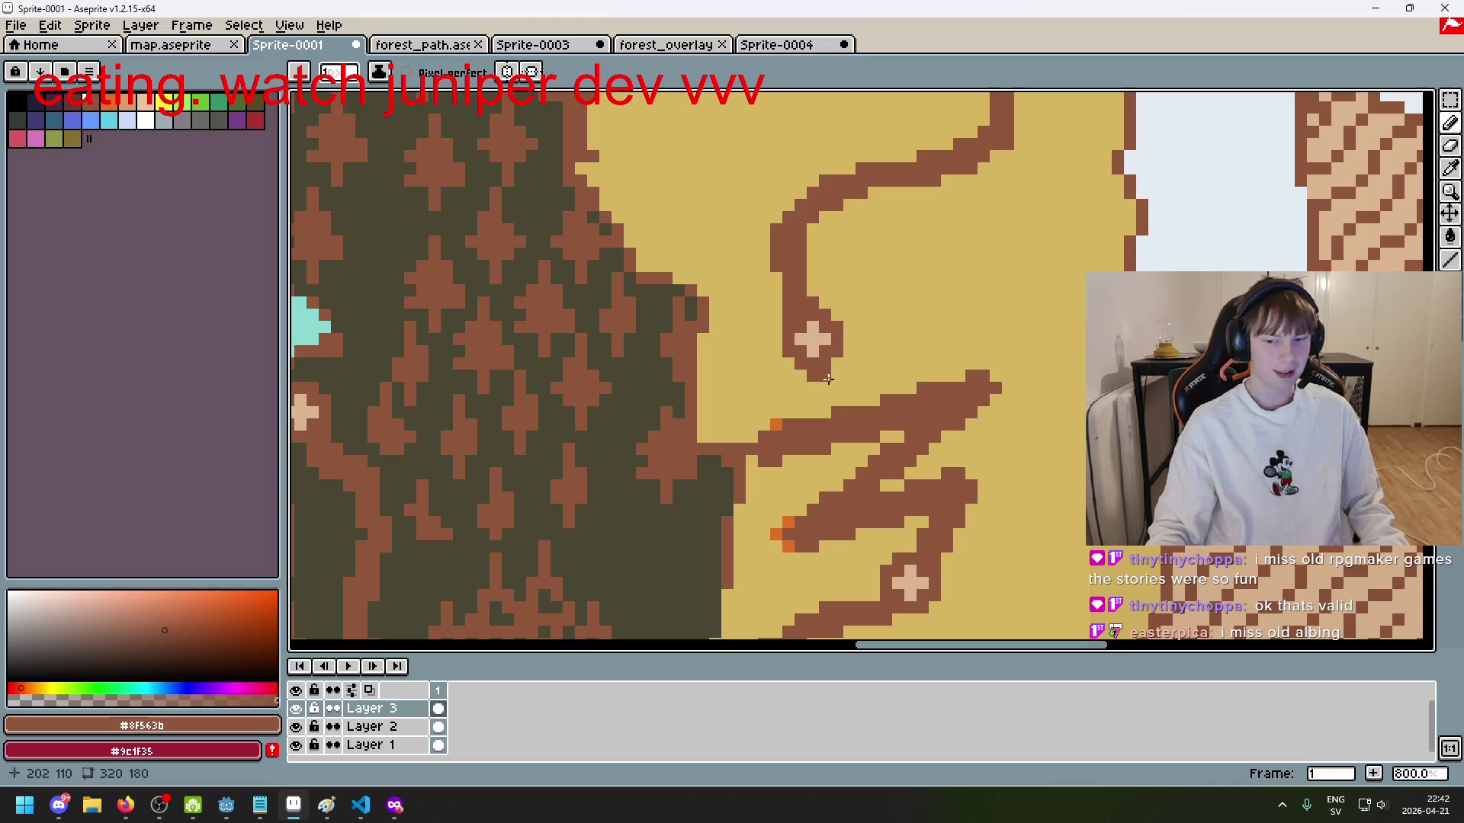
Step: Erase both path branches in the desert with the Eraser
key("e")
mouse_move(947, 405)
left_mouse_down()
mouse_move(892, 434)
mouse_move(856, 483)
mouse_move(953, 492)
mouse_move(811, 490)
mouse_move(948, 506)
mouse_move(940, 516)
mouse_move(1028, 484)
left_mouse_up()
scroll(1028, 484, "down", 3)
scroll(765, 294, "up", 5)
scroll(807, 255, "down", 4)
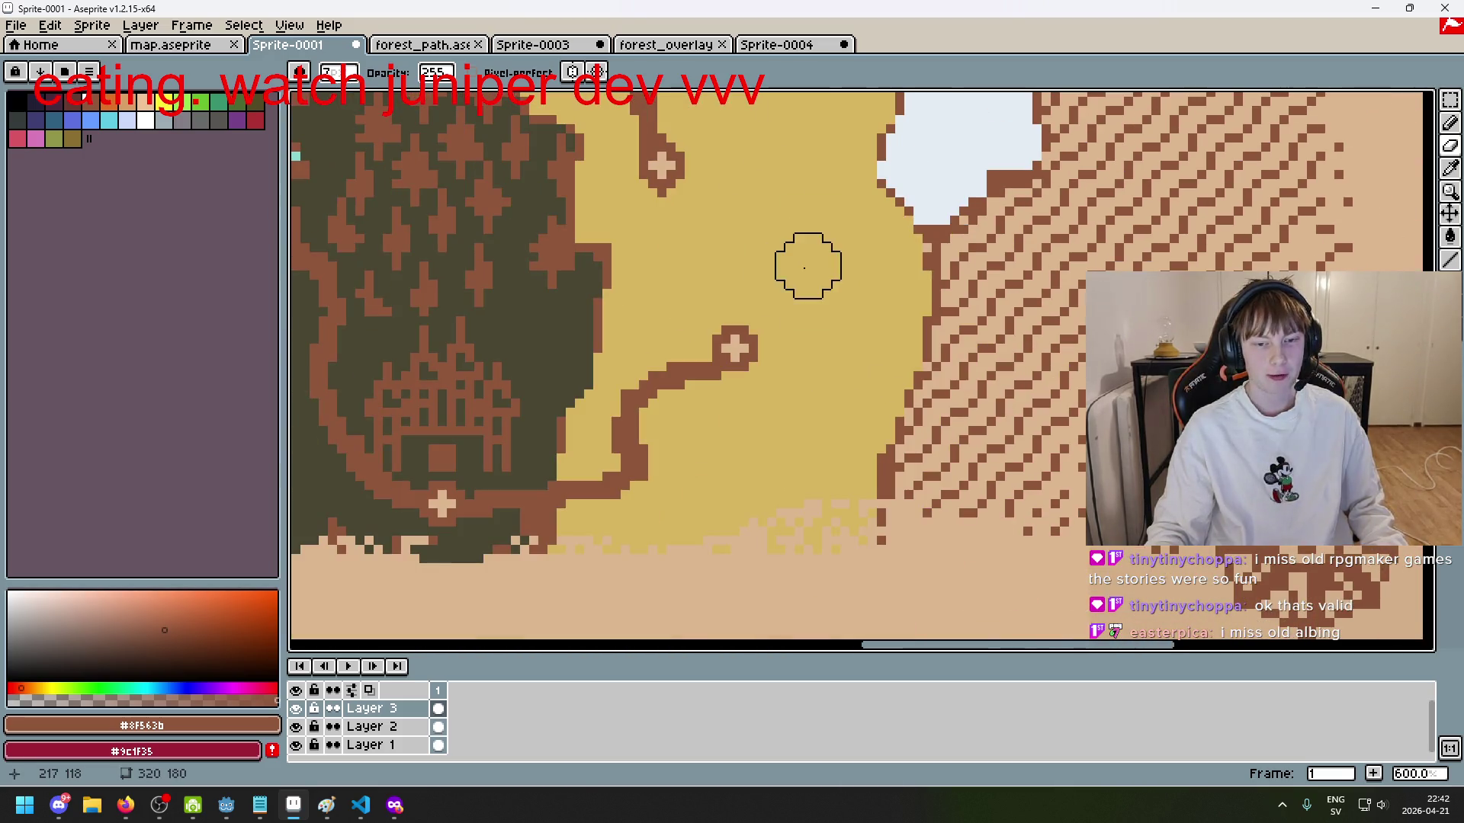
Step: With the Pencil, draw zigzag lines from the dot toward the lower cross and across the desert
key("b")
scroll(755, 293, "up", 6)
scroll(760, 385, "down", 4)
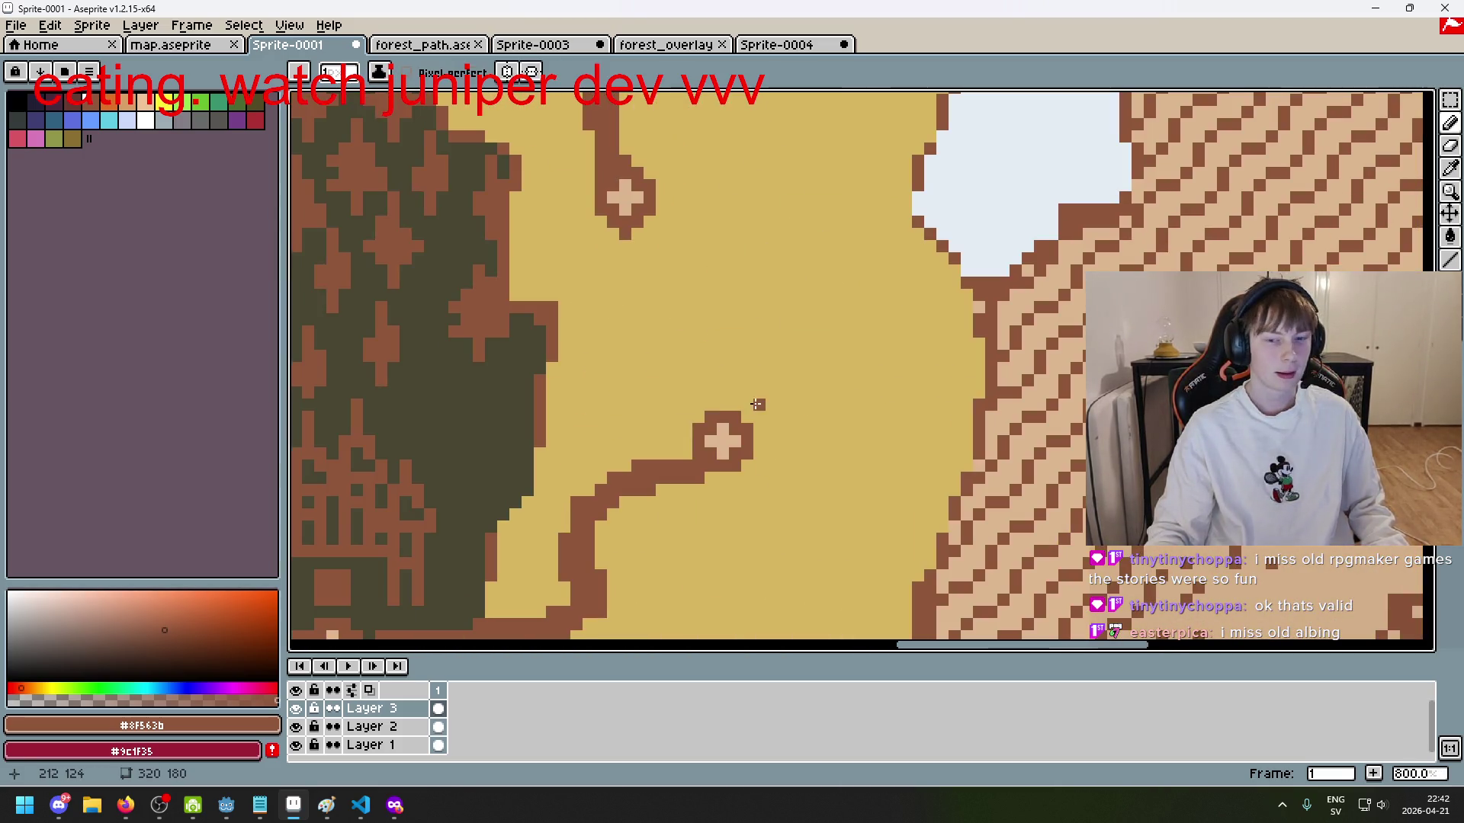
left_click(745, 407, "shift")
left_click(802, 333)
left_click(593, 379, "shift")
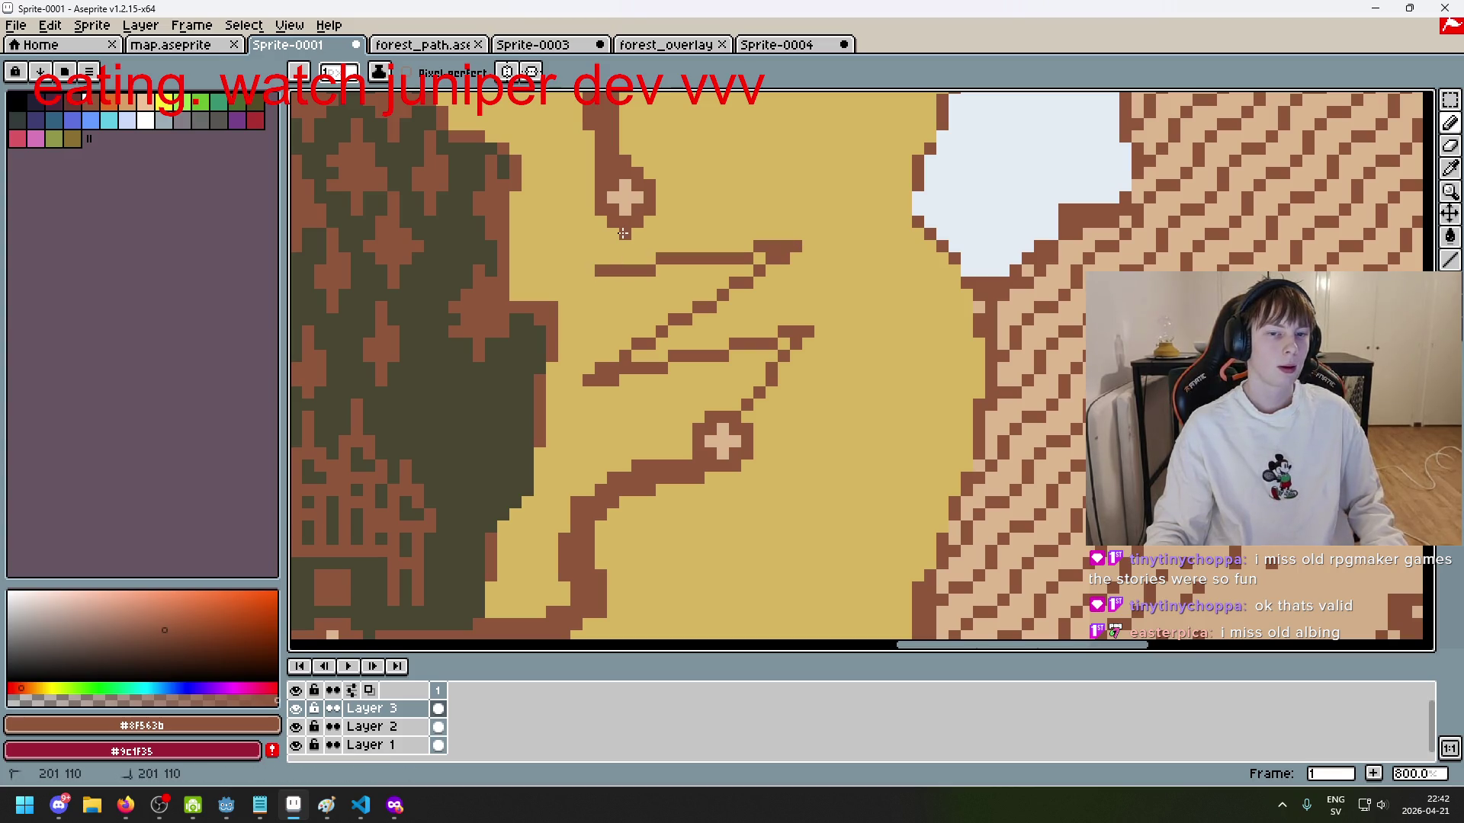
scroll(637, 216, "down", 6)
scroll(755, 353, "up", 2)
scroll(755, 353, "down", 2)
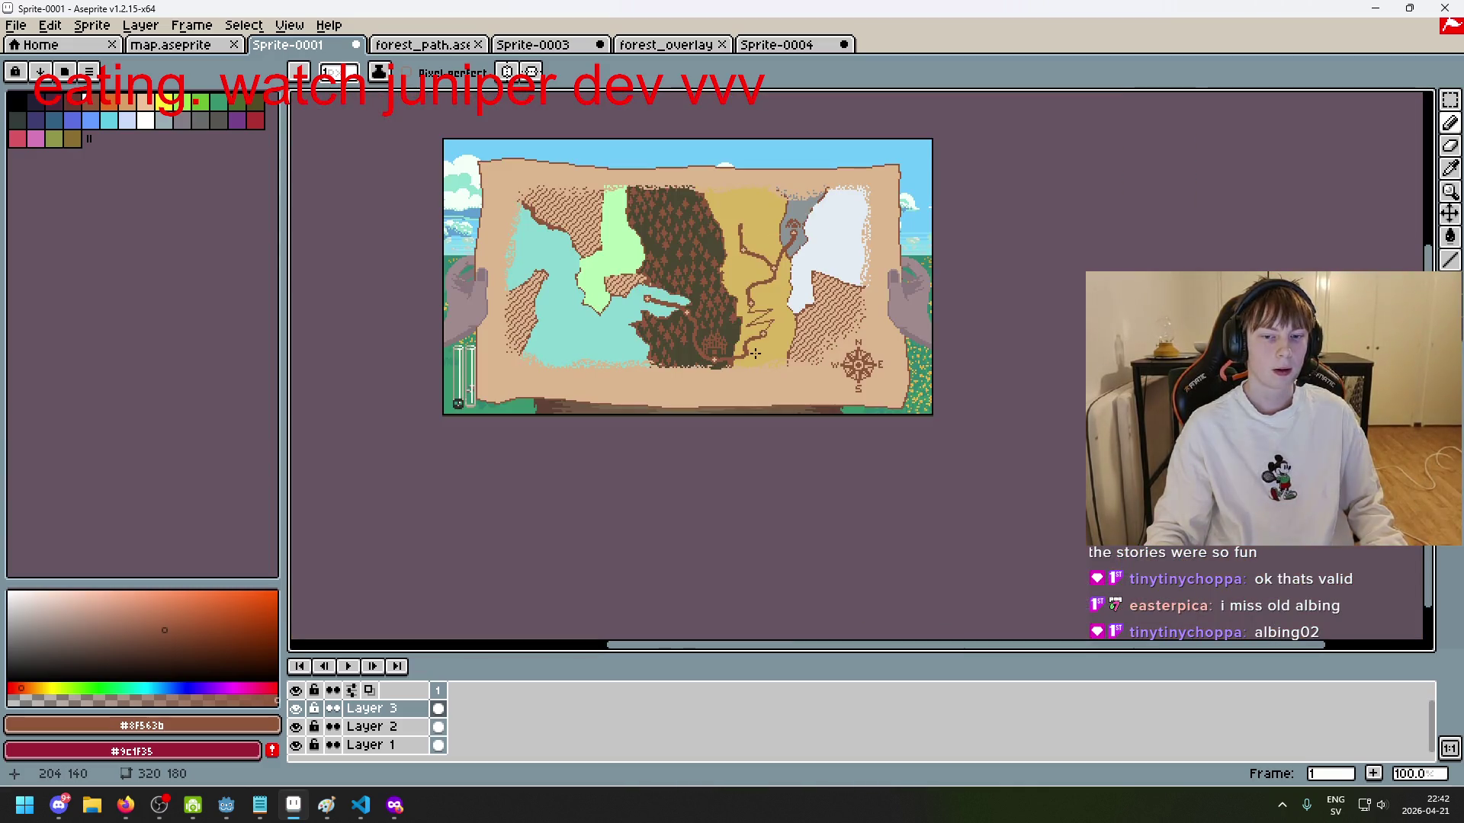
scroll(759, 341, "up", 2)
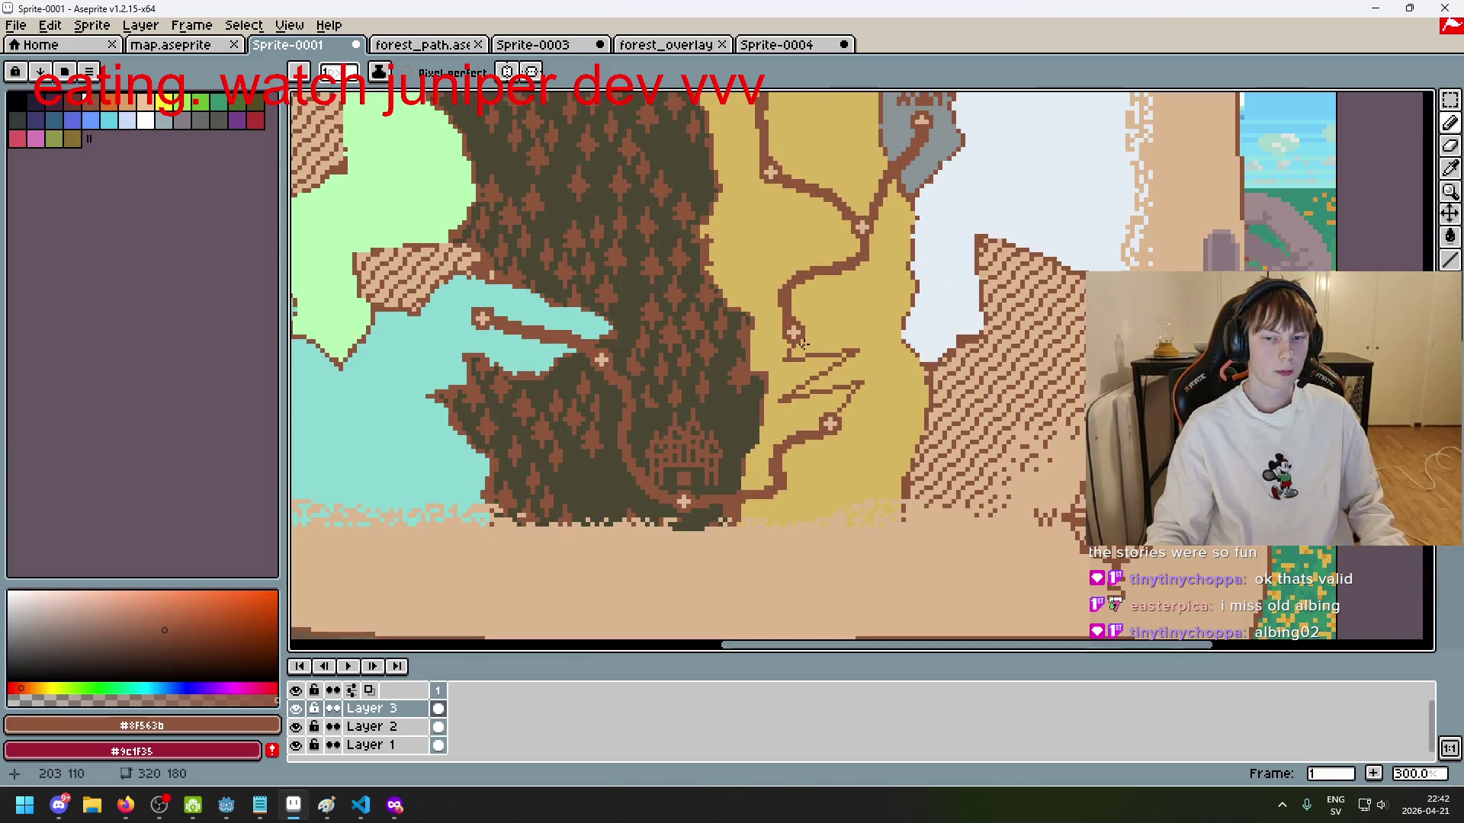
scroll(804, 344, "up", 2)
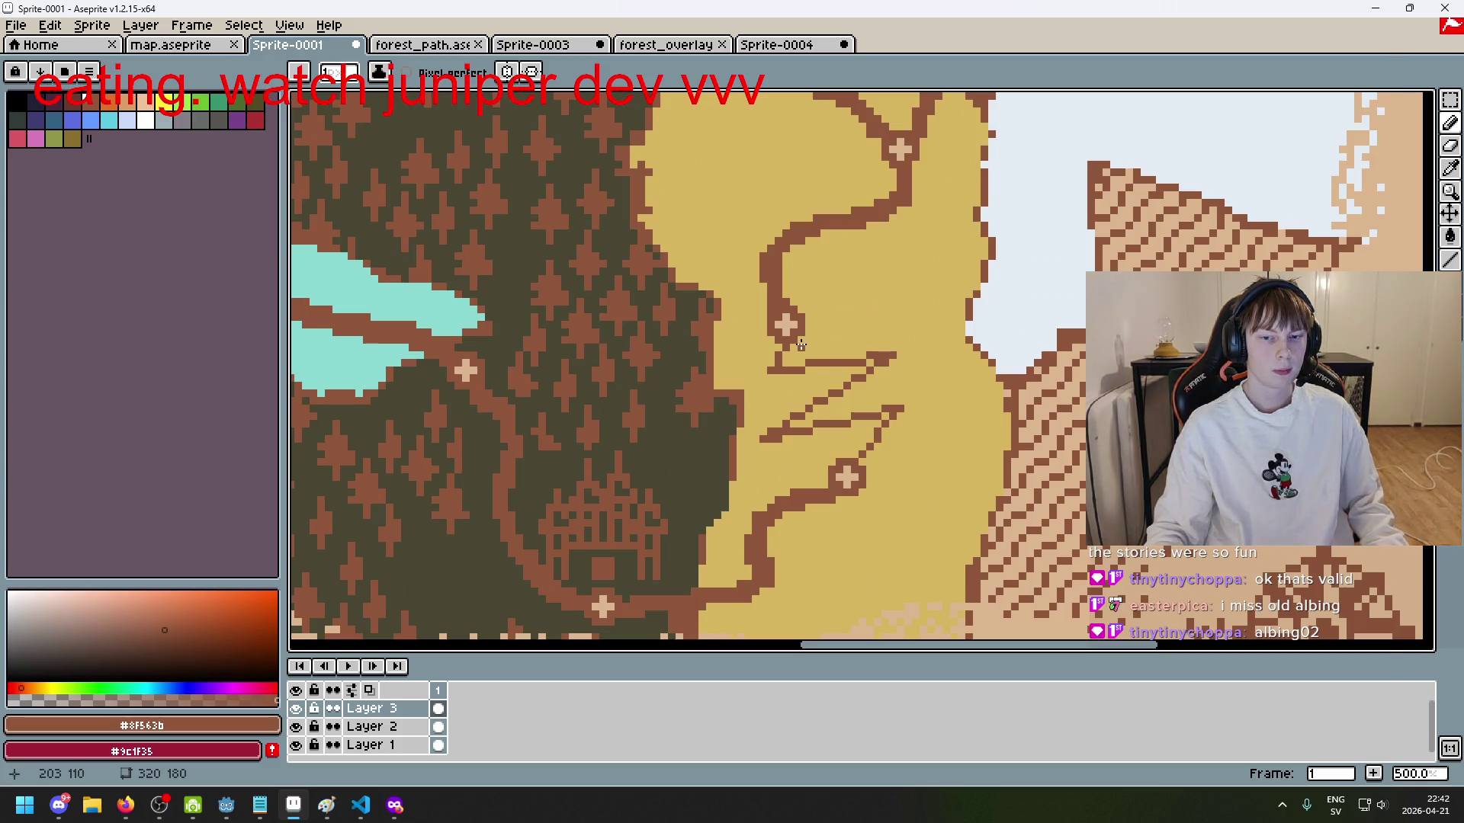
Step: Dismiss the accidentally opened file browser and inspect the desert zigzag
key("ctrl+o")
key("Escape")
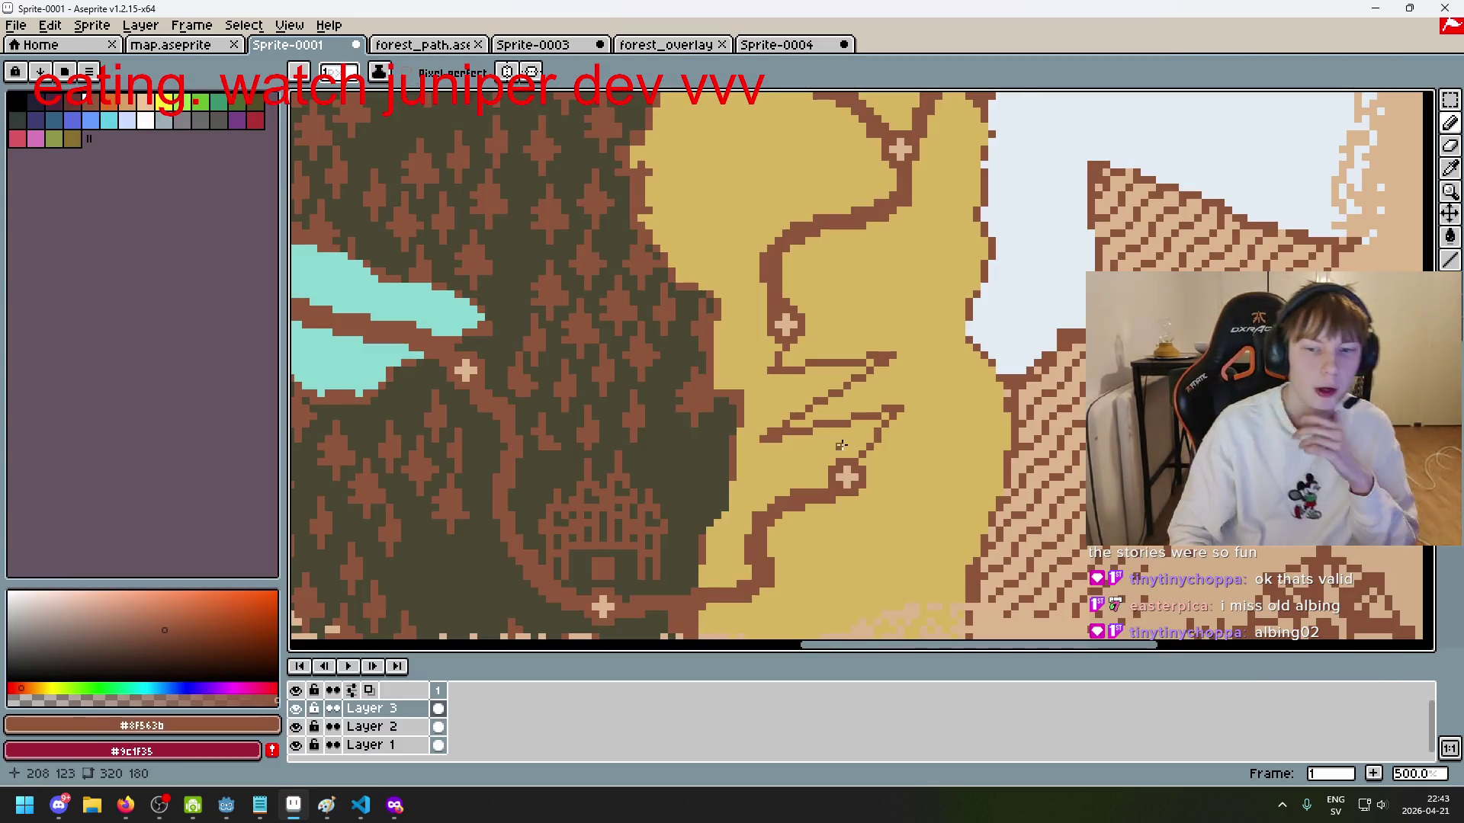
scroll(849, 419, "down", 1)
scroll(854, 415, "up", 1)
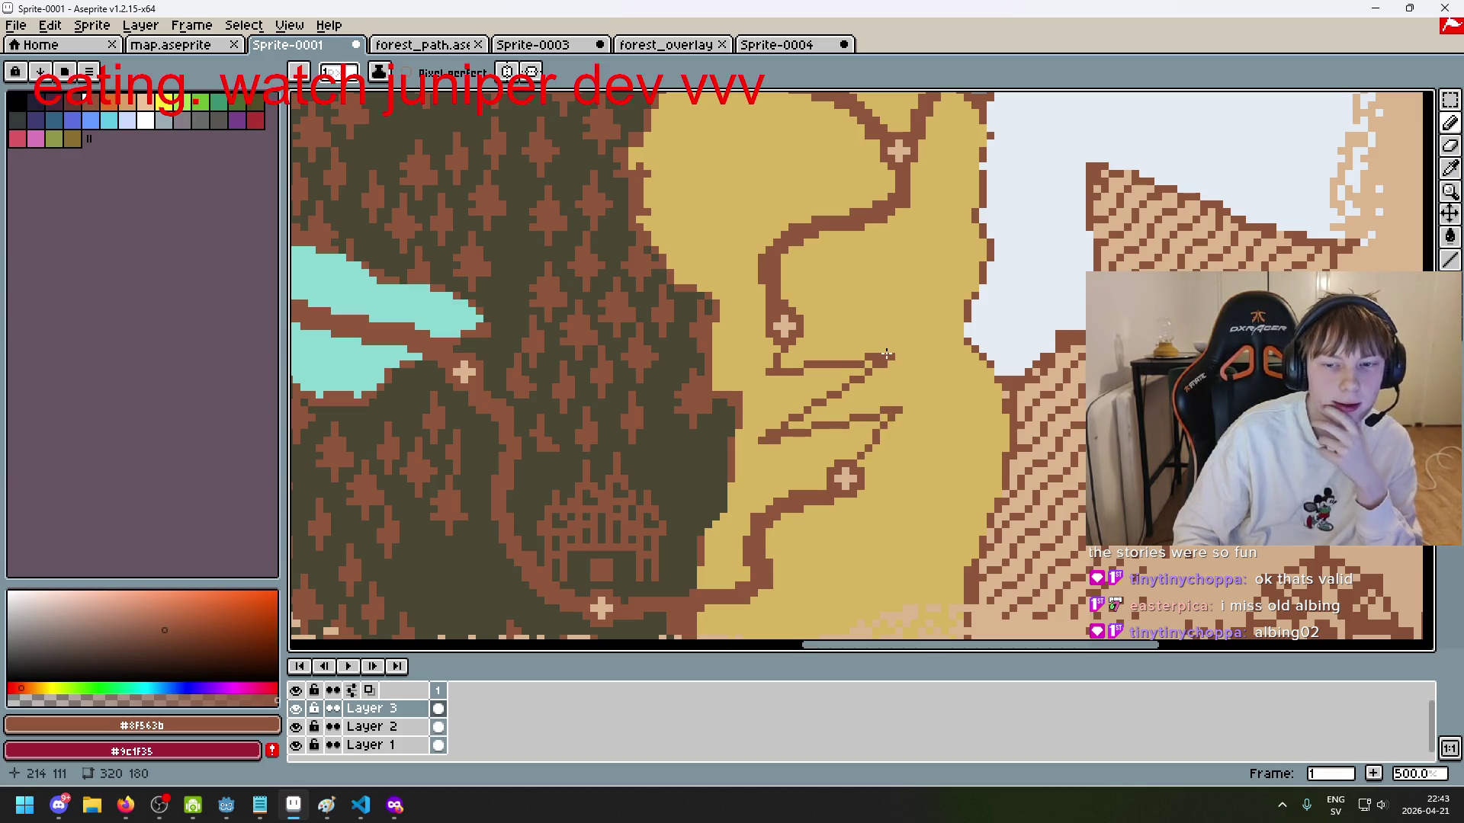
scroll(771, 370, "up", 2)
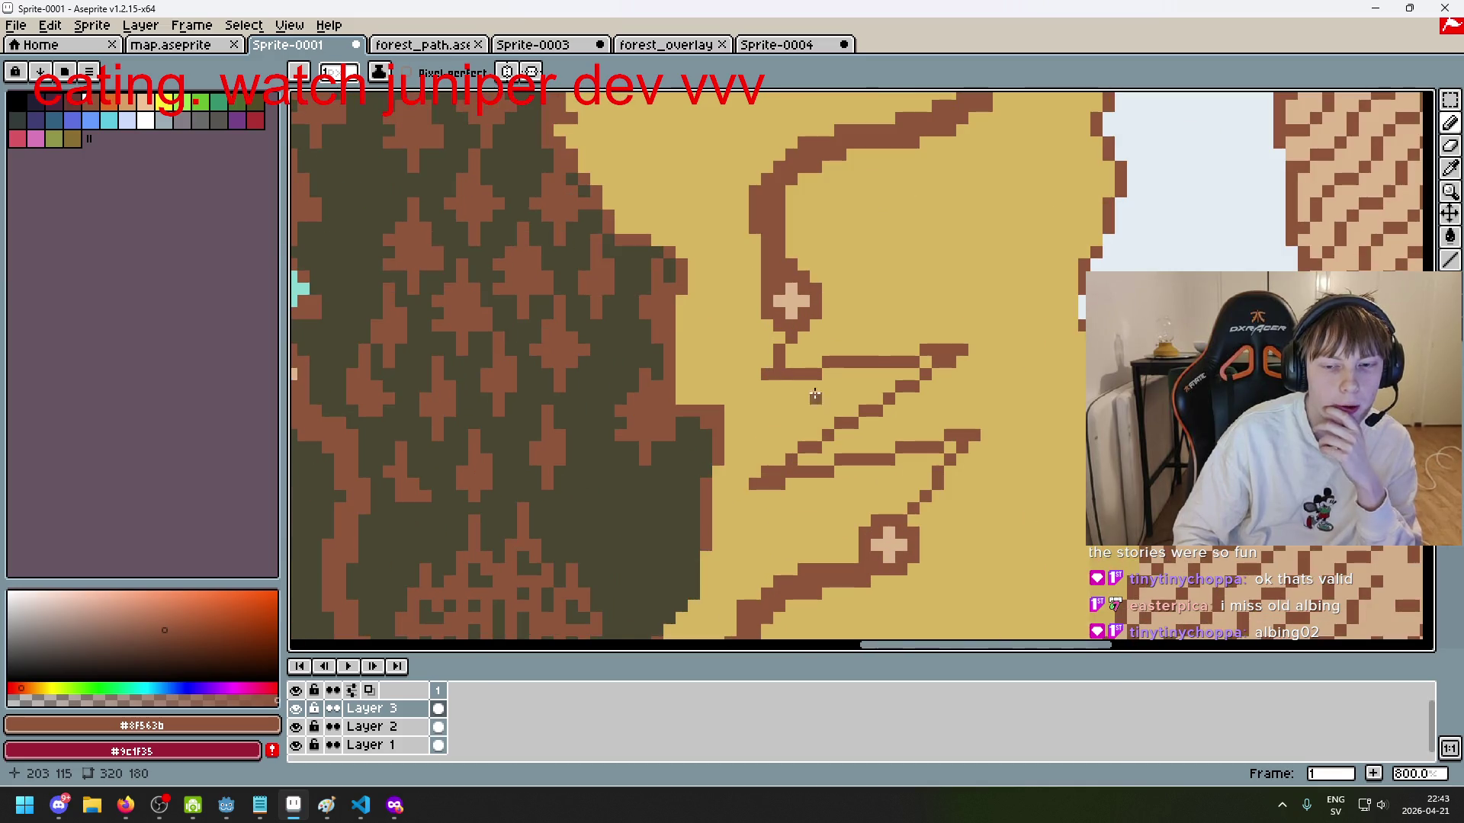
scroll(657, 365, "down", 1)
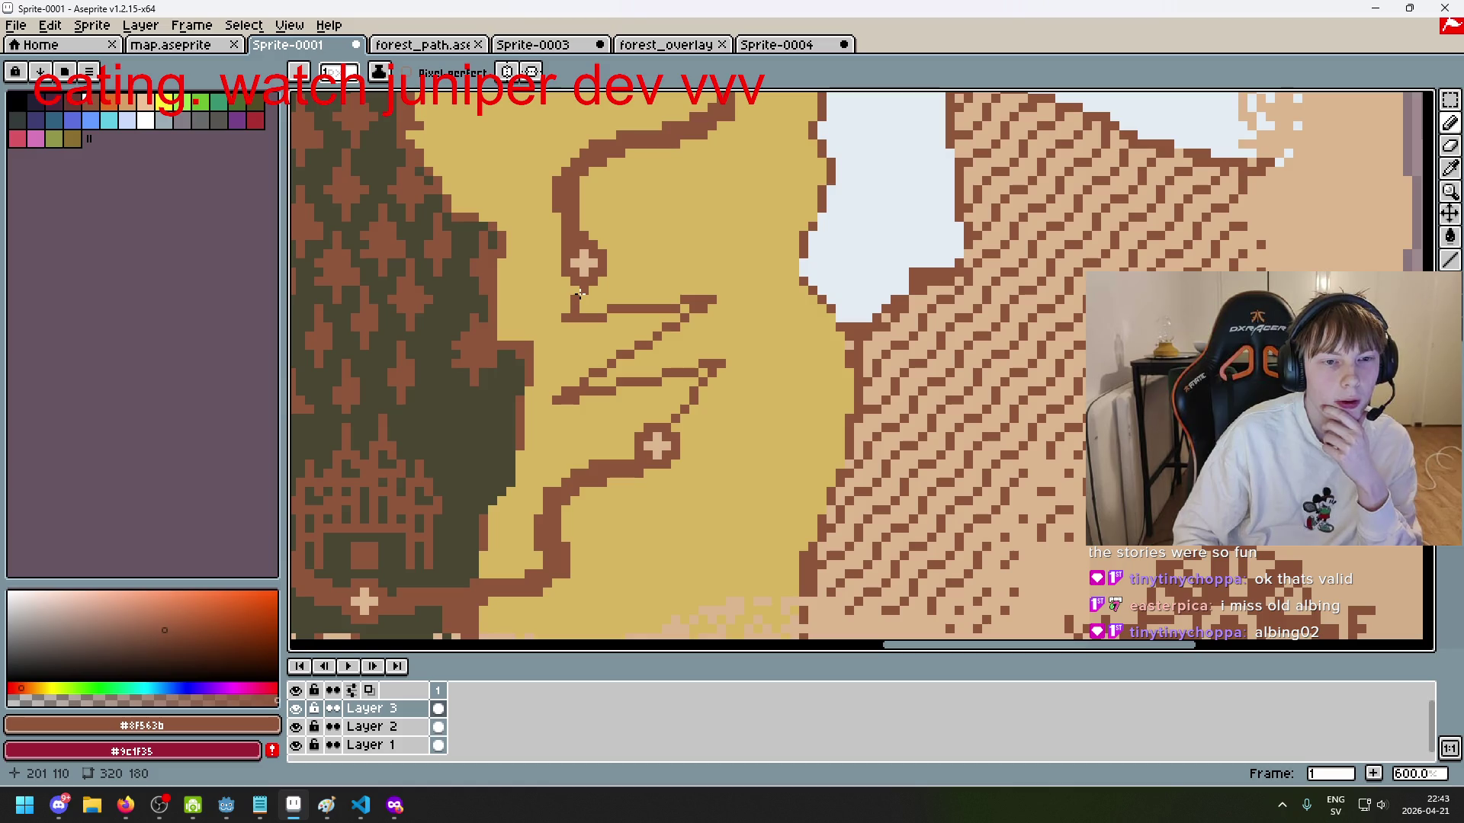
scroll(581, 294, "down", 3)
scroll(583, 309, "up", 3)
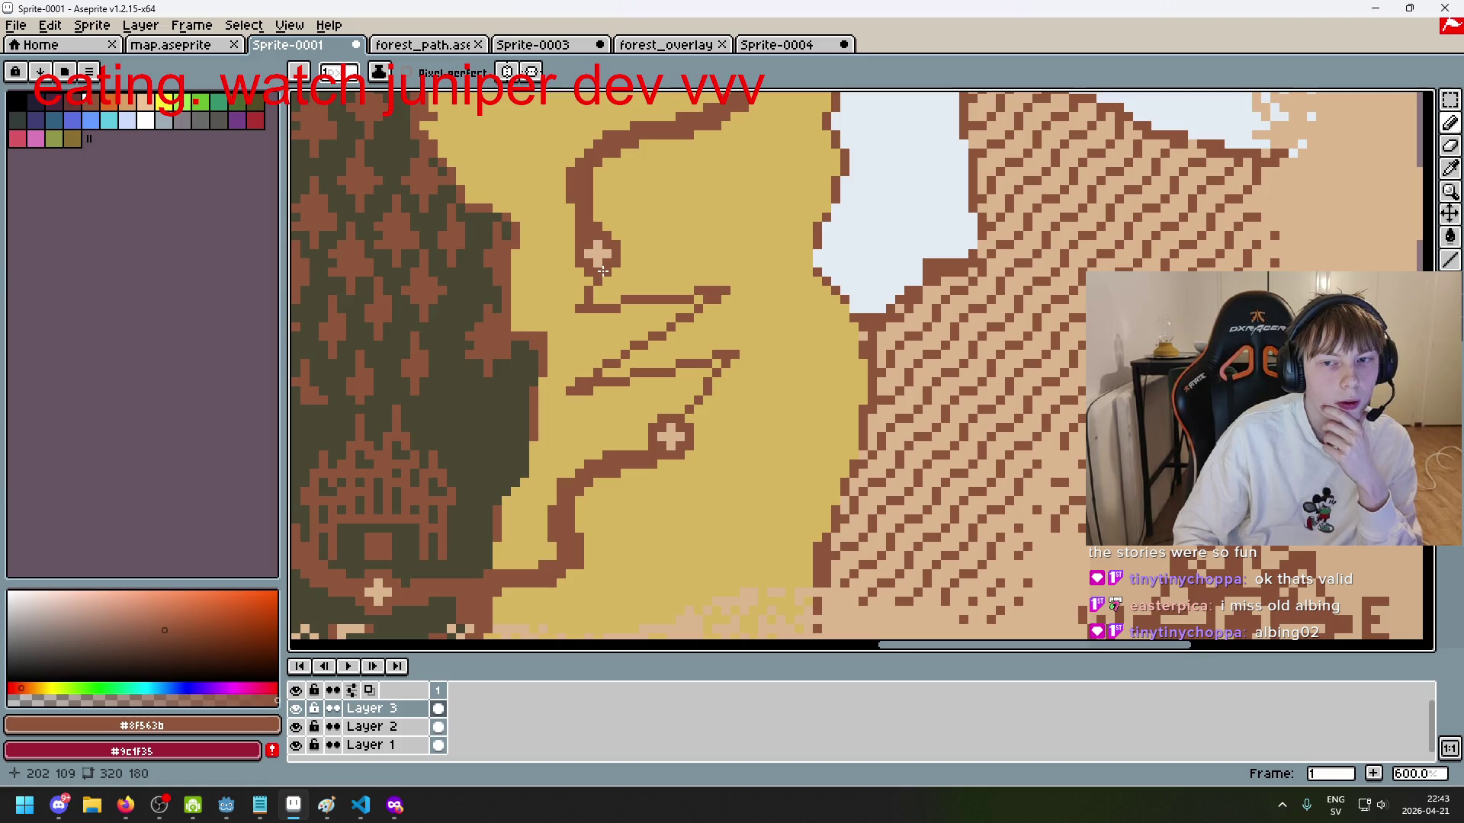
scroll(622, 318, "down", 3)
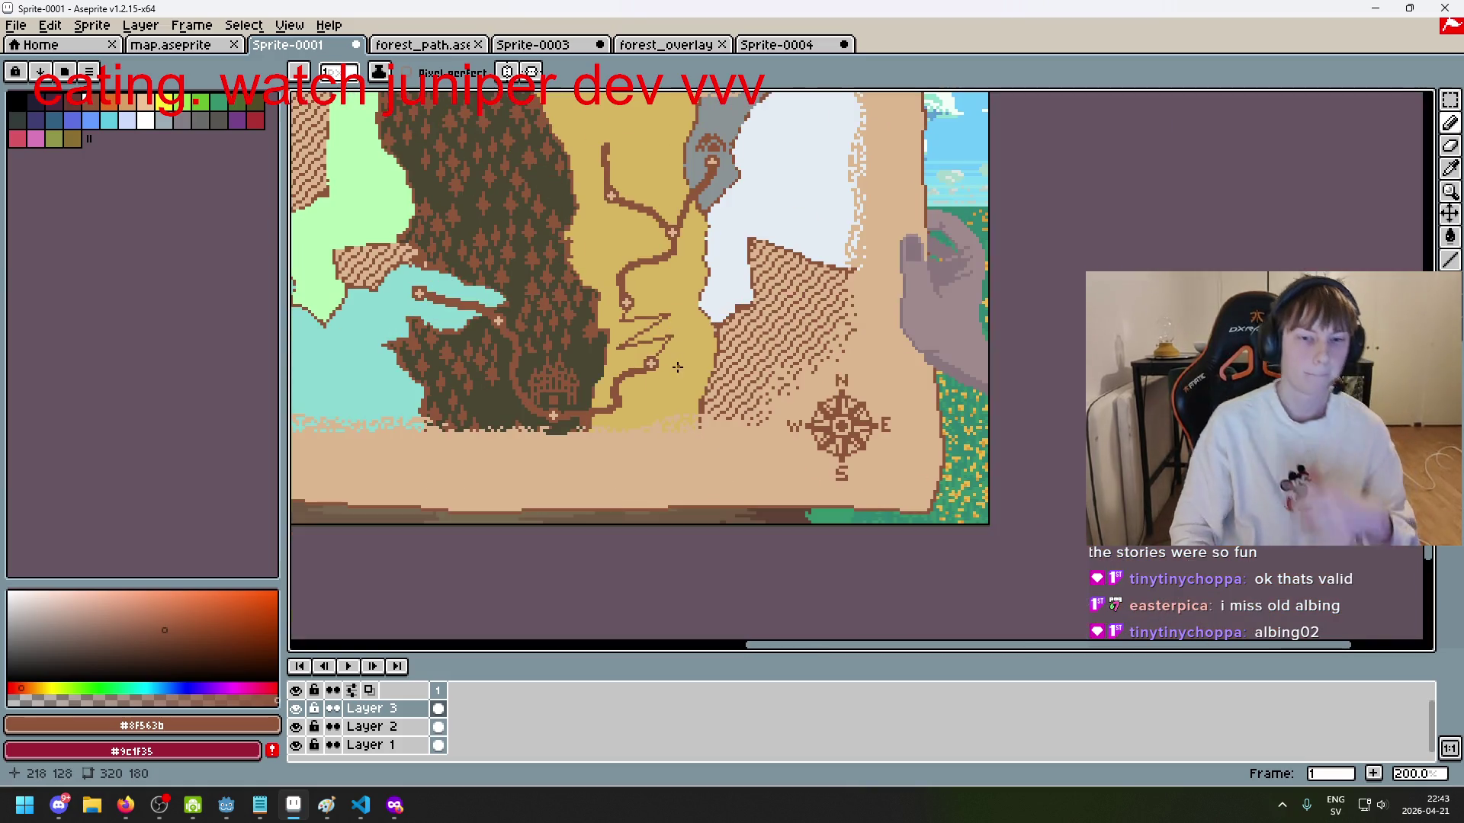
scroll(674, 360, "up", 2)
Step: Undo all the zigzag pencil strokes and dismiss the save prompt
key("ctrl+z")
key("ctrl+s")
key("Escape")
key("ctrl+z")
key("ctrl+z")
key("ctrl+z")
key("ctrl+z")
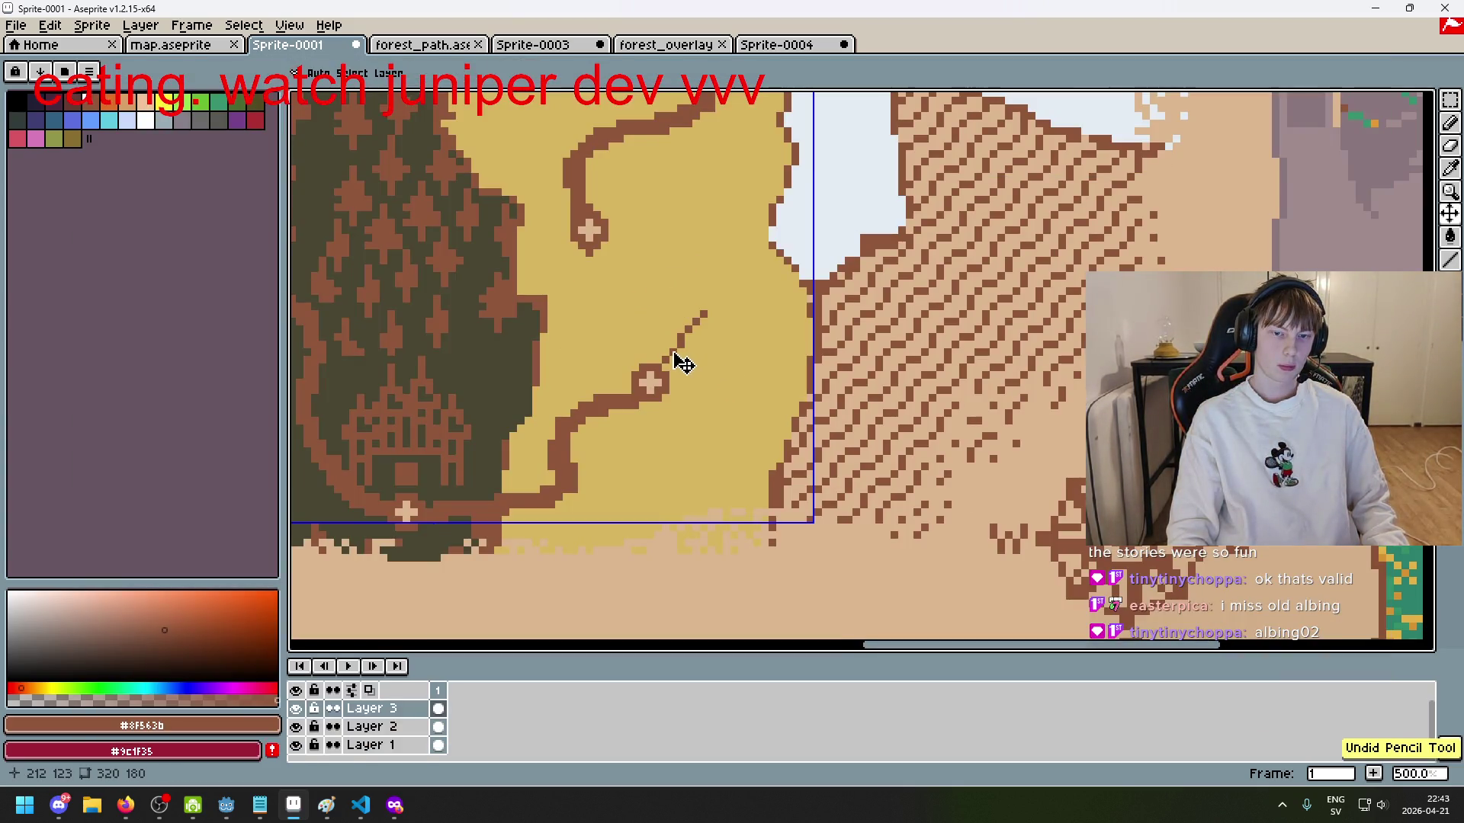
key("ctrl+z")
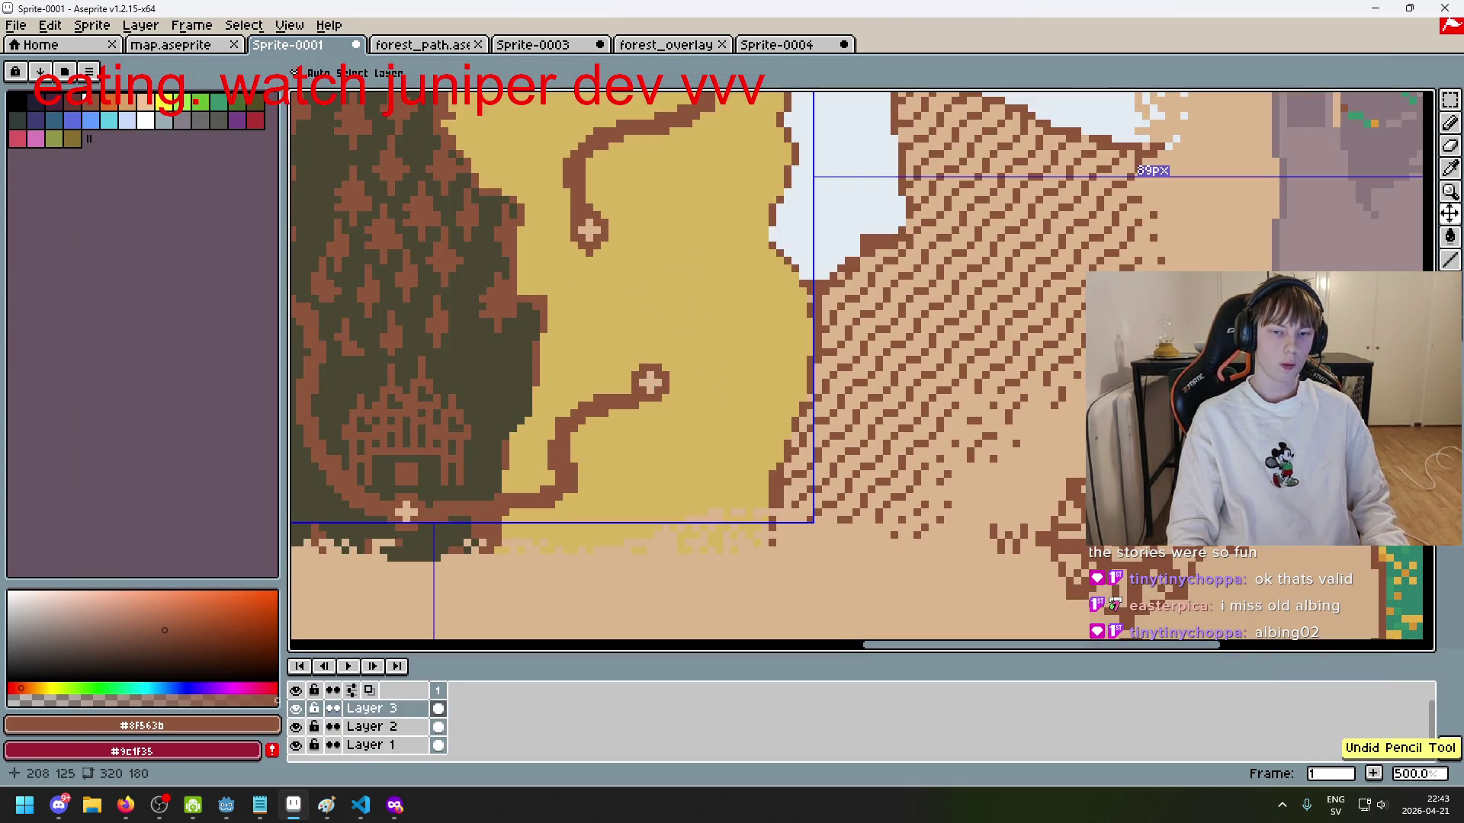
Step: Draw one brown diagonal line from the upper cross down to the lower cross, filling its gap
left_click(638, 354, "shift")
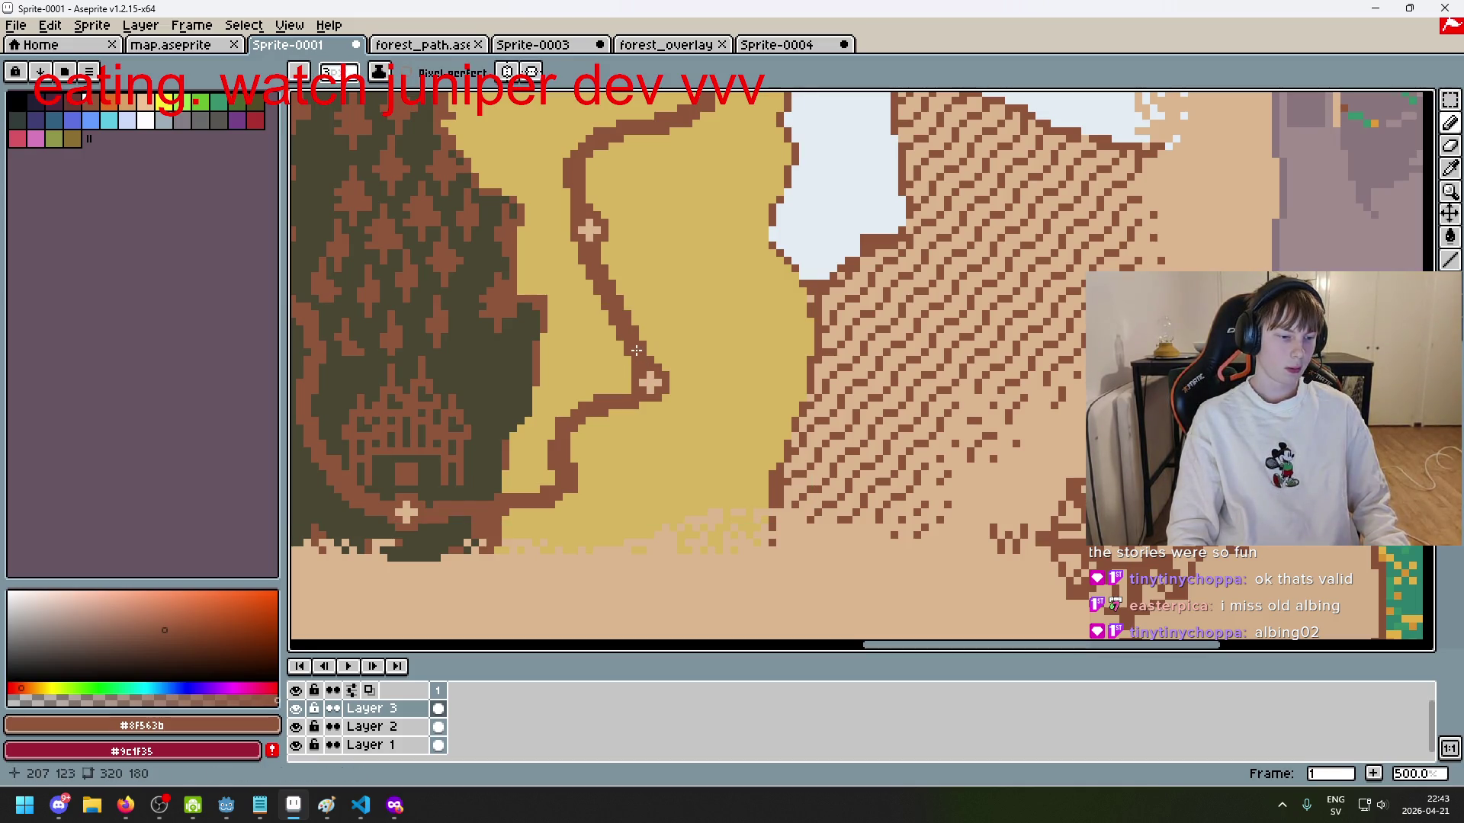
scroll(654, 350, "up", 3)
key("e")
left_click(599, 342)
key("ctrl+z")
key("v")
key("b")
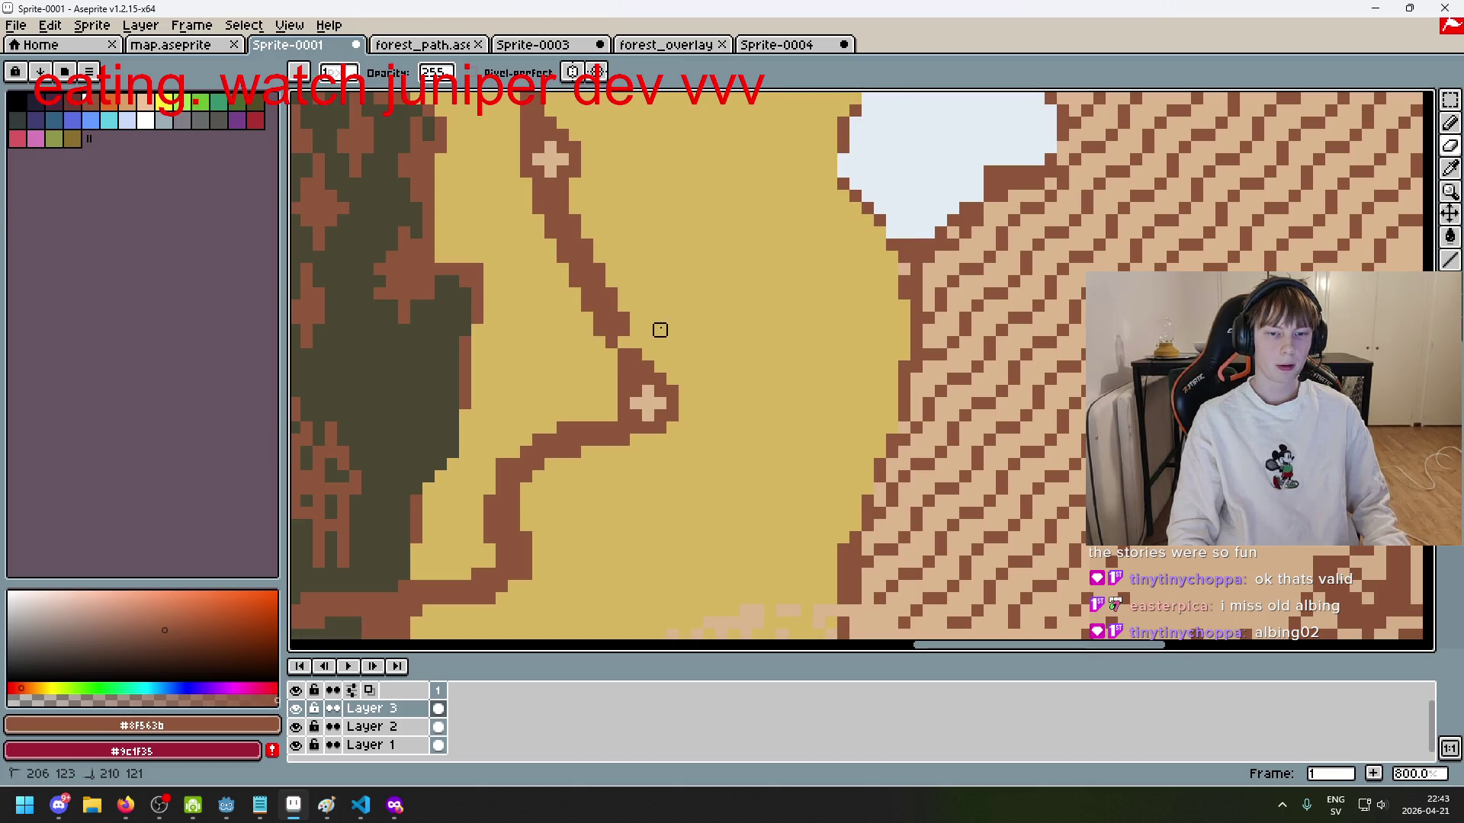
left_click_drag(606, 335, 640, 357)
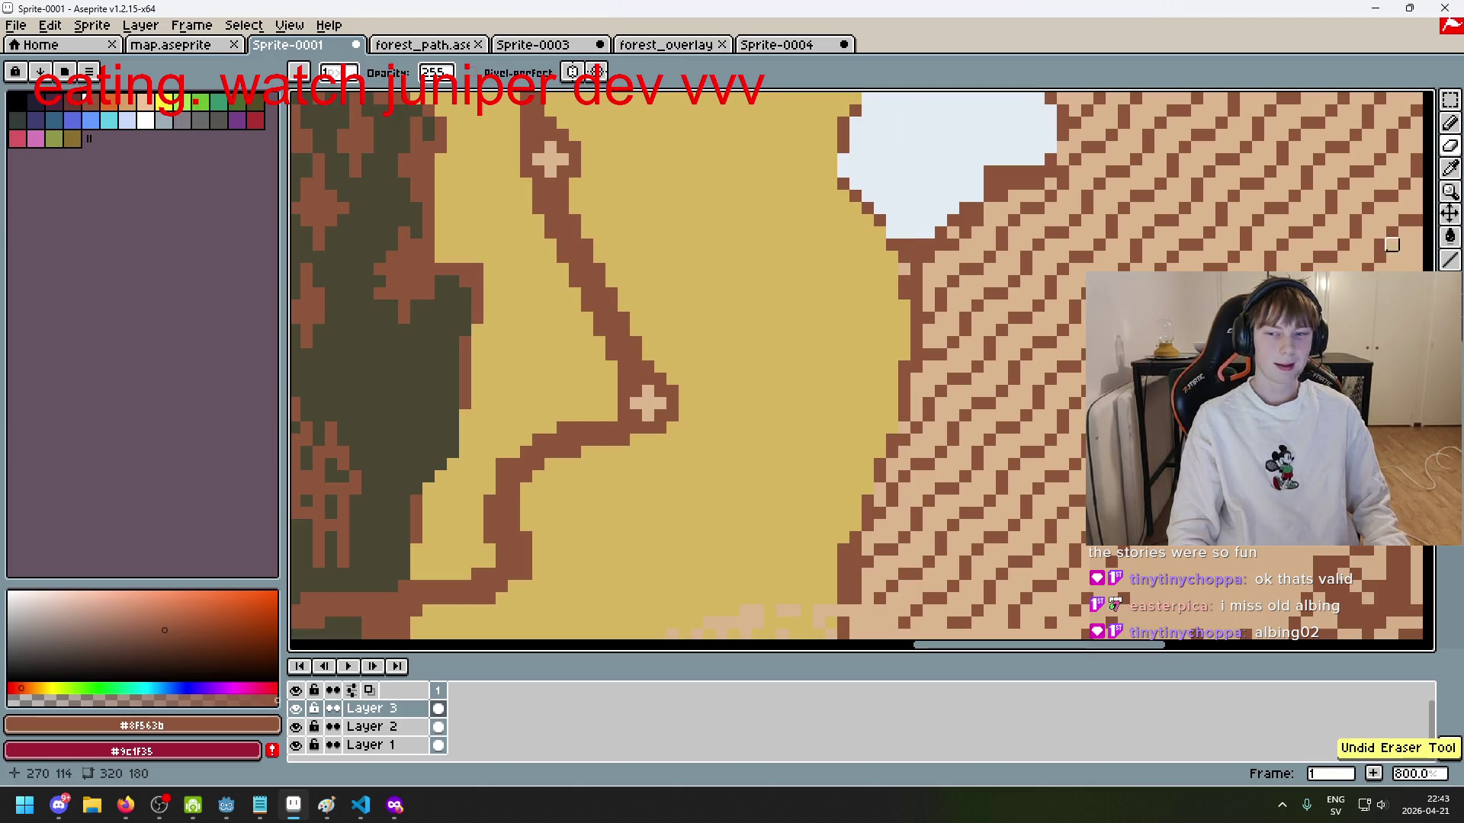
scroll(480, 284, "down", 3)
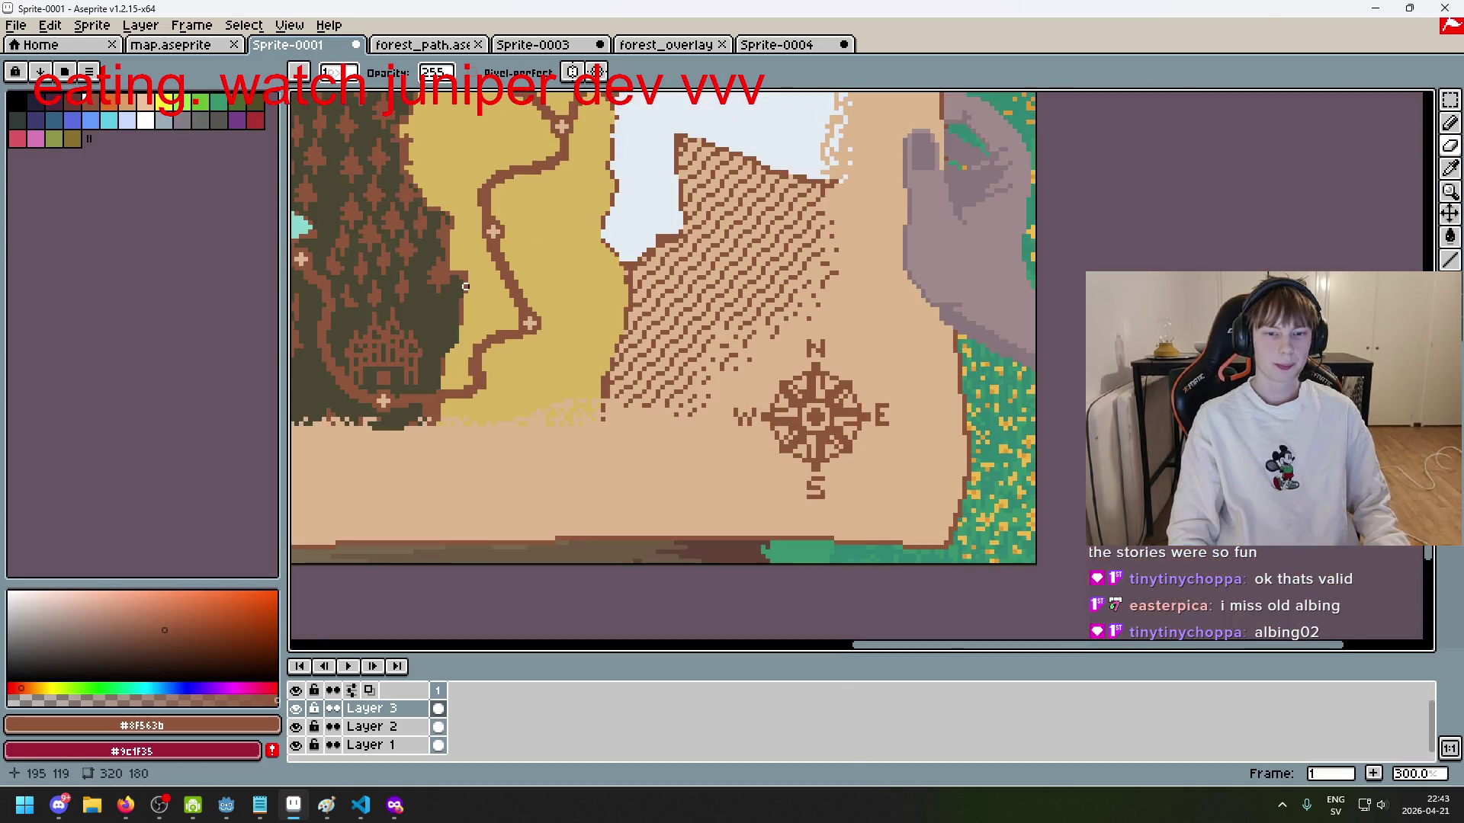
scroll(480, 284, "up", 3)
Step: Lasso a chunk of the diagonal line and shift it up-right, then undo the move
left_click(1450, 100)
left_click(1384, 100)
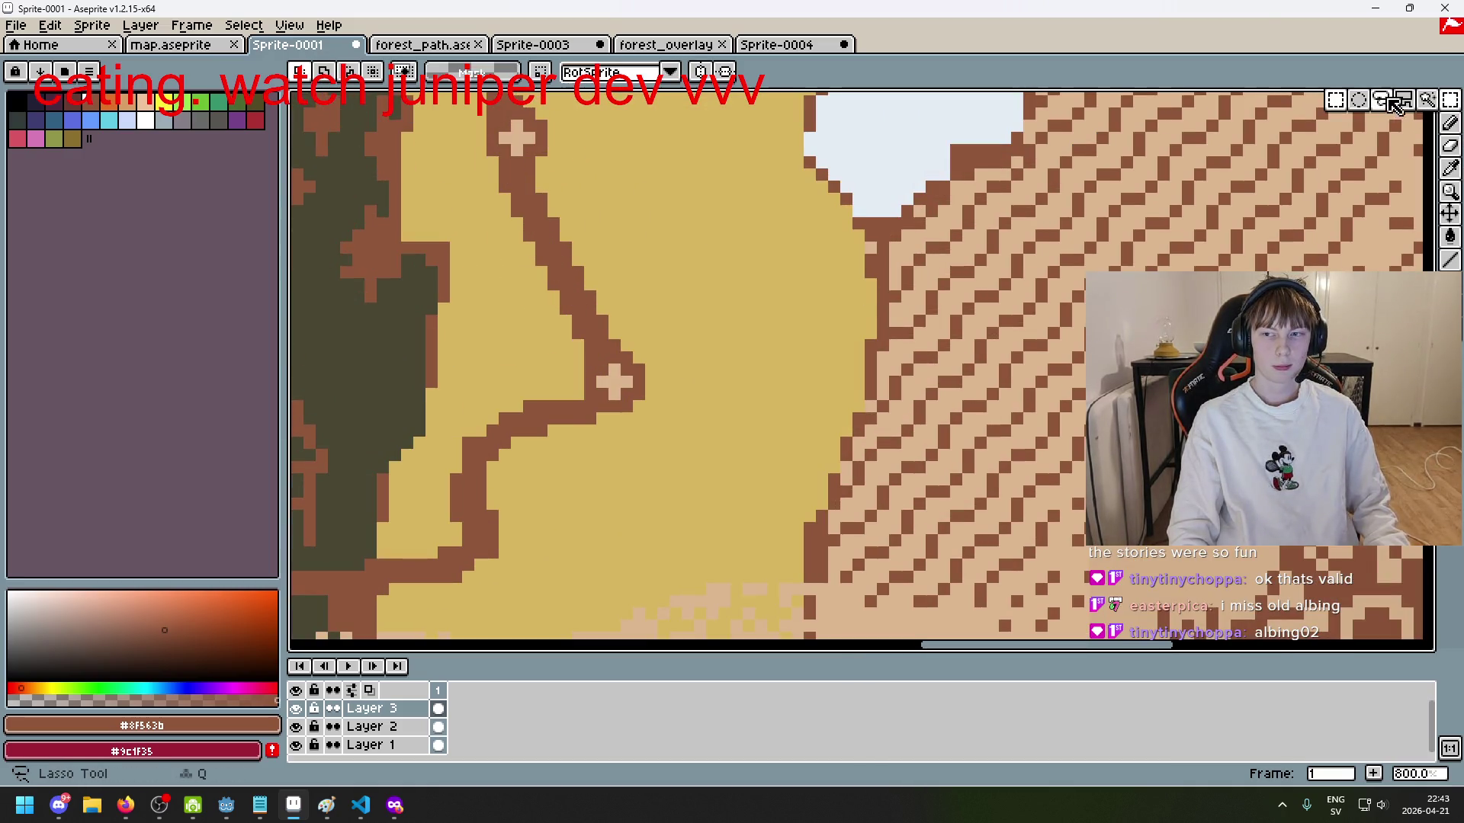
mouse_move(613, 347)
left_mouse_down()
mouse_move(638, 317)
mouse_move(605, 326)
mouse_move(621, 310)
mouse_move(542, 271)
mouse_move(582, 288)
mouse_move(491, 311)
mouse_move(582, 287)
mouse_move(528, 263)
mouse_move(589, 211)
left_mouse_up()
left_click_drag(562, 261, 556, 222)
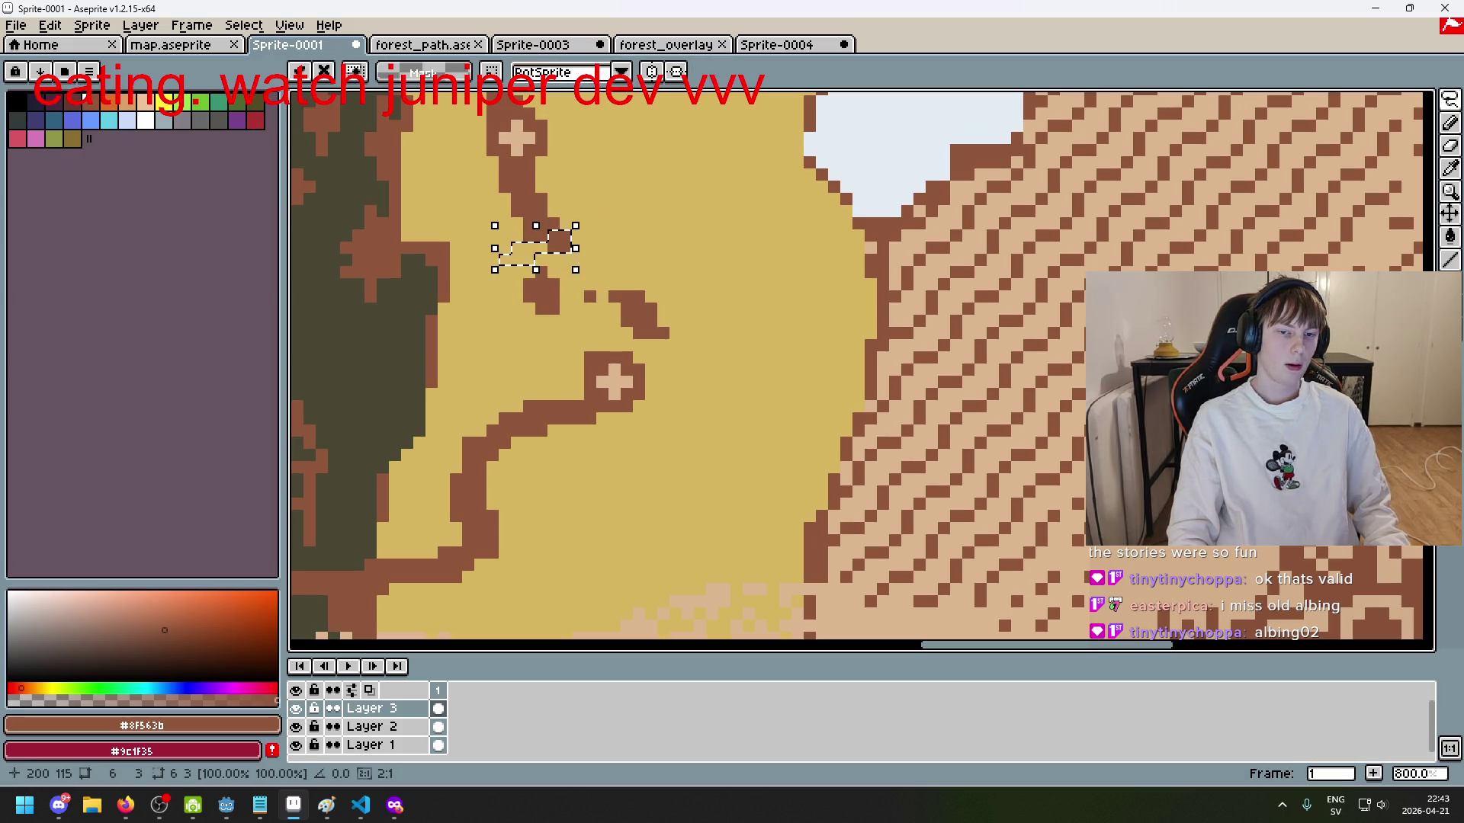
key("Return")
scroll(635, 235, "down", 4)
key("ctrl+z")
key("ctrl+z")
key("ctrl+z")
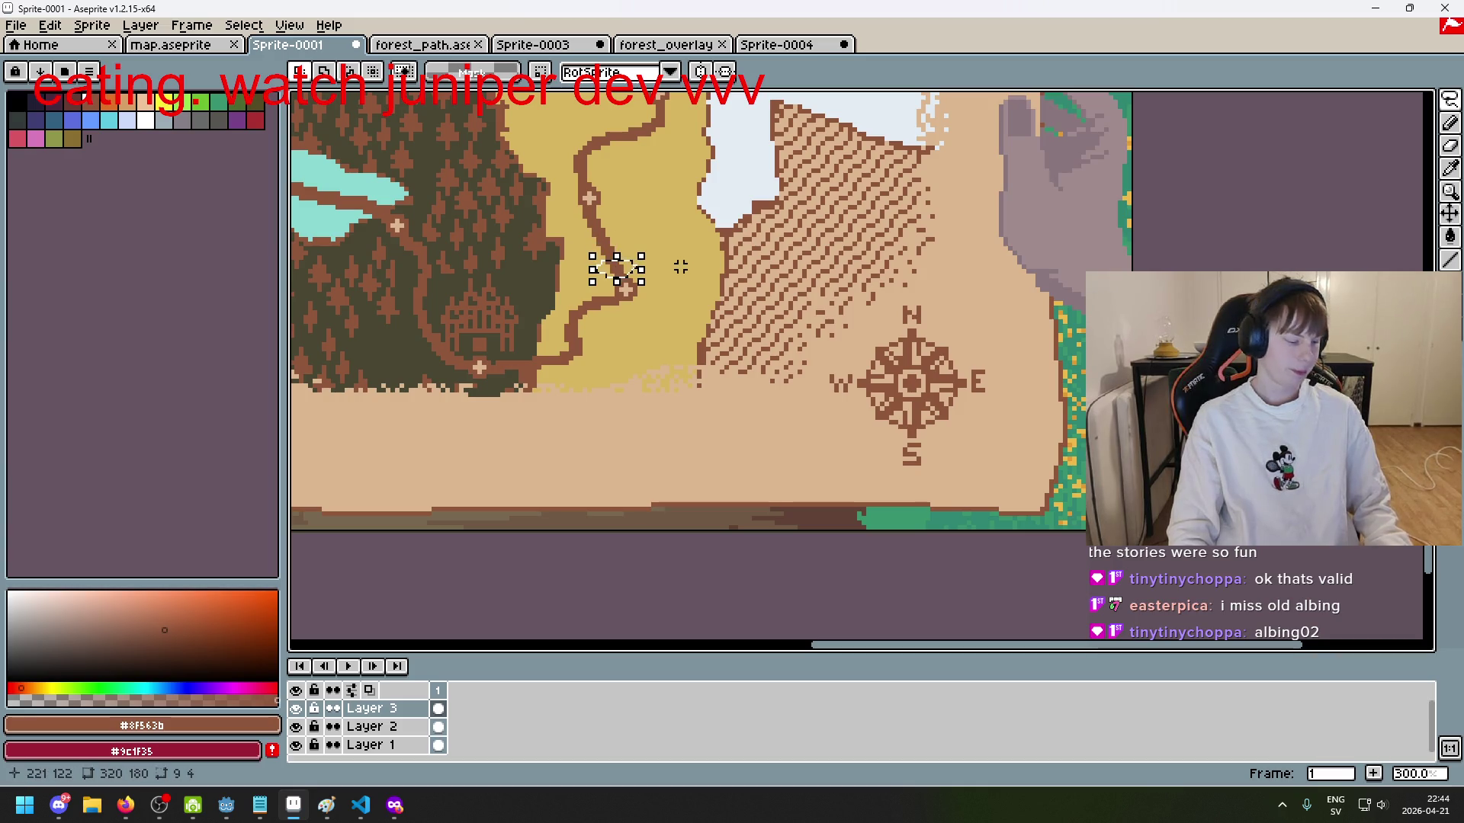
Step: Undo the diagonal pencil line so the two cream waypoints stand unconnected
scroll(675, 271, "up", 4)
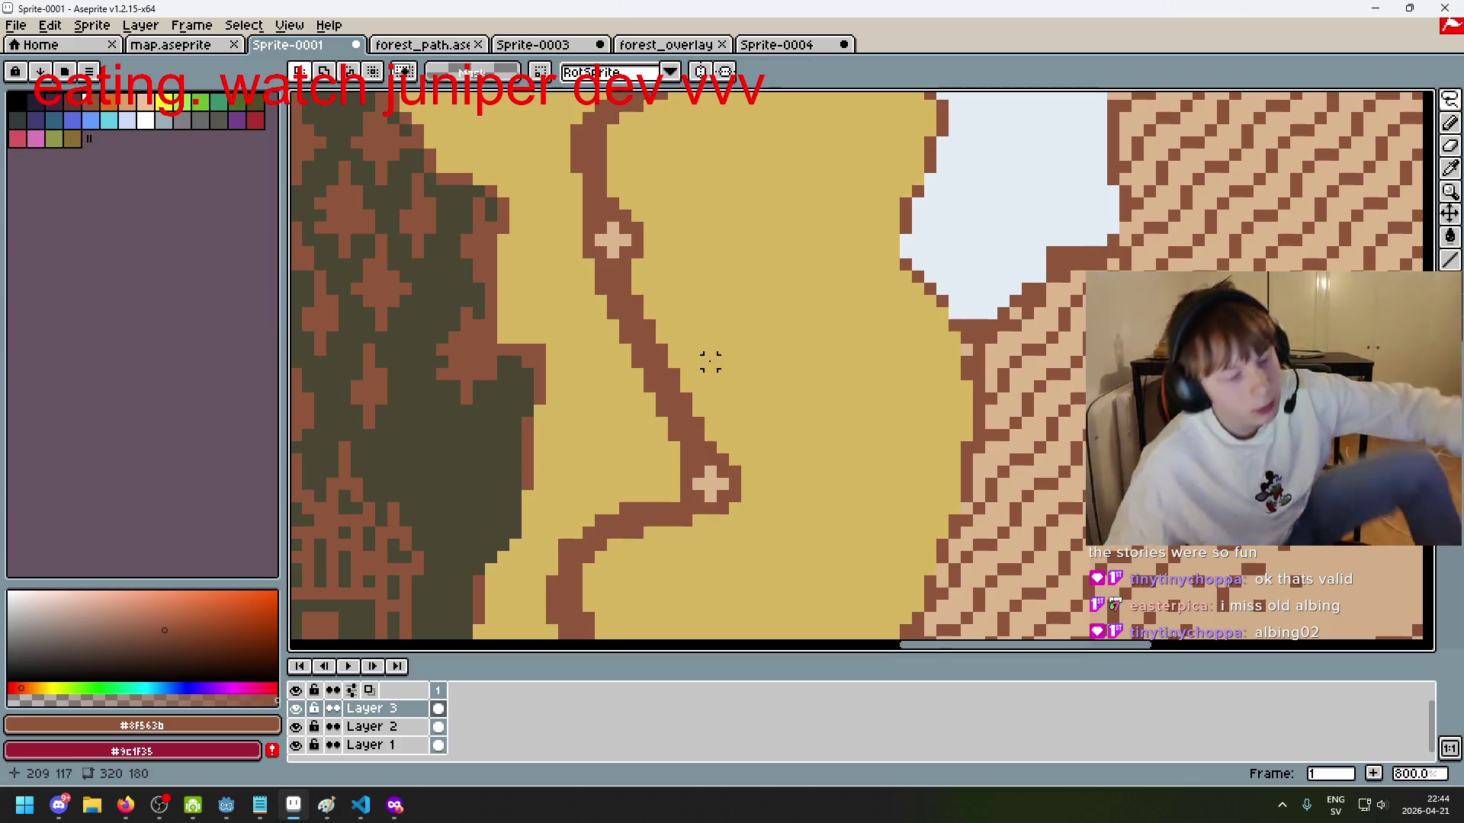
scroll(674, 410, "up", 2)
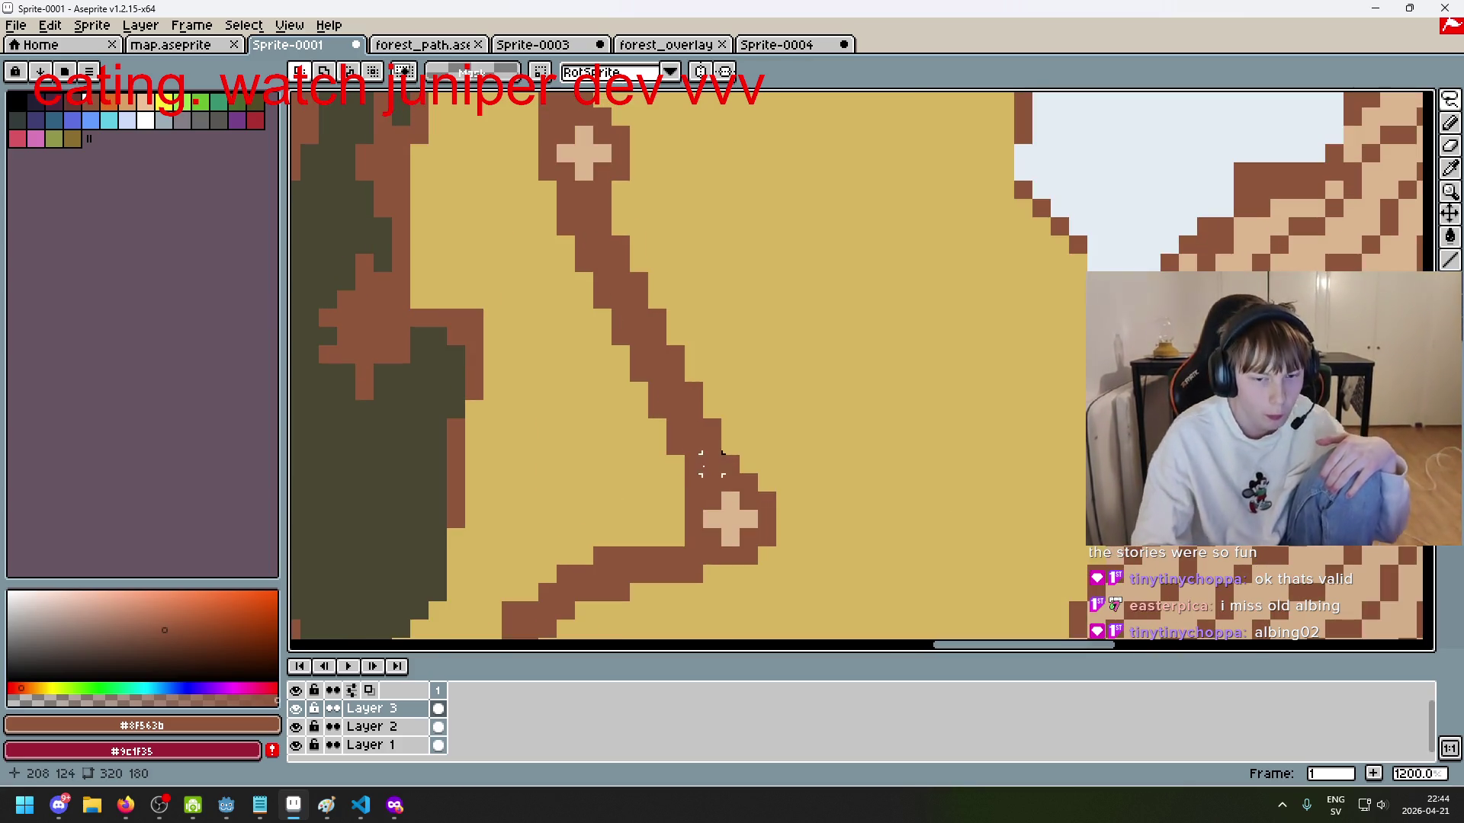
scroll(724, 404, "down", 5)
scroll(709, 374, "up", 2)
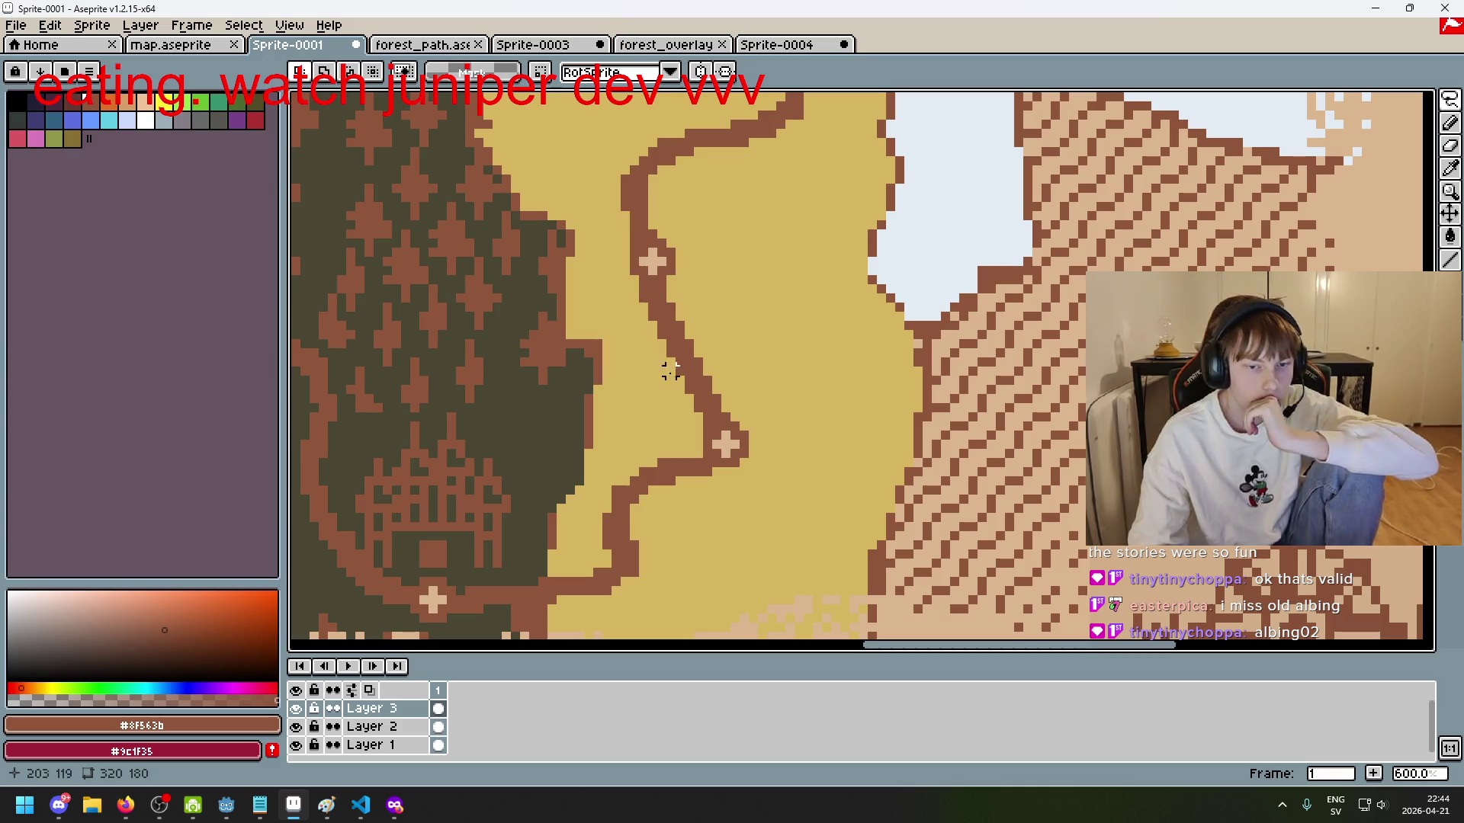
scroll(697, 381, "up", 1)
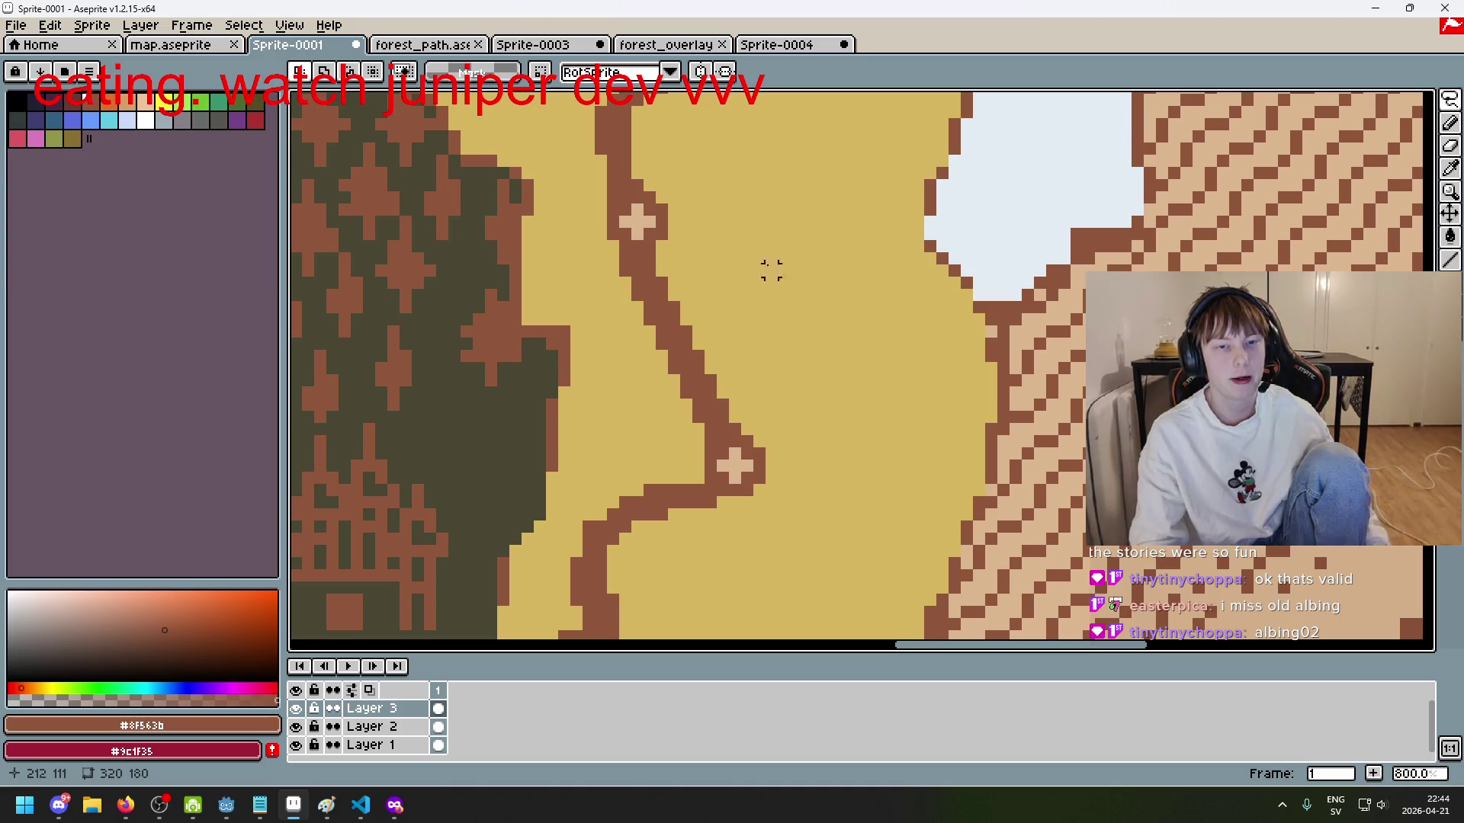
key("ctrl+z")
key("ctrl+z")
key("ctrl+z")
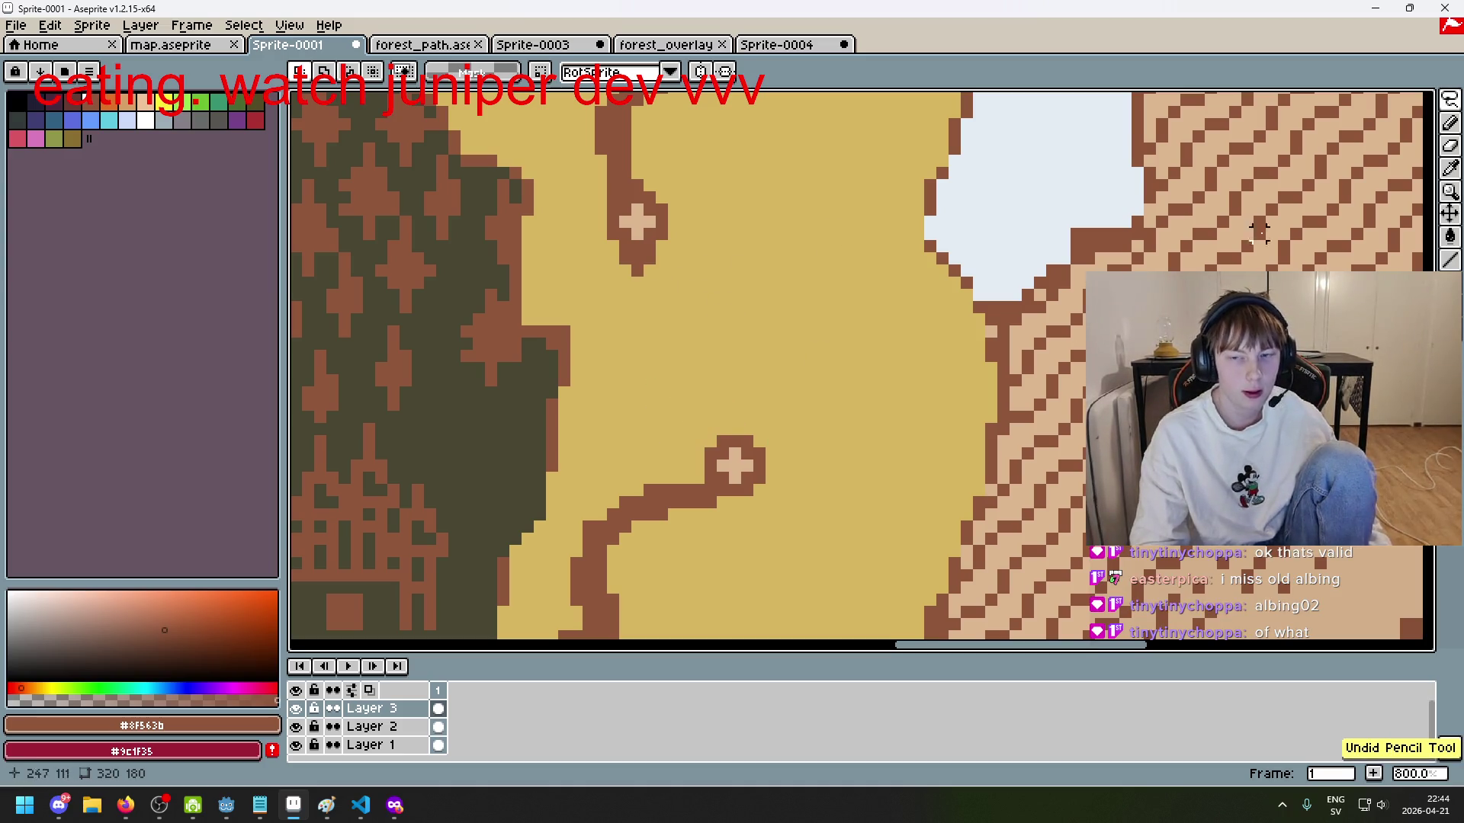
Step: Draw a pencil stroke between the crosses, then undo it and the earlier connecting line
key("b")
scroll(746, 379, "down", 2)
mouse_move(747, 379)
left_mouse_down()
mouse_move(648, 354)
mouse_move(740, 301)
mouse_move(674, 294)
mouse_move(721, 412)
mouse_move(751, 359)
mouse_move(653, 328)
left_mouse_up()
key("ctrl+z")
scroll(657, 282, "up", 1)
key("ctrl+z")
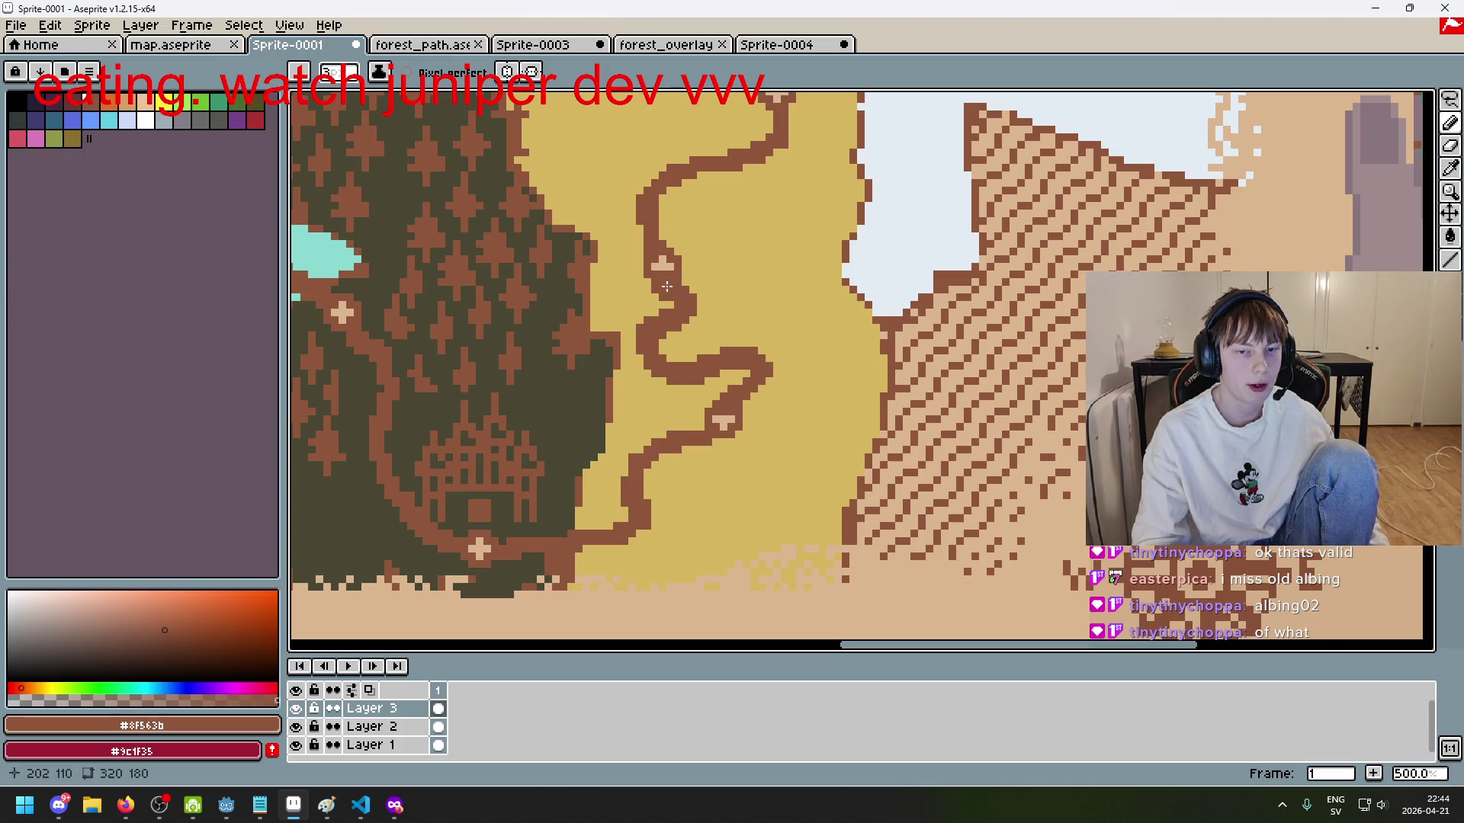
scroll(667, 286, "down", 3)
key("ctrl+z")
scroll(725, 343, "up", 4)
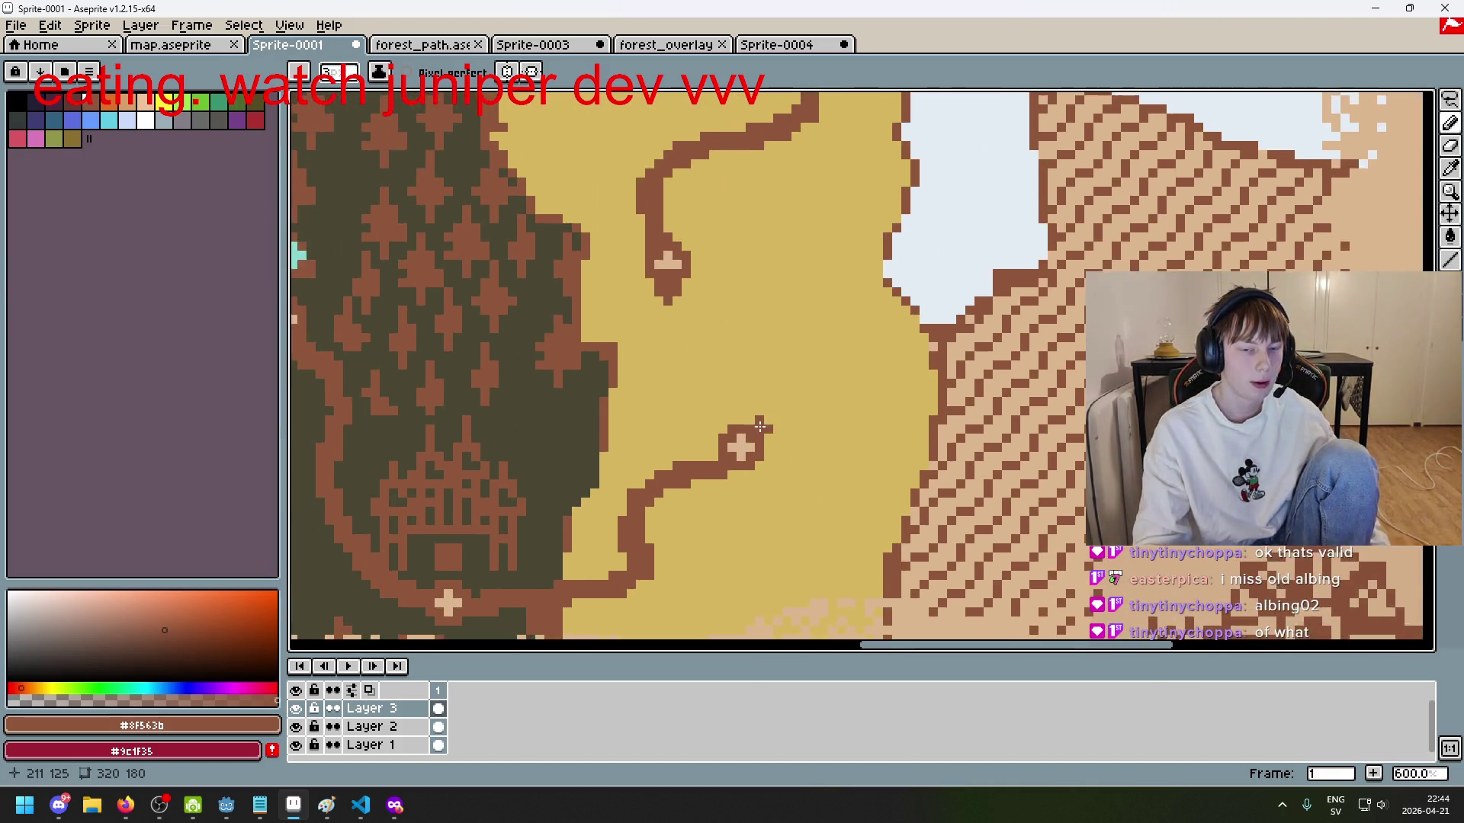
scroll(760, 427, "up", 1)
Step: Redraw a straight brown path from the lower cross up to the upper cross
left_click(706, 423)
left_click_drag(715, 423, 647, 278)
key("ctrl+z")
left_click(714, 421, "shift")
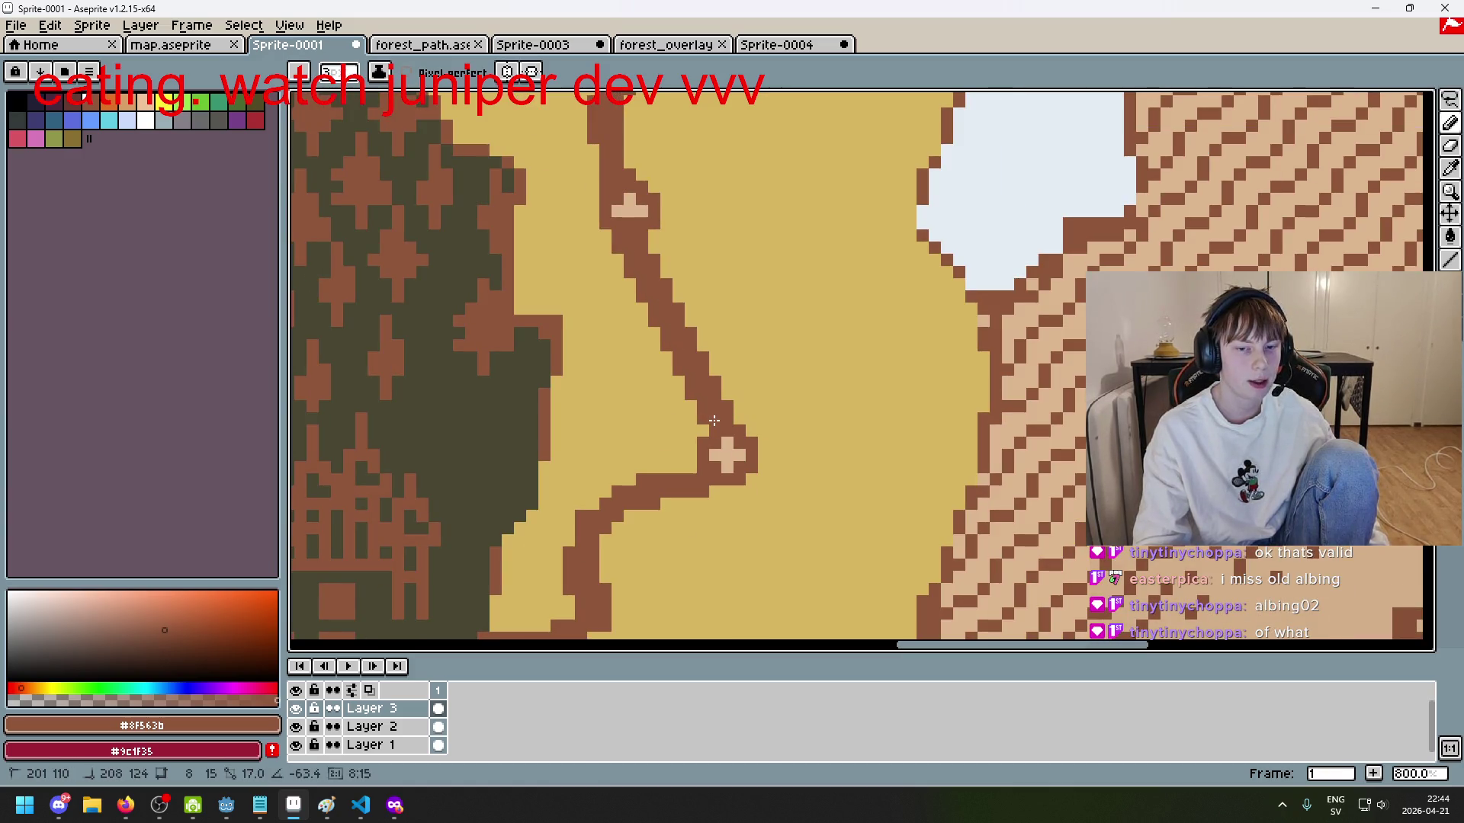
scroll(682, 409, "up", 4)
Step: Erase part of the path with the Eraser, then undo the erasure
key("e")
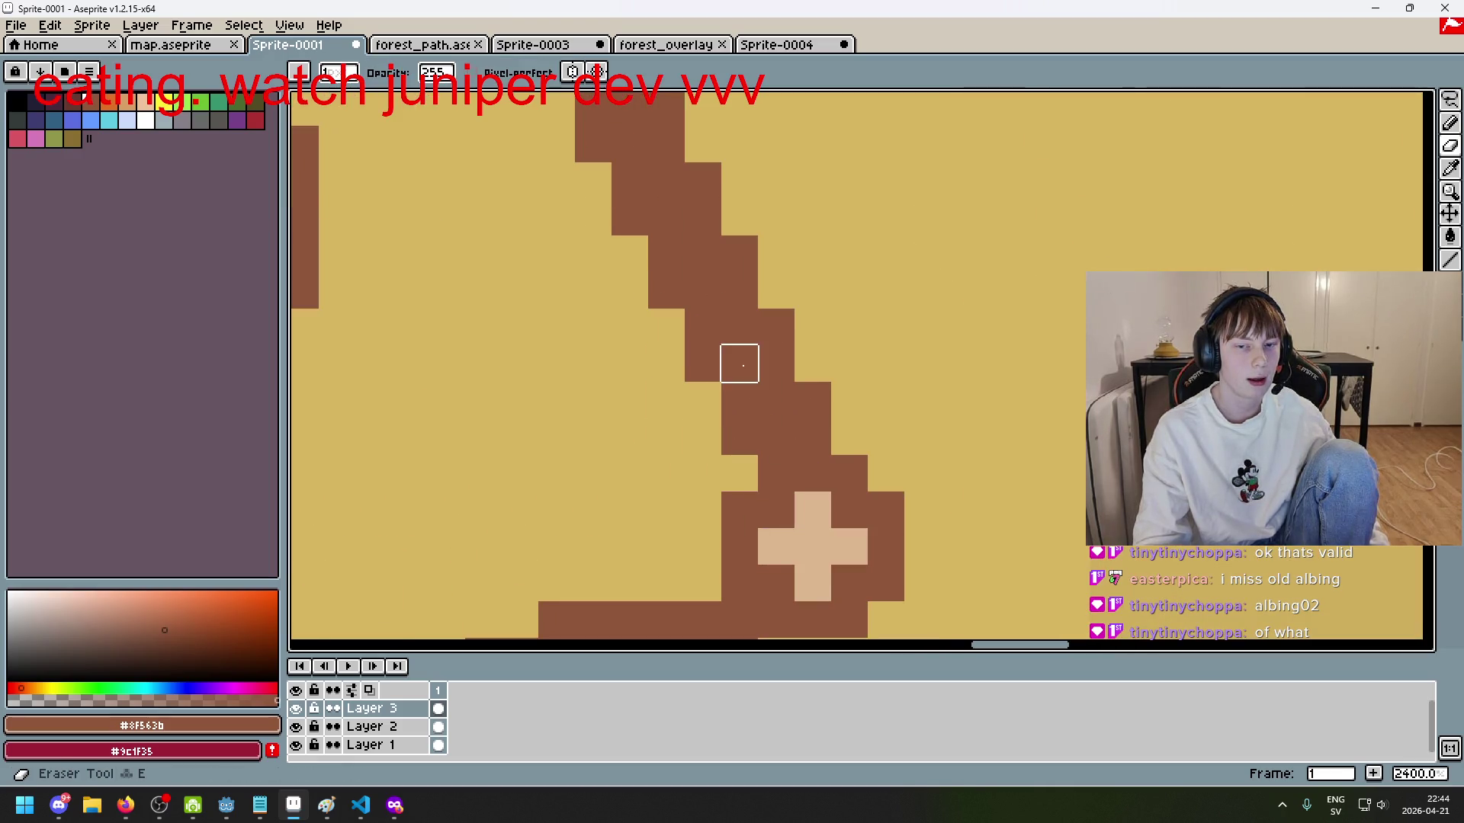
scroll(739, 364, "down", 6)
scroll(719, 350, "up", 3)
scroll(650, 350, "down", 3)
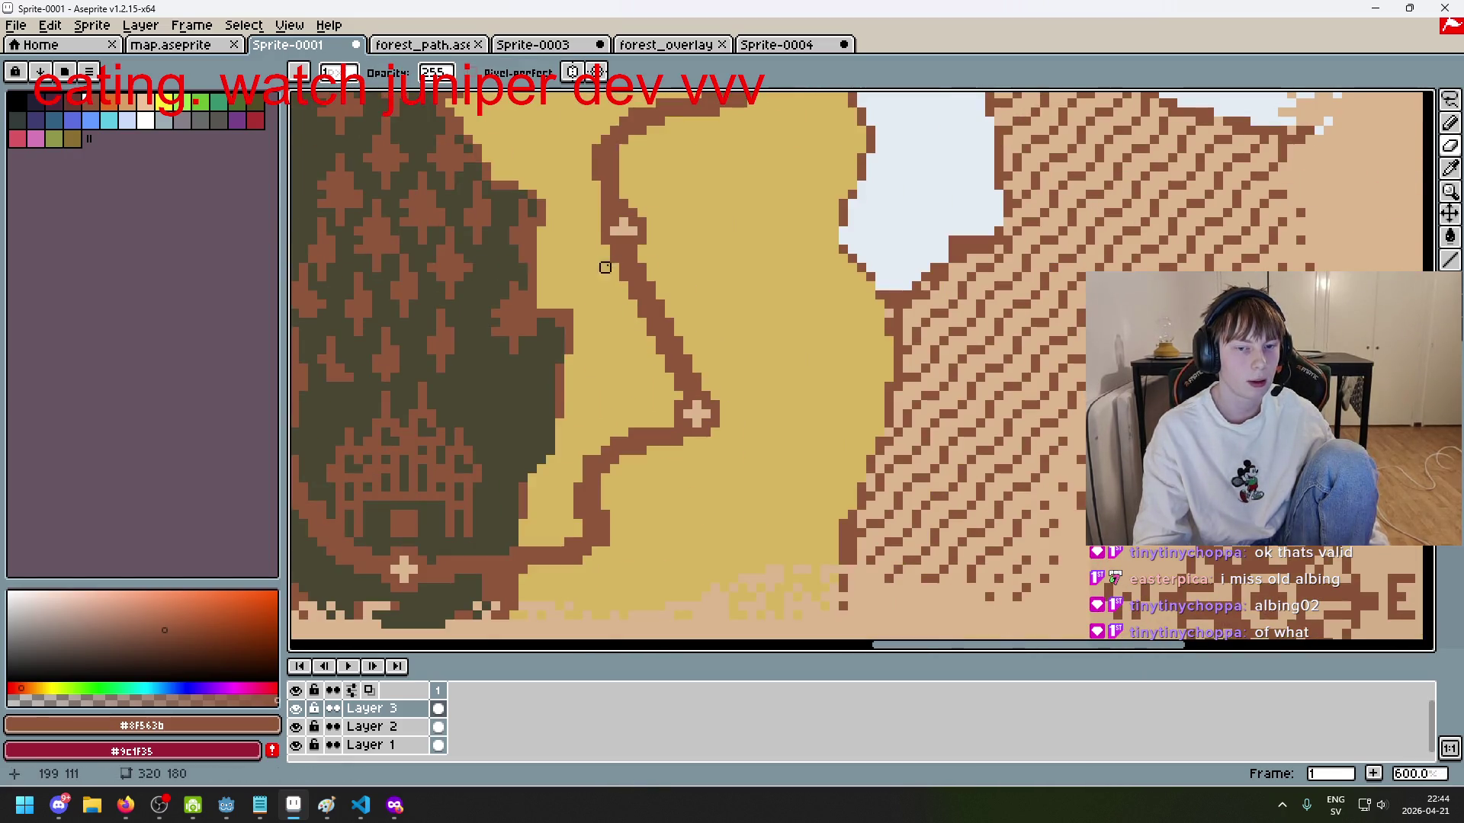
scroll(614, 267, "up", 3)
mouse_move(620, 293)
left_mouse_down()
mouse_move(693, 294)
mouse_move(668, 324)
left_mouse_up()
key("ctrl+z")
Step: Add a brown bump to the path, then undo until the whole path is gone
key("b")
mouse_move(693, 274)
left_mouse_down()
mouse_move(711, 292)
mouse_move(675, 274)
left_mouse_up()
key("ctrl+z")
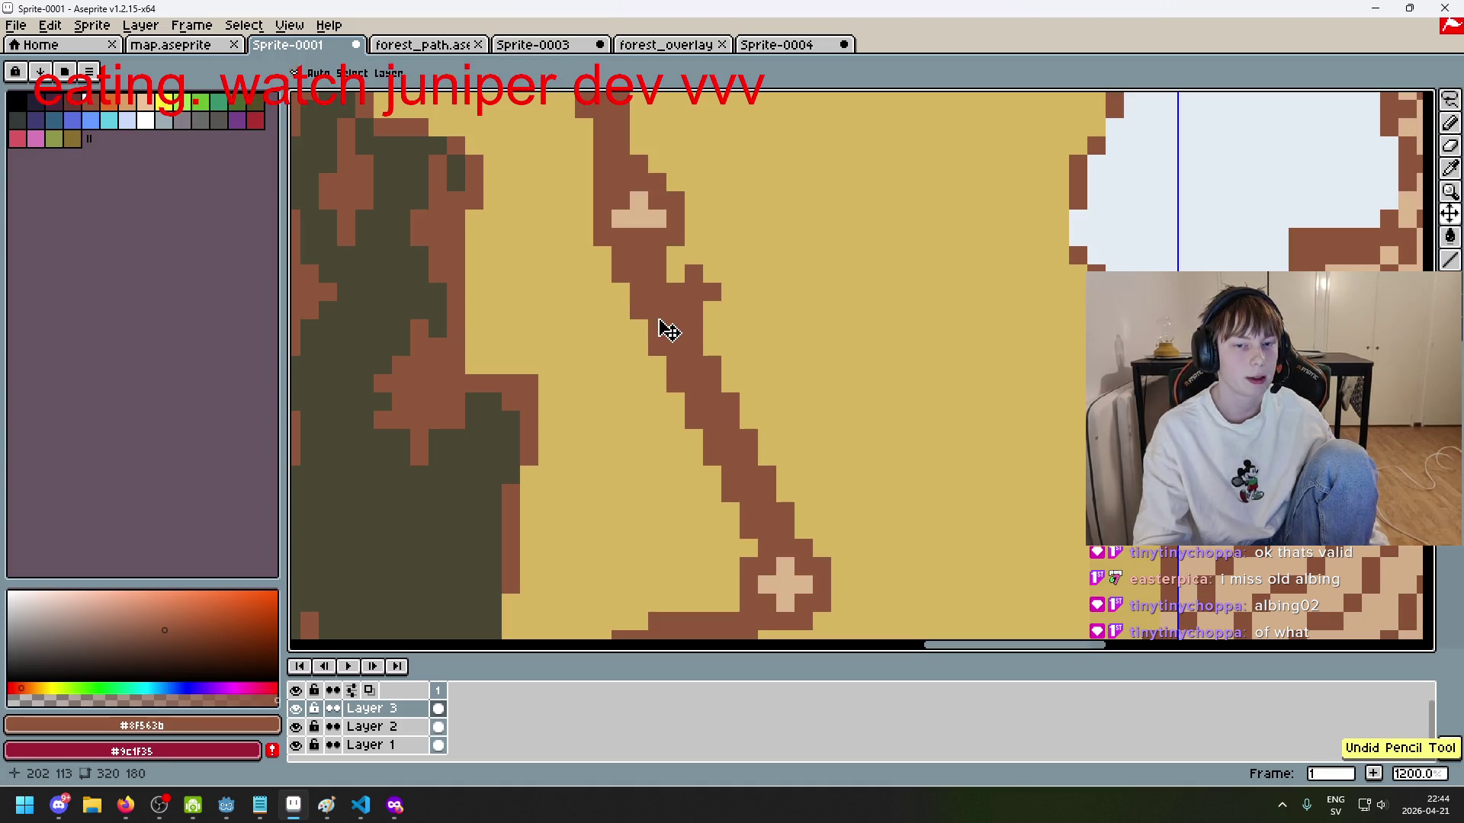
key("ctrl+z")
key("ctrl+z")
key("ctrl+z")
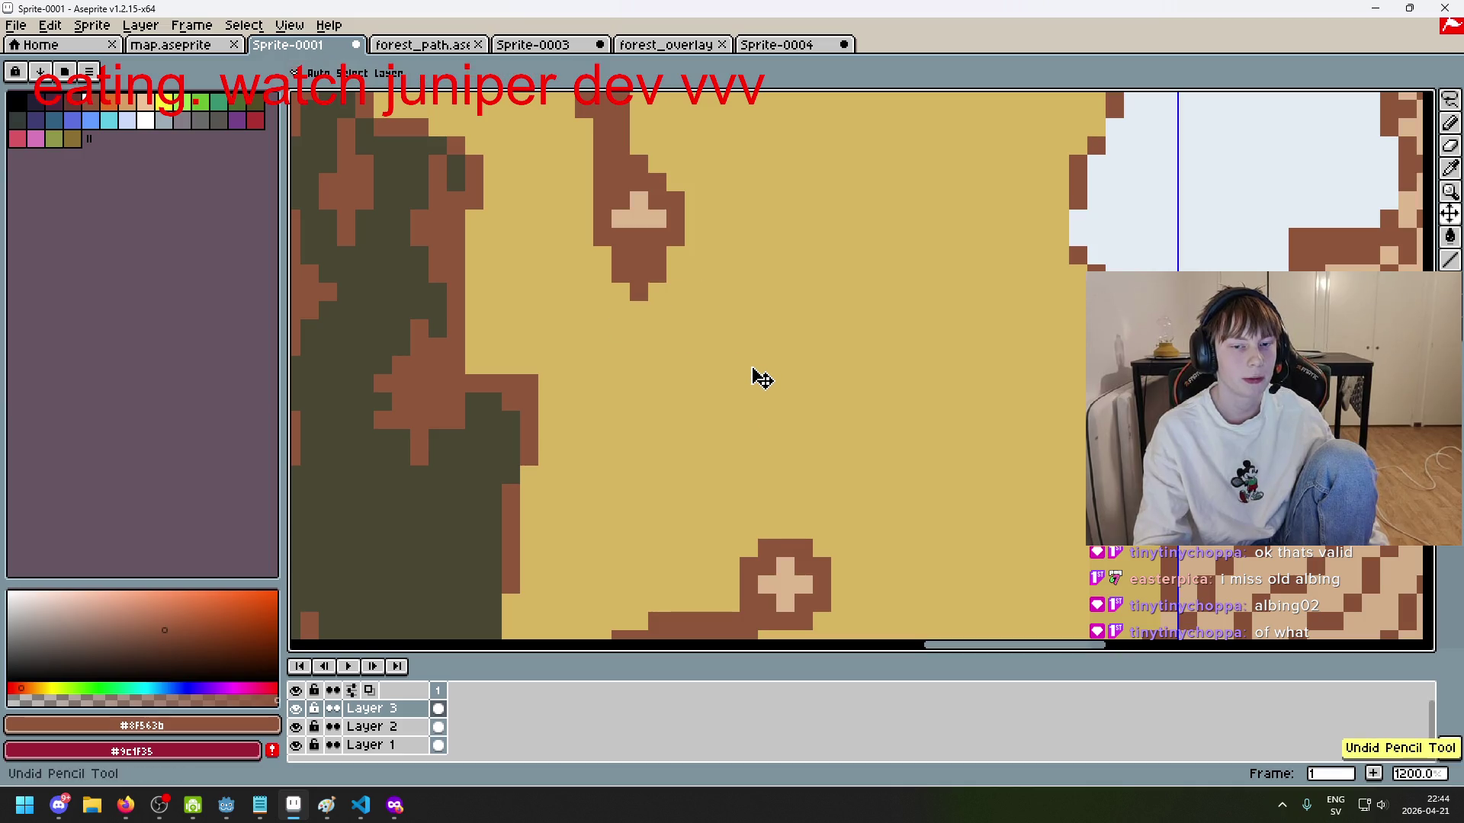
scroll(750, 366, "down", 3)
Step: Stamp eight orange plus-shaped flower marks across the desert and up to the forest edge
left_click(108, 100)
scroll(793, 431, "up", 4)
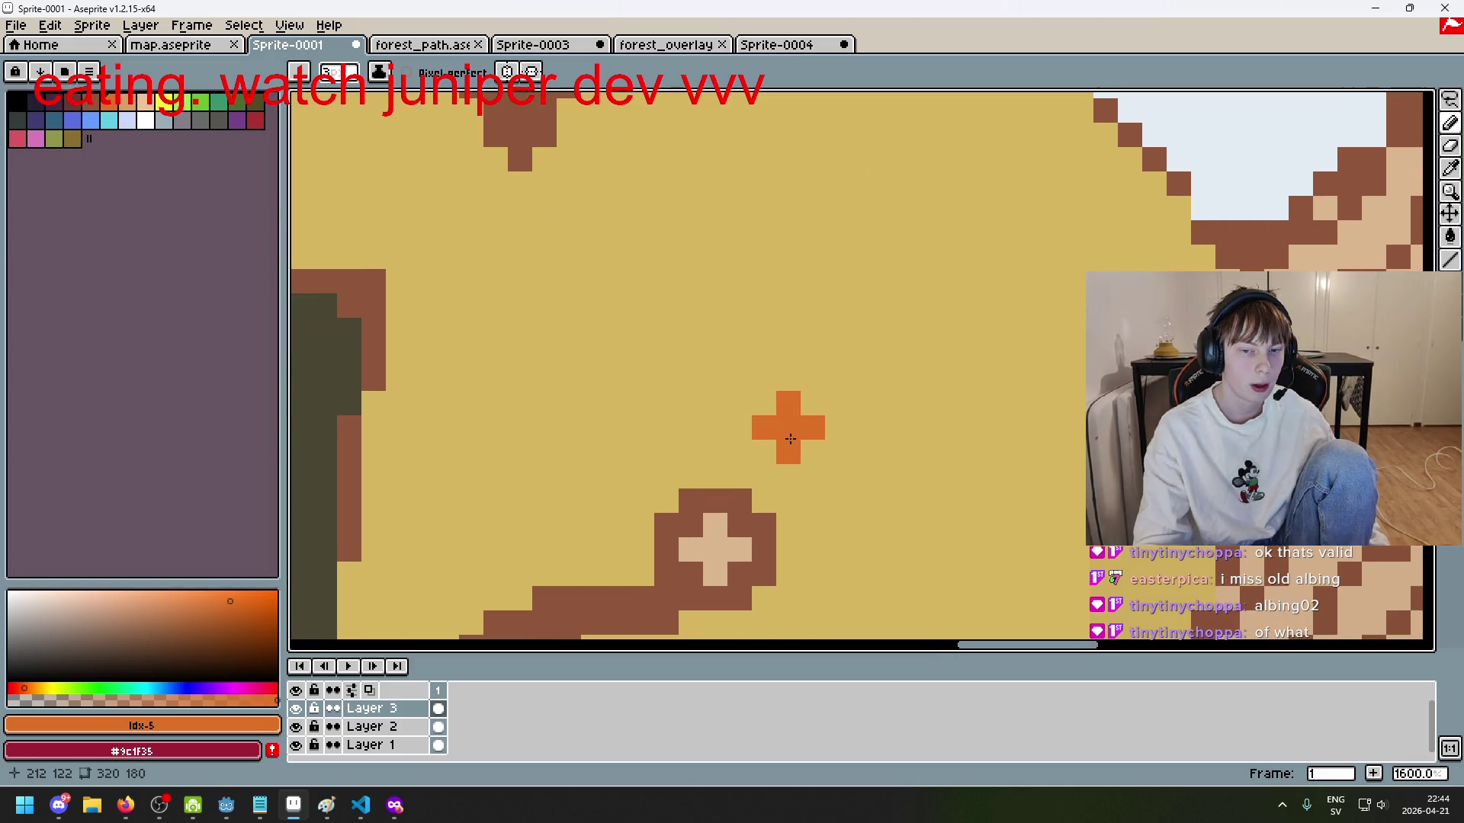
left_click(791, 439)
left_click(838, 313)
left_click(789, 237)
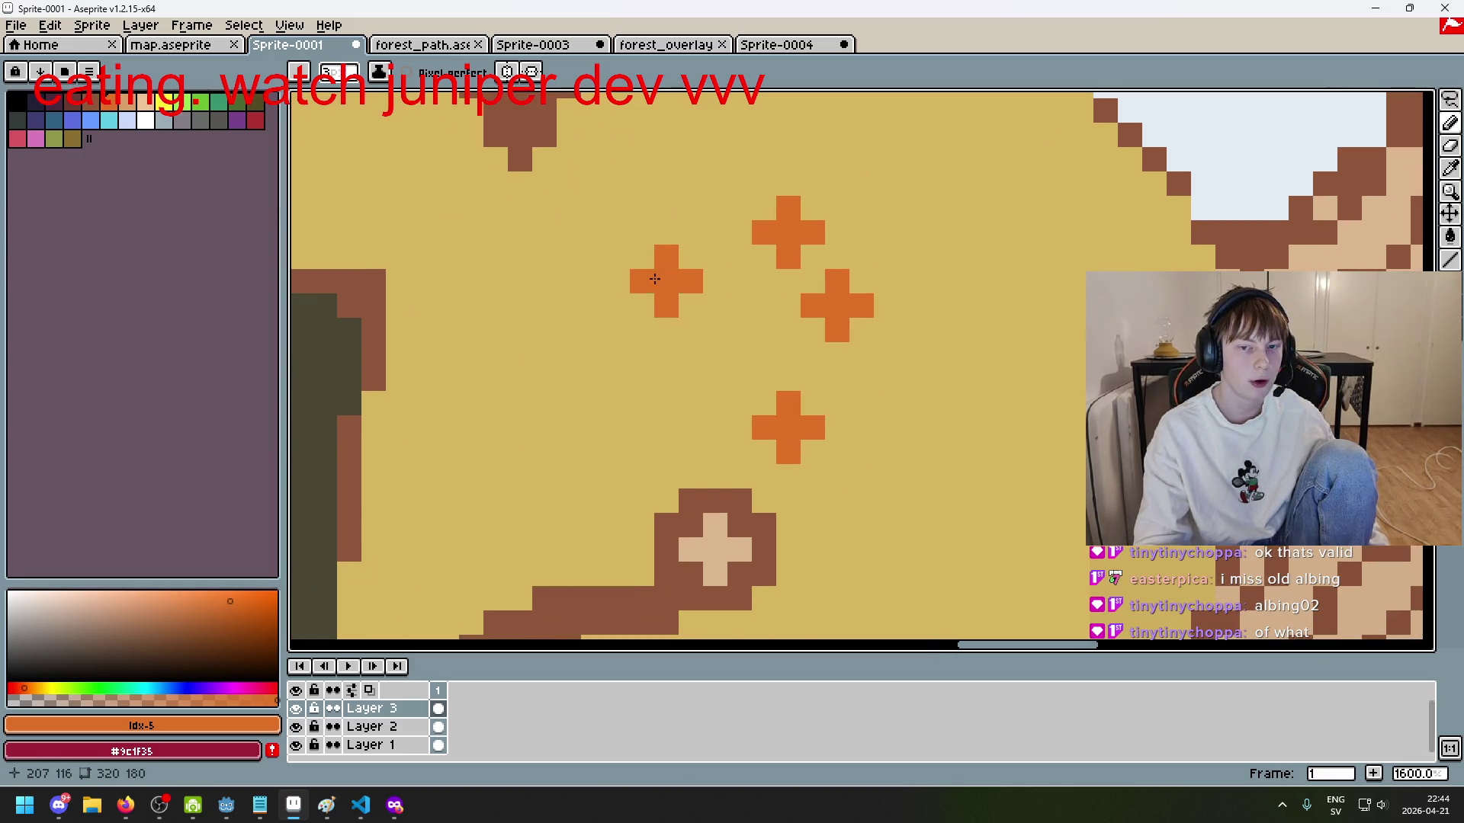
left_click(642, 281)
left_click(520, 330)
left_click(446, 330)
left_click(423, 281)
left_click(398, 208)
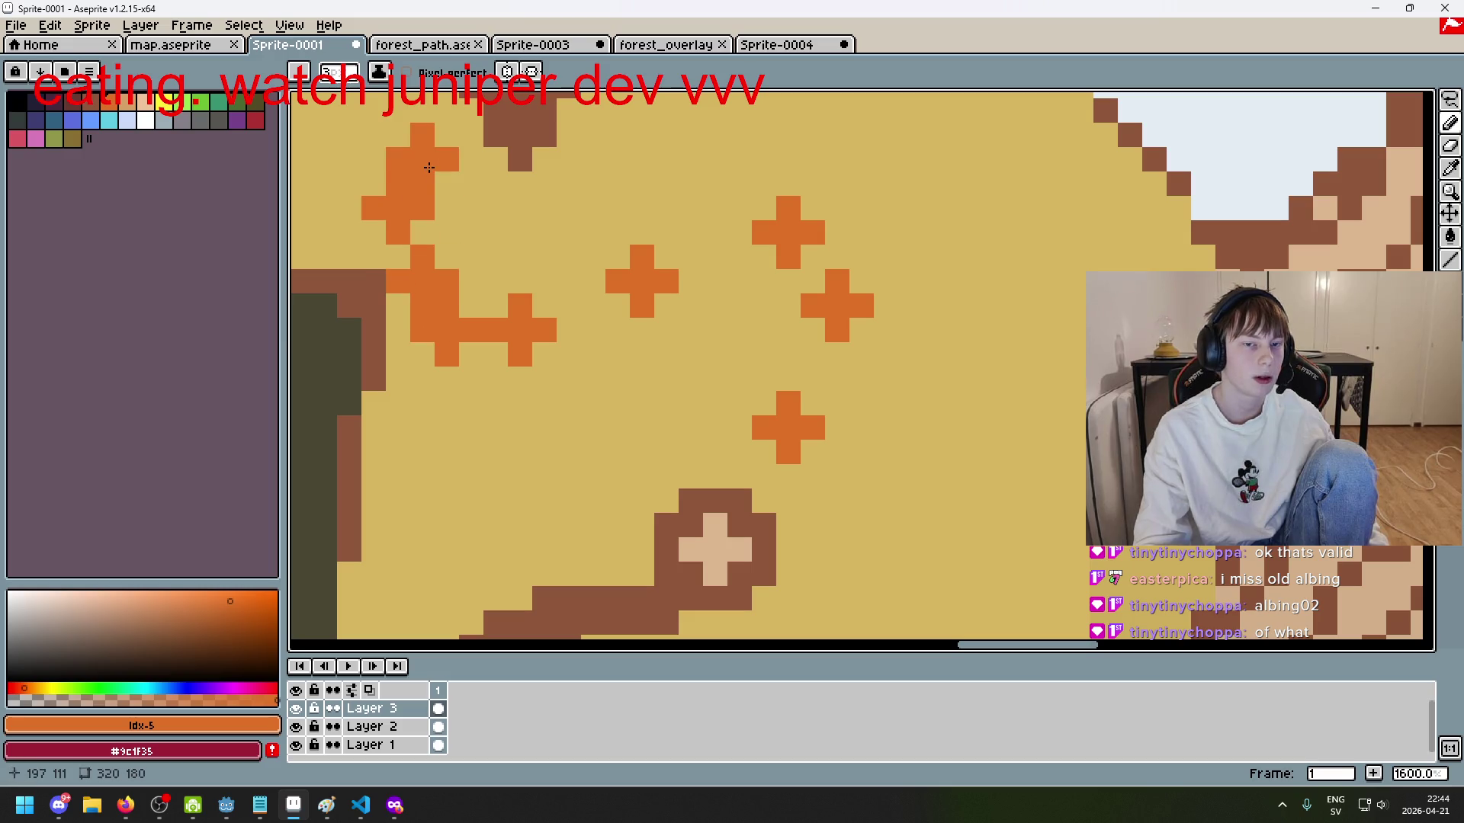
Step: Draw a dark brown path winding up and left from the lower cross mark
left_click(72, 103)
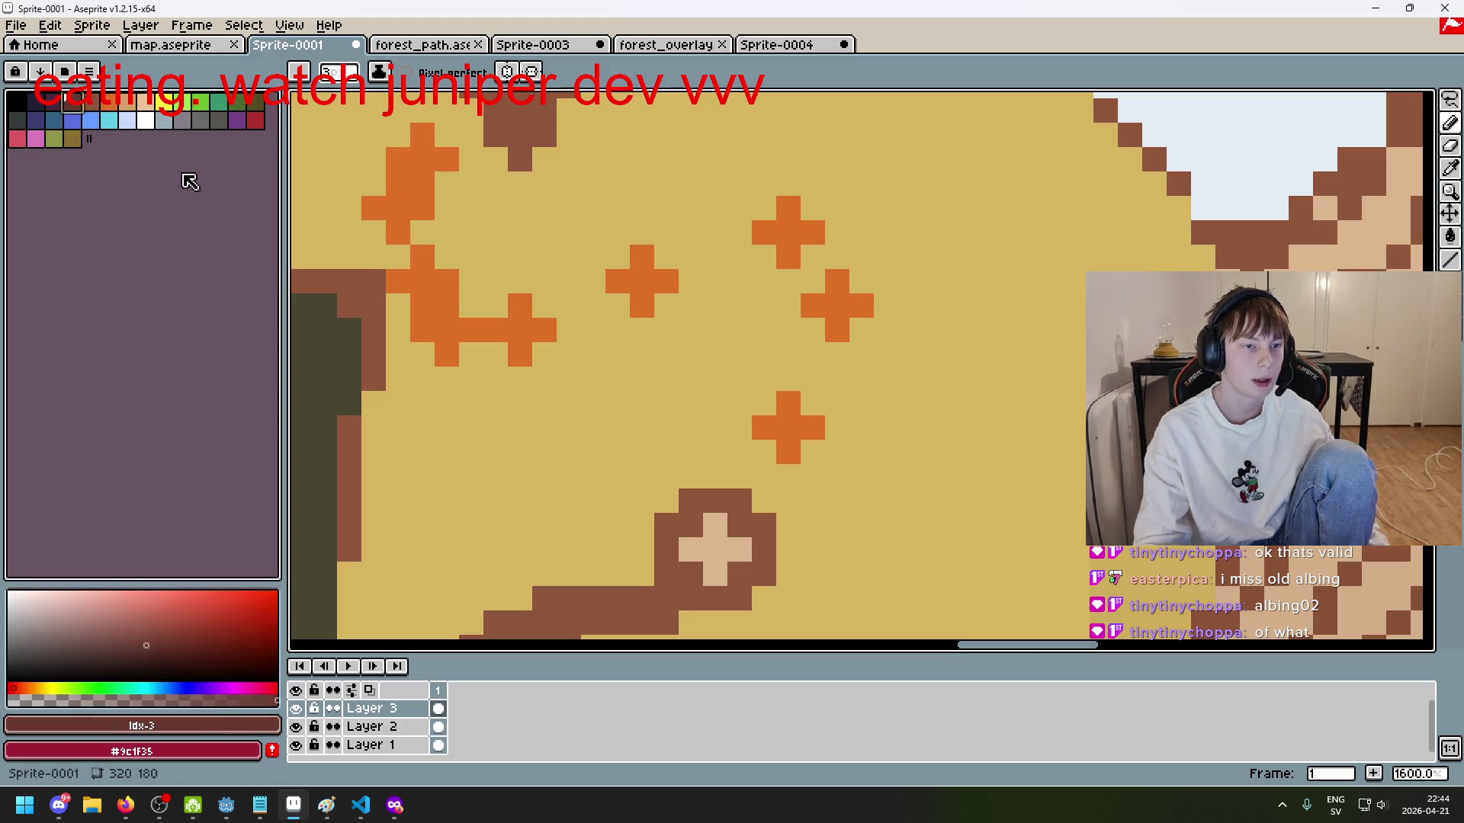
mouse_move(739, 452)
left_mouse_down()
mouse_move(764, 451)
mouse_move(837, 355)
mouse_move(837, 318)
left_mouse_up()
key("ctrl+z")
mouse_move(764, 500)
left_mouse_down()
mouse_move(764, 457)
mouse_move(837, 379)
mouse_move(834, 319)
mouse_move(759, 225)
mouse_move(574, 315)
mouse_move(465, 335)
mouse_move(411, 229)
mouse_move(492, 126)
mouse_move(636, 137)
left_mouse_up()
scroll(641, 158, "down", 6)
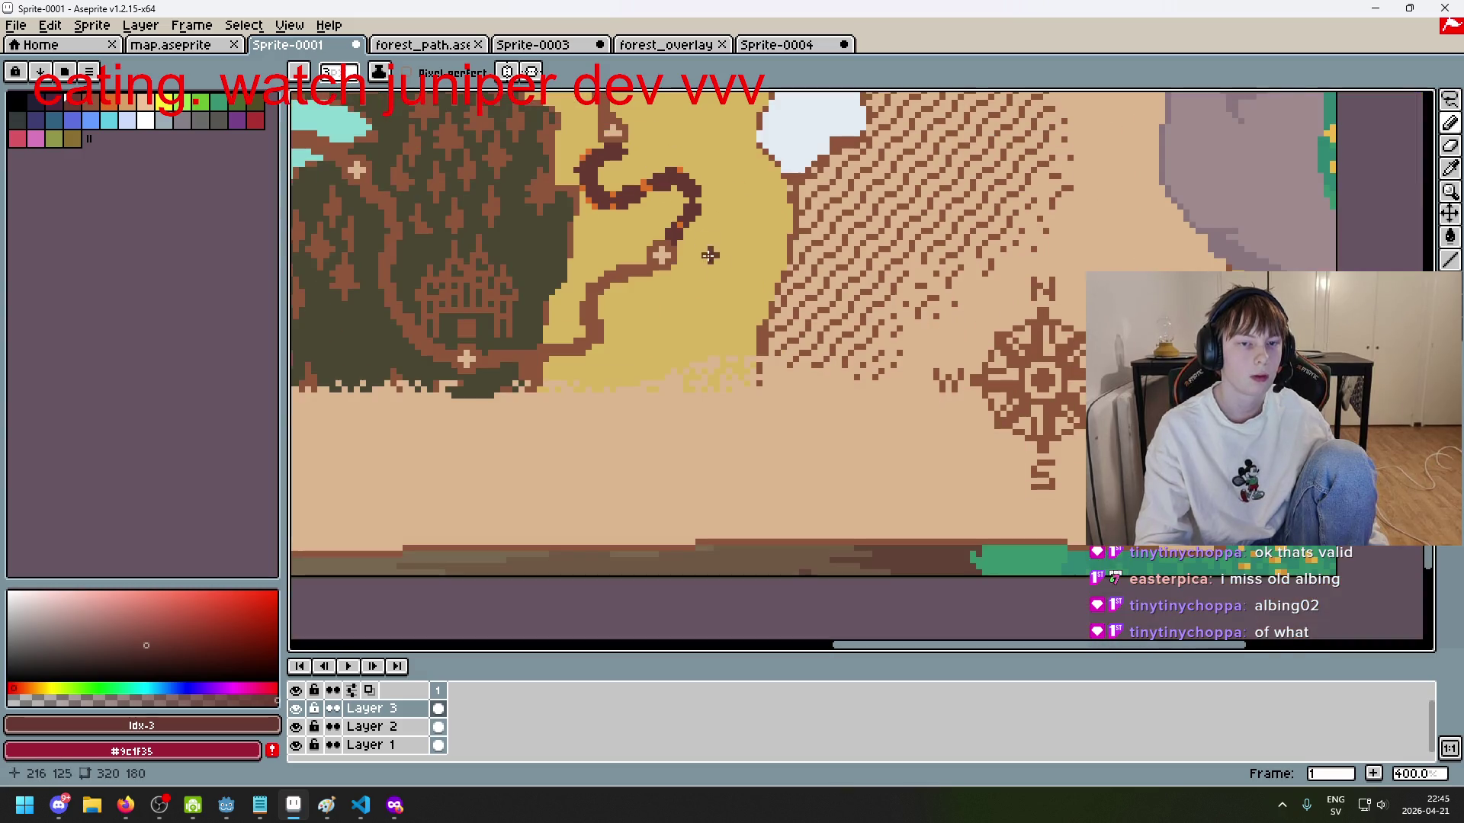
Step: Undo the dark brown stroke and eyedrop the path brown from the map
scroll(744, 273, "down", 2)
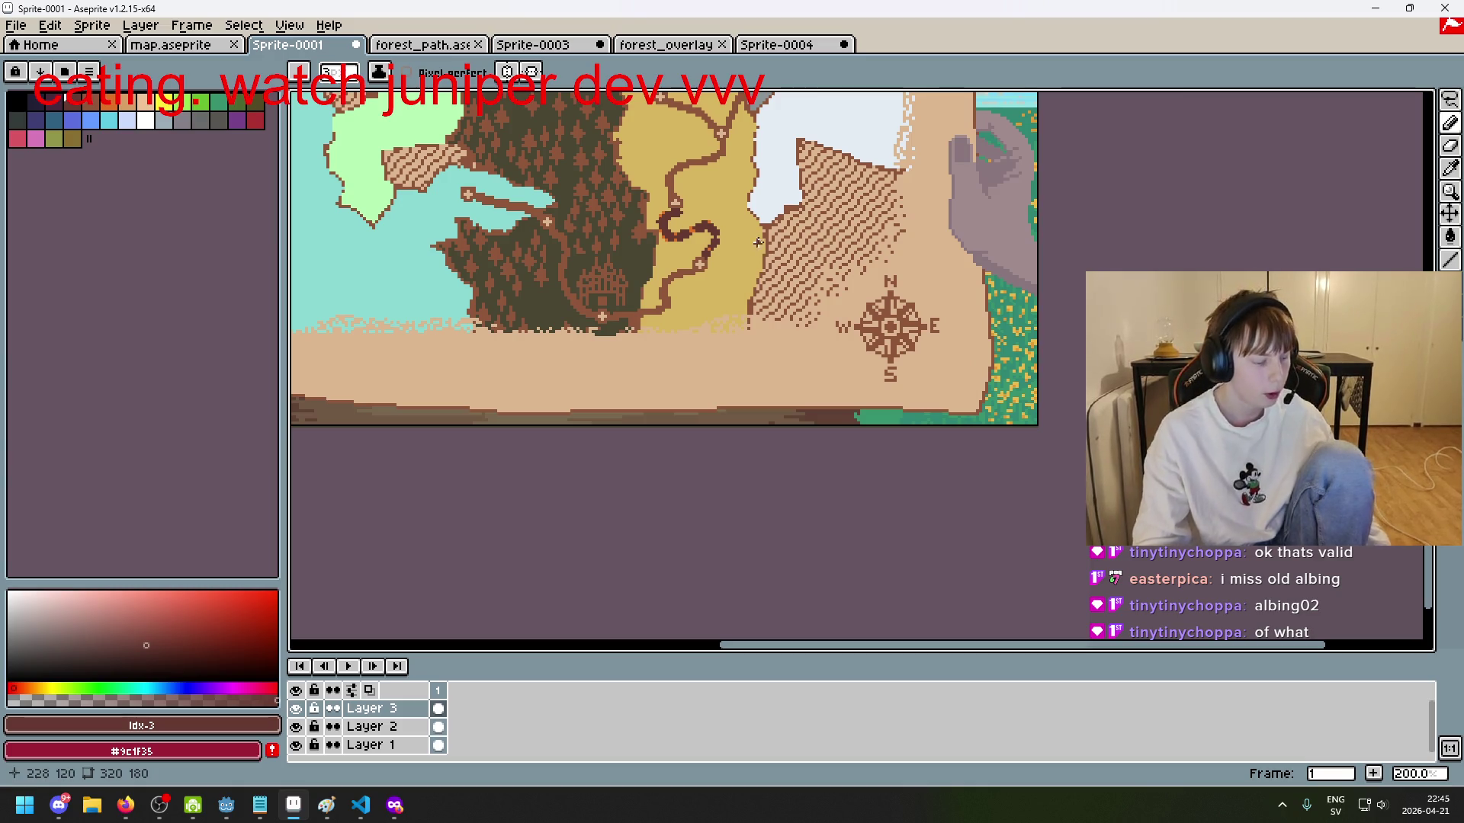
scroll(747, 282, "up", 3)
key("ctrl+z")
key("ctrl+z")
key("ctrl+z")
key("ctrl+z")
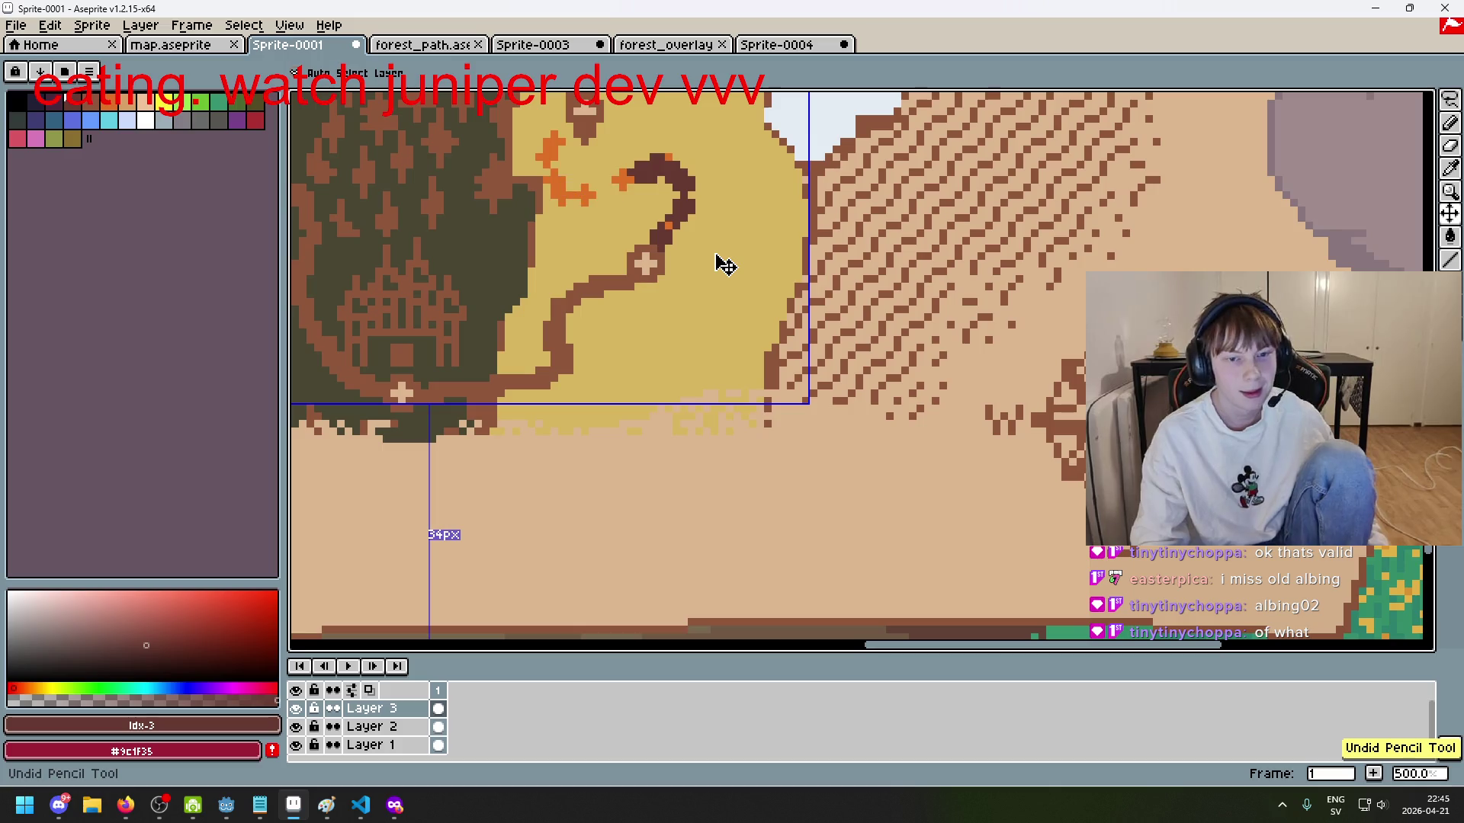
key("ctrl+z")
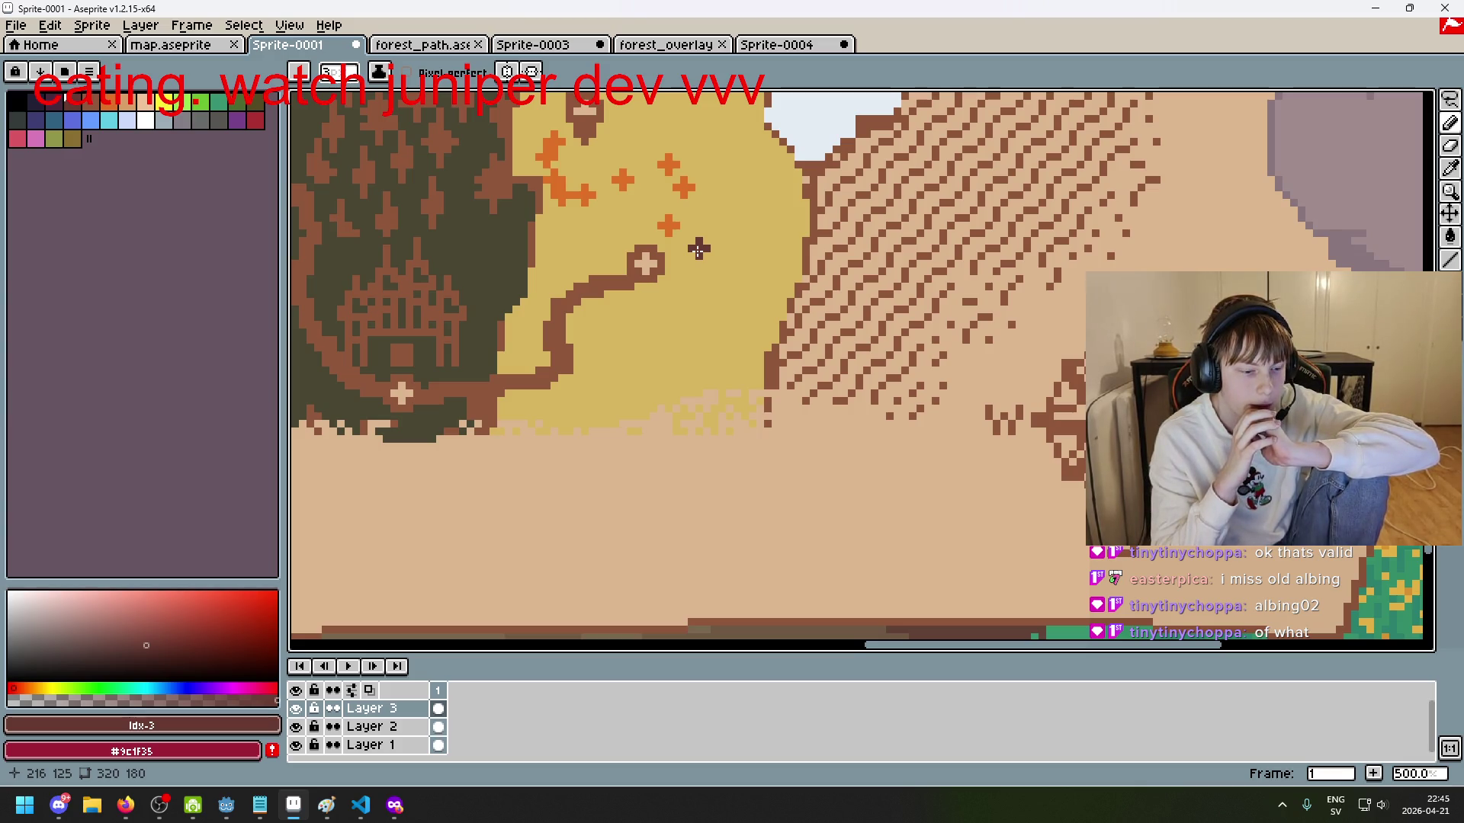
scroll(697, 251, "up", 2)
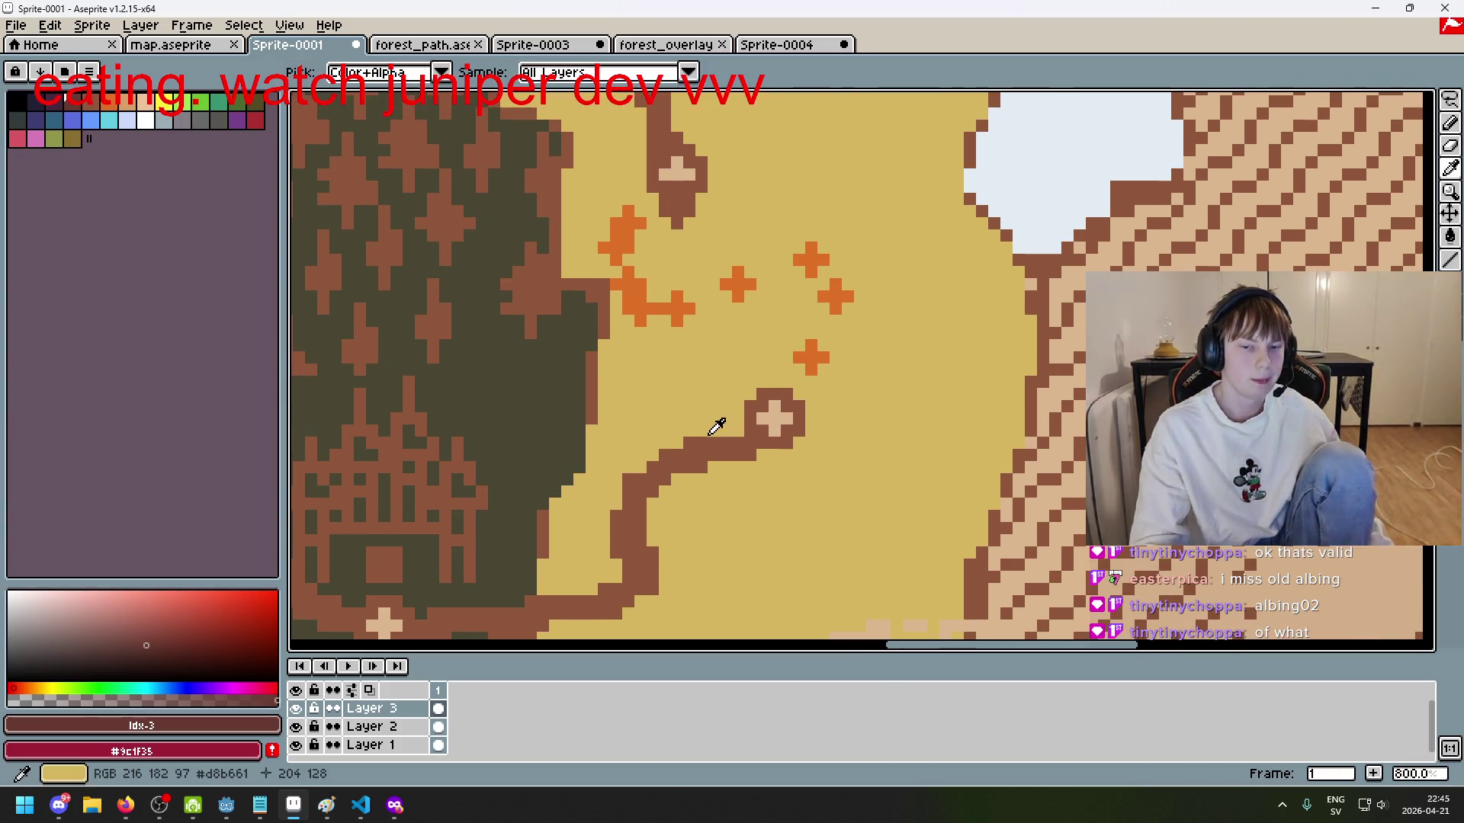
left_click(706, 446, "alt")
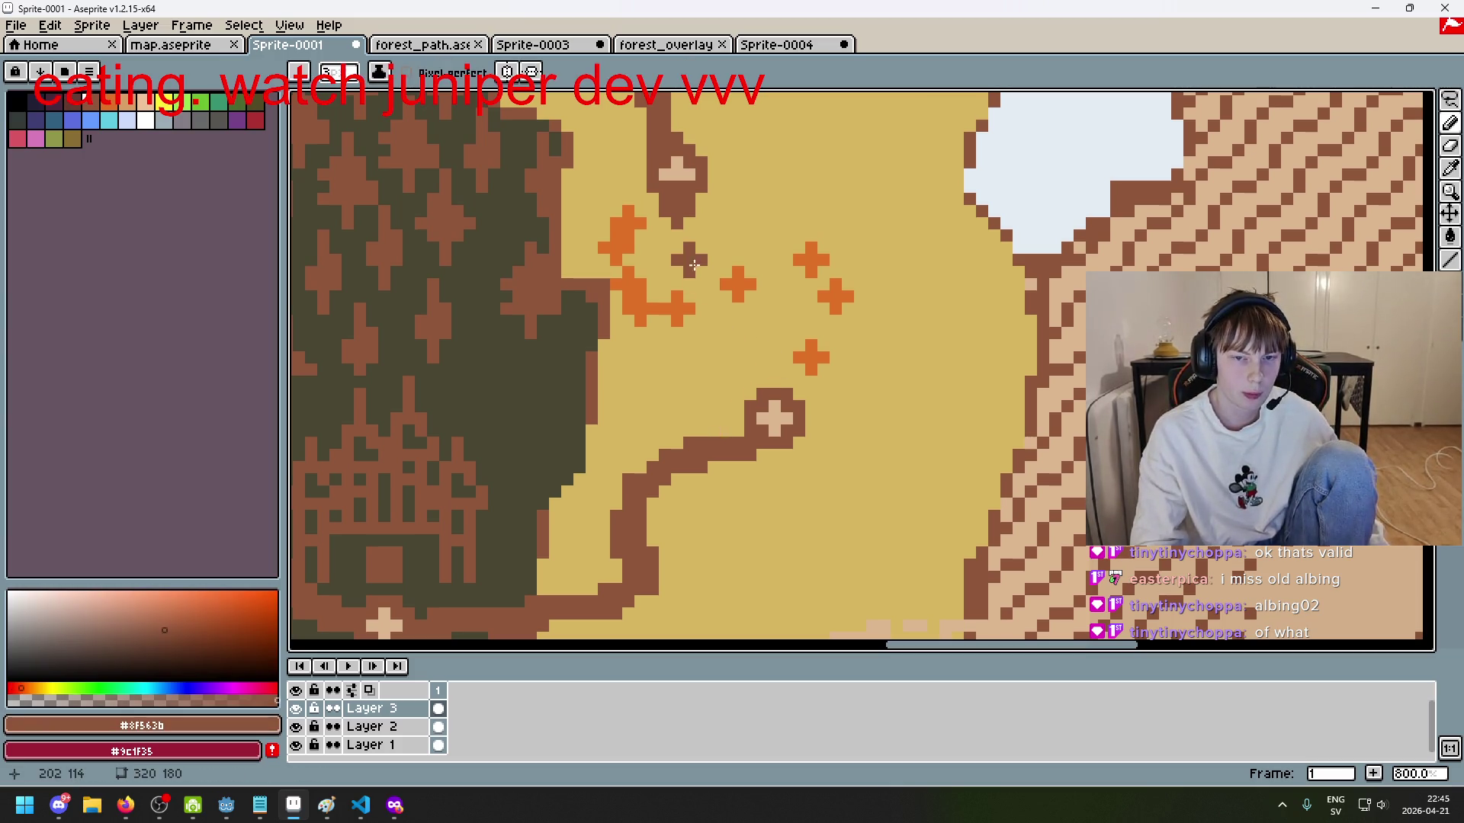
Step: Draw a diagonal brown path between the crosses and erase its upper end
left_click_drag(684, 213, 766, 378)
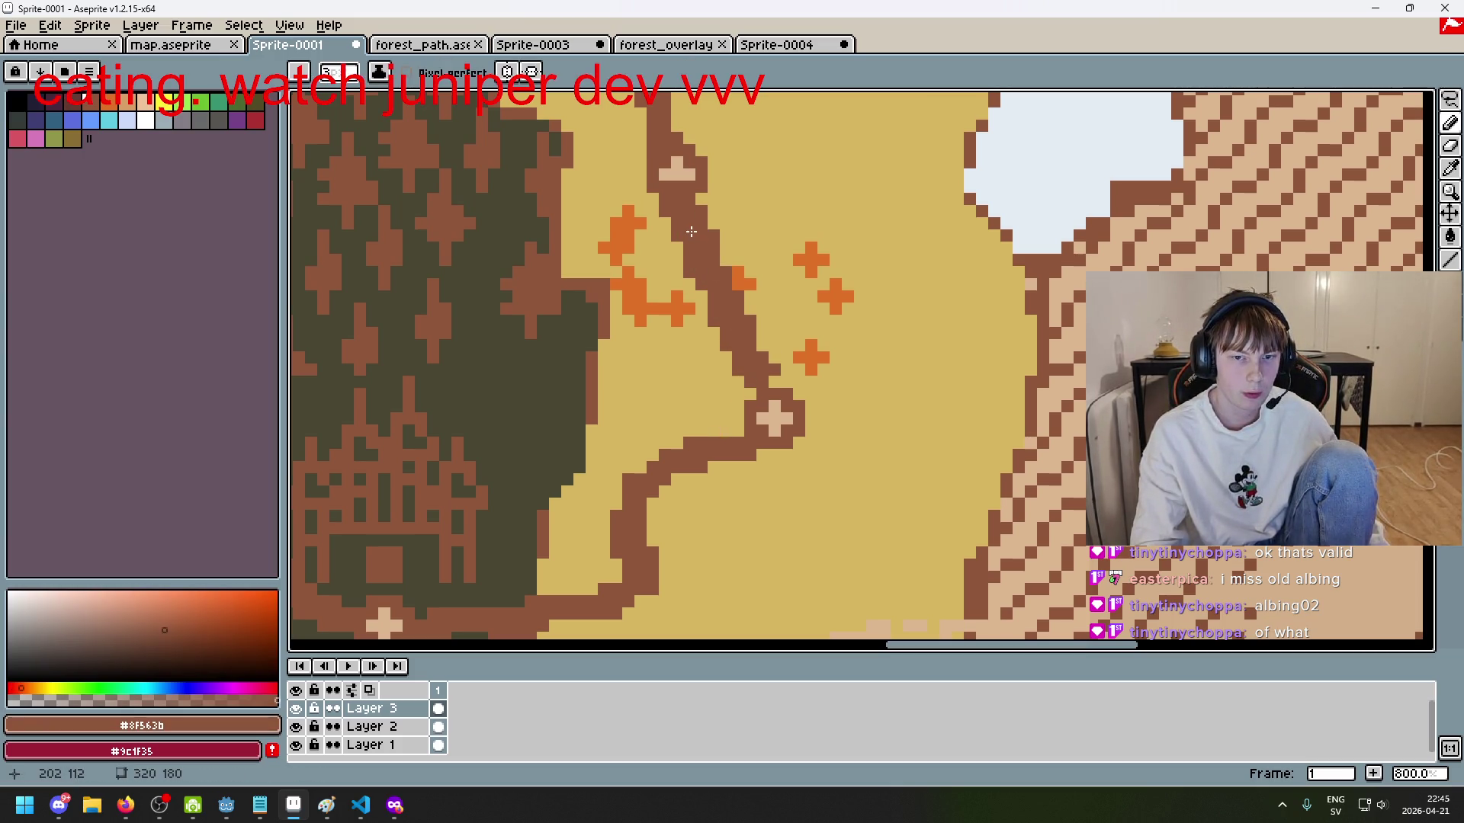
key("e")
left_click_drag(686, 220, 701, 236)
key("ctrl+z")
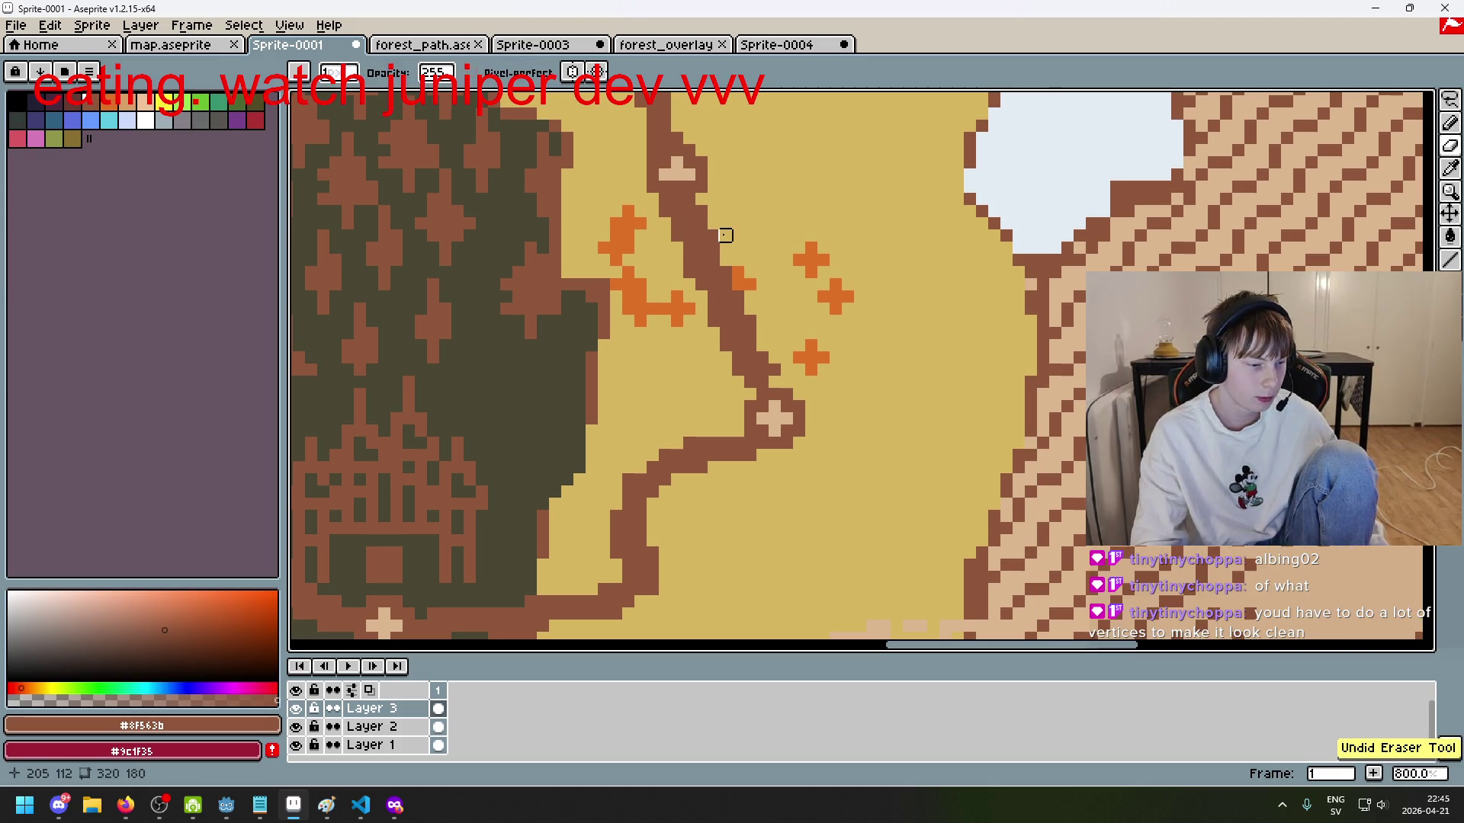
scroll(762, 260, "down", 1)
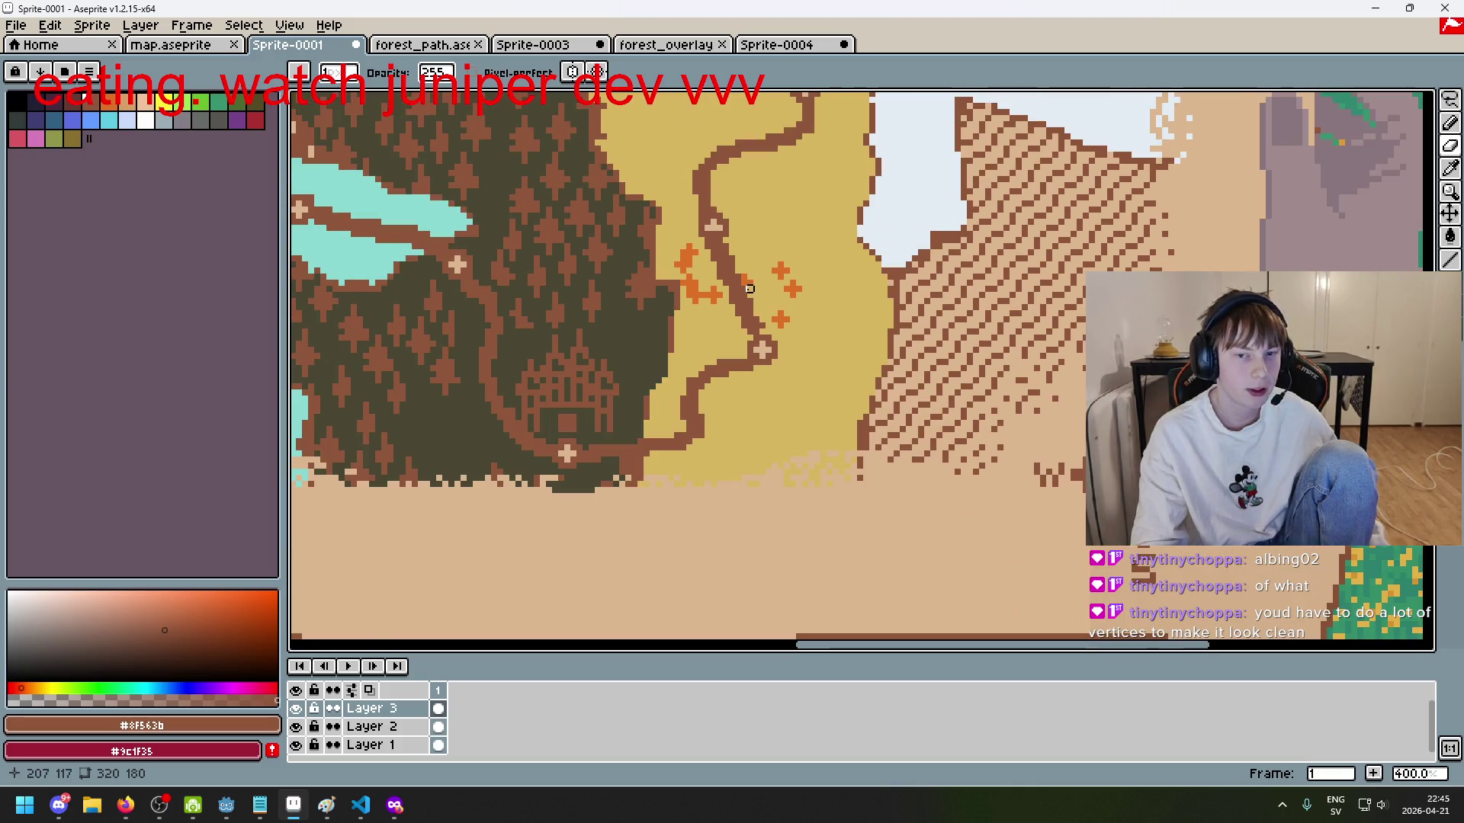
scroll(762, 313, "up", 1)
scroll(762, 342, "up", 1)
scroll(763, 343, "down", 4)
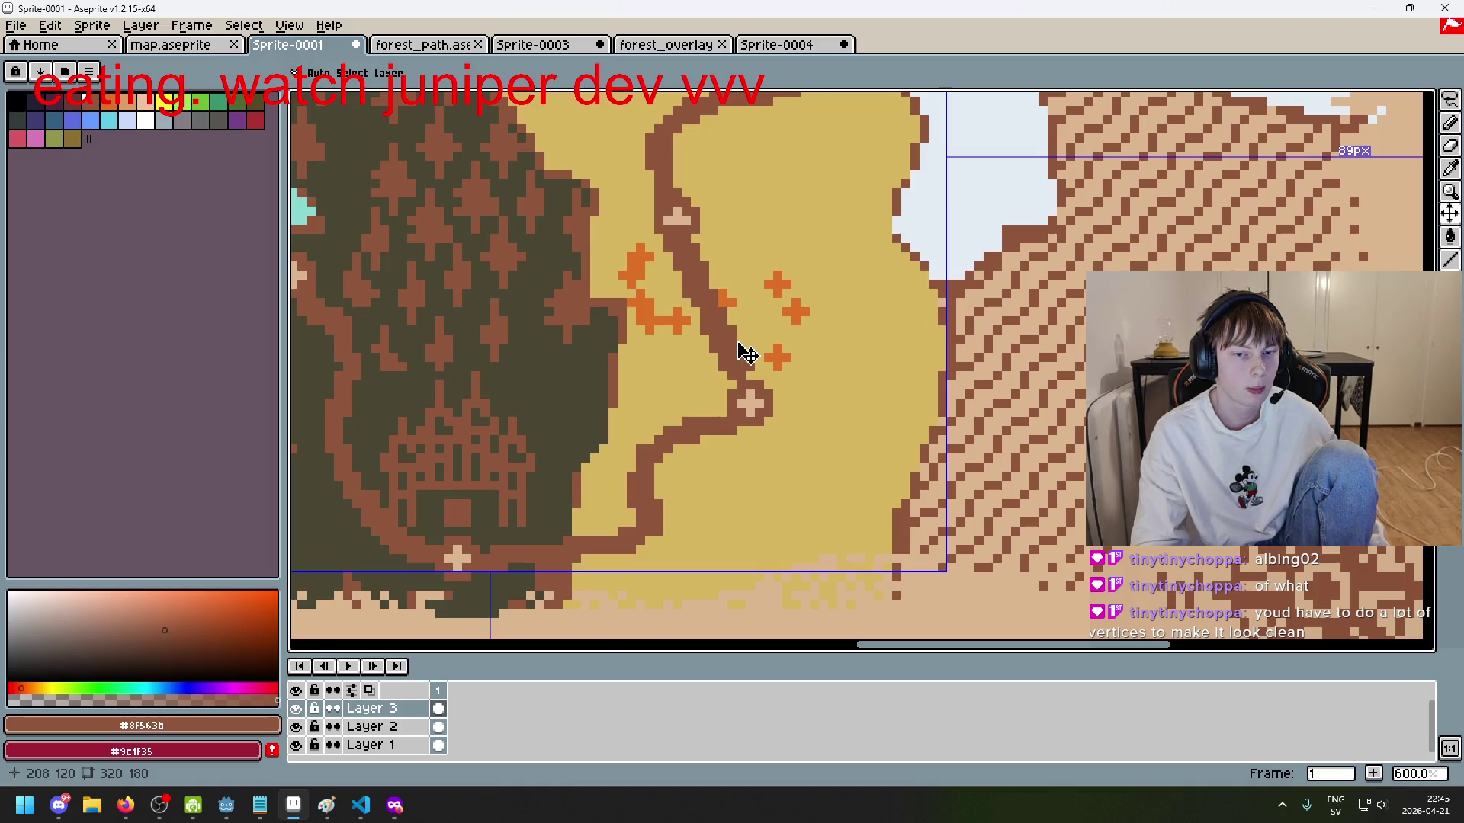
key("ctrl+y")
Step: Redraw the path from the upper cross down to the lower cross, erasing the old section above
left_click_drag(676, 250, 752, 389)
mouse_move(706, 288)
left_mouse_down()
mouse_move(748, 369)
mouse_move(663, 337)
mouse_move(717, 326)
left_mouse_up()
scroll(763, 332, "up", 2)
key("e")
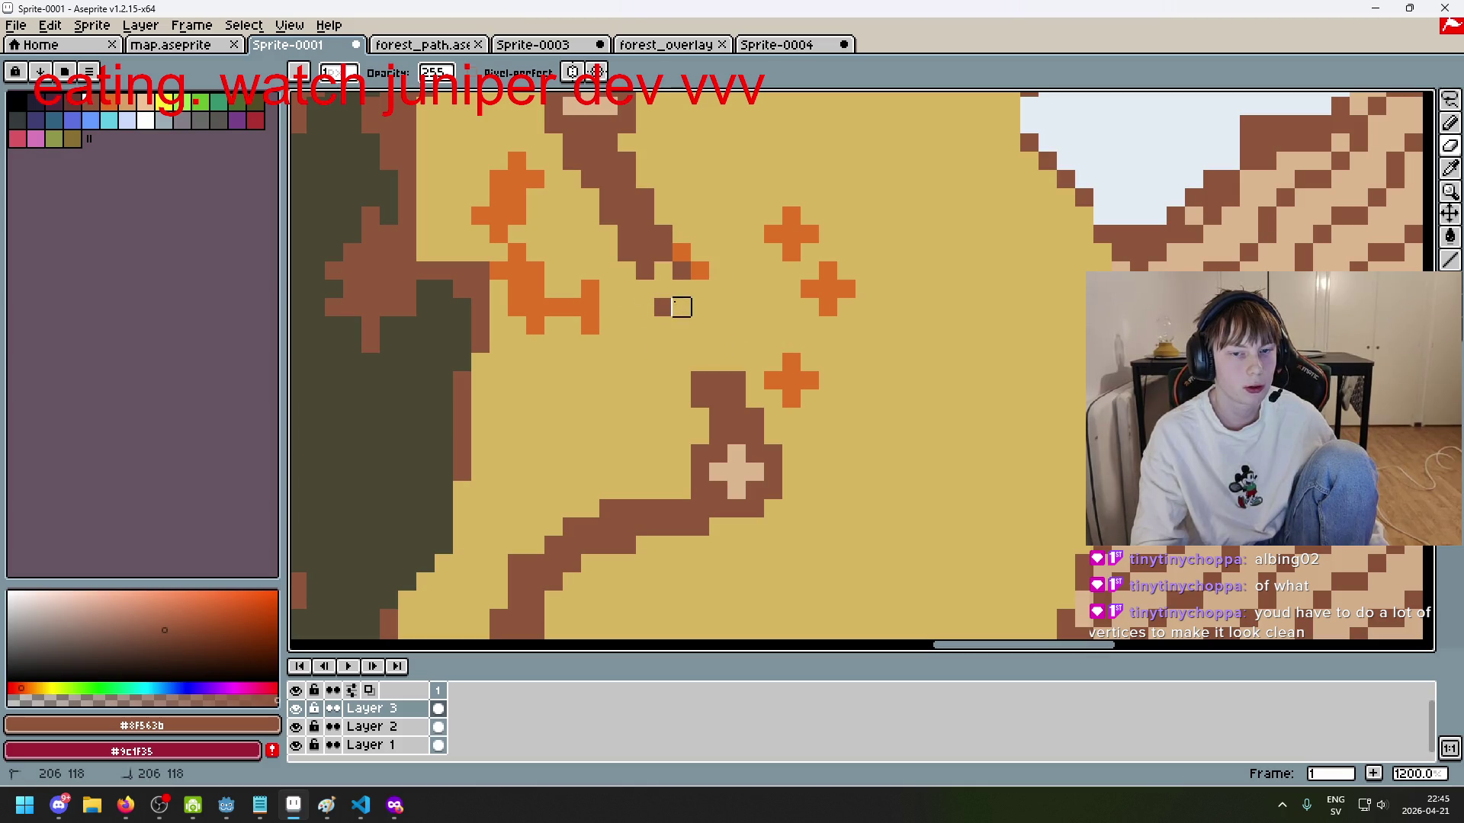
key("b")
left_click_drag(627, 288, 686, 385)
key("e")
mouse_move(648, 248)
left_mouse_down()
mouse_move(588, 232)
mouse_move(681, 215)
left_mouse_up()
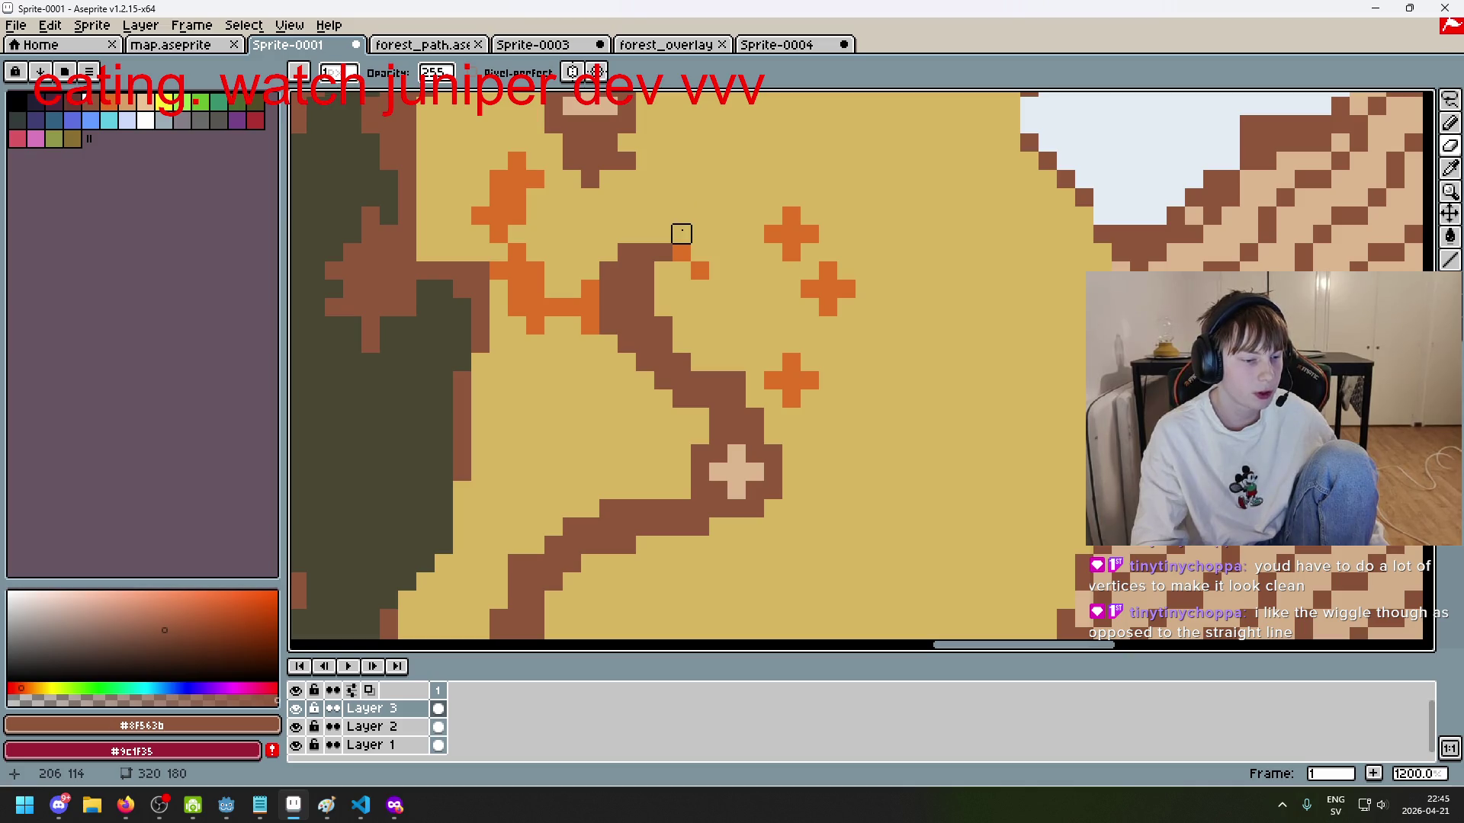
Step: Restore the erased stretch, thicken the path and add brown pixels on its right edge
scroll(680, 234, "down", 3)
key("ctrl+z")
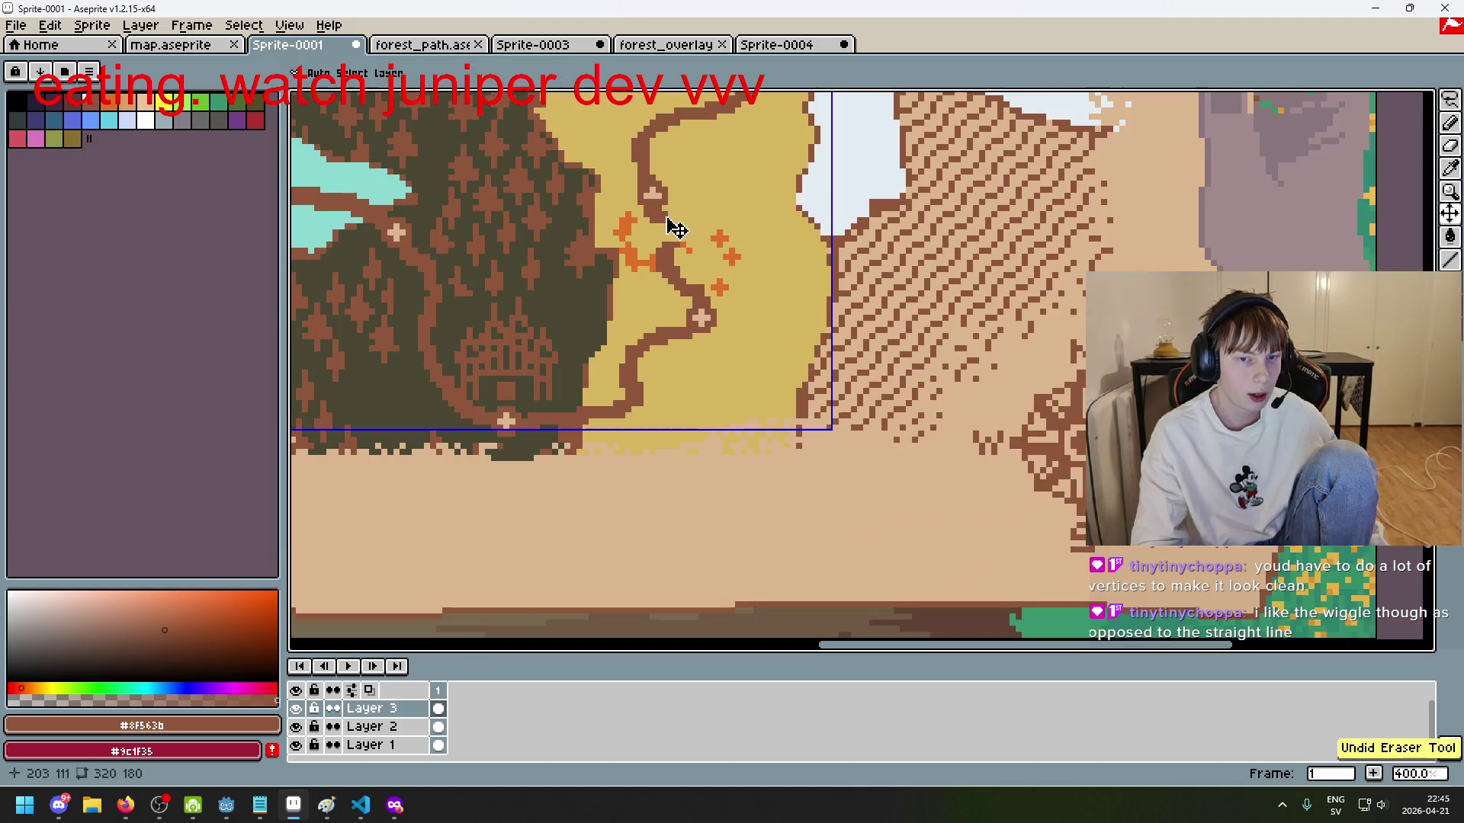
key("ctrl+y")
key("ctrl+z")
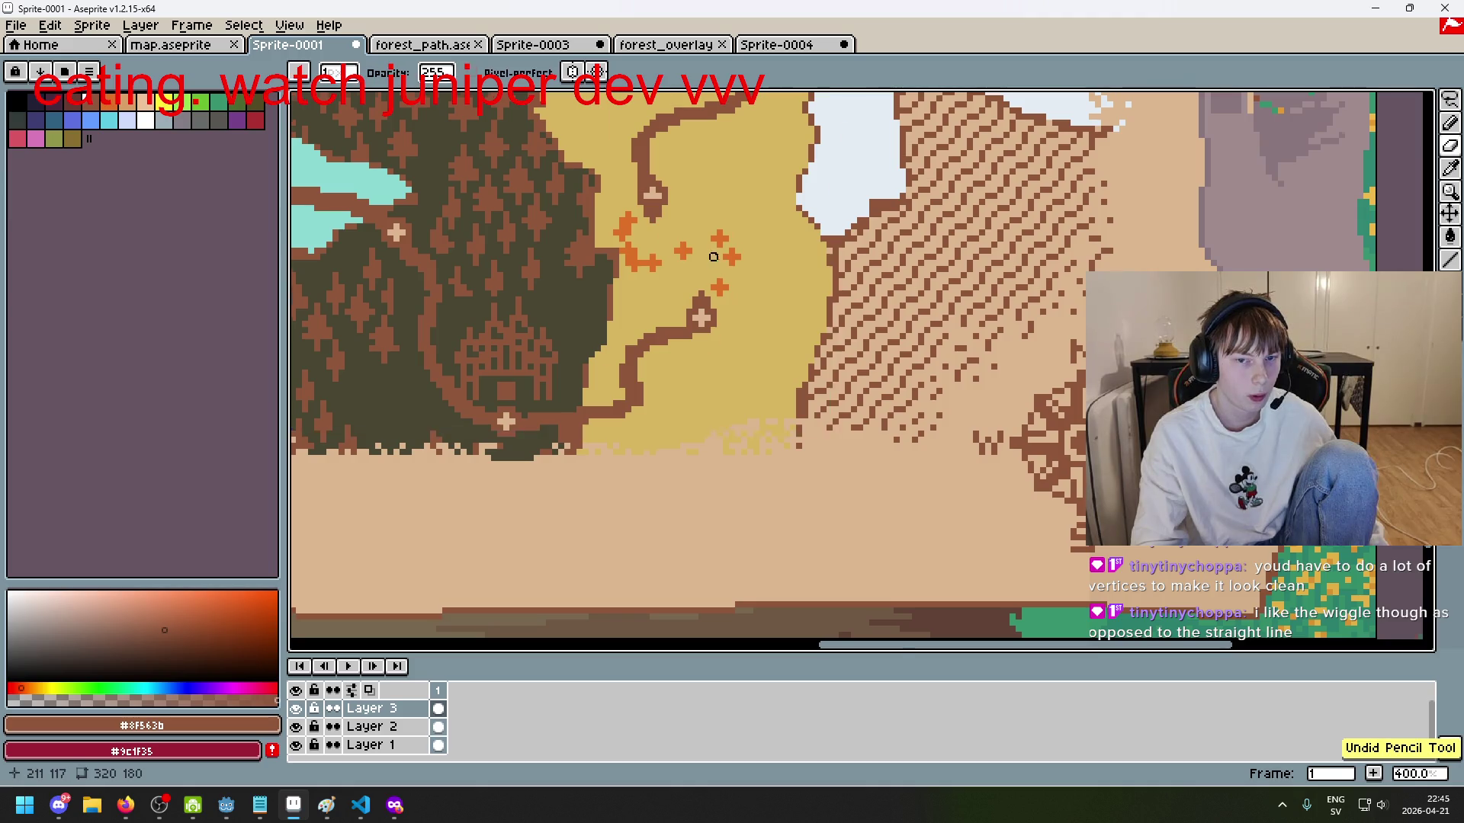
scroll(717, 255, "up", 3)
mouse_move(655, 343)
left_mouse_down()
mouse_move(610, 339)
mouse_move(667, 287)
mouse_move(602, 169)
left_mouse_up()
scroll(711, 285, "down", 6)
scroll(709, 283, "up", 5)
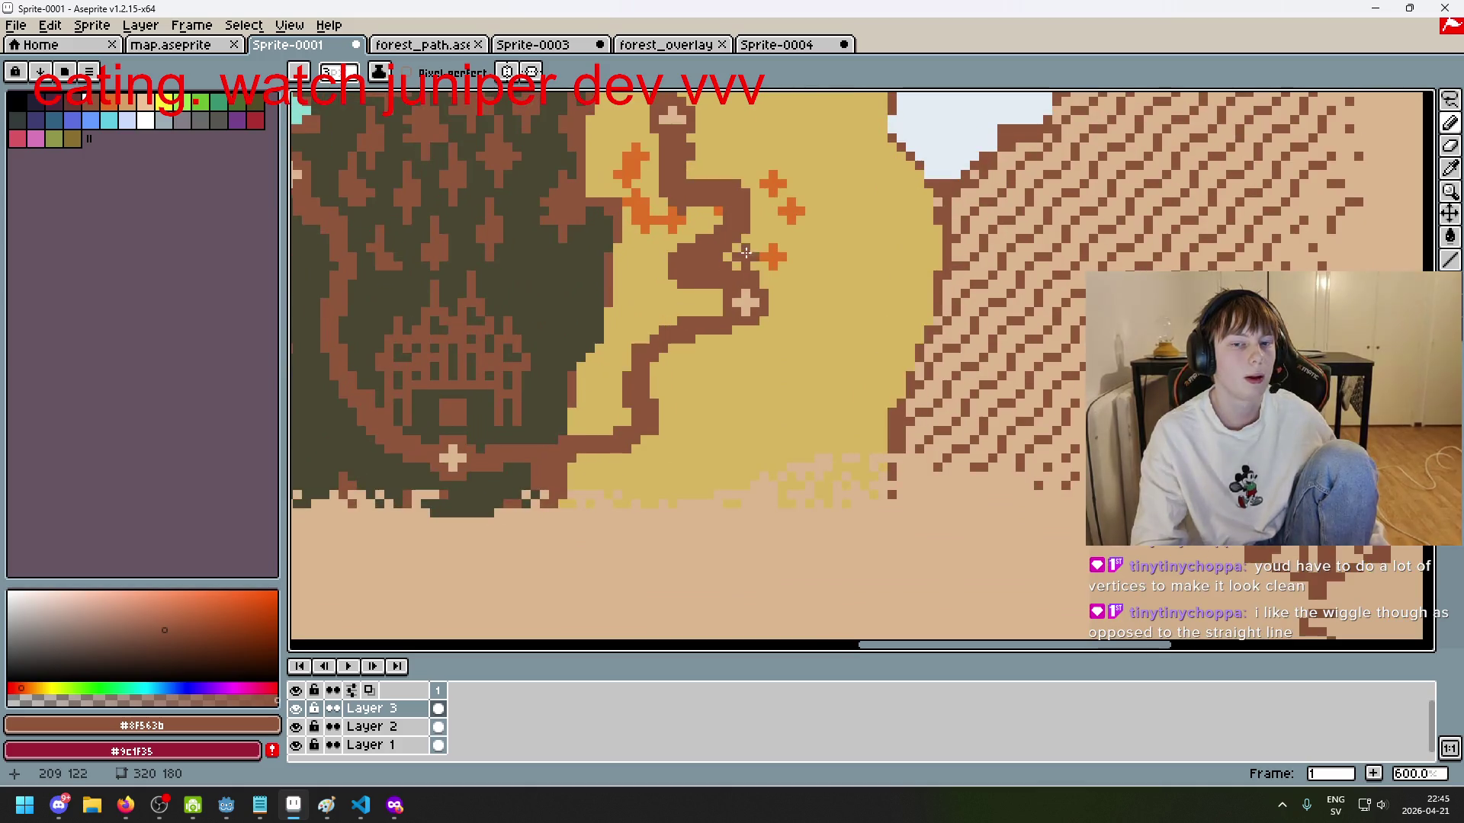
scroll(760, 378, "down", 4)
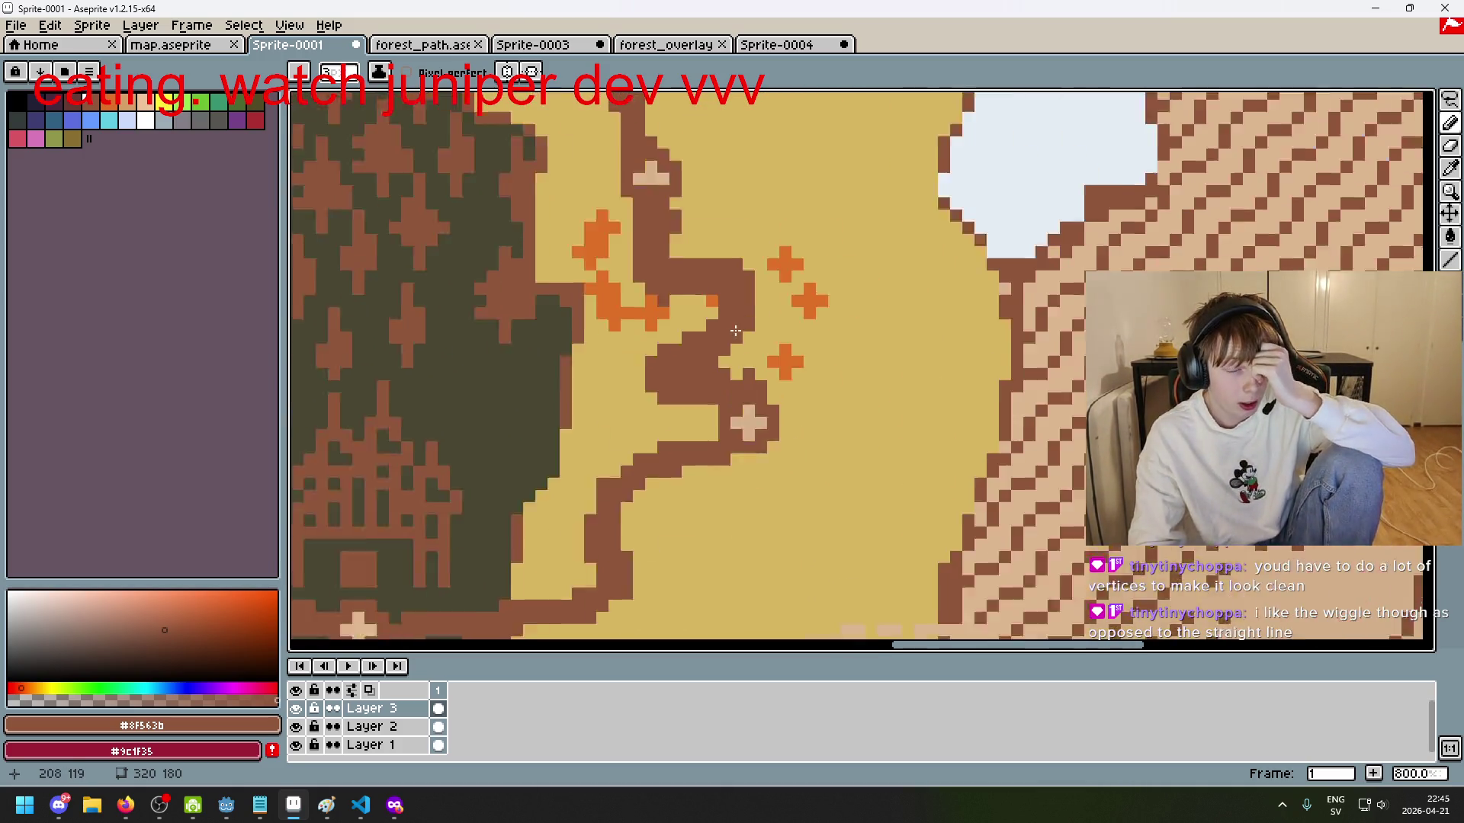
scroll(668, 264, "up", 4)
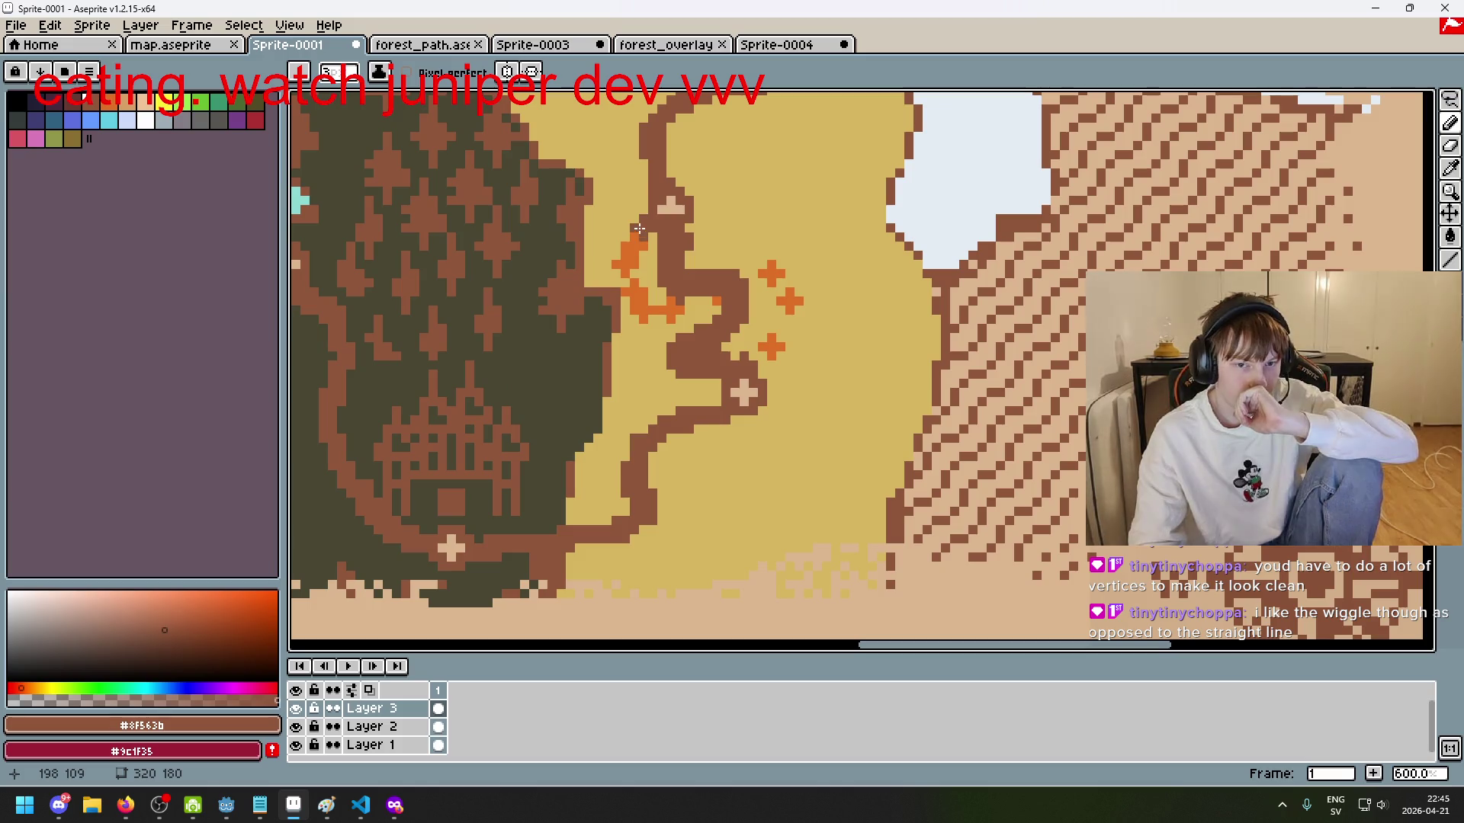
mouse_move(361, 805)
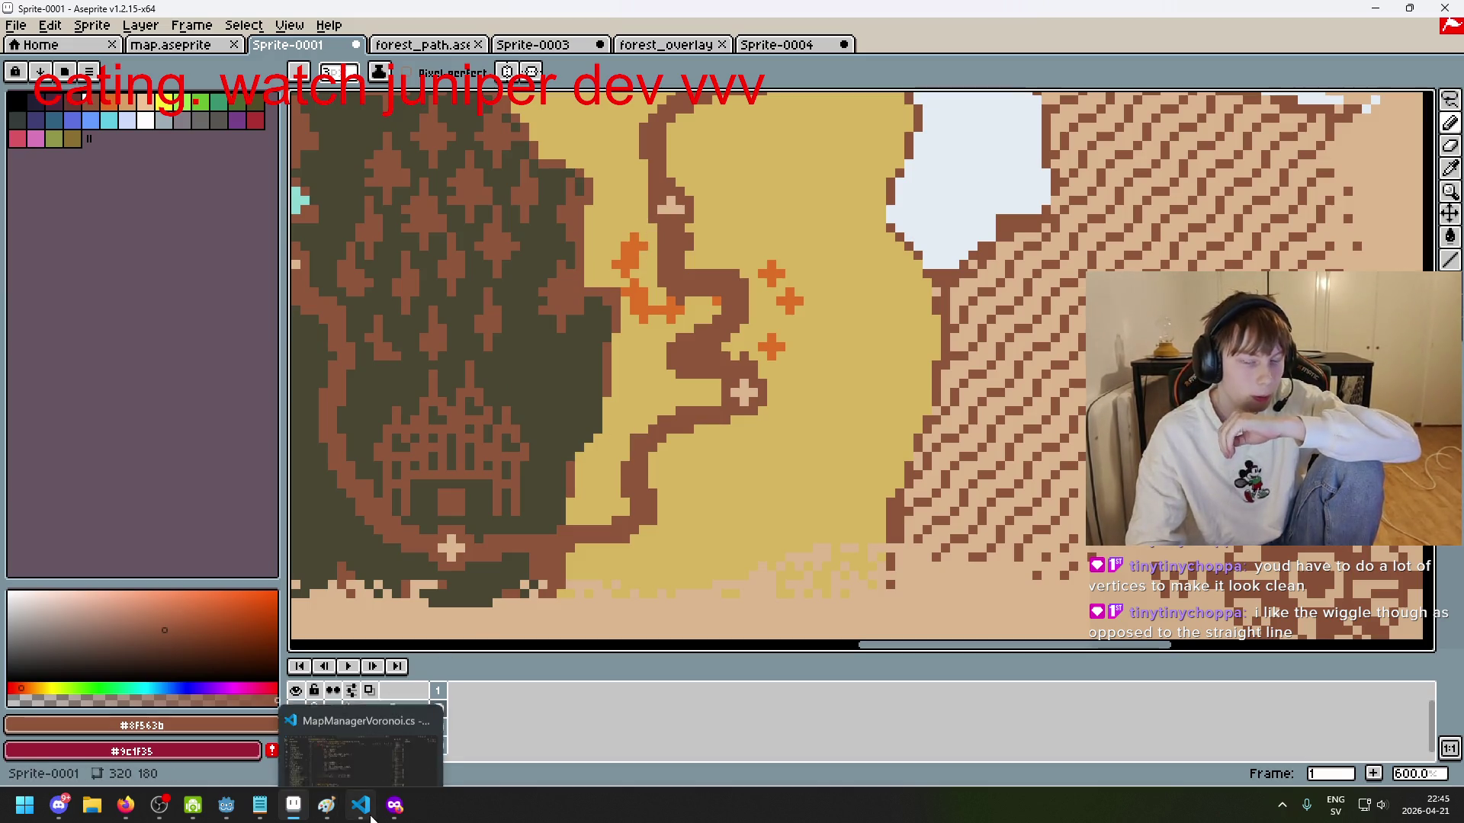
scroll(687, 267, "up", 3)
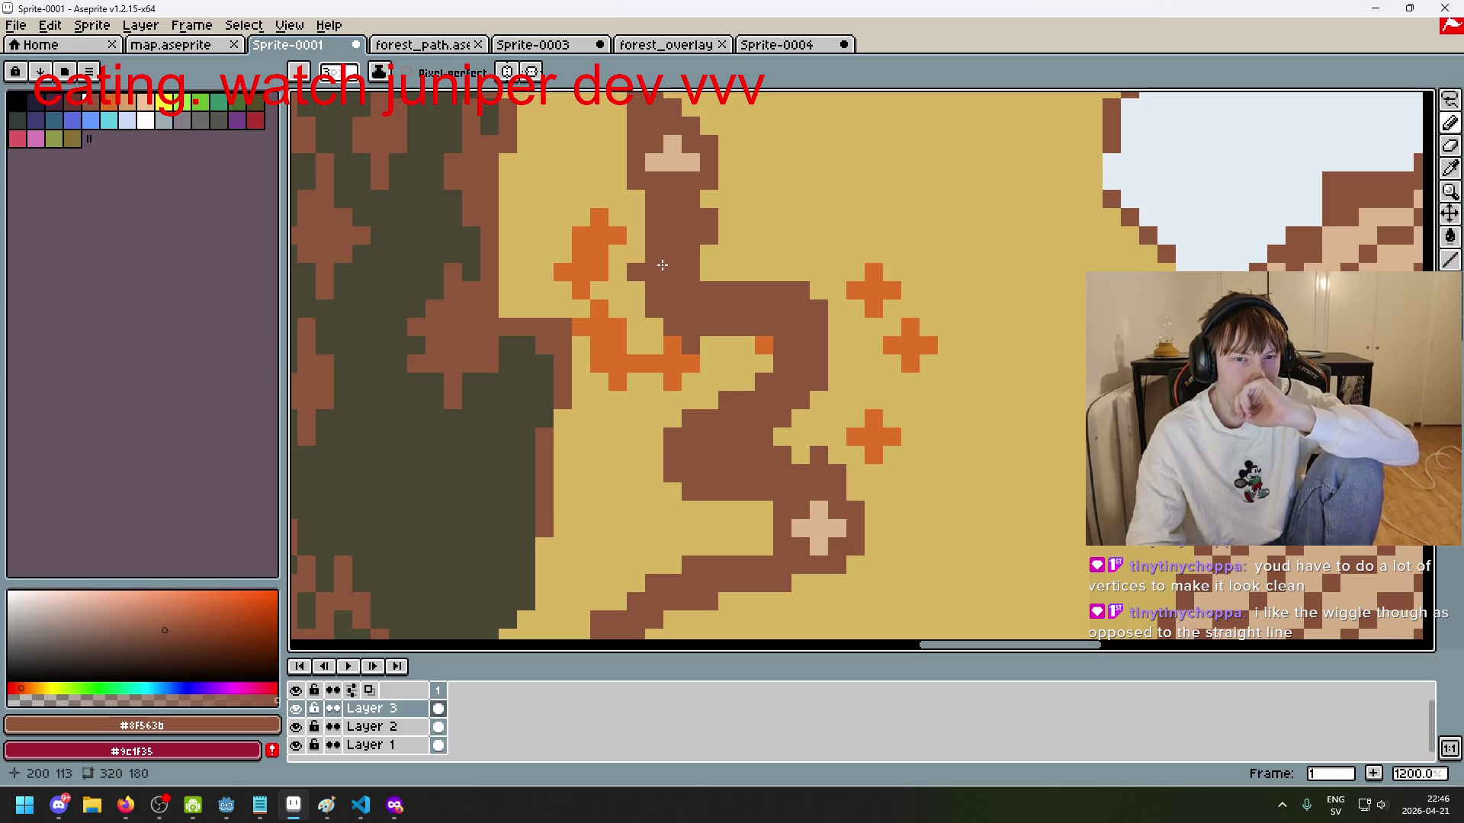
left_click(736, 229)
Step: Add brown pixels and a hooked branch right of the path, then undo them
left_click(730, 217)
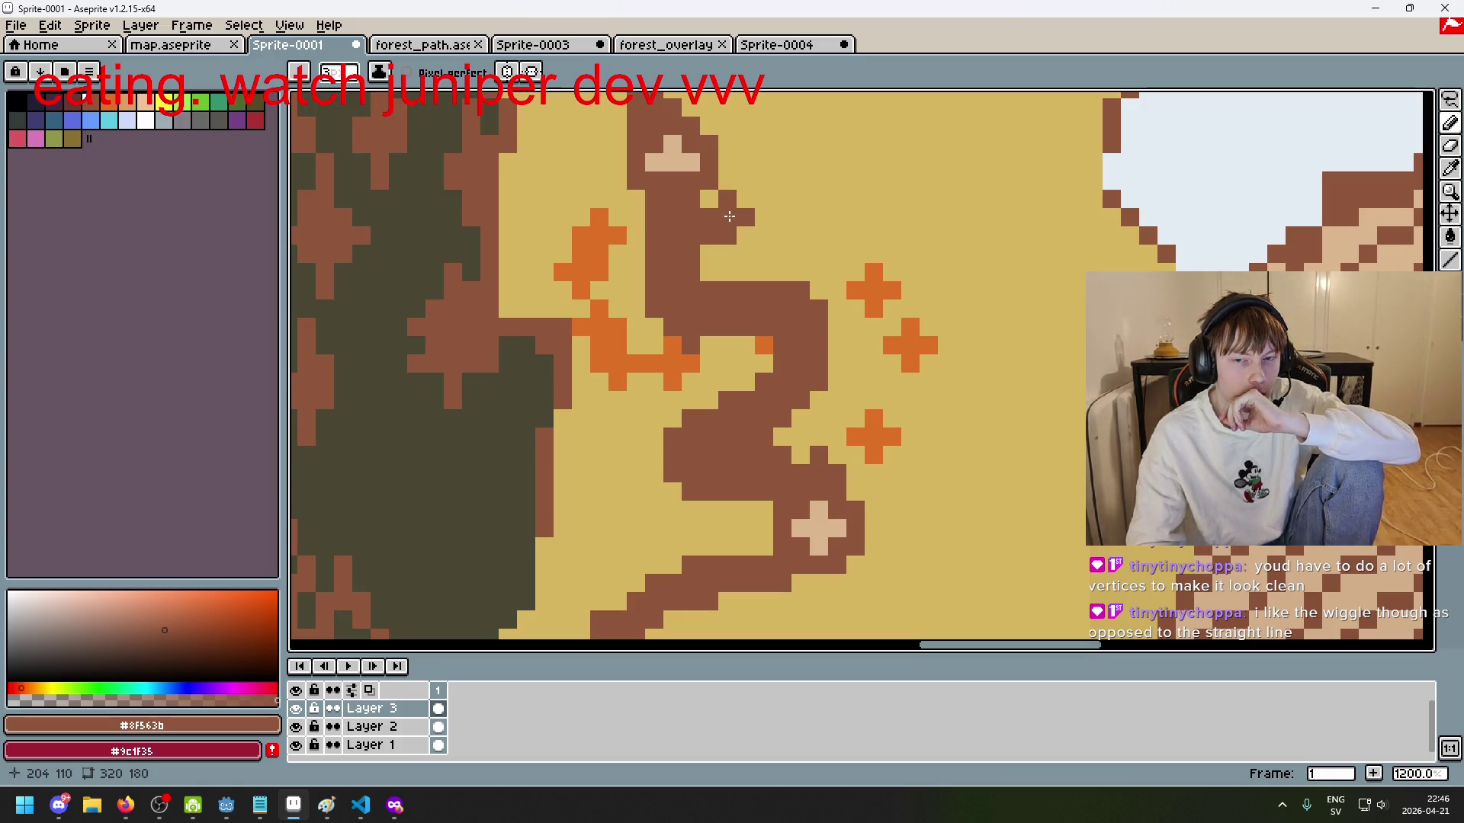
left_click(767, 220)
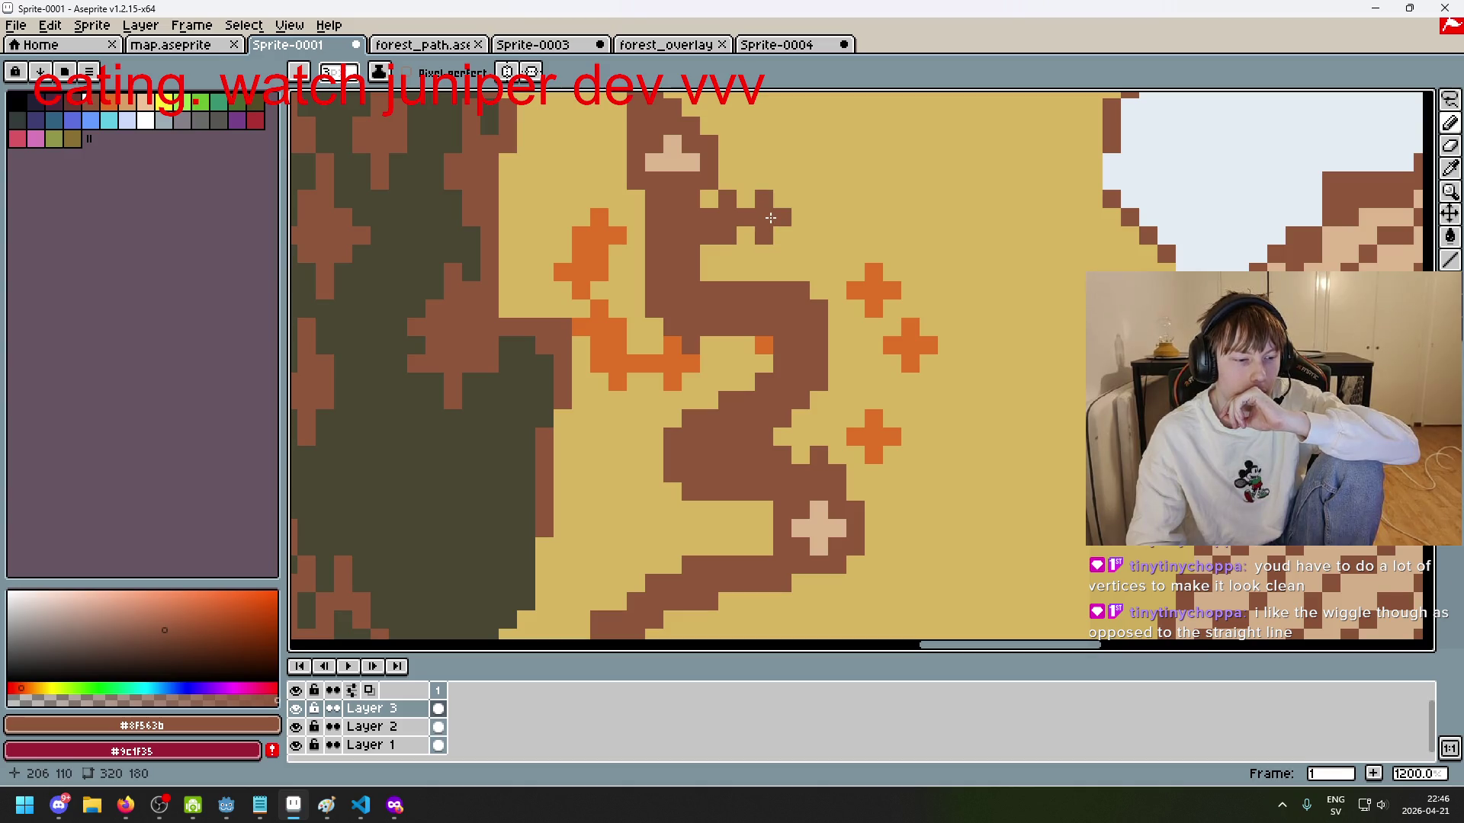
mouse_move(793, 209)
left_mouse_down()
mouse_move(820, 191)
mouse_move(809, 264)
left_mouse_up()
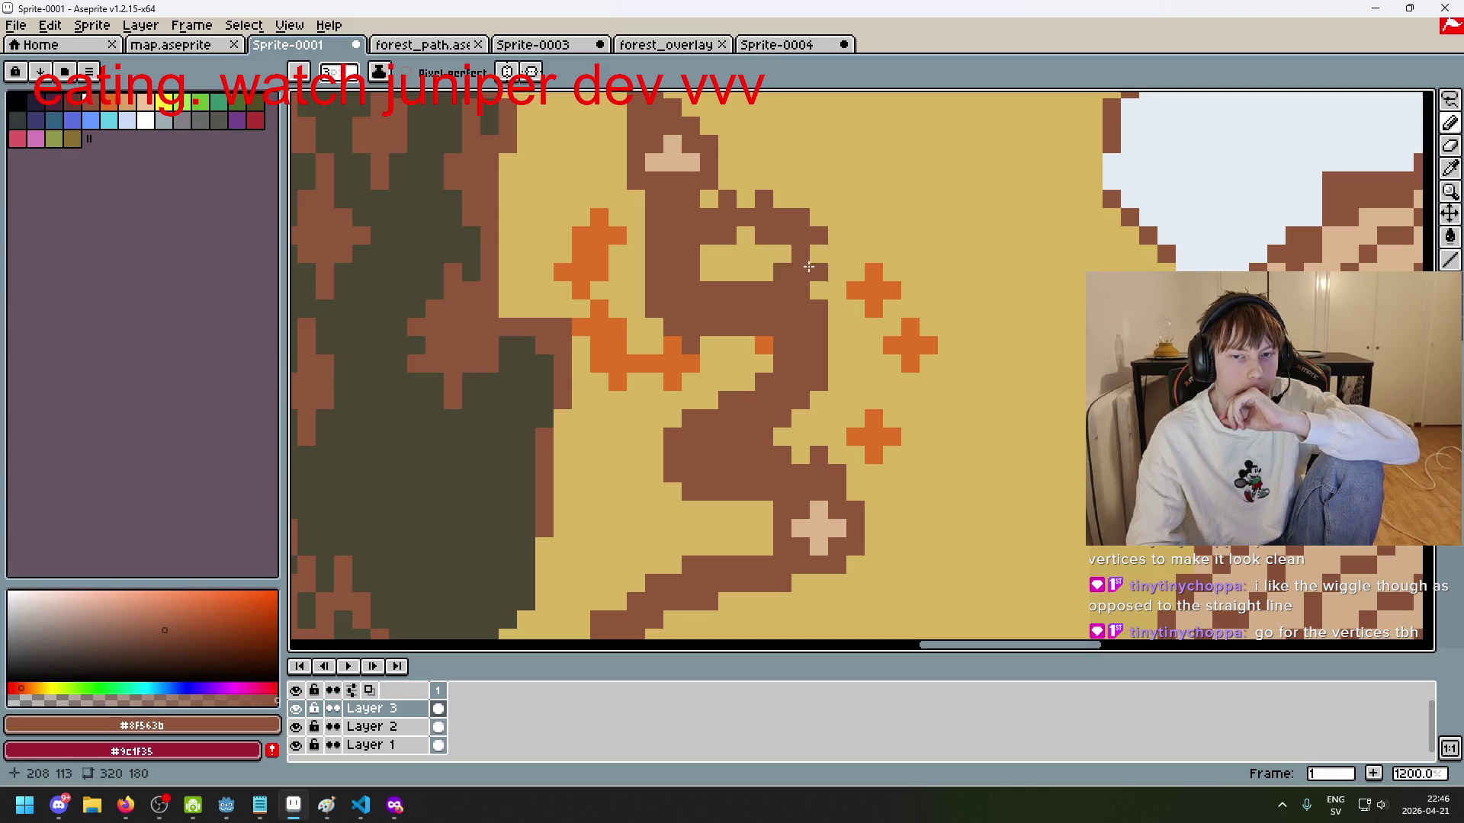
scroll(776, 272, "down", 1)
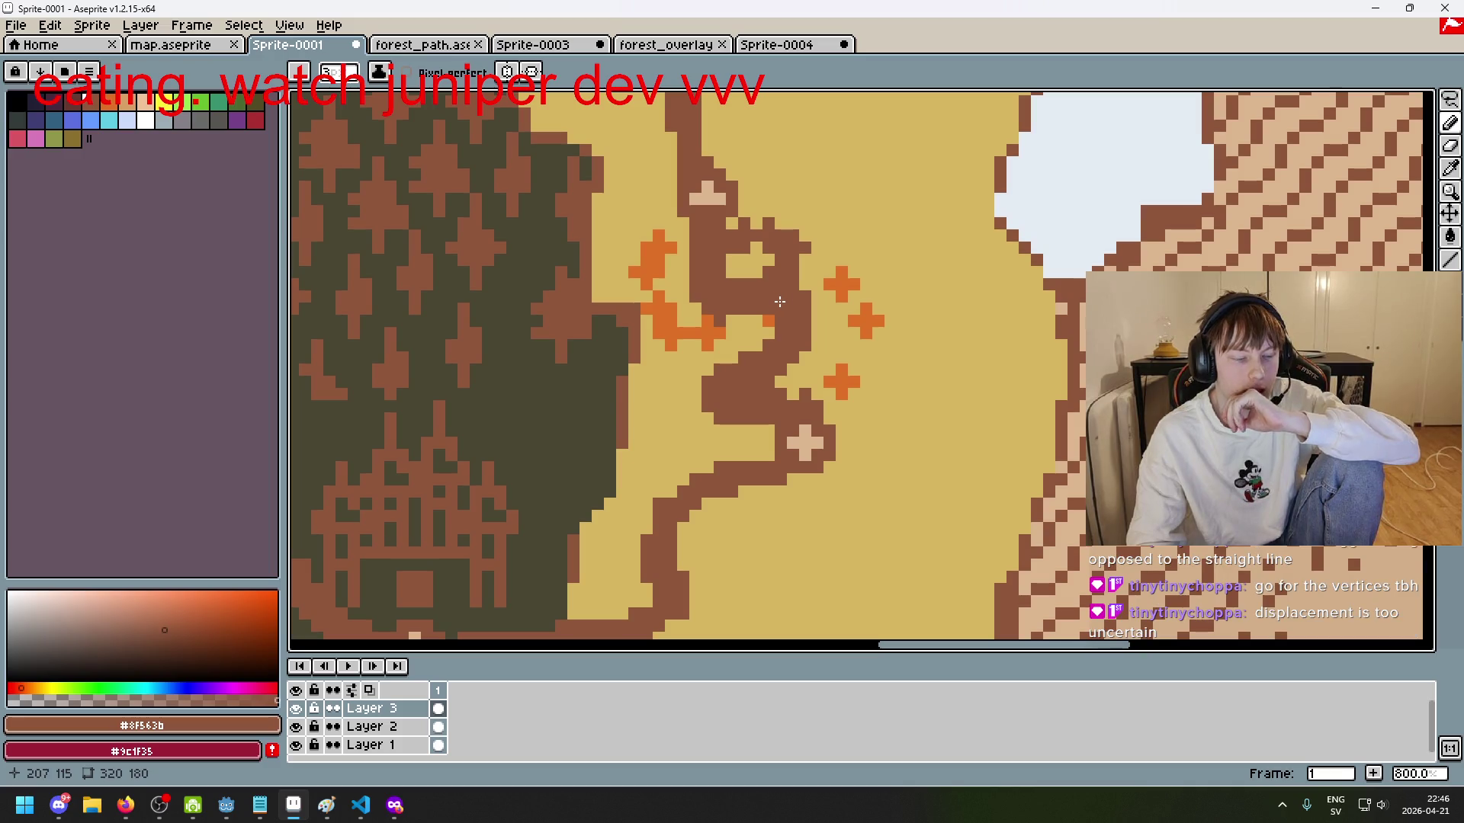
key("ctrl+z")
key("ctrl+z")
key("ctrl+z")
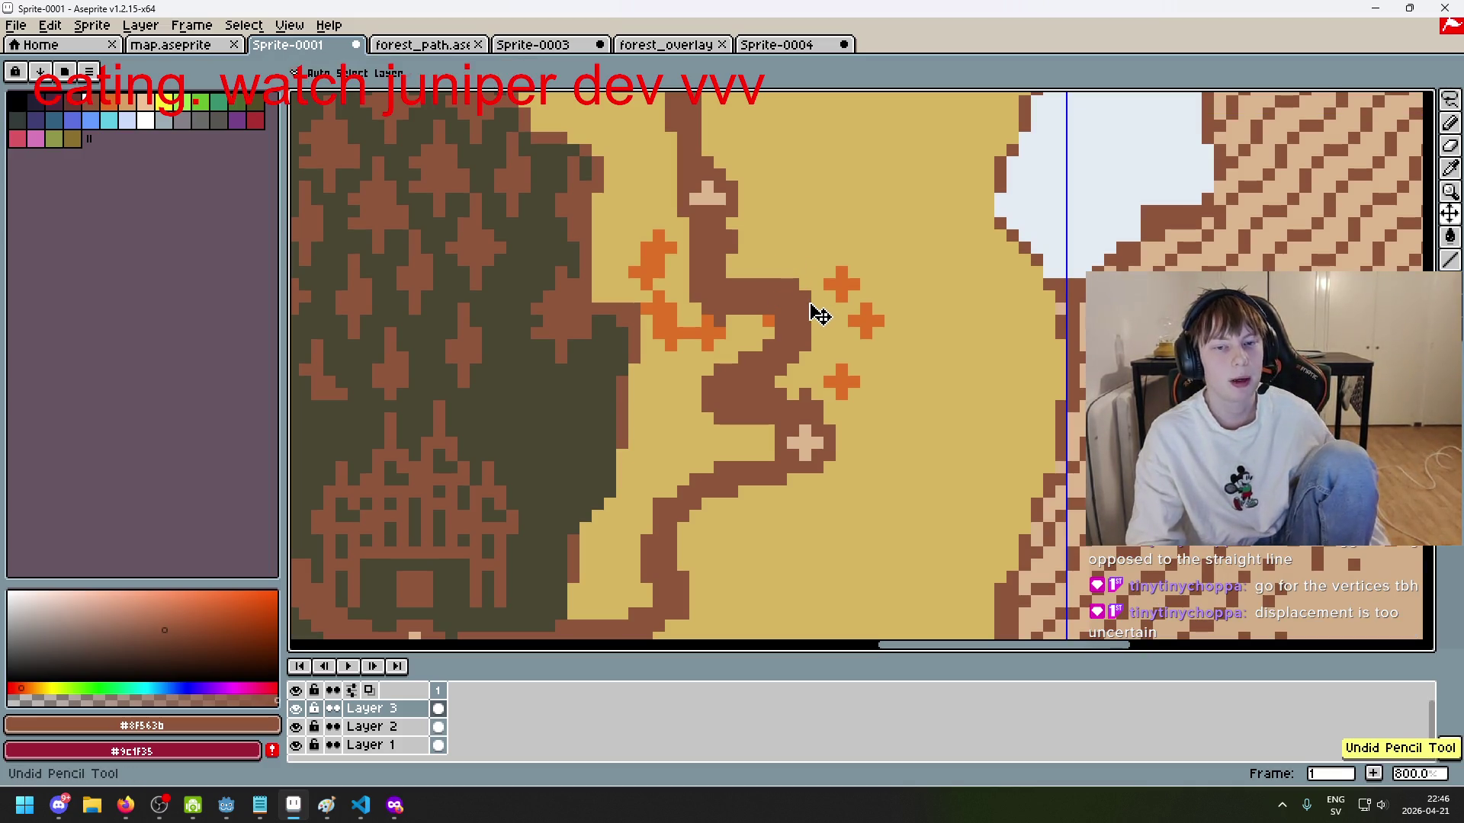
key("ctrl+z")
Step: Redraw the path down-left from the upper right to the lower cross
left_click_drag(721, 255, 761, 226)
left_click(808, 215)
mouse_move(801, 221)
left_mouse_down()
mouse_move(792, 255)
mouse_move(712, 301)
mouse_move(706, 337)
mouse_move(800, 330)
mouse_move(744, 393)
left_mouse_up()
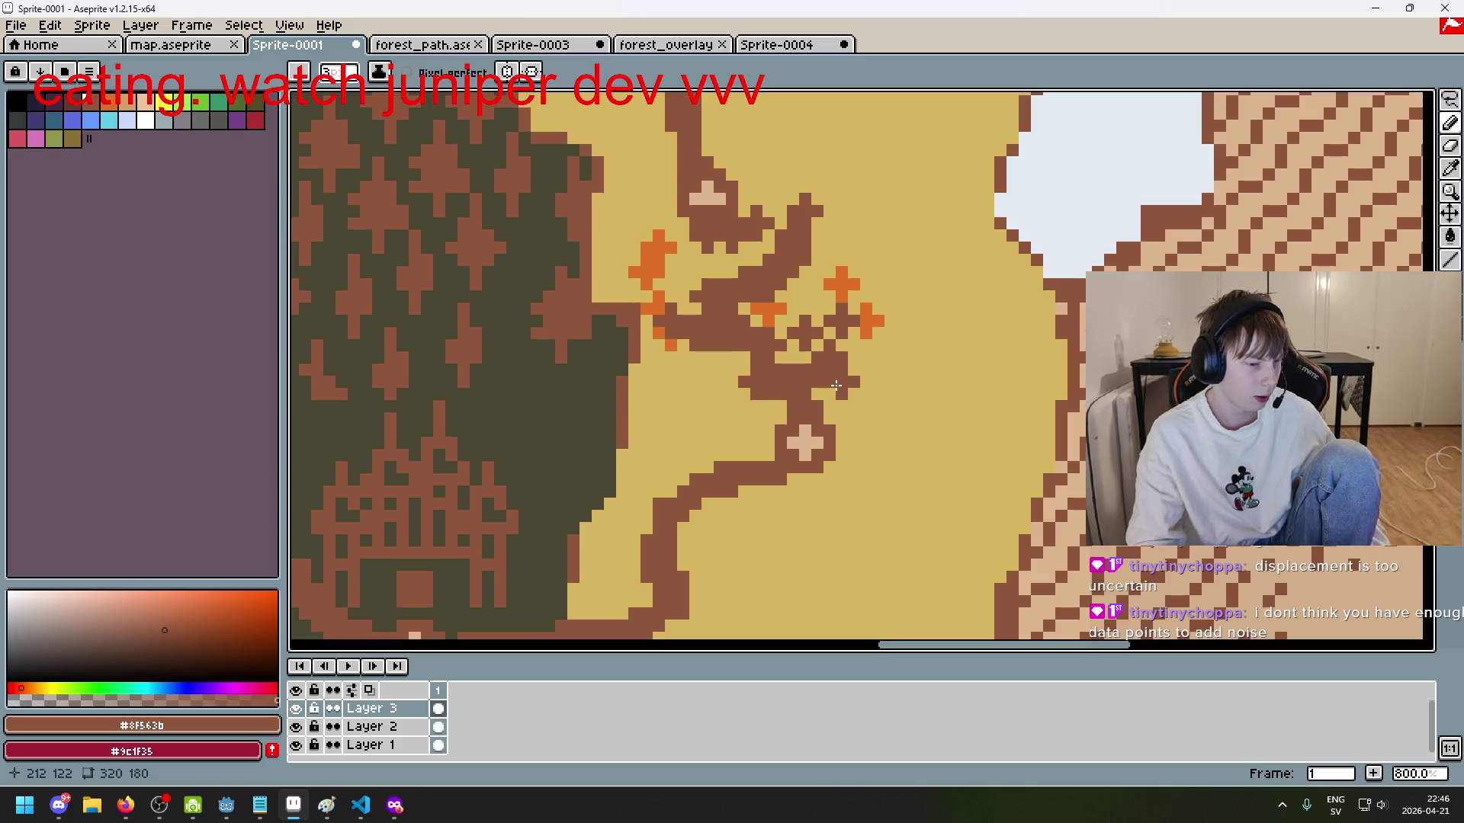
scroll(837, 386, "down", 3)
scroll(846, 336, "up", 5)
Step: Add a brown cross mark on the sand, then undo it
left_click(875, 303)
scroll(875, 303, "down", 5)
scroll(851, 244, "up", 2)
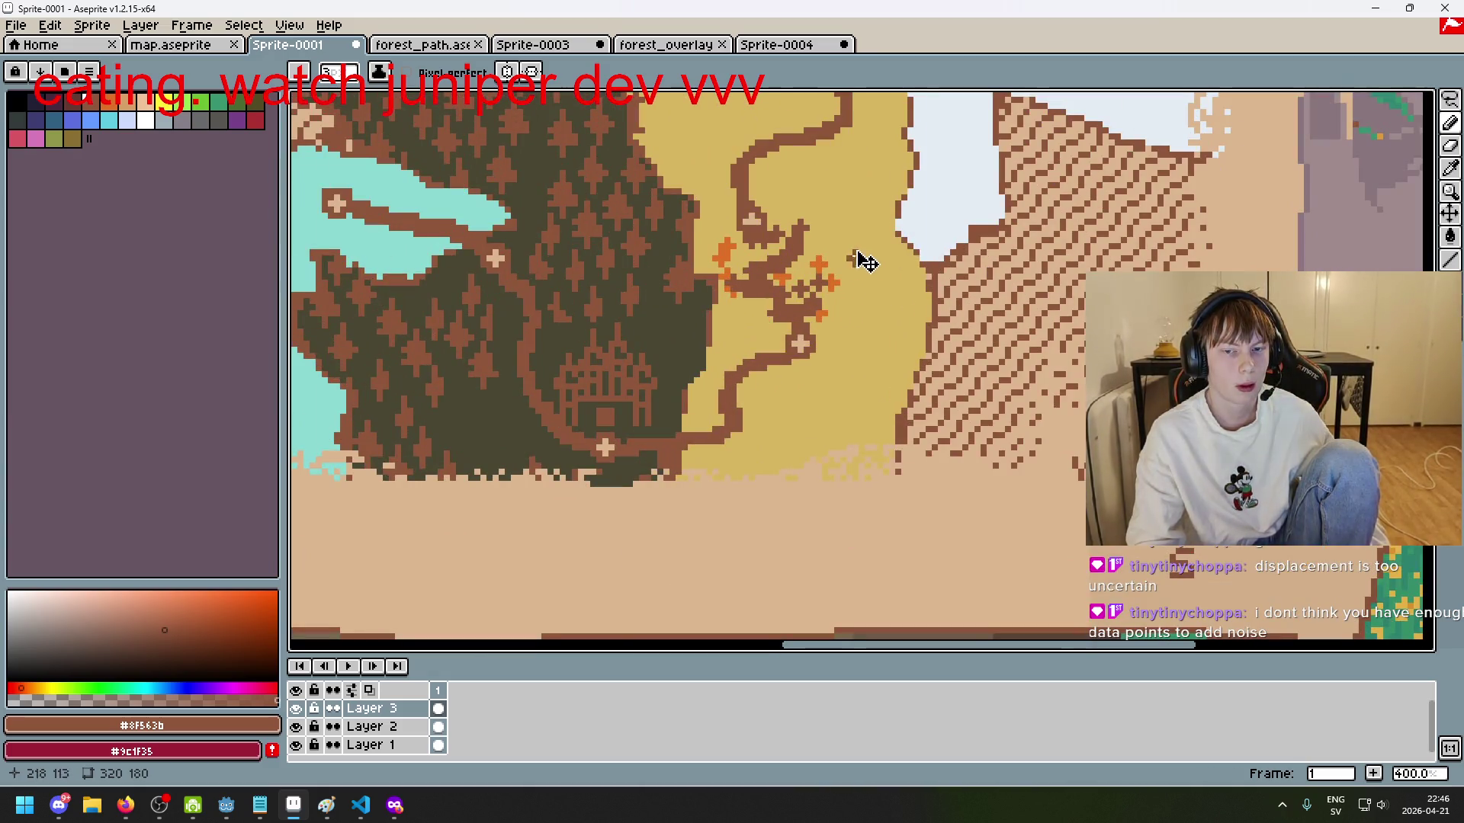
key("ctrl+z")
scroll(801, 252, "up", 3)
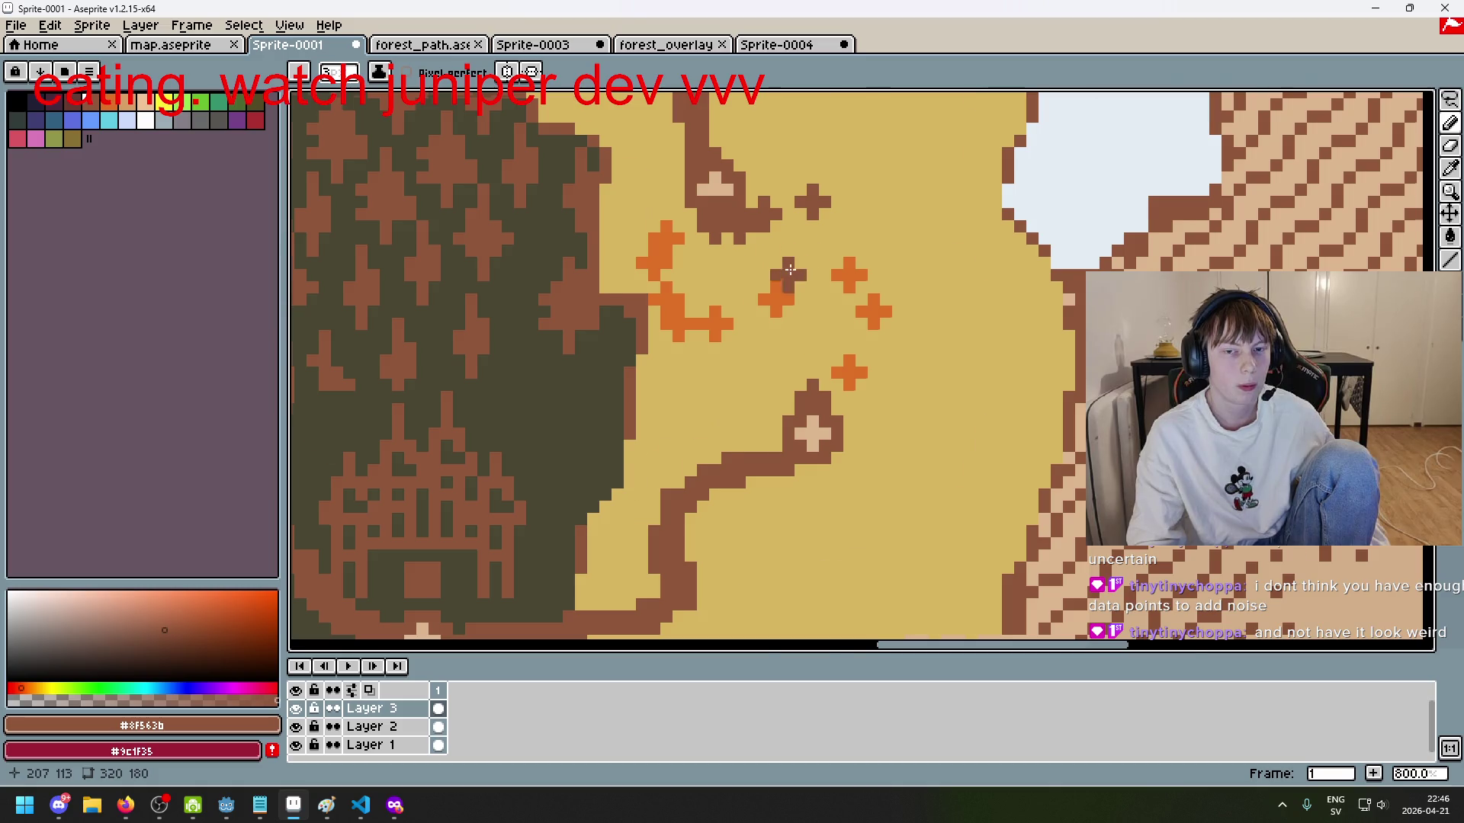
scroll(791, 266, "down", 4)
scroll(808, 275, "up", 3)
key("ctrl+z")
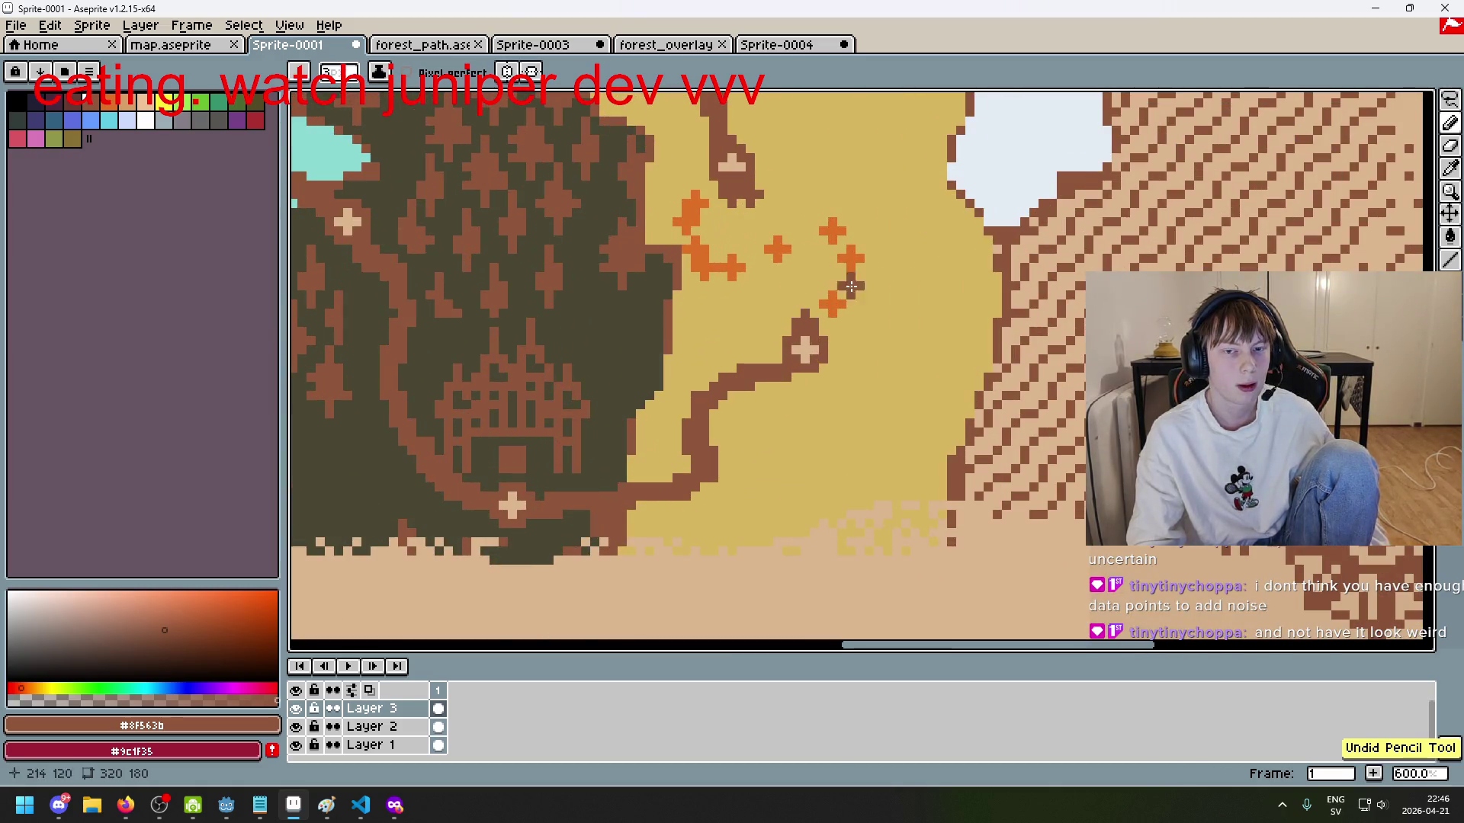
scroll(846, 282, "up", 1)
Step: Try recolouring a flower and extending the path through the flowers, undo both, then switch to VS Code
left_click(833, 301)
scroll(837, 364, "down", 1)
key("ctrl+z")
mouse_move(829, 351)
left_mouse_down()
mouse_move(835, 270)
mouse_move(796, 263)
mouse_move(750, 284)
left_mouse_up()
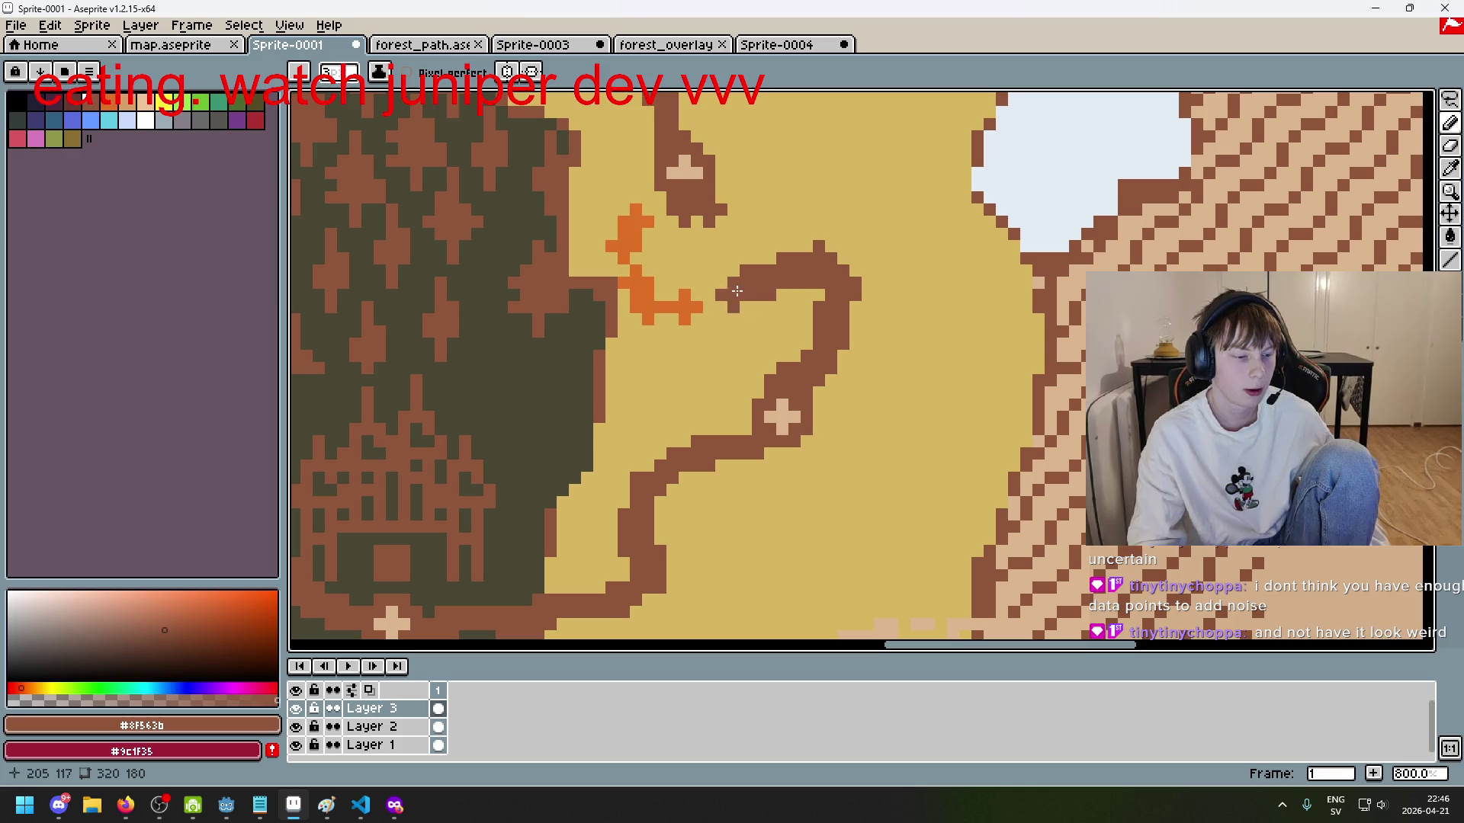
key("ctrl+z")
key("ctrl+z")
key("ctrl+z")
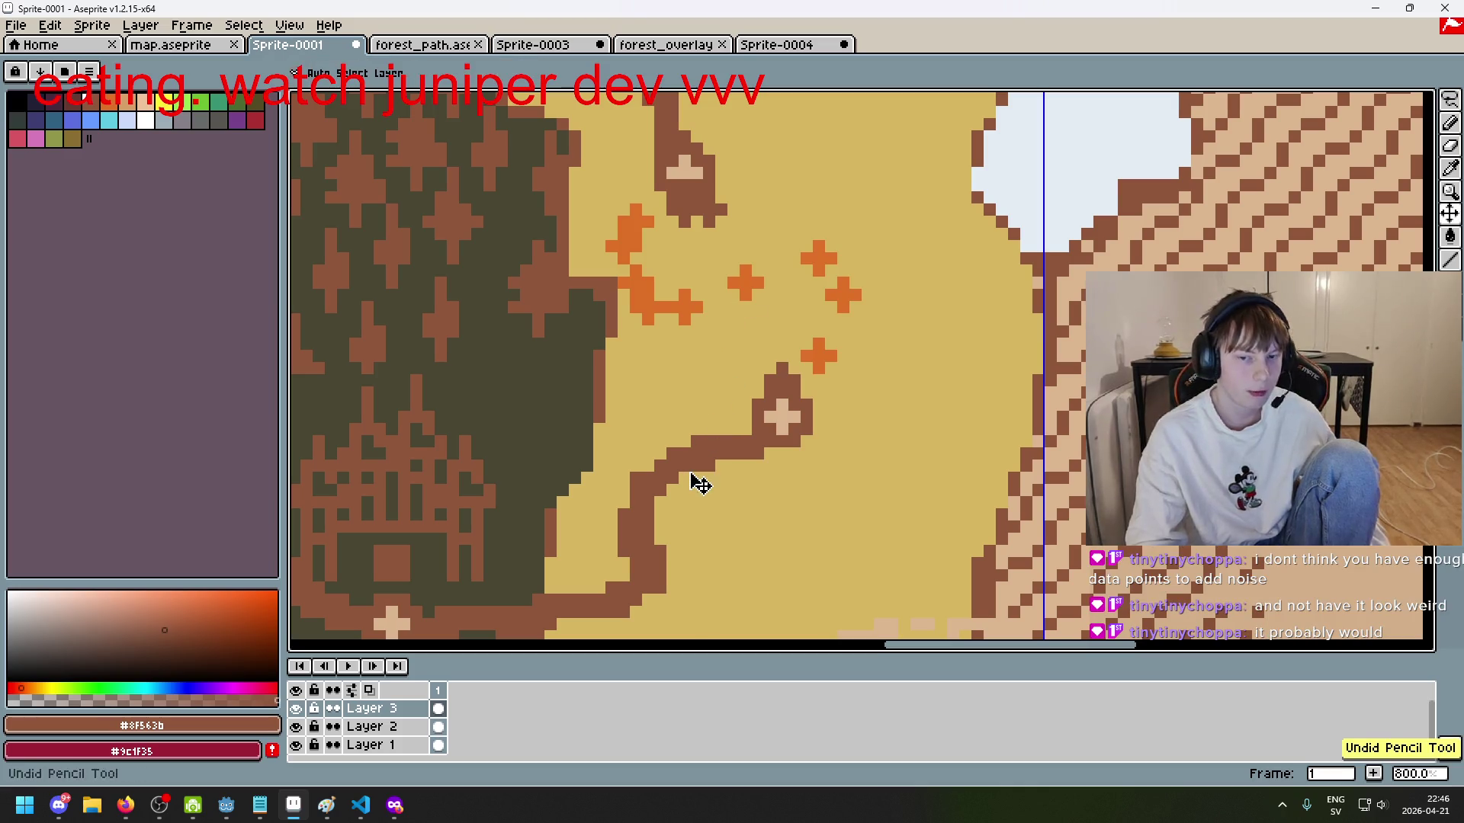
left_click(361, 805)
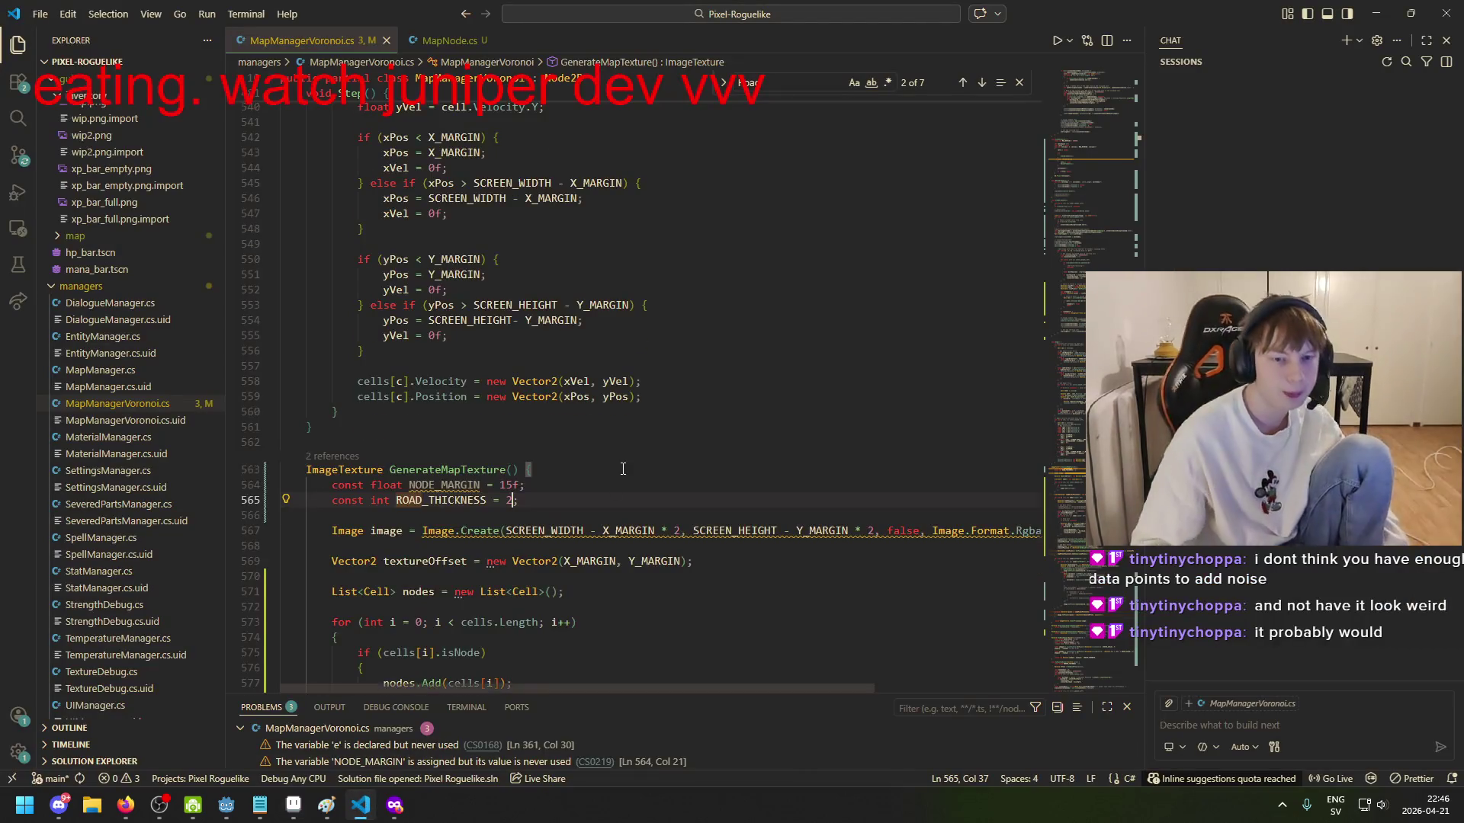
scroll(651, 456, "up", 10)
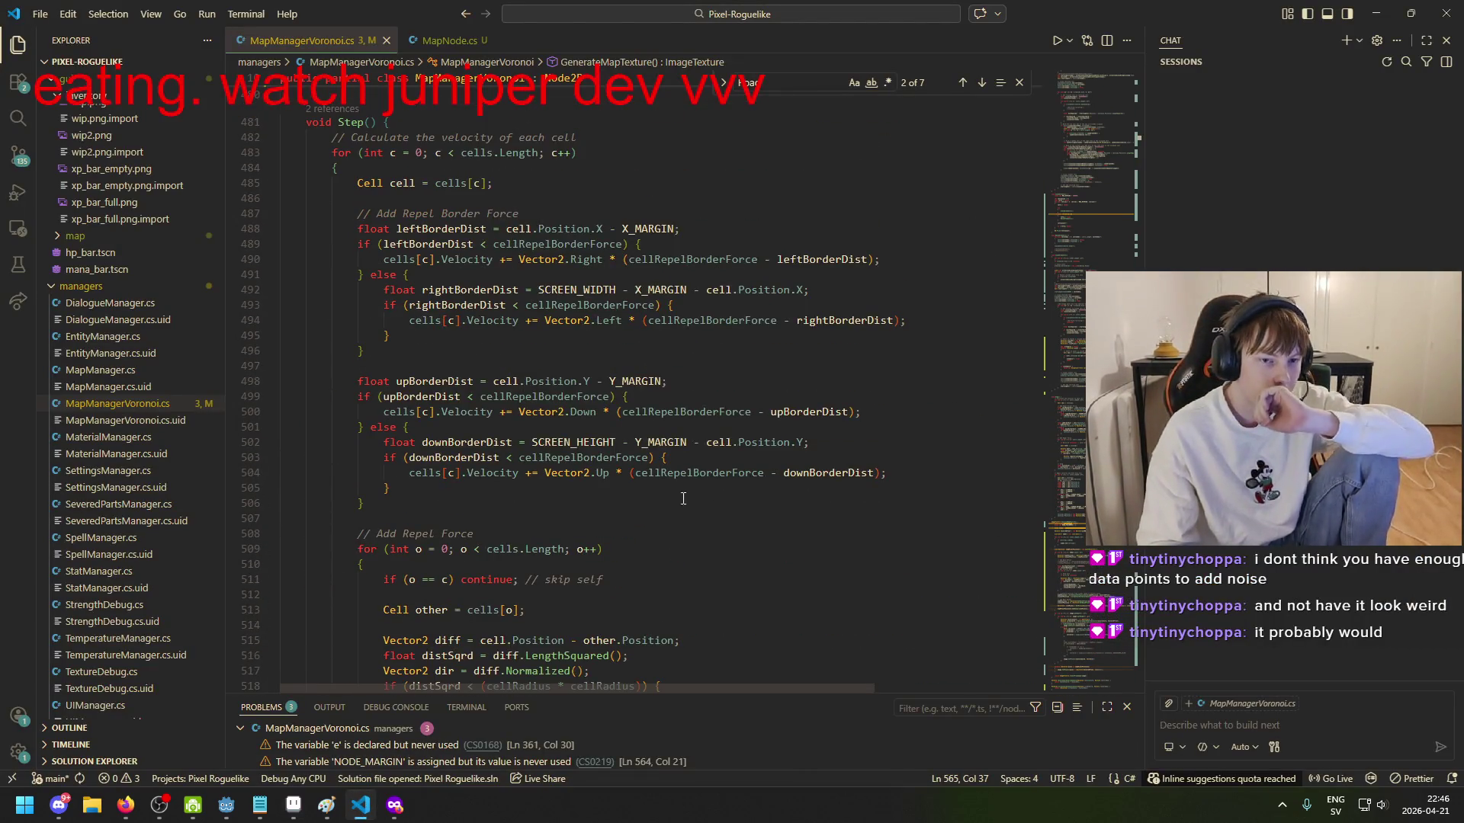
scroll(650, 509, "up", 6)
scroll(501, 448, "down", 2)
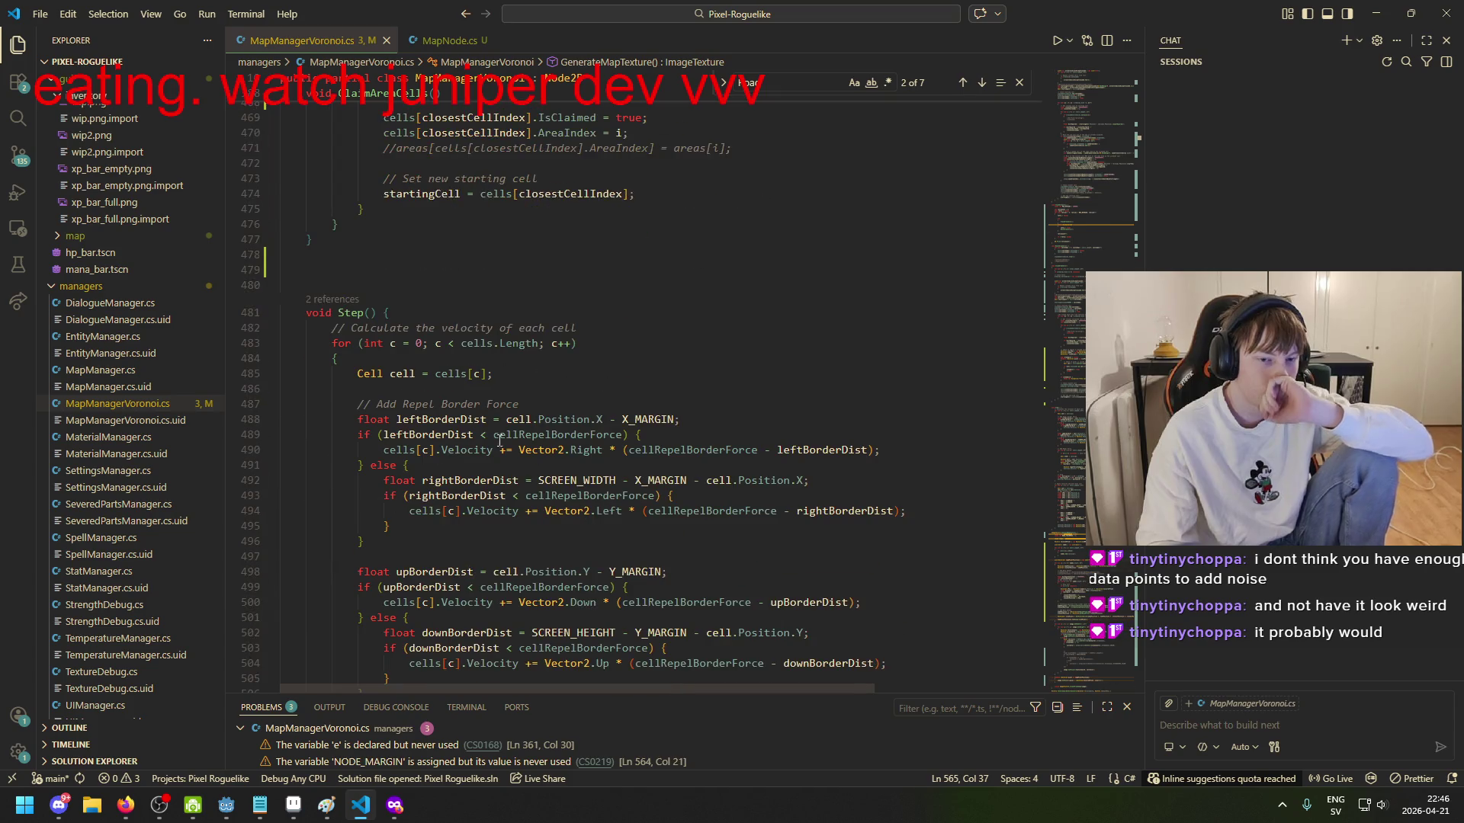
scroll(494, 450, "down", 20)
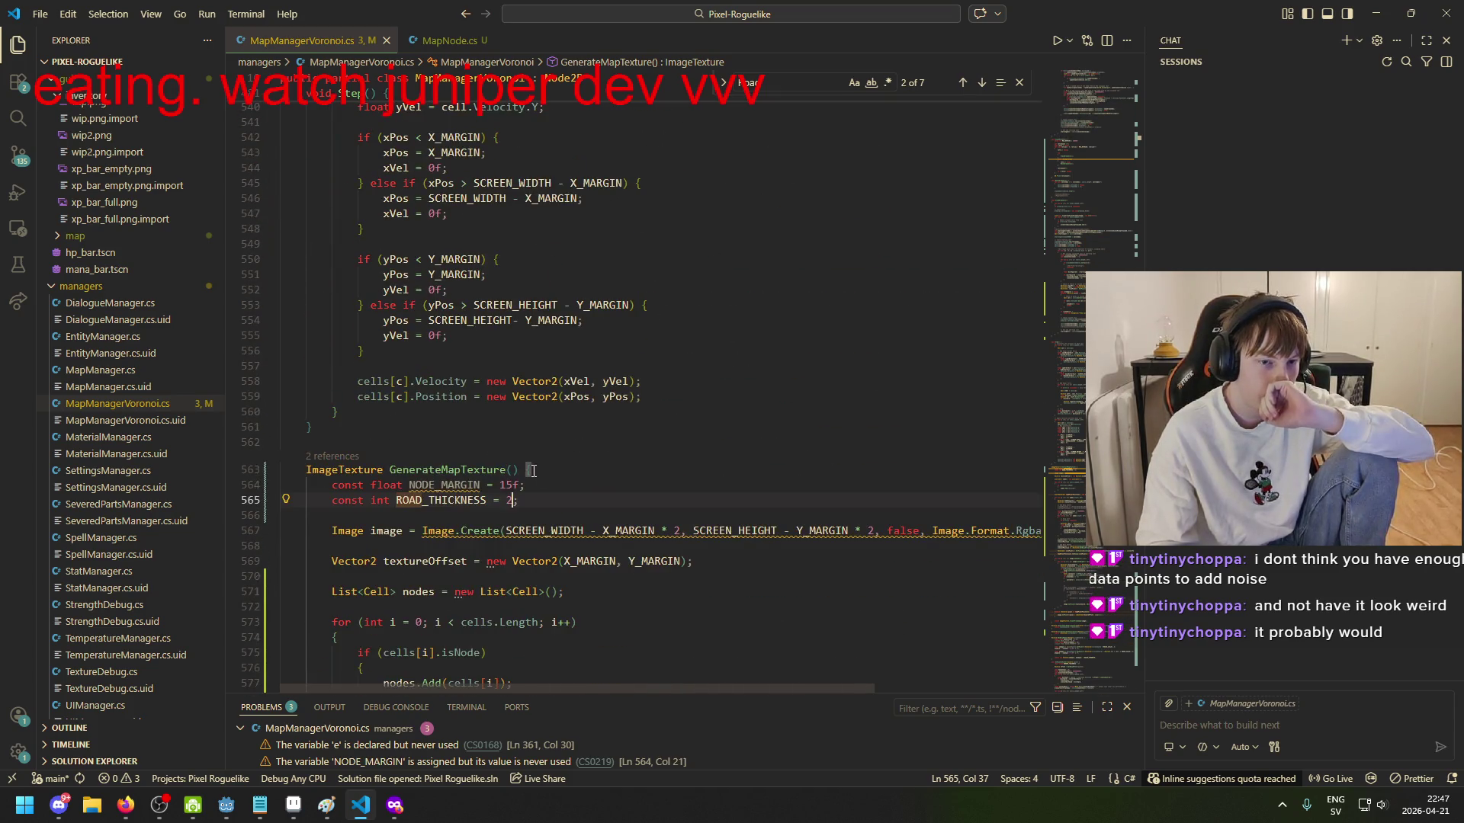
mouse_move(326, 807)
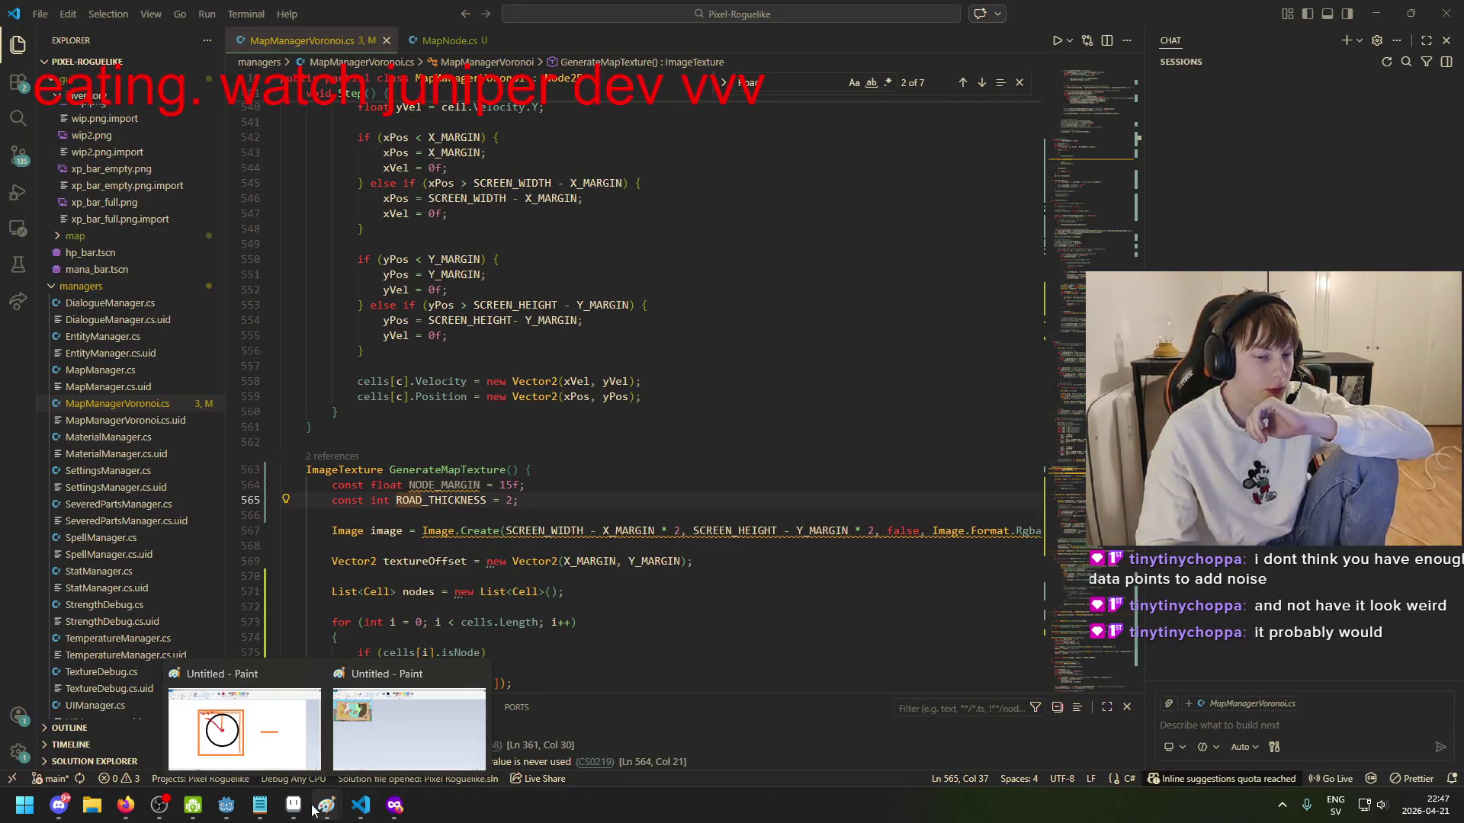
Step: Bring Paint forward, pick a brush thickness, and try freehand red strokes, undoing them
left_click(244, 729)
scroll(753, 334, "down", 3)
scroll(759, 311, "up", 3)
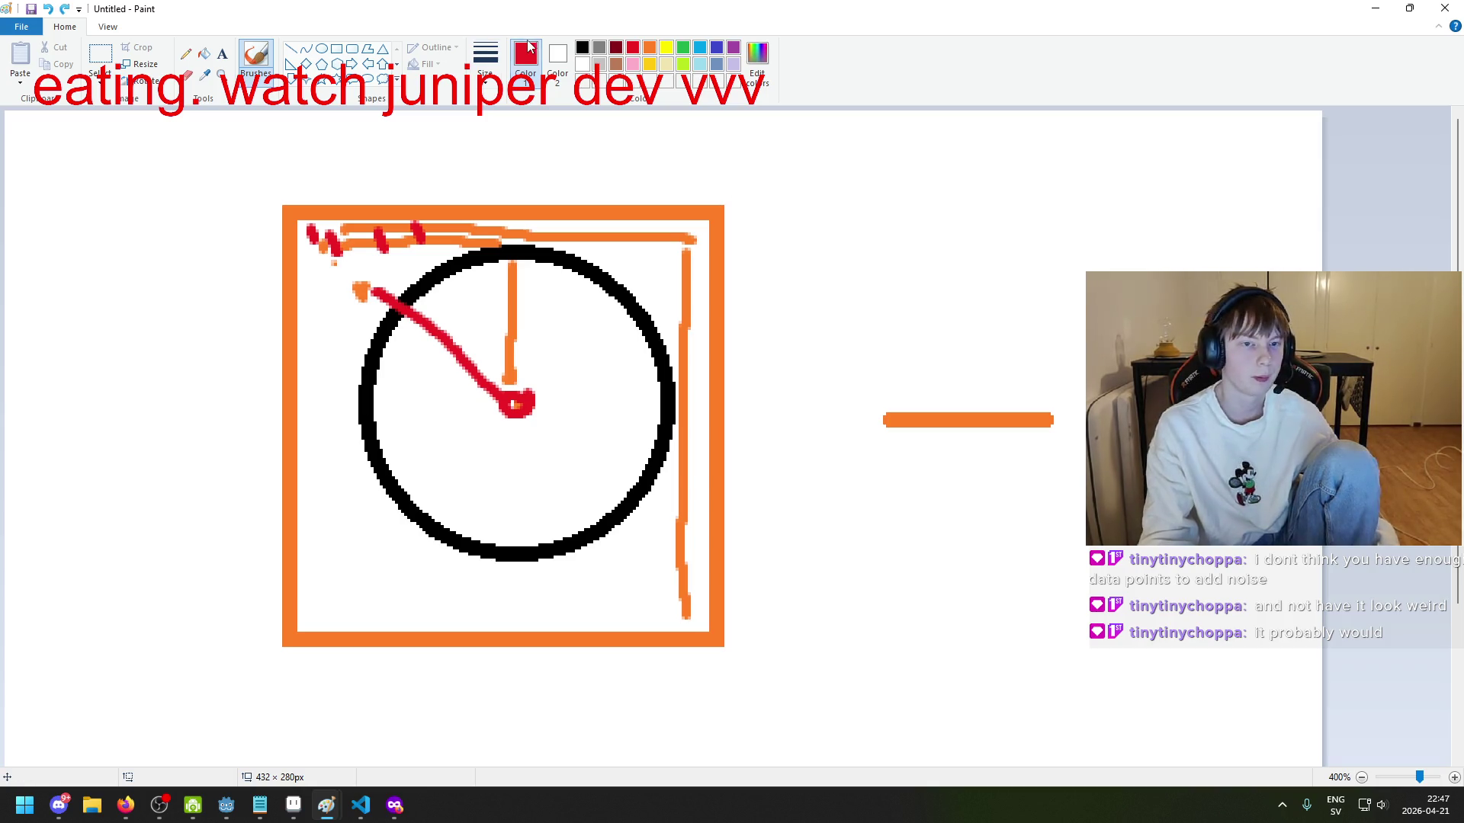
left_click(485, 57)
left_click(818, 273)
left_click_drag(793, 254, 986, 247)
key("ctrl+z")
left_click_drag(768, 301, 1095, 255)
key("ctrl+z")
Step: Draw a long straight red line rising to the right of the clock sketch
left_click(291, 48)
left_click_drag(758, 309, 1186, 231)
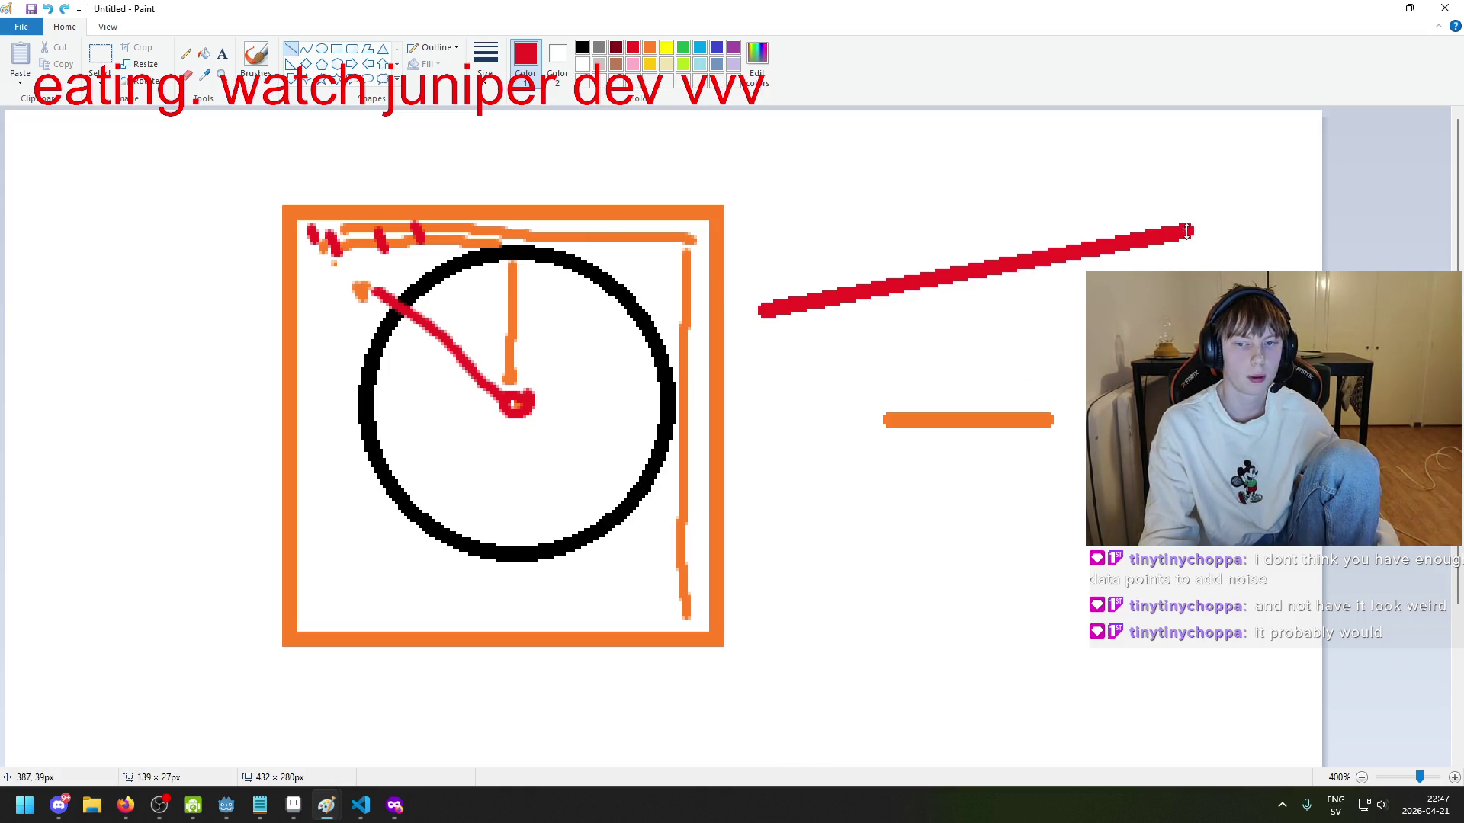
left_click(484, 53)
left_click(522, 200)
left_click(582, 47)
key("ctrl+z")
left_click_drag(801, 308, 1179, 226)
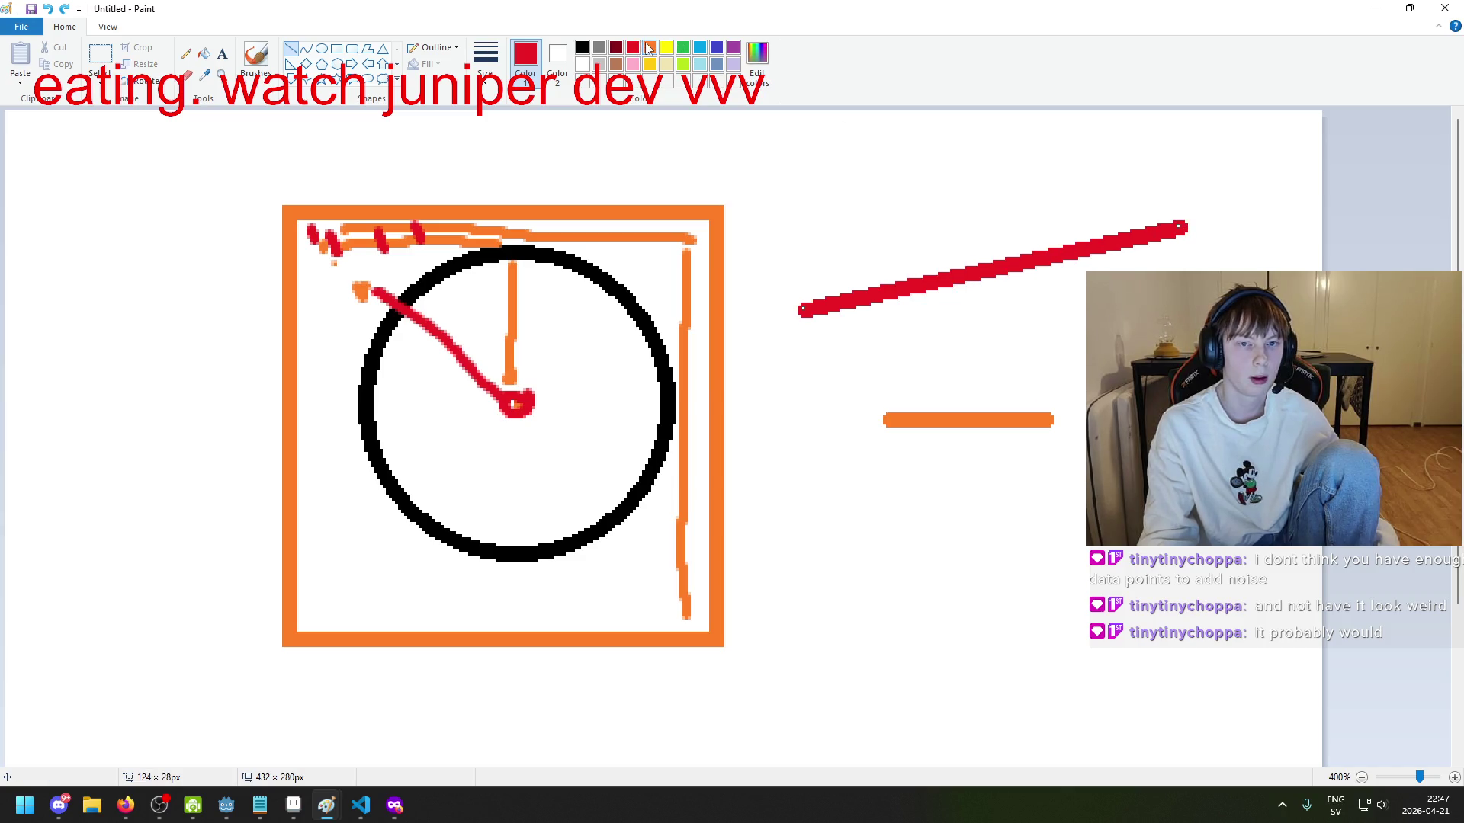
left_click(648, 48)
left_click(628, 49)
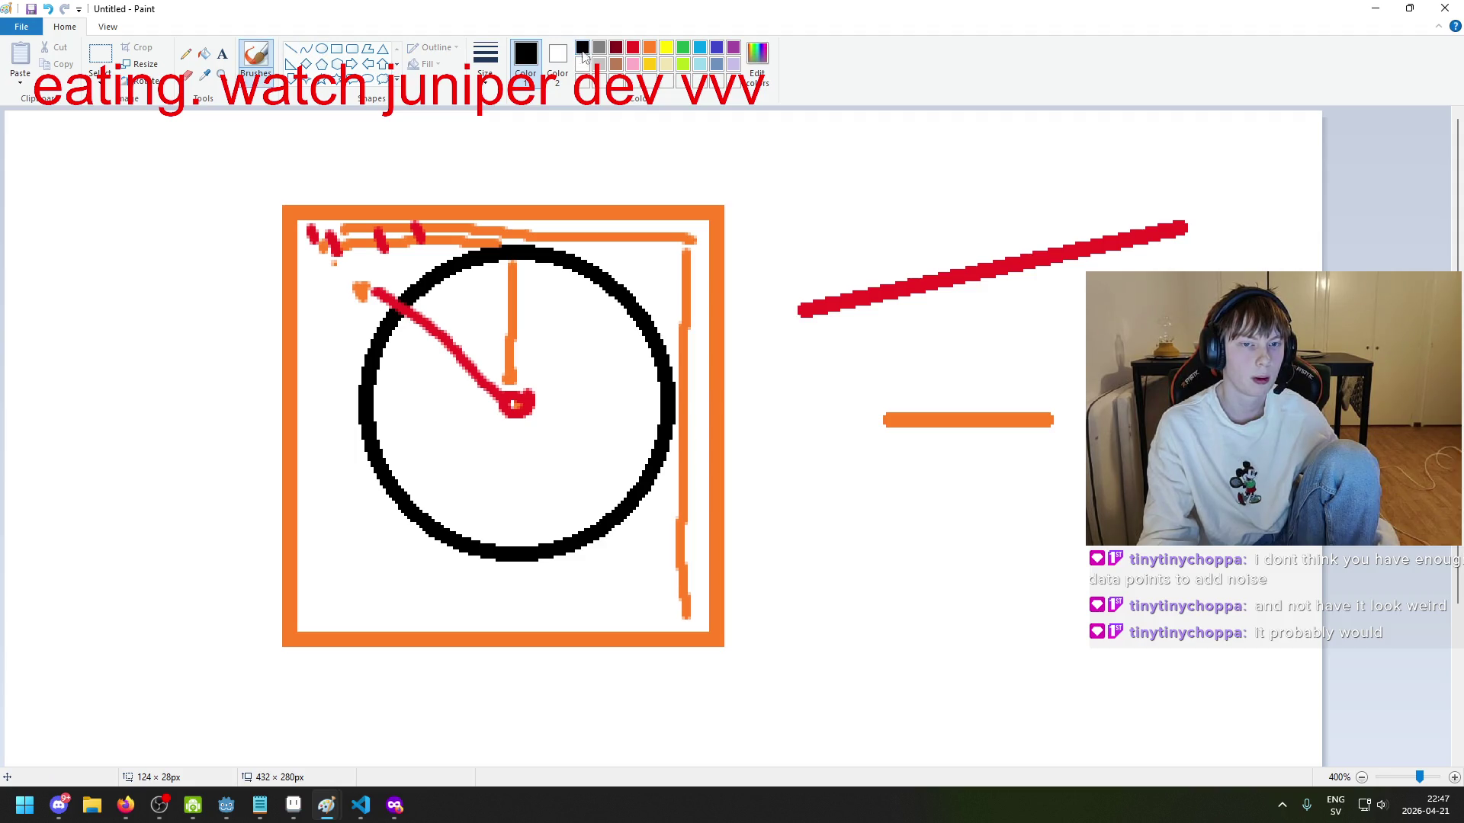
Step: Cap the left and right ends of the red line with black dots
scroll(803, 311, "up", 3)
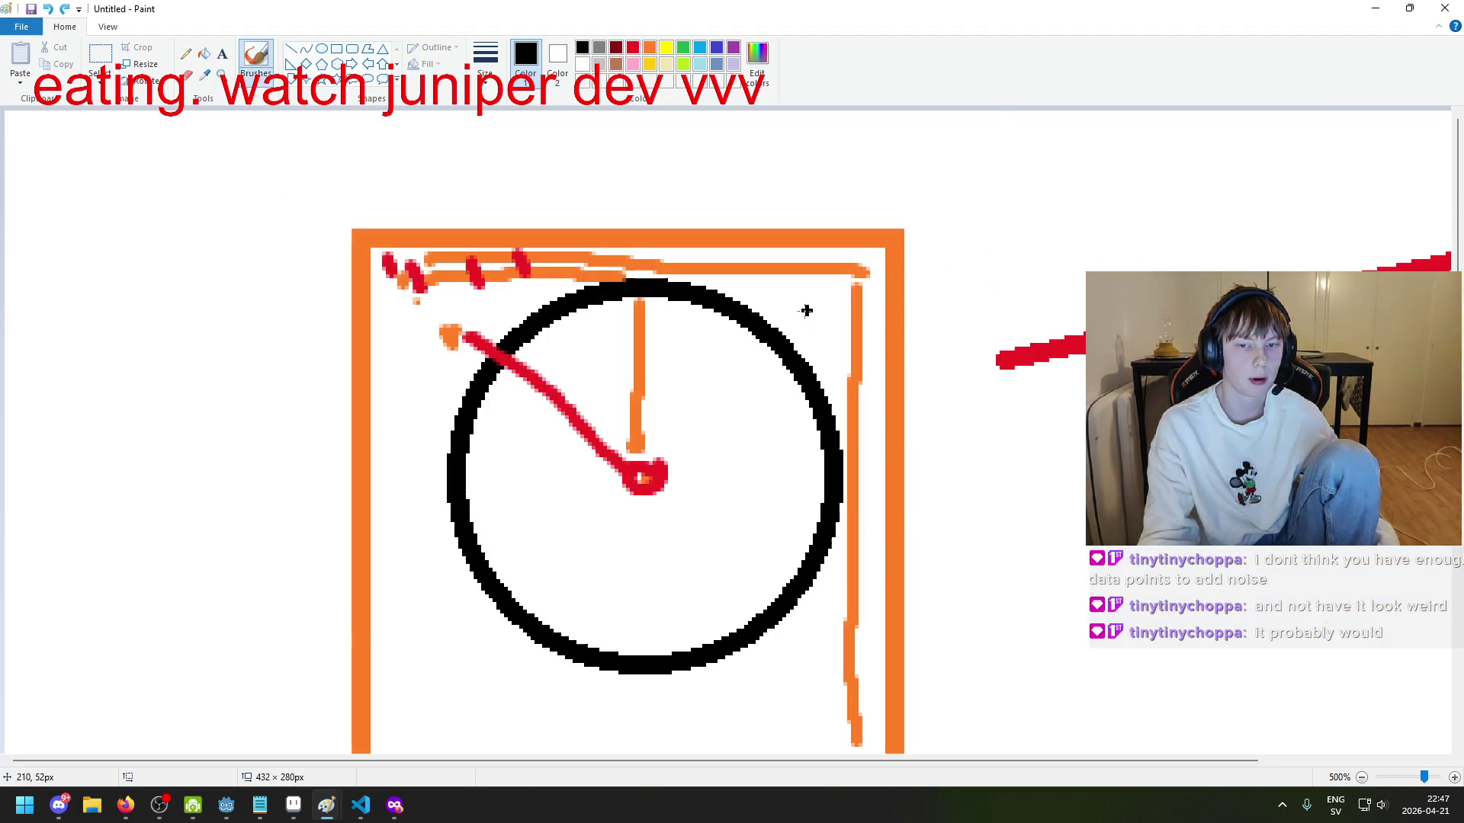
scroll(889, 323, "down", 1)
mouse_move(812, 315)
left_mouse_down()
mouse_move(786, 295)
mouse_move(793, 316)
left_mouse_up()
mouse_move(1183, 215)
left_mouse_down()
mouse_move(1190, 233)
mouse_move(1178, 222)
left_mouse_up()
left_click(665, 49)
Step: In green, try short marks and bars on the red line, undoing each attempt
left_click(683, 48)
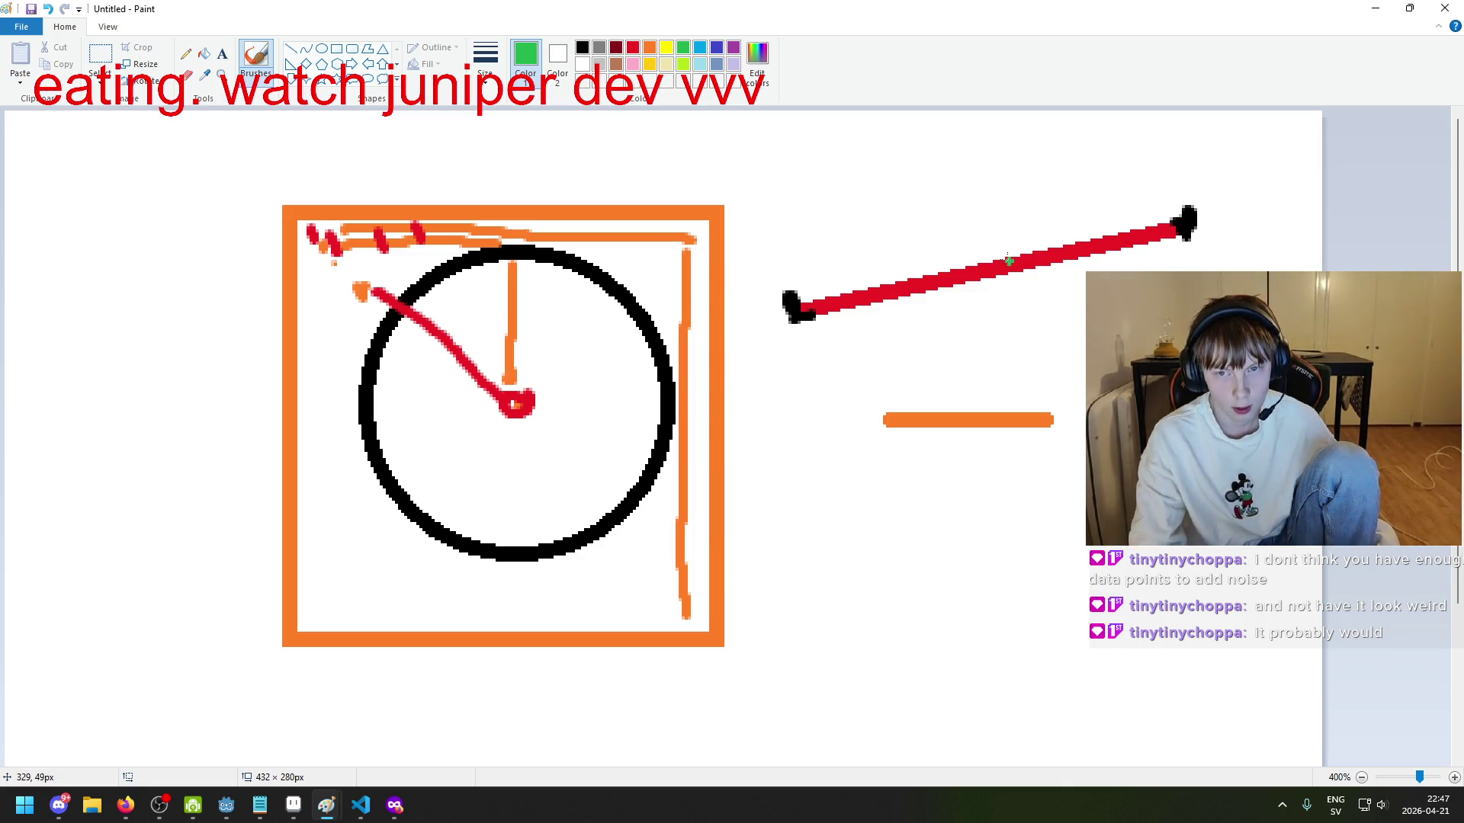
left_click_drag(909, 273, 932, 279)
left_click_drag(1070, 246, 1066, 263)
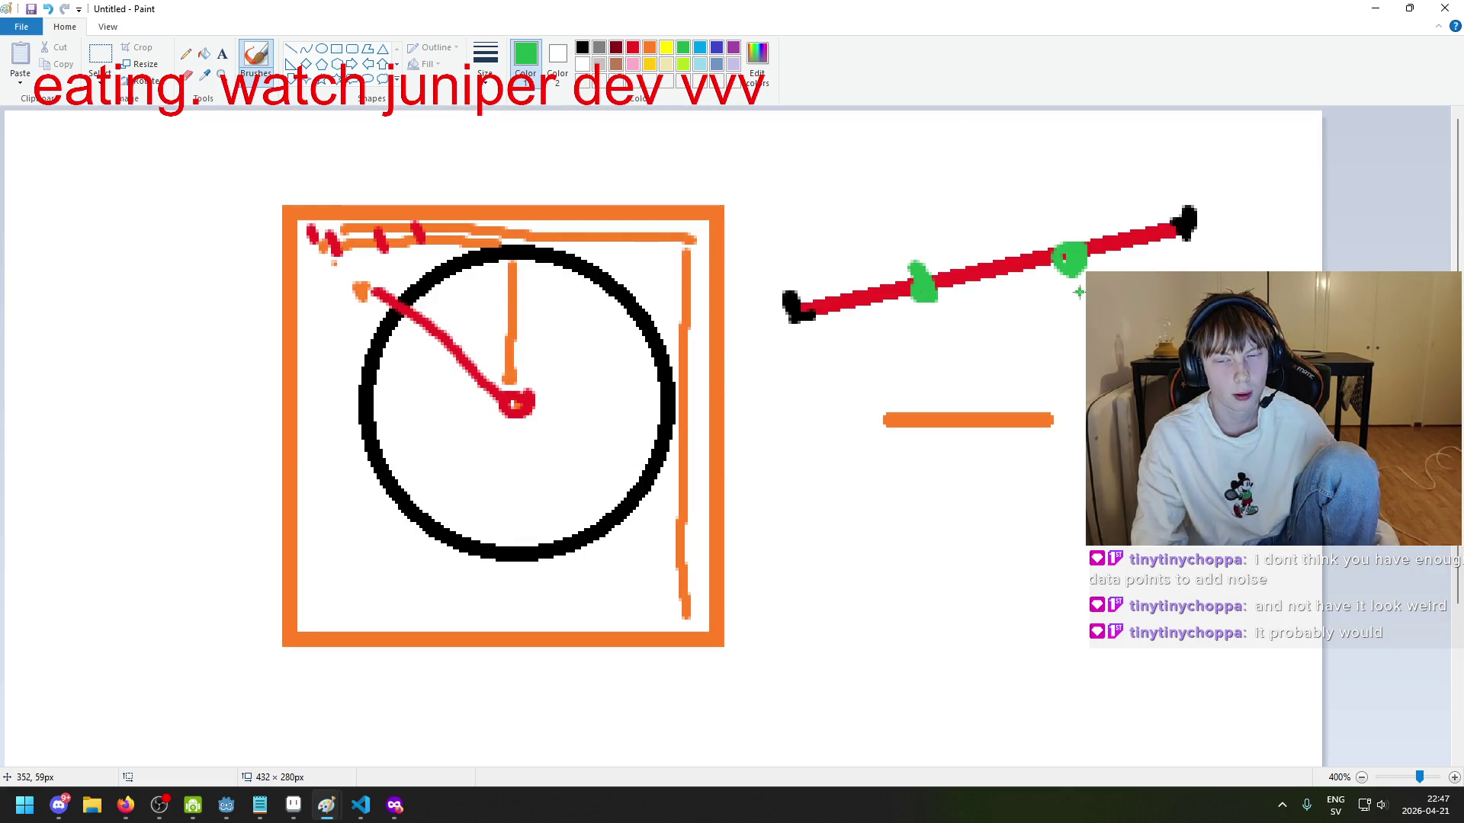
key("ctrl+z")
key("ctrl+z")
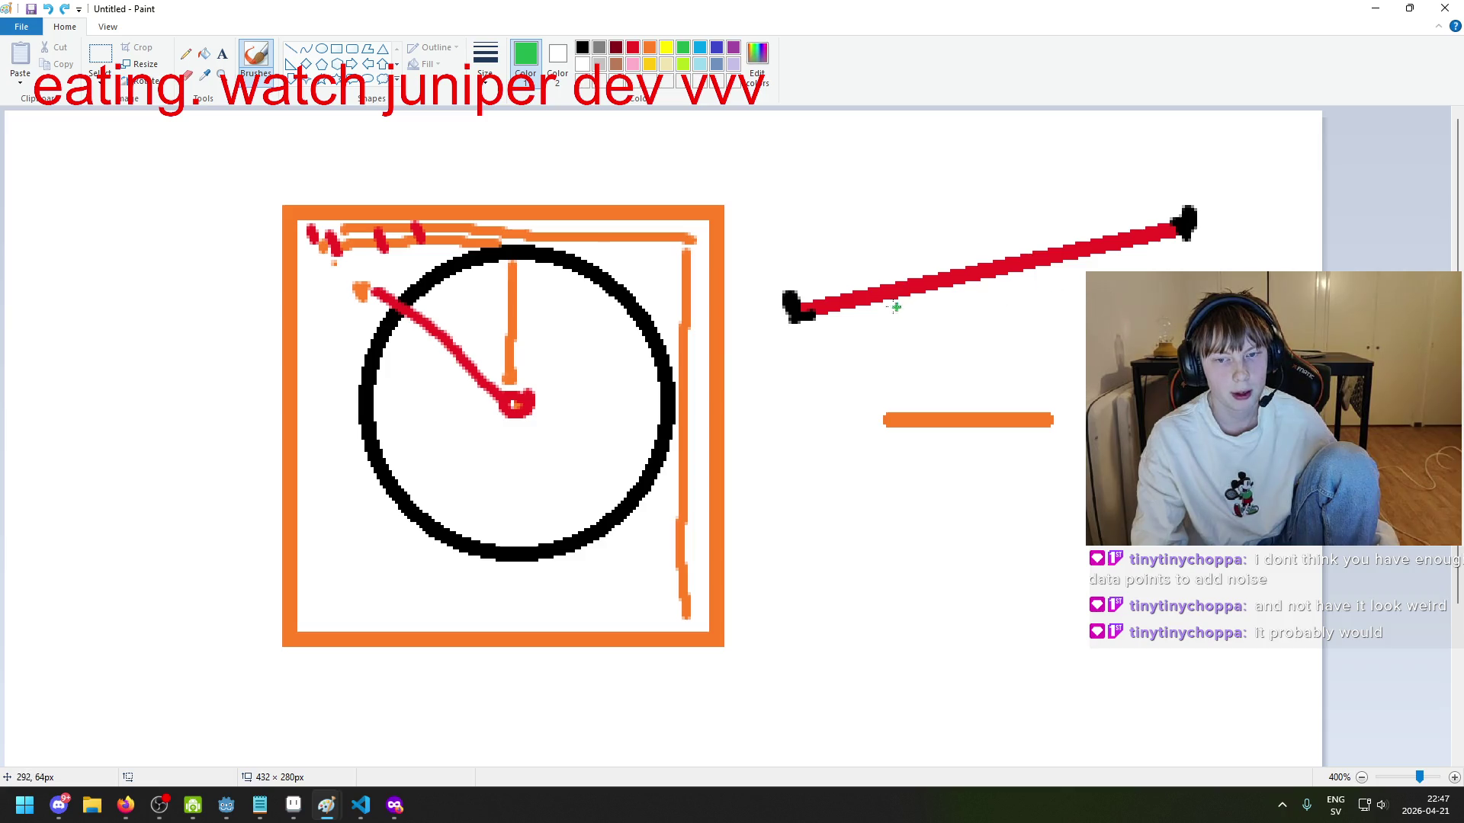
mouse_move(799, 272)
left_mouse_down()
mouse_move(865, 260)
mouse_move(859, 245)
mouse_move(805, 281)
left_mouse_up()
key("ctrl+z")
left_click_drag(855, 233, 877, 267)
key("ctrl+z")
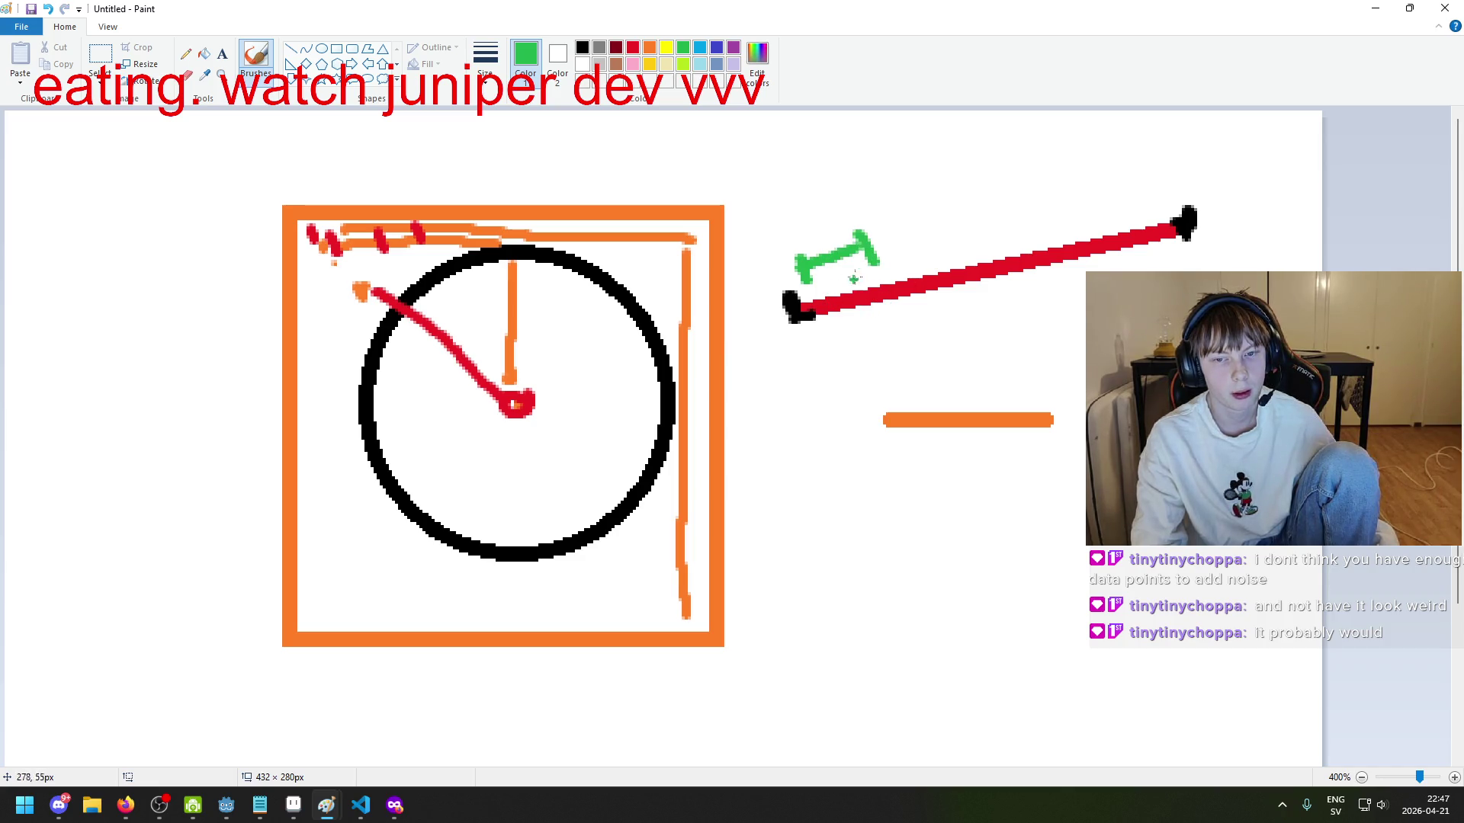
Step: Paint green ticks and brackets along the red line, then undo them
left_click_drag(890, 283, 894, 309)
mouse_move(885, 245)
left_mouse_down()
mouse_move(959, 225)
mouse_move(1001, 281)
left_mouse_up()
left_click_drag(1007, 228, 1081, 204)
mouse_move(1075, 183)
left_mouse_down()
mouse_move(1107, 242)
mouse_move(1159, 177)
mouse_move(1156, 226)
left_mouse_up()
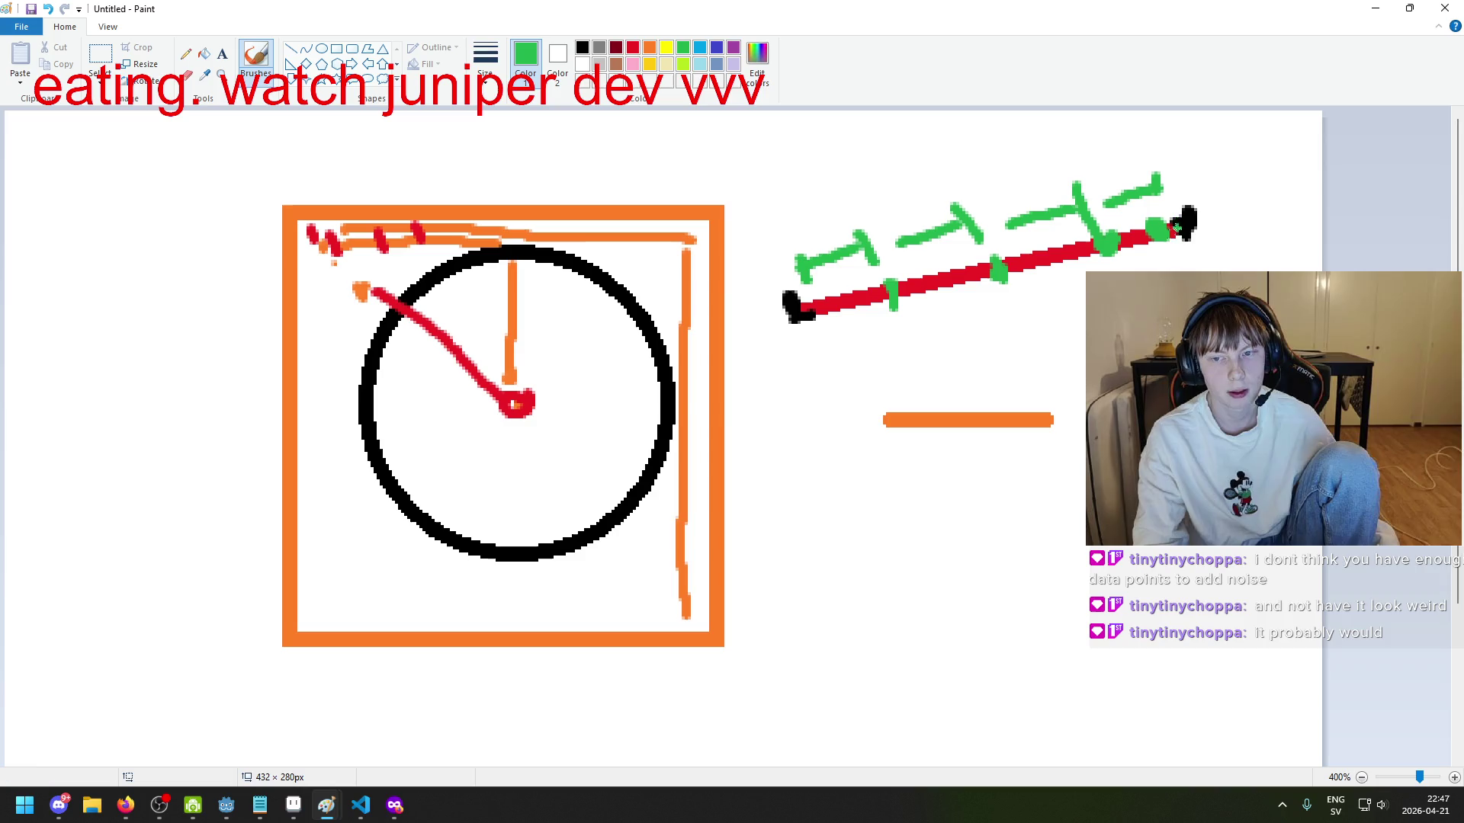
mouse_move(1166, 242)
left_mouse_down()
mouse_move(1191, 239)
mouse_move(1191, 217)
left_mouse_up()
key("ctrl+z")
key("ctrl+z")
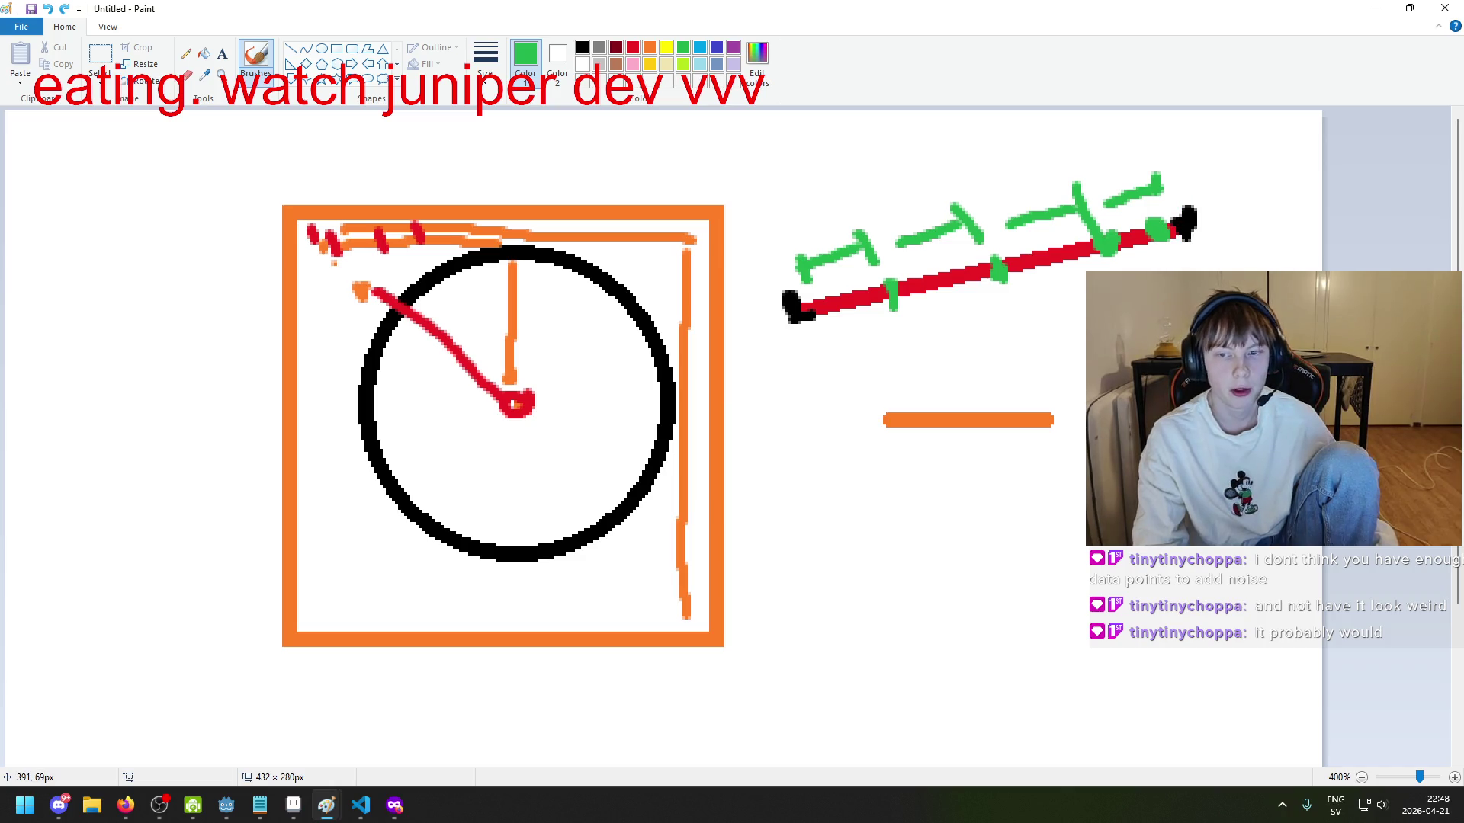
key("ctrl+z")
key("ctrl+z")
key("ctrl+z")
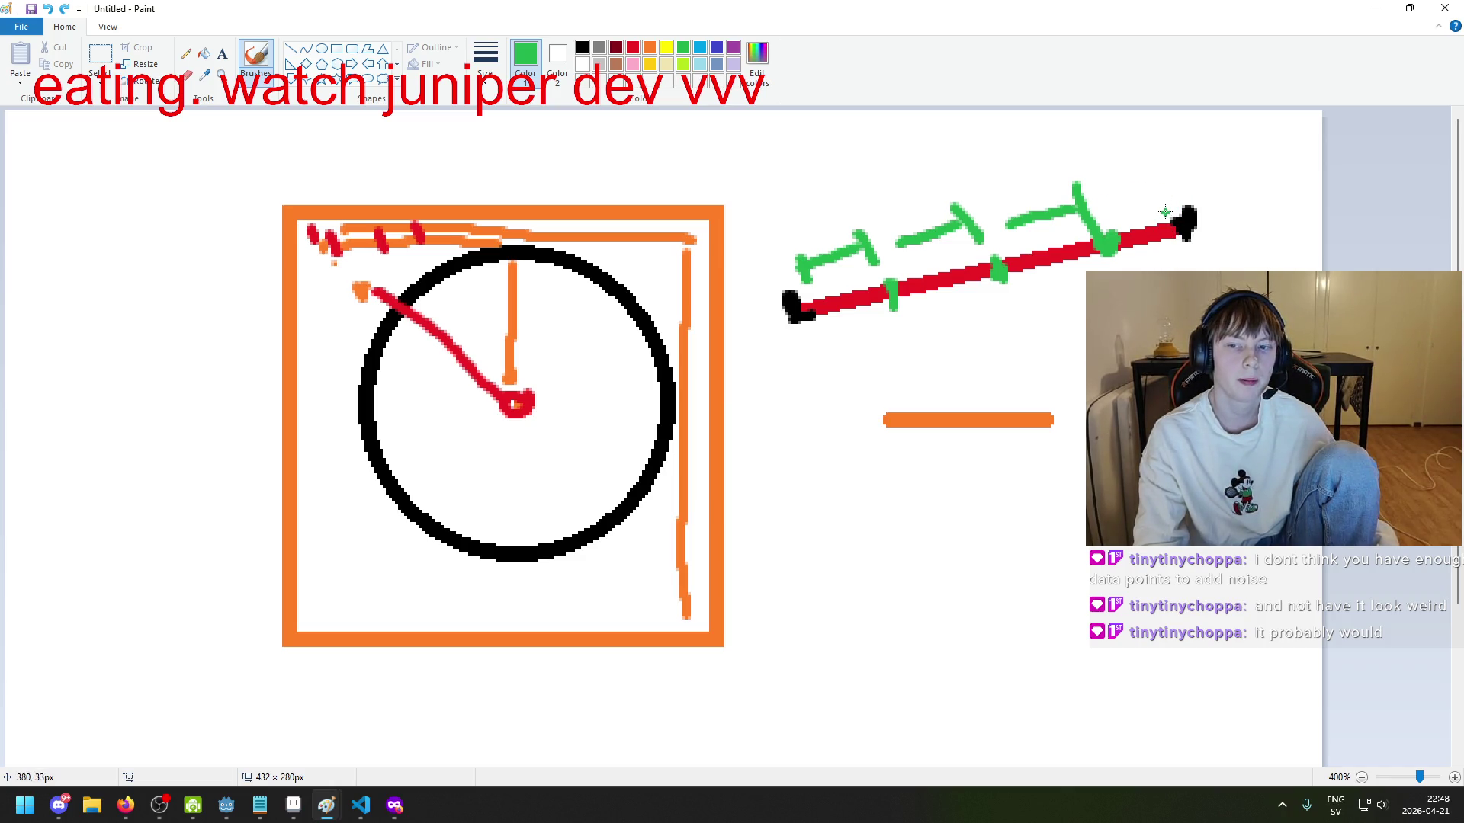
key("ctrl+z")
key("ctrl+z")
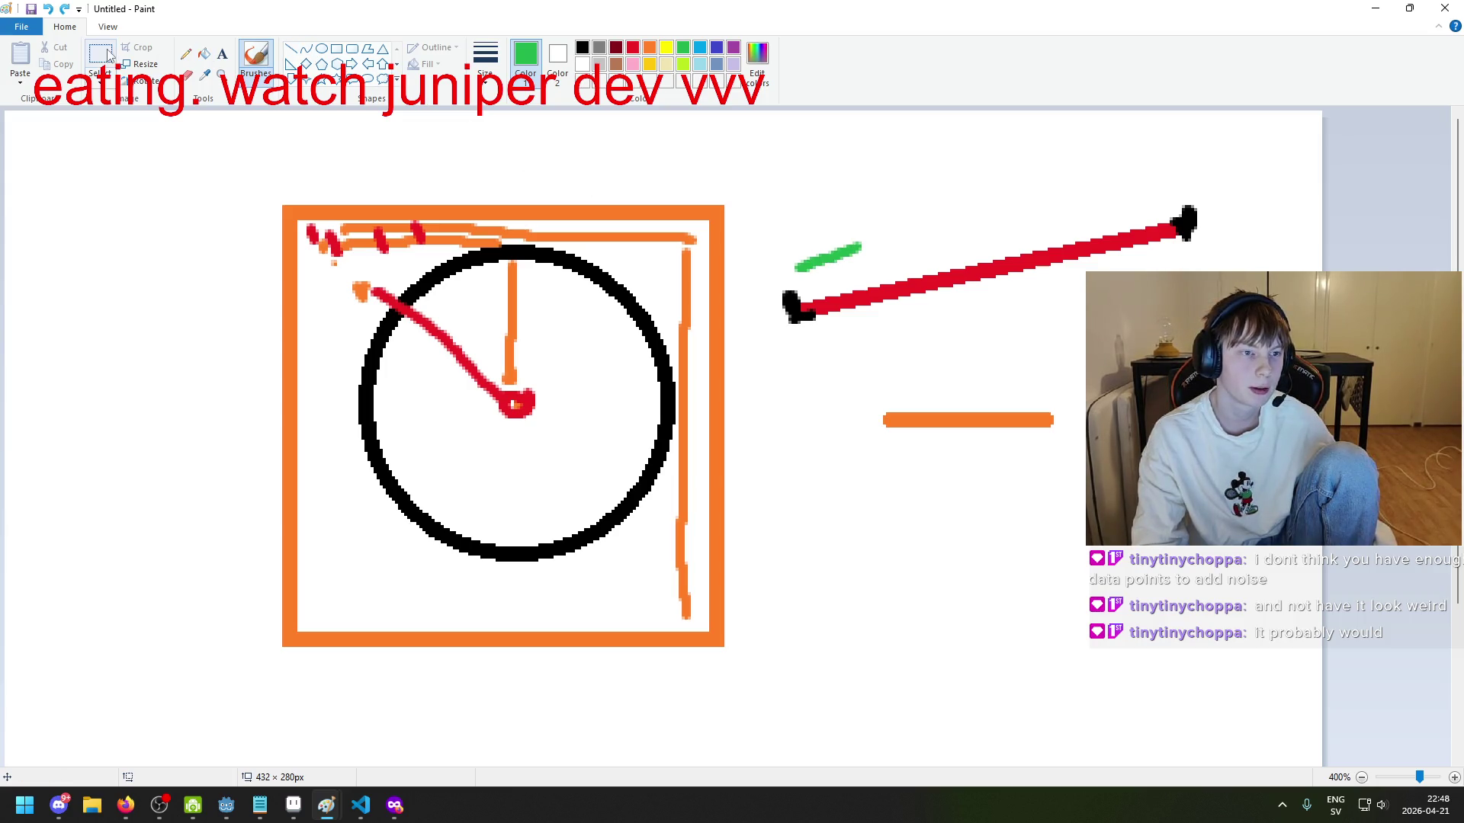
Step: Try a green arrow and arrowhead above the red line's right end
mouse_move(846, 242)
left_mouse_down()
mouse_move(857, 235)
mouse_move(871, 256)
left_mouse_up()
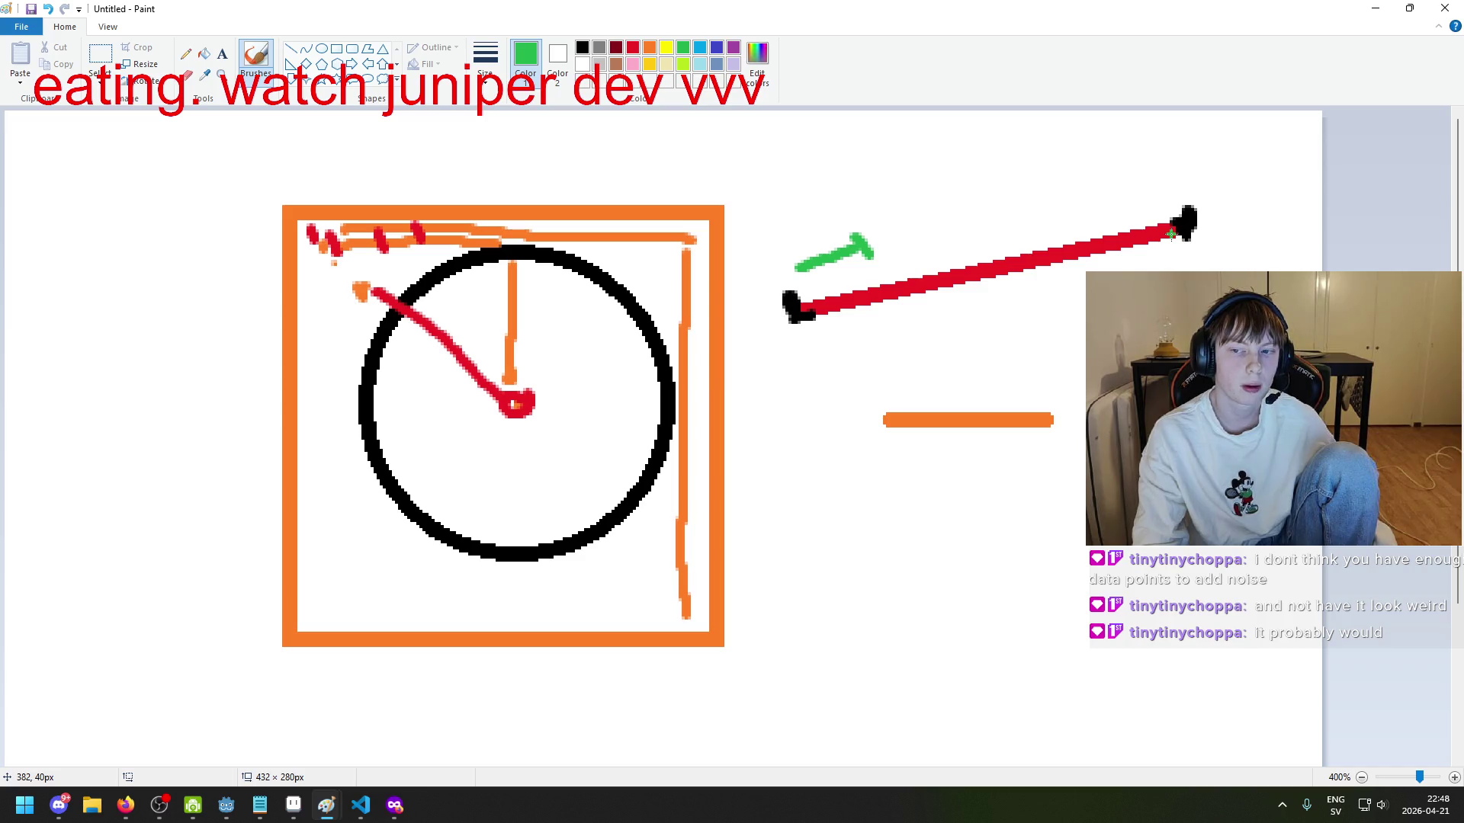
mouse_move(824, 286)
left_mouse_down()
mouse_move(1161, 200)
mouse_move(1160, 186)
mouse_move(1179, 204)
left_mouse_up()
key("ctrl+z")
key("ctrl+z")
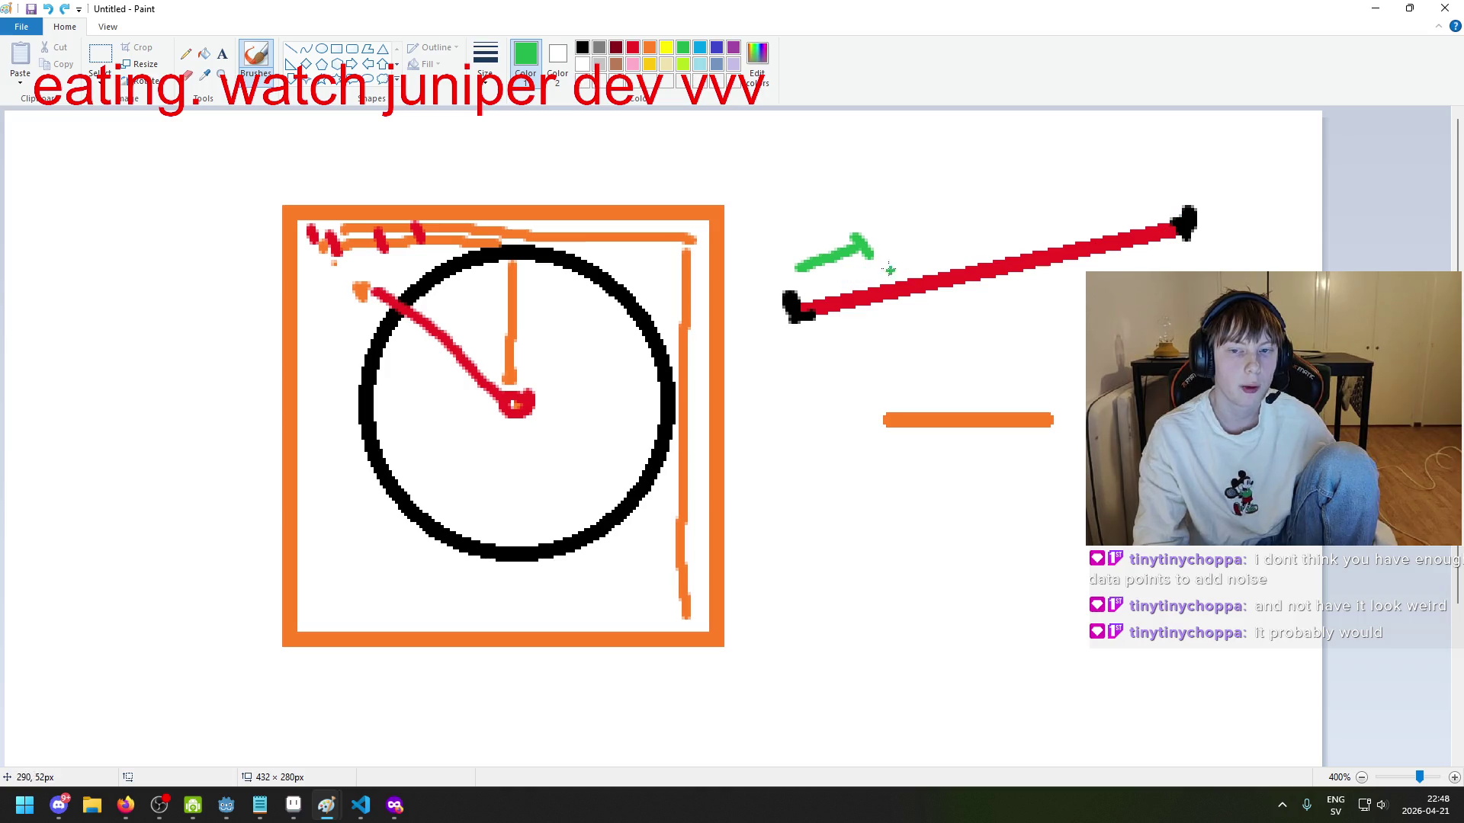
mouse_move(1119, 203)
left_mouse_down()
mouse_move(1183, 166)
mouse_move(1109, 177)
mouse_move(1182, 215)
left_mouse_up()
key("ctrl+z")
key("ctrl+z")
key("ctrl+z")
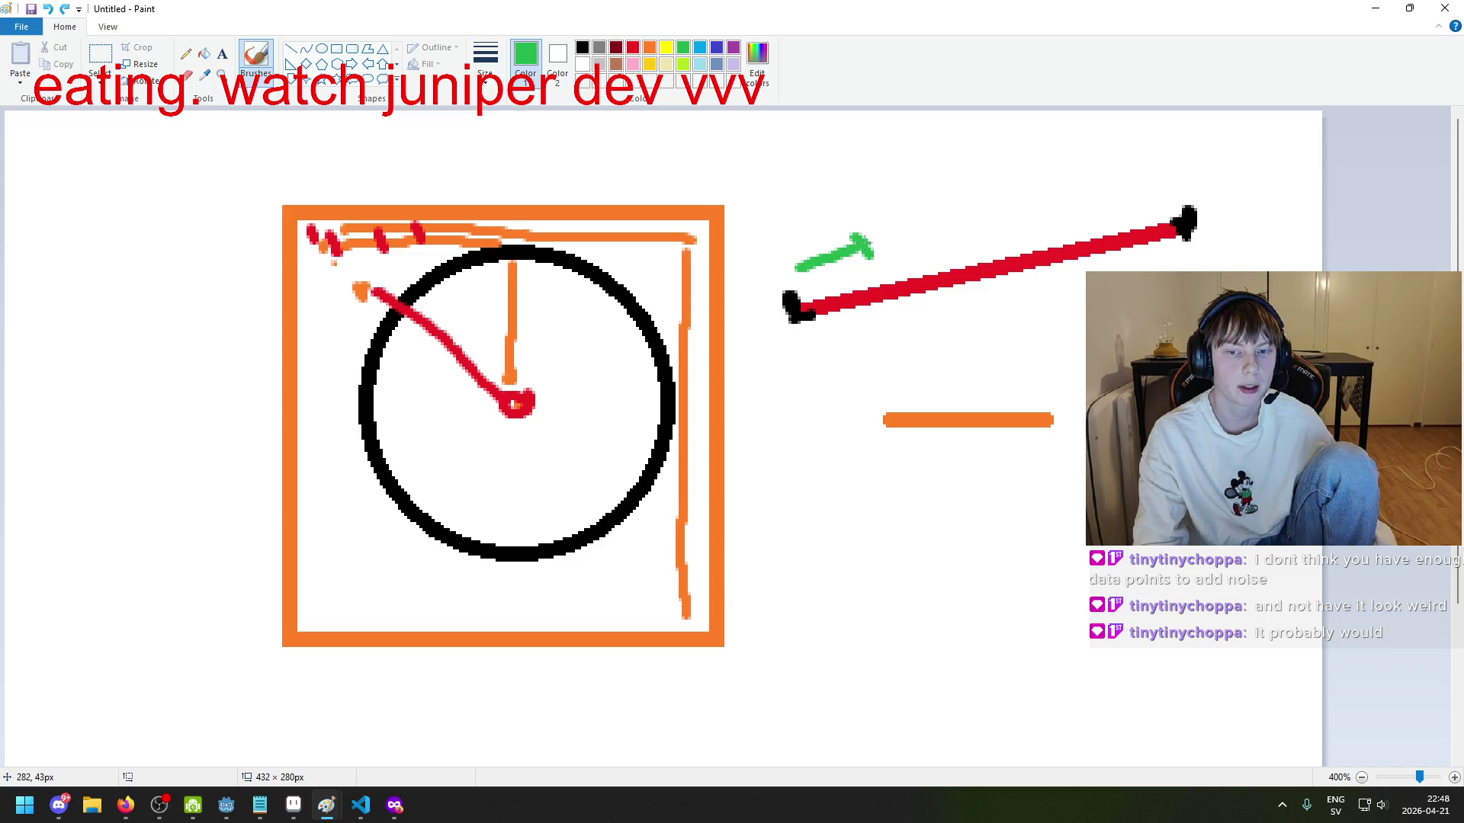
mouse_move(835, 242)
left_mouse_down()
mouse_move(861, 257)
mouse_move(805, 208)
left_mouse_up()
Step: With thin green strokes, paint the tick marks across the red line
left_click(187, 55)
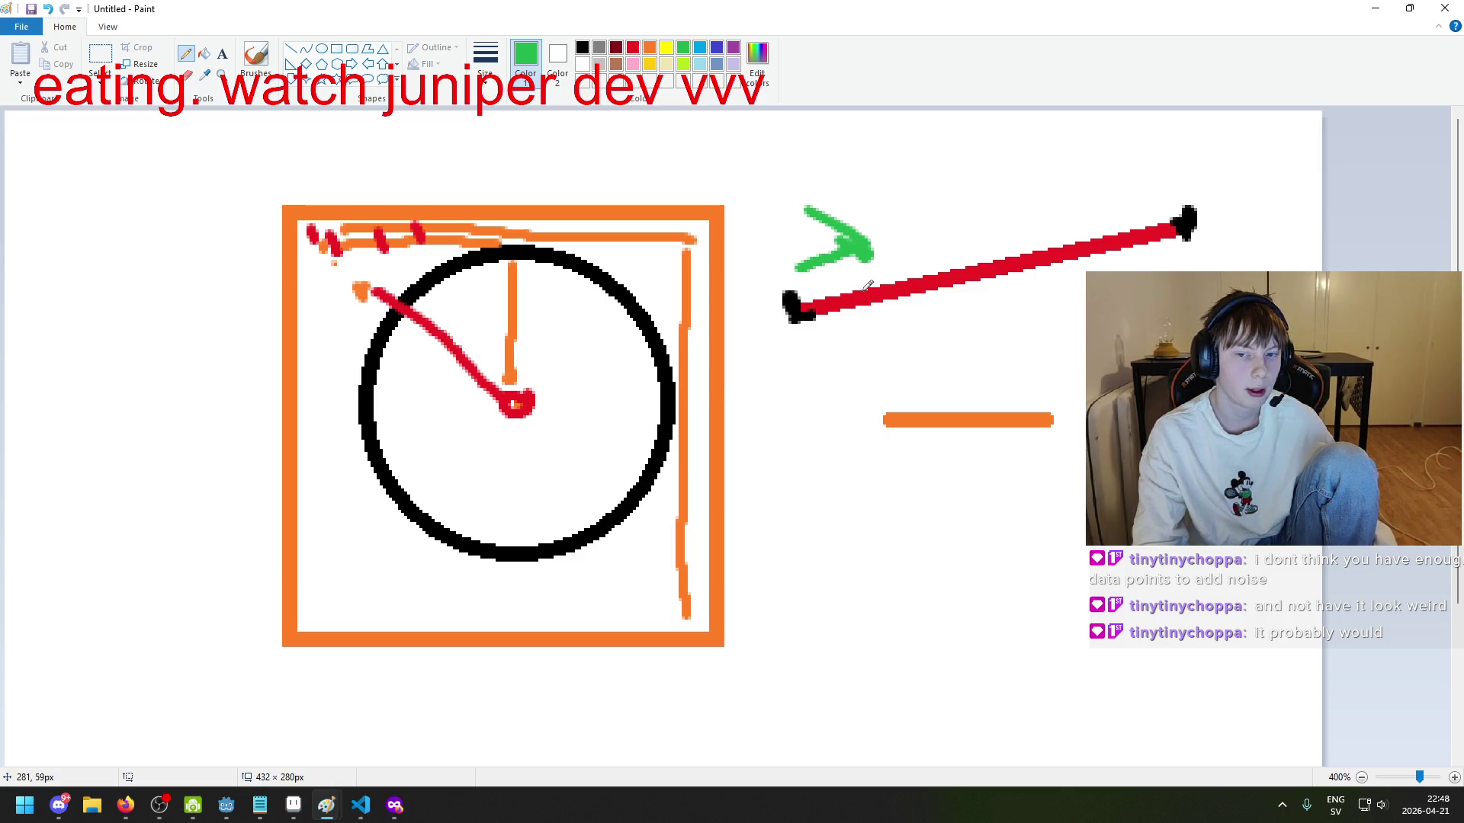
left_click(601, 49)
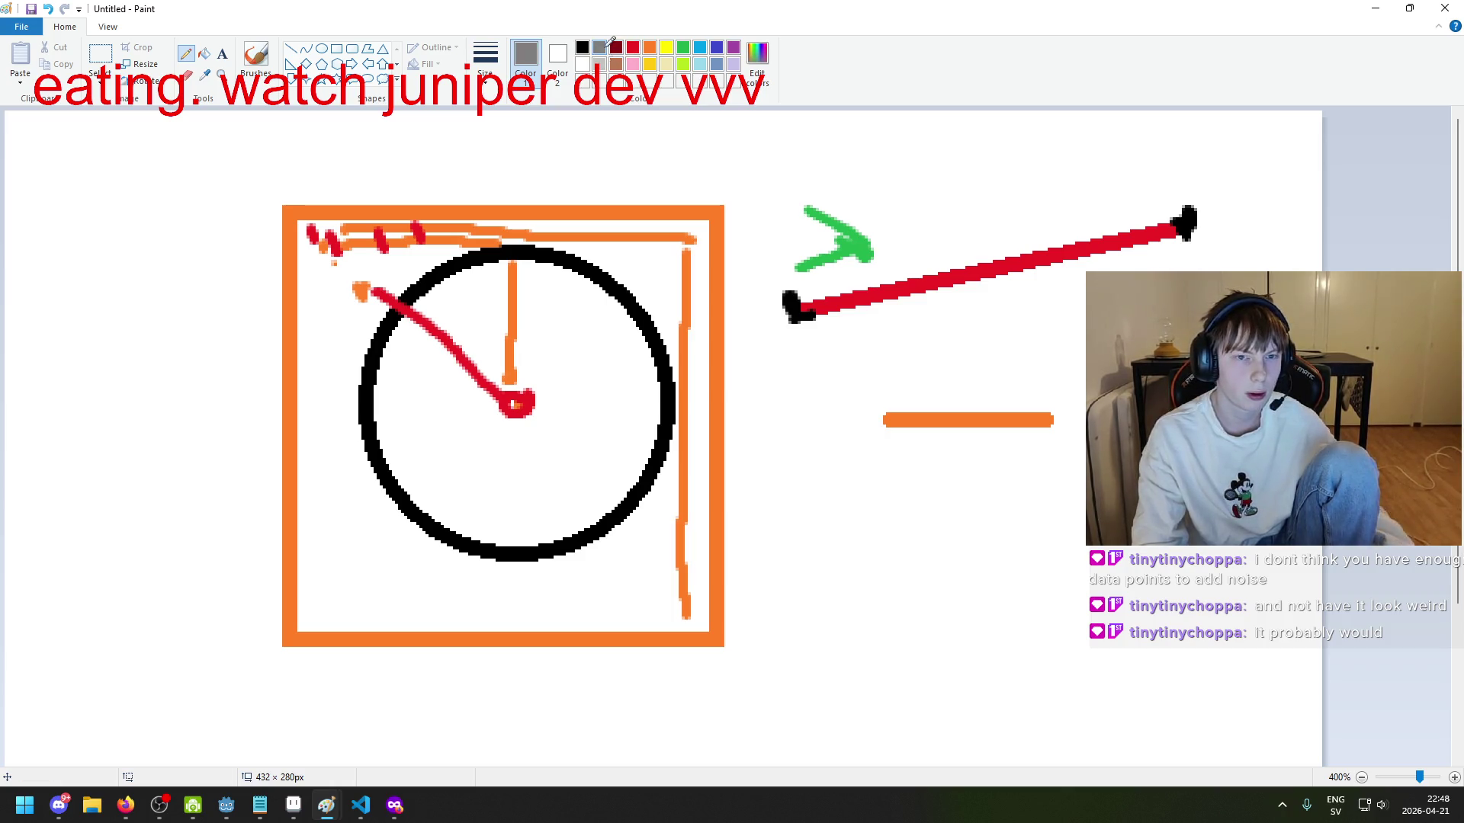
left_click(683, 48)
left_click(256, 55)
left_click(856, 298)
mouse_move(855, 300)
left_mouse_down()
mouse_move(860, 280)
mouse_move(930, 286)
mouse_move(1160, 251)
left_mouse_up()
scroll(1194, 346, "down", 2)
scroll(1193, 346, "up", 2)
left_click(361, 815)
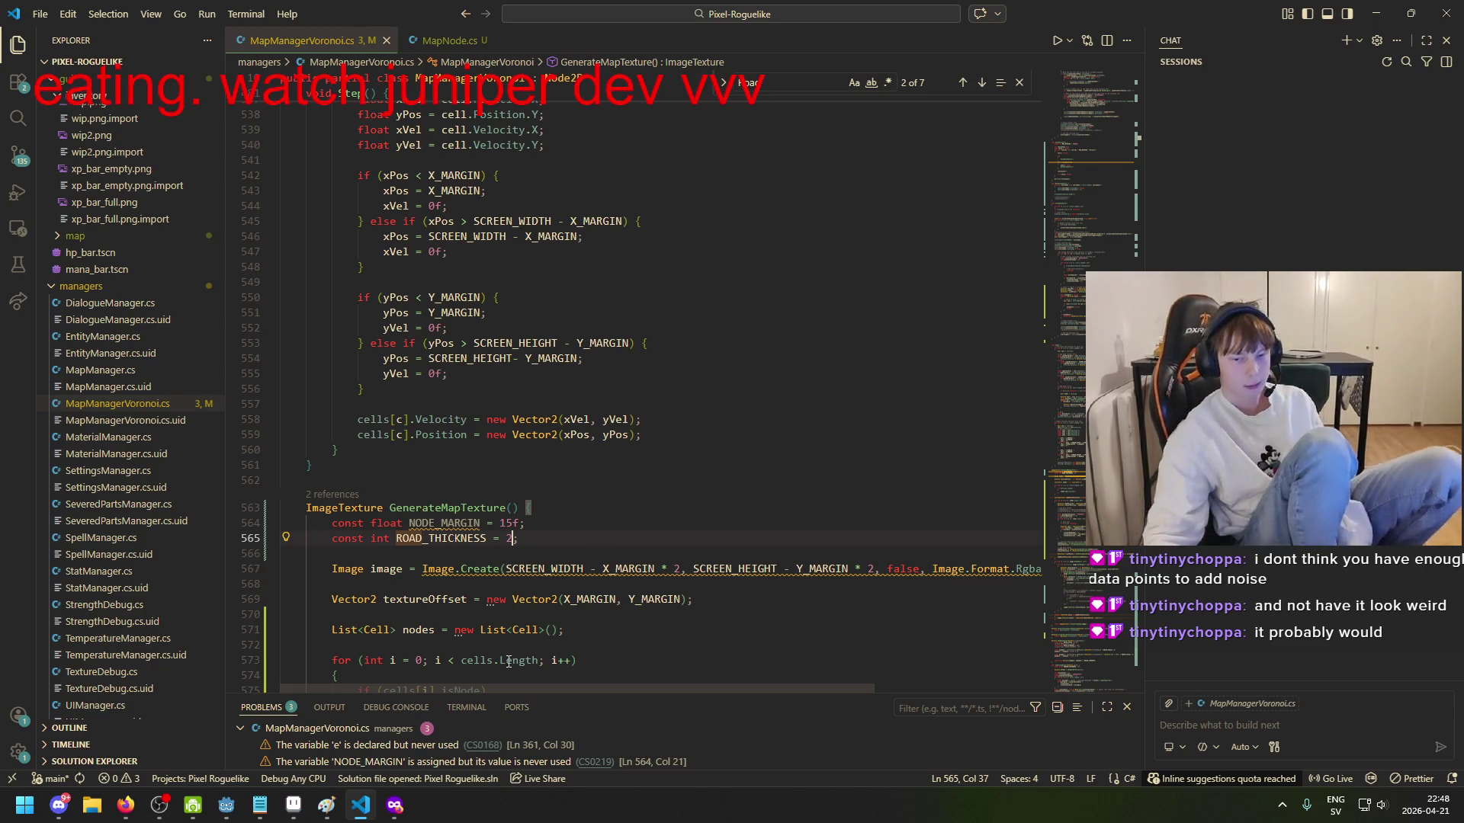
scroll(506, 558, "down", 4)
type(";")
left_click(593, 347)
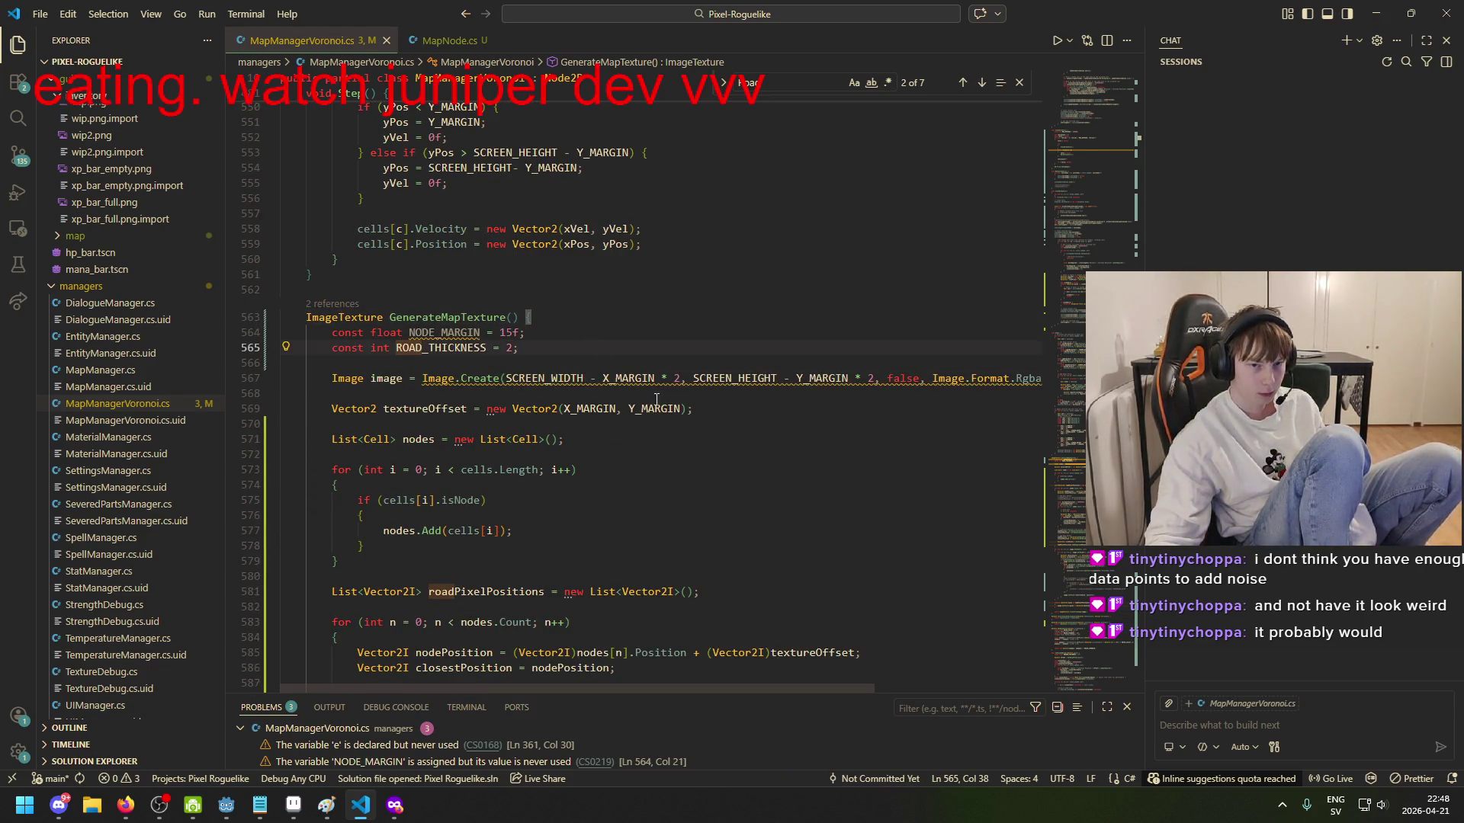
scroll(695, 507, "down", 2)
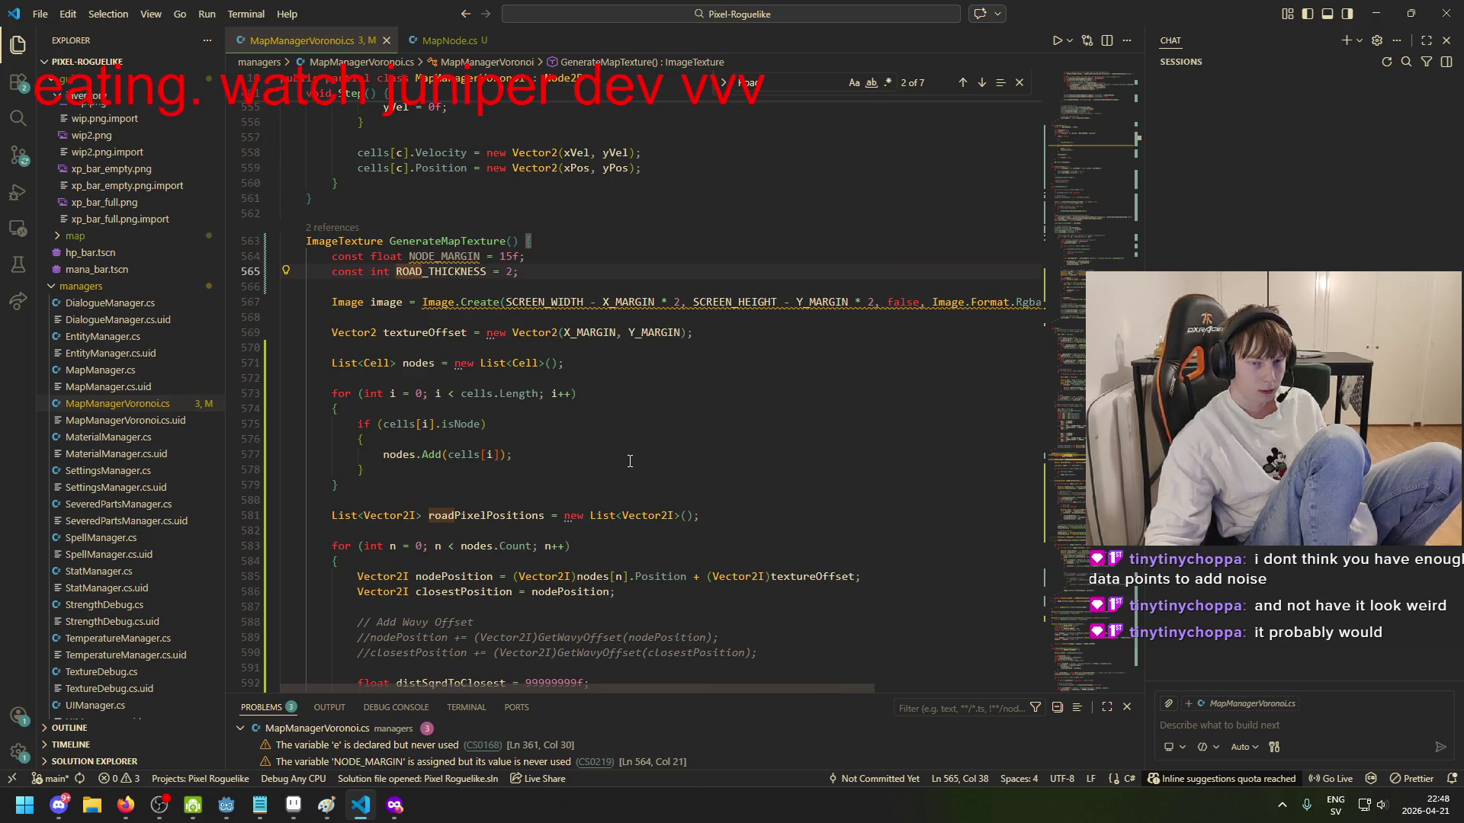
scroll(630, 461, "down", 2)
left_click(579, 378)
scroll(616, 385, "up", 4)
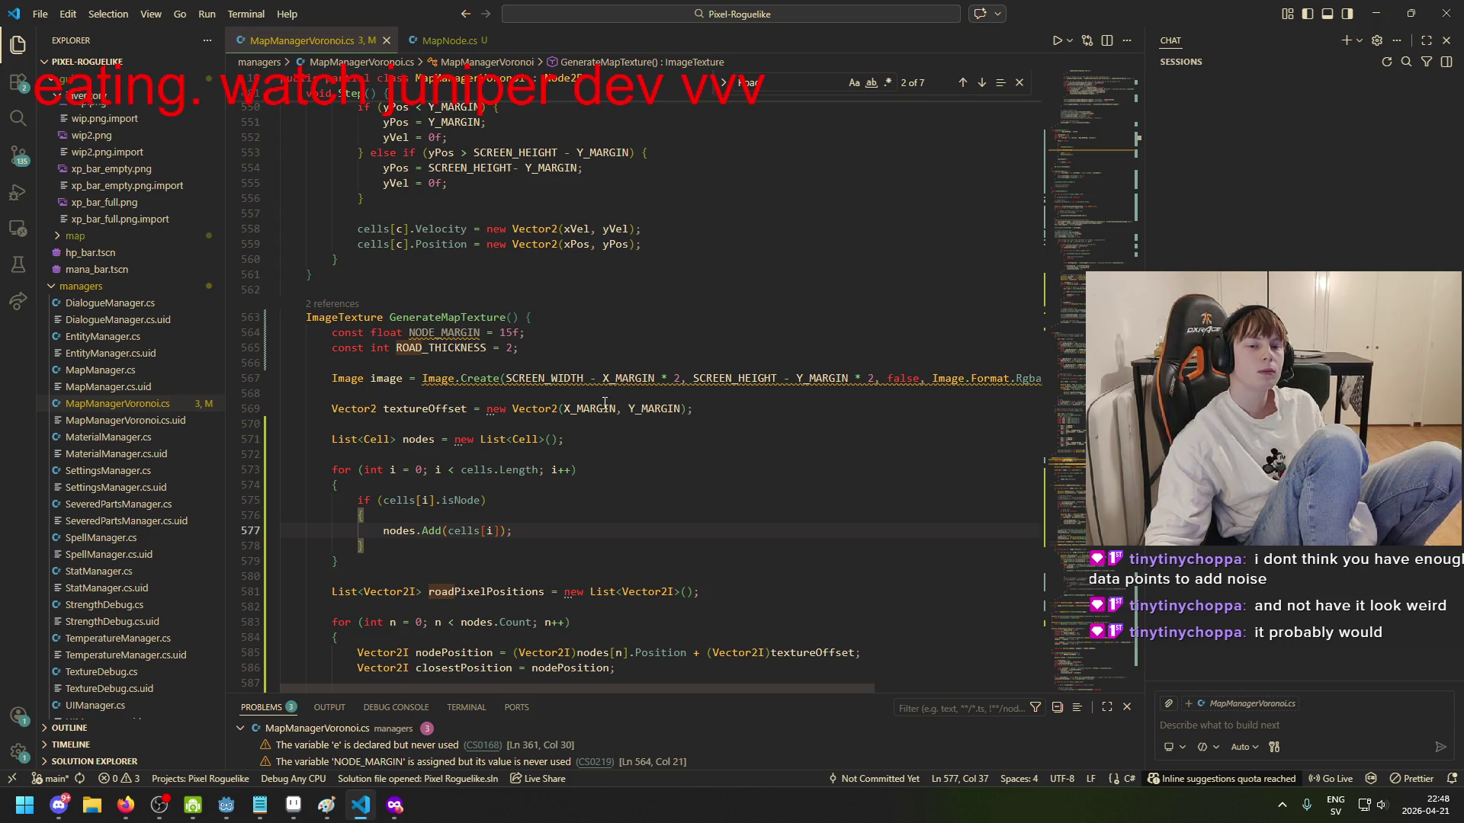
scroll(616, 404, "up", 3)
left_click(402, 553)
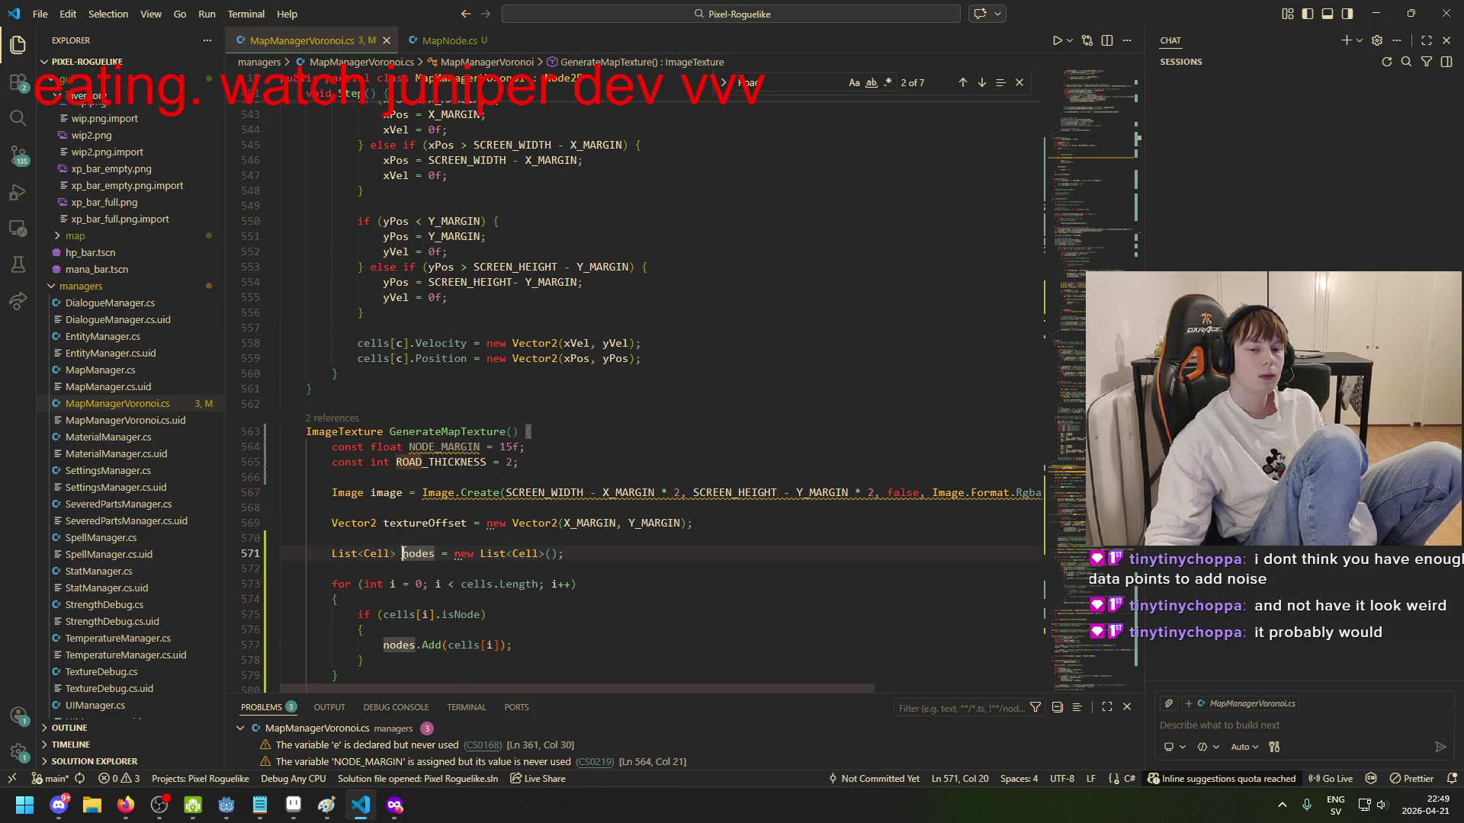
left_click(479, 432)
scroll(663, 367, "down", 10)
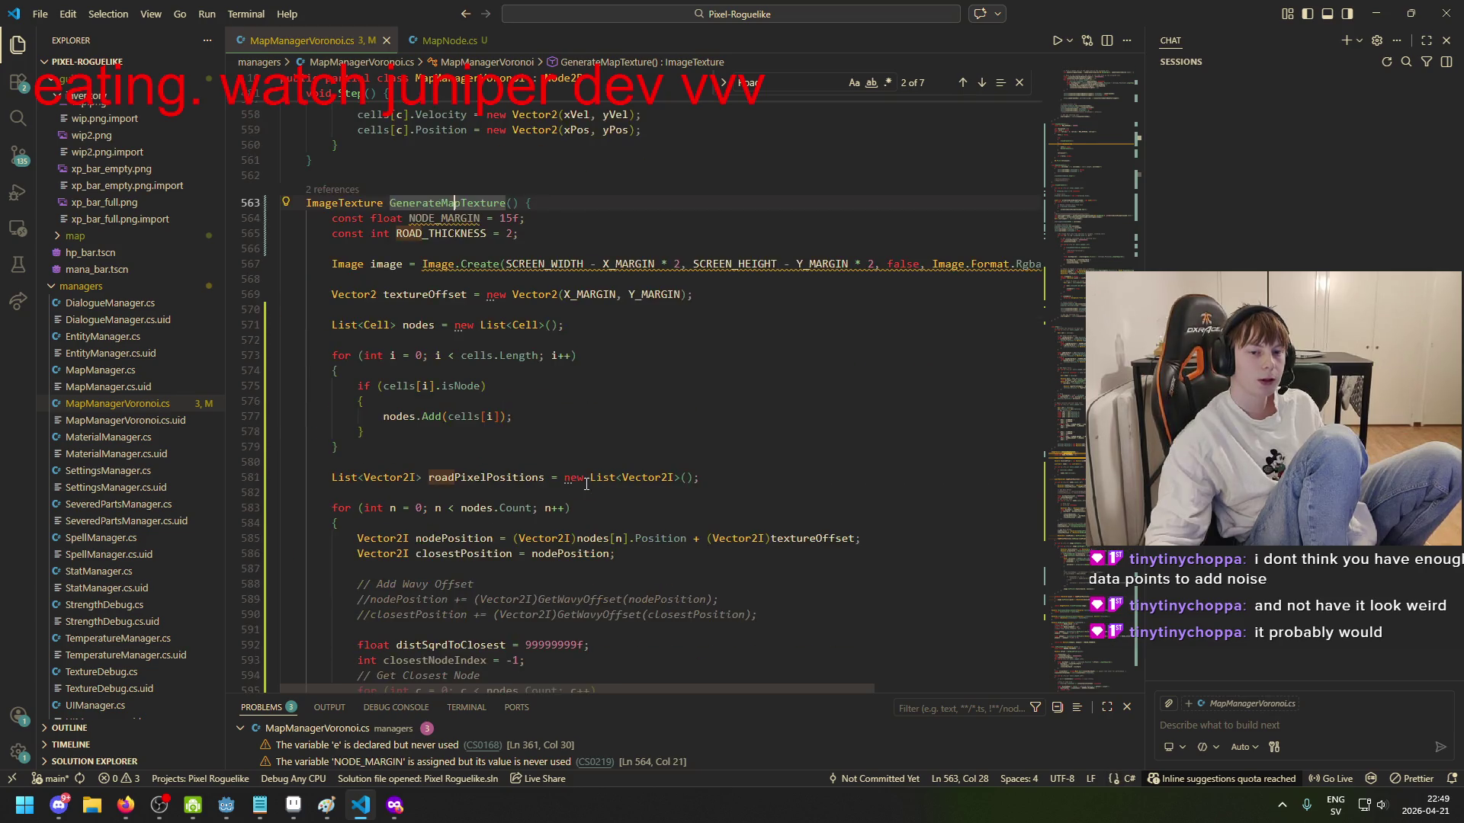
scroll(693, 342, "down", 6)
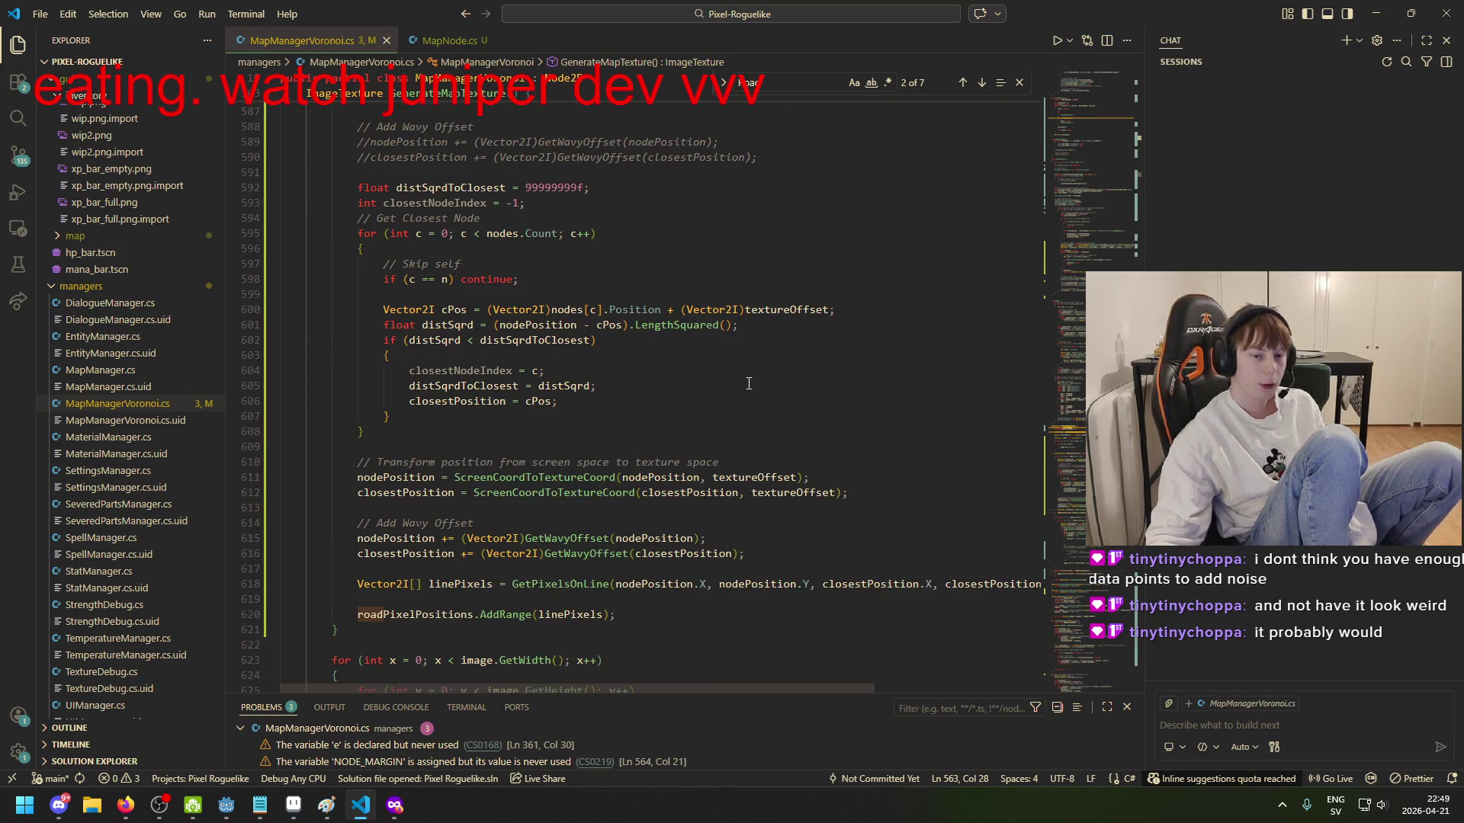
key("ctrl+f")
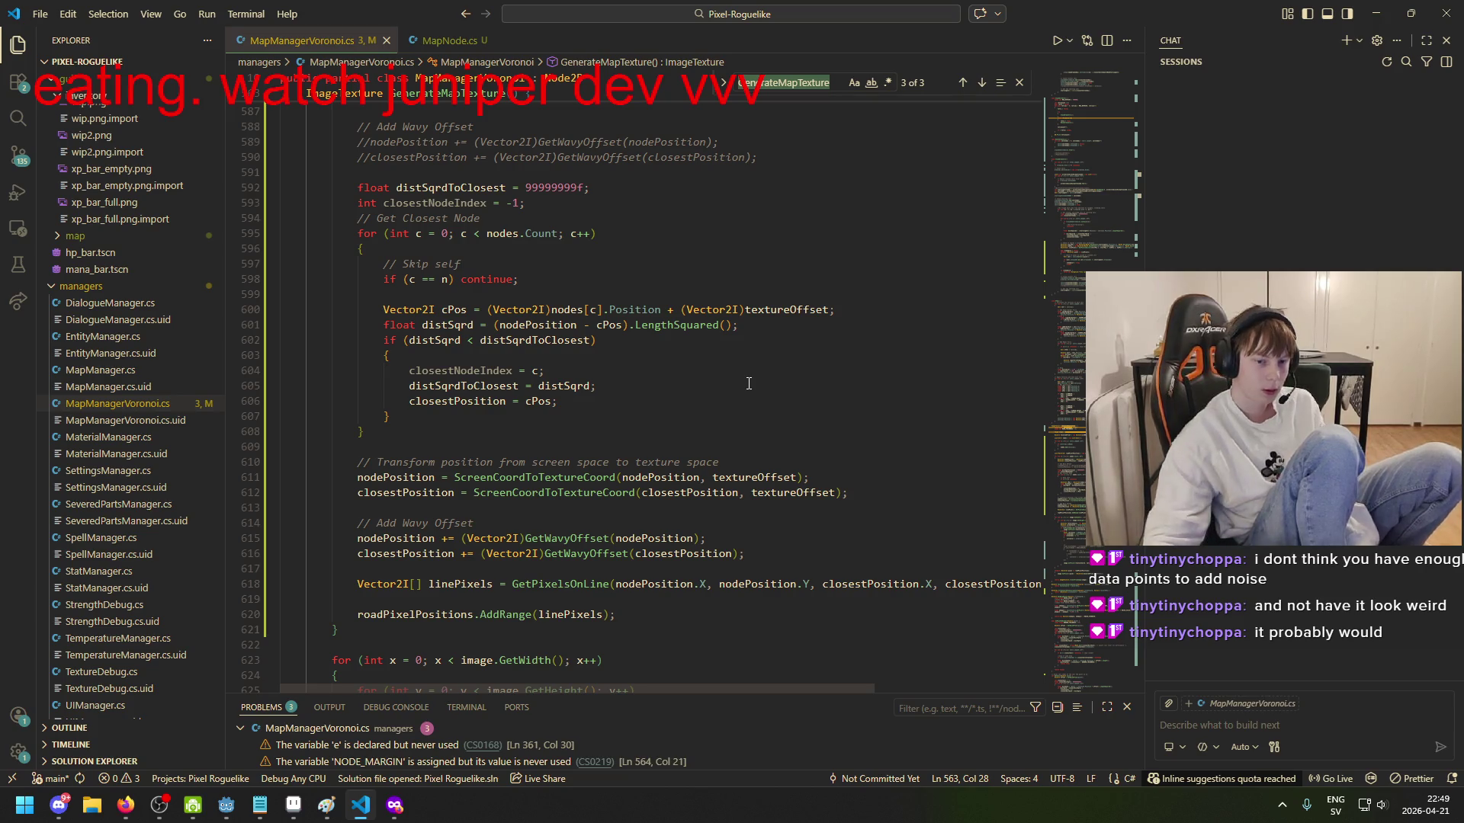
scroll(748, 384, "down", 4)
scroll(555, 410, "up", 7)
scroll(555, 410, "up", 5)
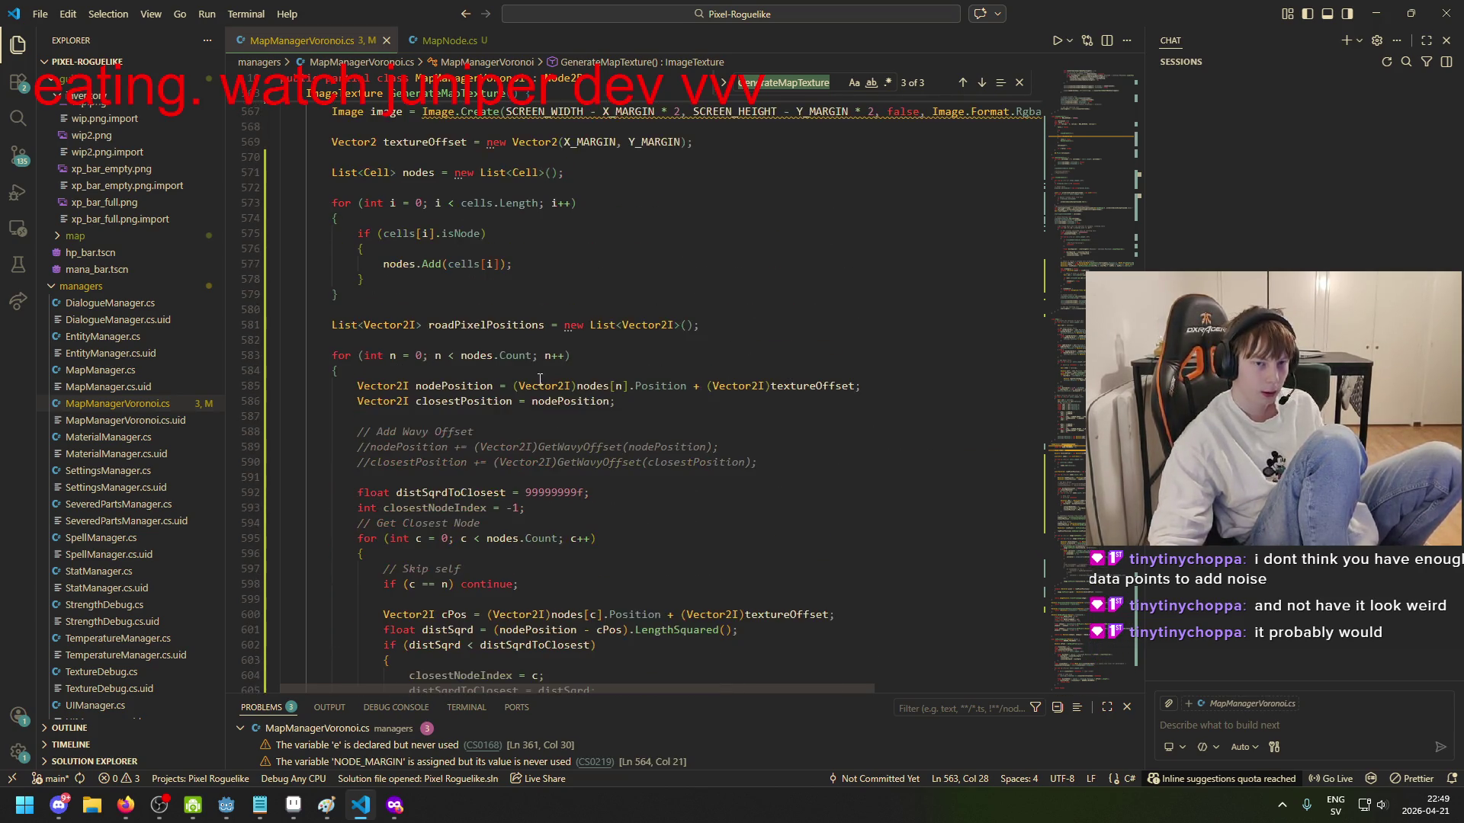
scroll(456, 440, "up", 2)
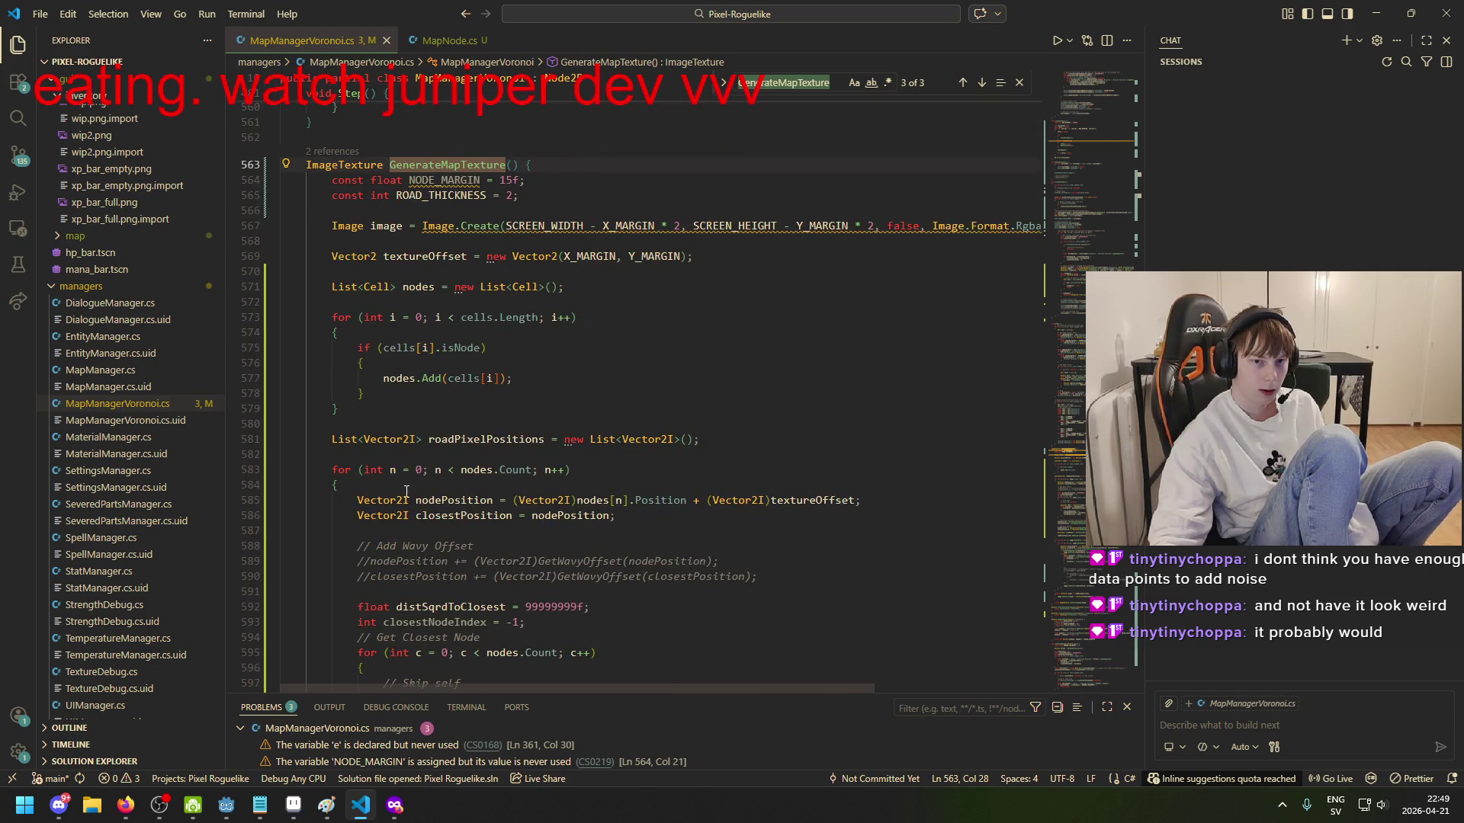
left_click(488, 180)
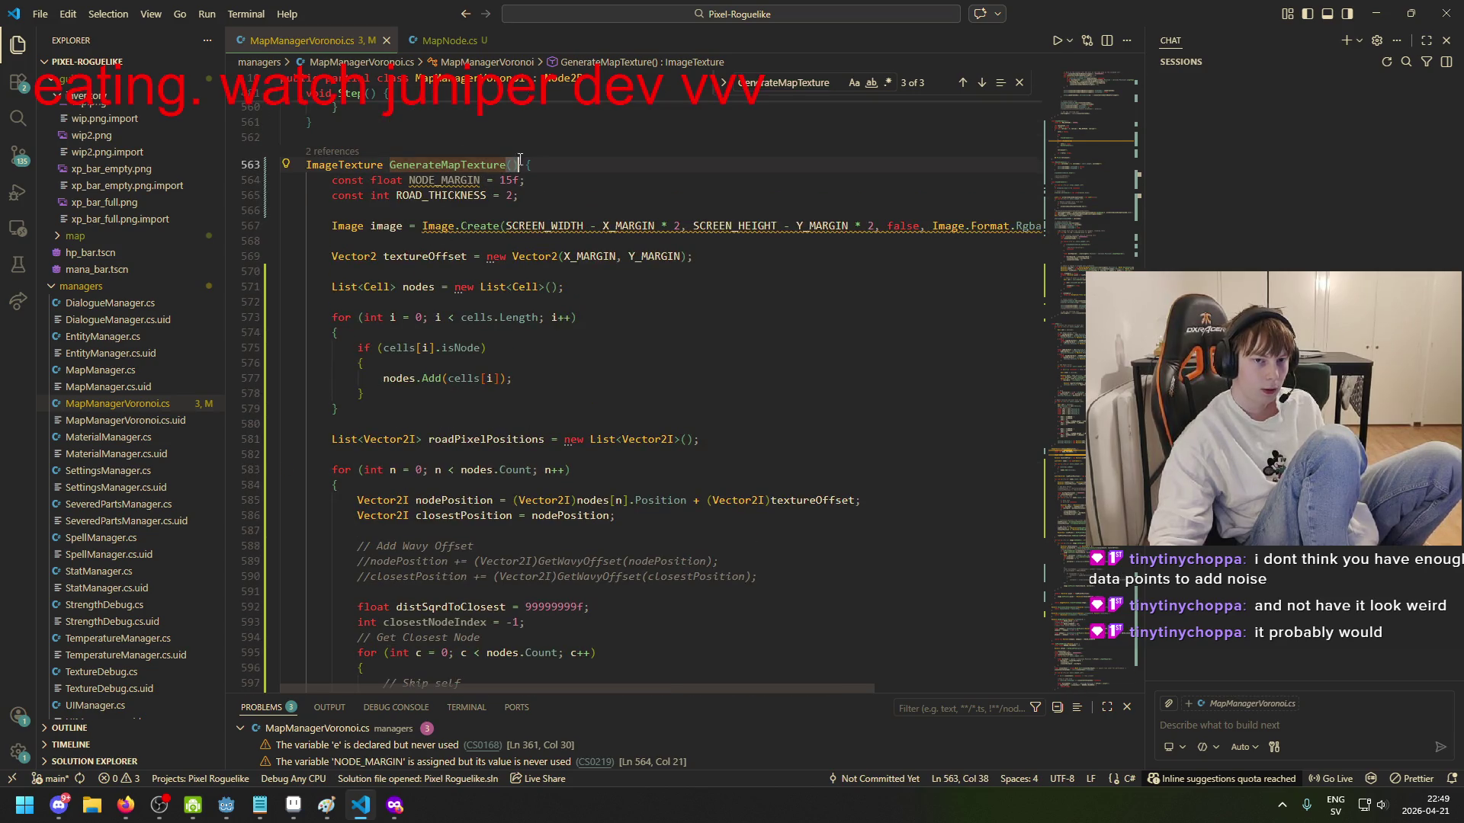
key("Left")
key("Left")
key("Left")
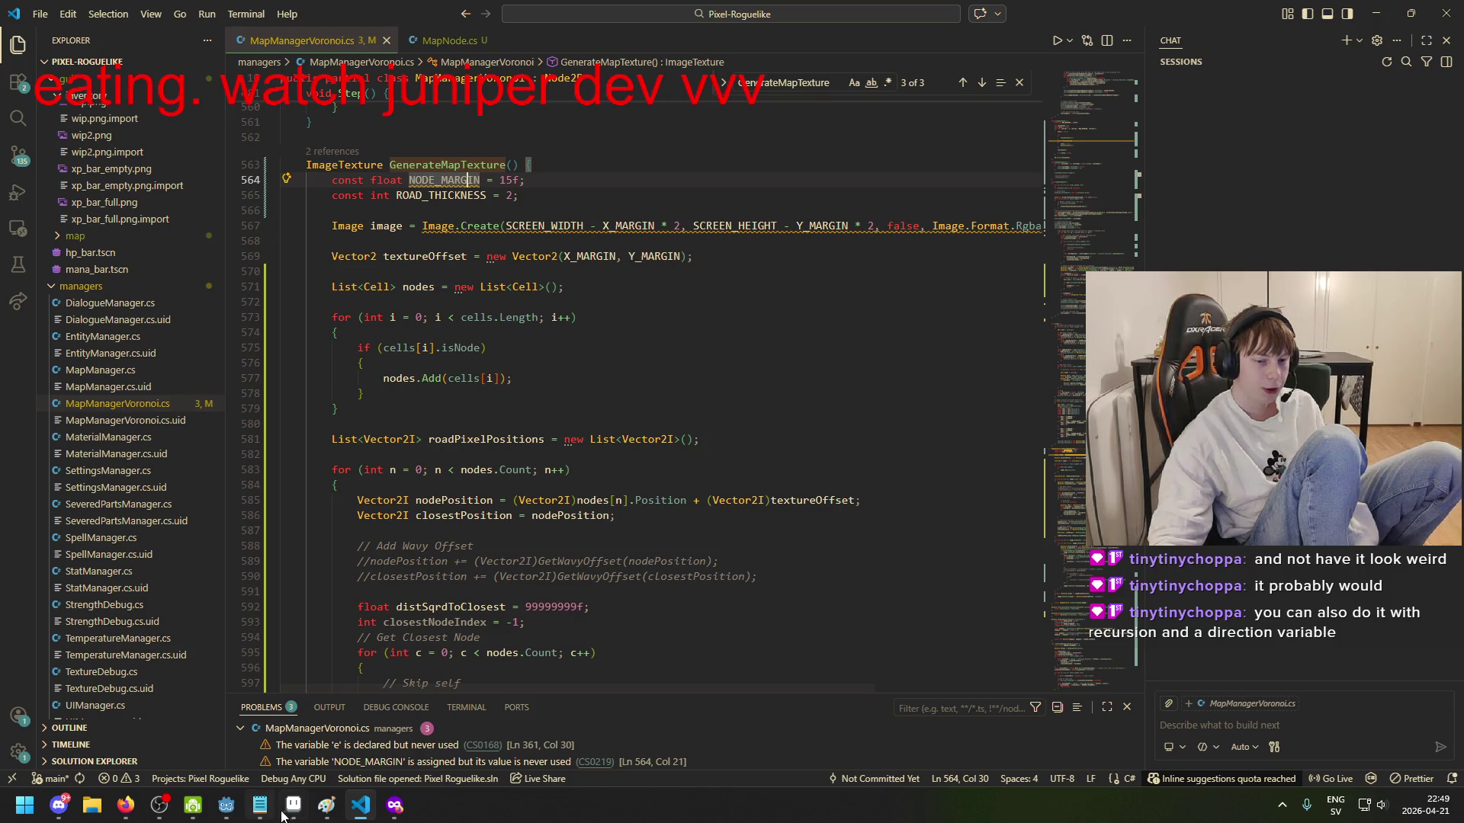
mouse_move(305, 808)
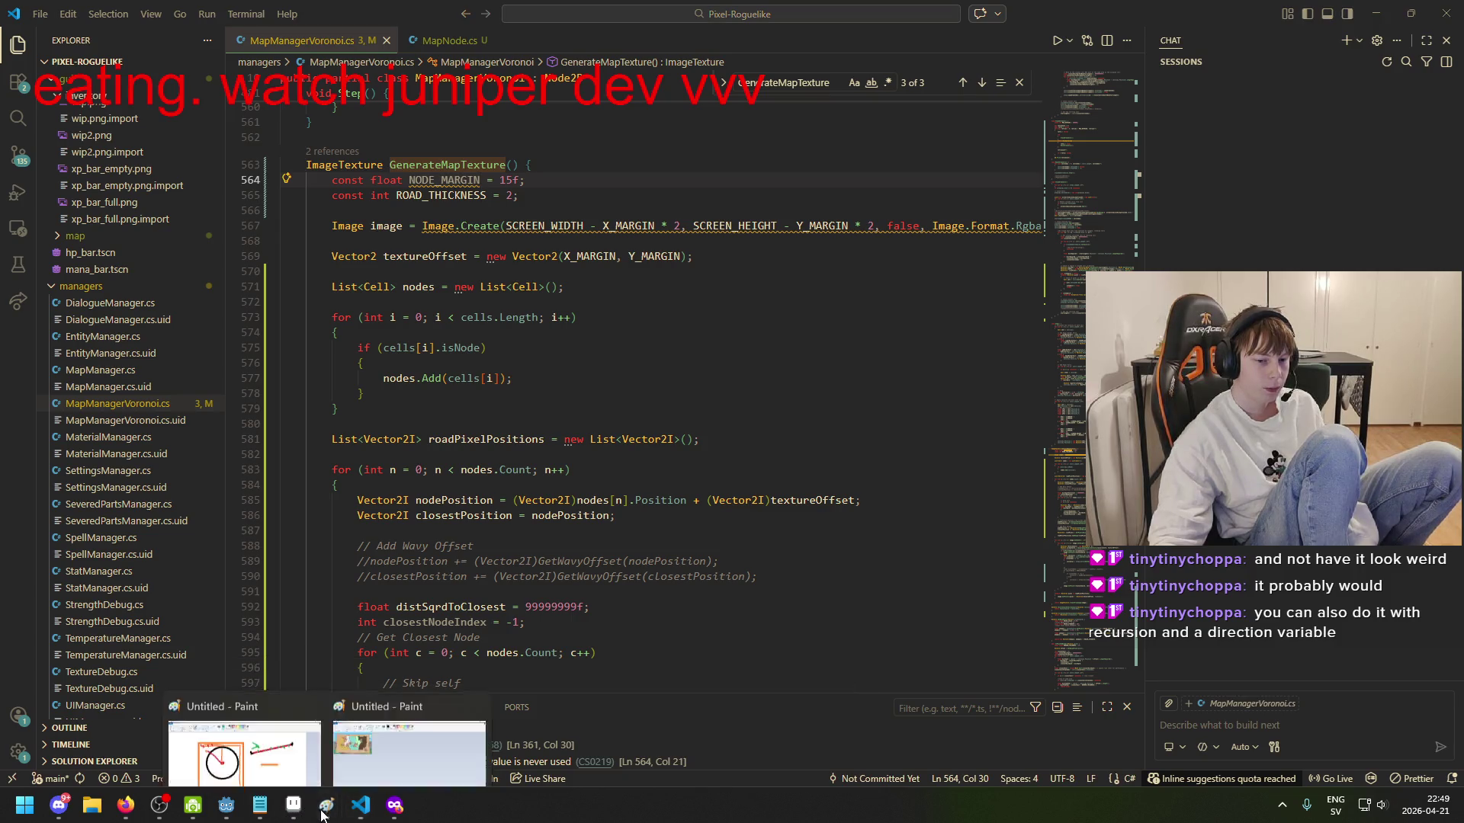
left_click(244, 725)
Step: Bring the clock drawing forward and enlarge its canvas to 939×467 pixels
left_click(409, 774)
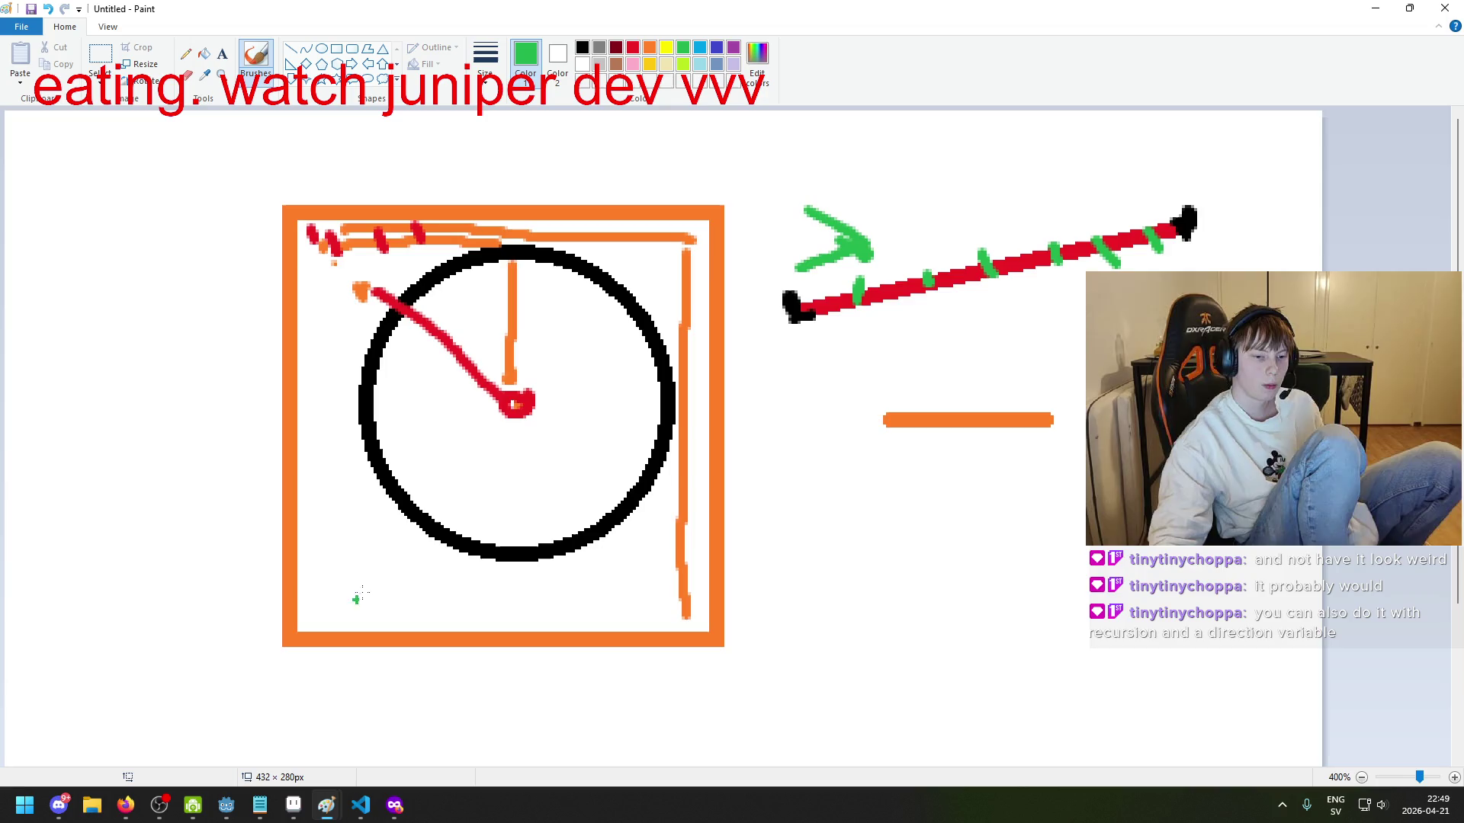
scroll(557, 463, "down", 5, "ctrl")
scroll(556, 464, "up", 4, "ctrl")
mouse_move(670, 551)
left_mouse_down()
mouse_move(1395, 762)
mouse_move(1437, 822)
left_mouse_up()
scroll(912, 422, "down", 3, "ctrl")
scroll(670, 385, "up", 3, "ctrl")
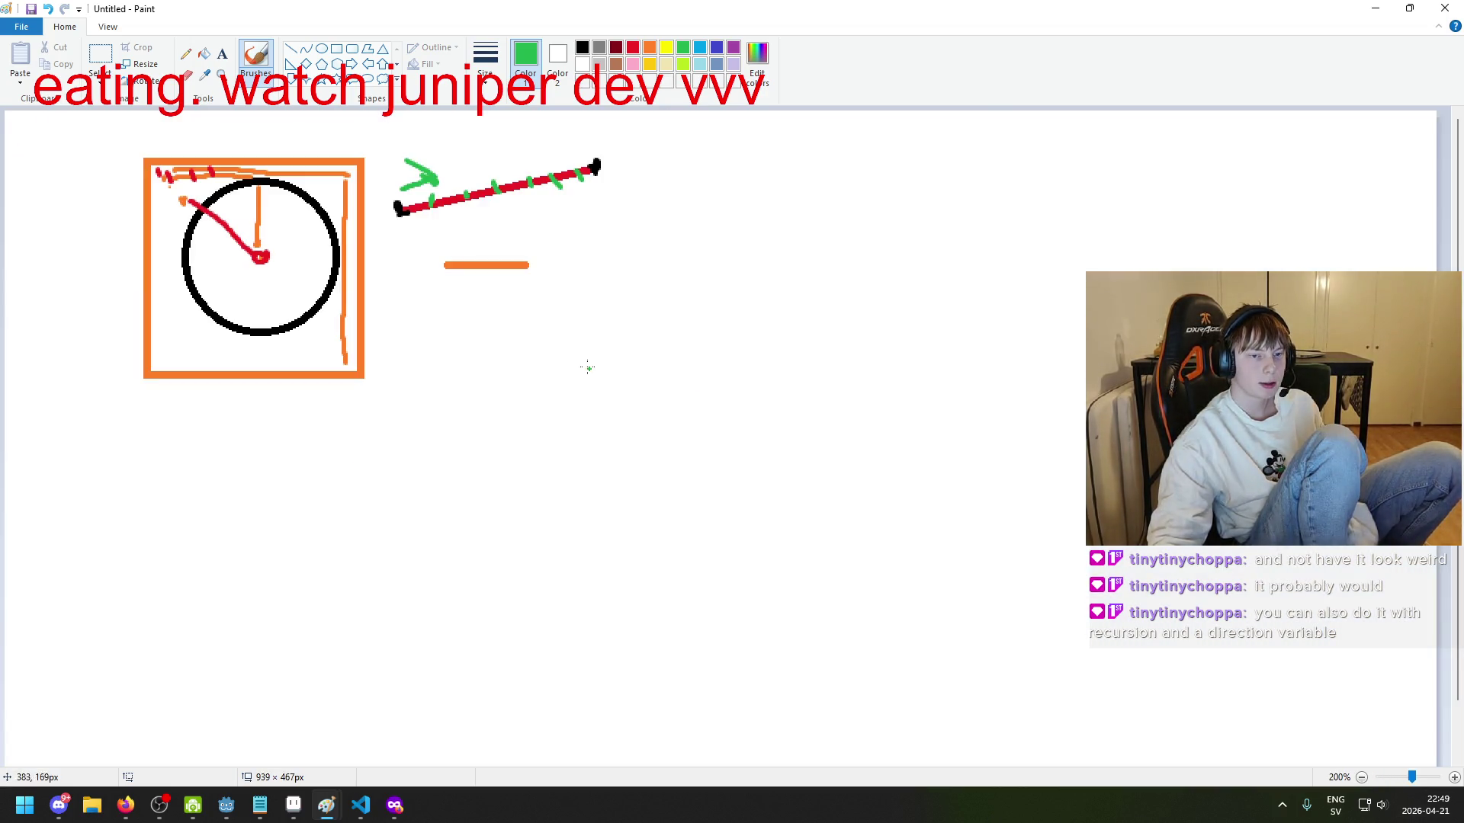
scroll(382, 706, "up", 1, "ctrl")
scroll(296, 757, "up", 1, "ctrl")
scroll(745, 712, "right", 5)
scroll(702, 642, "down", 1, "ctrl")
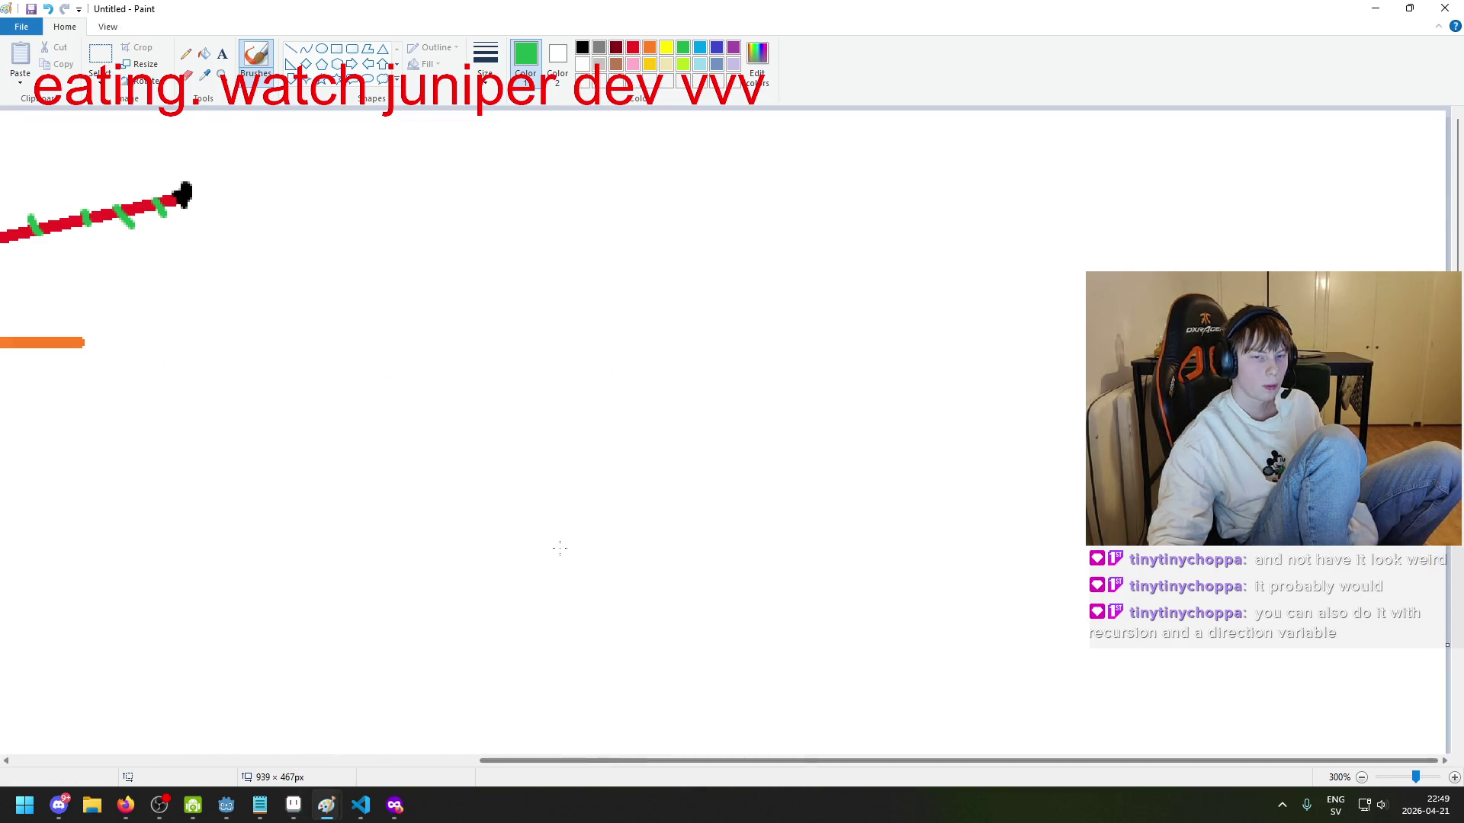
Step: Paint two black dots on the canvas, one lower-left and one up-right
left_click(582, 47)
mouse_move(547, 469)
left_mouse_down()
mouse_move(588, 439)
mouse_move(502, 476)
left_mouse_up()
key("ctrl+z")
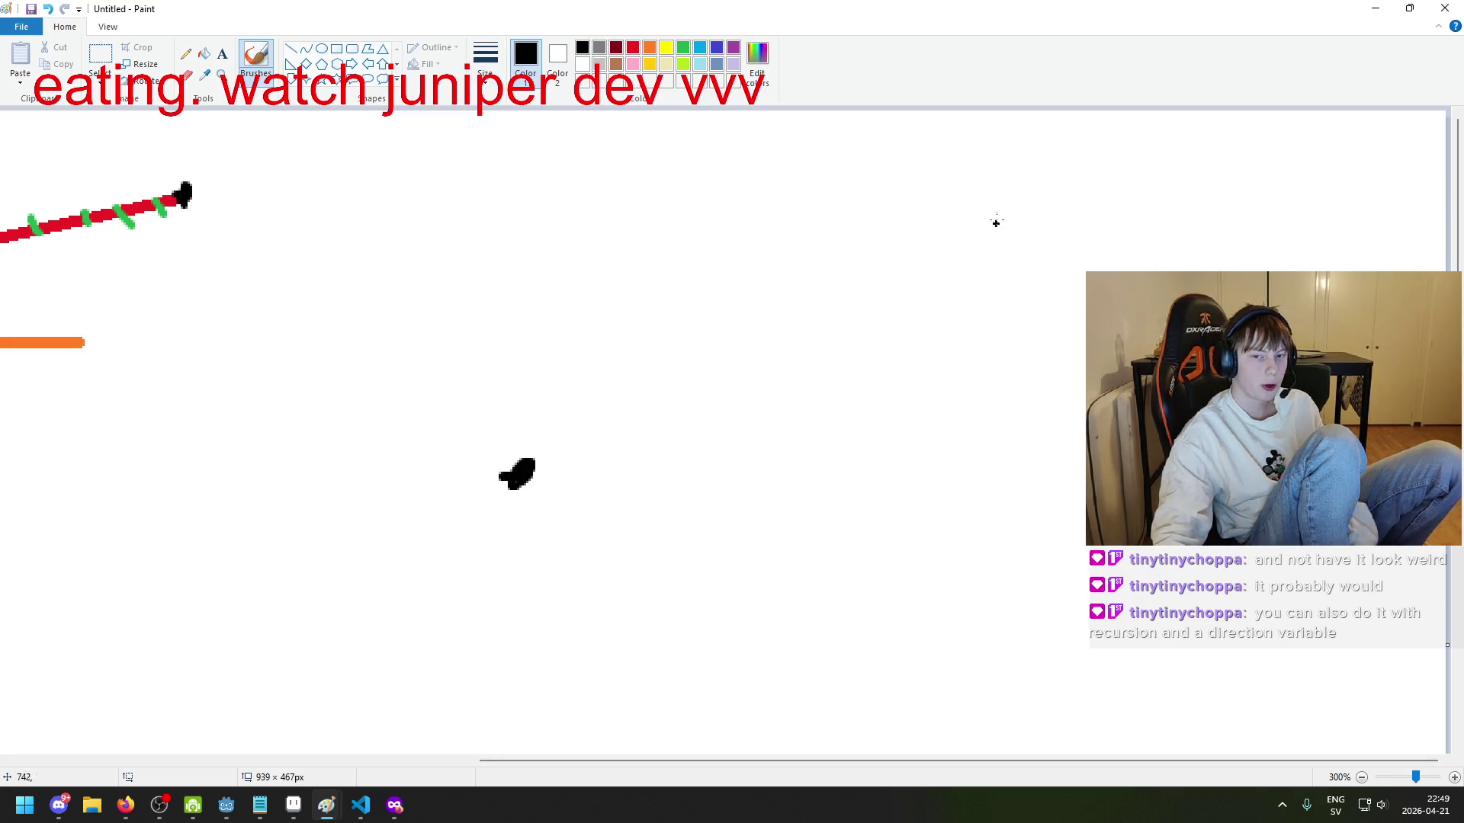
left_click_drag(989, 208, 993, 230)
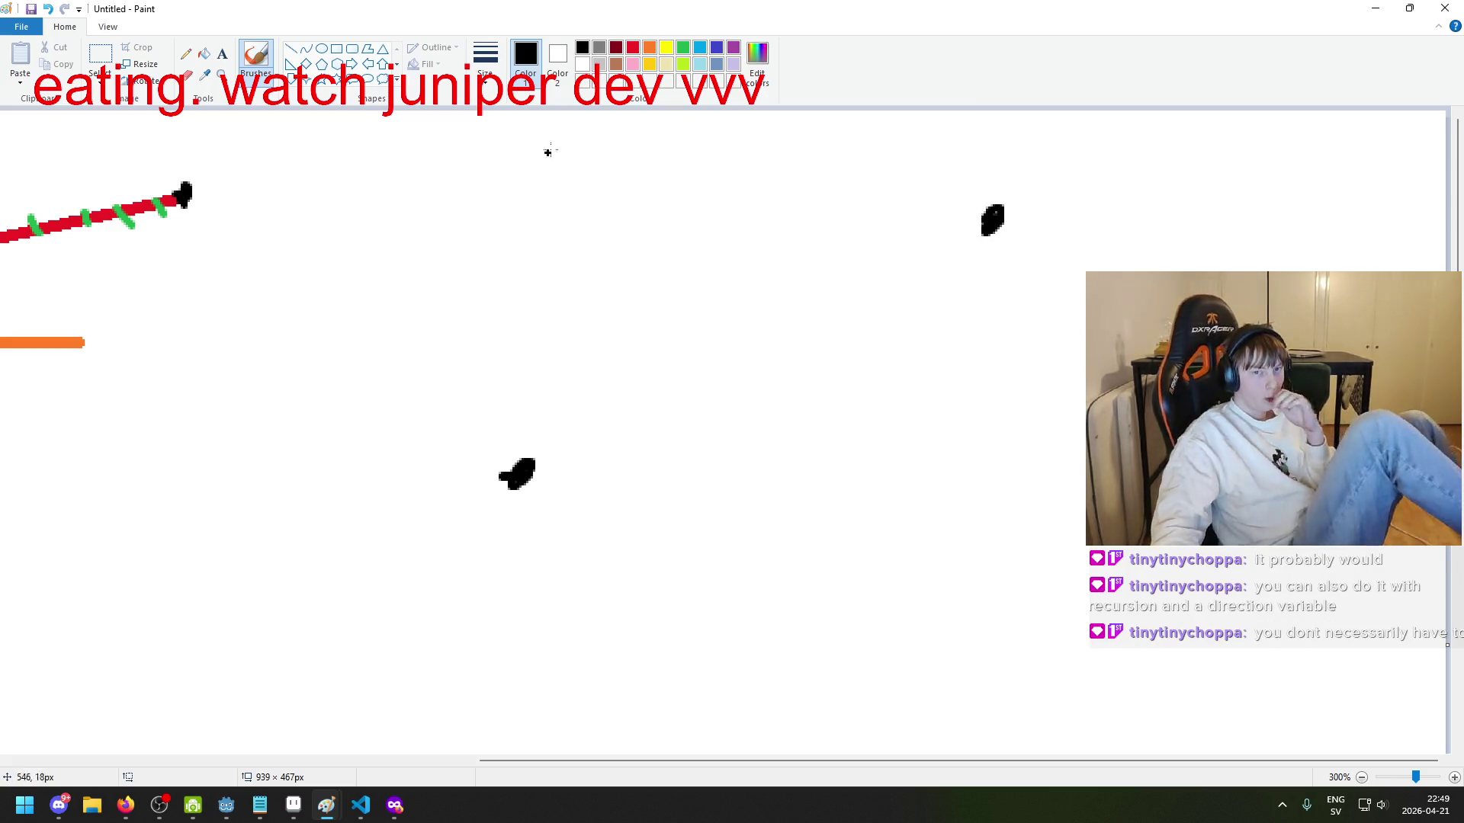
Step: Sketch a red arrow below the dots; the red line tried from the lower dot is undone
left_click(632, 48)
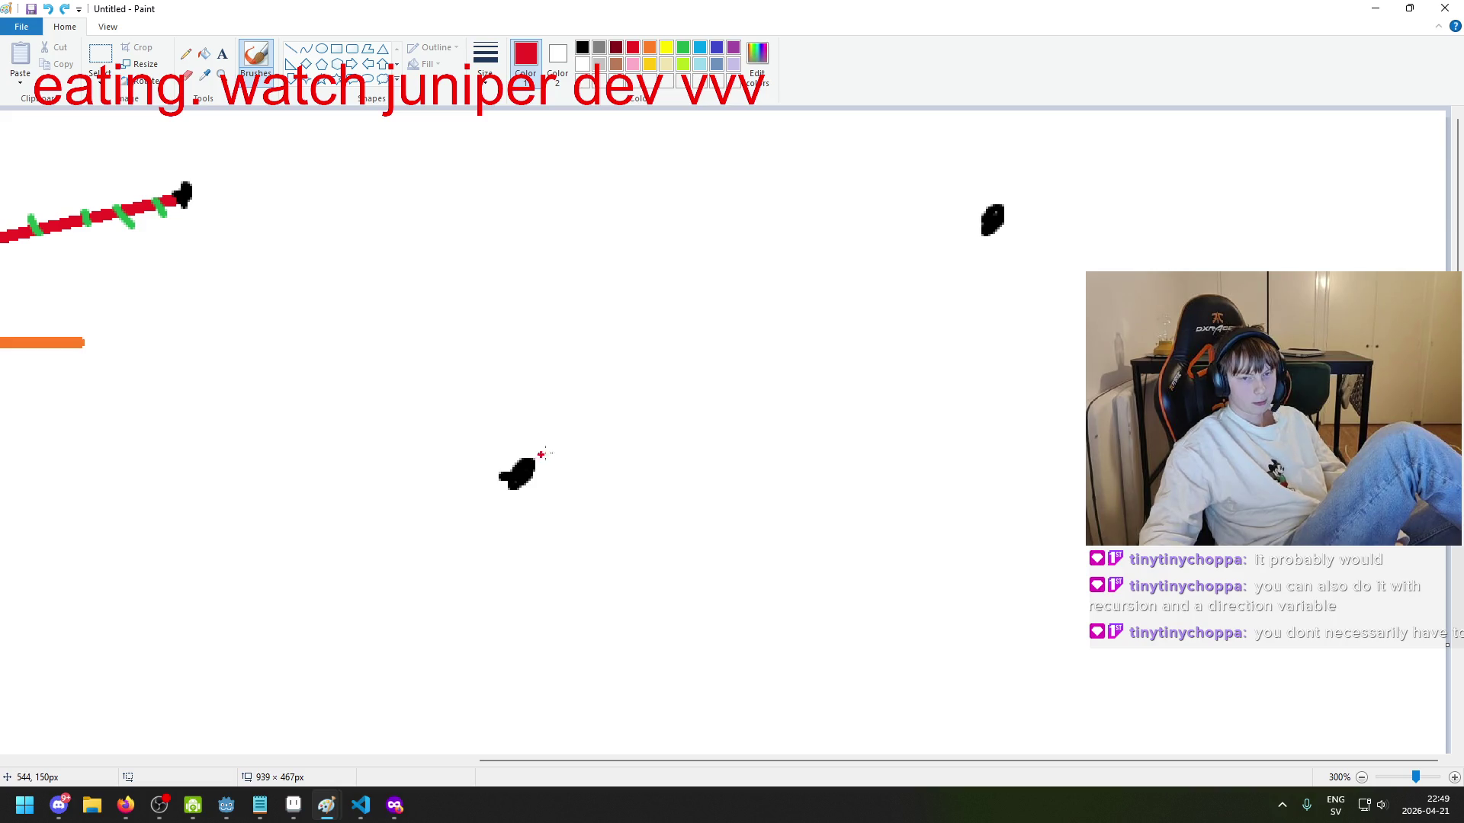
mouse_move(826, 571)
left_mouse_down()
mouse_move(898, 523)
mouse_move(836, 526)
left_mouse_up()
left_click_drag(911, 516, 902, 581)
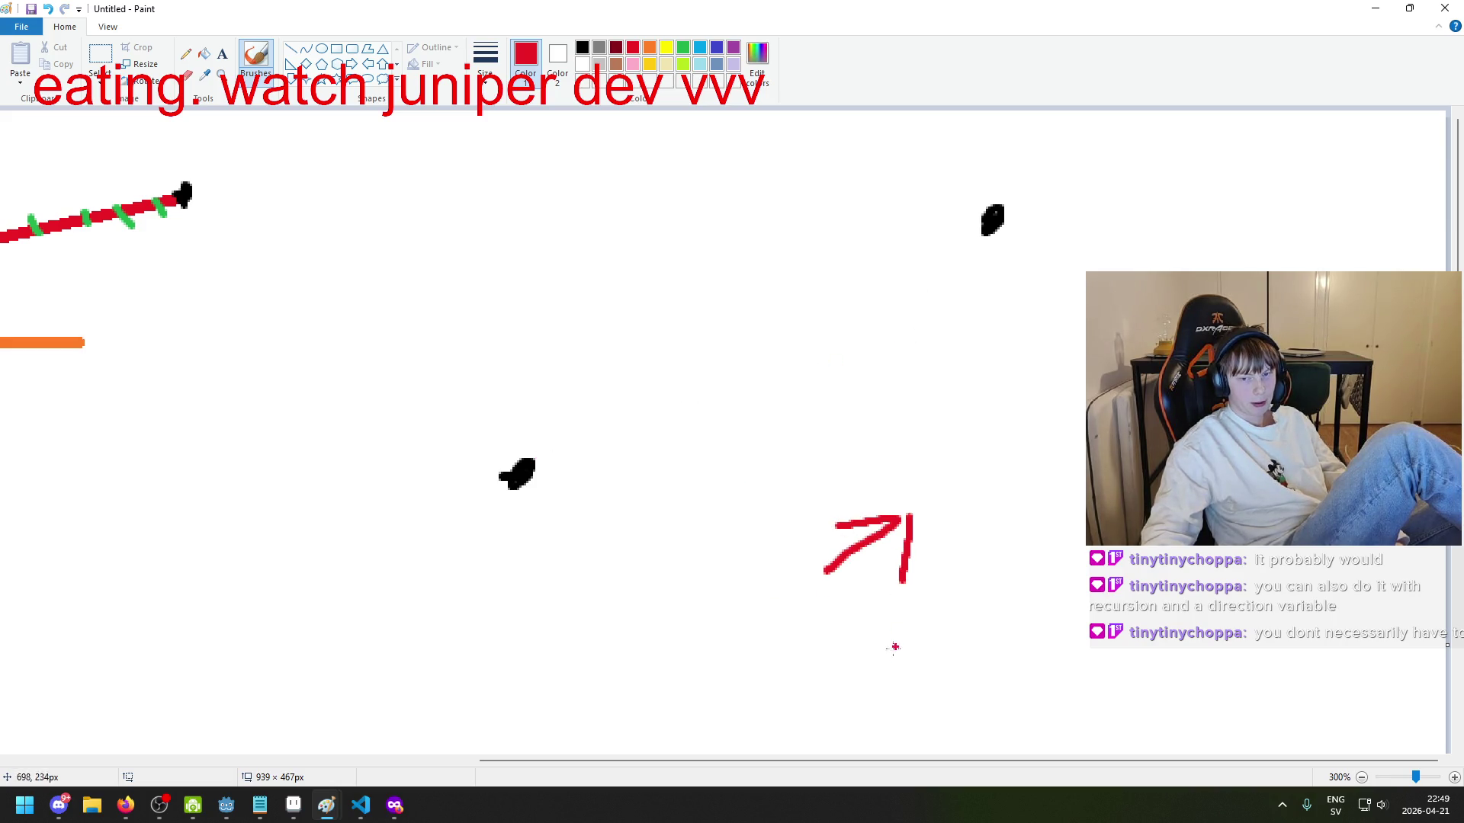
left_click_drag(532, 469, 587, 432)
key("ctrl+z")
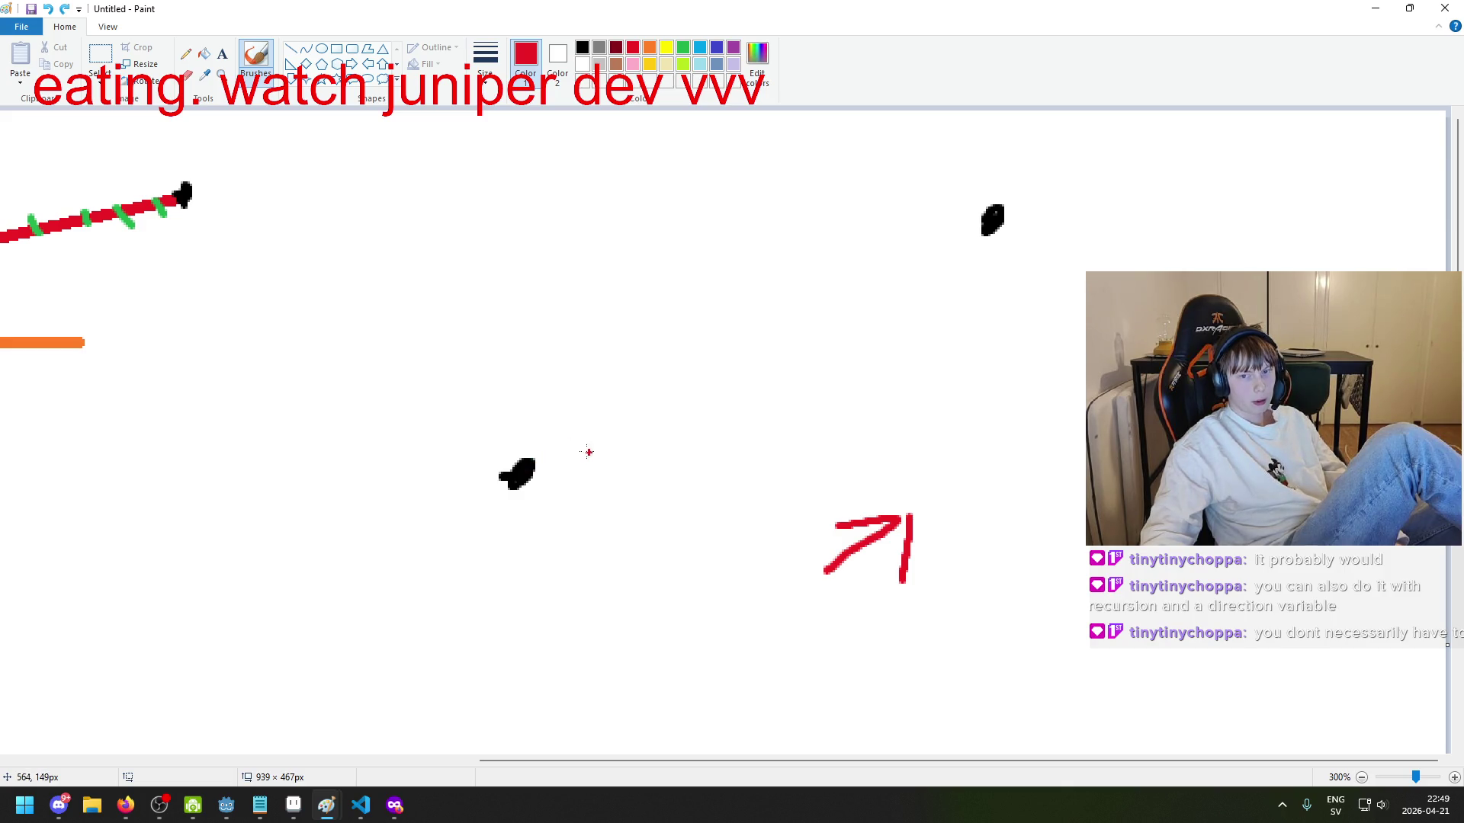
left_click_drag(534, 460, 600, 433)
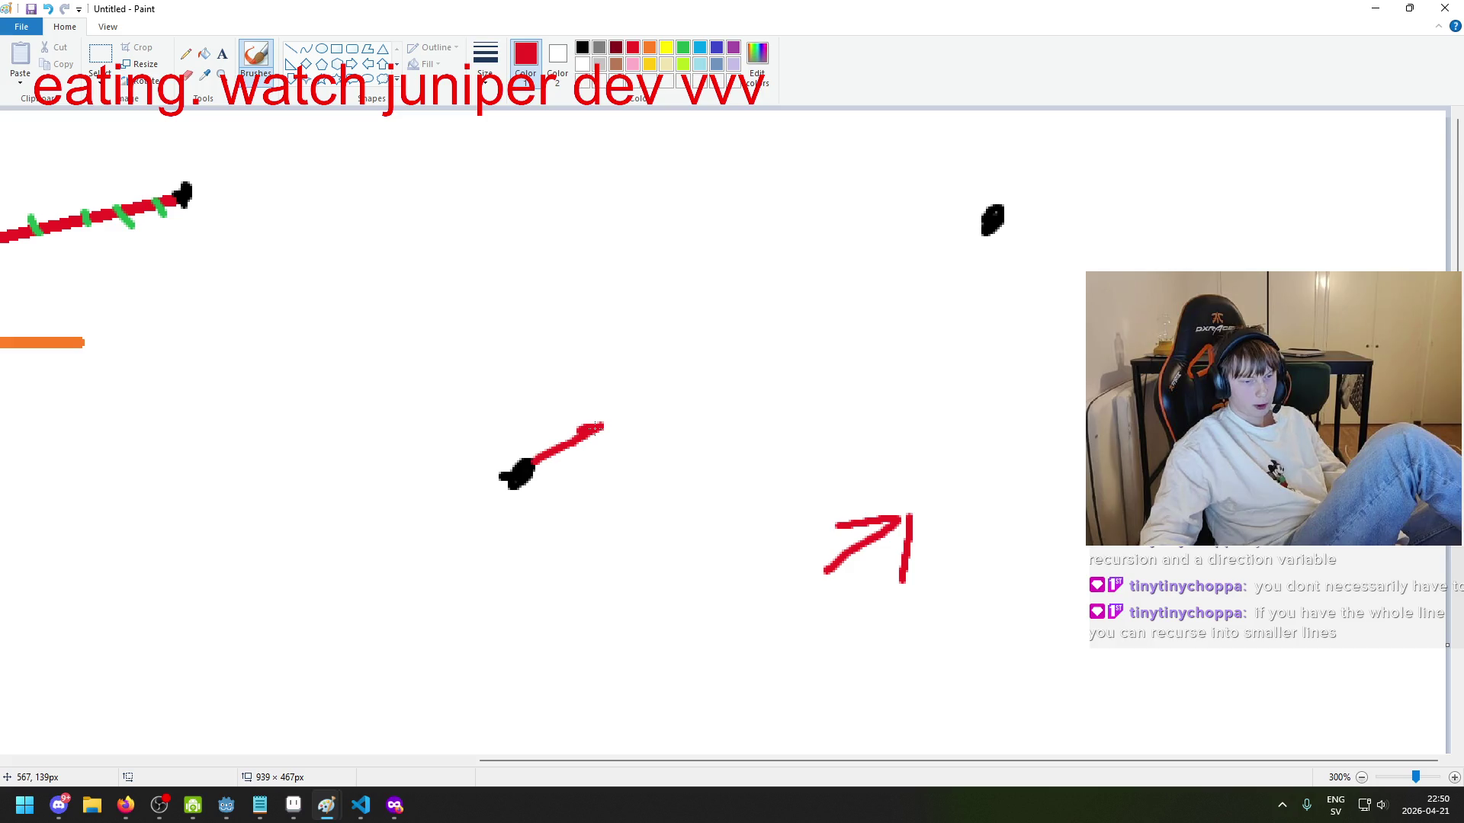
key("ctrl+z")
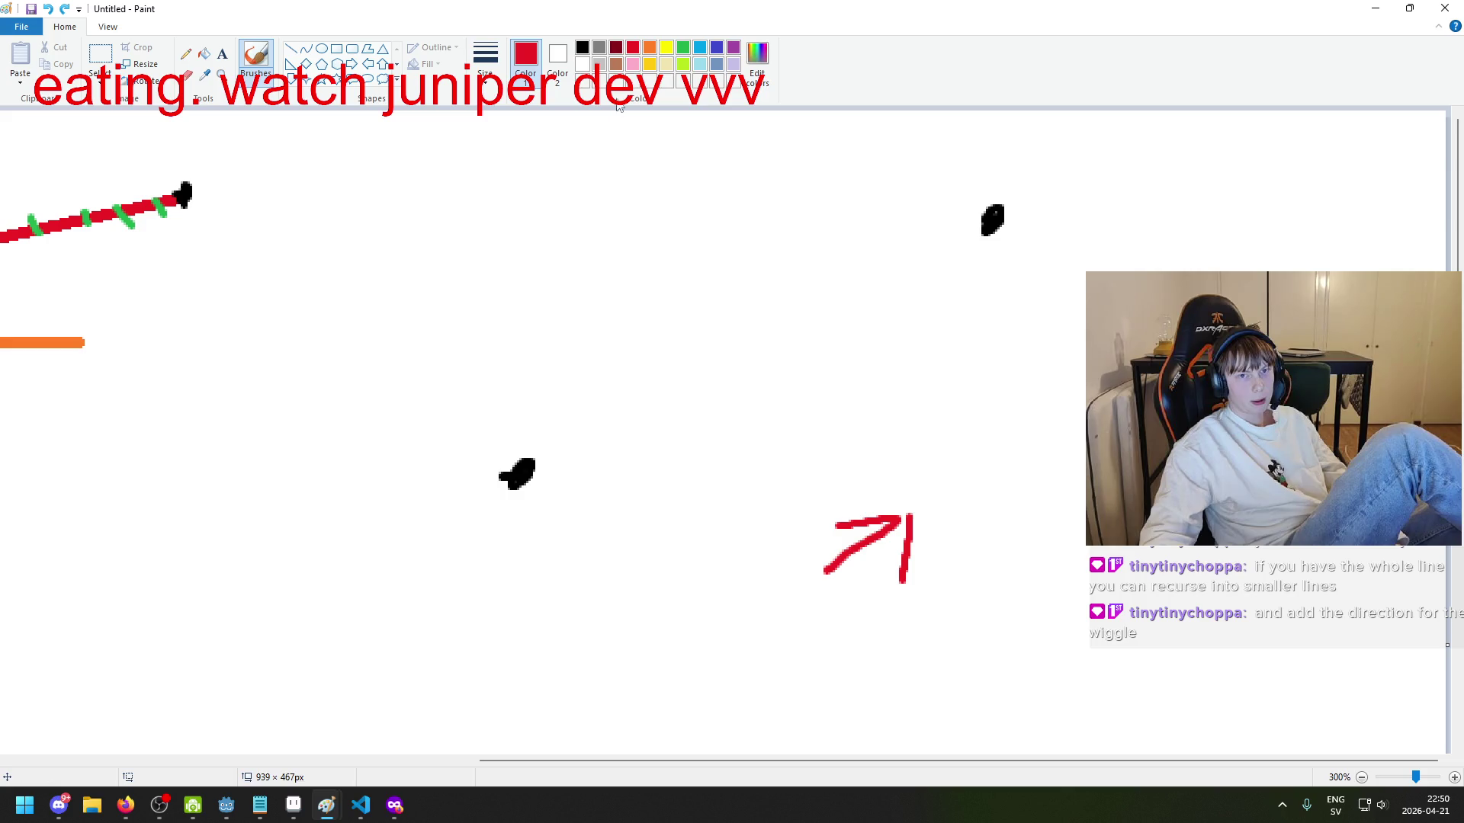
left_click(650, 48)
Step: Draw an orange line linking the lower black dot to the upper one
left_click_drag(541, 463, 555, 371)
key("ctrl+z")
left_click_drag(538, 460, 554, 369)
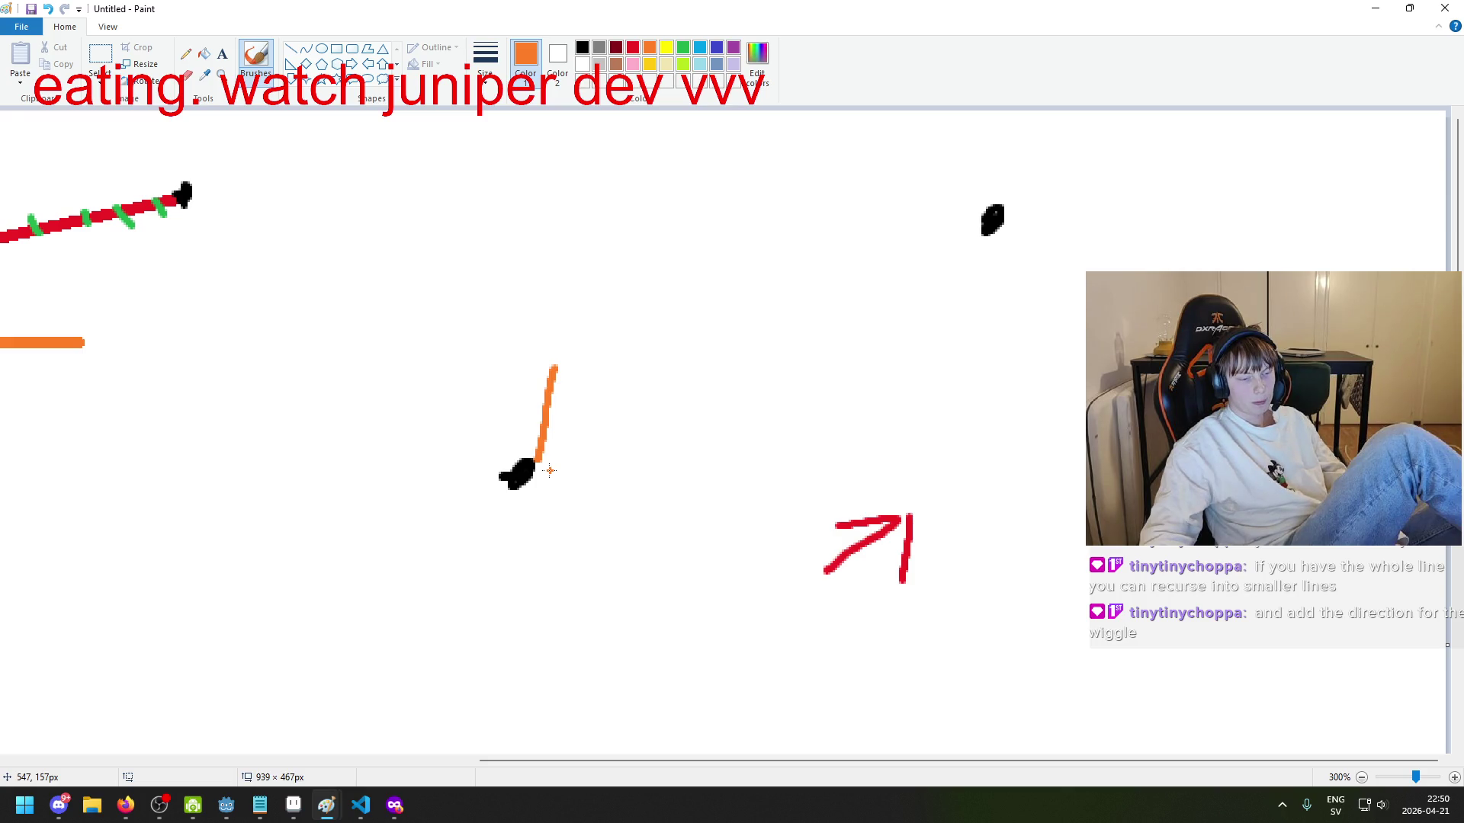
key("ctrl+z")
left_click_drag(533, 461, 979, 221)
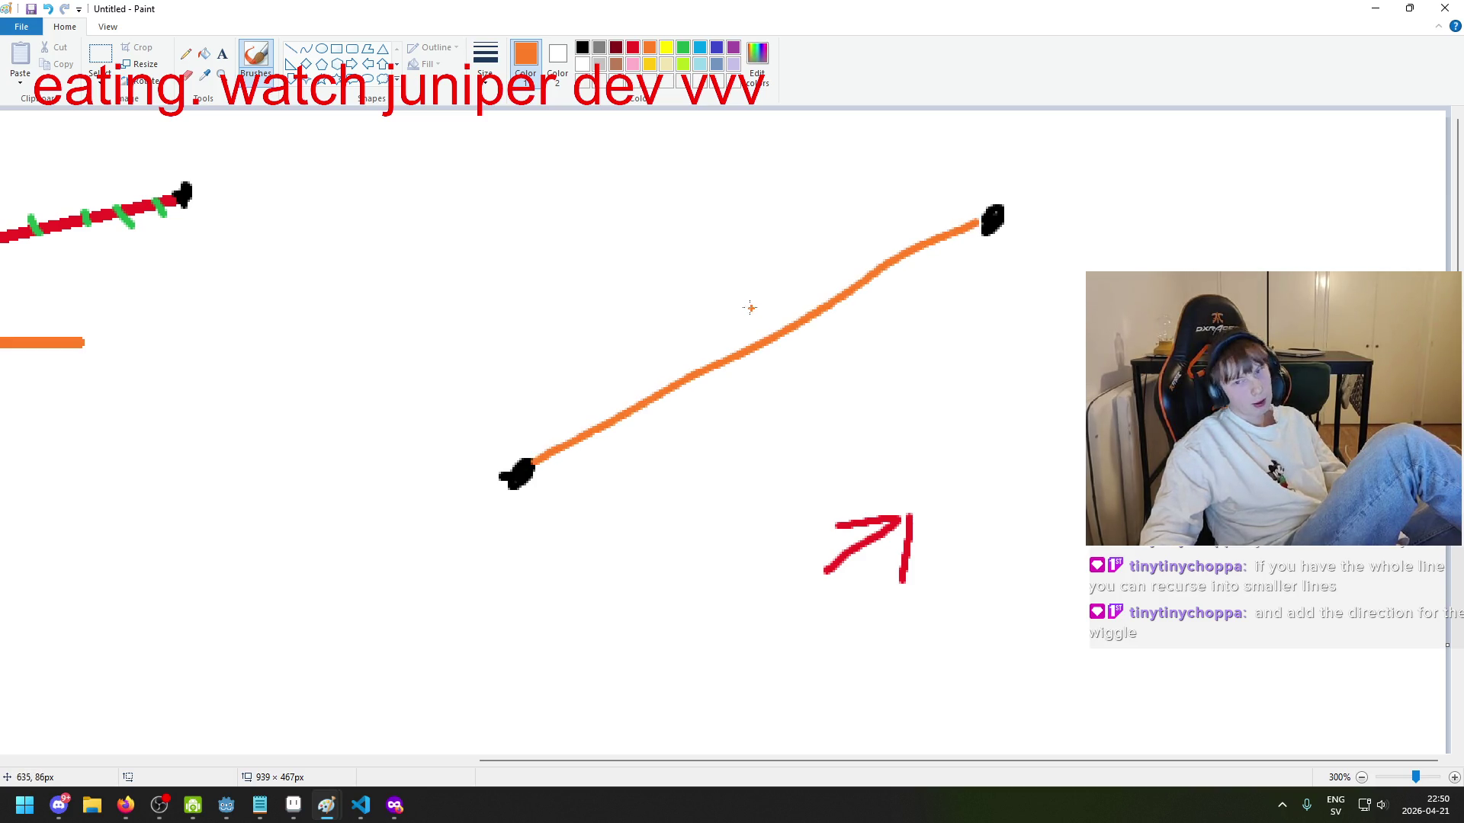
Step: Cross the orange line with seven short orange ticks
left_click_drag(751, 307, 792, 375)
left_click_drag(861, 229, 939, 291)
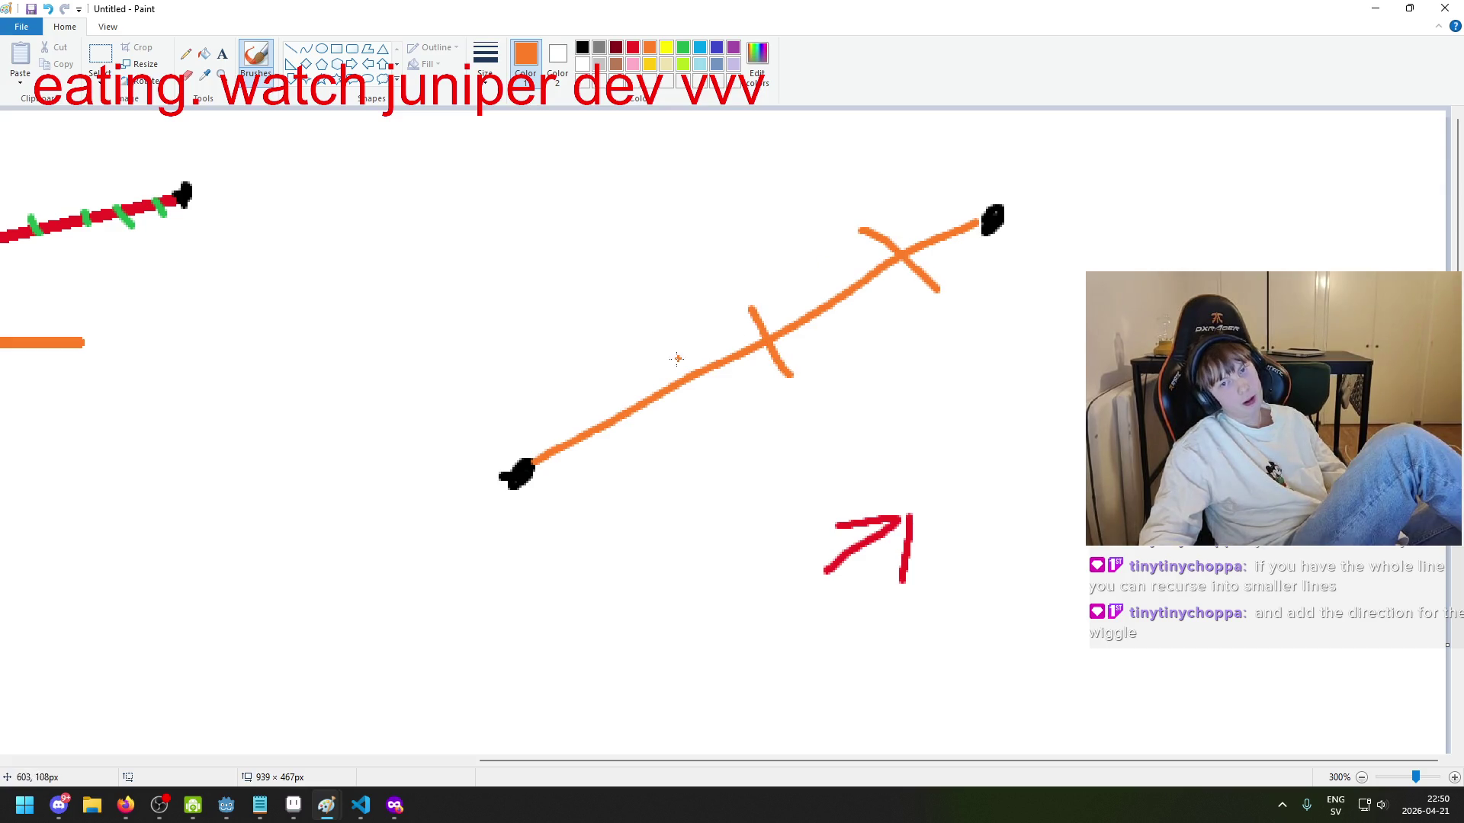
left_click_drag(598, 345, 686, 495)
key("ctrl+z")
left_click_drag(624, 369, 667, 435)
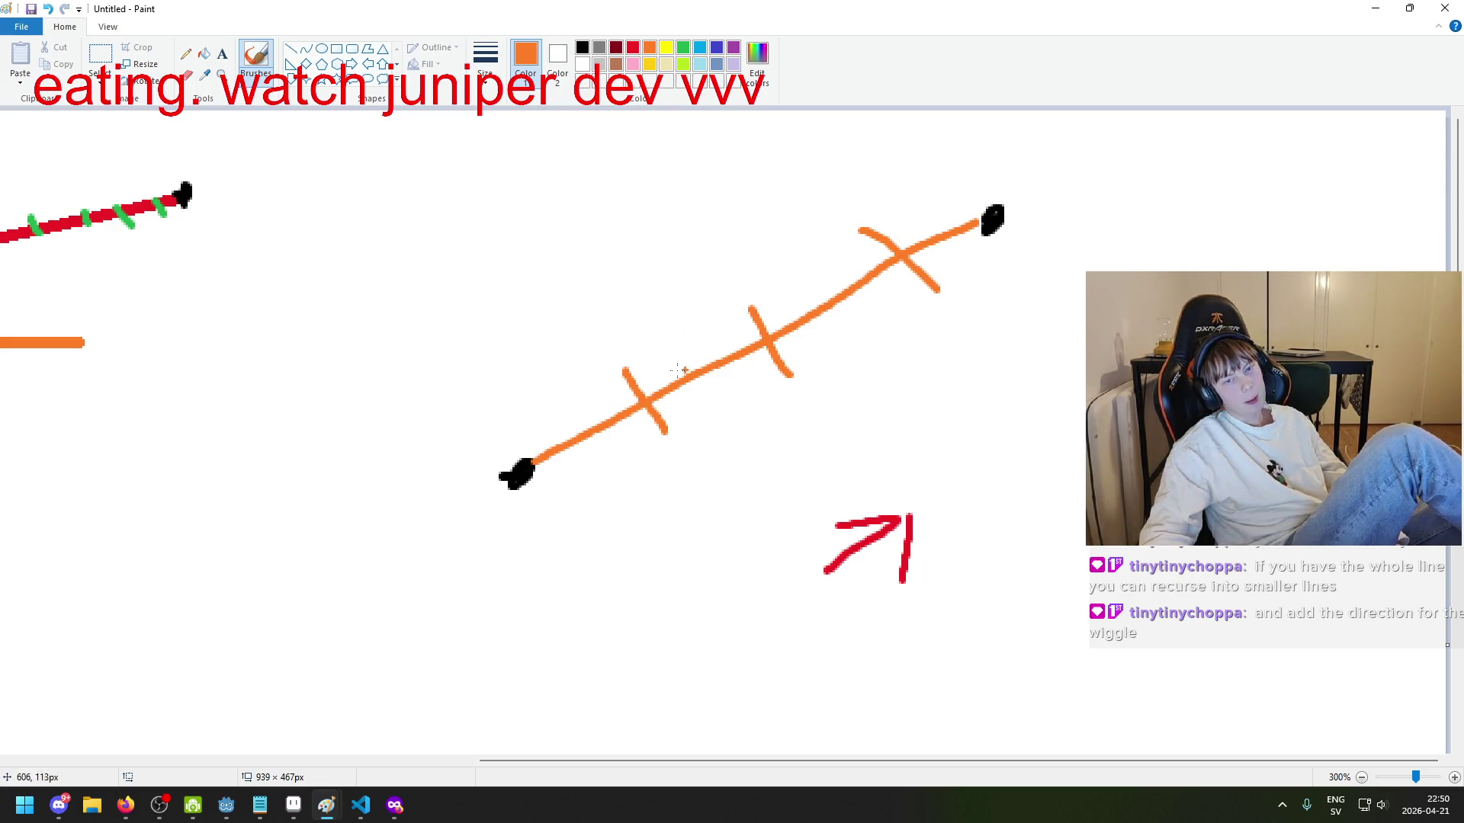
left_click_drag(559, 412, 614, 461)
left_click_drag(712, 345, 750, 412)
left_click_drag(820, 271, 867, 311)
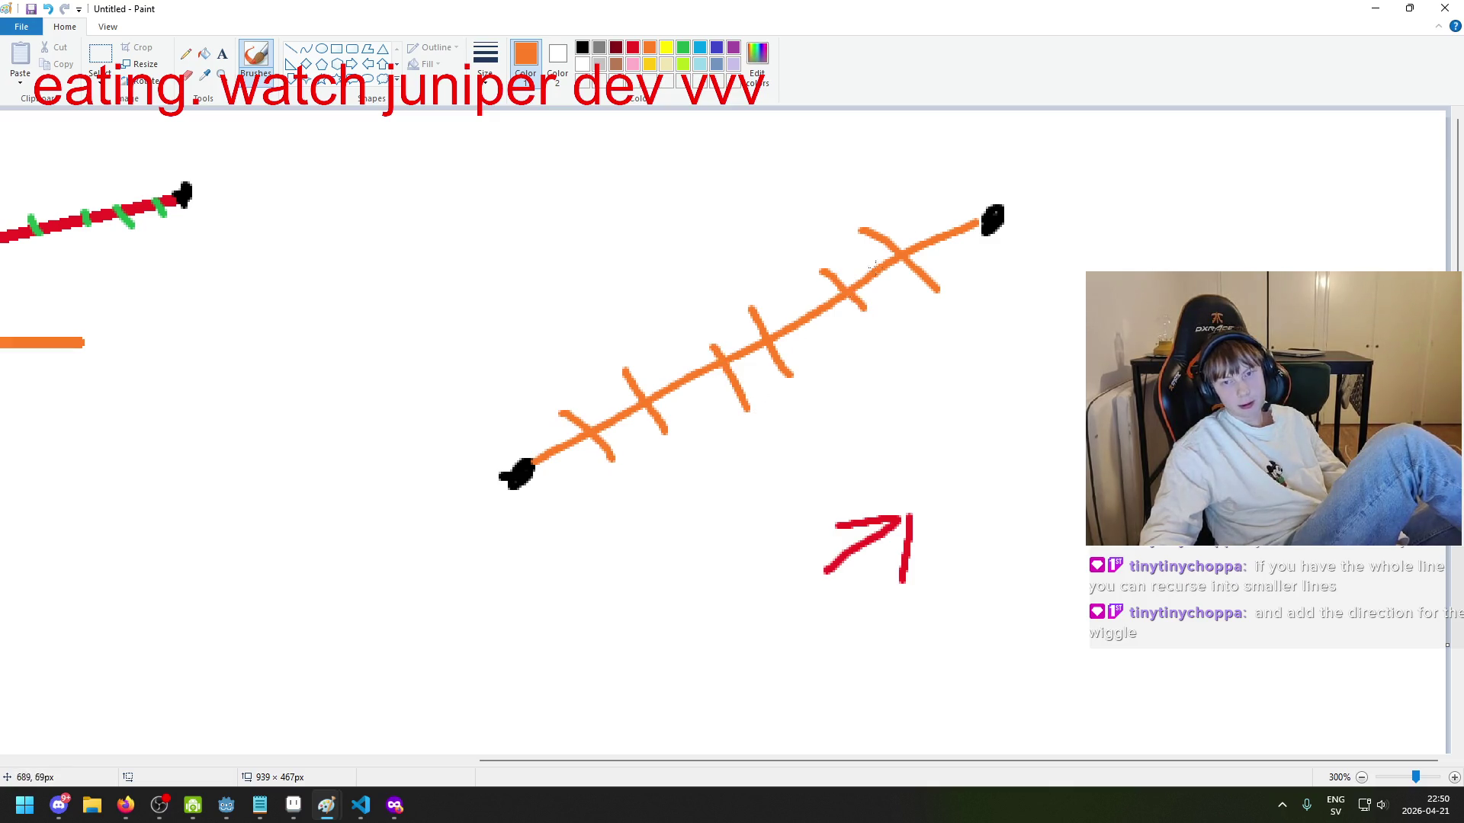
left_click_drag(946, 215, 966, 245)
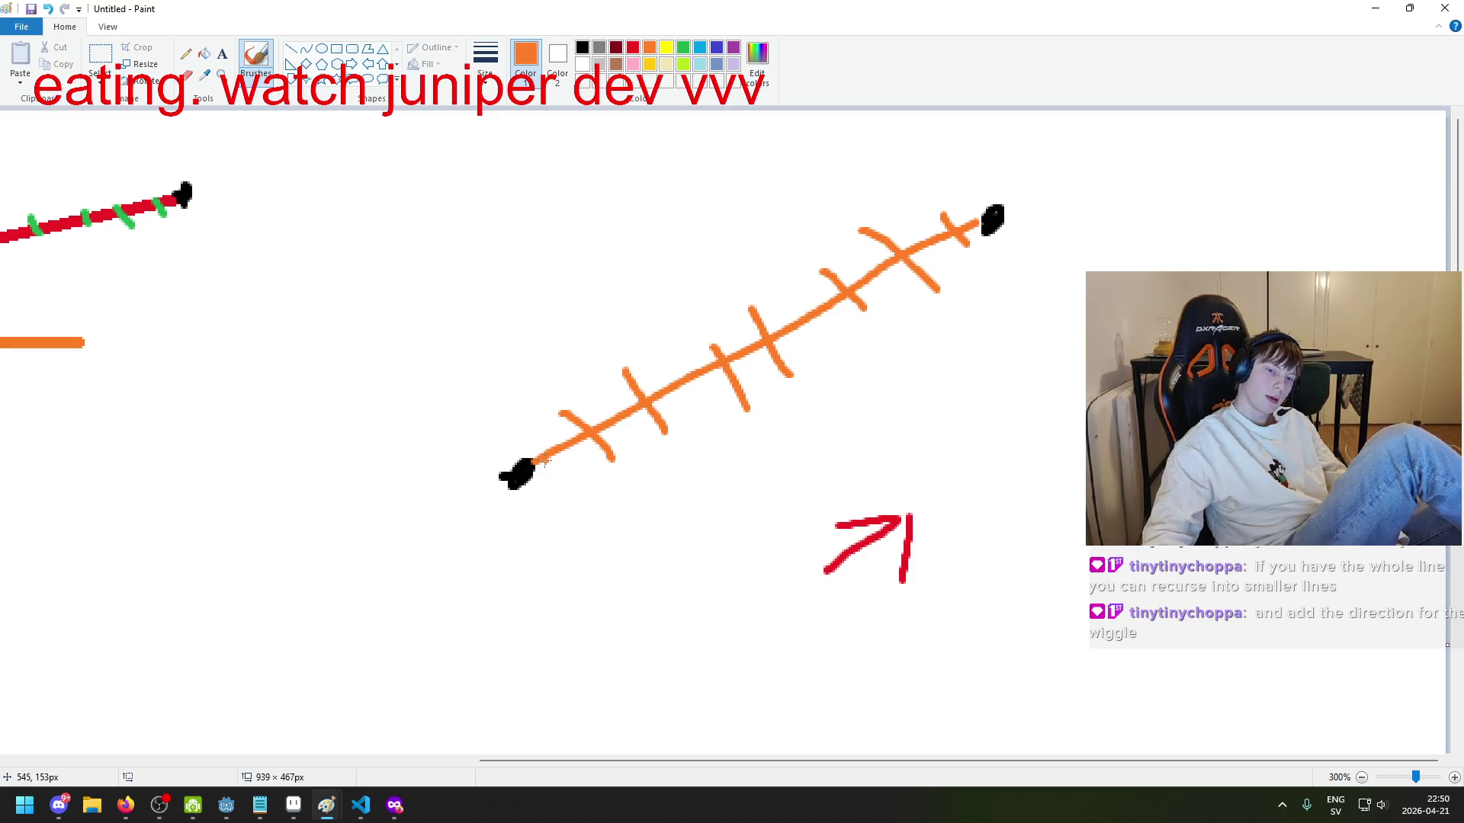
Step: Draw a short orange arrow stroke rising from the lower black dot
left_click_drag(524, 460, 549, 383)
key("ctrl+z")
mouse_move(526, 465)
left_mouse_down()
mouse_move(549, 381)
mouse_move(572, 418)
mouse_move(562, 443)
mouse_move(533, 388)
mouse_move(546, 437)
left_mouse_up()
key("ctrl+z")
key("ctrl+z")
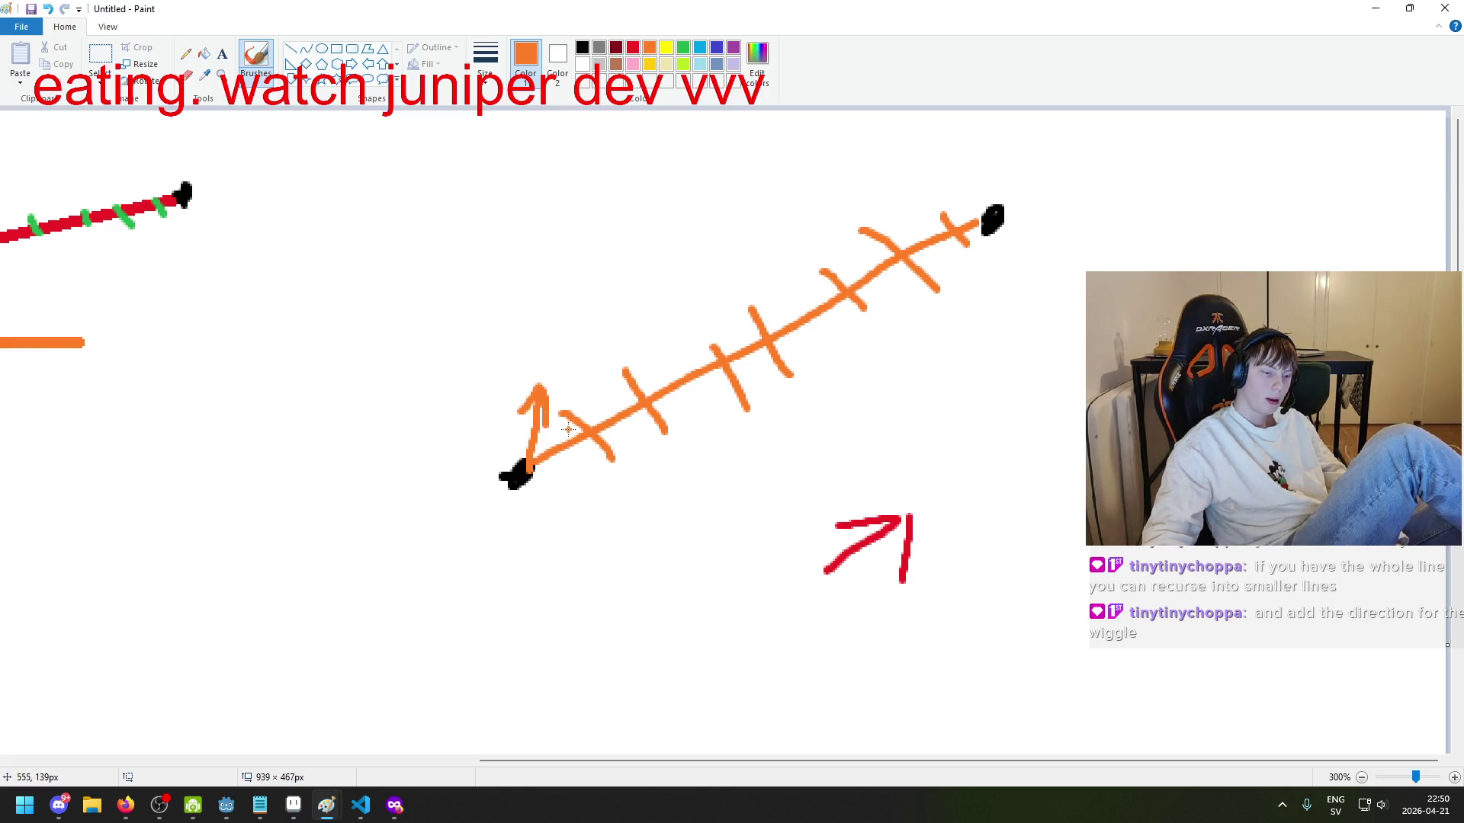
Step: Thicken the orange arrow's tip and bend it rightward along the ticked line, undoing stray strokes
mouse_move(543, 376)
left_mouse_down()
mouse_move(627, 343)
mouse_move(591, 298)
mouse_move(621, 349)
mouse_move(644, 347)
mouse_move(711, 398)
mouse_move(701, 412)
left_mouse_up()
key("ctrl+z")
key("ctrl+z")
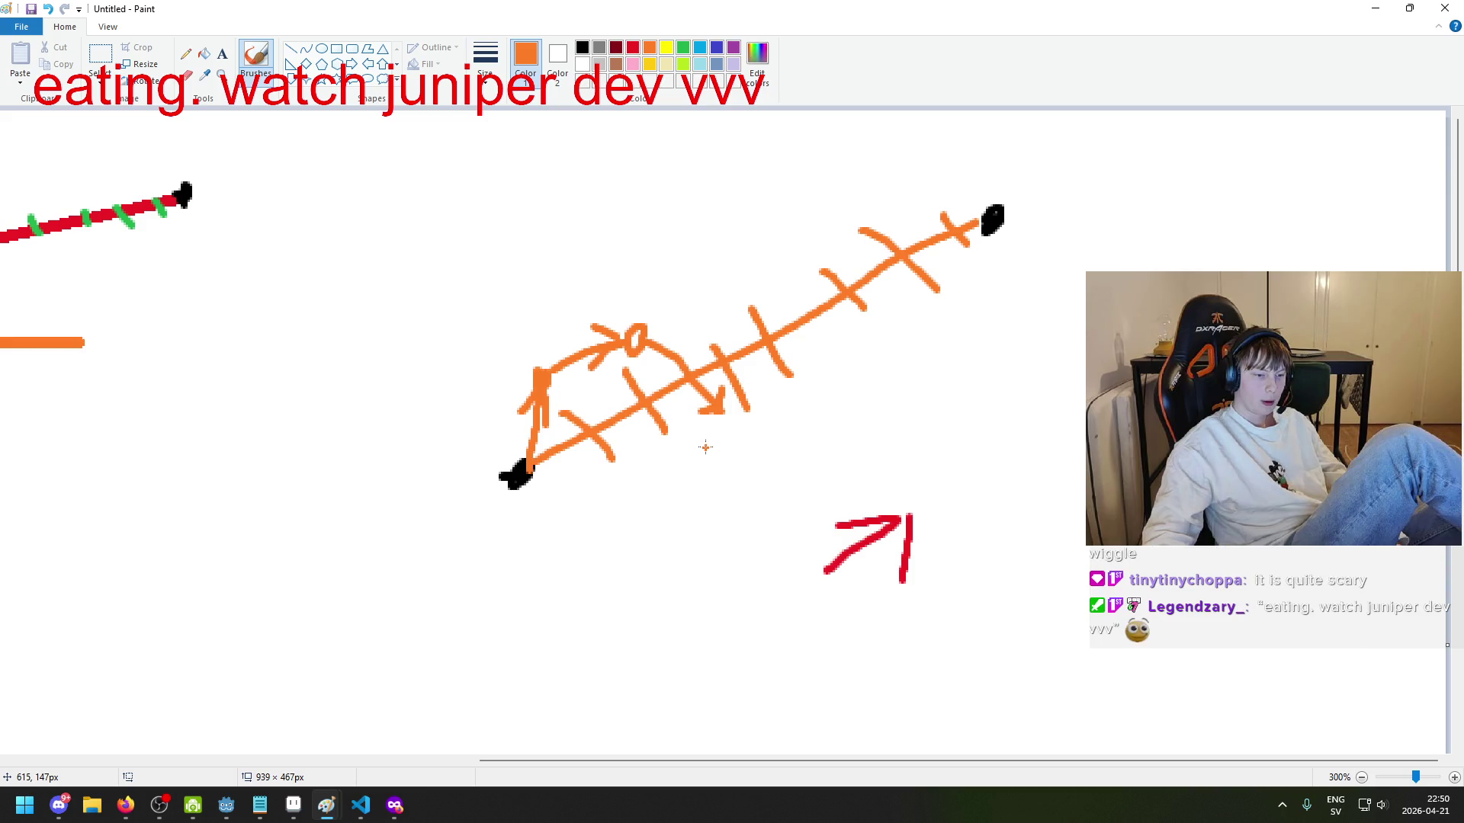
key("alt+Tab")
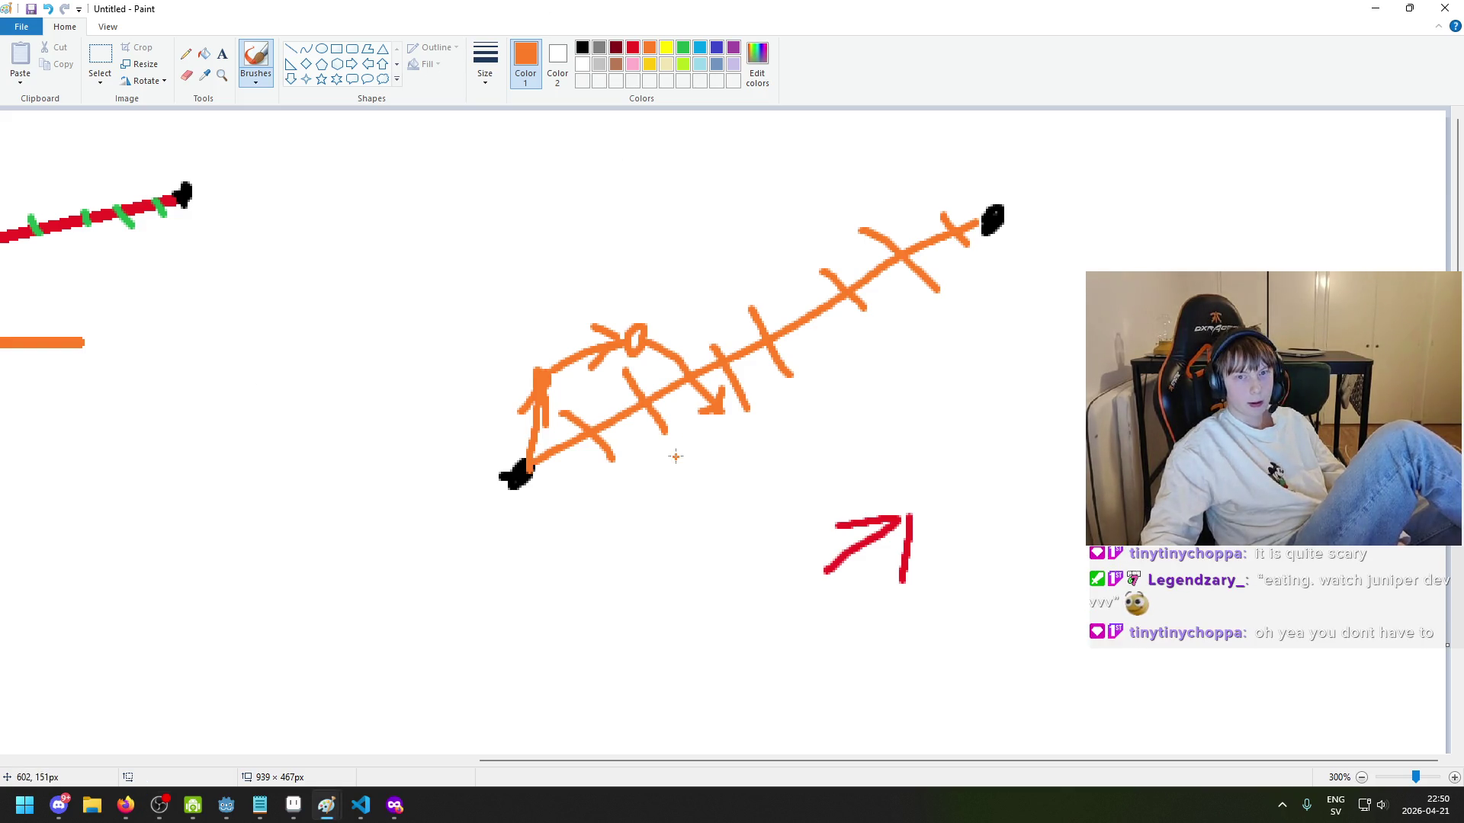
key("ctrl+z")
key("ctrl+z")
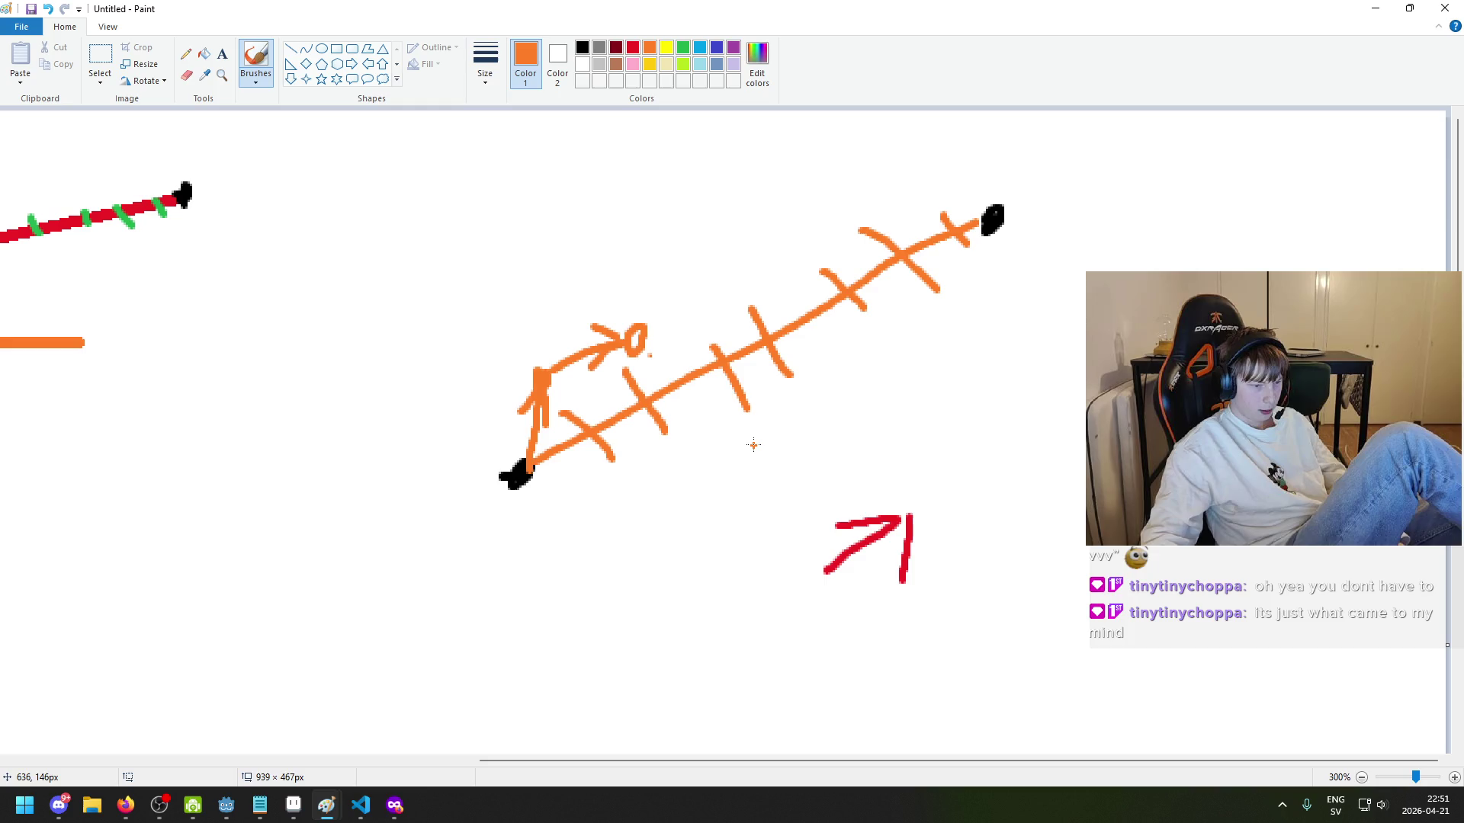
key("ctrl+z")
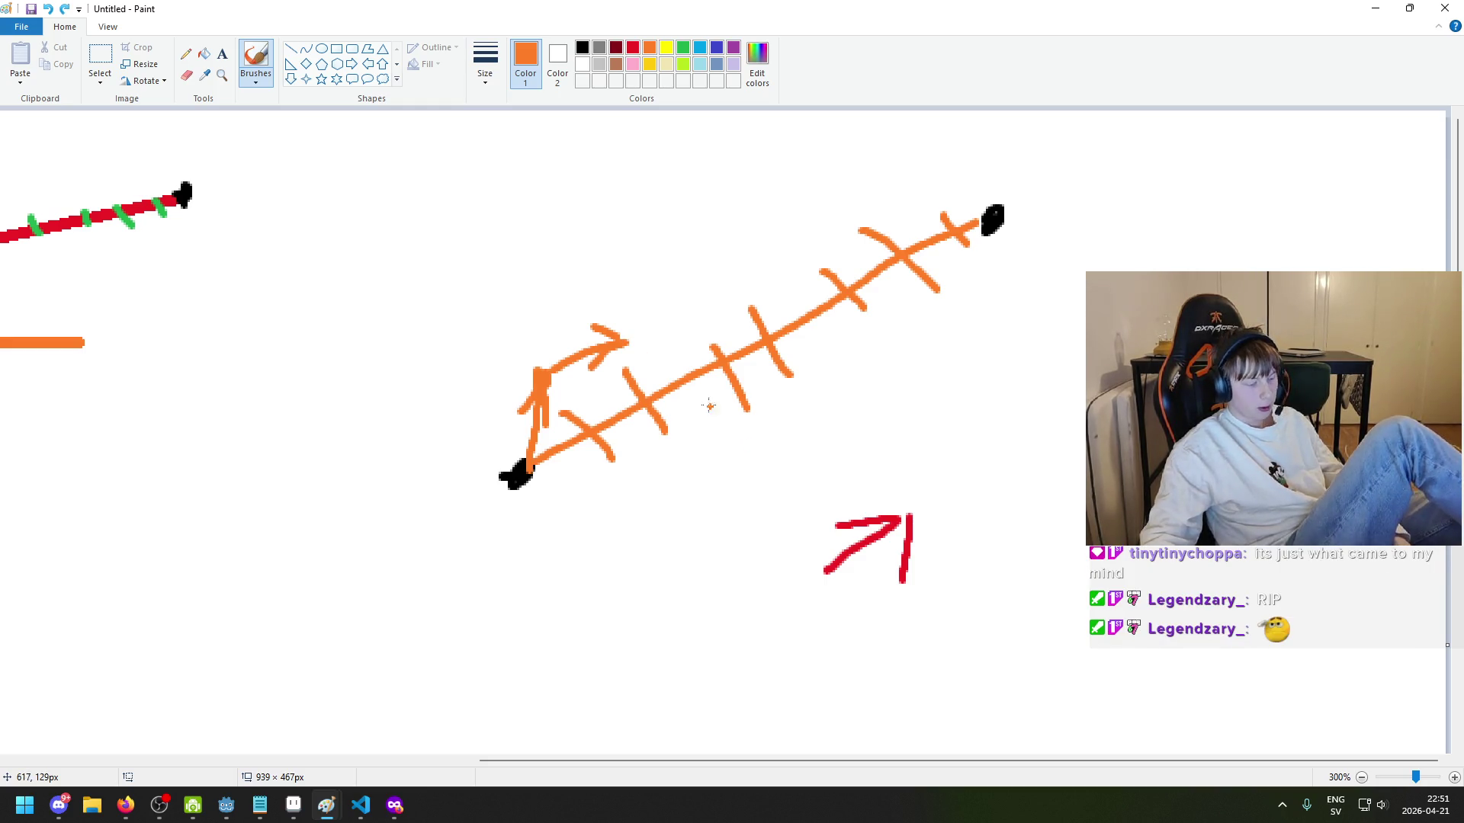
mouse_move(627, 332)
left_mouse_down()
mouse_move(730, 417)
mouse_move(720, 410)
left_mouse_up()
key("ctrl+z")
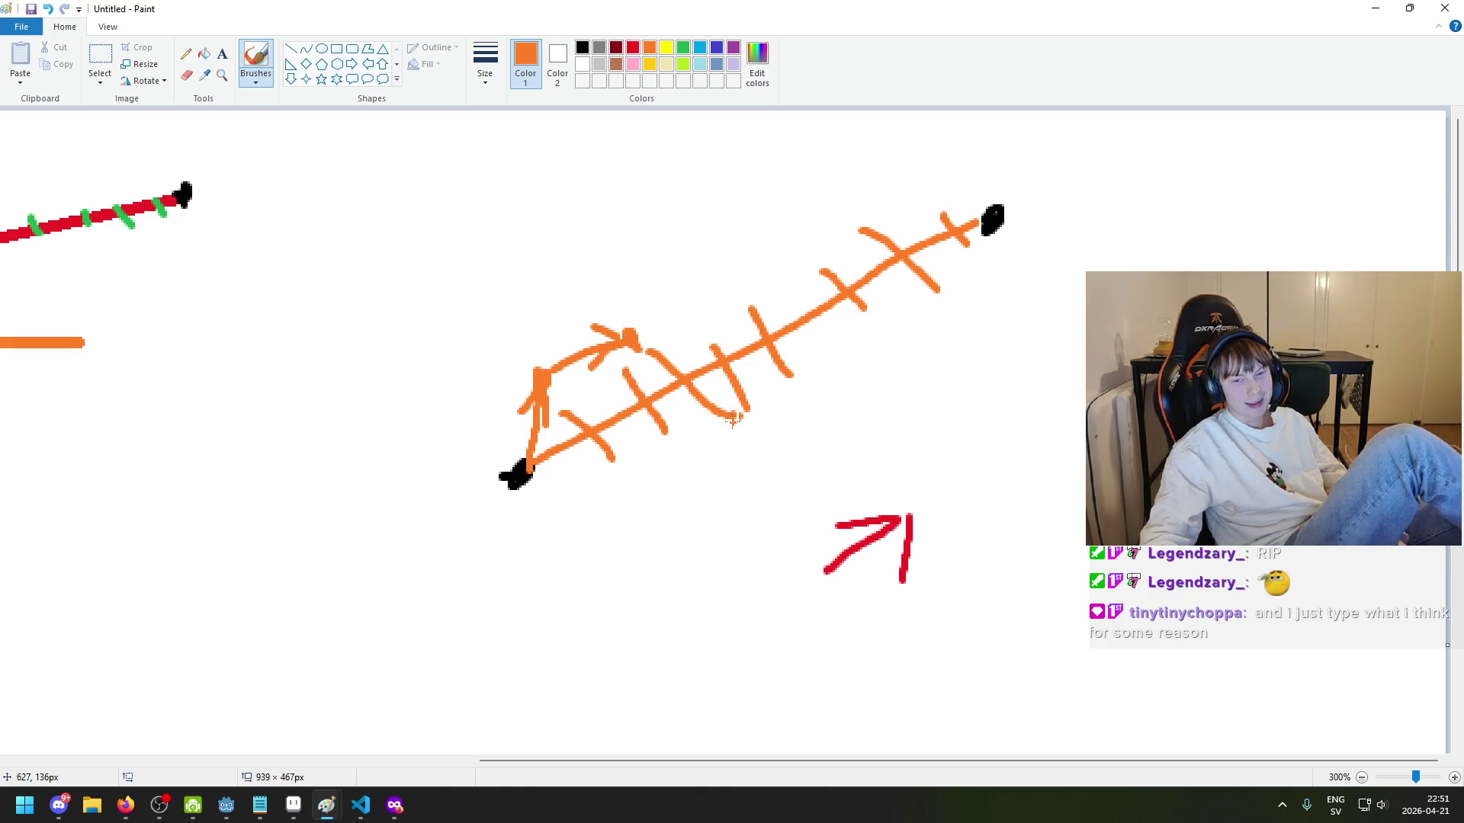
key("ctrl+z")
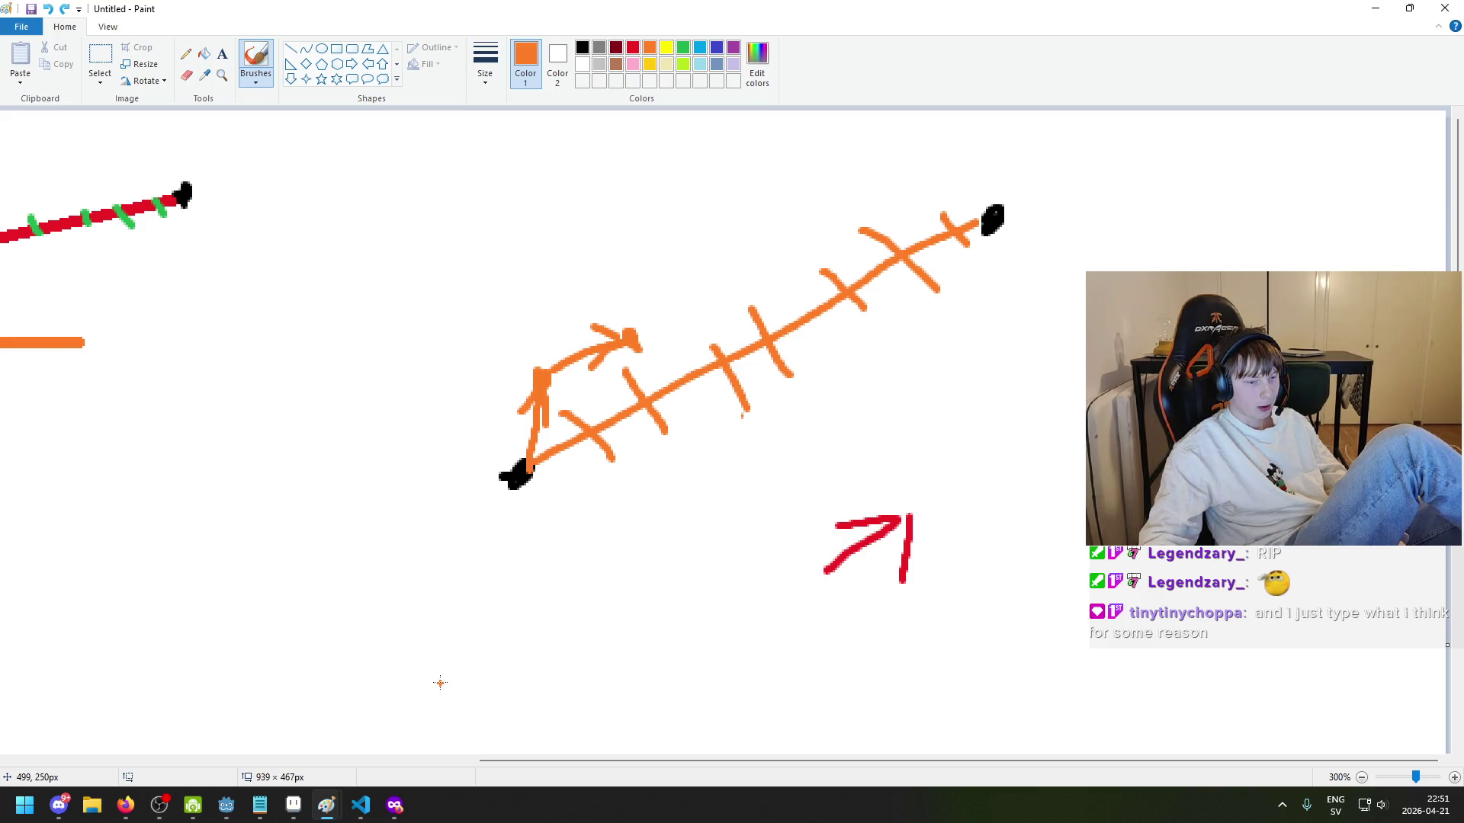
Step: Glance at the NODE_MARGIN line, zoom over the Aseprite map, then return to the code
left_click(360, 805)
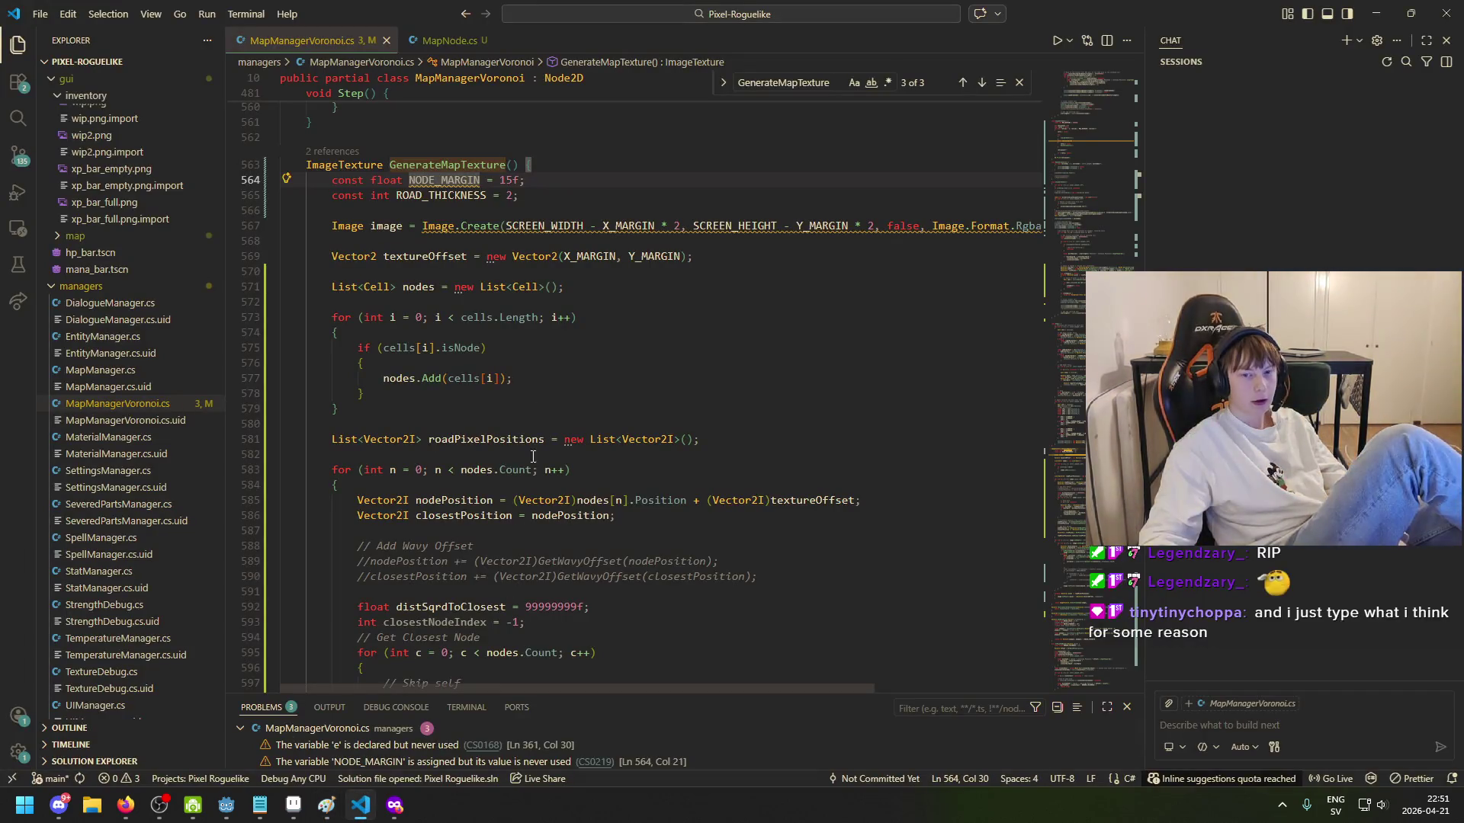
left_click(536, 180)
left_click(294, 805)
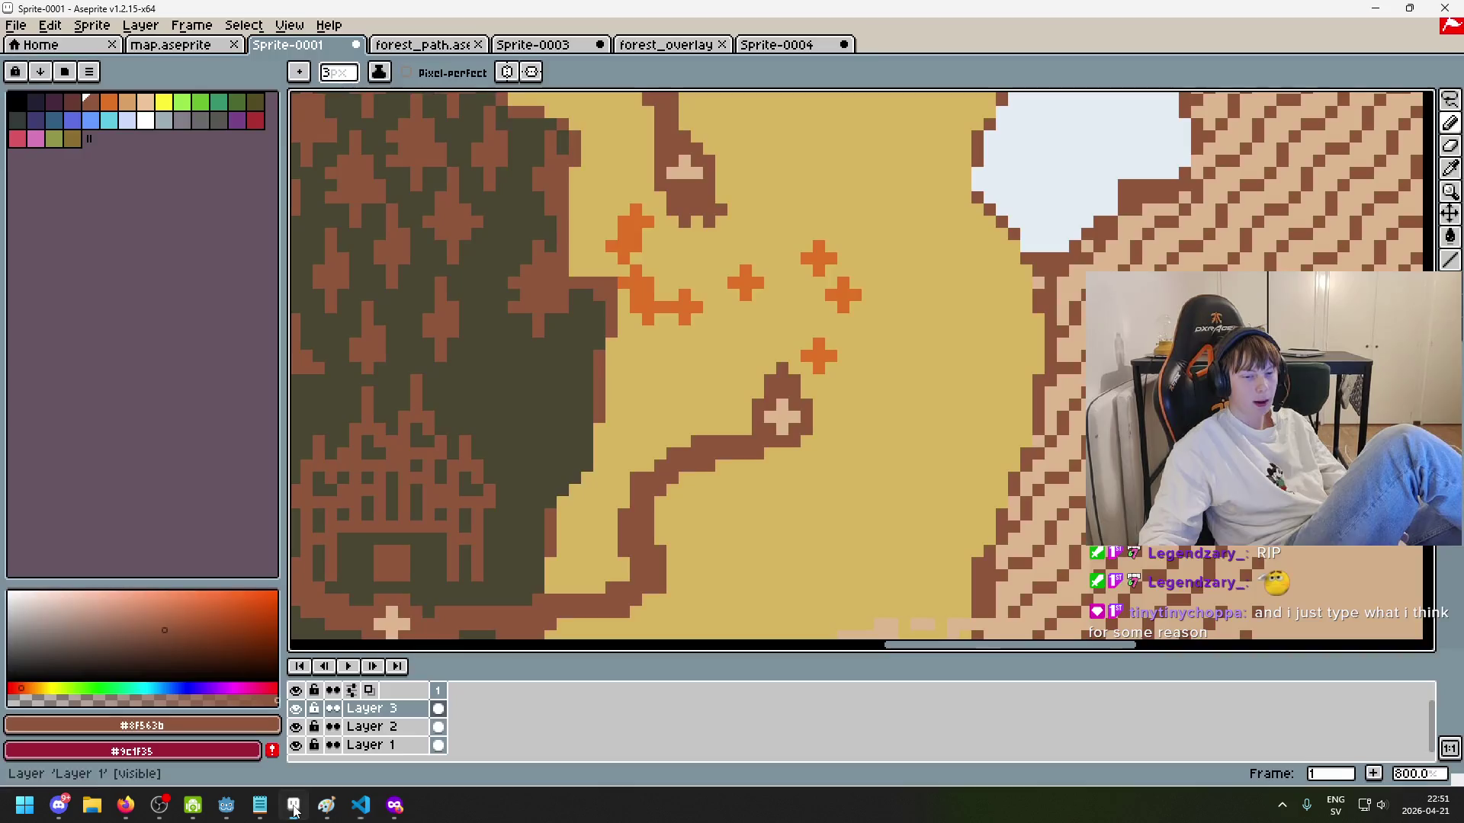
scroll(788, 357, "down", 2)
scroll(787, 357, "up", 2)
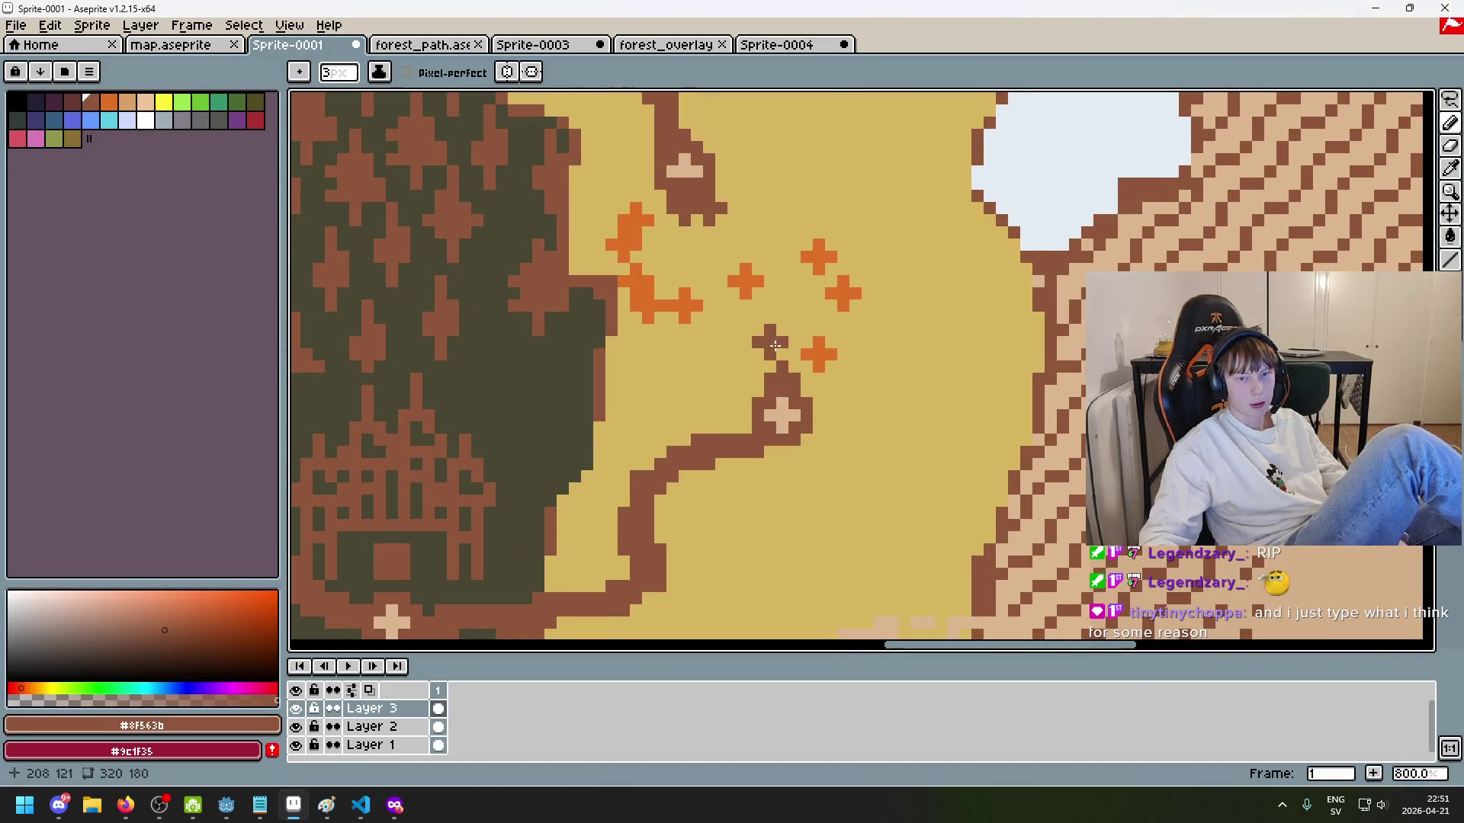
scroll(800, 328, "down", 1)
scroll(831, 267, "up", 1)
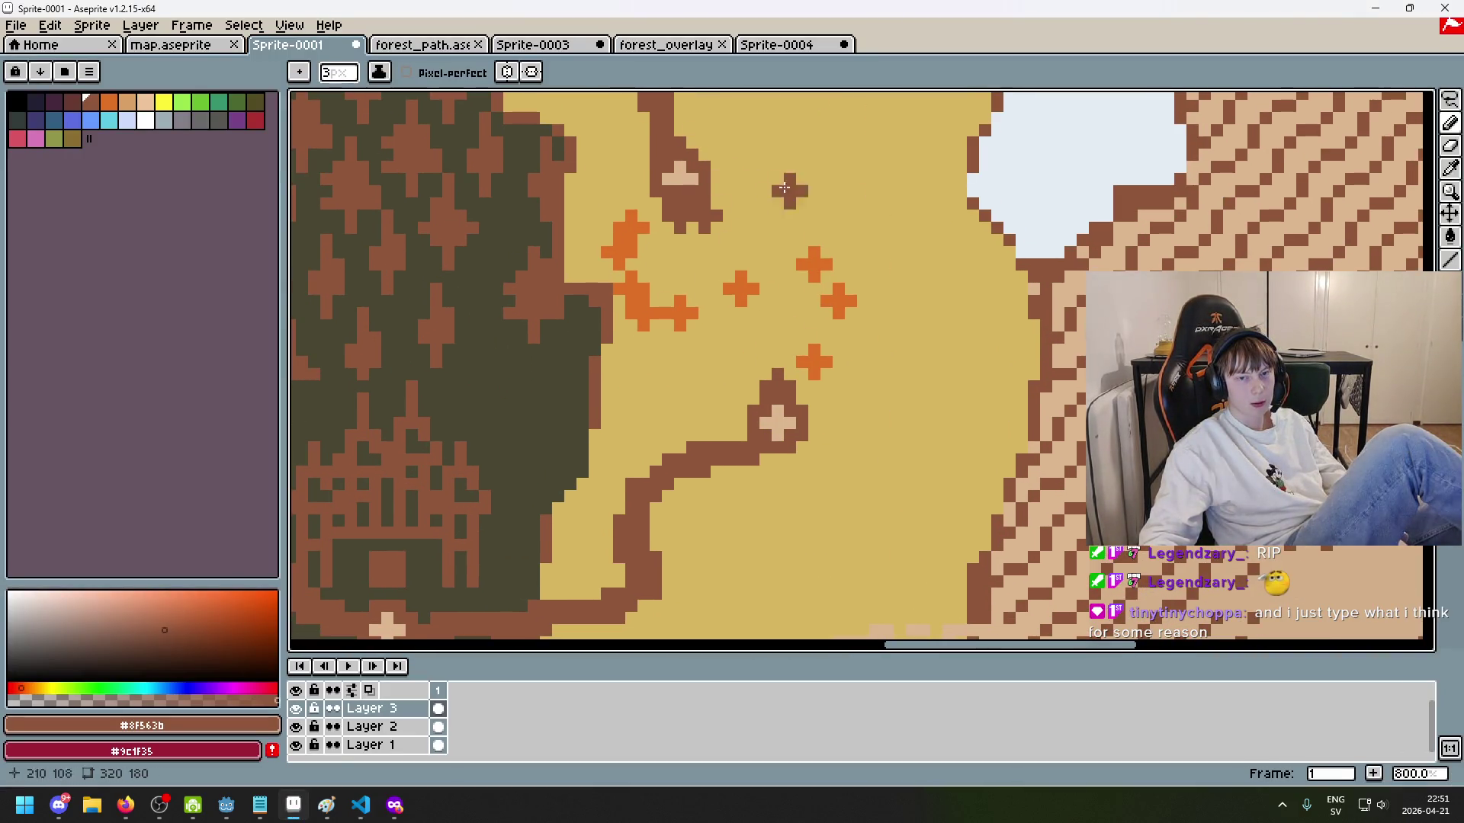
left_click(361, 805)
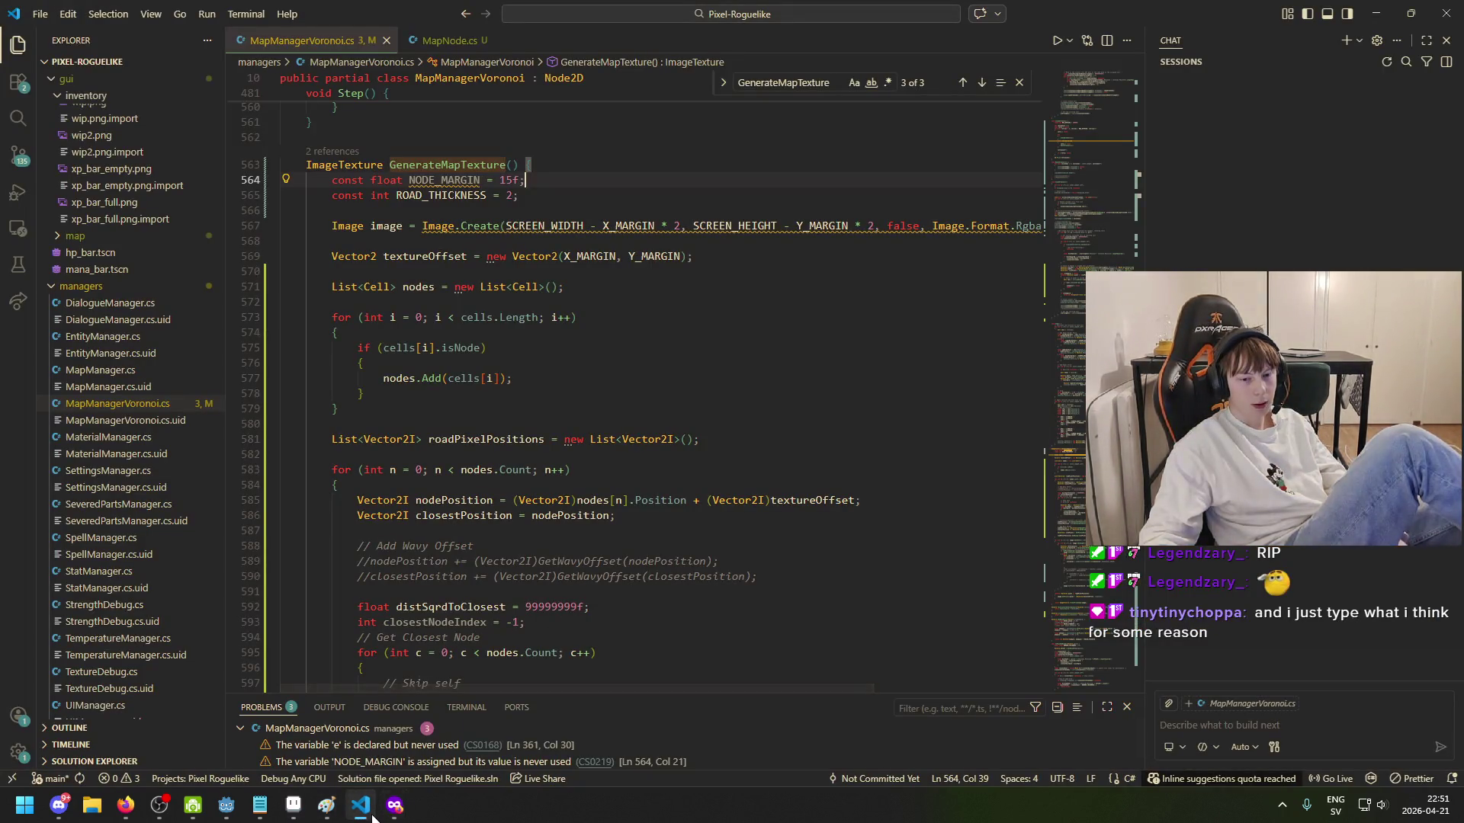
left_click(294, 806)
left_click_drag(638, 225, 625, 259)
key("ctrl+z")
key("ctrl+z")
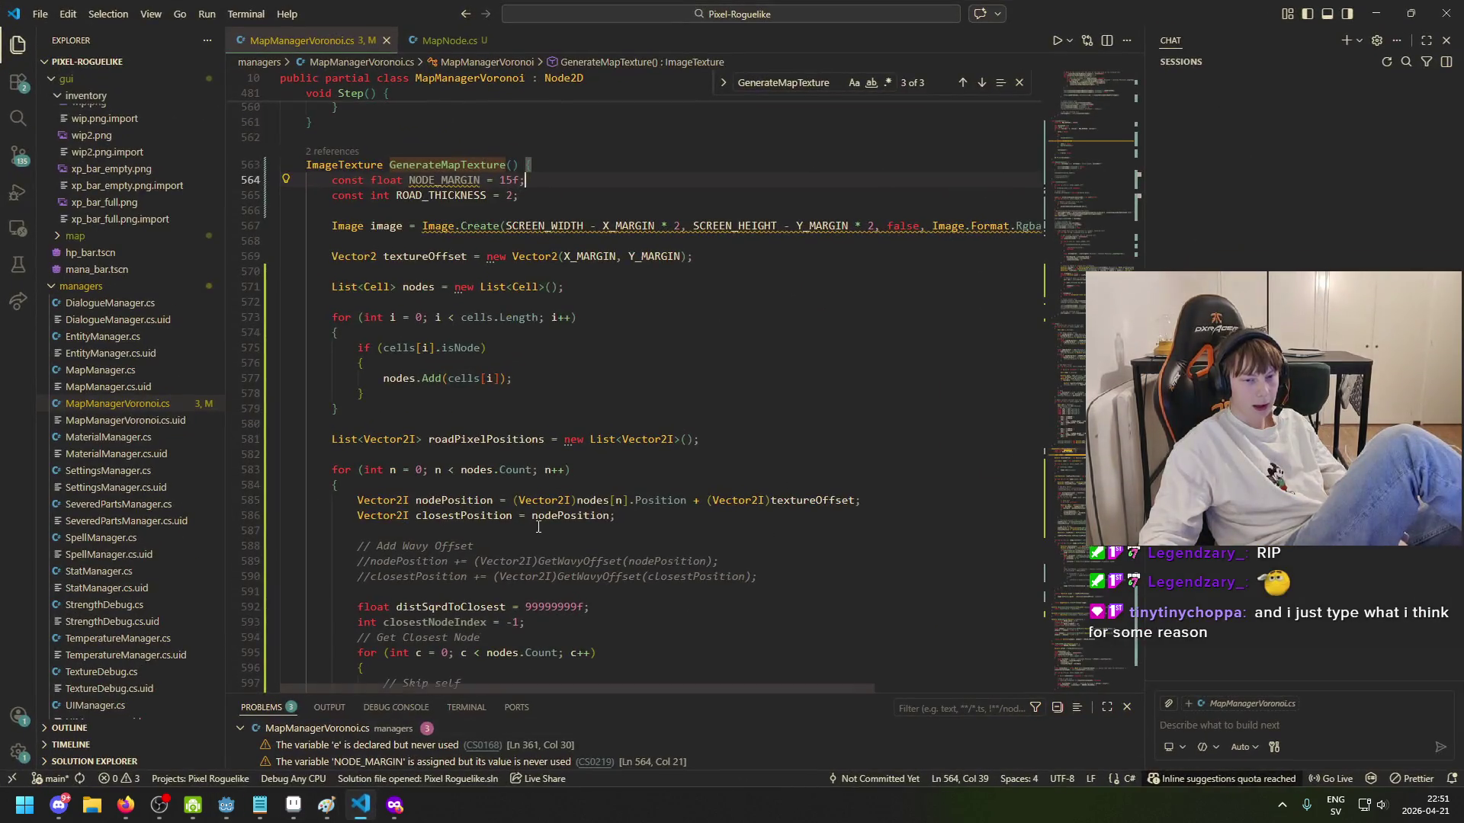
left_click(361, 805)
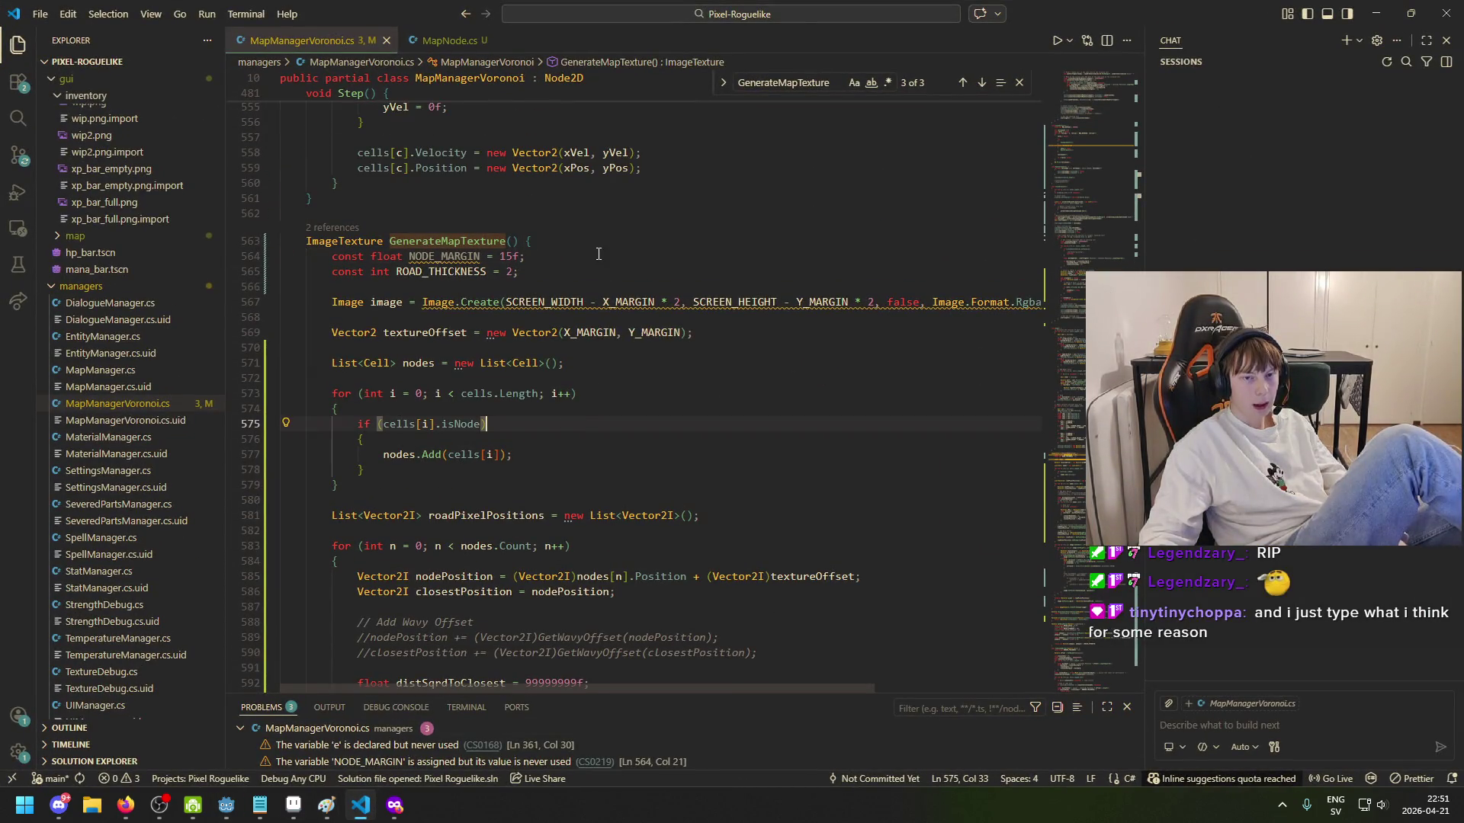
left_click(633, 273)
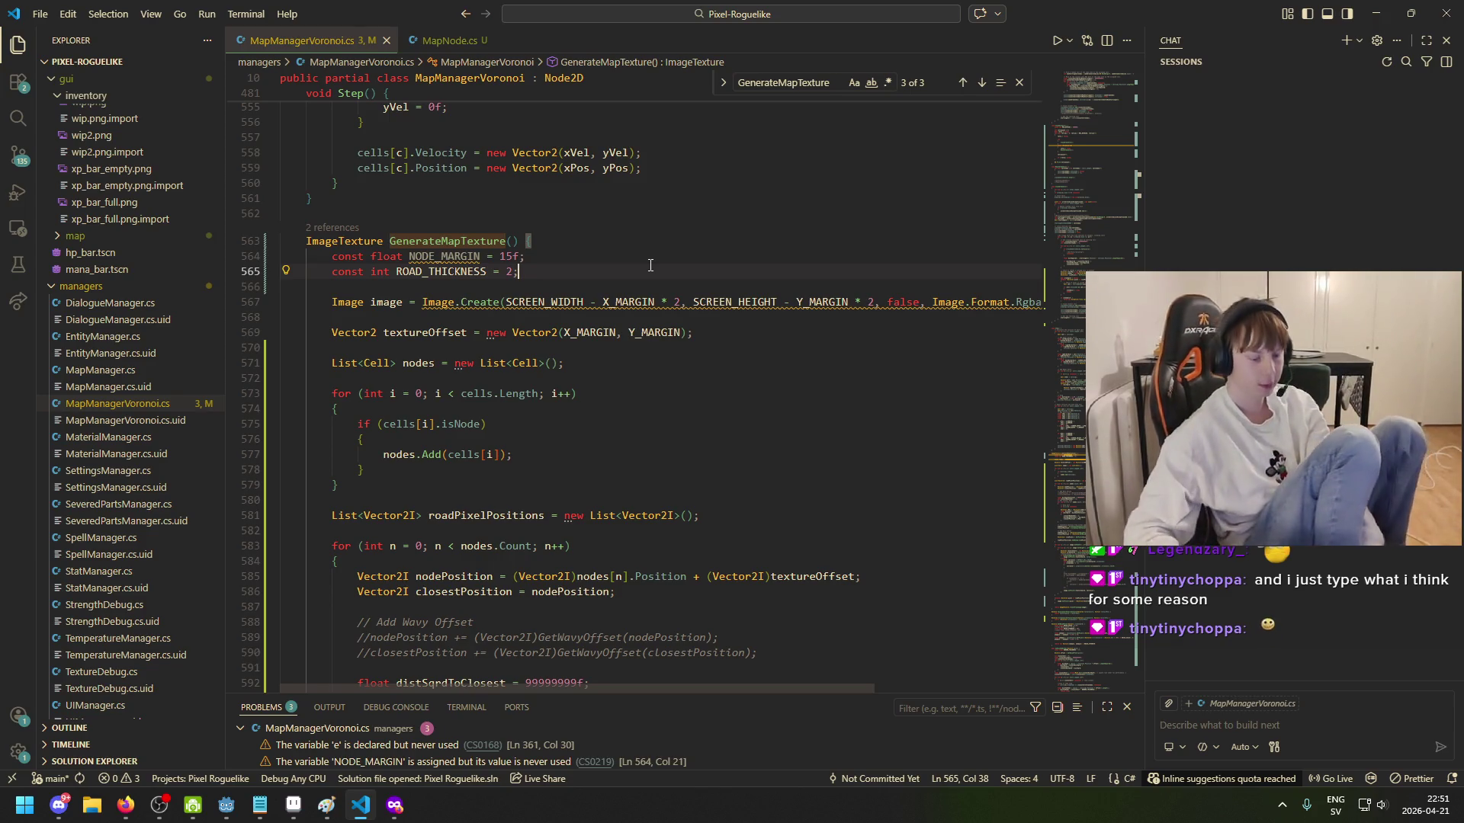
left_click(412, 256)
scroll(437, 191, "down", 3)
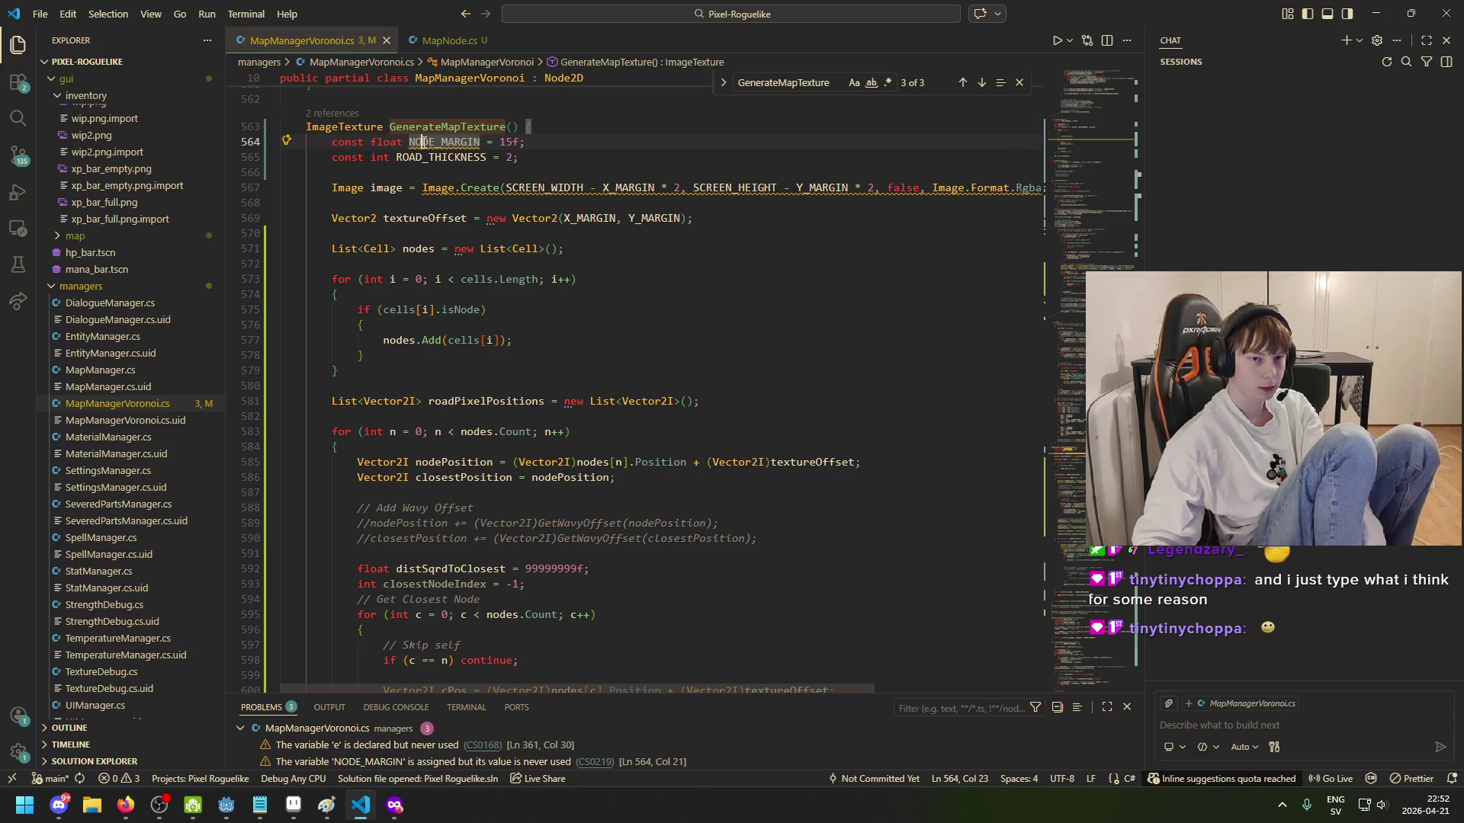
left_click_drag(473, 144, 405, 142)
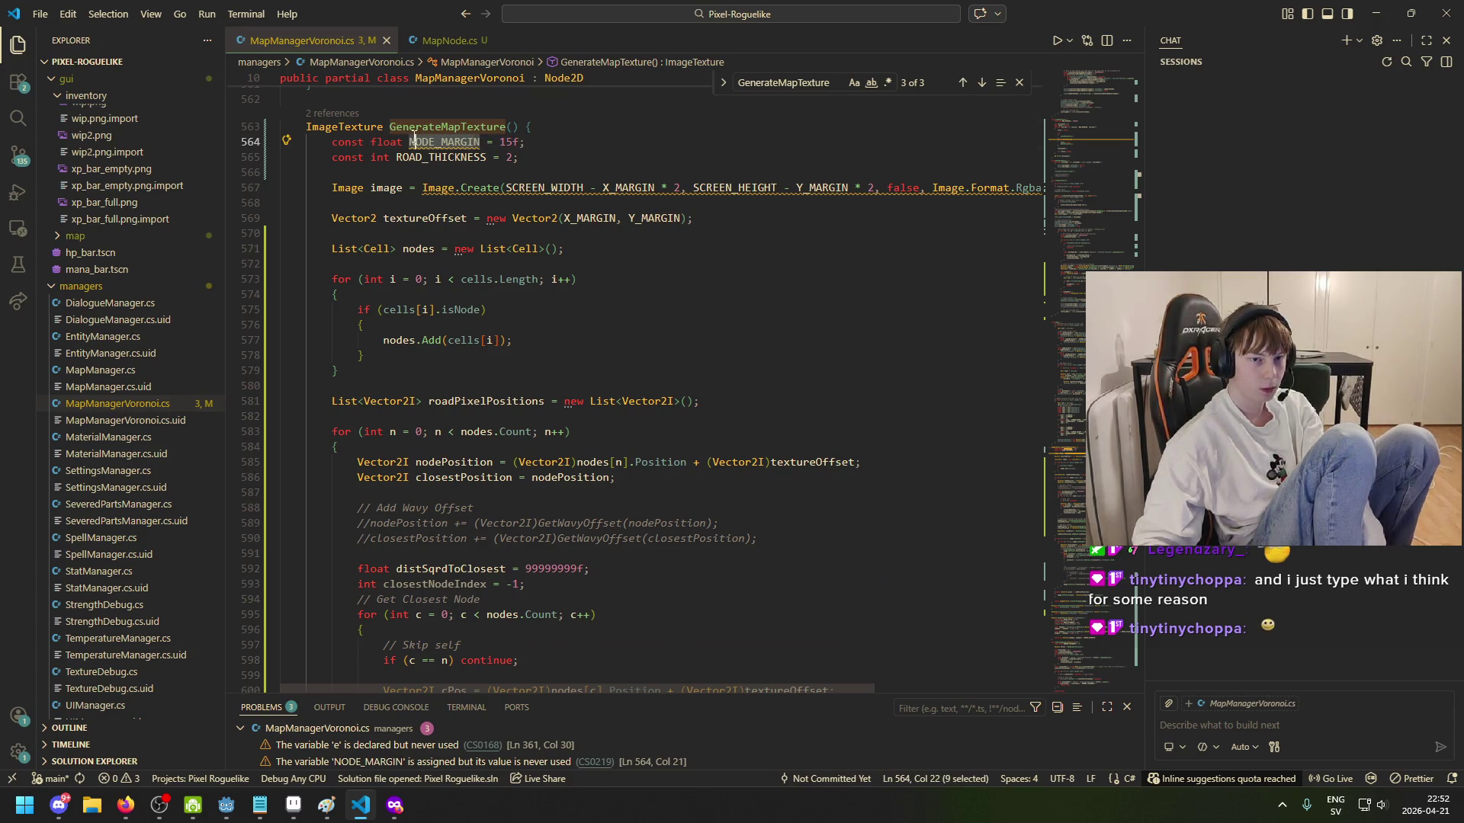
scroll(435, 228, "down", 3)
left_click(443, 288)
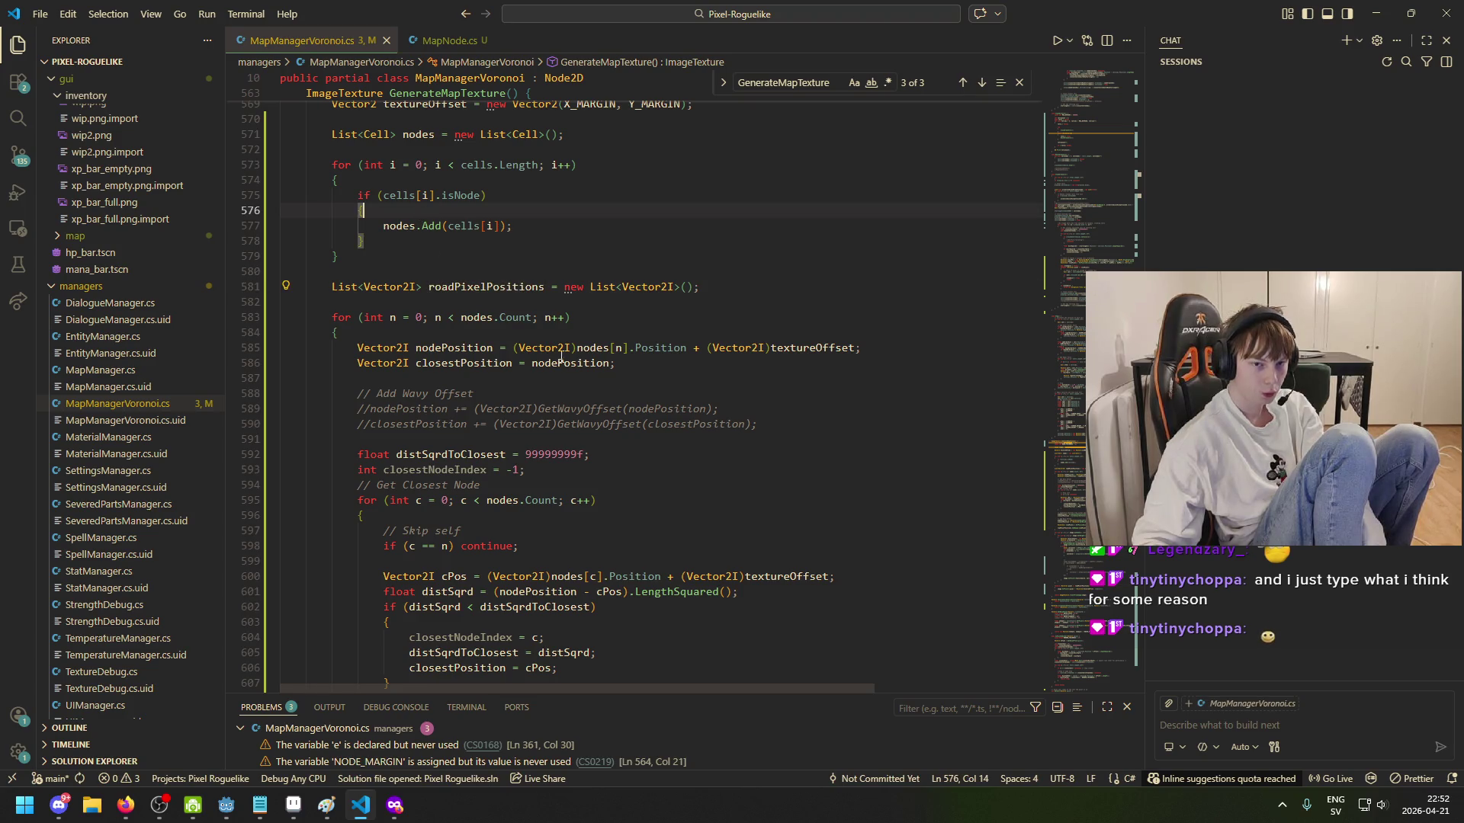
left_click_drag(445, 288, 562, 287)
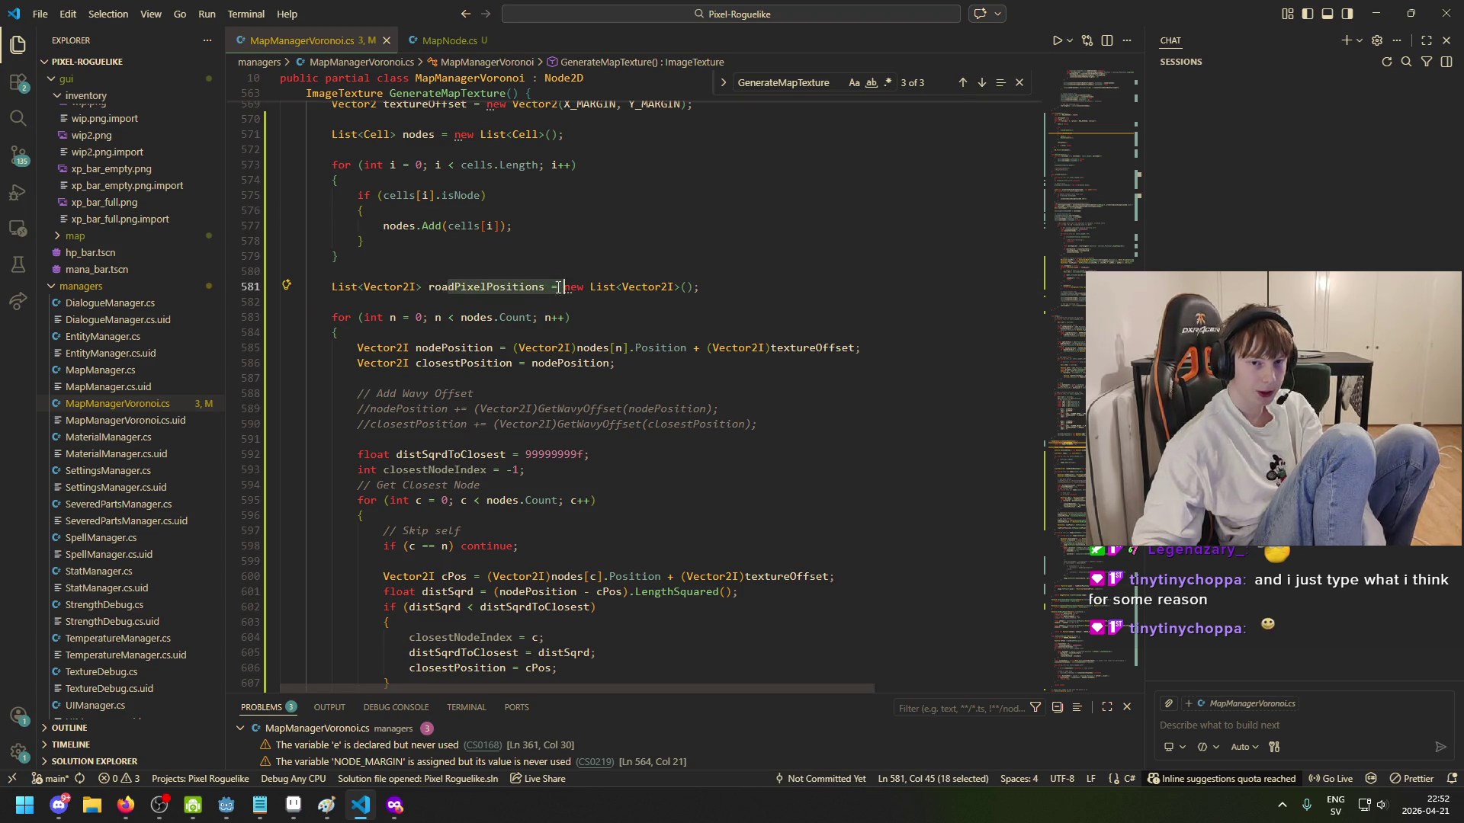
scroll(477, 296, "down", 1)
scroll(478, 296, "down", 1)
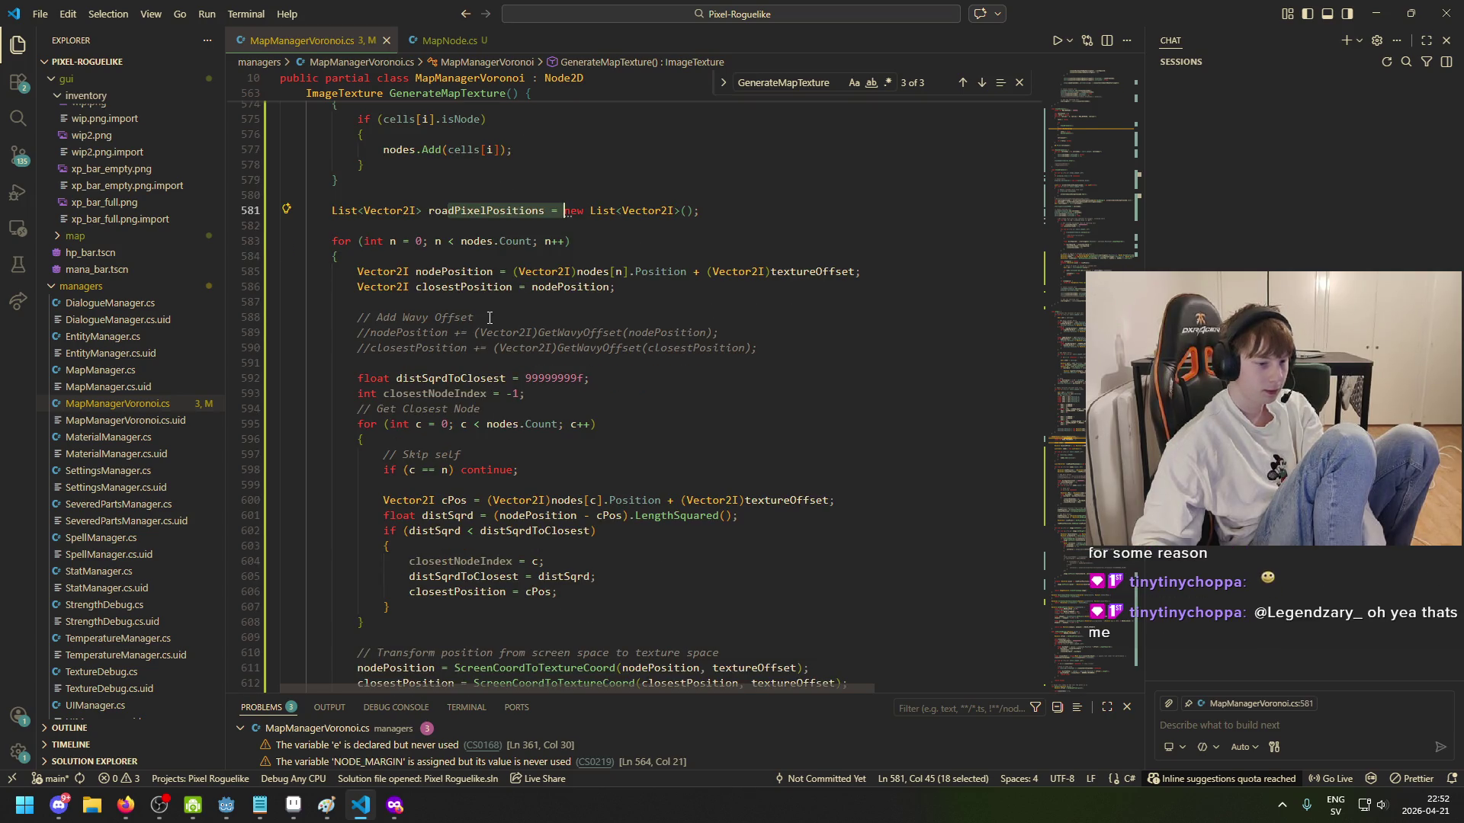
scroll(507, 385, "up", 1)
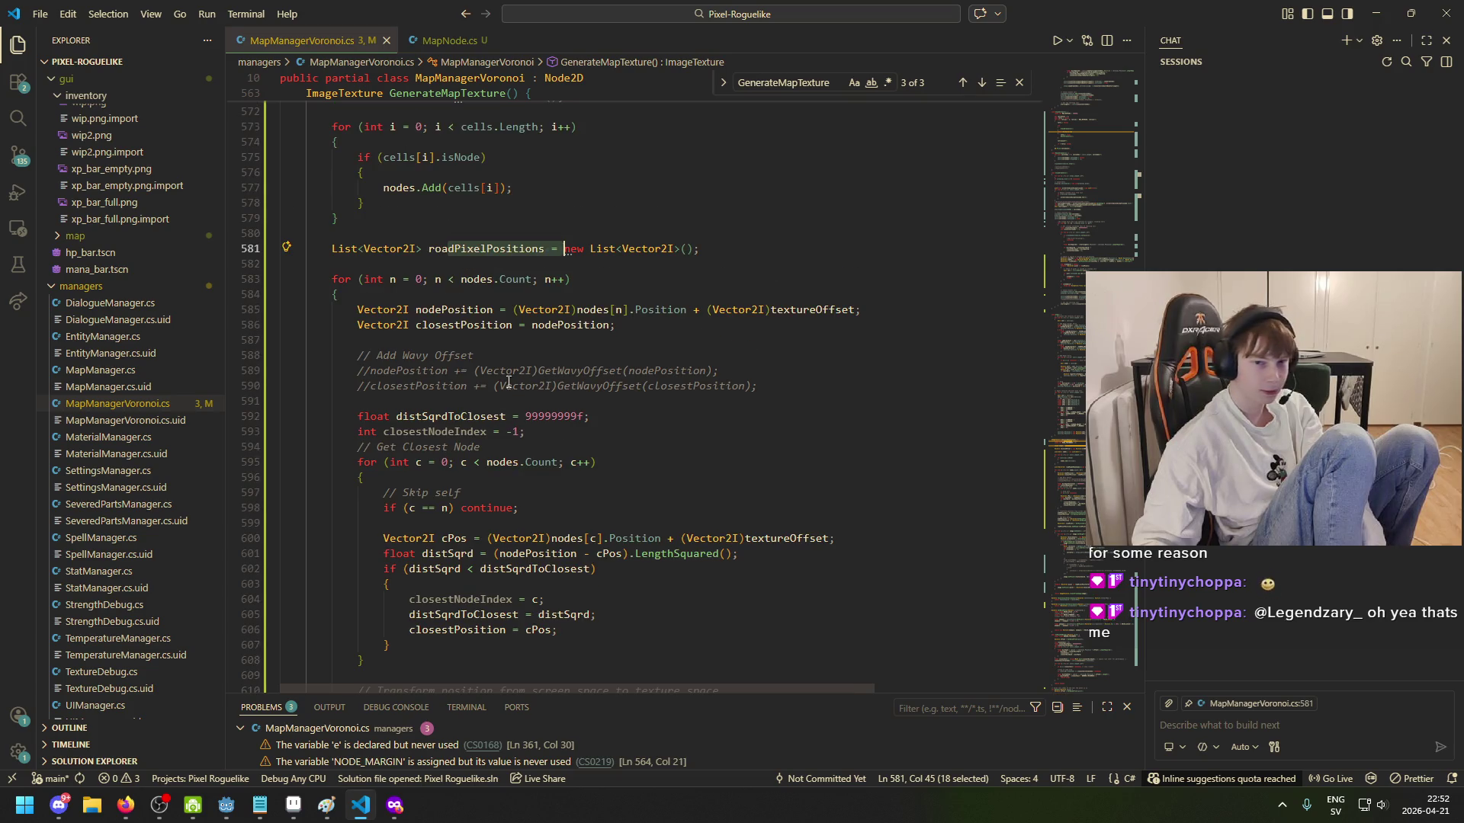
left_click(653, 386)
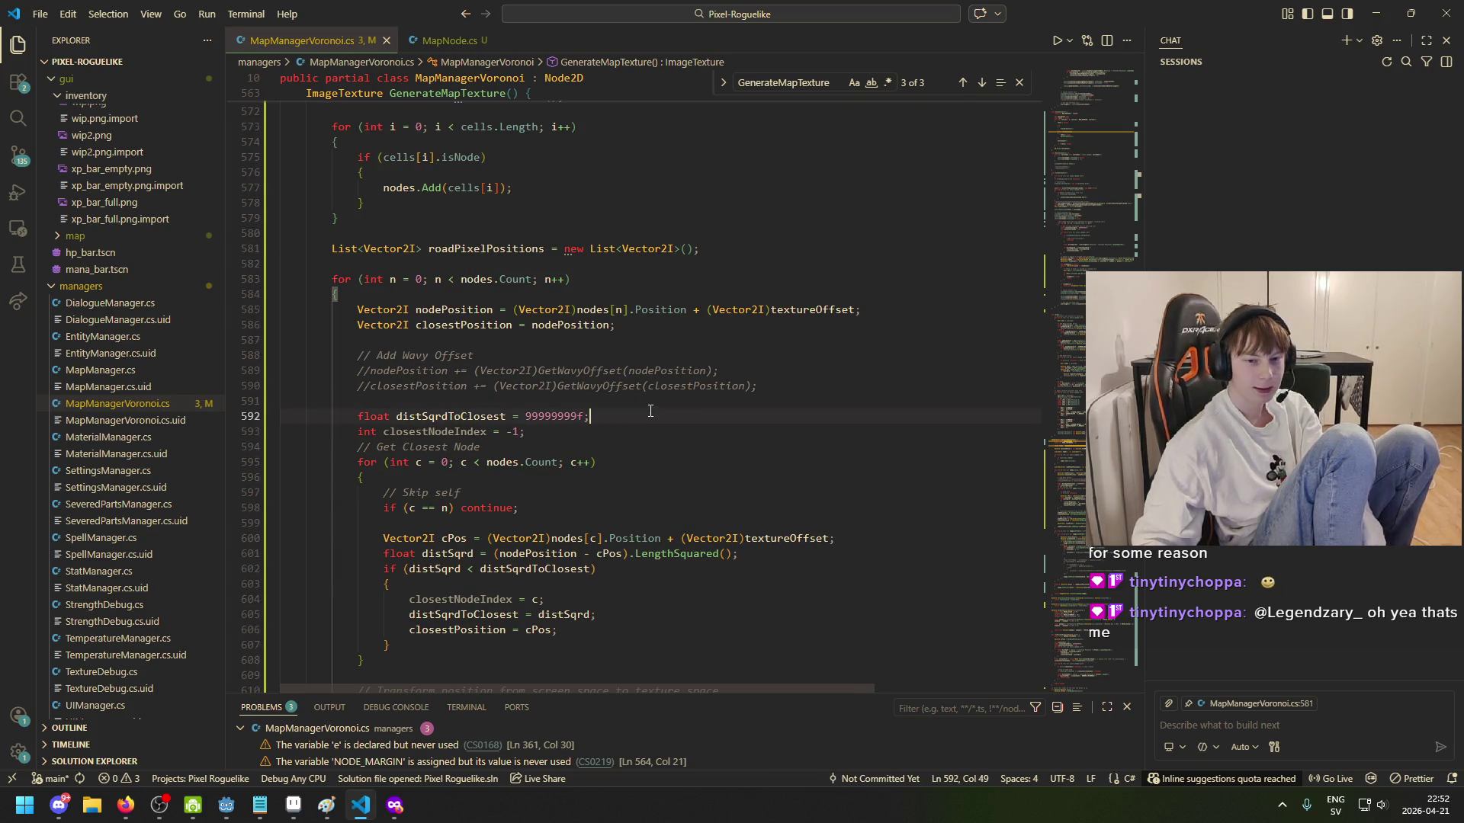
left_click(702, 308)
key("Up")
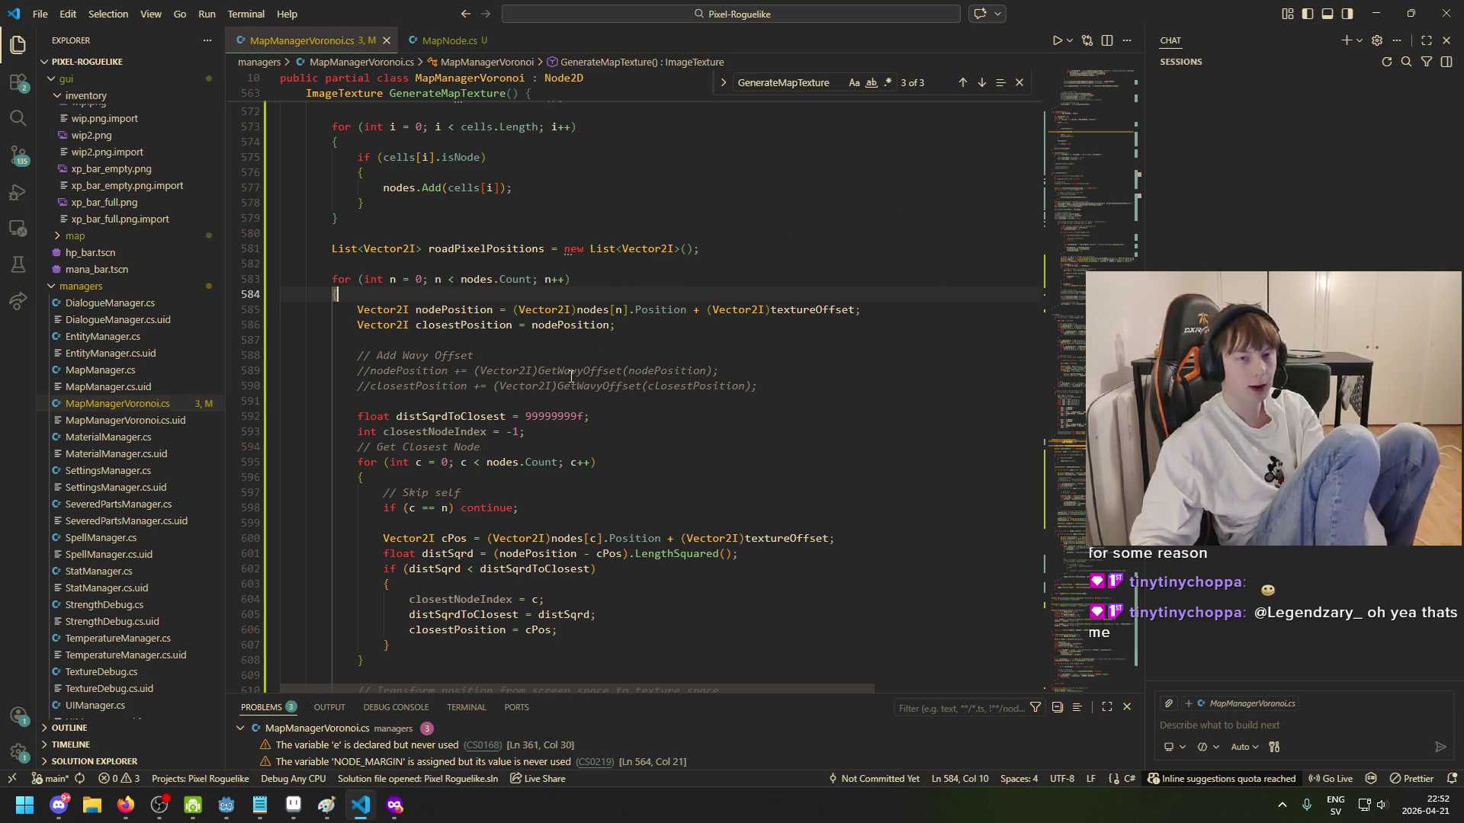
scroll(495, 332, "down", 3)
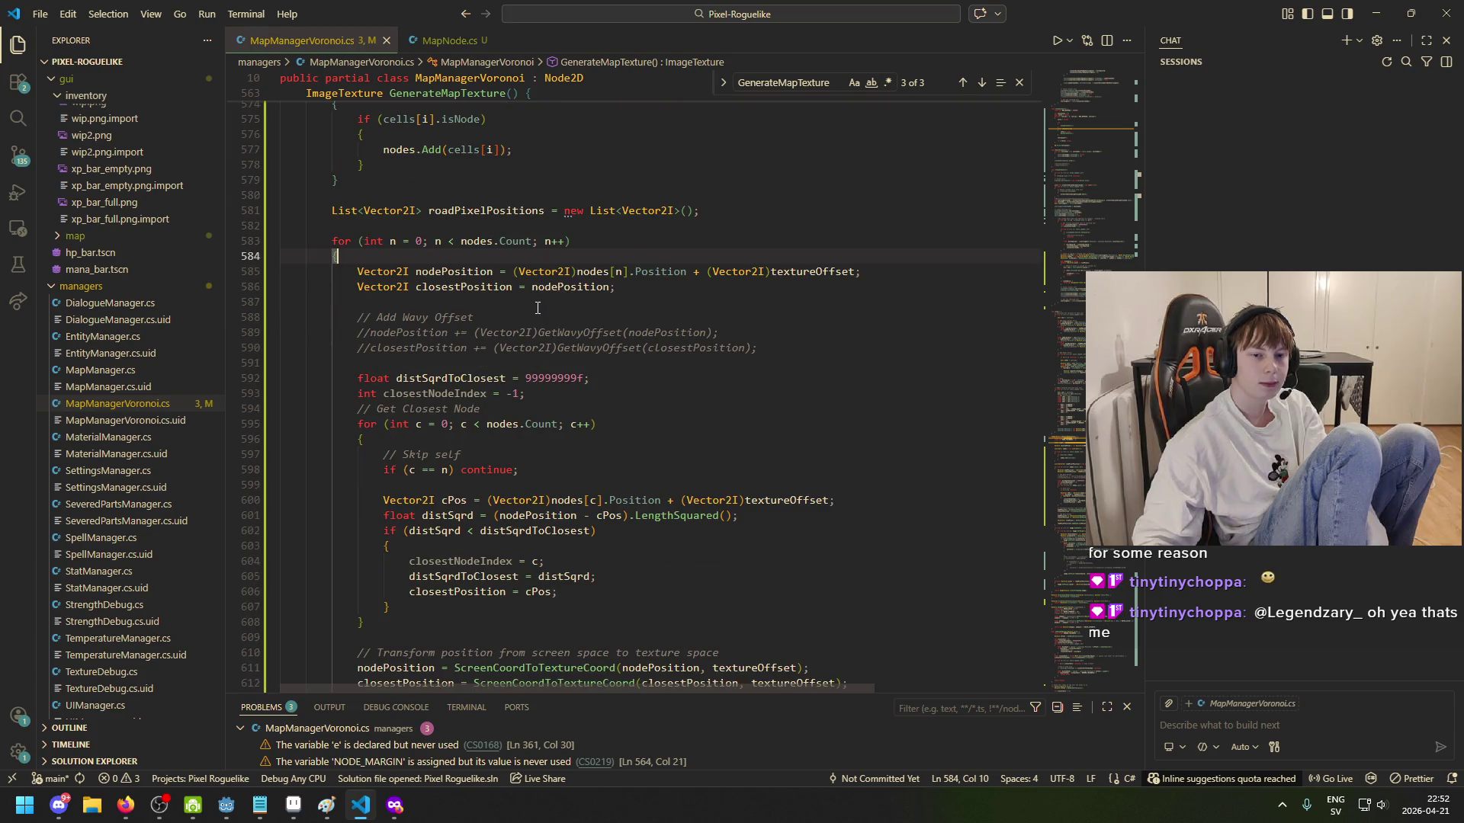
scroll(481, 357, "up", 3)
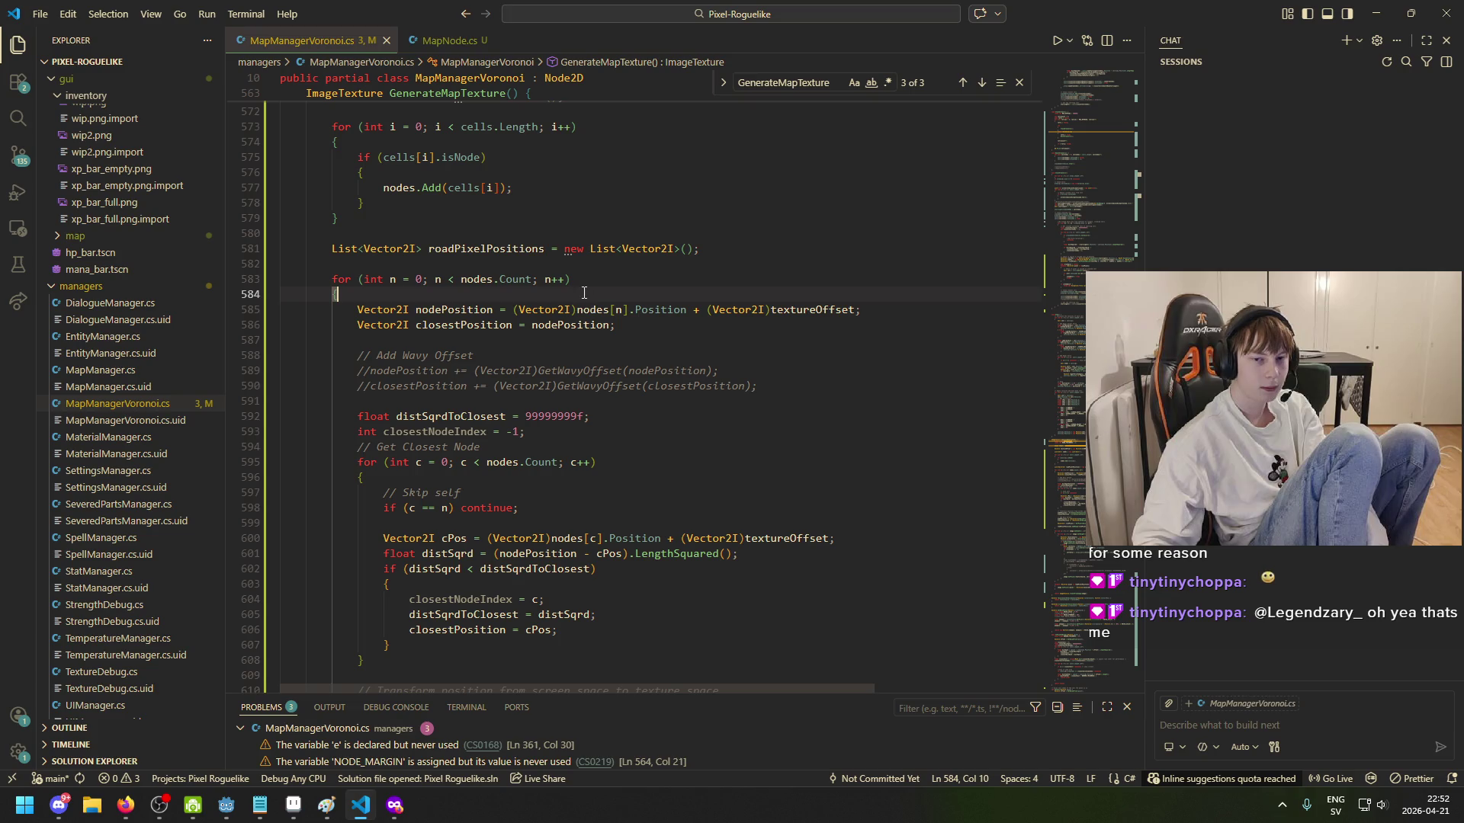
mouse_move(522, 279)
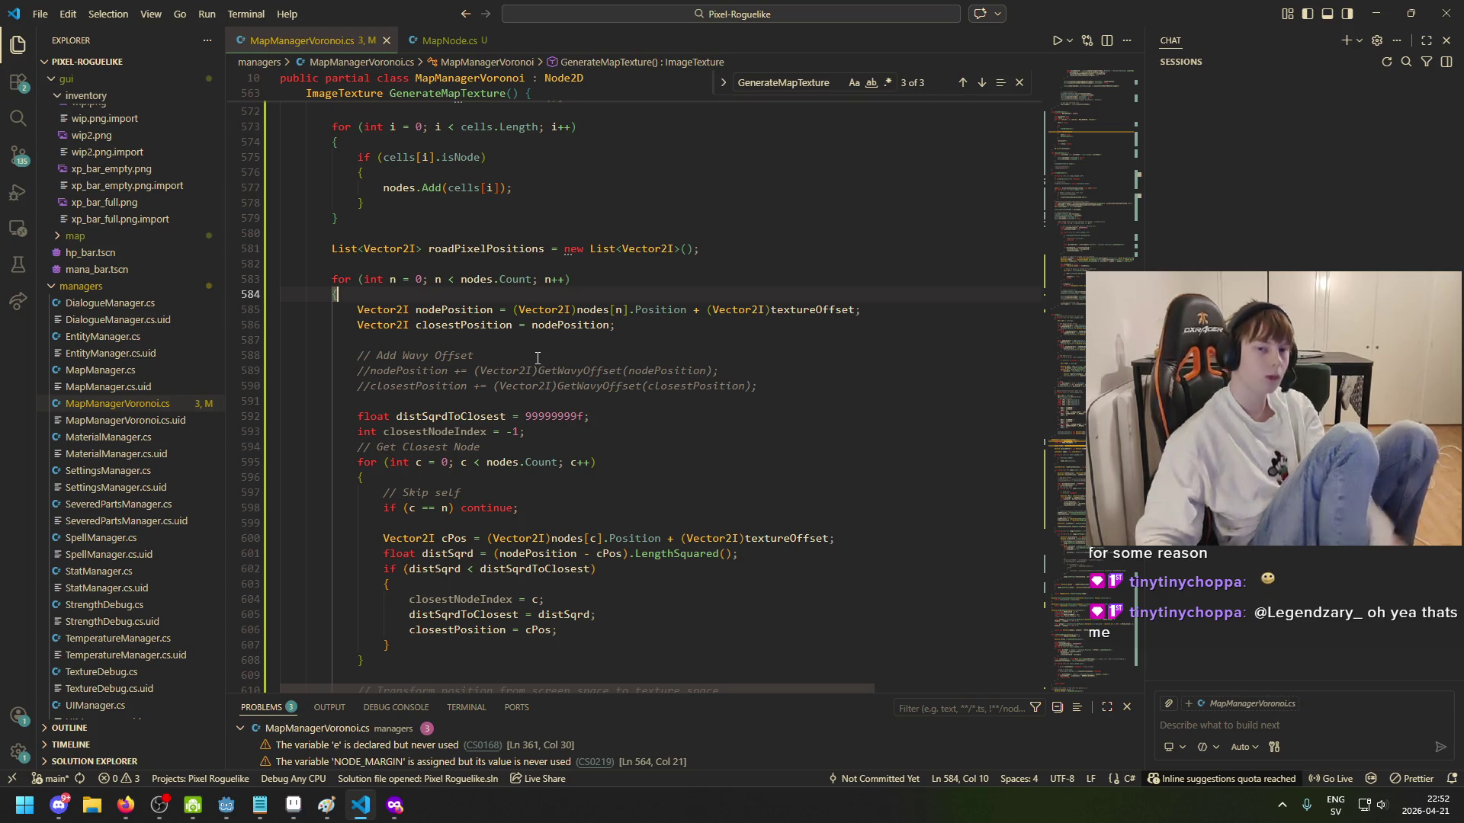
key("Up")
key("Up")
key("Up")
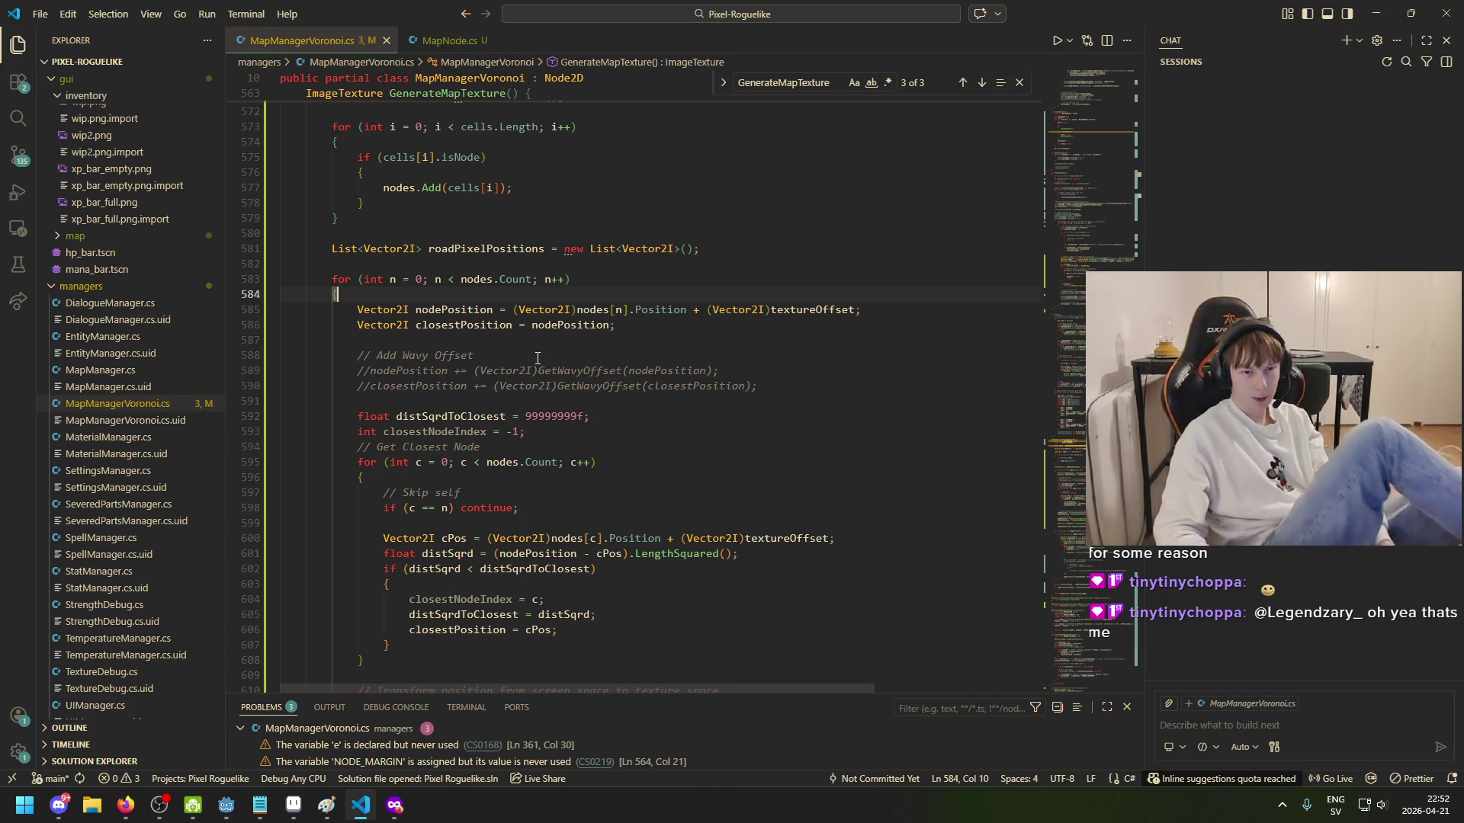
key("Down")
key("Down")
key("Down")
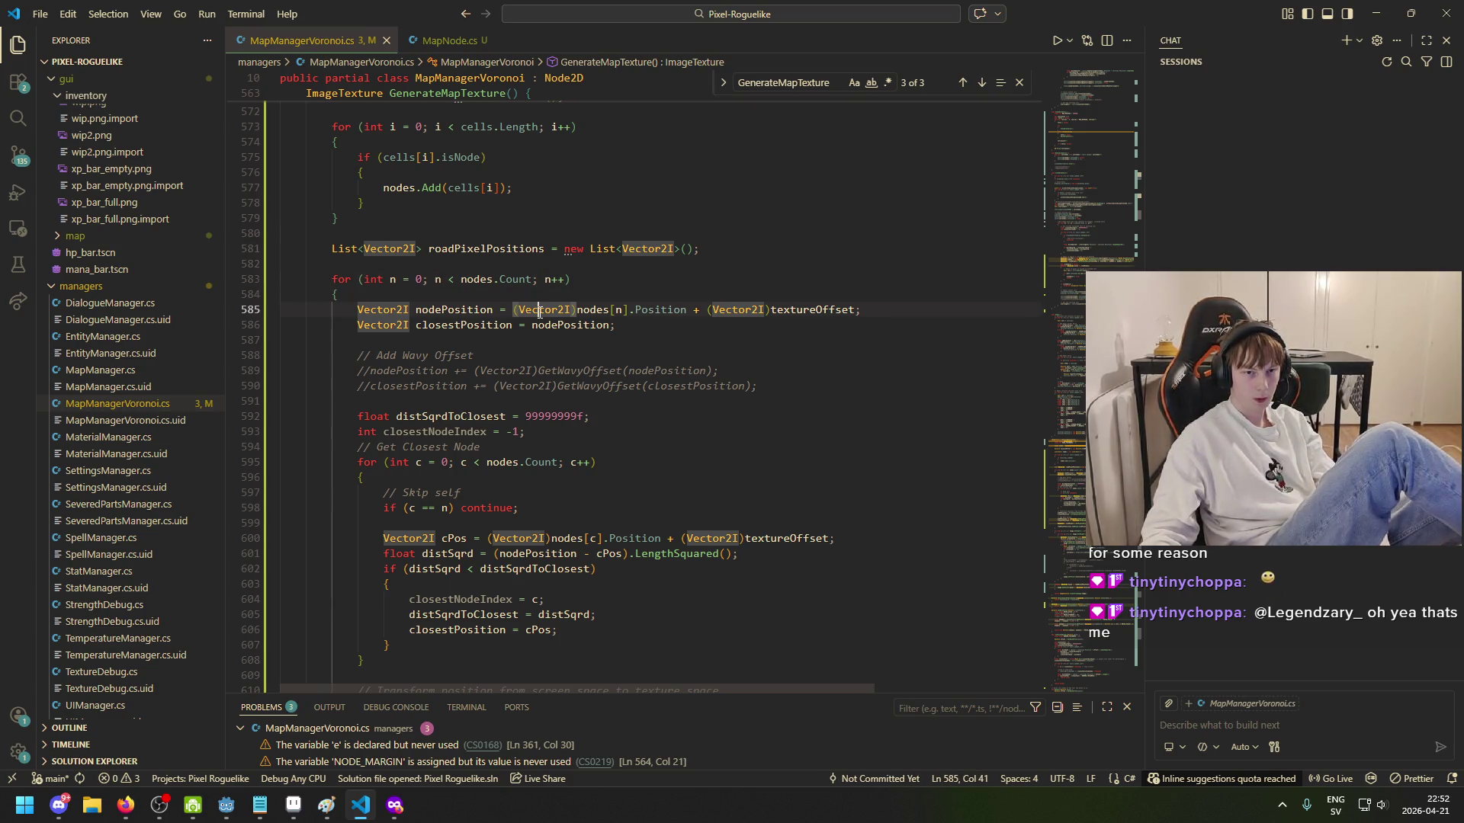
Step: Review the closest-node search, checking closestPosition and distSqrdToClosest's starting value
scroll(579, 347, "down", 2)
scroll(581, 349, "down", 5)
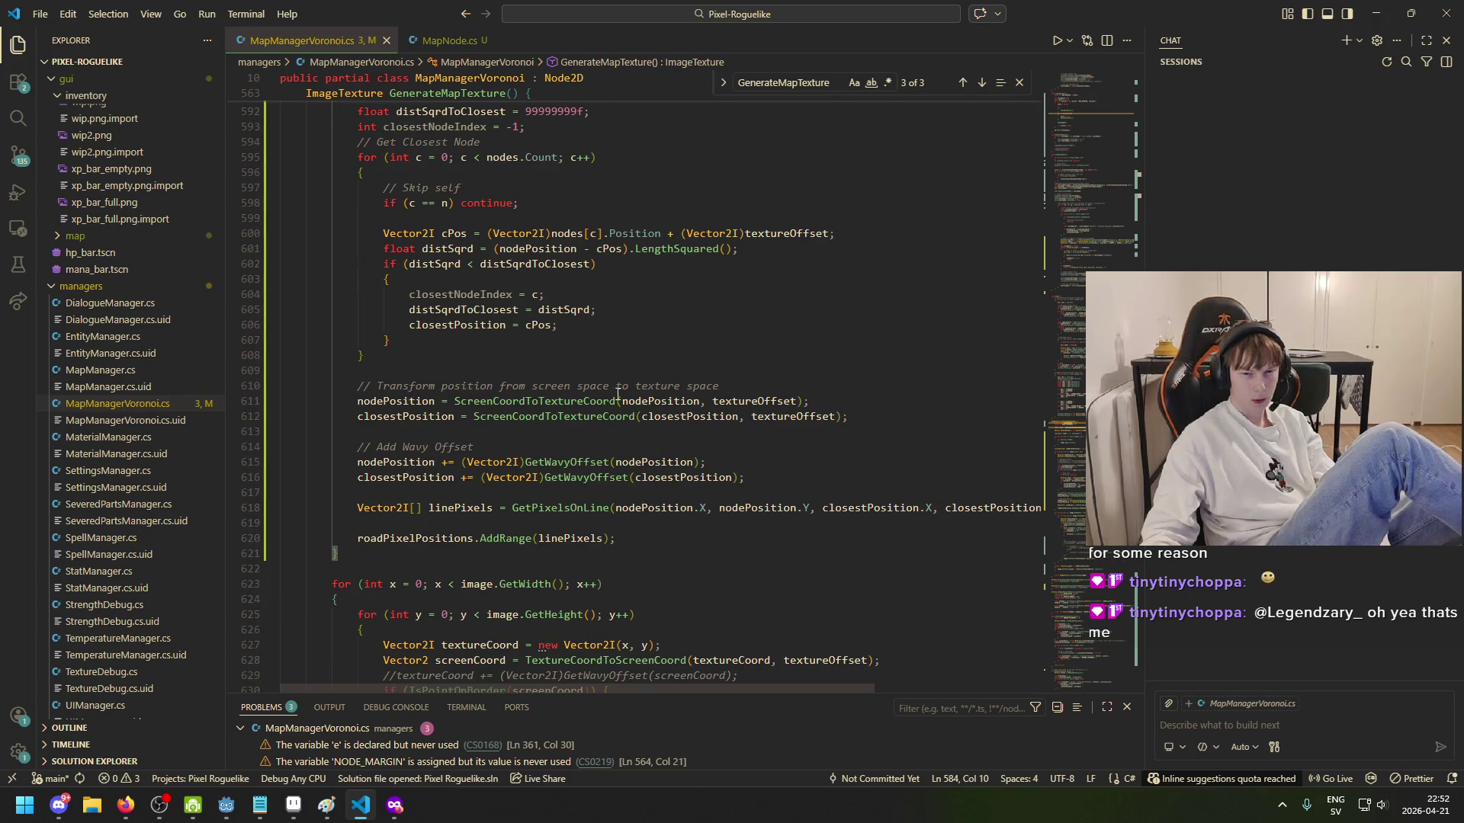
scroll(429, 222, "up", 4)
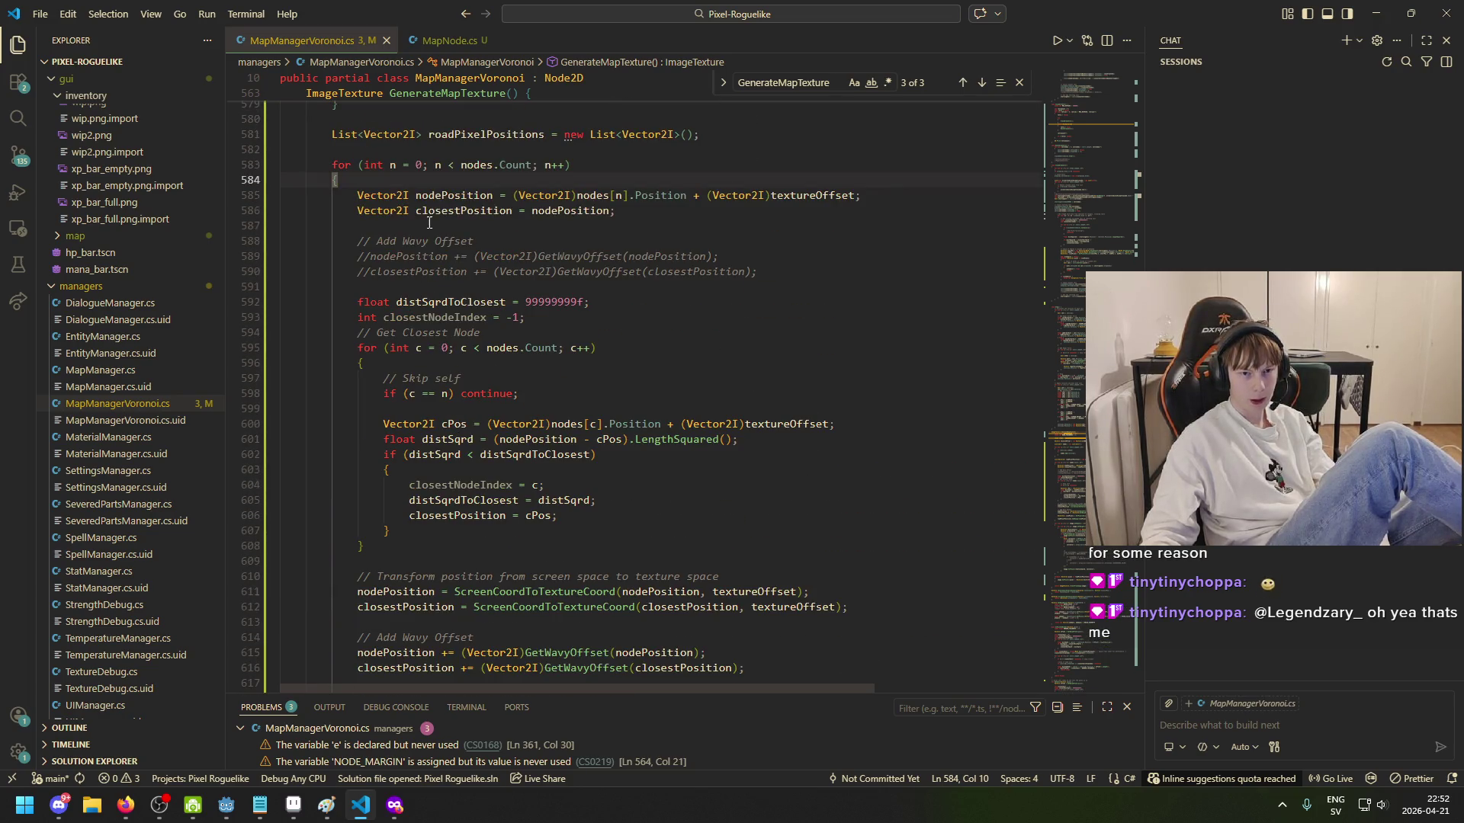
scroll(492, 348, "up", 2)
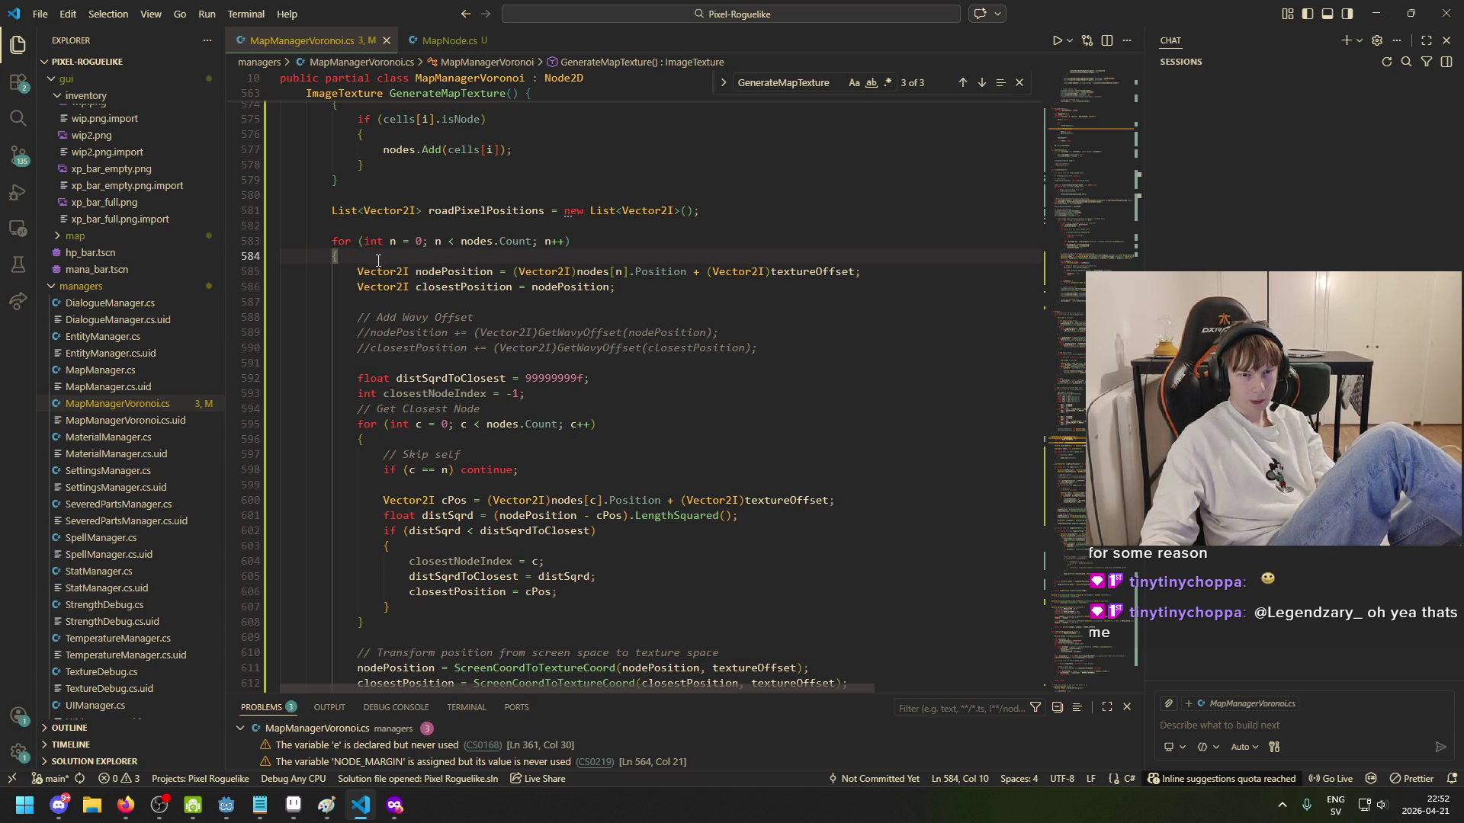
scroll(450, 229, "down", 2)
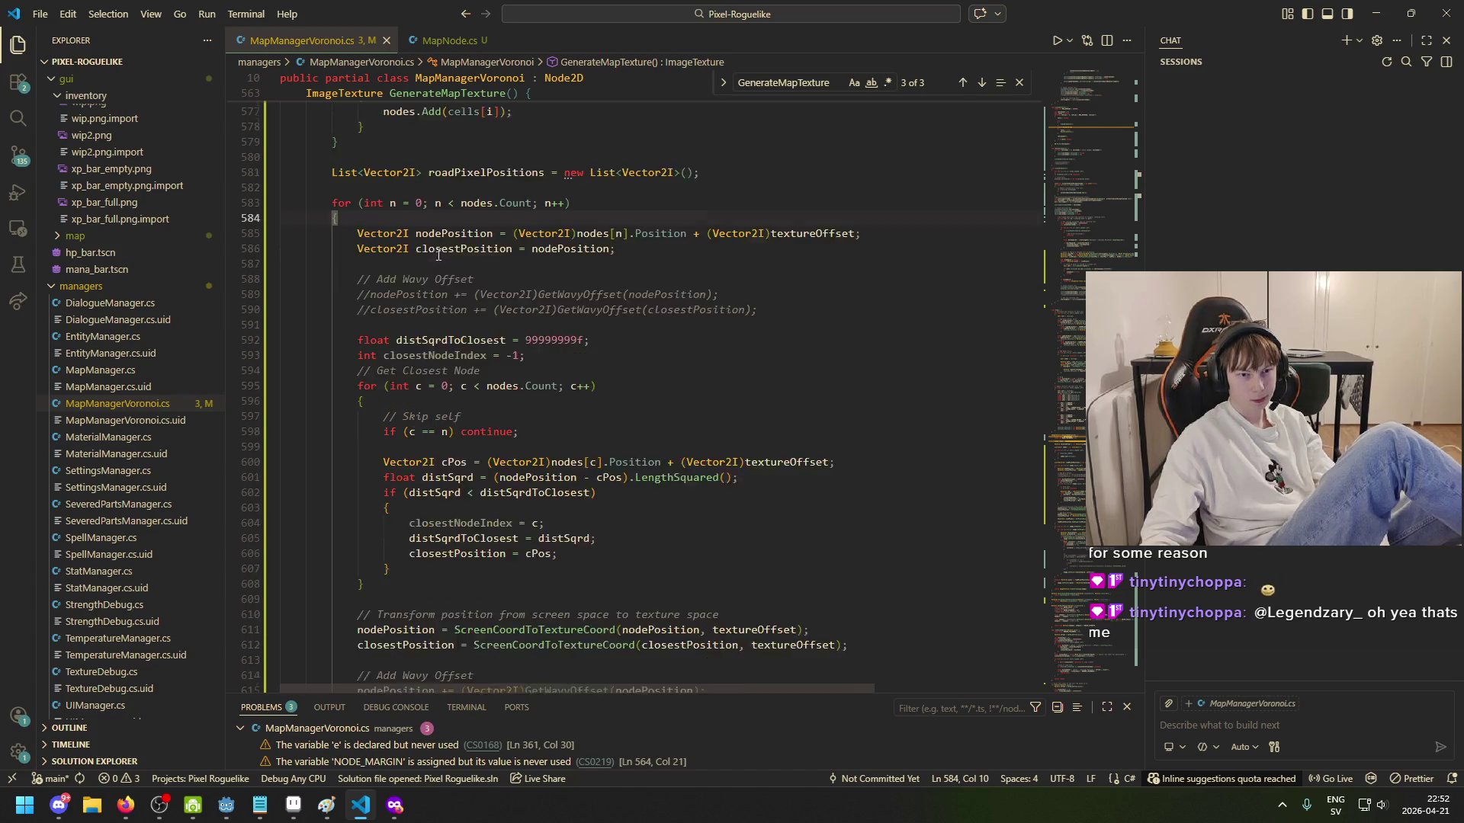
left_click(483, 210)
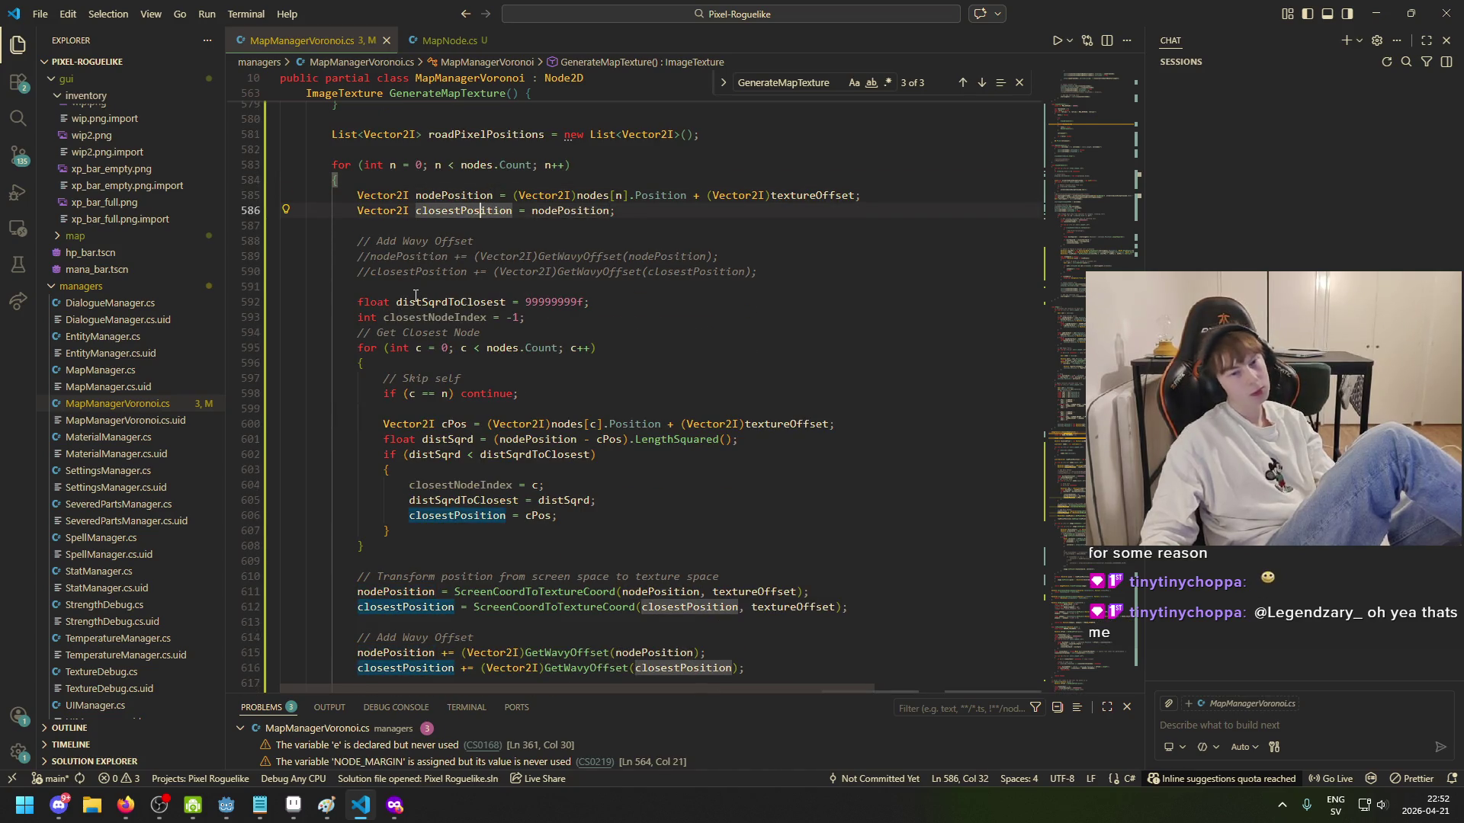
double_click(450, 302)
left_click(514, 303)
scroll(448, 333, "down", 3)
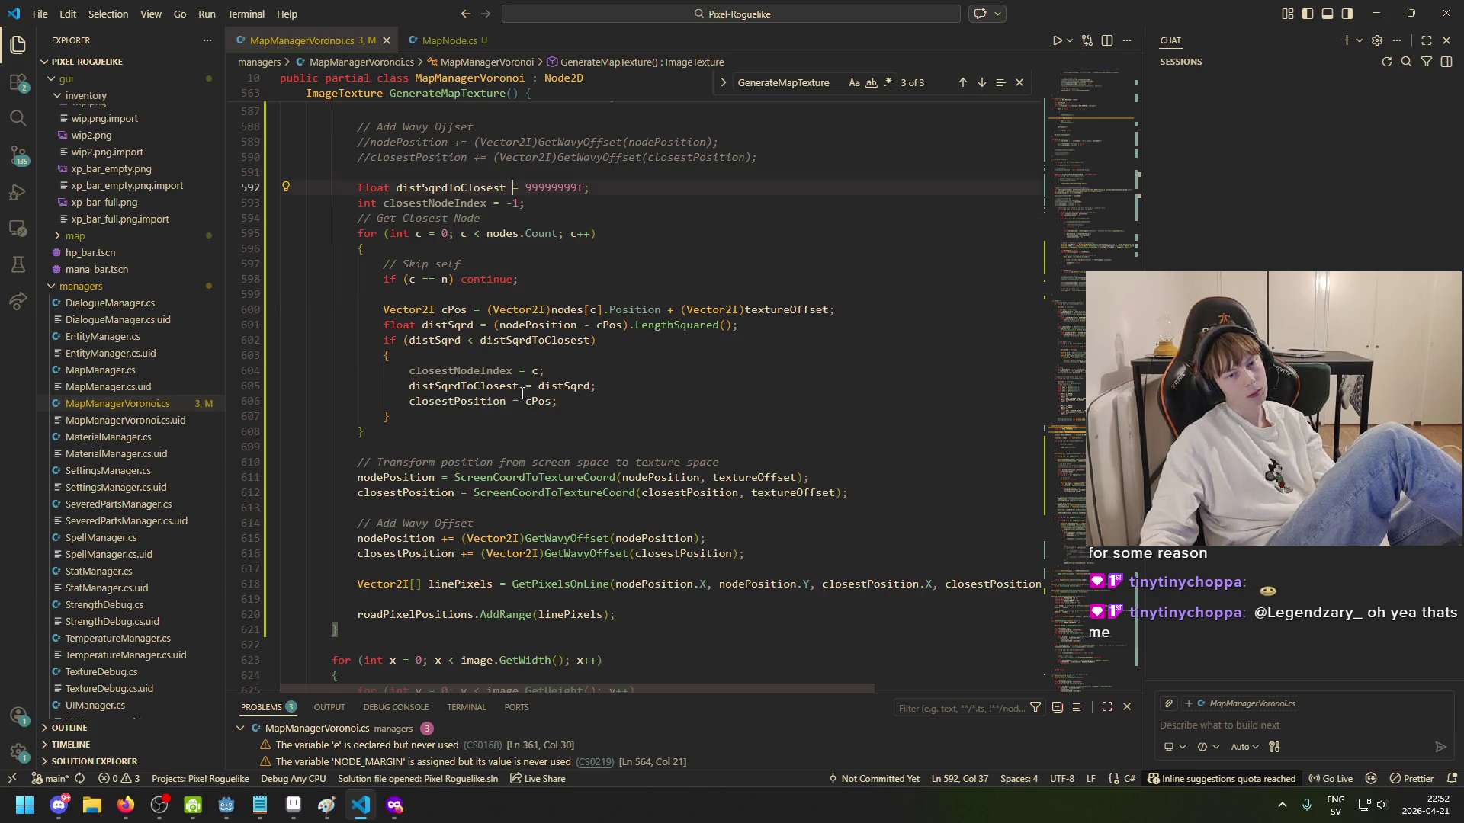
mouse_move(366, 431)
left_mouse_down()
mouse_move(282, 173)
mouse_move(364, 426)
mouse_move(282, 309)
mouse_move(245, 188)
left_mouse_up()
left_click(455, 431)
Step: Indent blank line 609 above the screen-to-texture transform comment
scroll(456, 432, "down", 2)
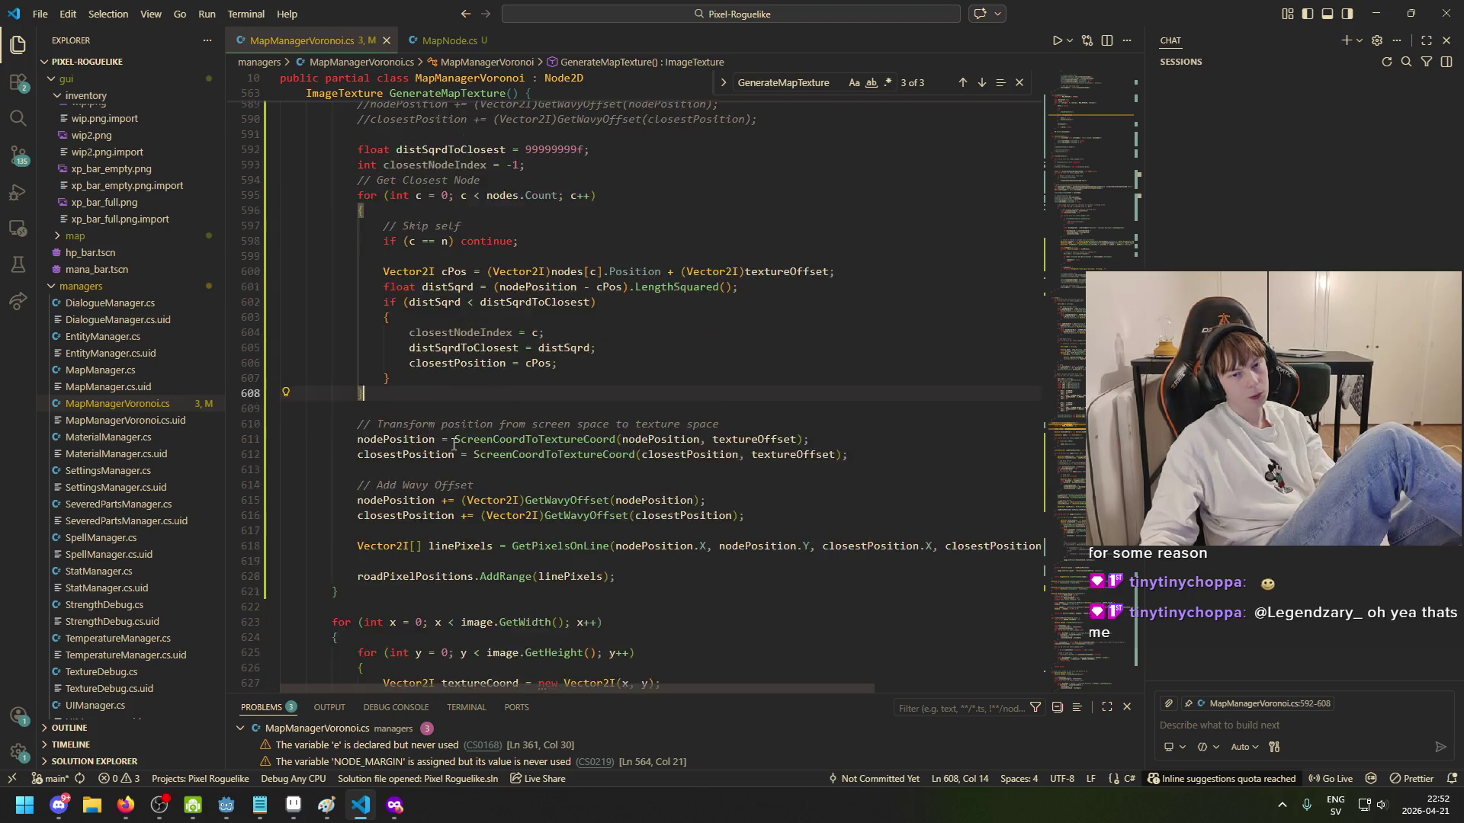
scroll(421, 367, "up", 6)
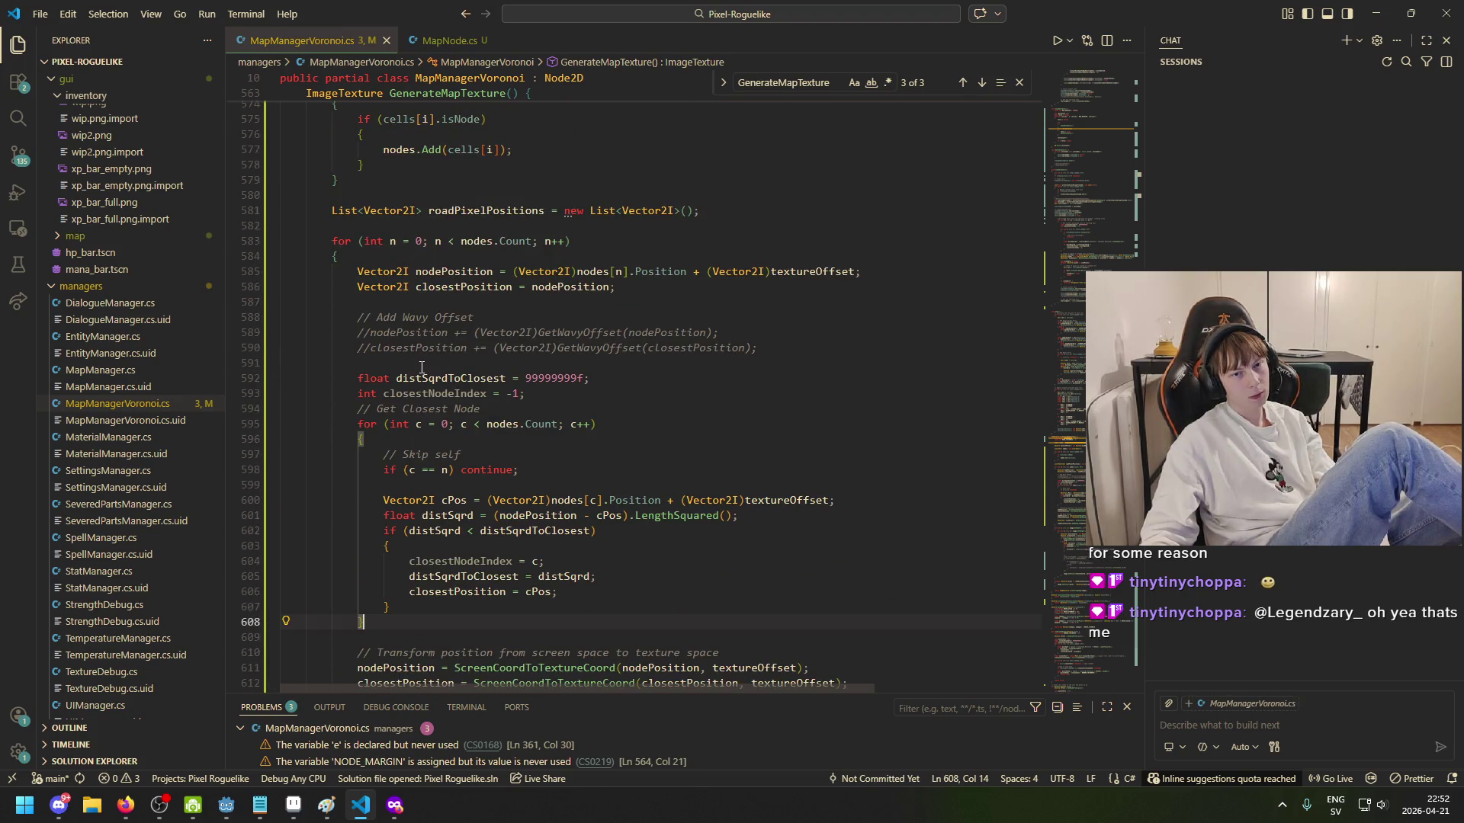
scroll(421, 367, "down", 6)
left_click(412, 375)
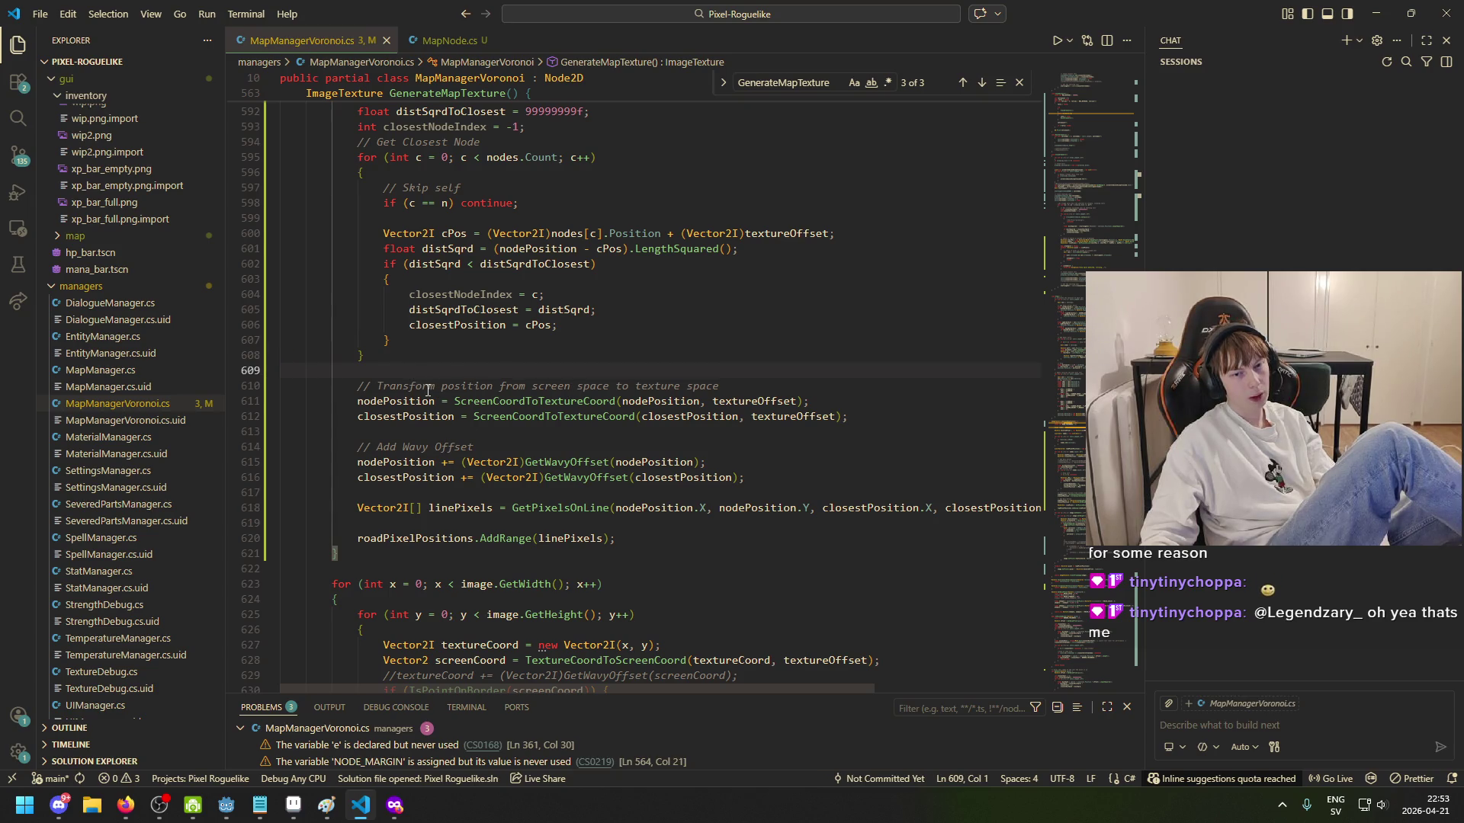
left_click_drag(357, 385, 719, 386)
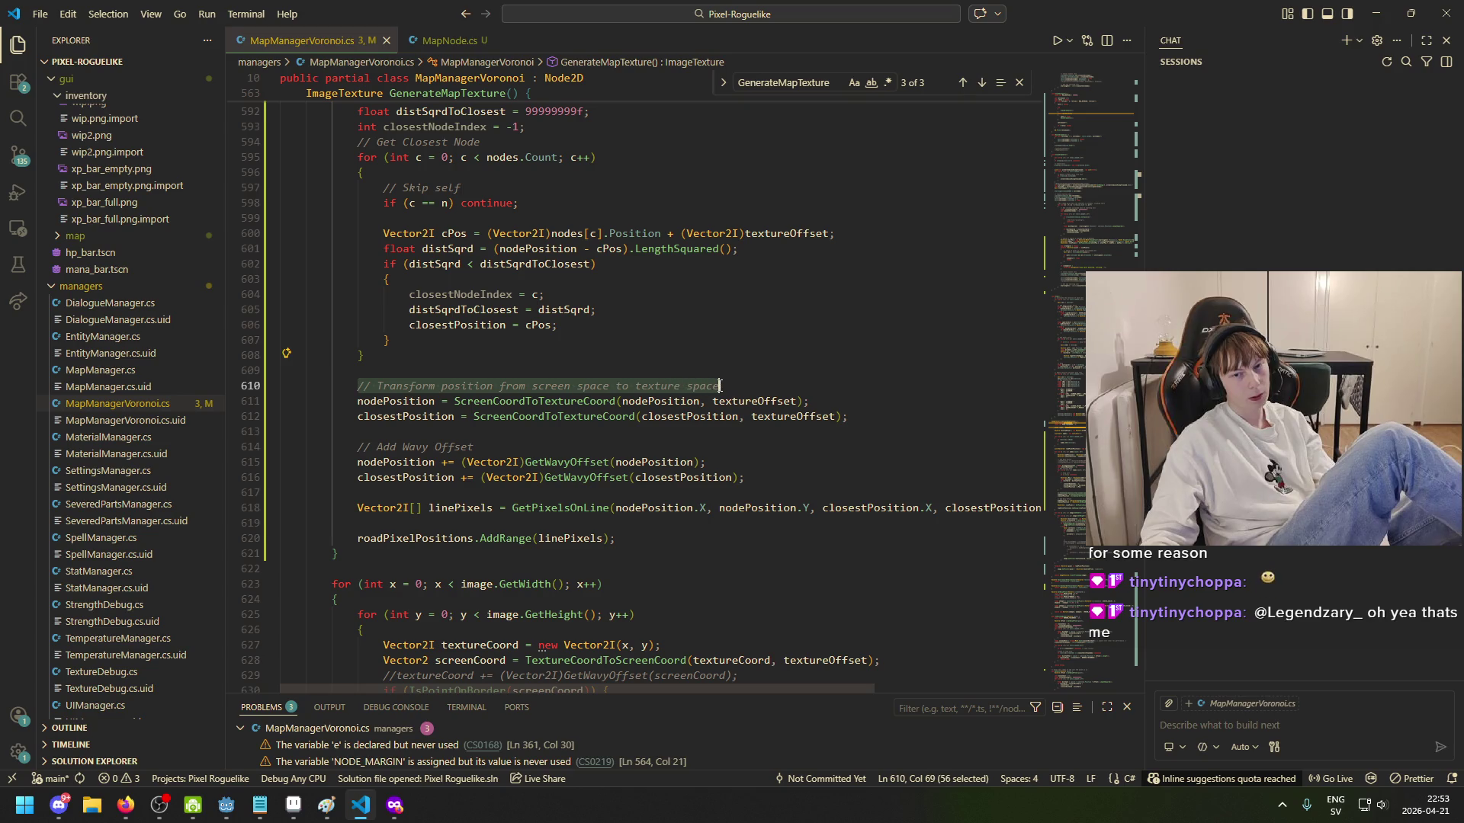
left_click(725, 385)
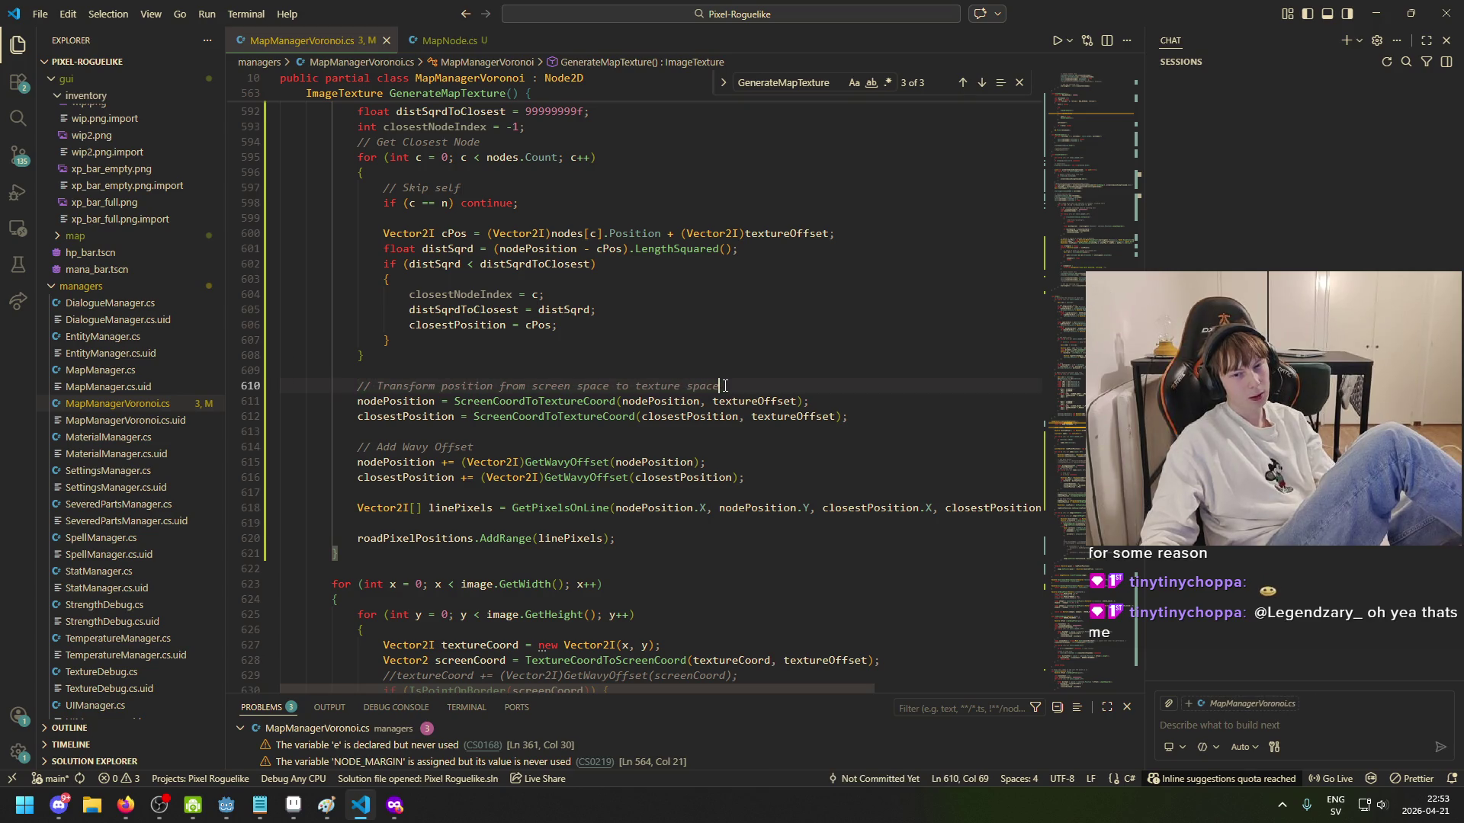
left_click(631, 374)
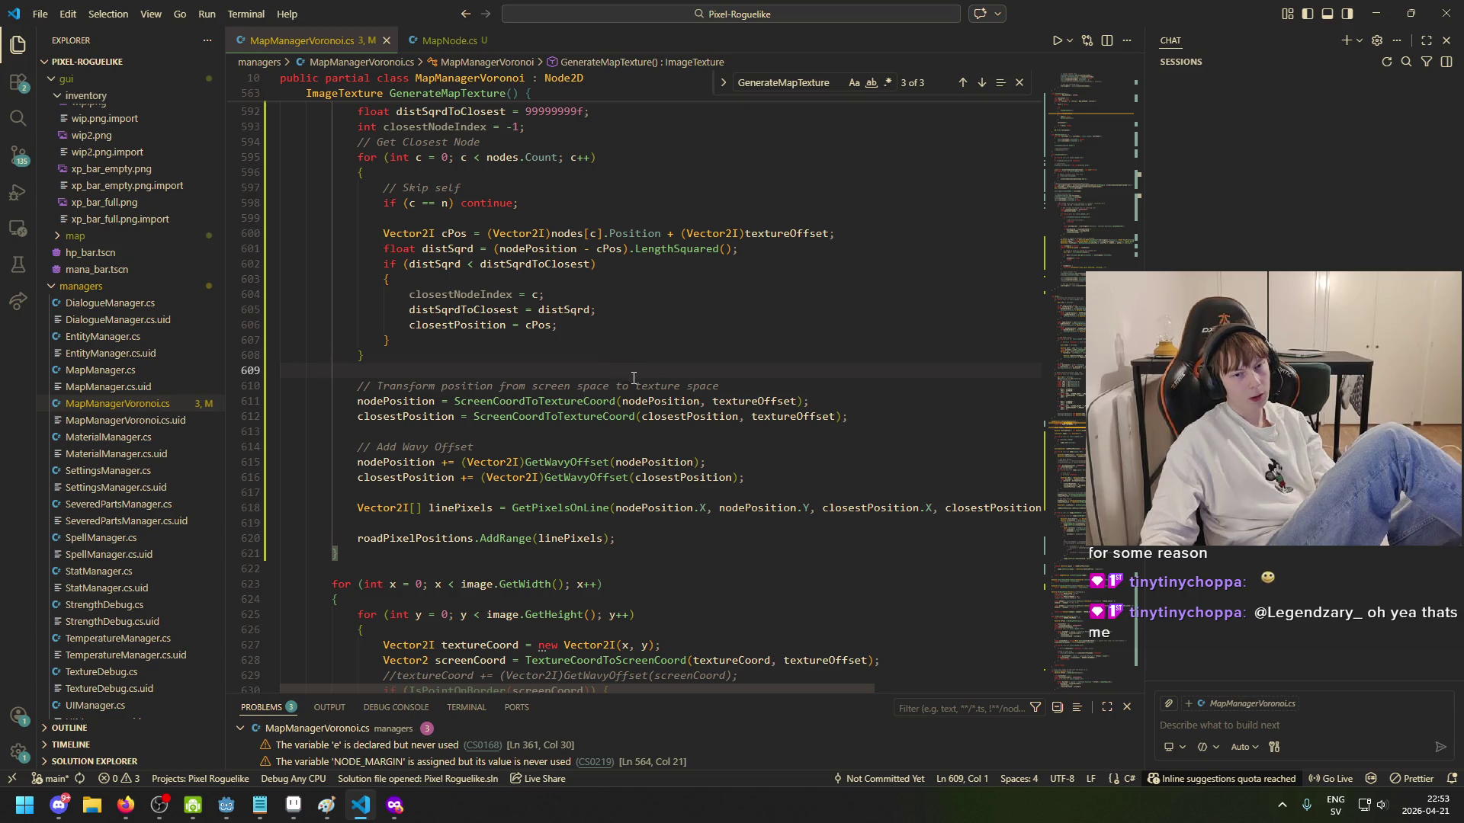
key("Tab")
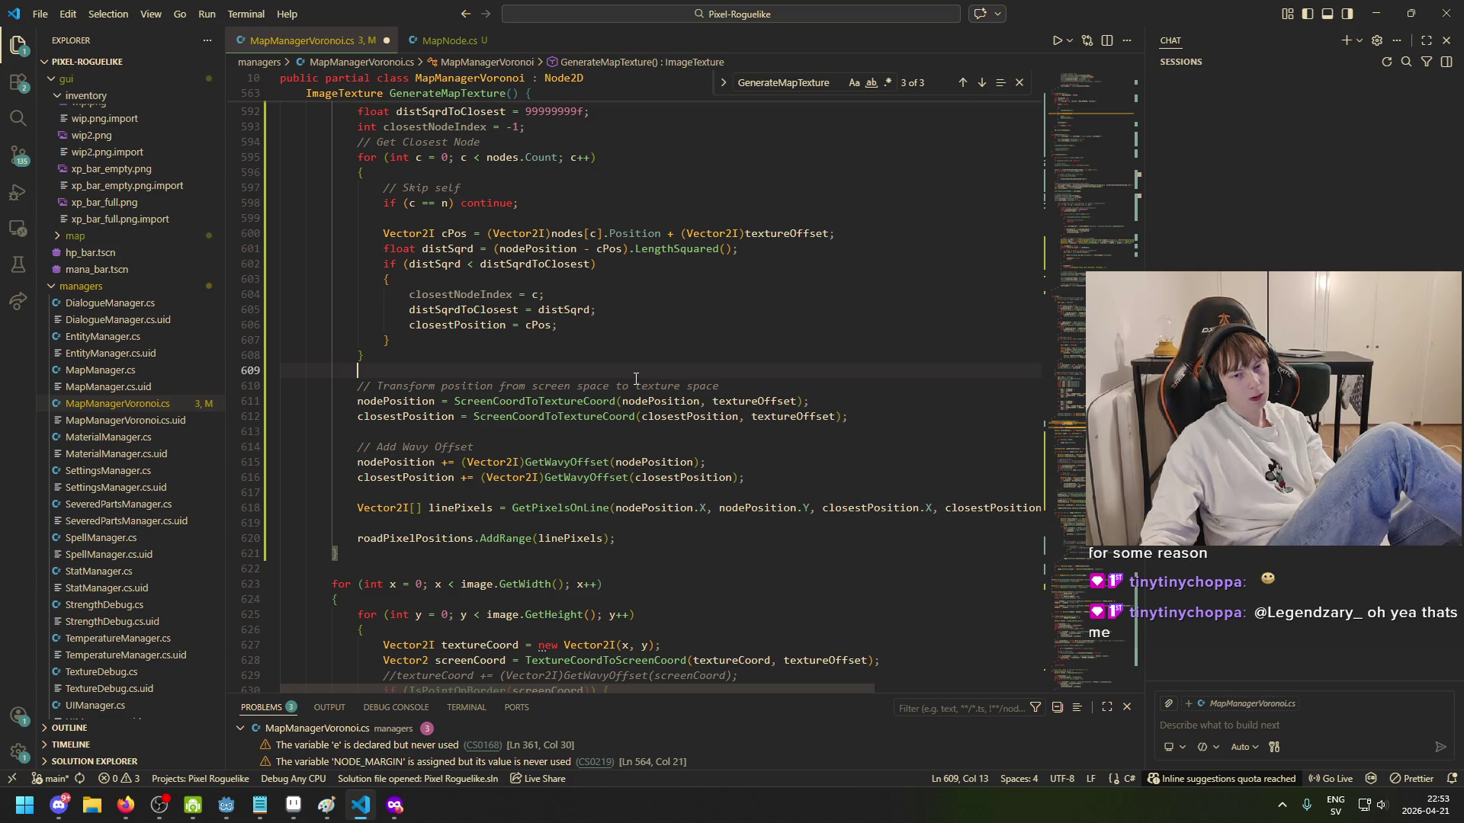
Step: Insert a blank line just above the GenerateMapTexture method
scroll(636, 379, "up", 6)
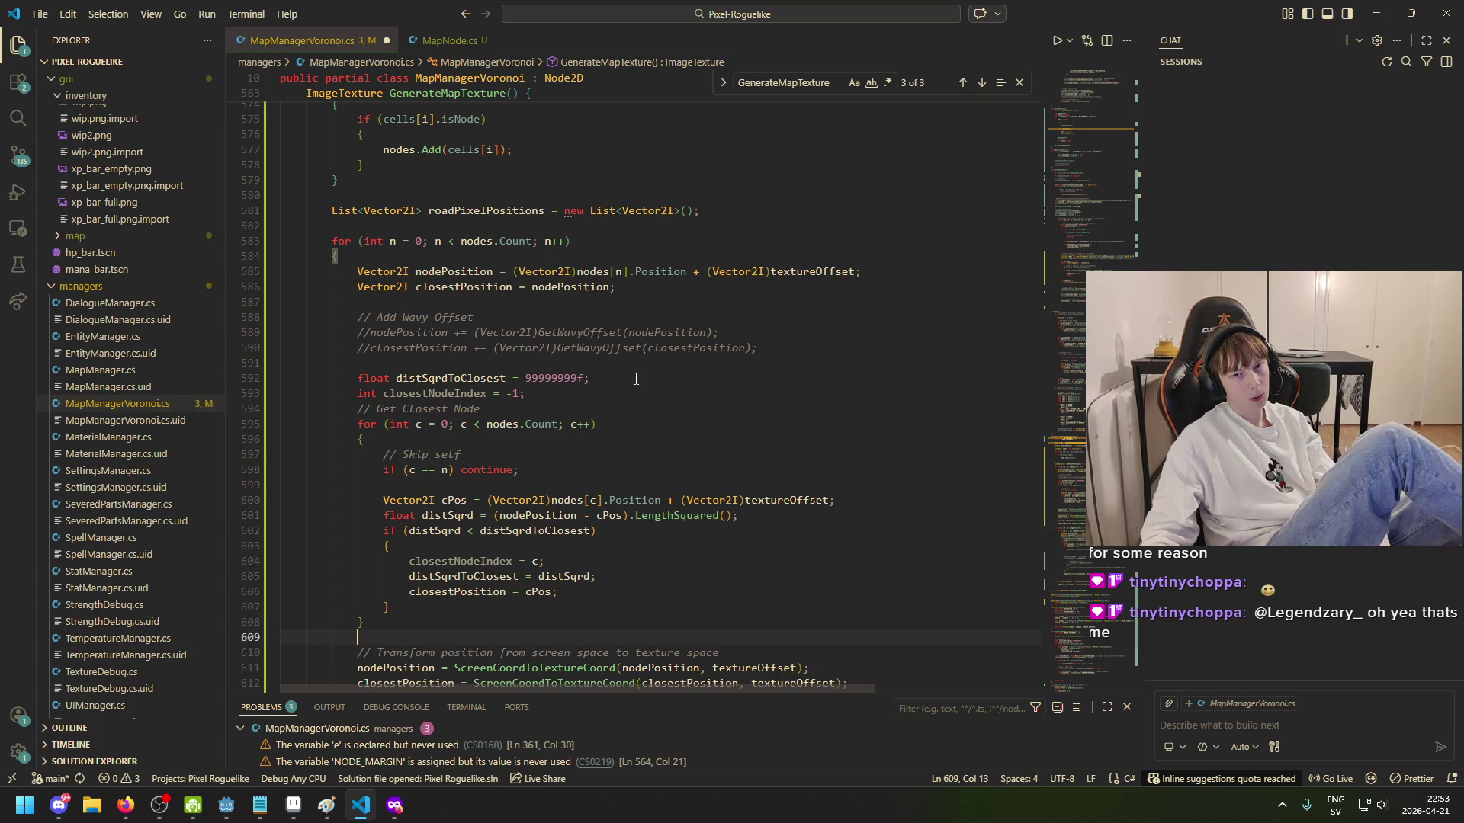
scroll(636, 379, "up", 3)
scroll(636, 379, "up", 3)
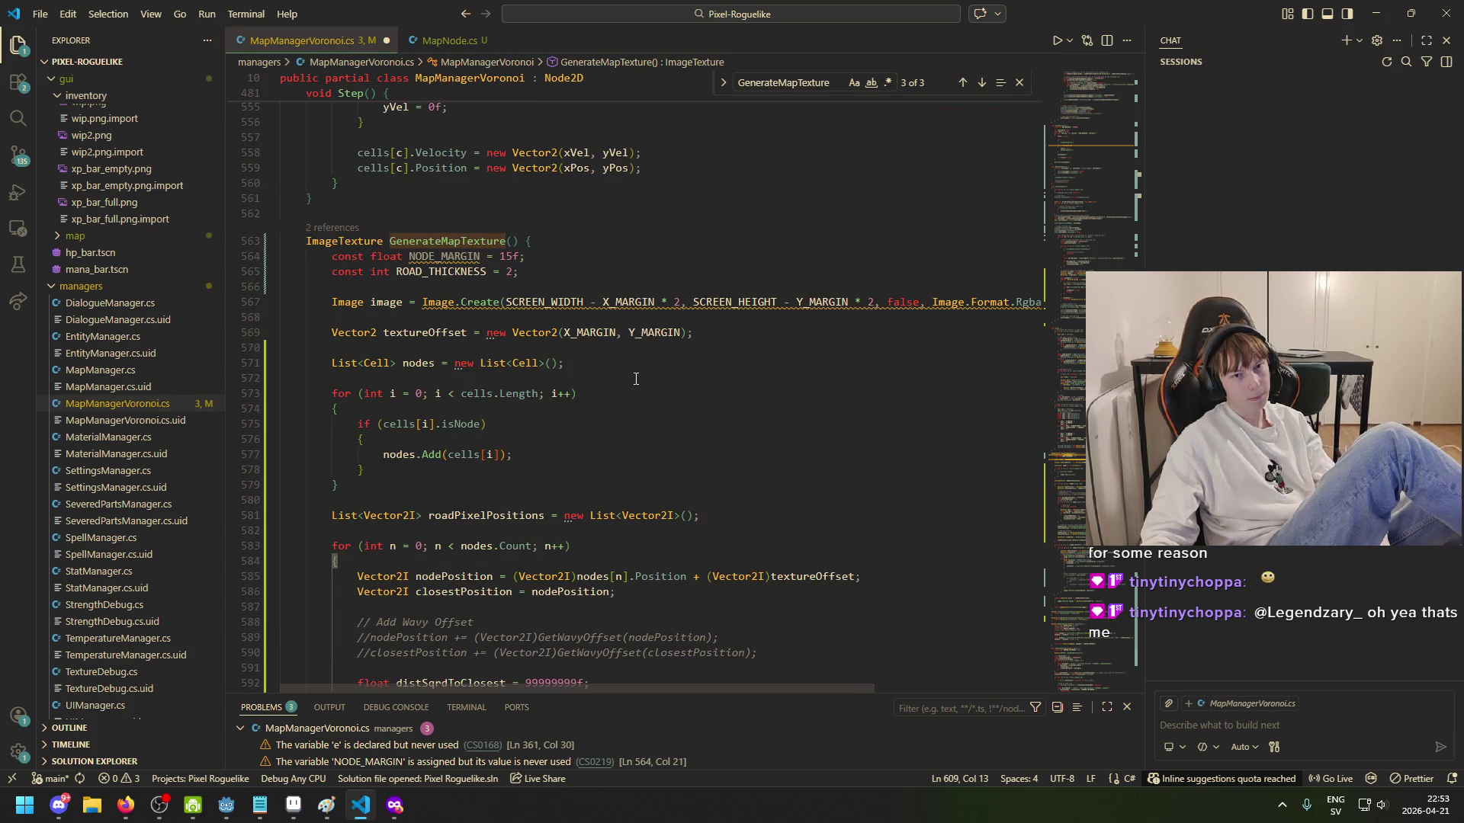
scroll(636, 379, "up", 2)
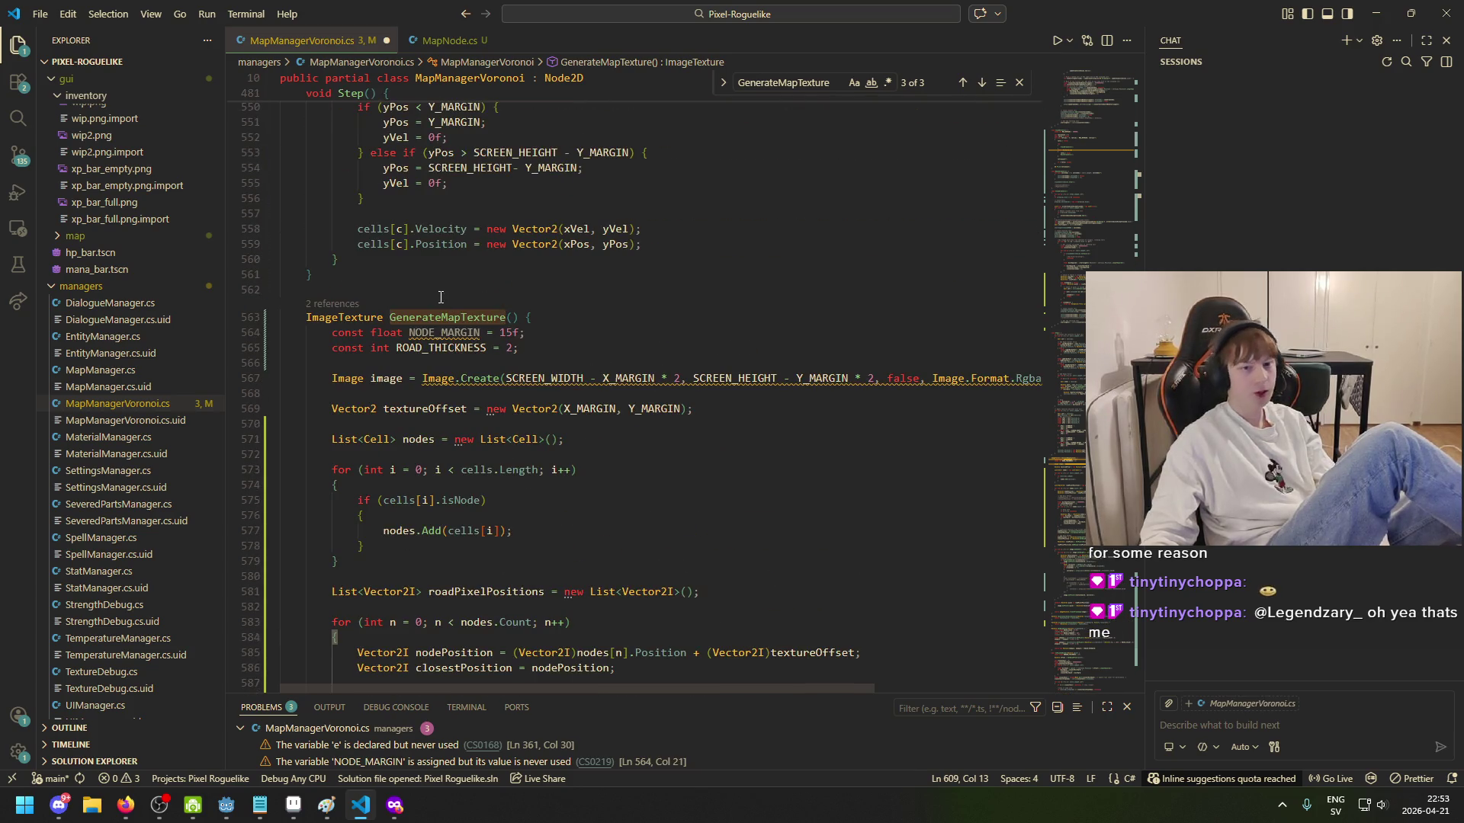
left_click(475, 288)
key("Return")
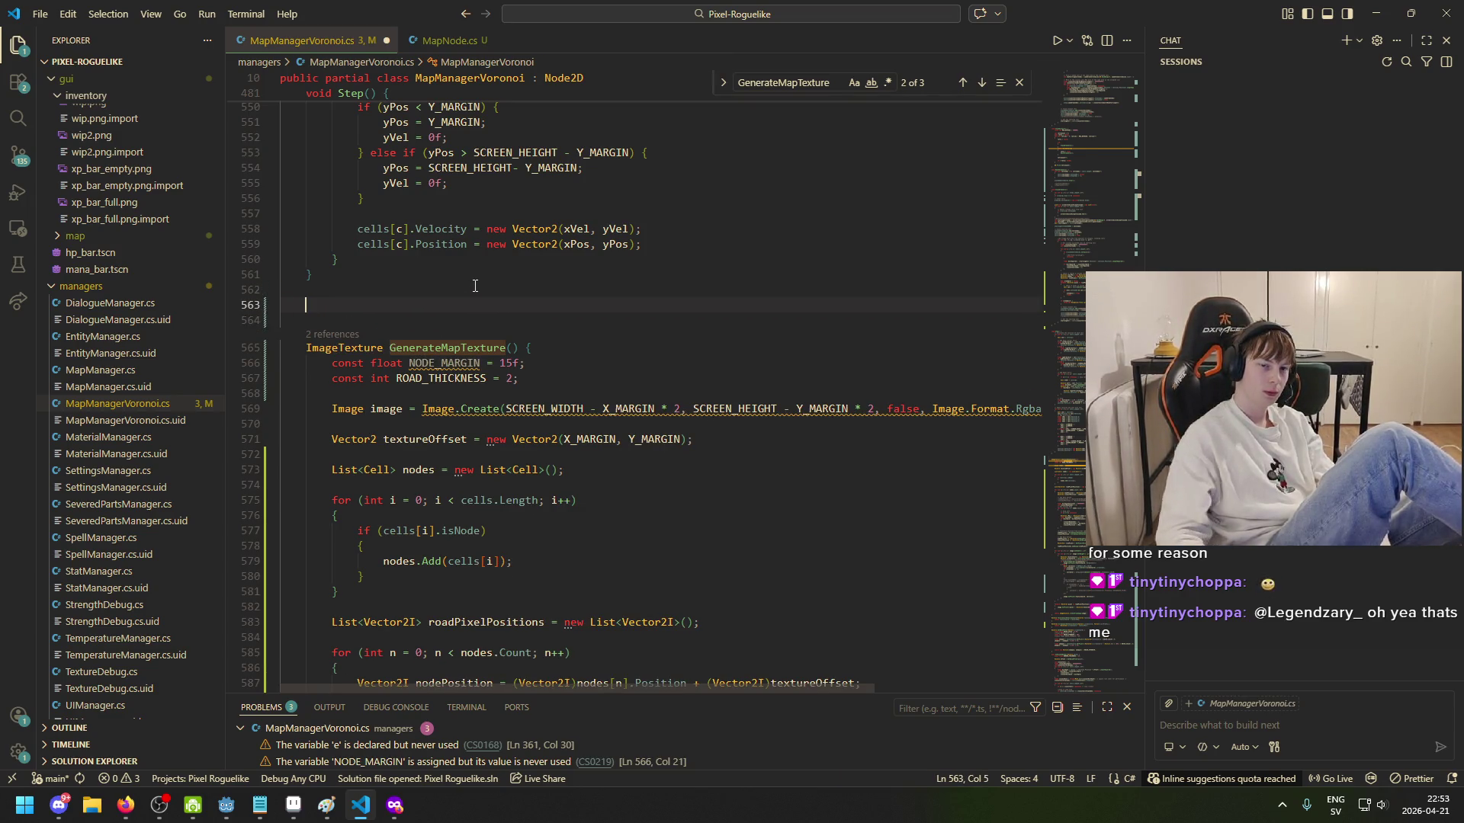
Step: Start a Vector2I declaration on line 563, just above GenerateMapTexture, via IntelliSense completion
scroll(482, 435, "down", 7)
scroll(482, 436, "down", 5)
left_click(481, 451)
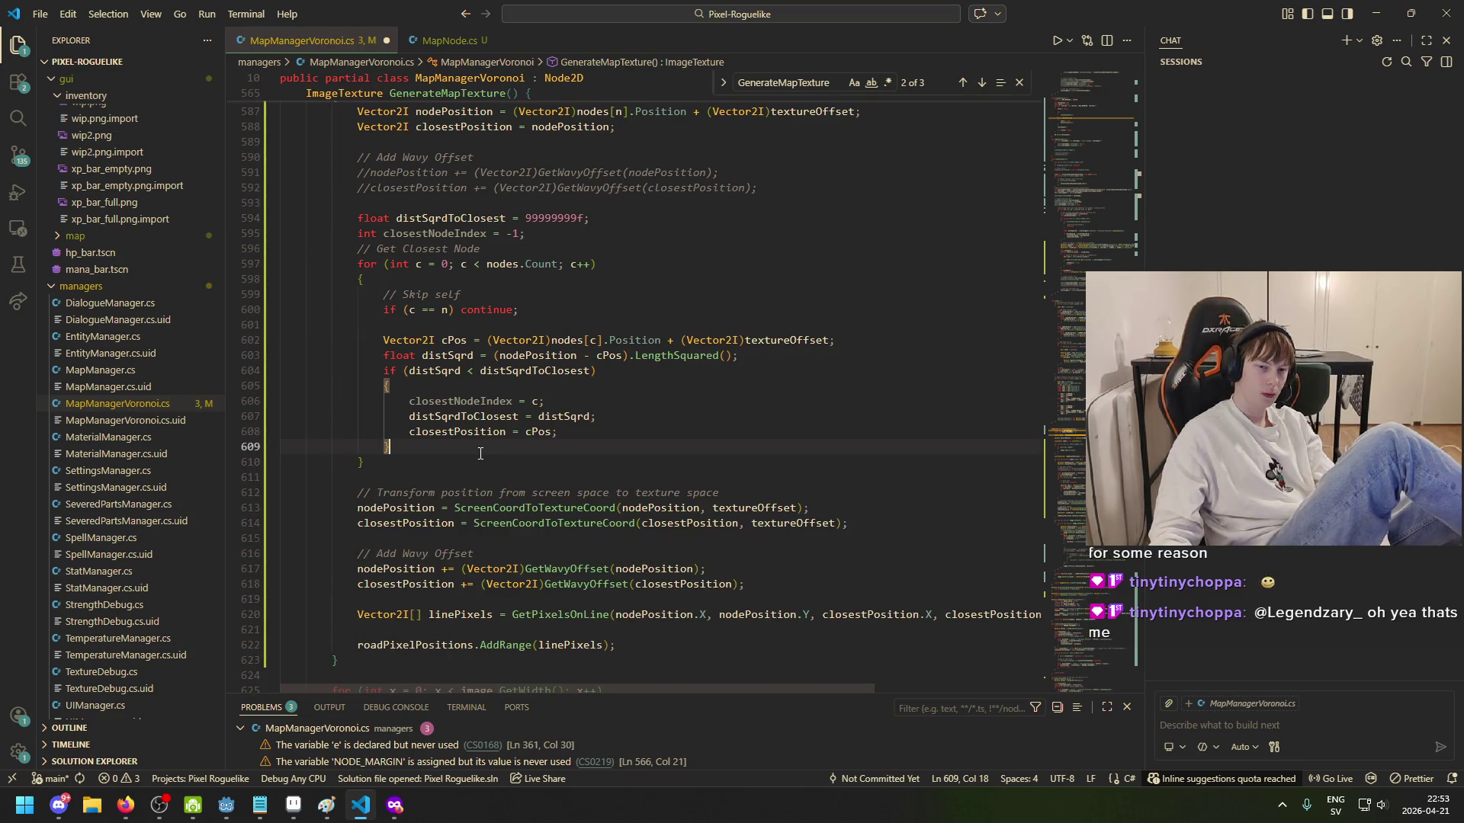
left_click(472, 458)
scroll(443, 442, "up", 14)
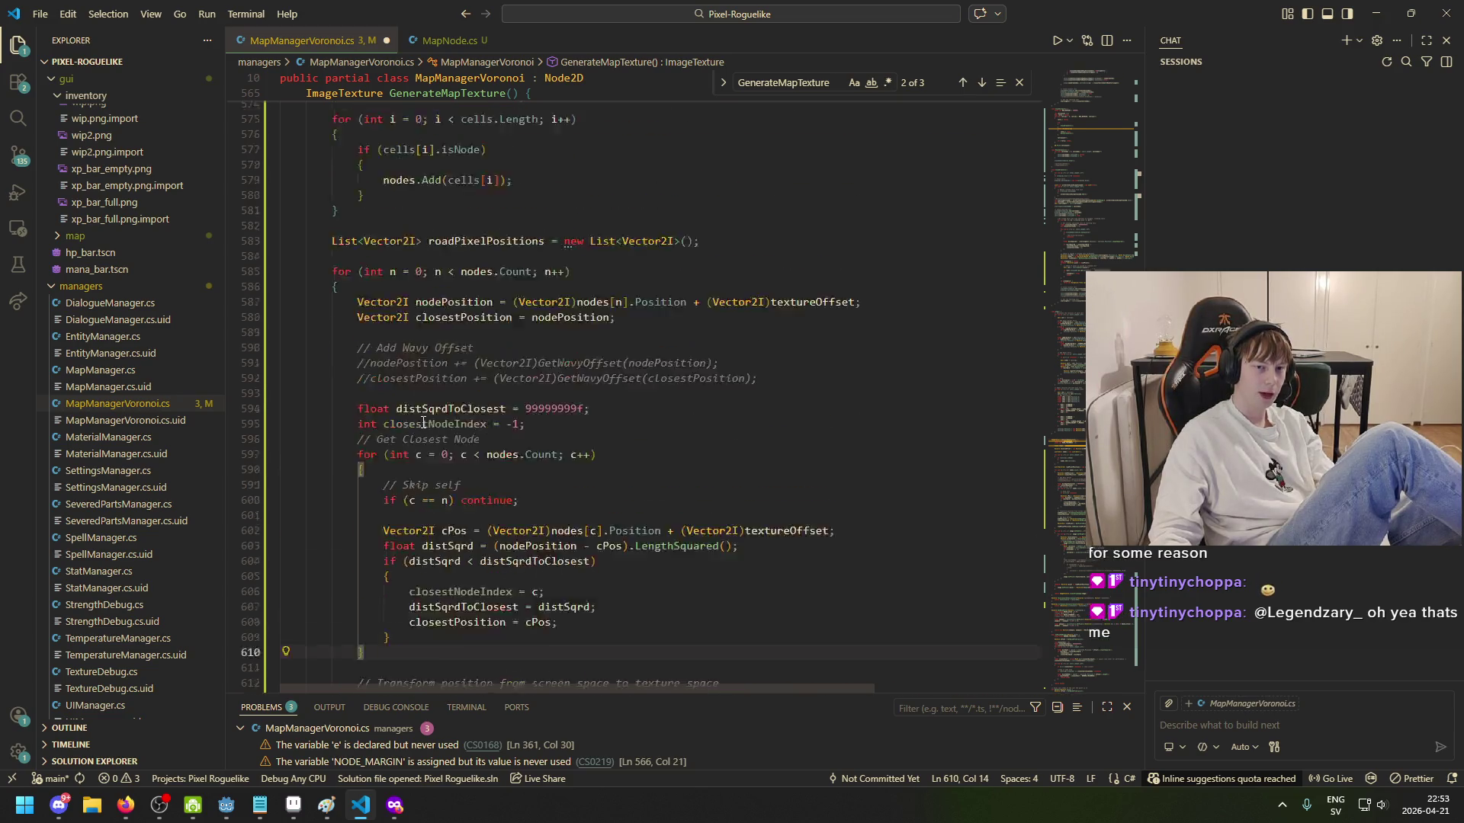
left_click(450, 376)
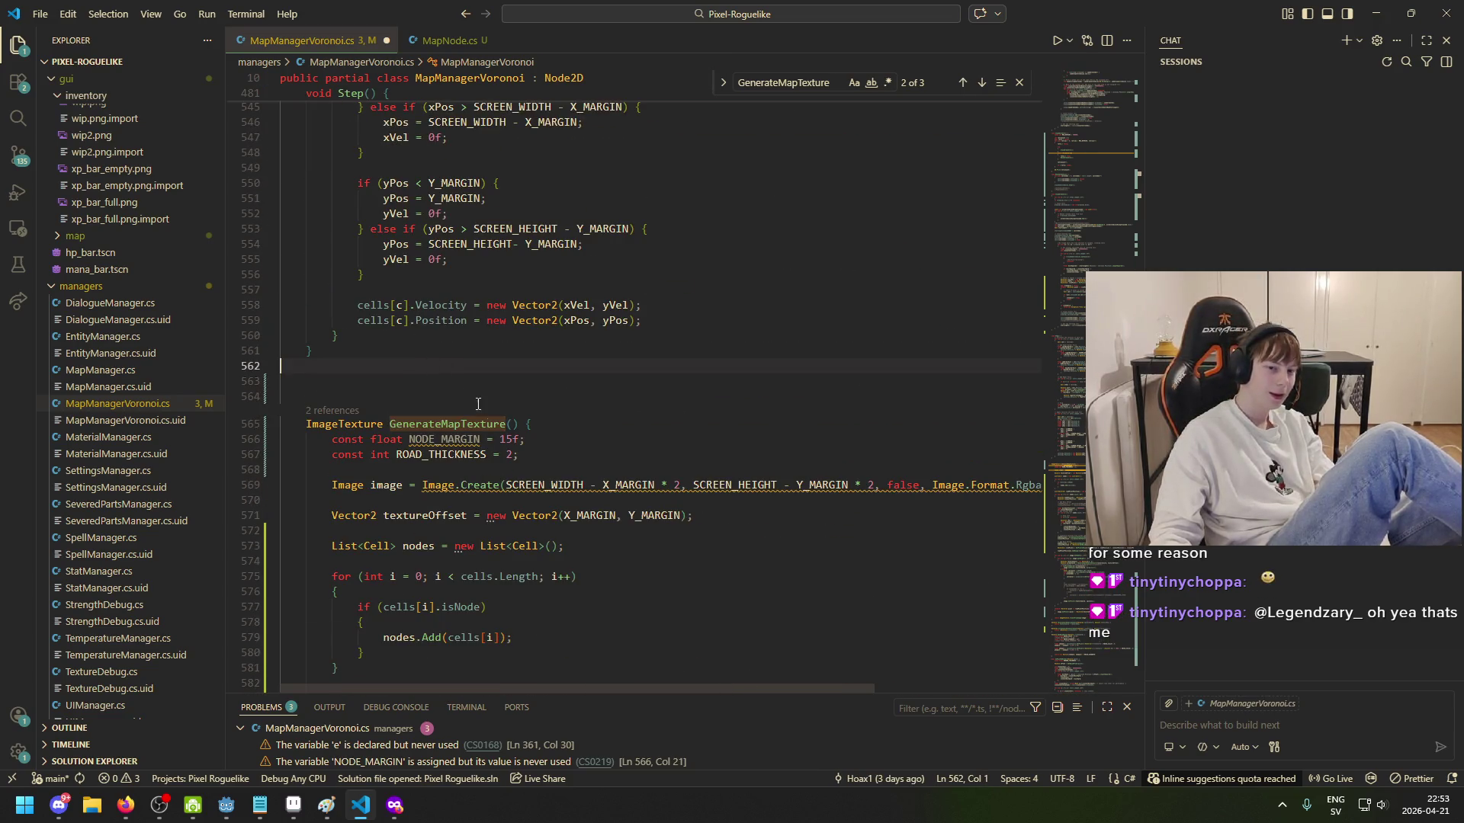
scroll(457, 343, "down", 2)
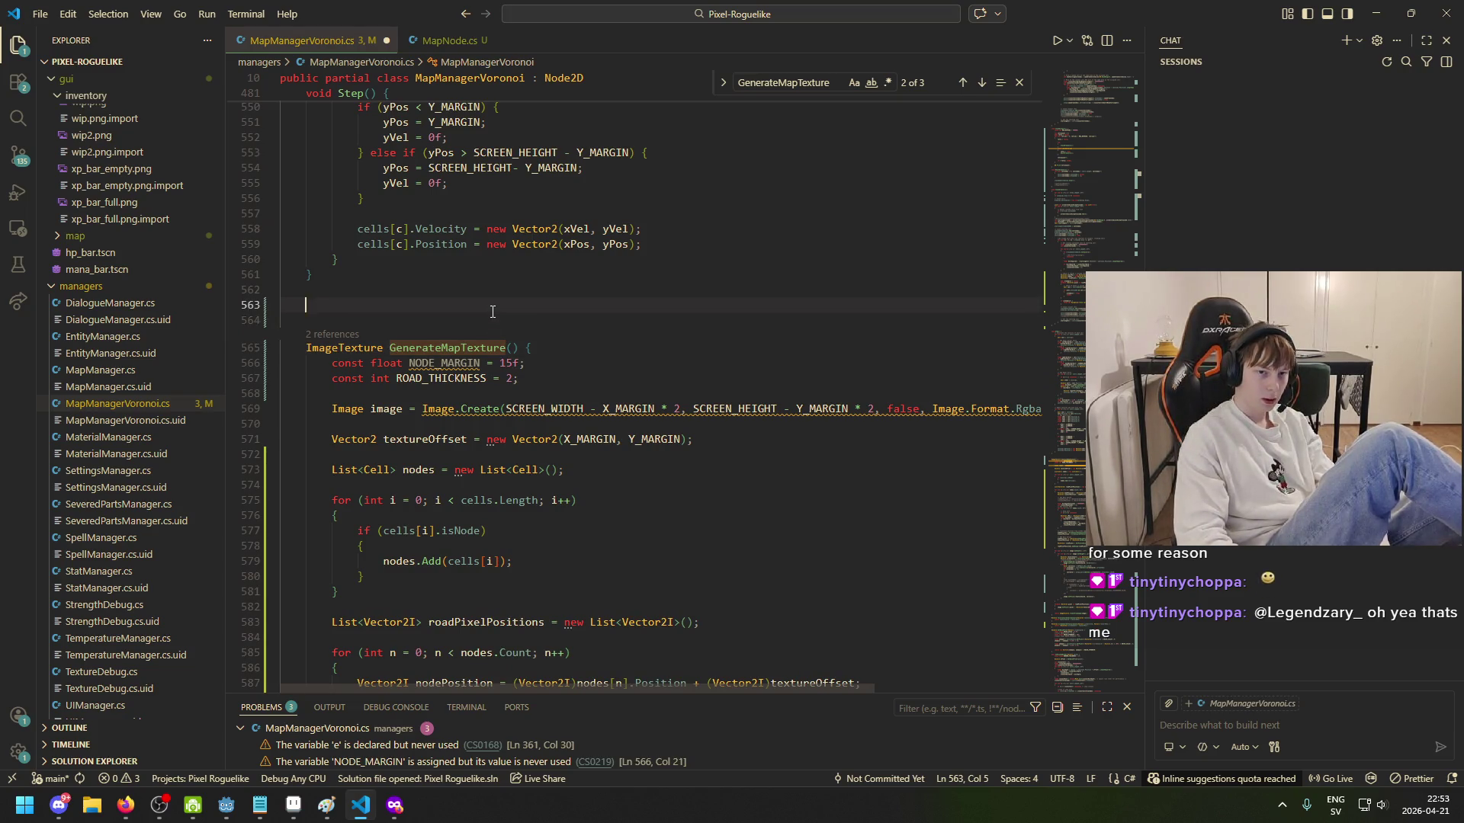
type("Vec")
key("Tab")
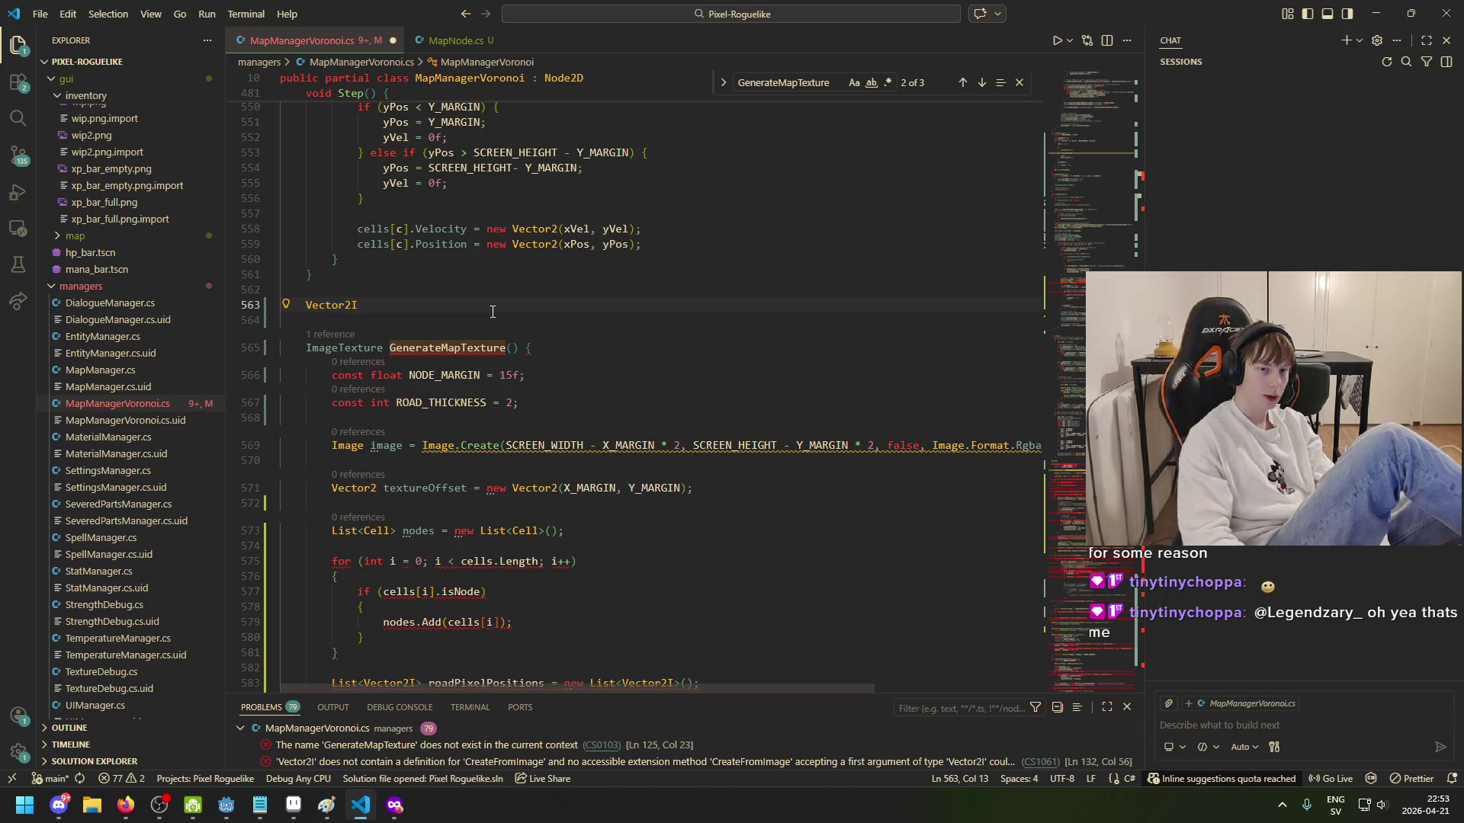
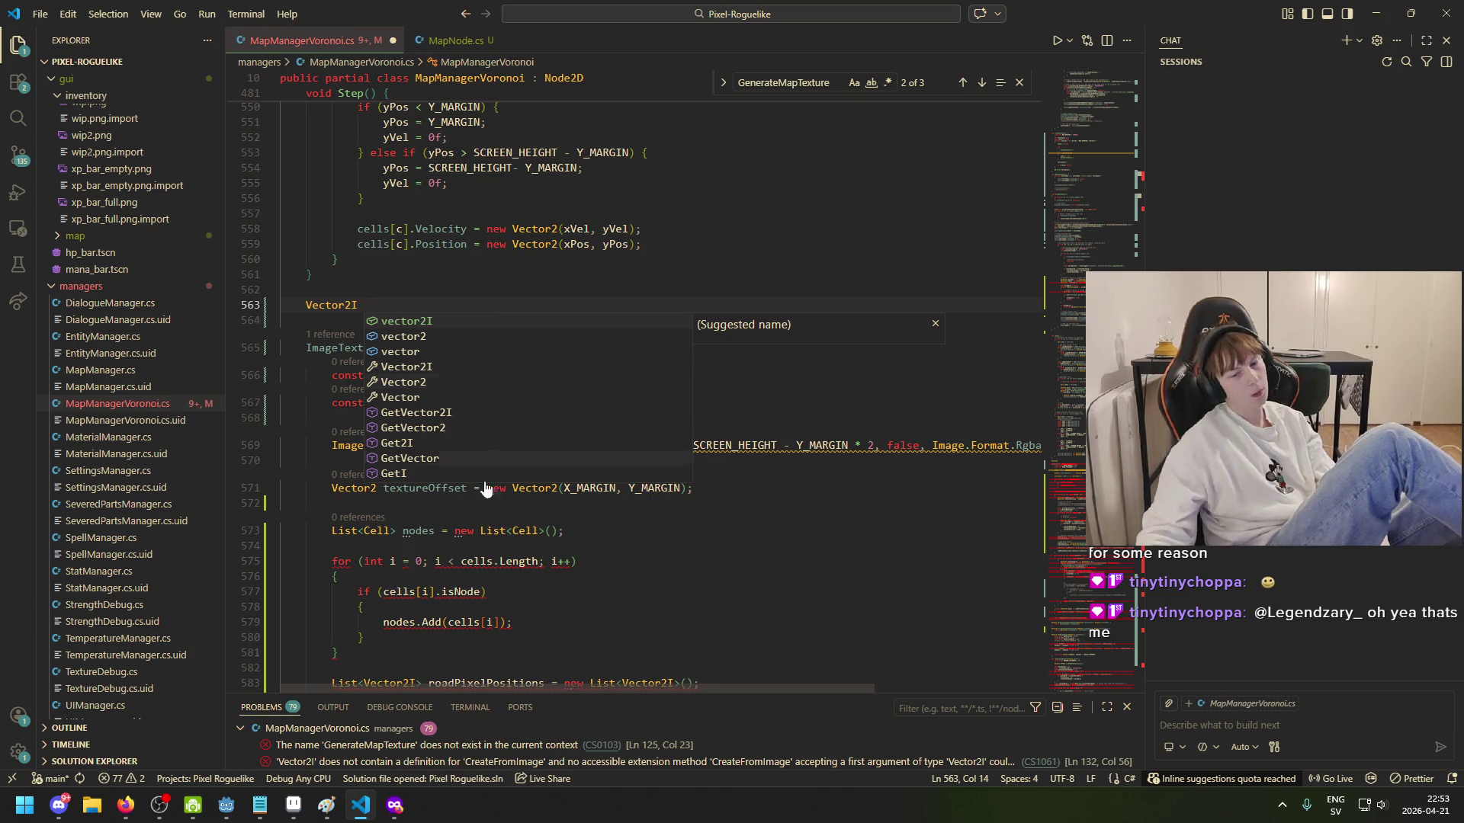
Step: Switch from VS Code to the Paint window showing the map image
mouse_move(326, 805)
left_click(411, 783)
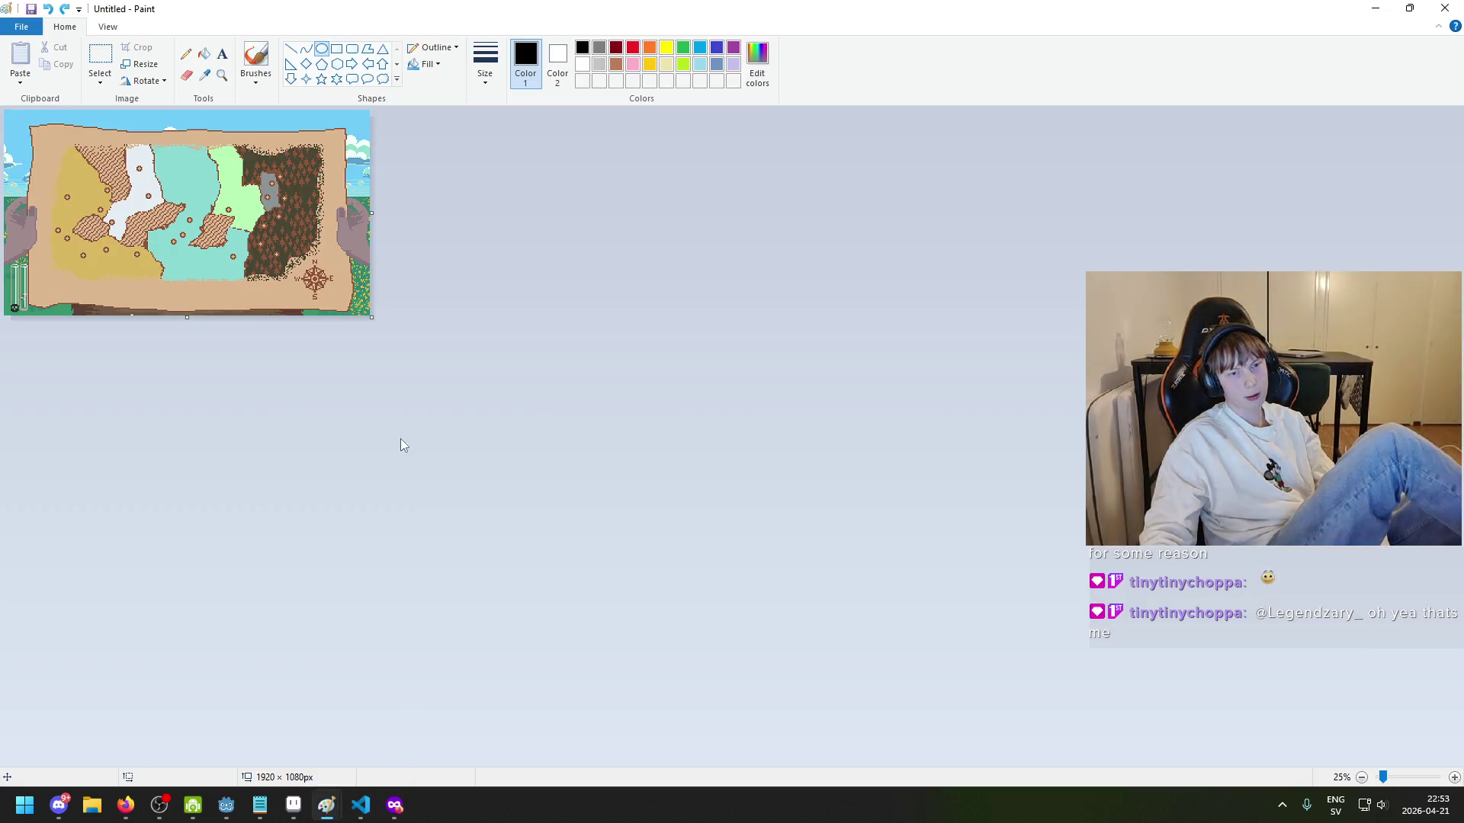
Step: Zoom the map view and choose red as the drawing colour
scroll(309, 318, "up", 2)
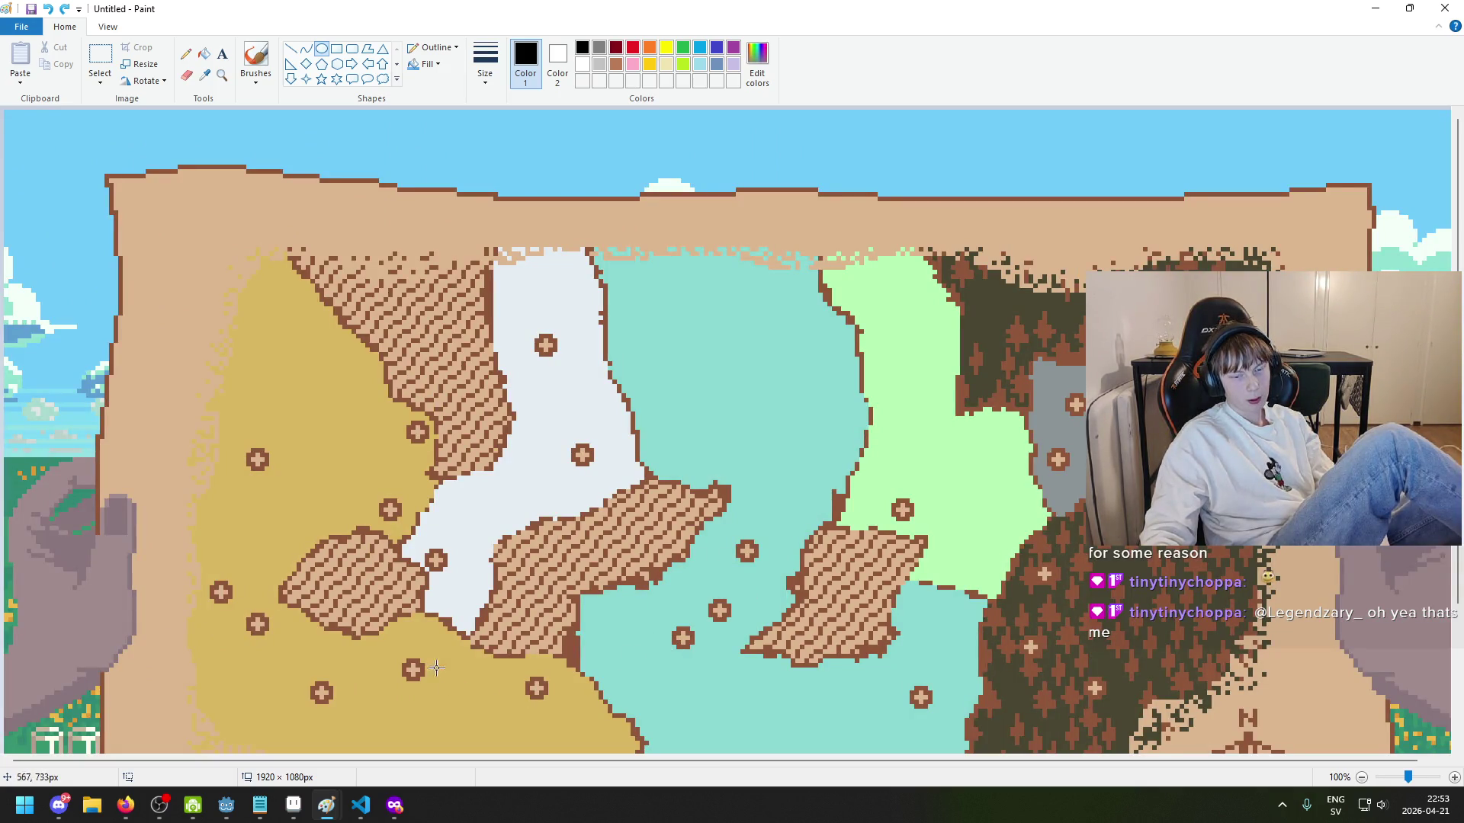
left_click(632, 47)
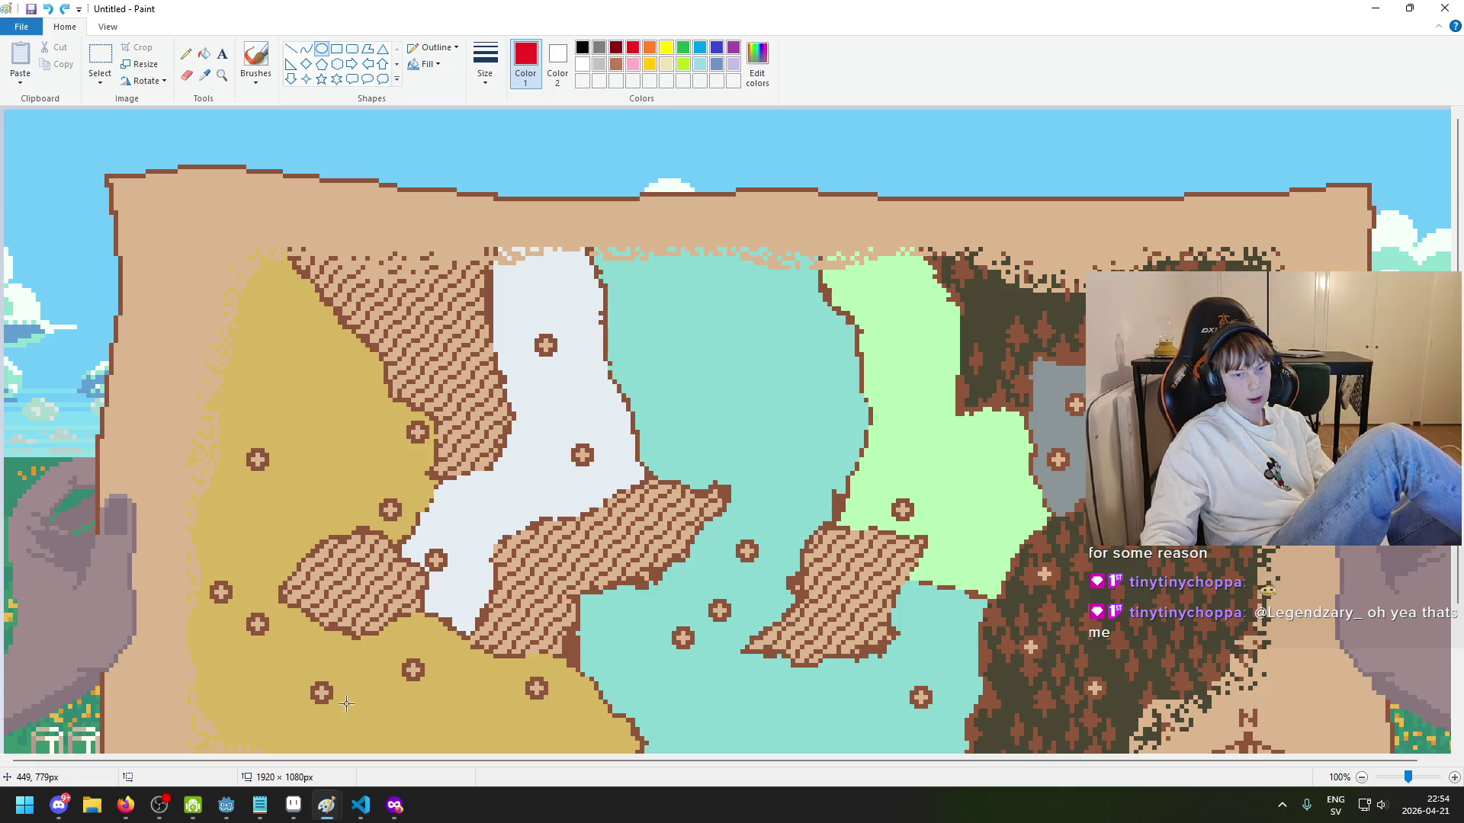
left_click_drag(332, 689, 340, 656)
key("Delete")
Step: Draw a red freehand wavy line between two dots in the yellow region, undoing stray strokes
left_click(256, 61)
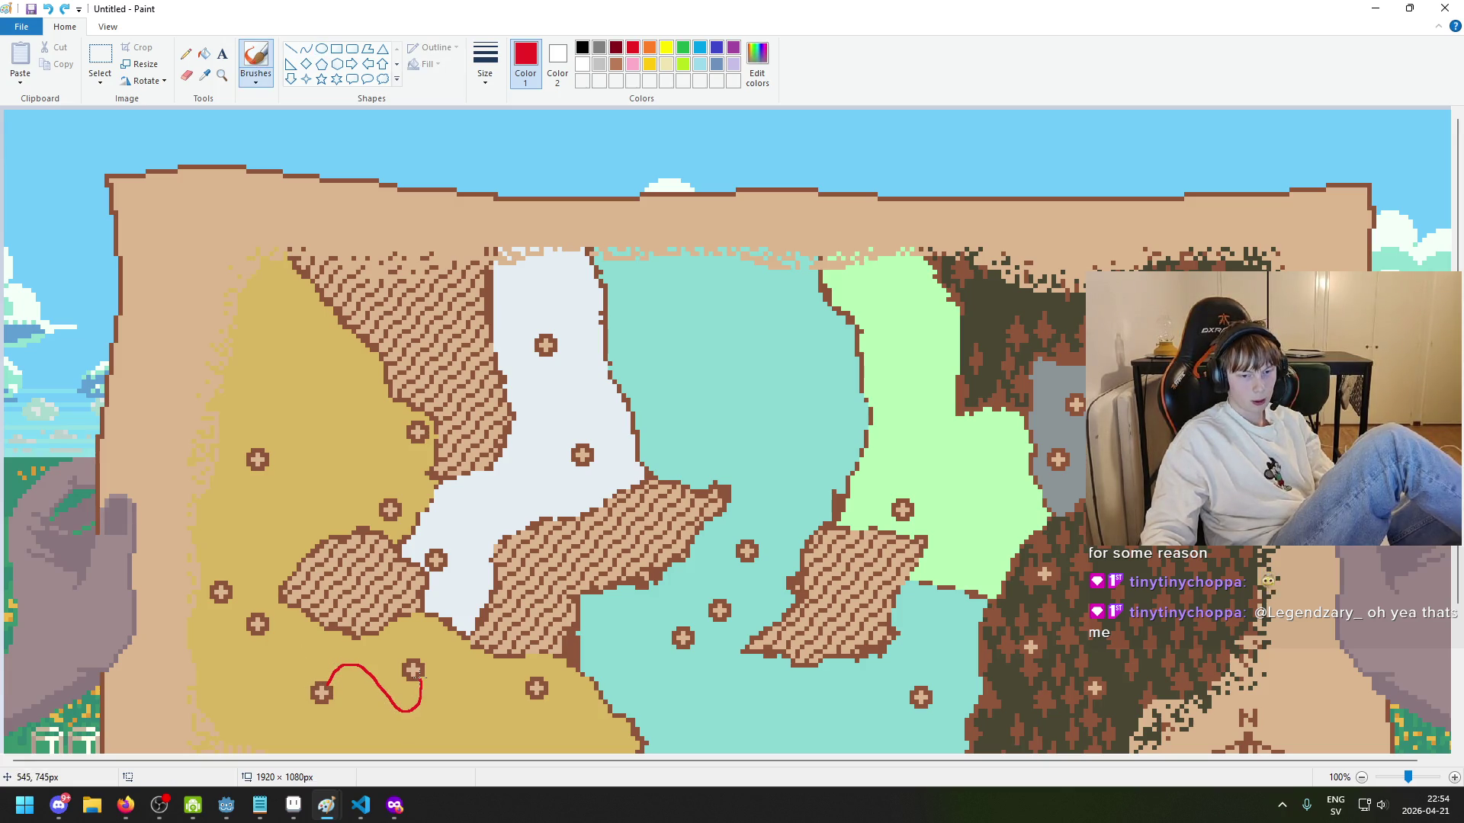
left_click_drag(419, 654, 451, 646)
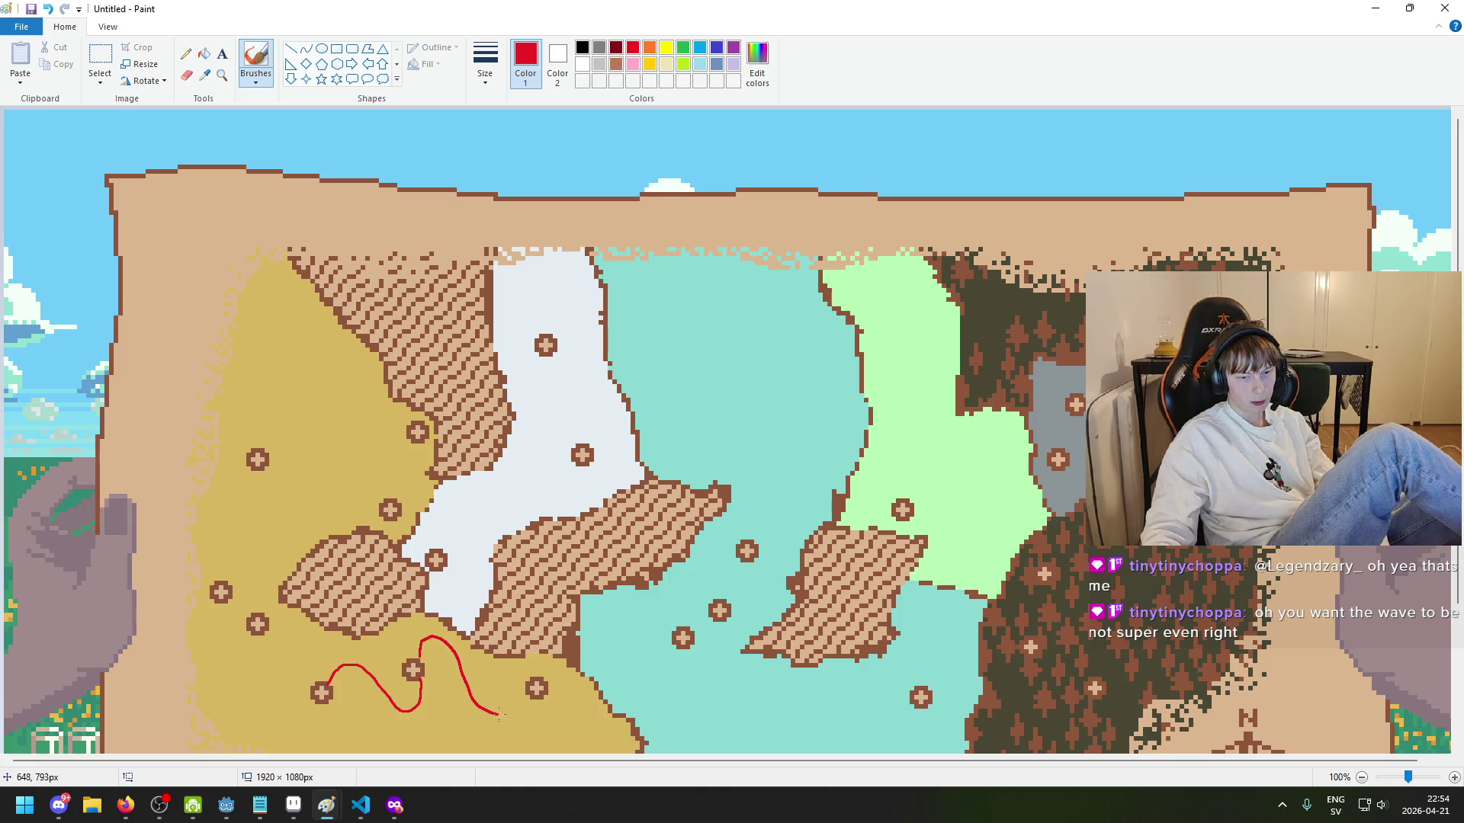
mouse_move(302, 676)
left_mouse_down()
mouse_move(442, 670)
mouse_move(305, 686)
left_mouse_up()
key("ctrl+z")
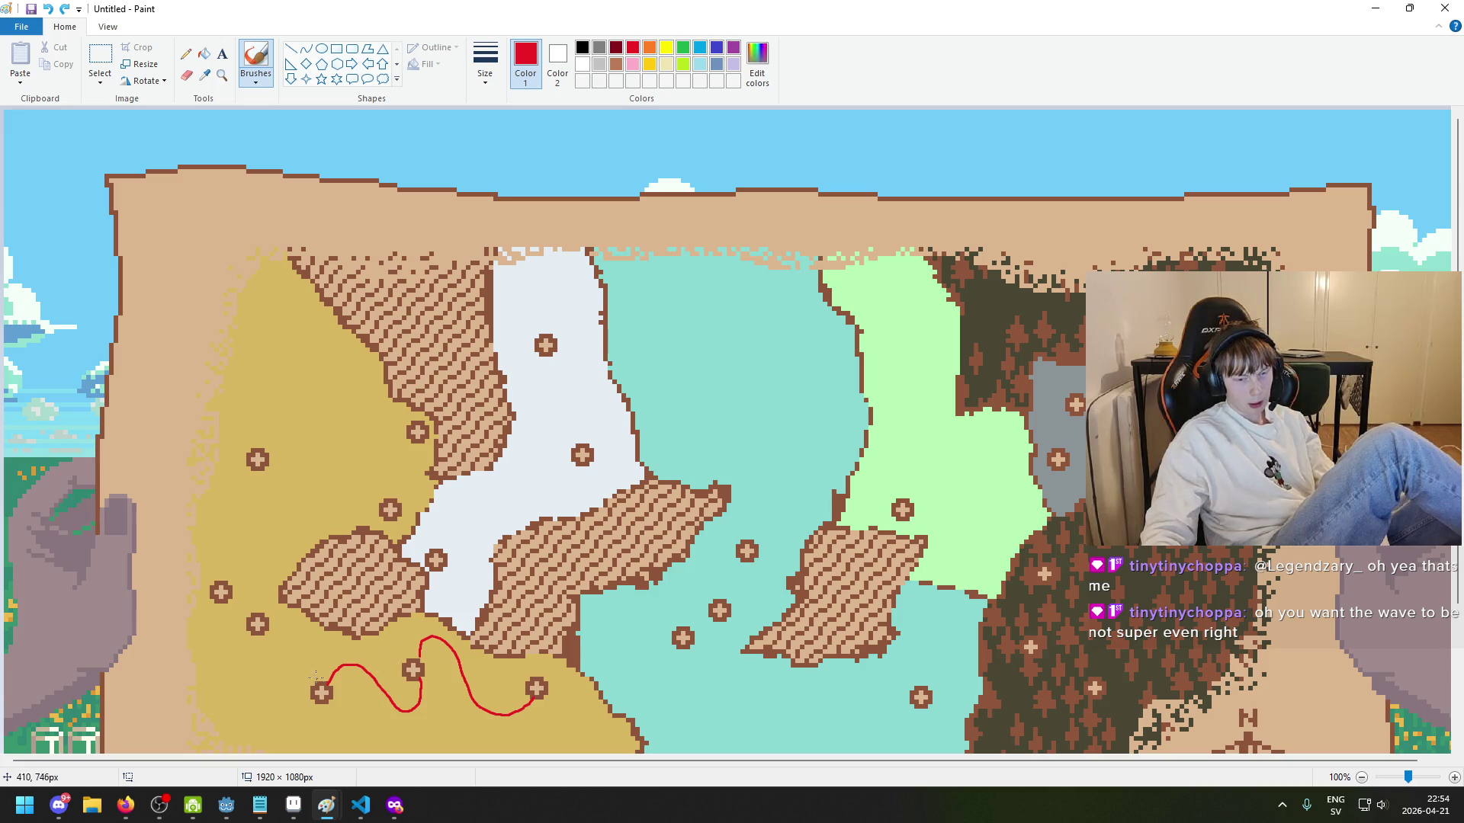
scroll(315, 676, "down", 3)
mouse_move(295, 432)
left_mouse_down()
mouse_move(288, 591)
mouse_move(616, 381)
mouse_move(311, 427)
left_mouse_up()
key("ctrl+z")
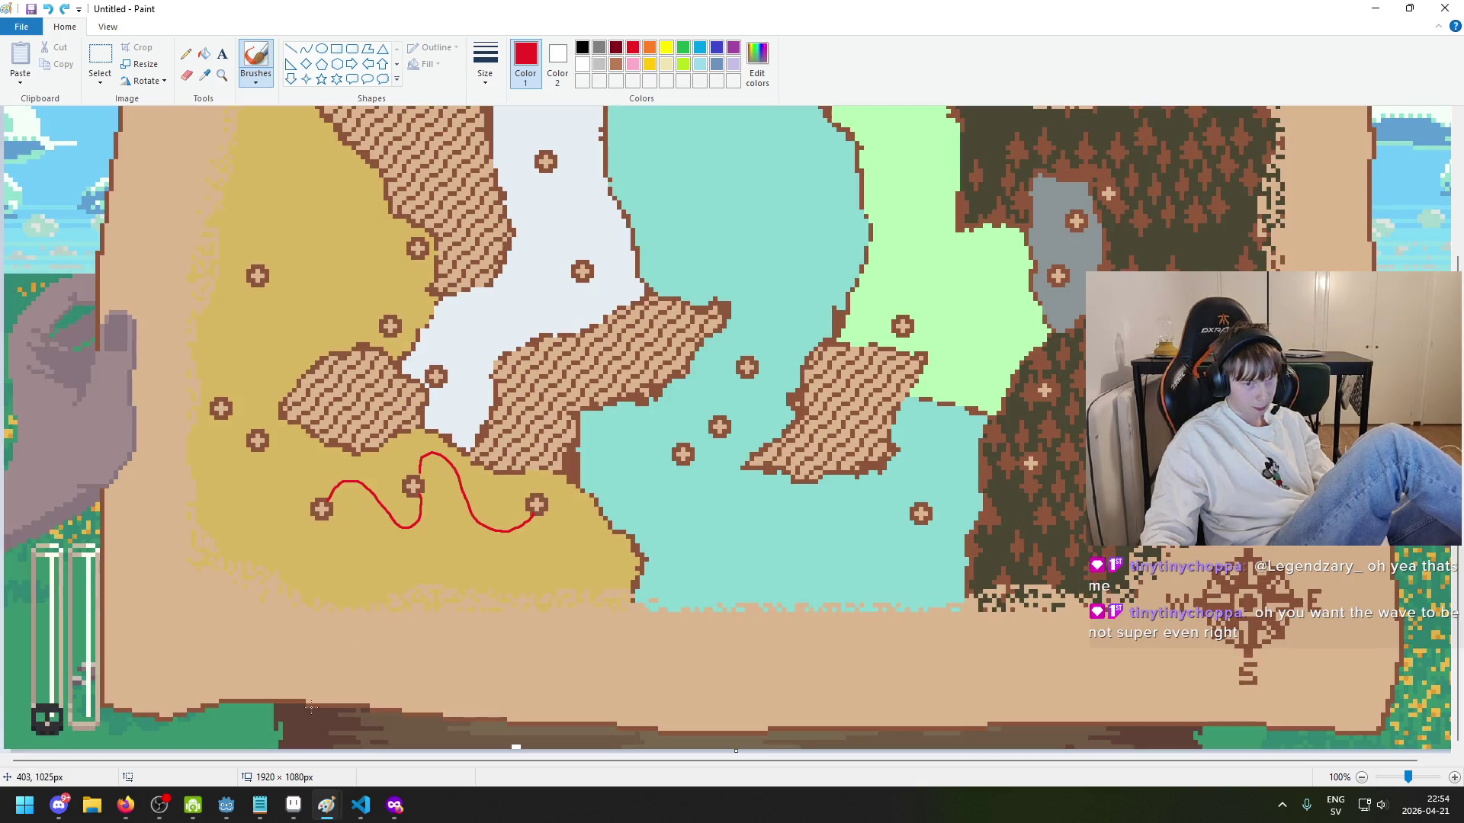
left_click(361, 805)
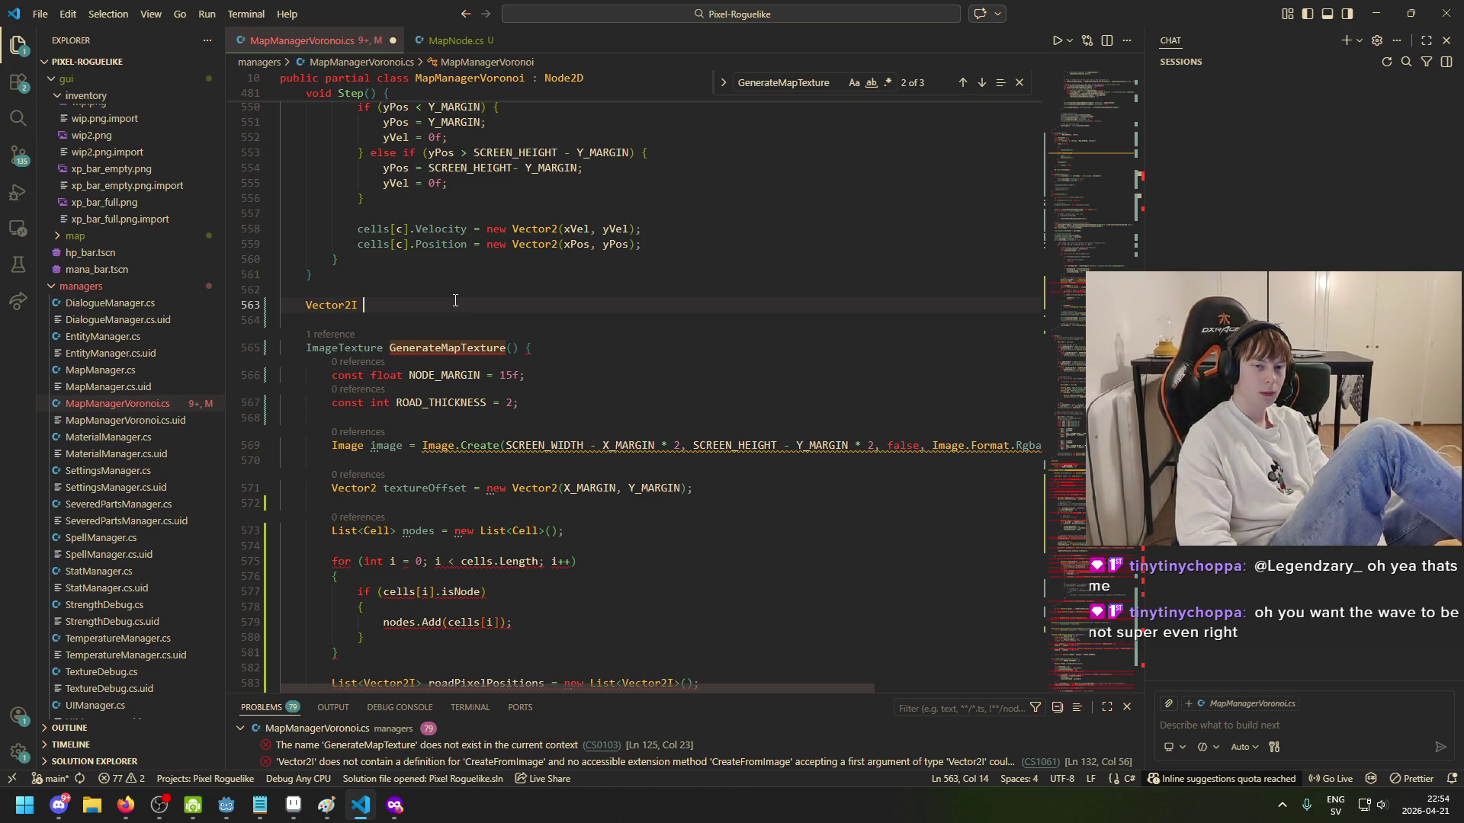
Step: Write the signature Vector2I GetPixelsInWavyLine(Vector2I position1, Vector2I position2) with an opening brace for its body
type("Wav")
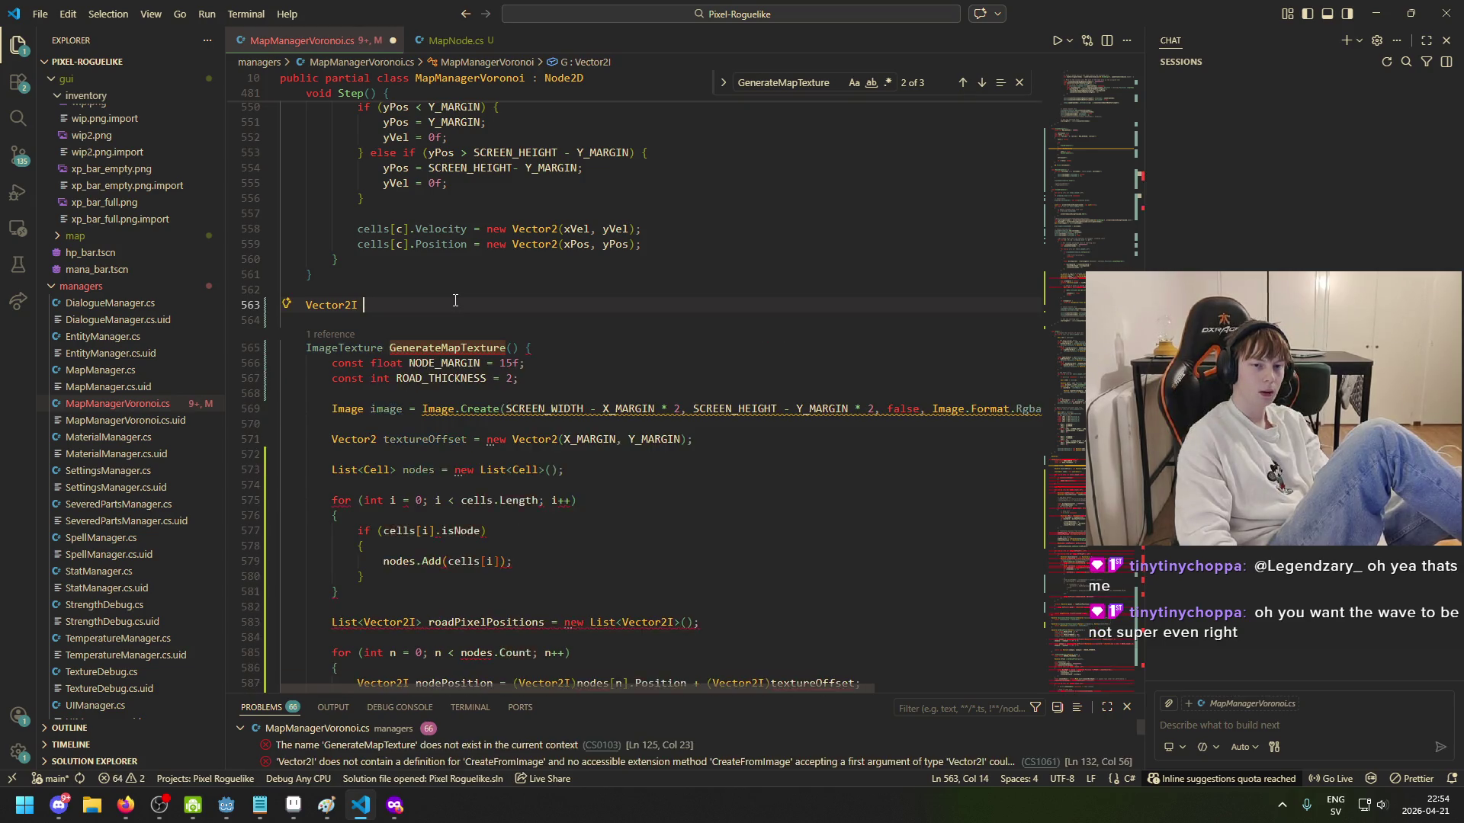
key("BackSpace")
key("BackSpace")
key("BackSpace")
type("GetPixelsInWavyLi")
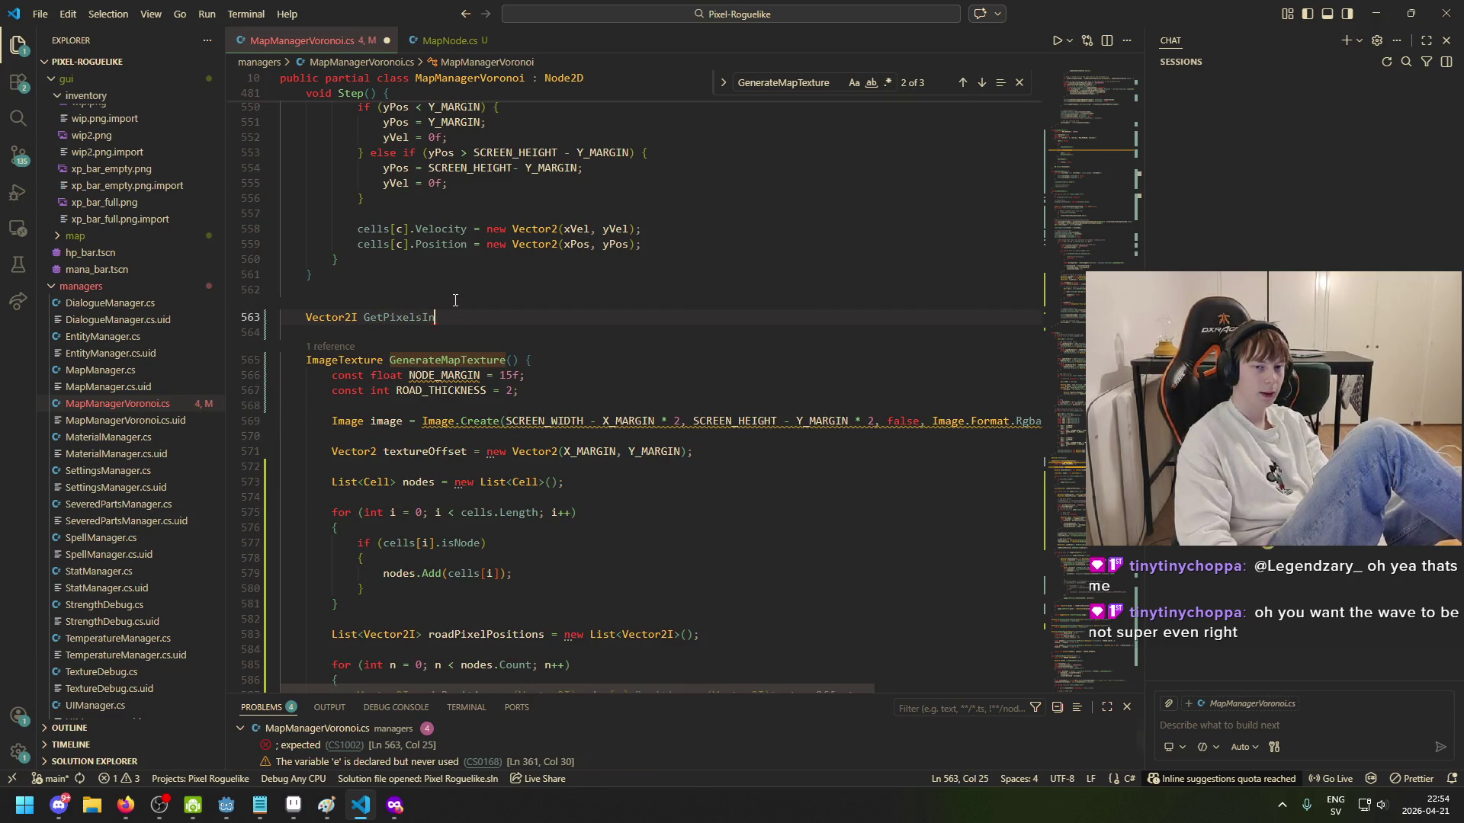
type("ne(")
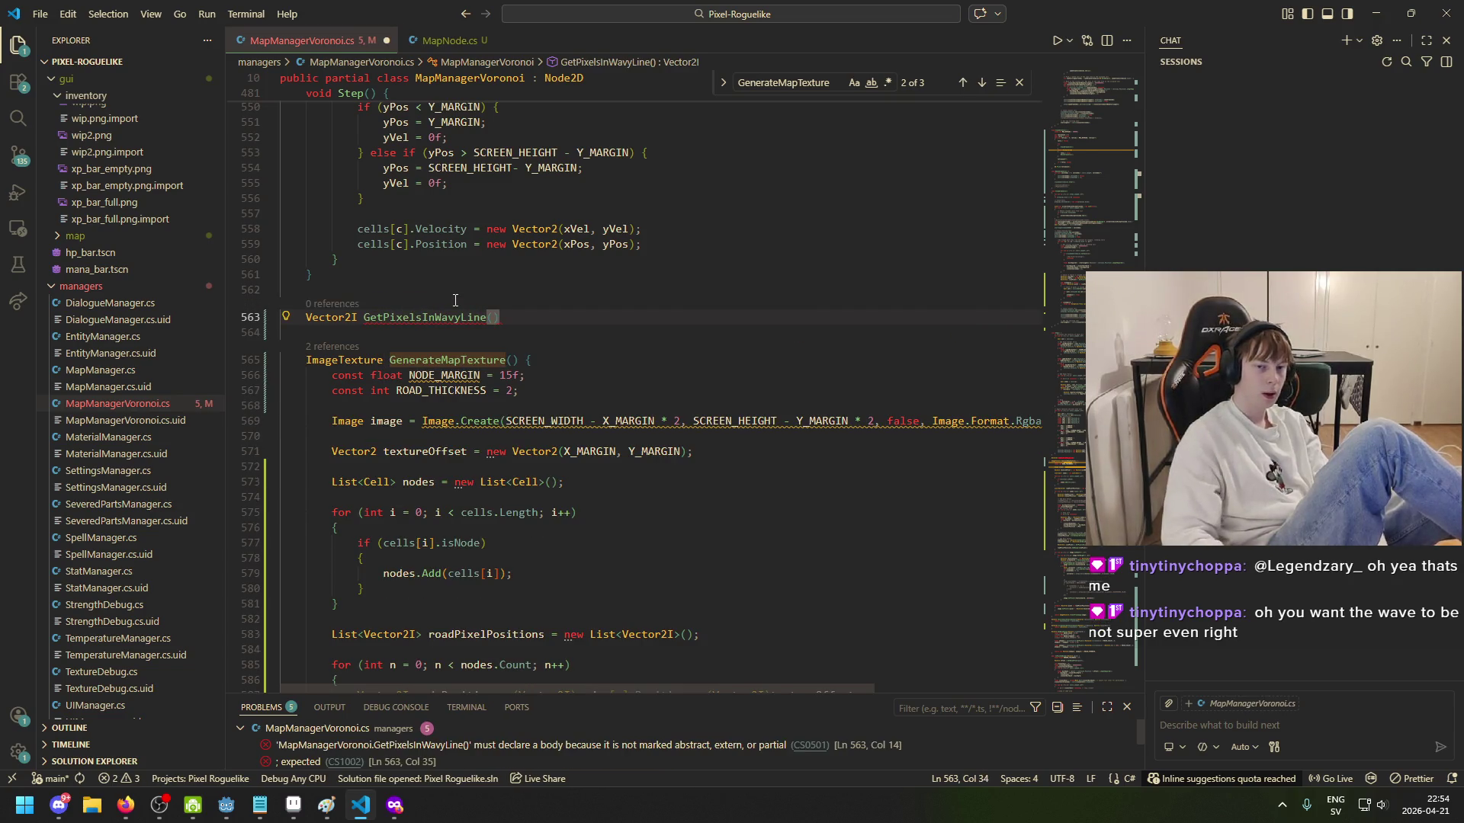
type("Vector2I po")
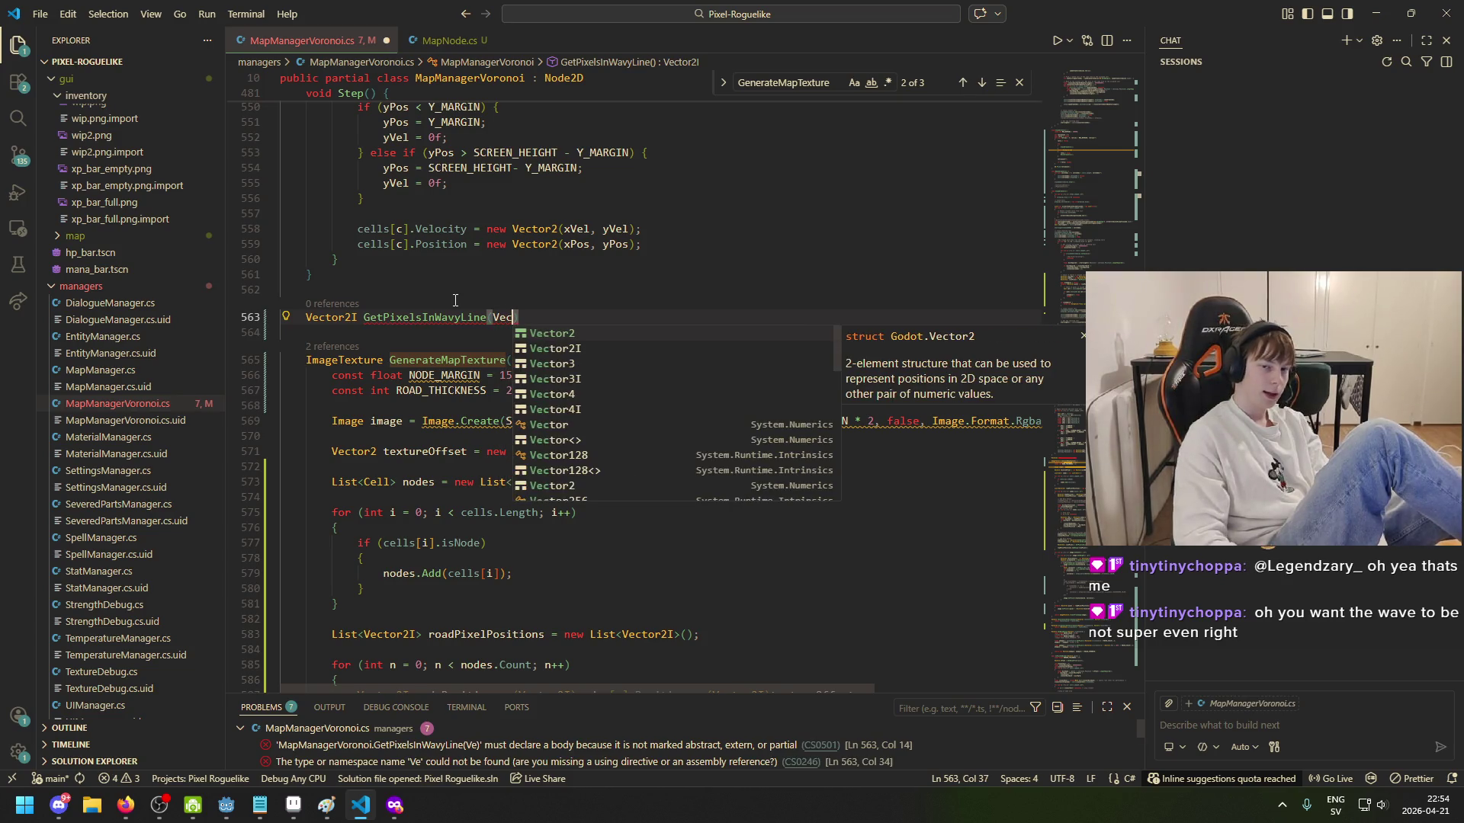
type("sition1, ")
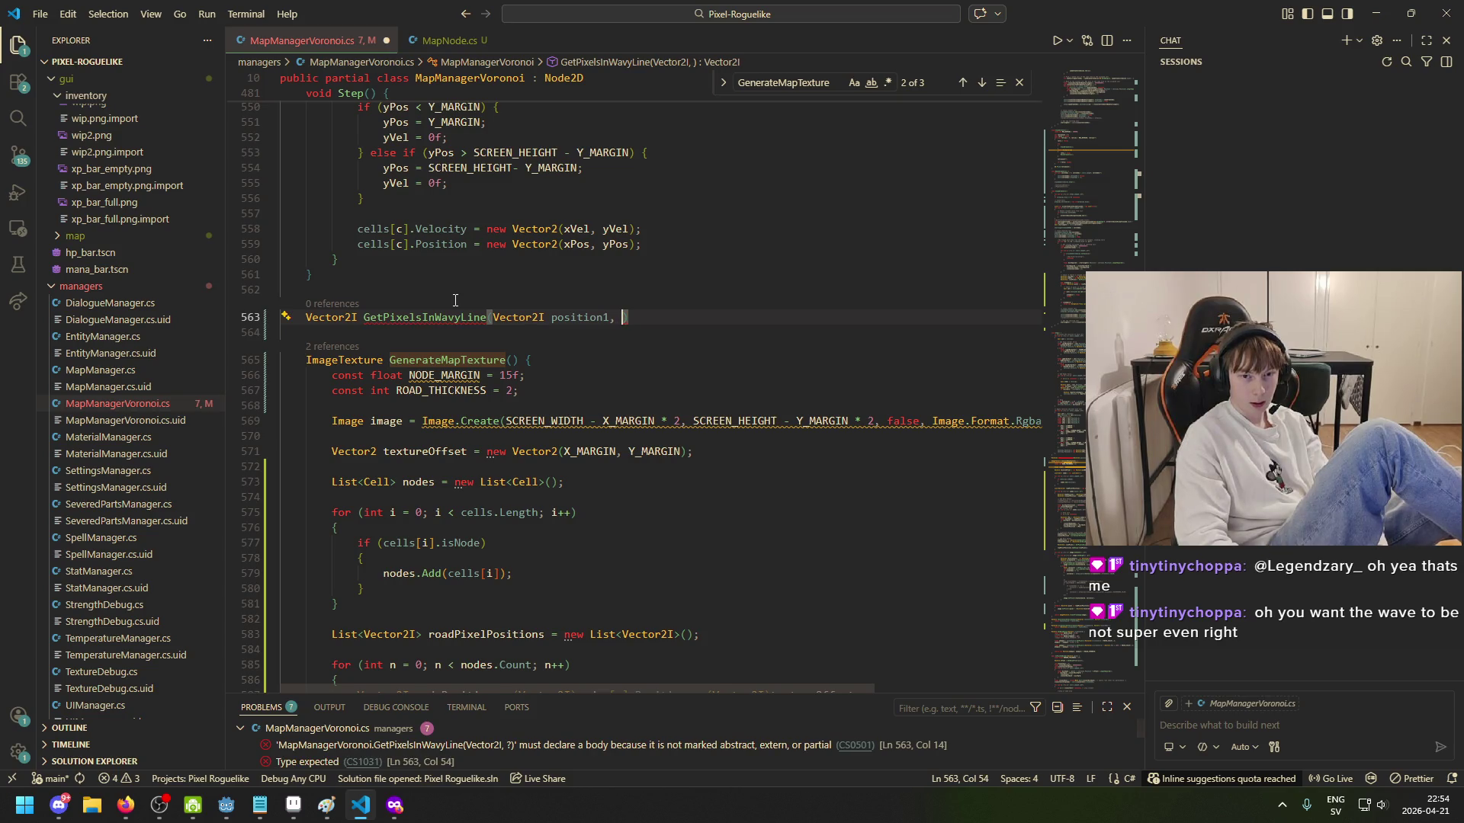
type("Vector2I position2)")
key("Return")
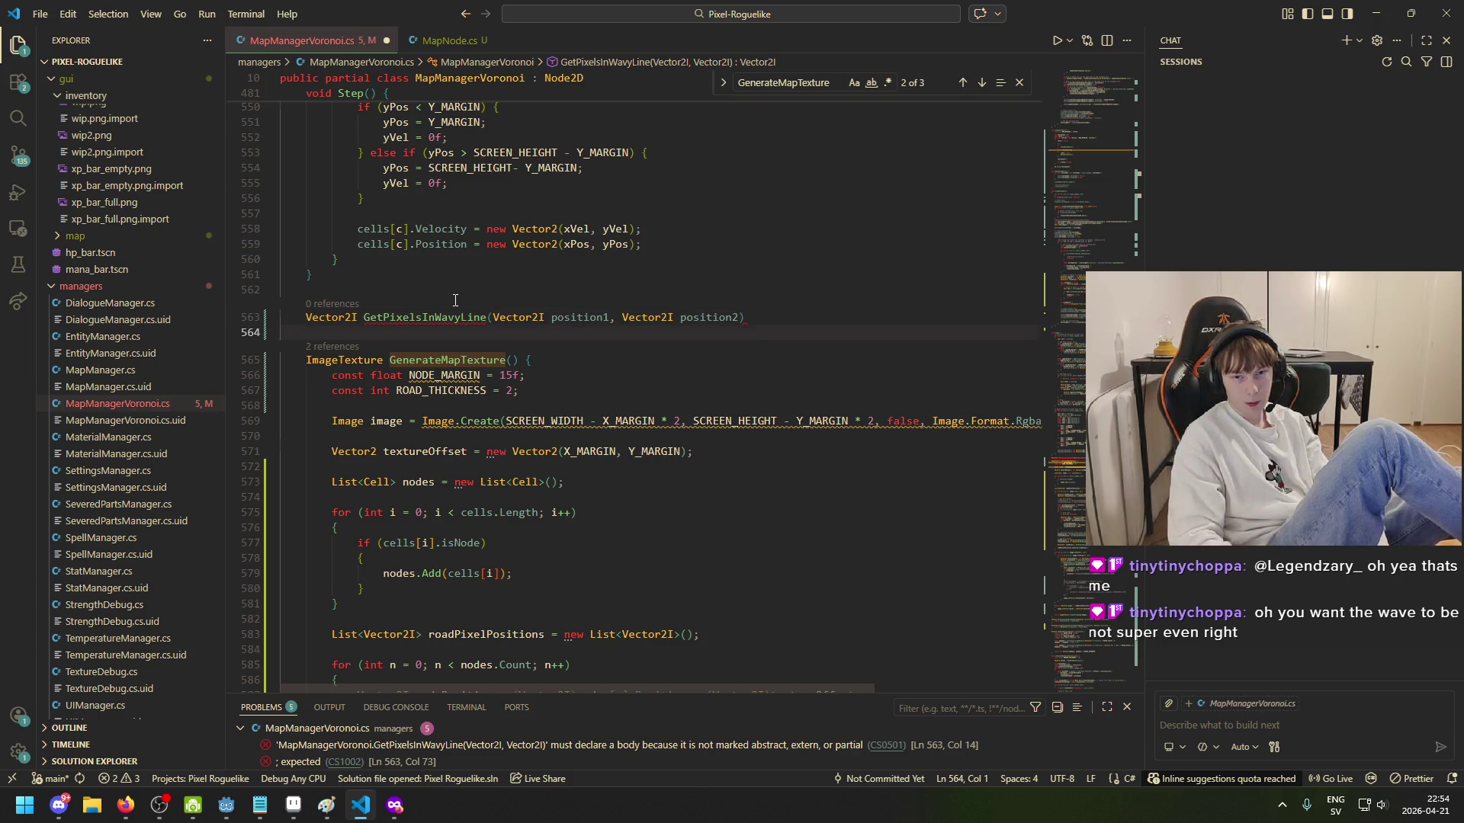
left_click(762, 318)
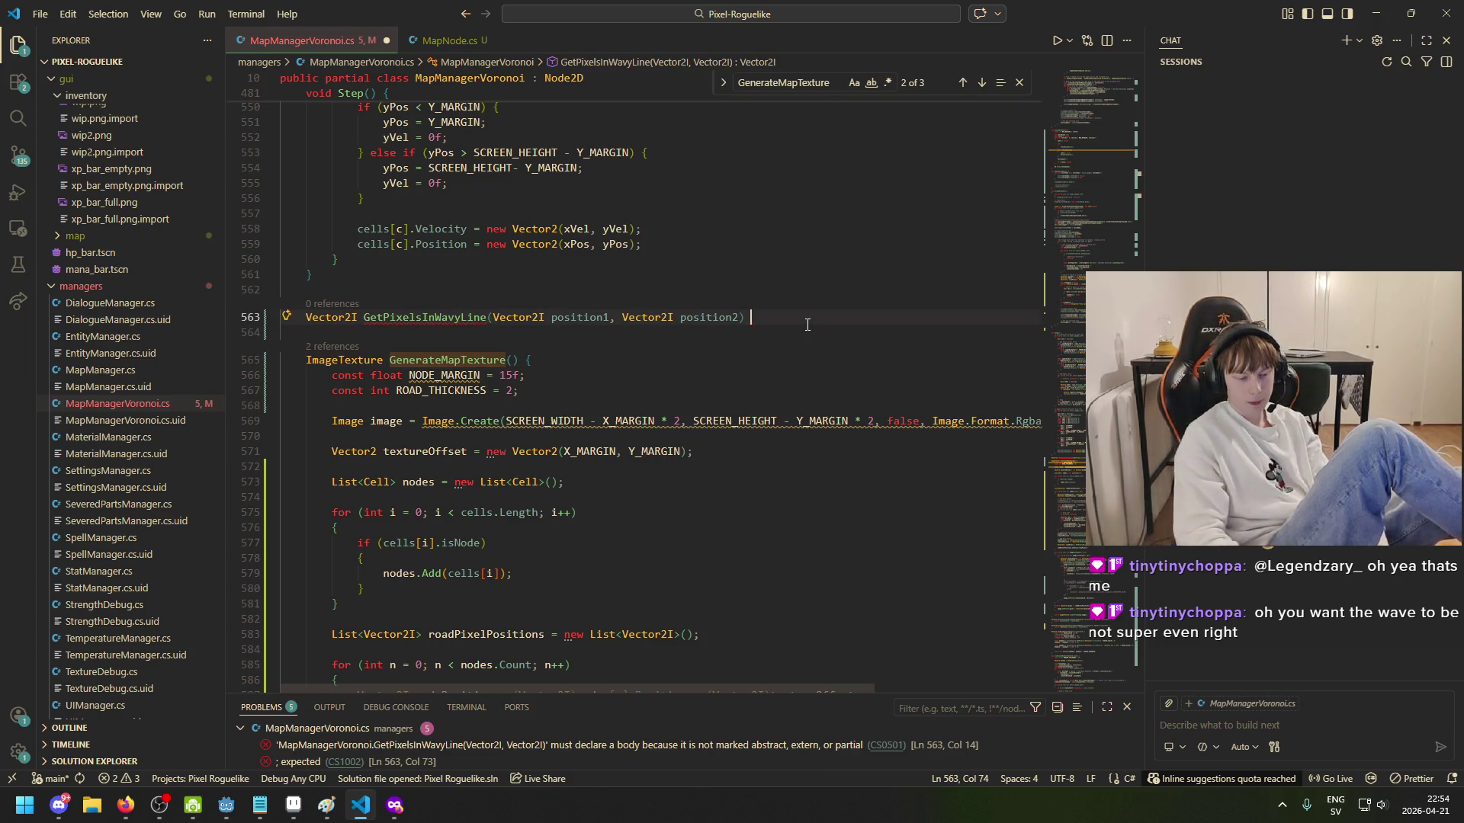
type("{}")
key("Return")
type("{")
key("Return")
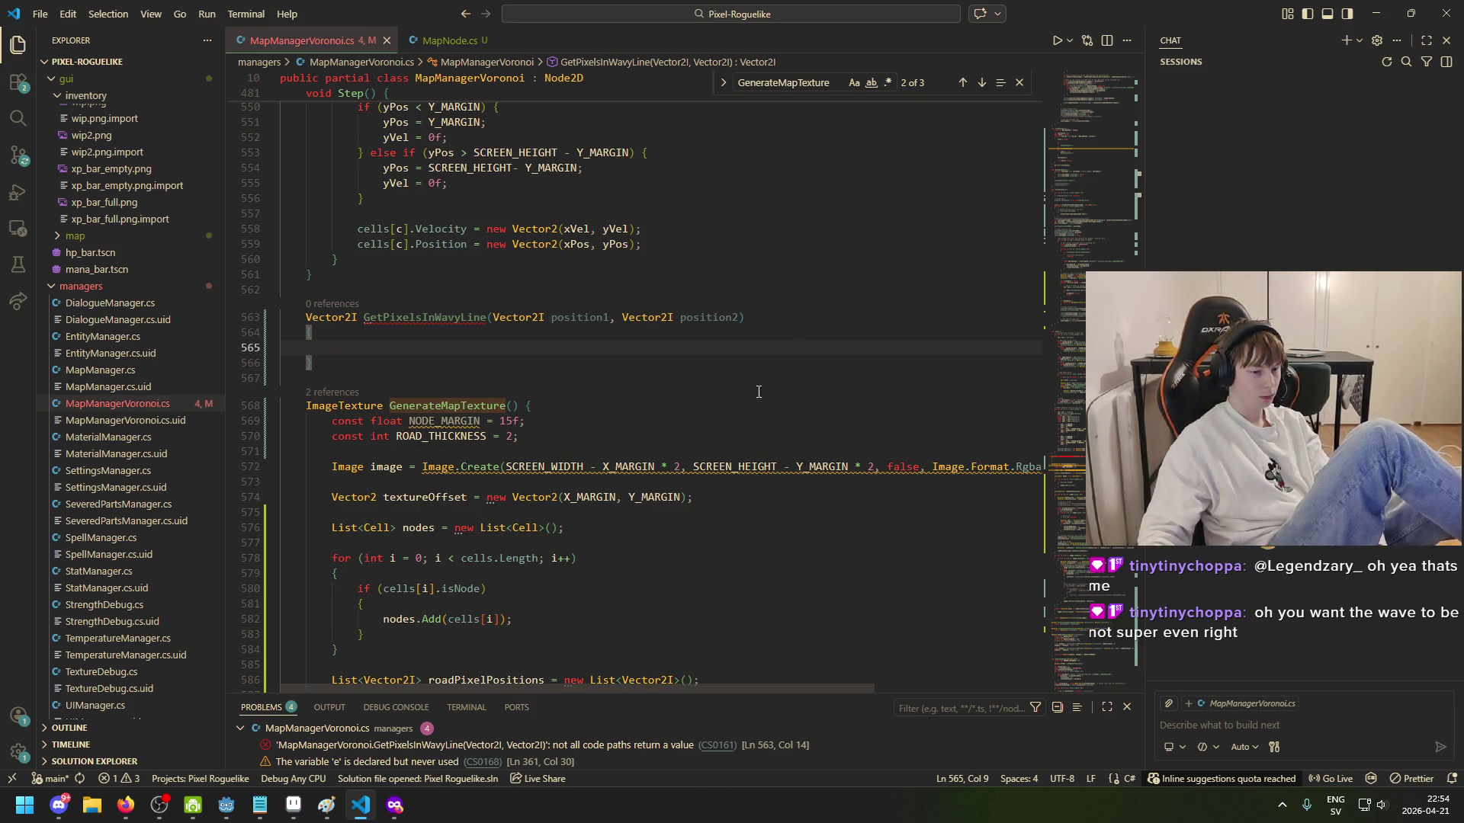
Step: Change GetPixelsInWavyLine's return type from Vector2I to List<Vector2I>
scroll(759, 392, "down", 2)
left_click(419, 241)
key("Home")
type("List<")
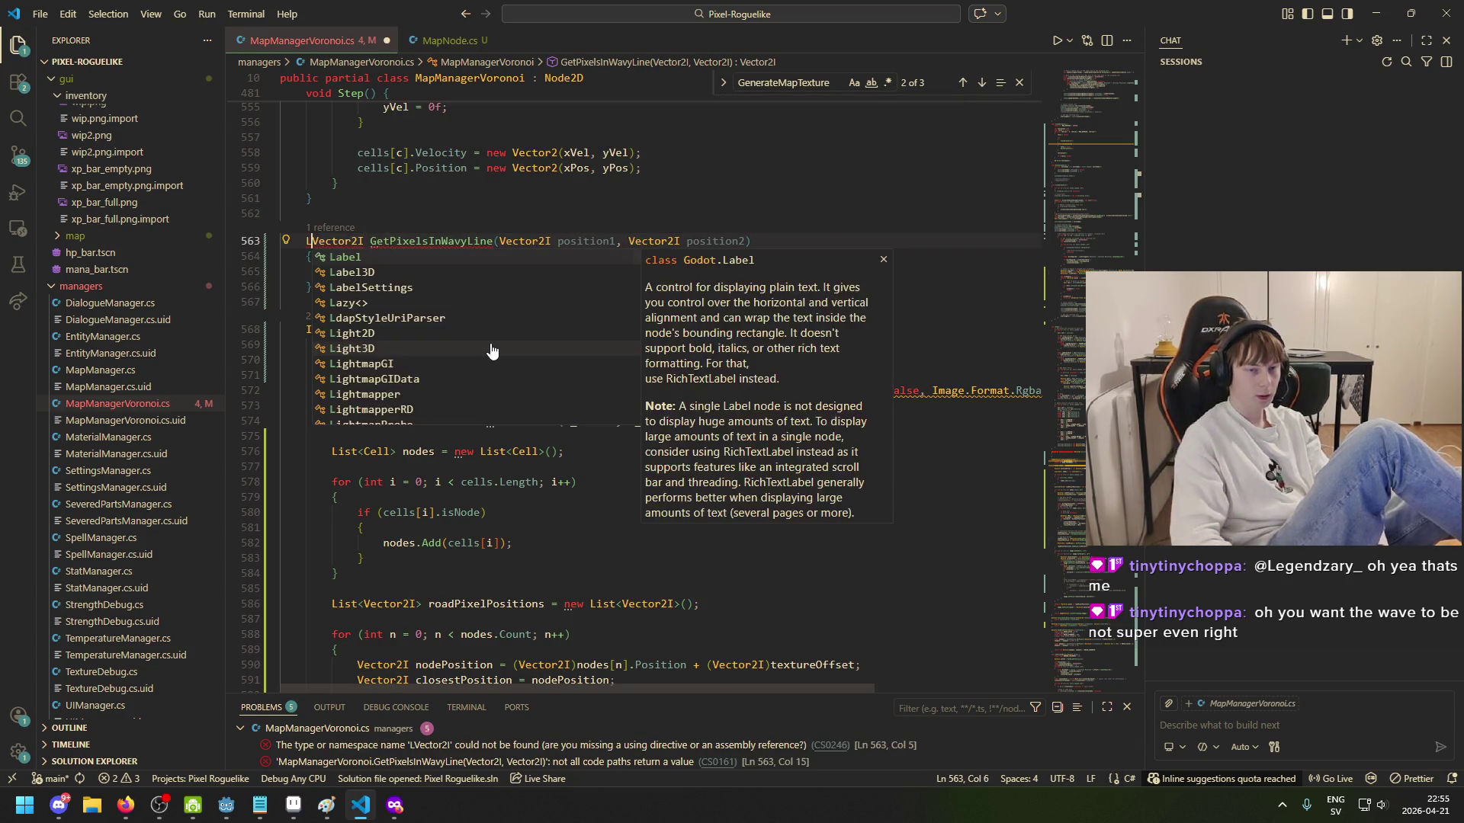
key("ctrl+Right")
type(">")
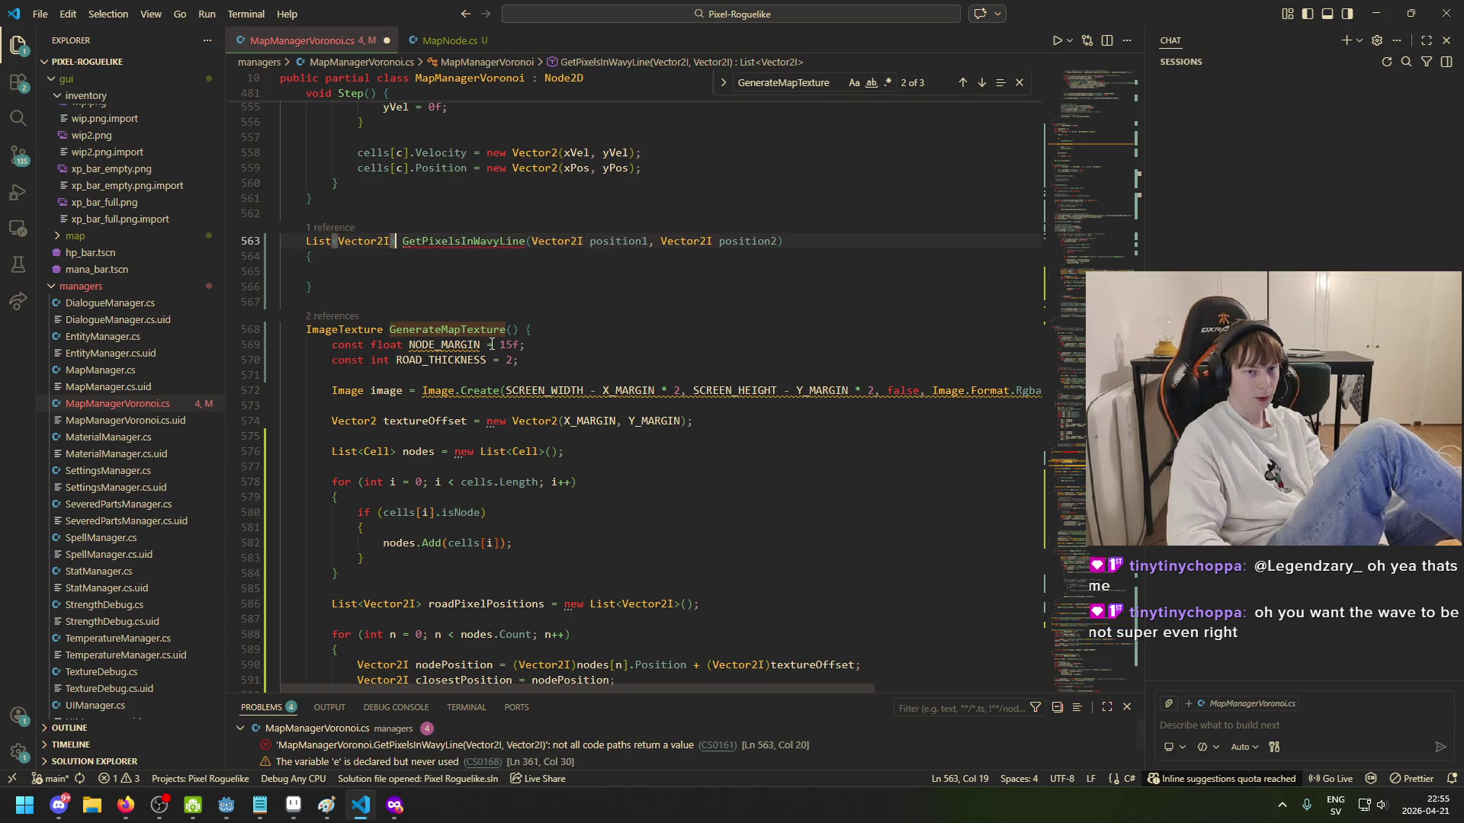
left_click(568, 270)
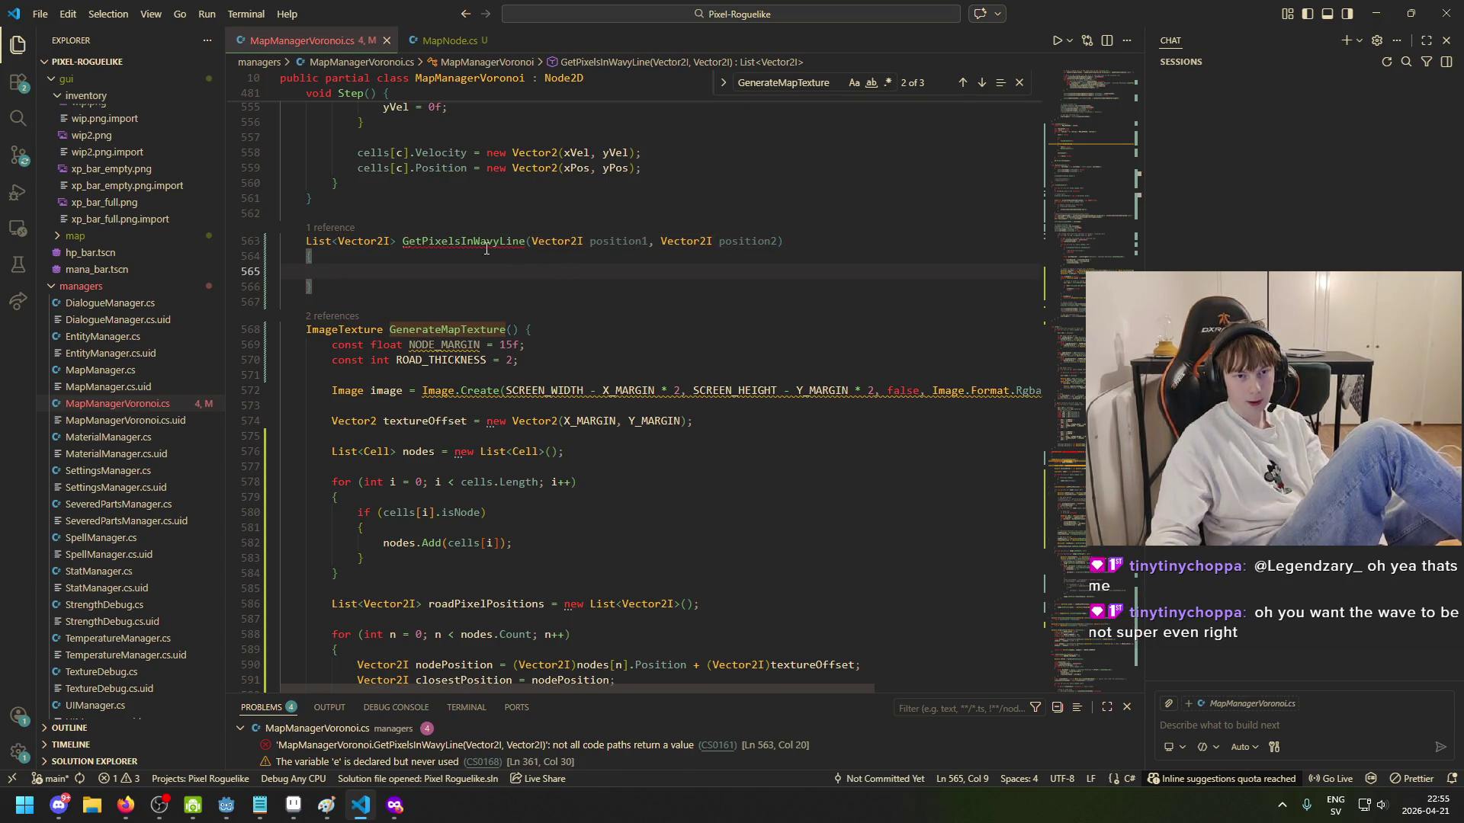
left_click(427, 242)
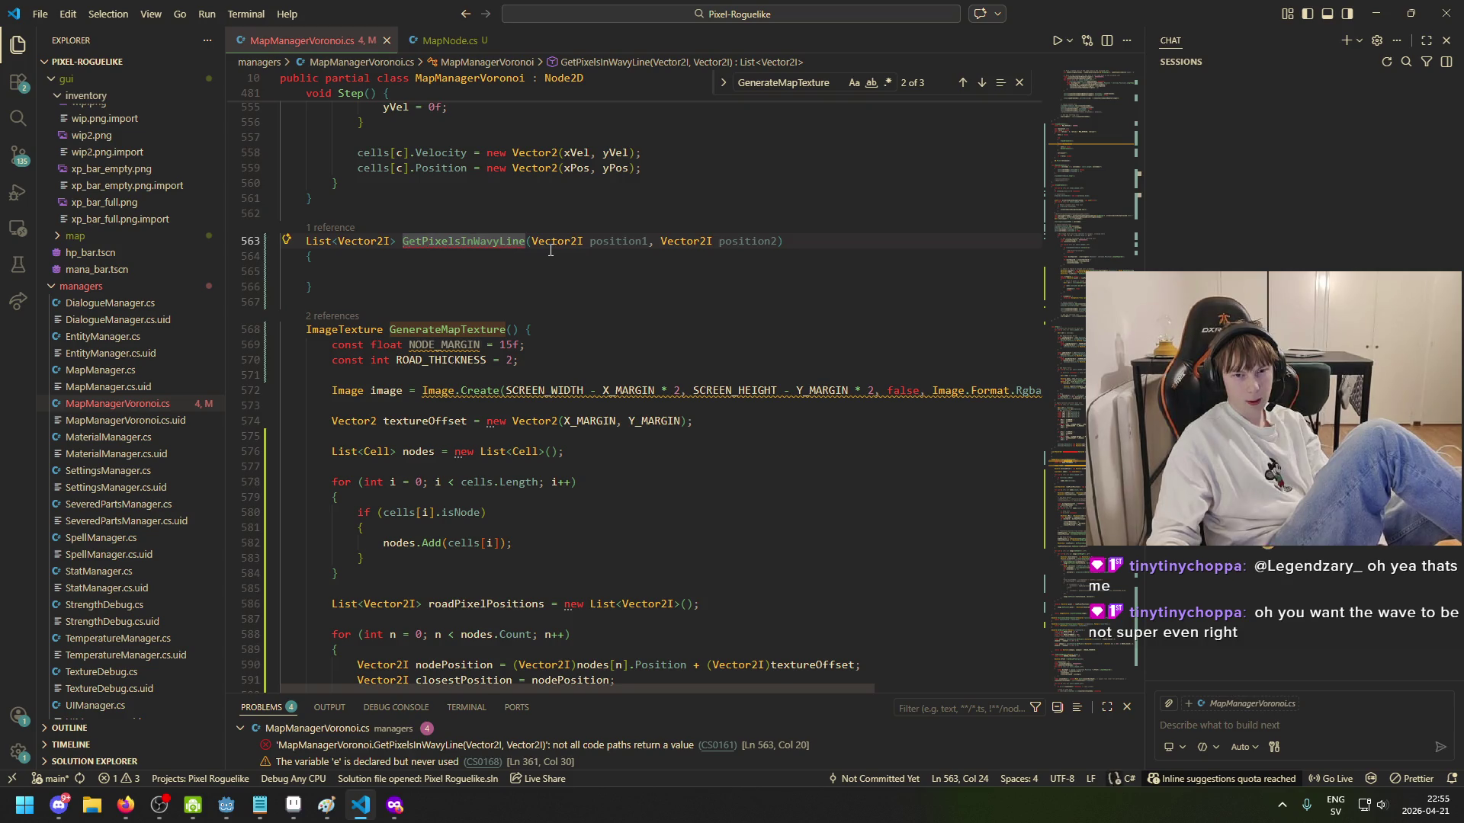
mouse_move(497, 242)
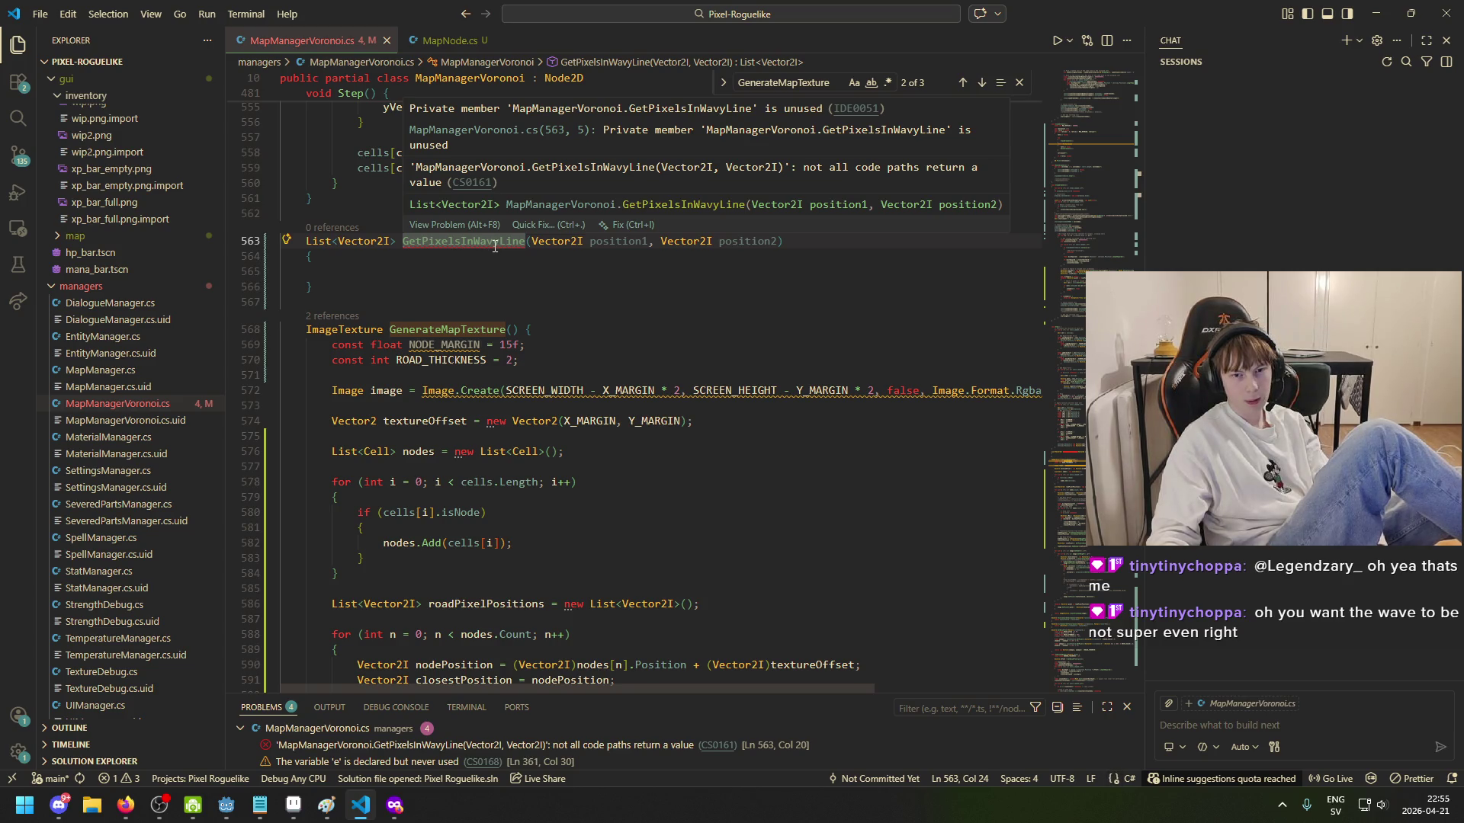
left_click(396, 270)
Step: Begin the method body with a List<Vector2I> variable declaration
type("List")
key("BackSpace")
type("><v")
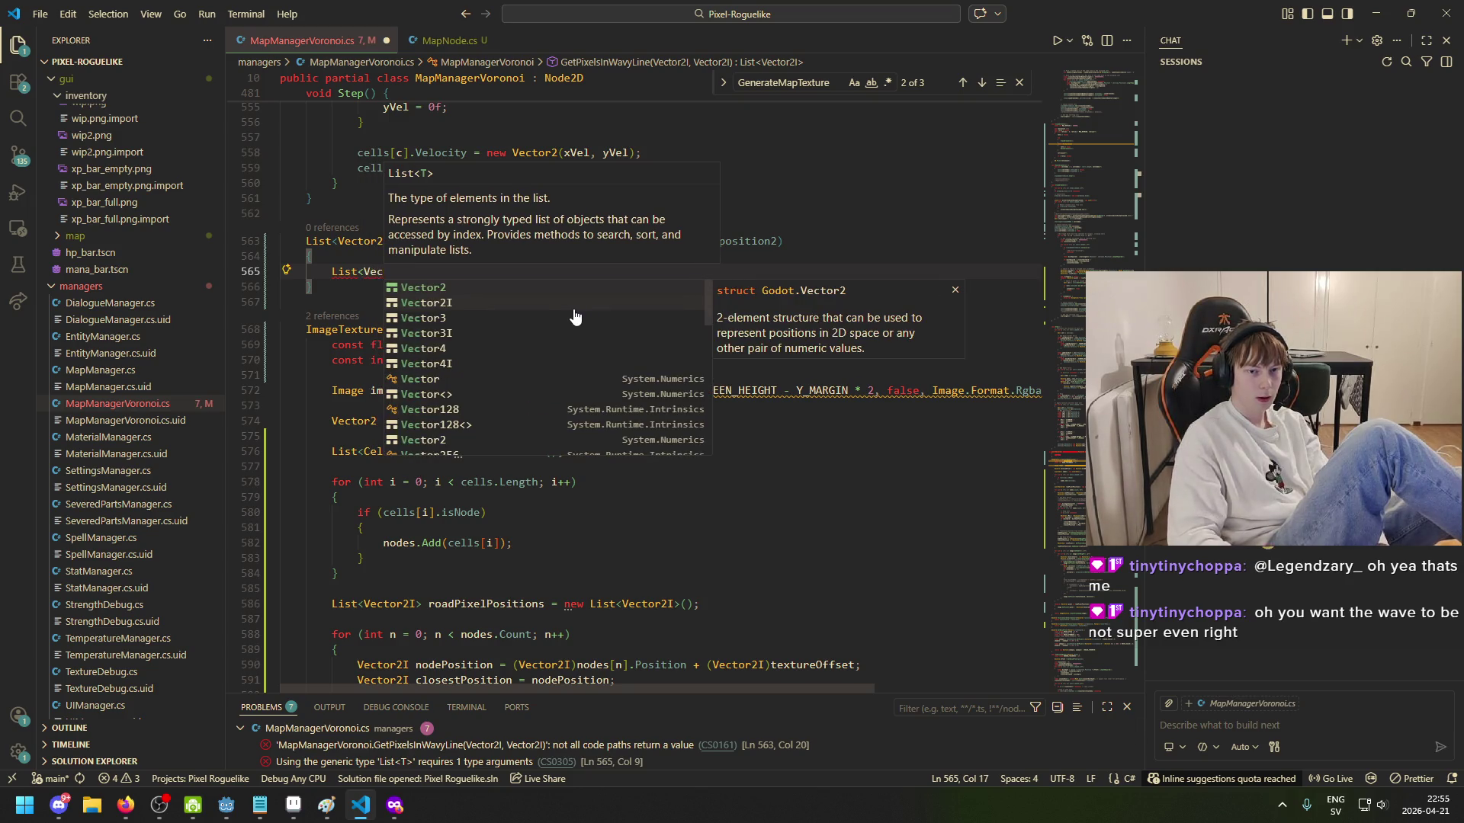
key("BackSpace")
type("Vec")
left_click(589, 272)
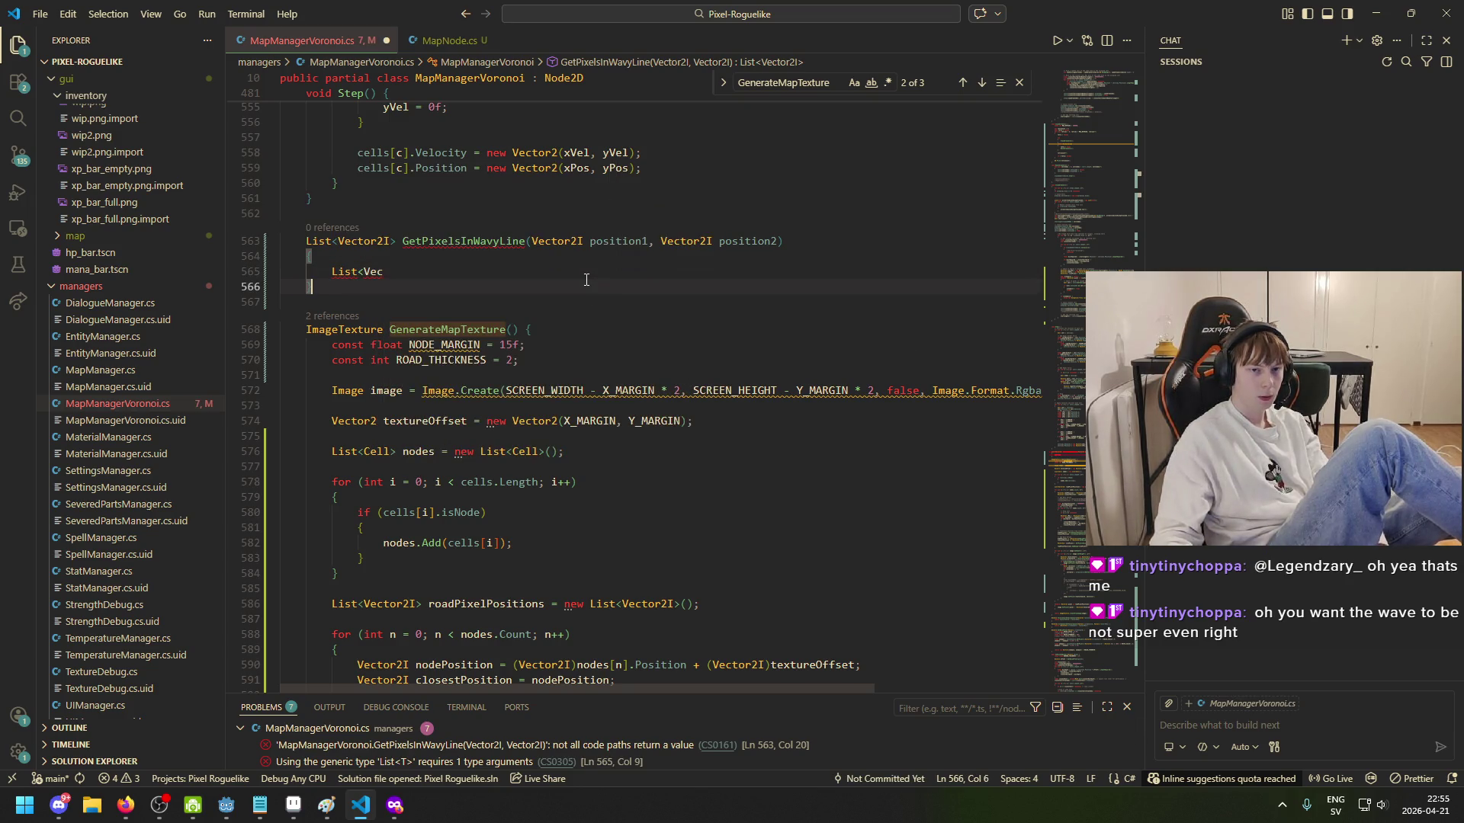
type("tor2I")
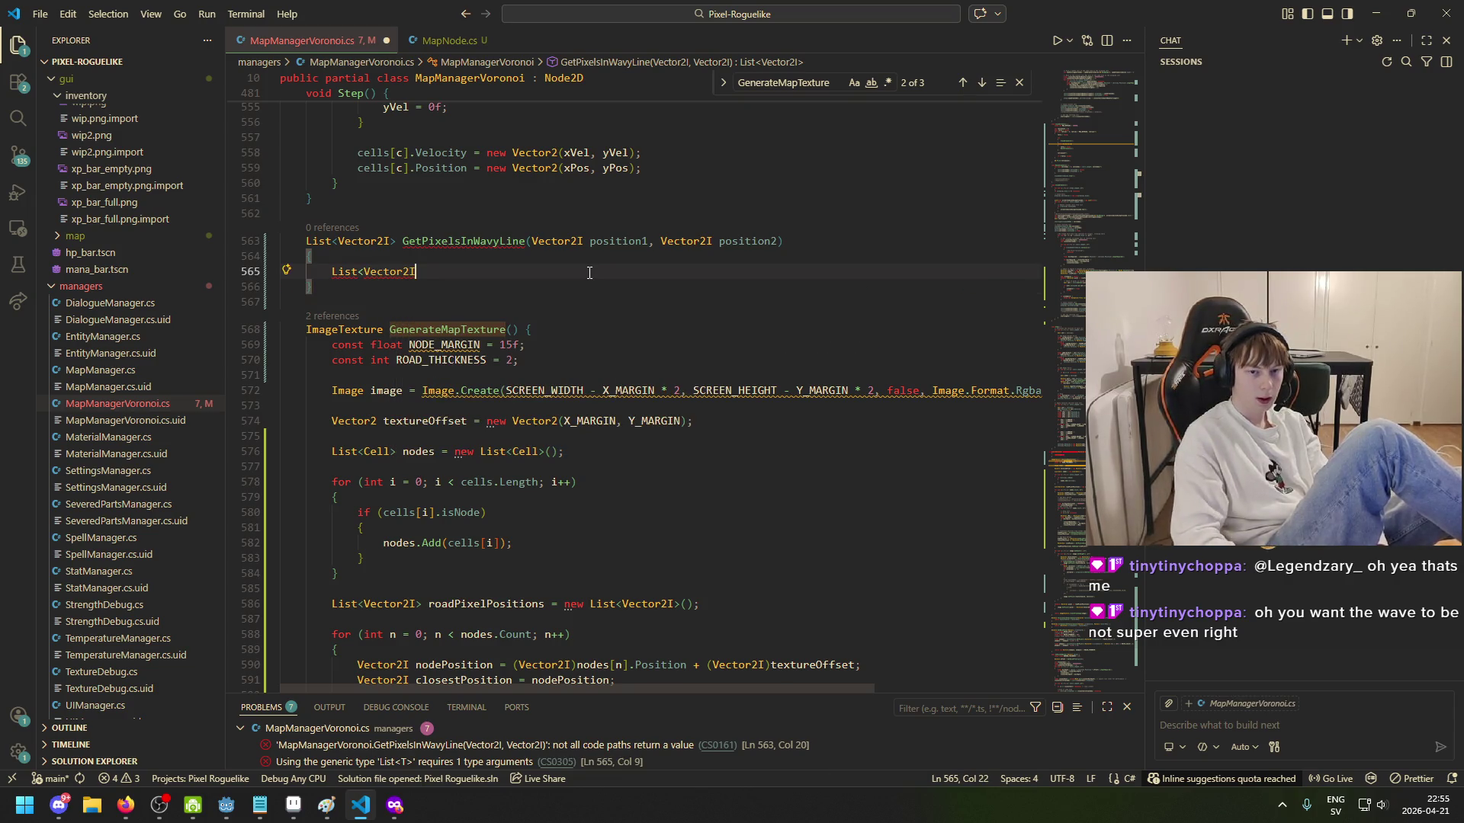
type("> wavyPix")
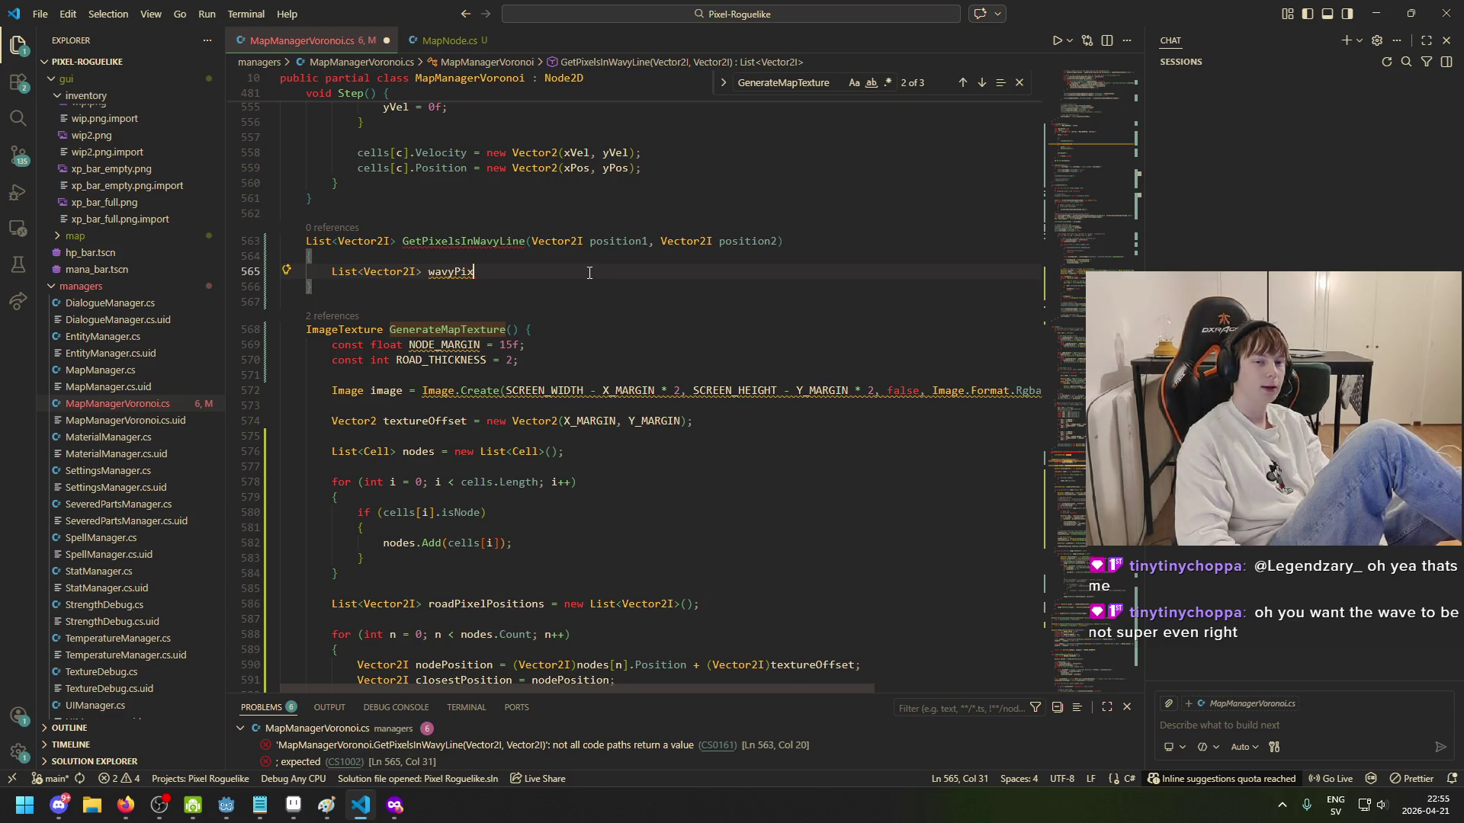
Step: Name the list pixelsInLine, initialise it with new List<Vector2I>(), and save
key("ctrl+BackSpace")
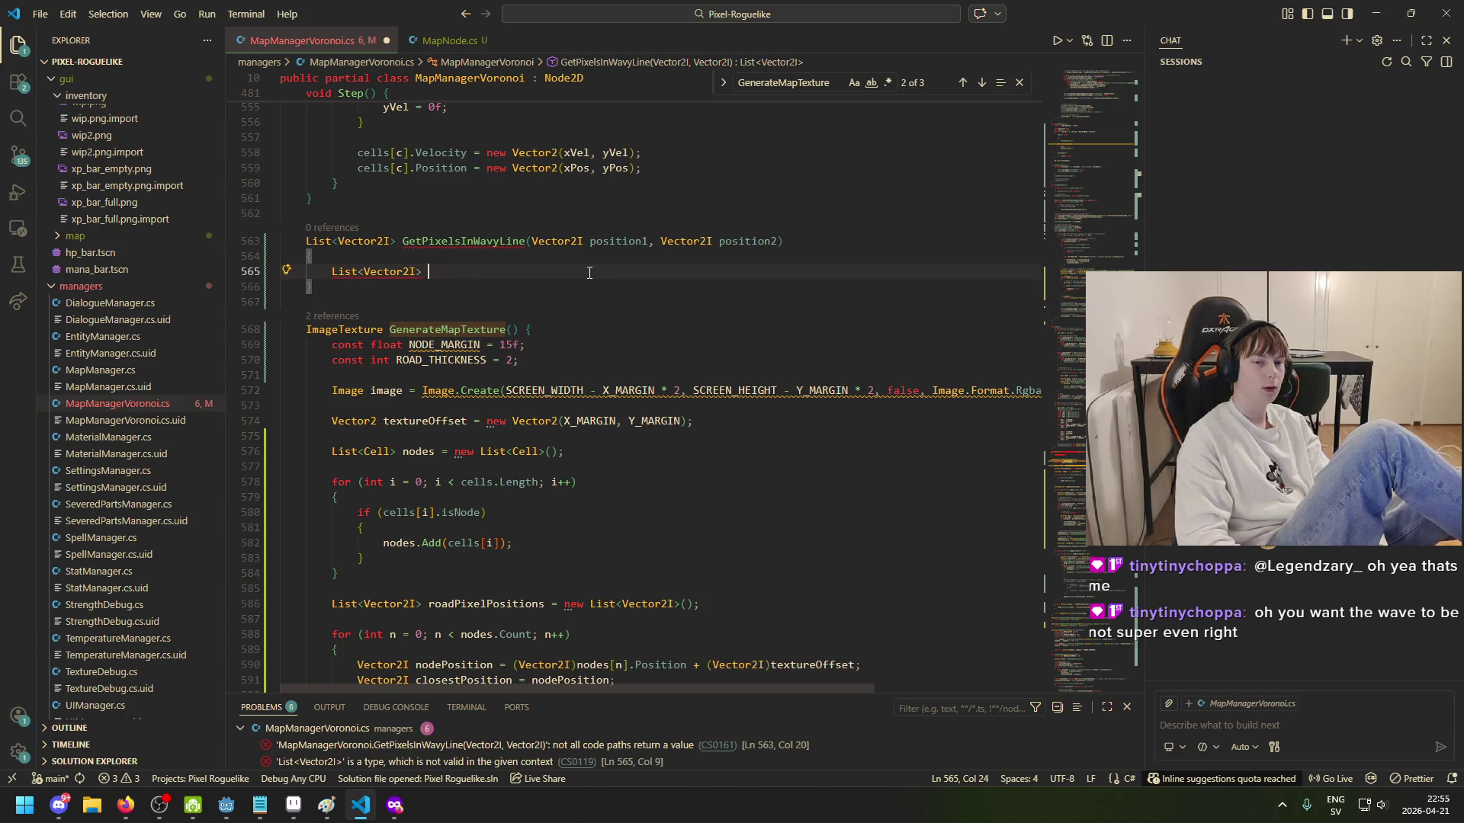
type("p")
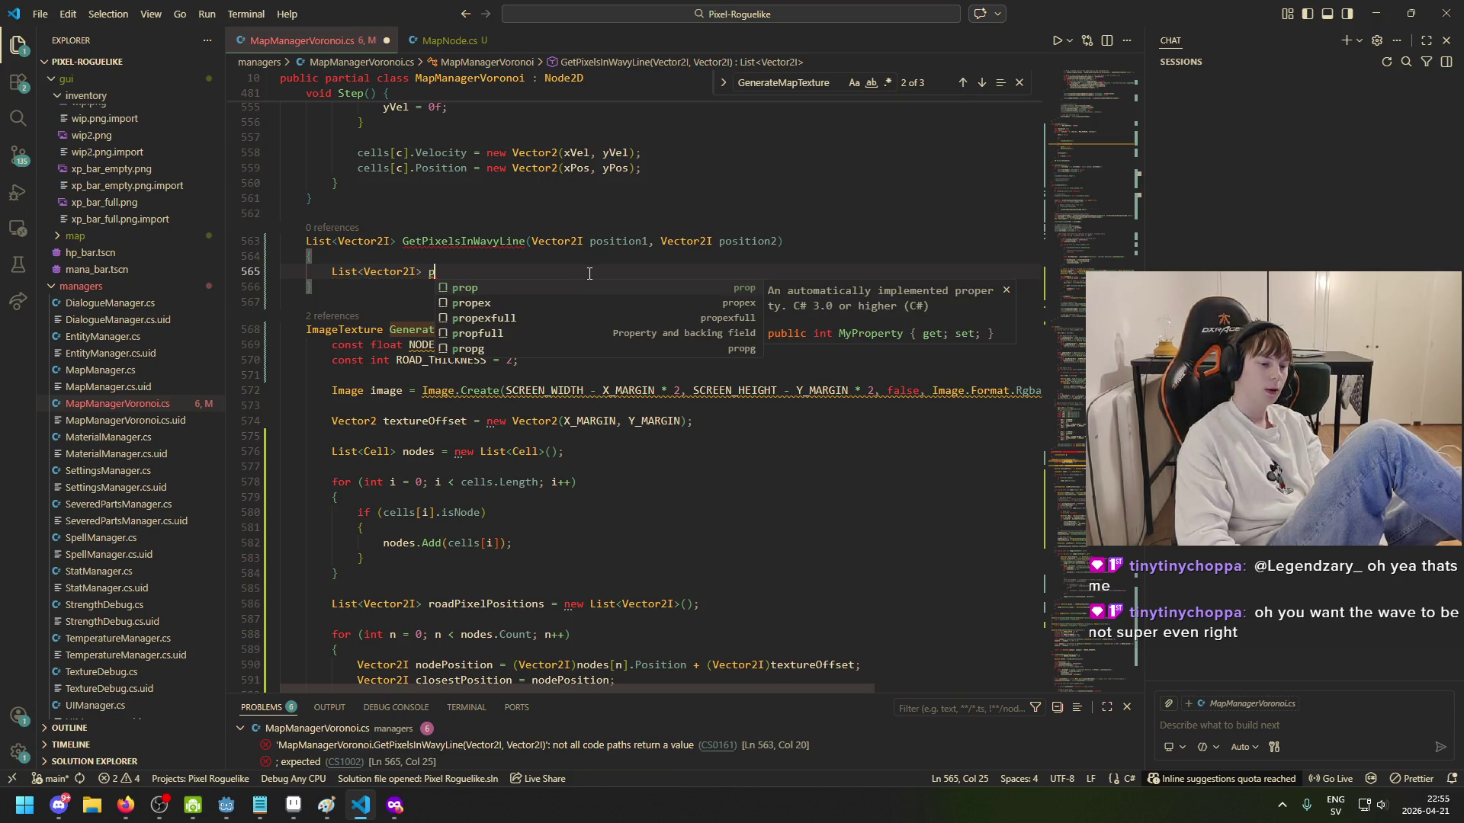
type("ixelLine")
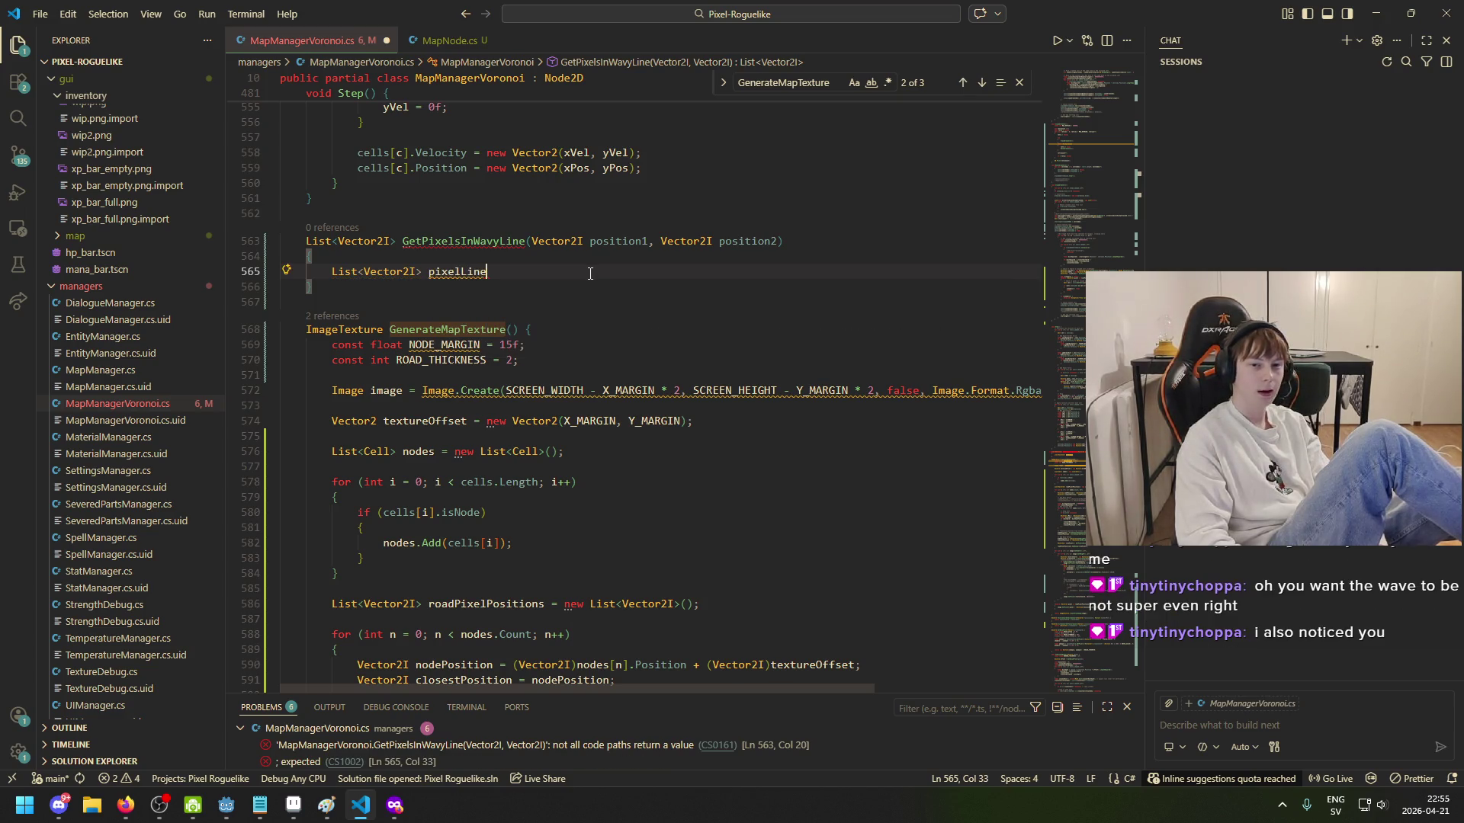
key("BackSpace")
key("BackSpace")
key("BackSpace")
type("sIn")
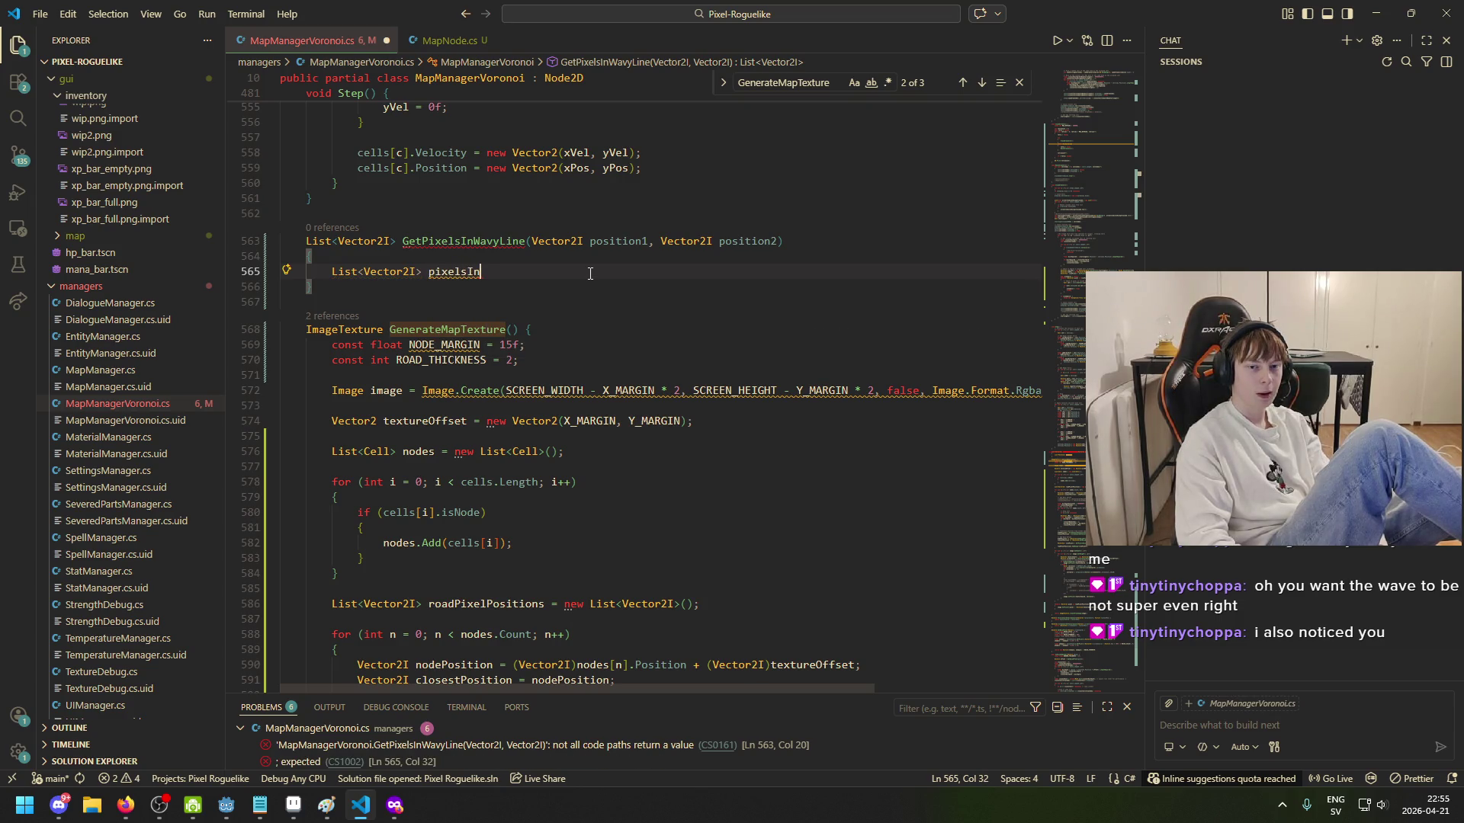
type("Line(")
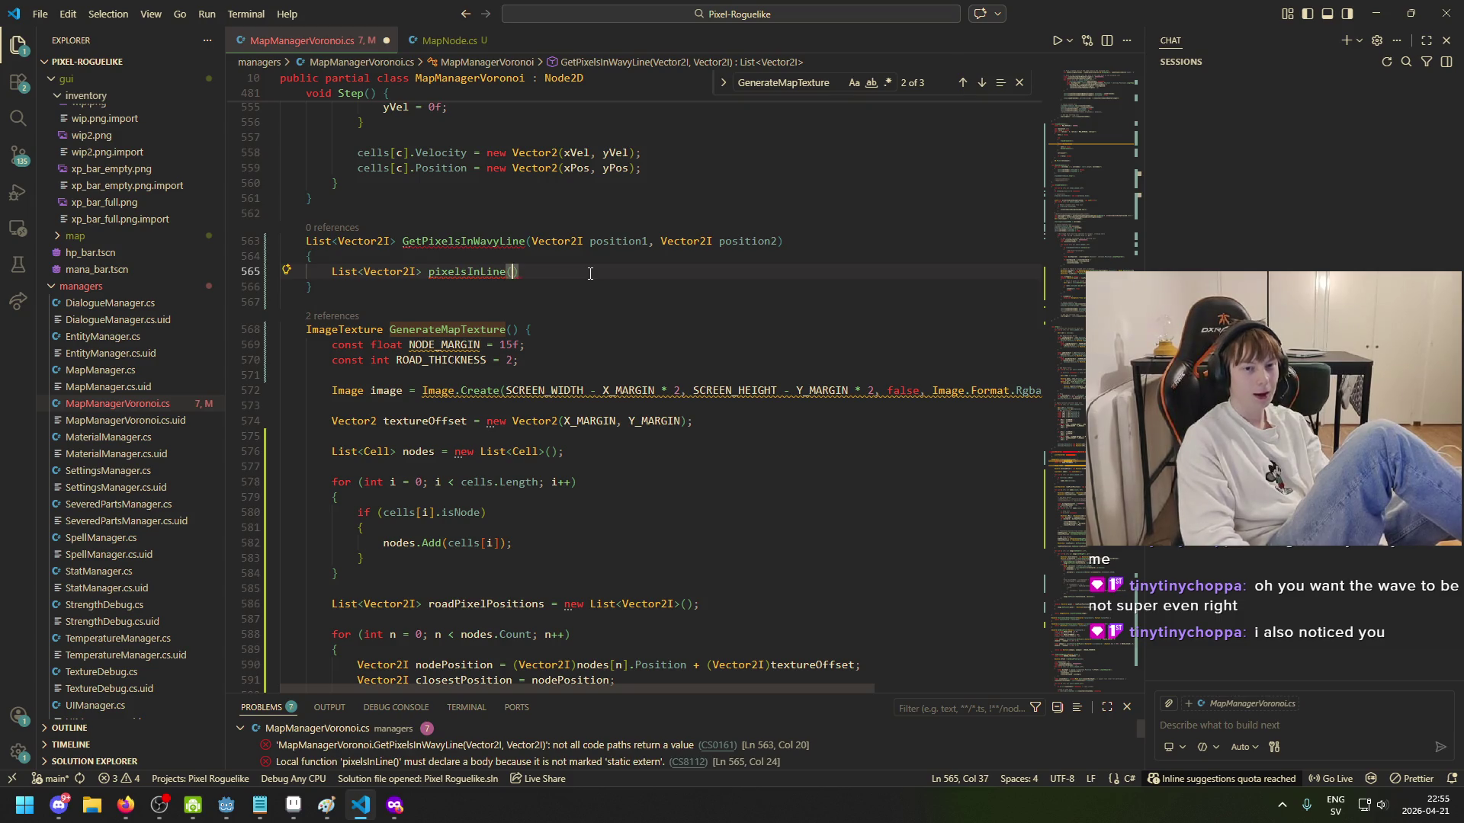
key("BackSpace")
type("= ")
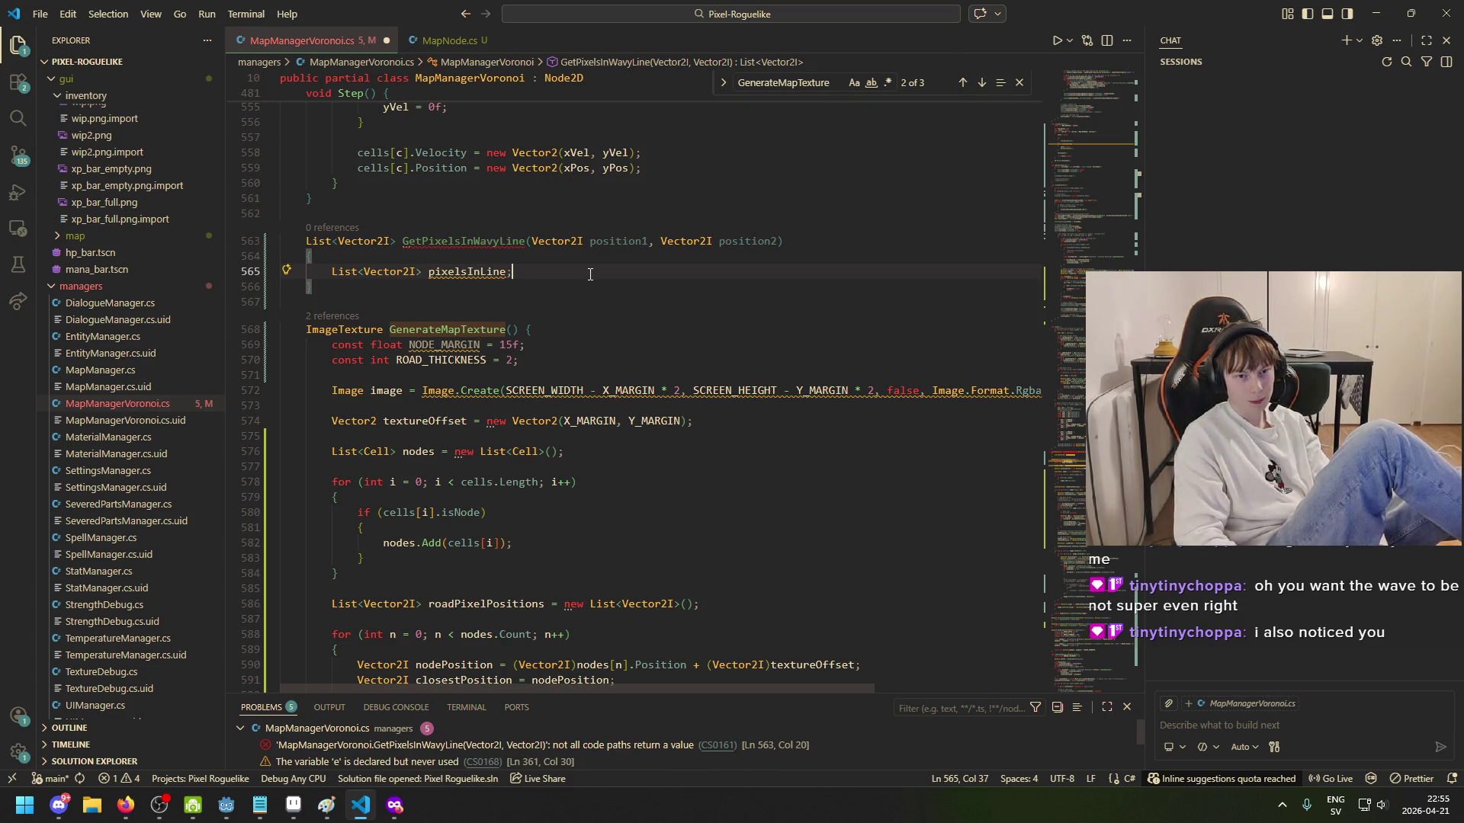
type("new L")
key("Tab")
type("(")
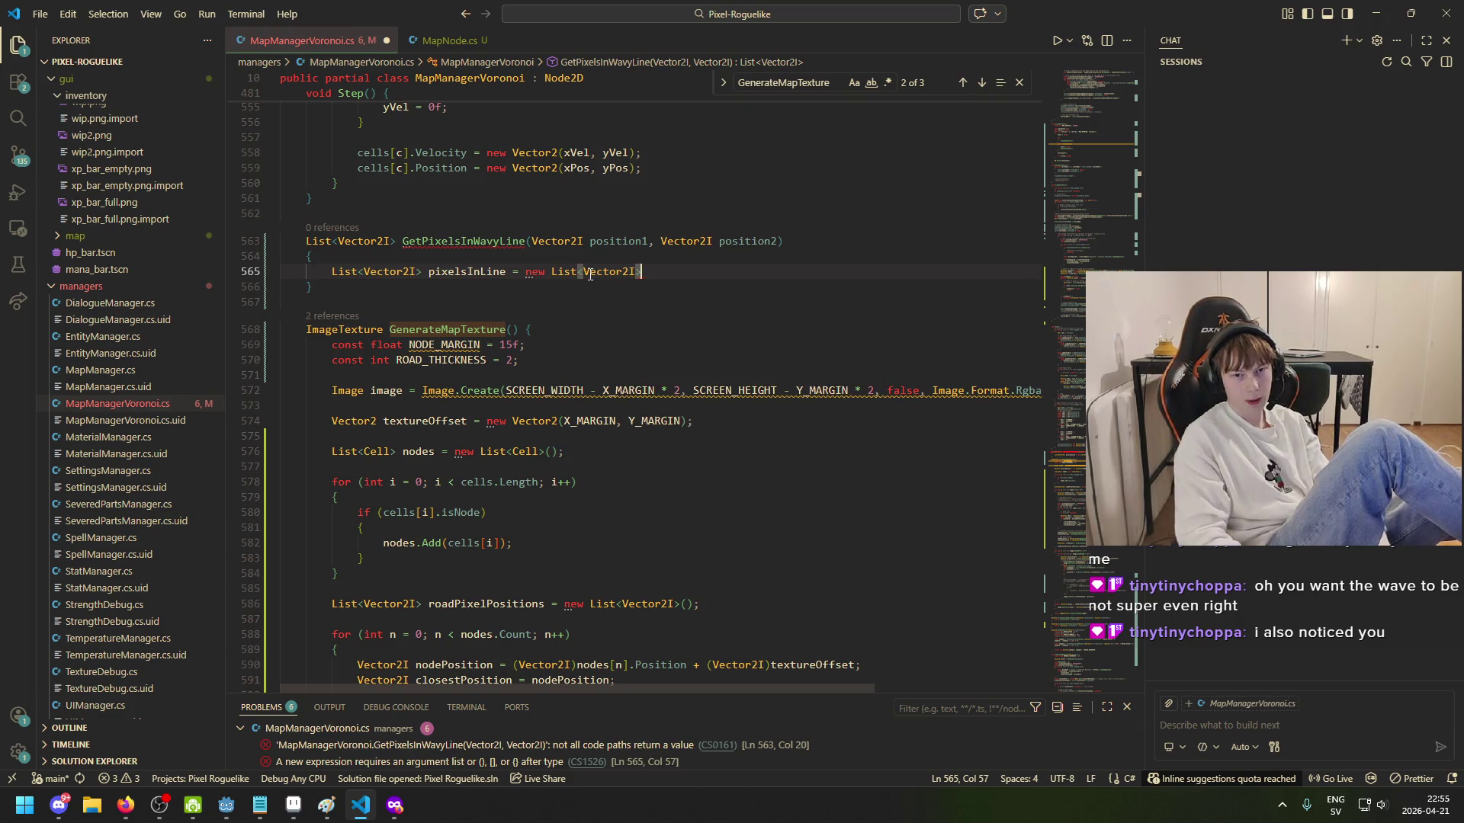
type(");")
key("ctrl+s")
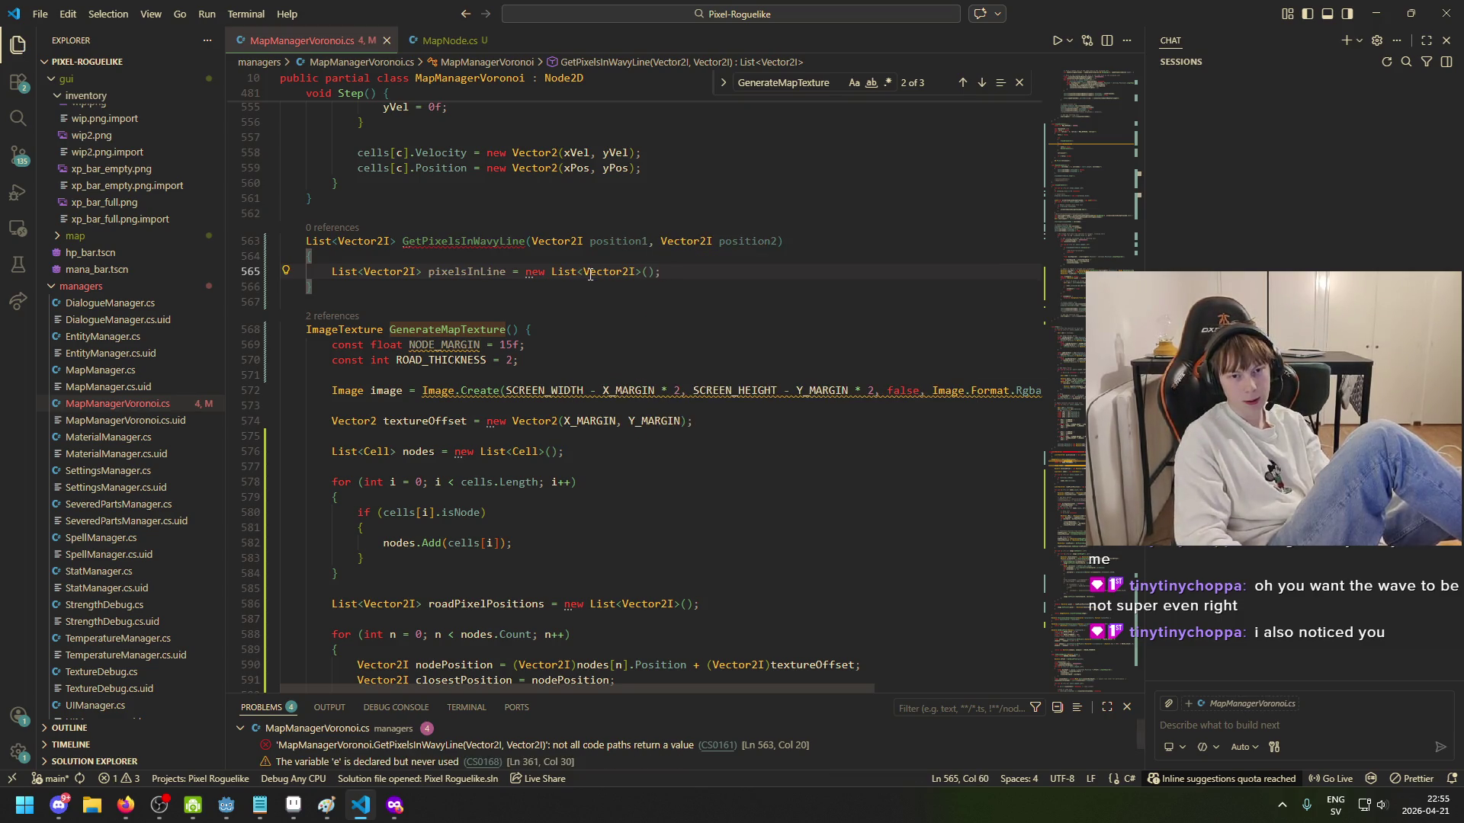
Step: Add return pixelsInLine; with an indented blank line above it, and save
key("Return")
key("Return")
type("return pixelsInLine(")
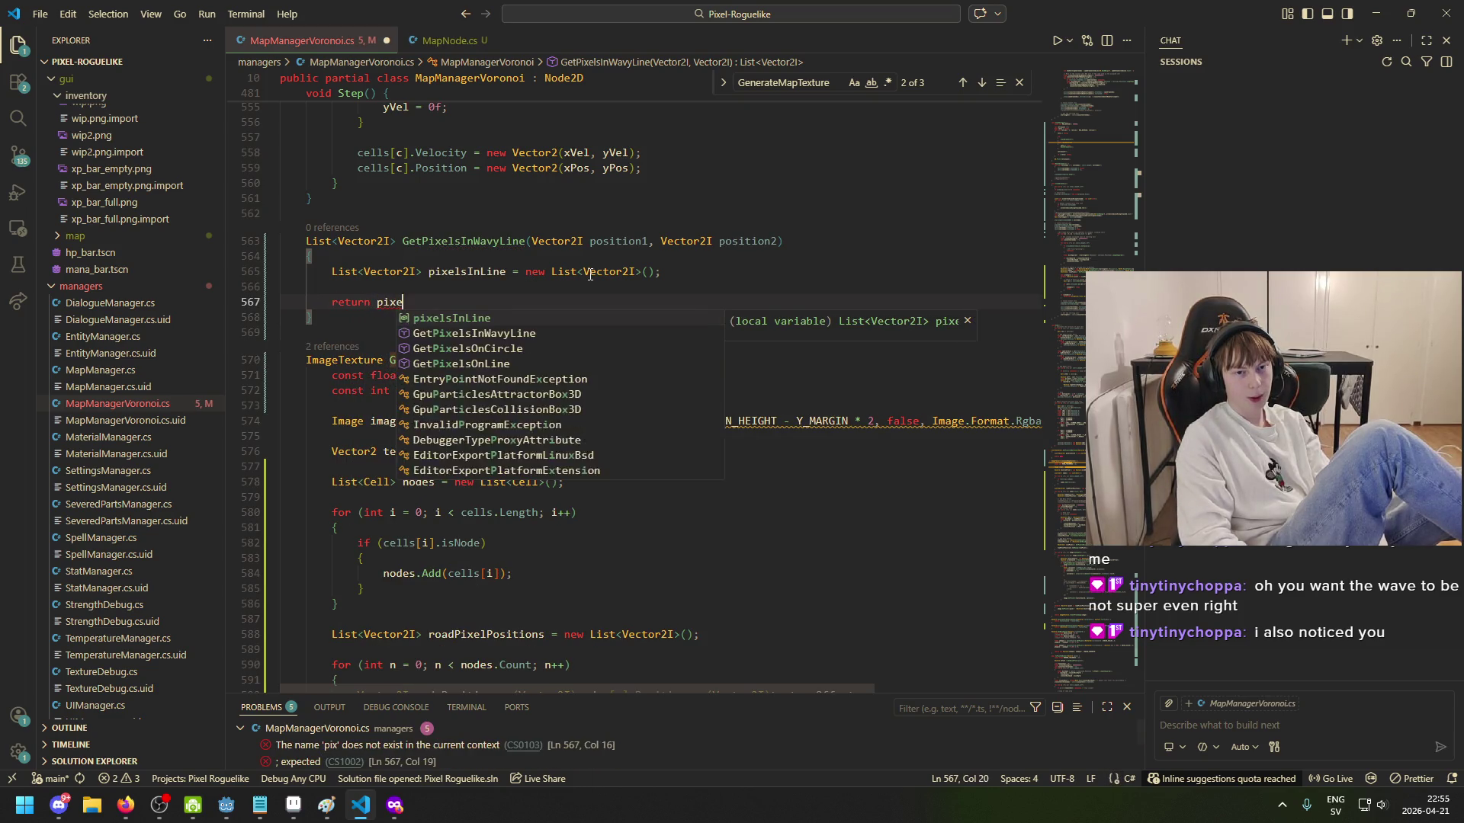
key("BackSpace")
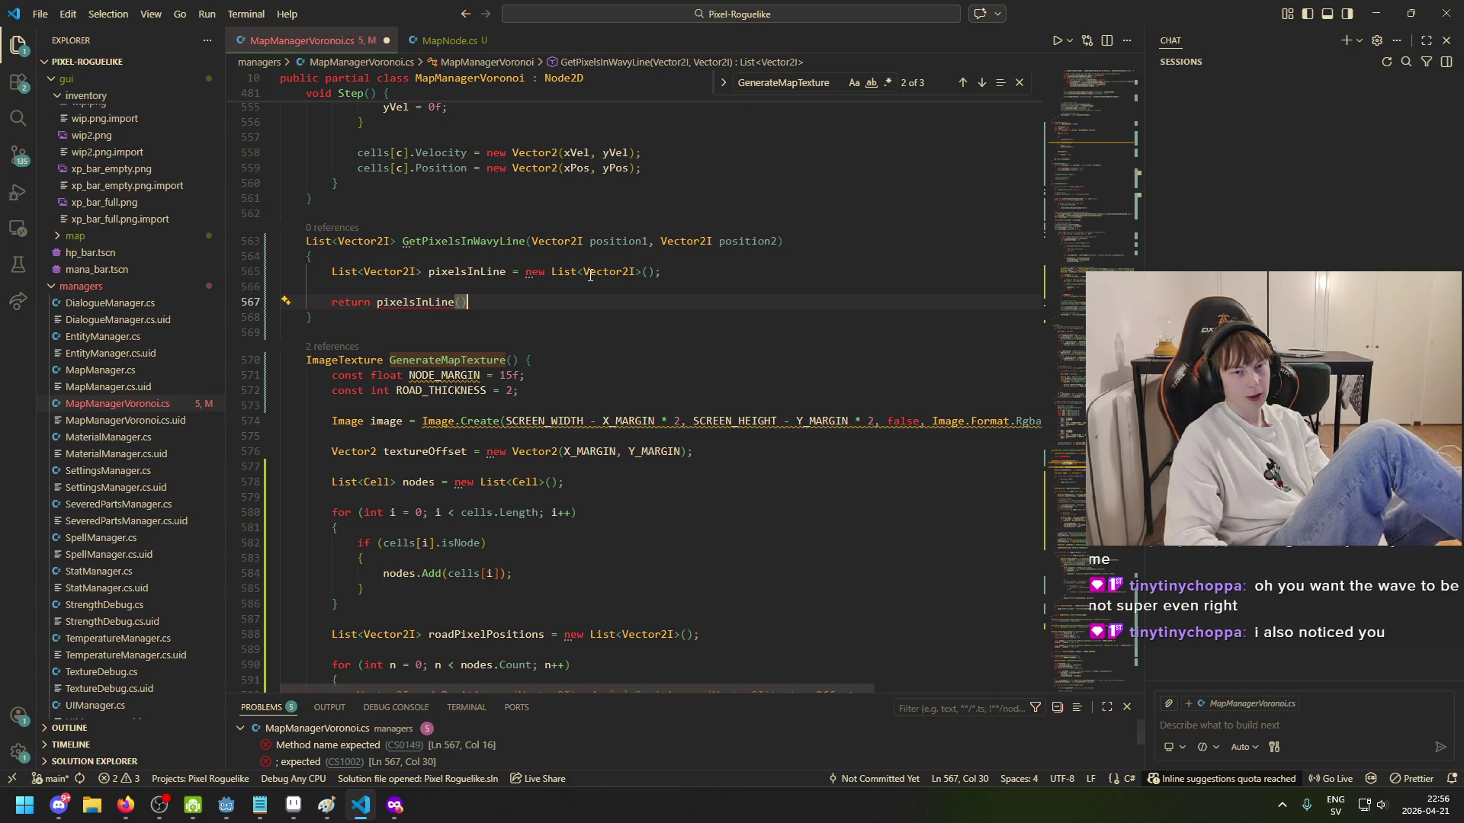
type(";")
key("Home")
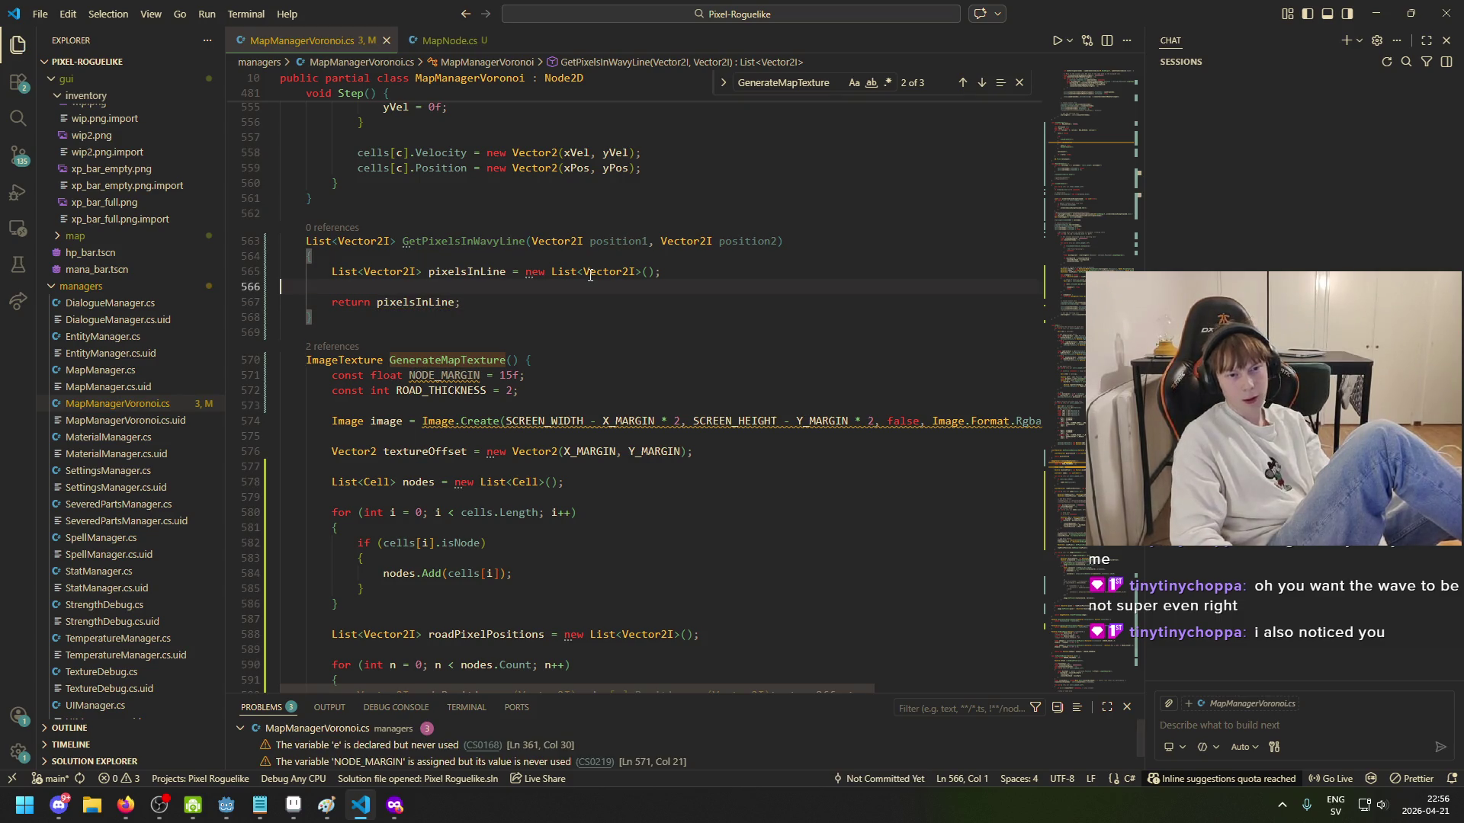
key("Home")
key("Return")
key("Return")
key("Up")
key("Up")
key("Tab")
key("Tab")
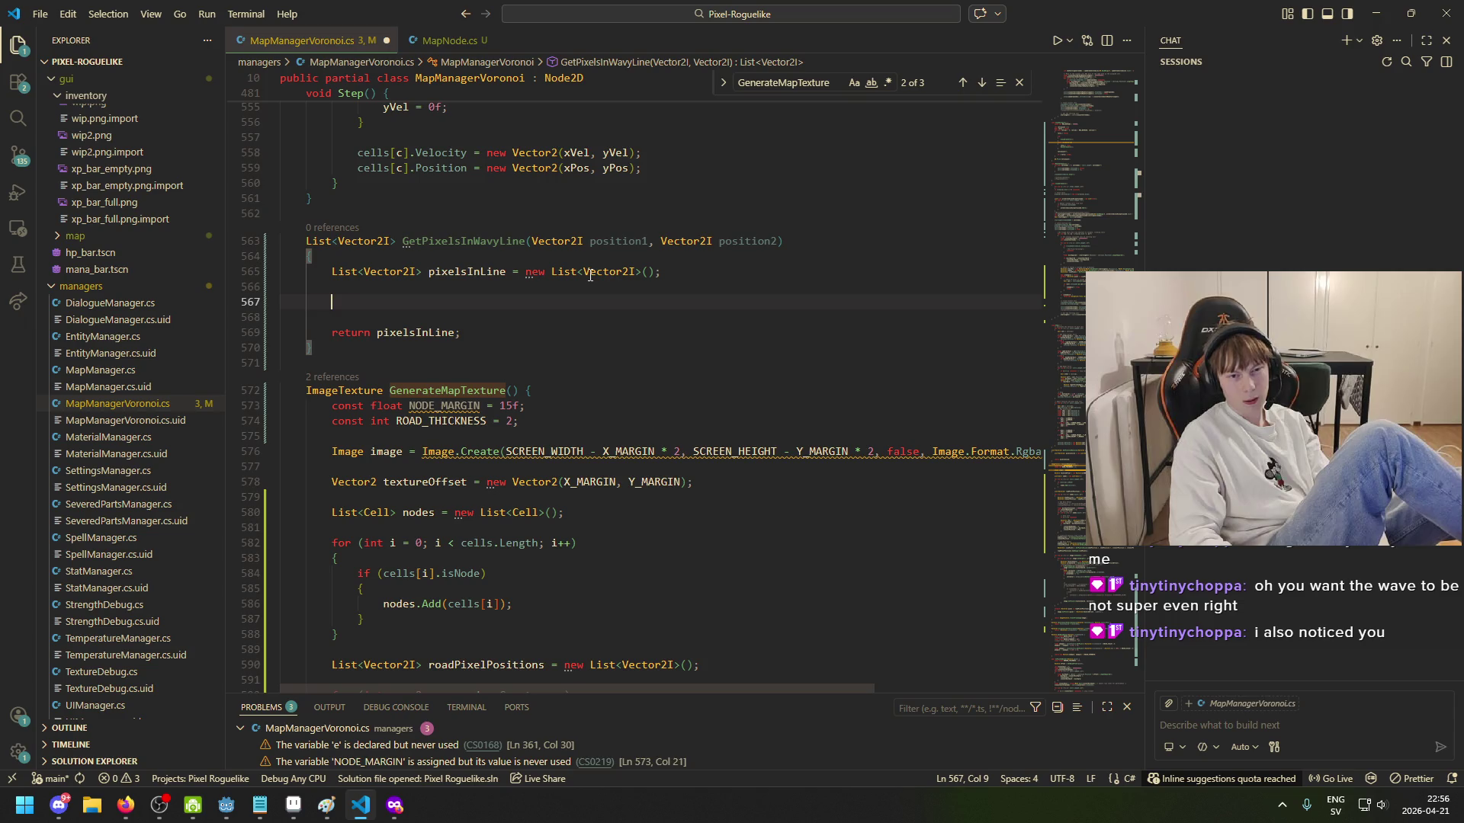
key("ctrl+s")
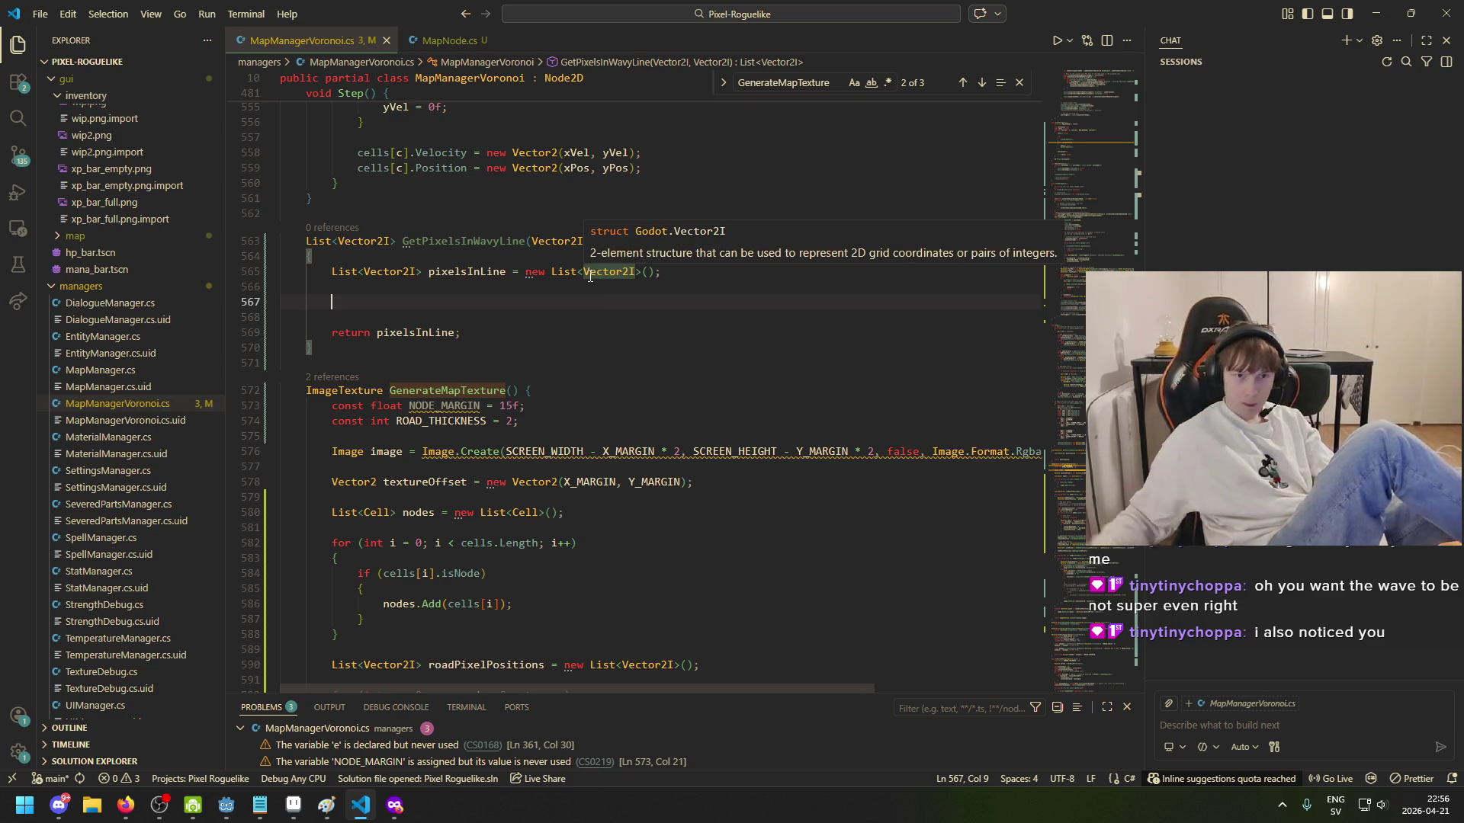
Step: Rename the parameters position1 and position2 to start and end, and save
left_click(440, 189)
double_click(593, 241)
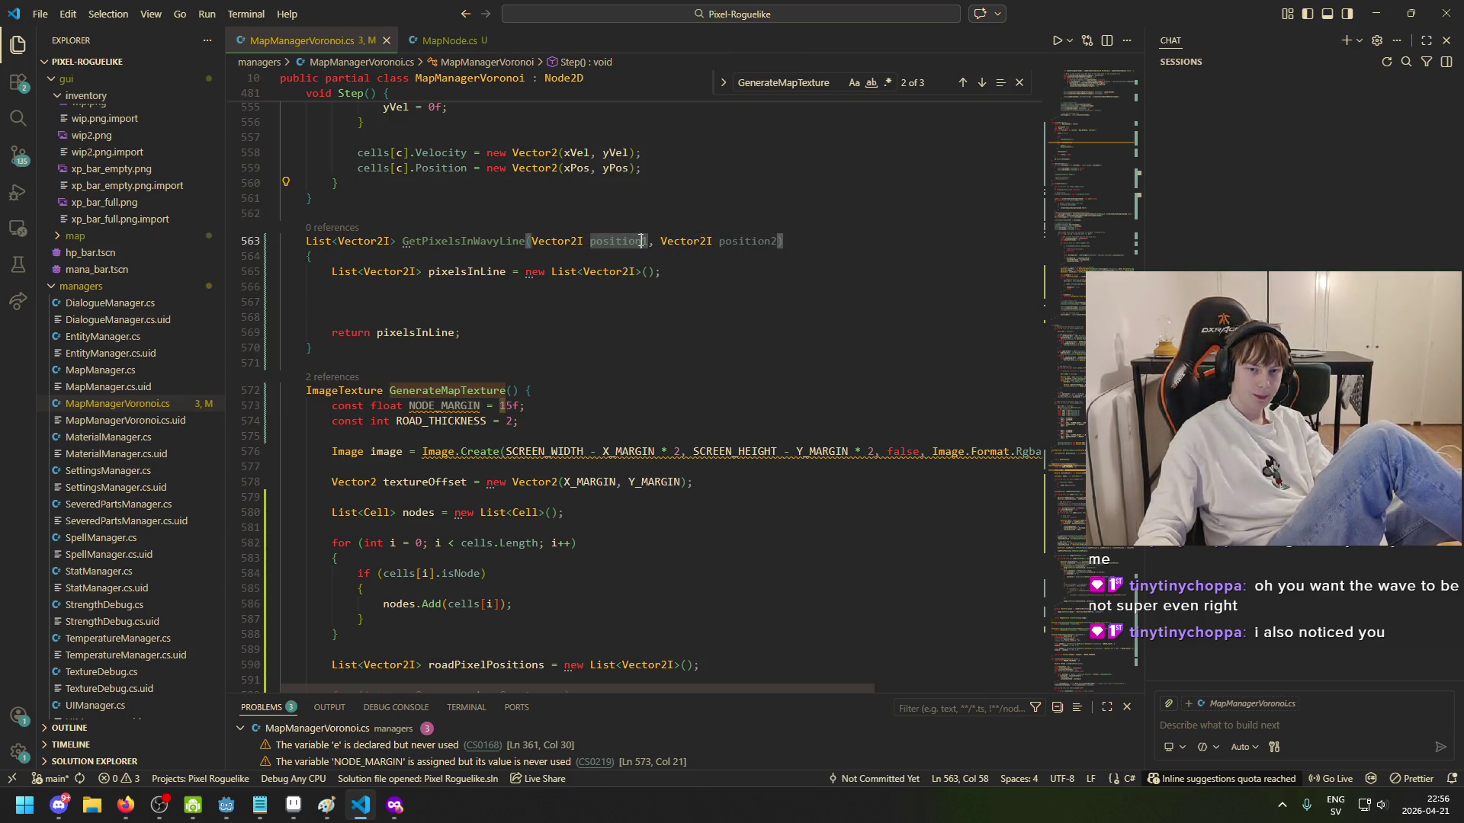
type("start")
key("ctrl+Right")
key("ctrl+Right")
key("ctrl+Right")
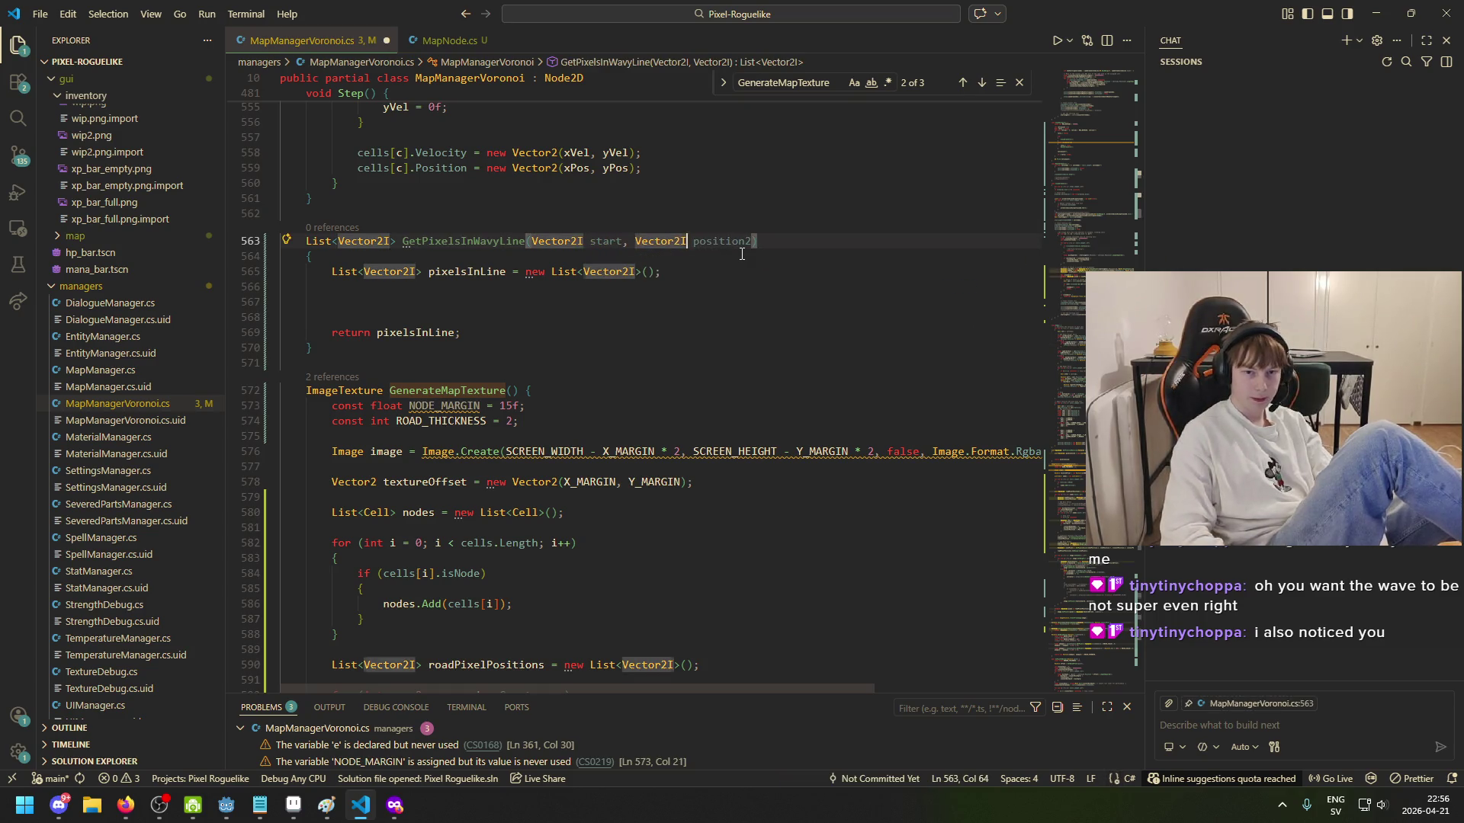
key("ctrl+BackSpace")
type("ebn")
type("nd")
key("ctrl+s")
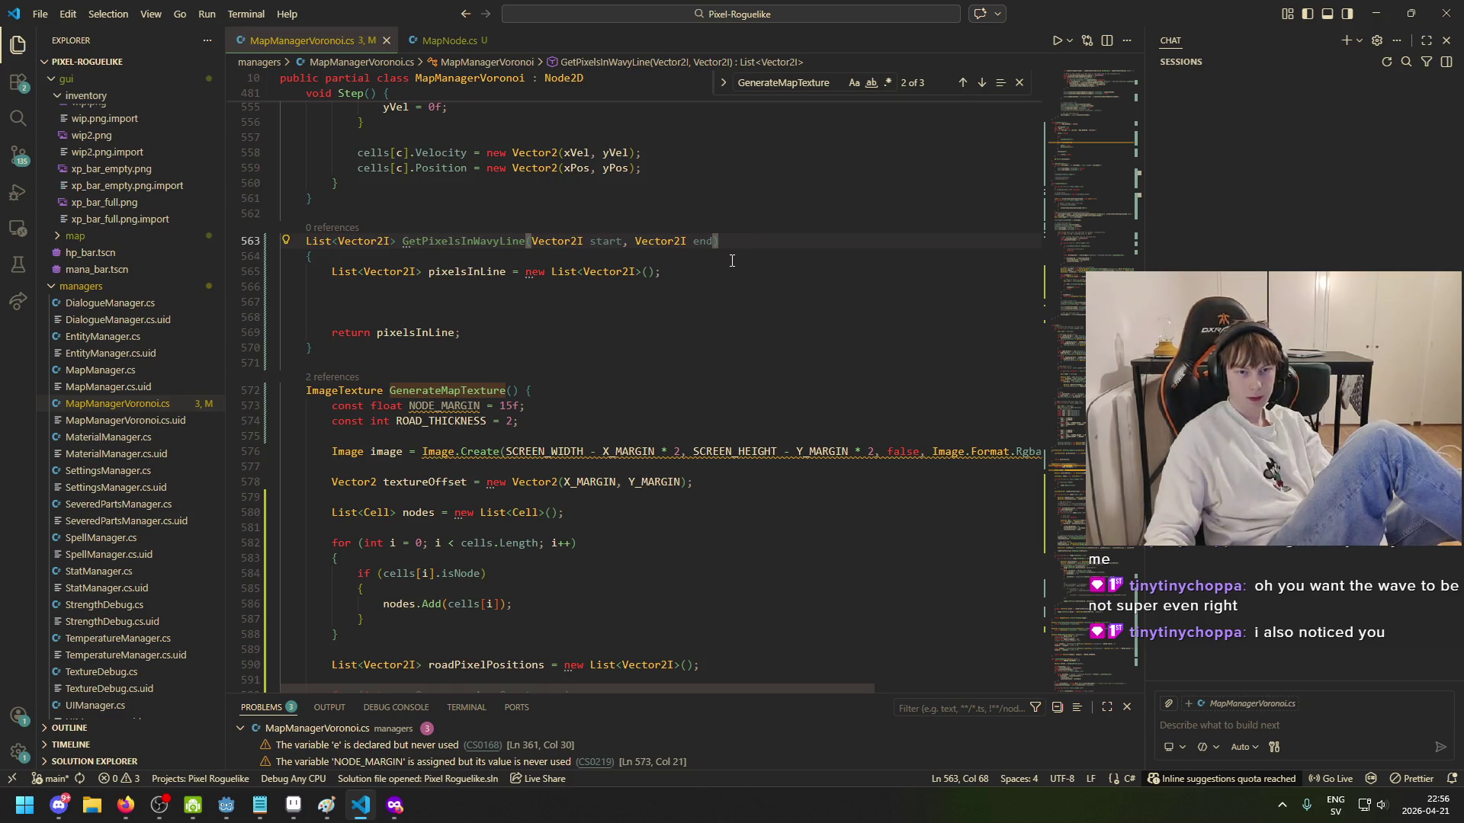
Step: Append an Image noiseImage parameter and indent the empty body line
type(",")
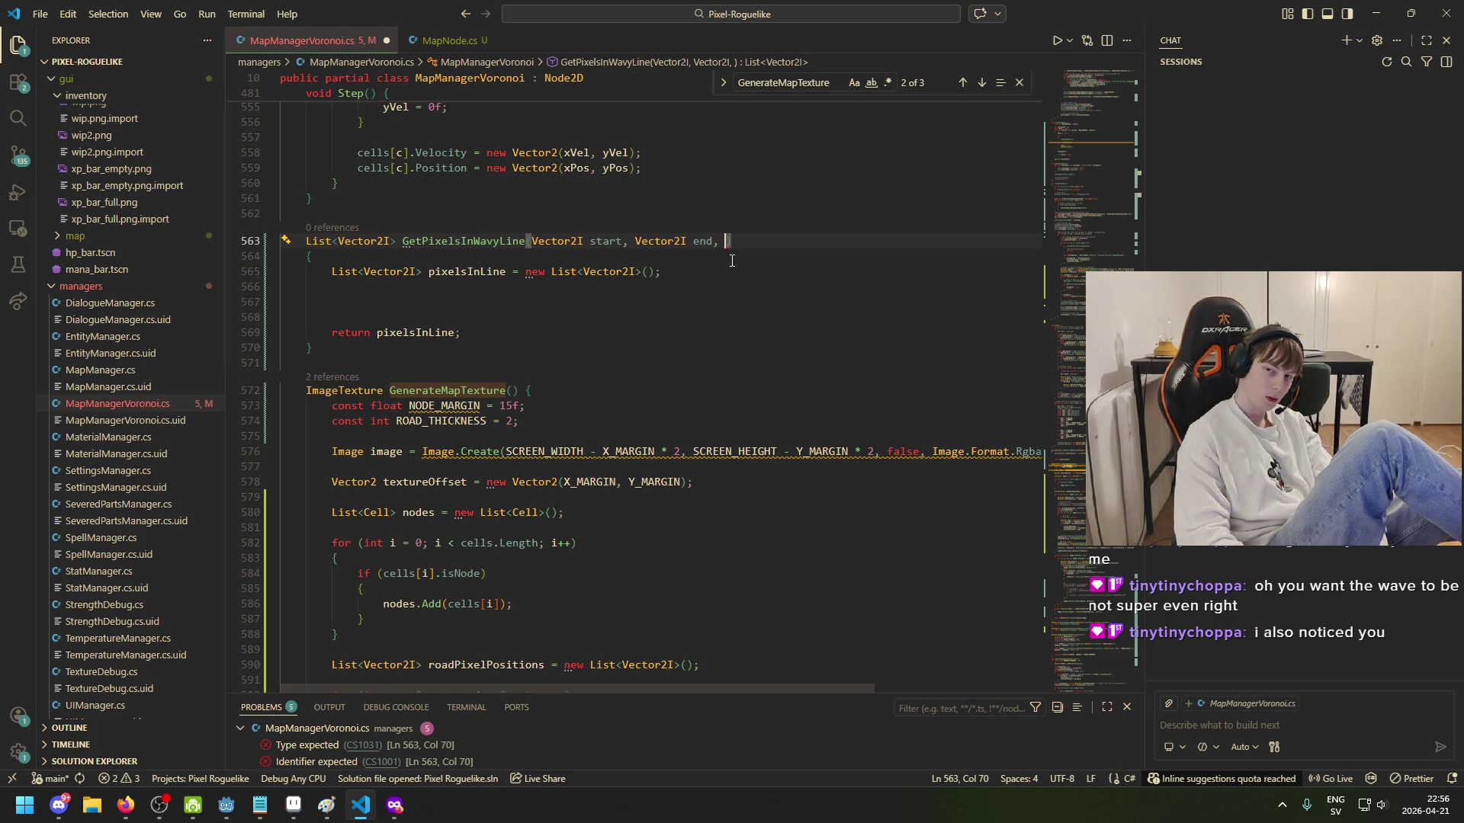
type("Textrue")
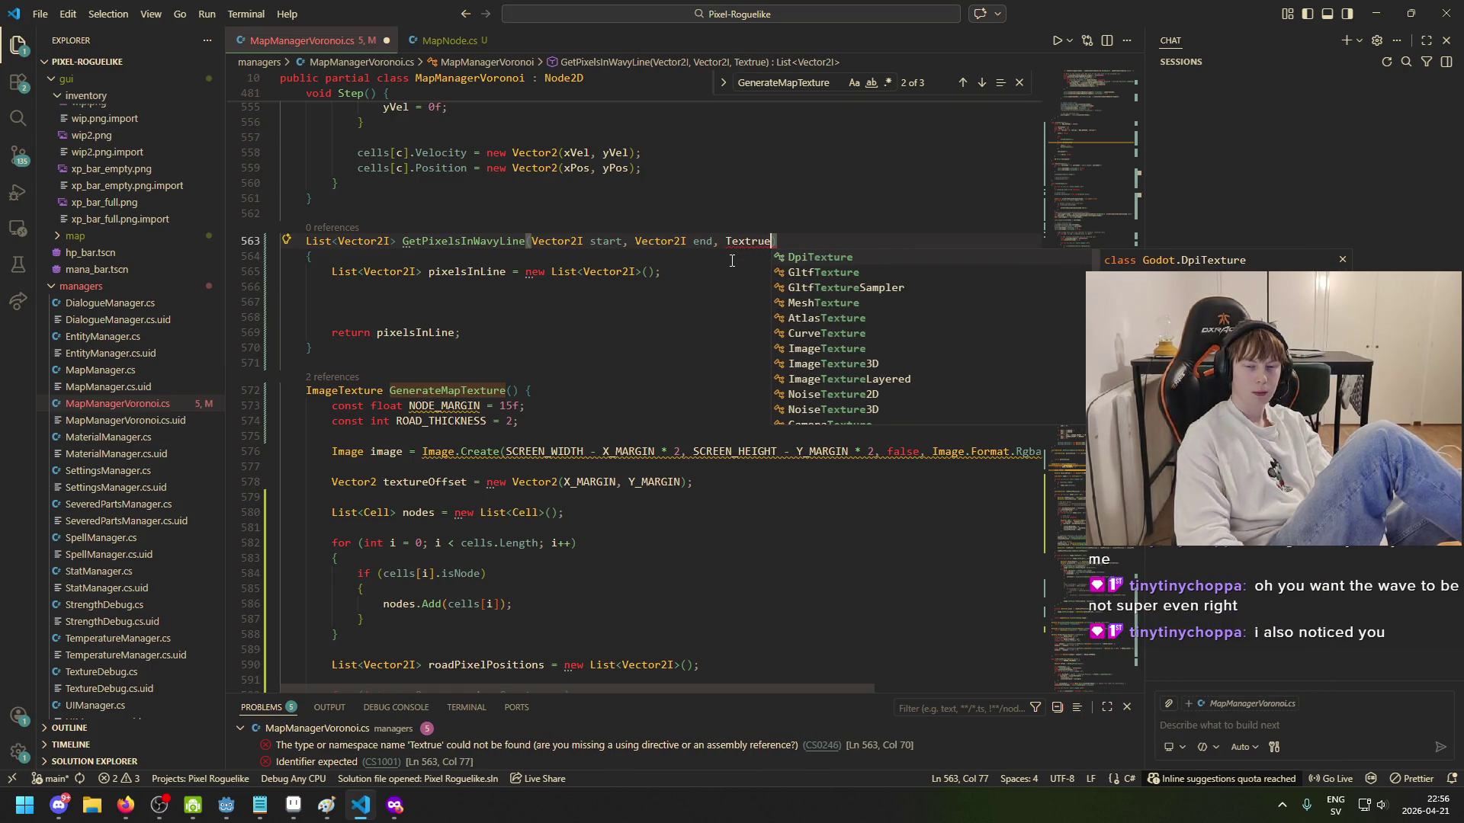
key("Tab")
key("ctrl+BackSpace")
type("Texture2D")
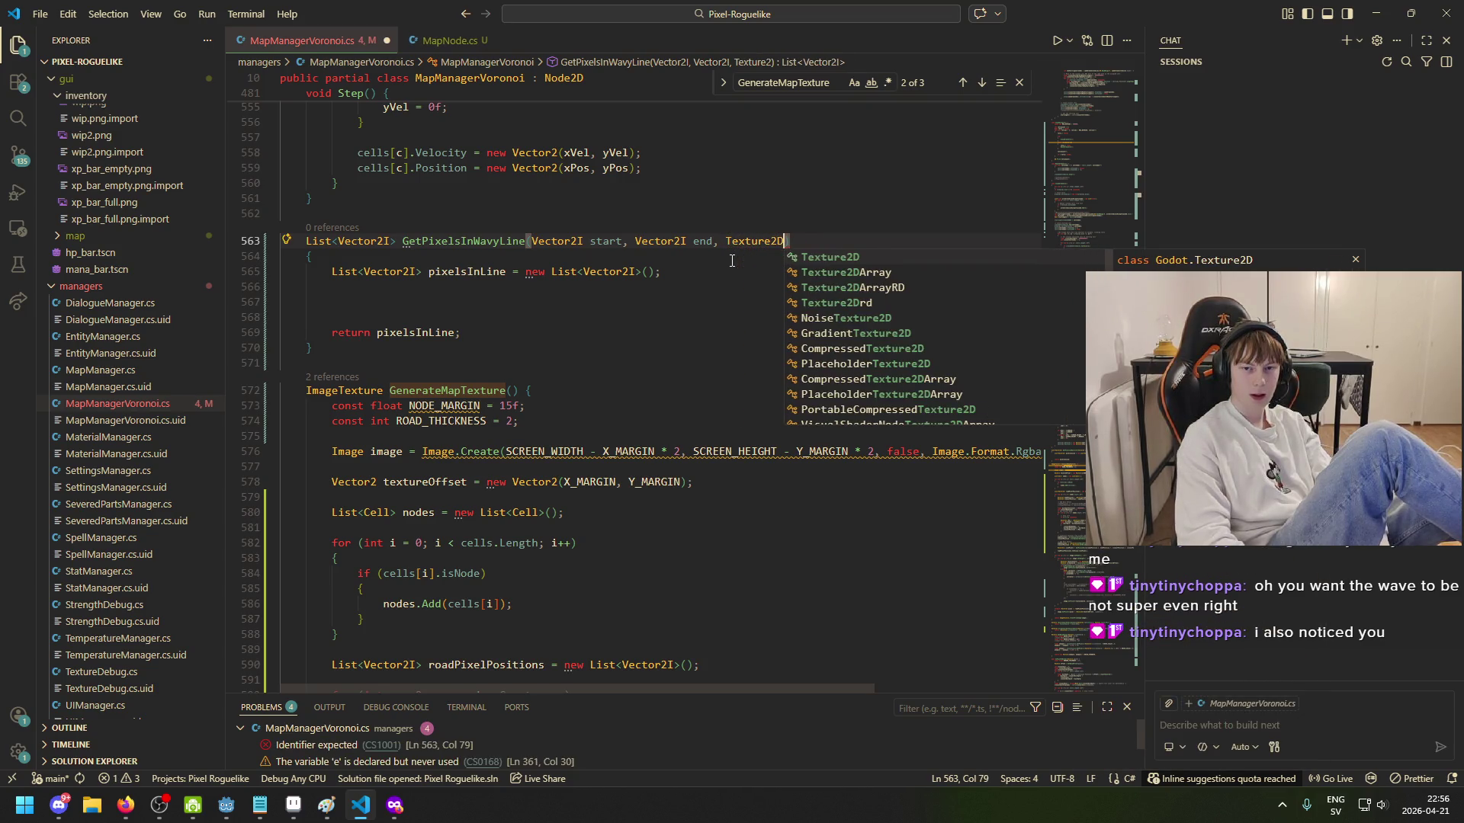
key("ctrl+BackSpace")
type("Im")
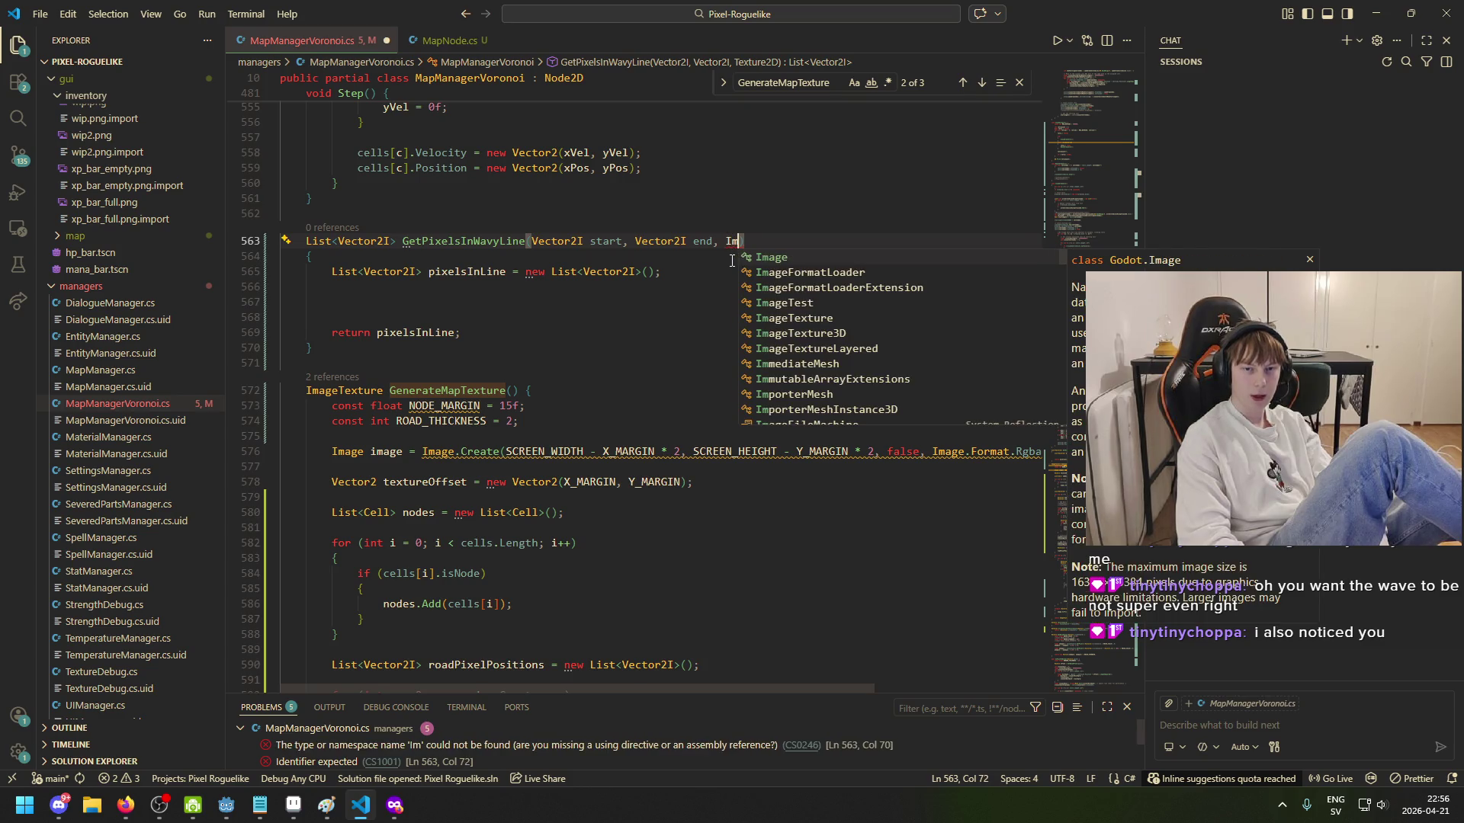
type("age noise")
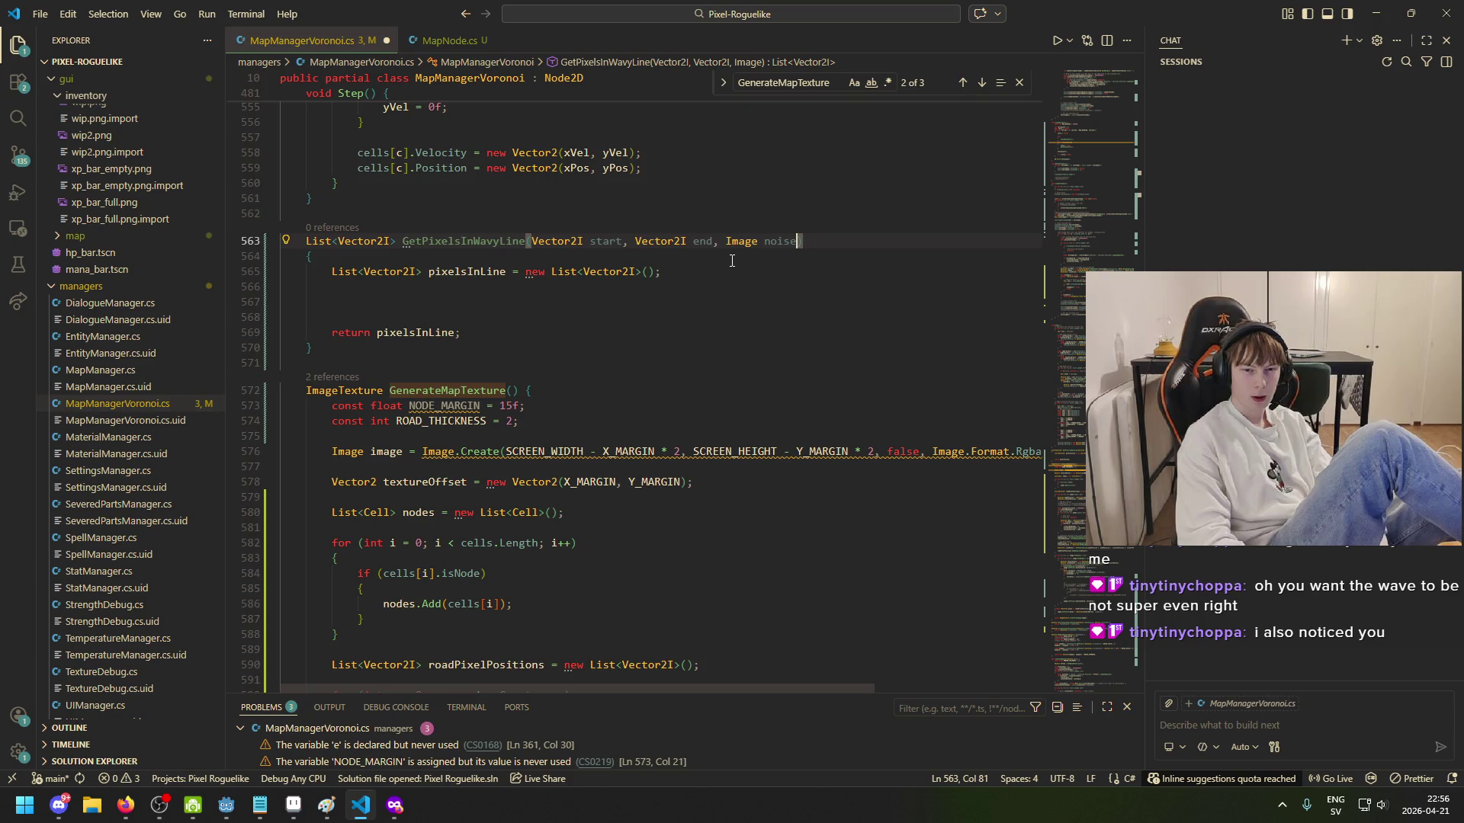
type("Image")
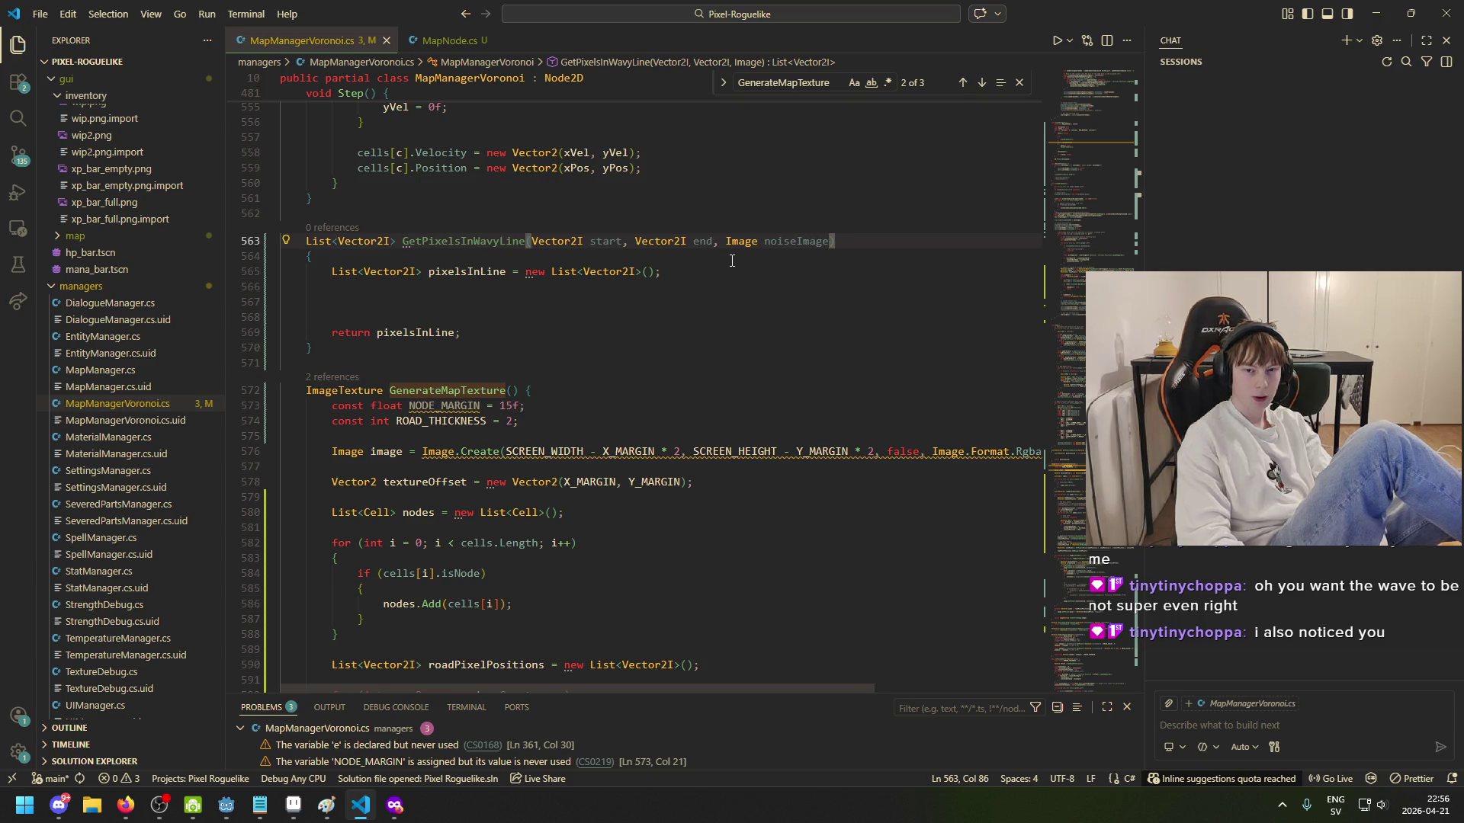
left_click(649, 308)
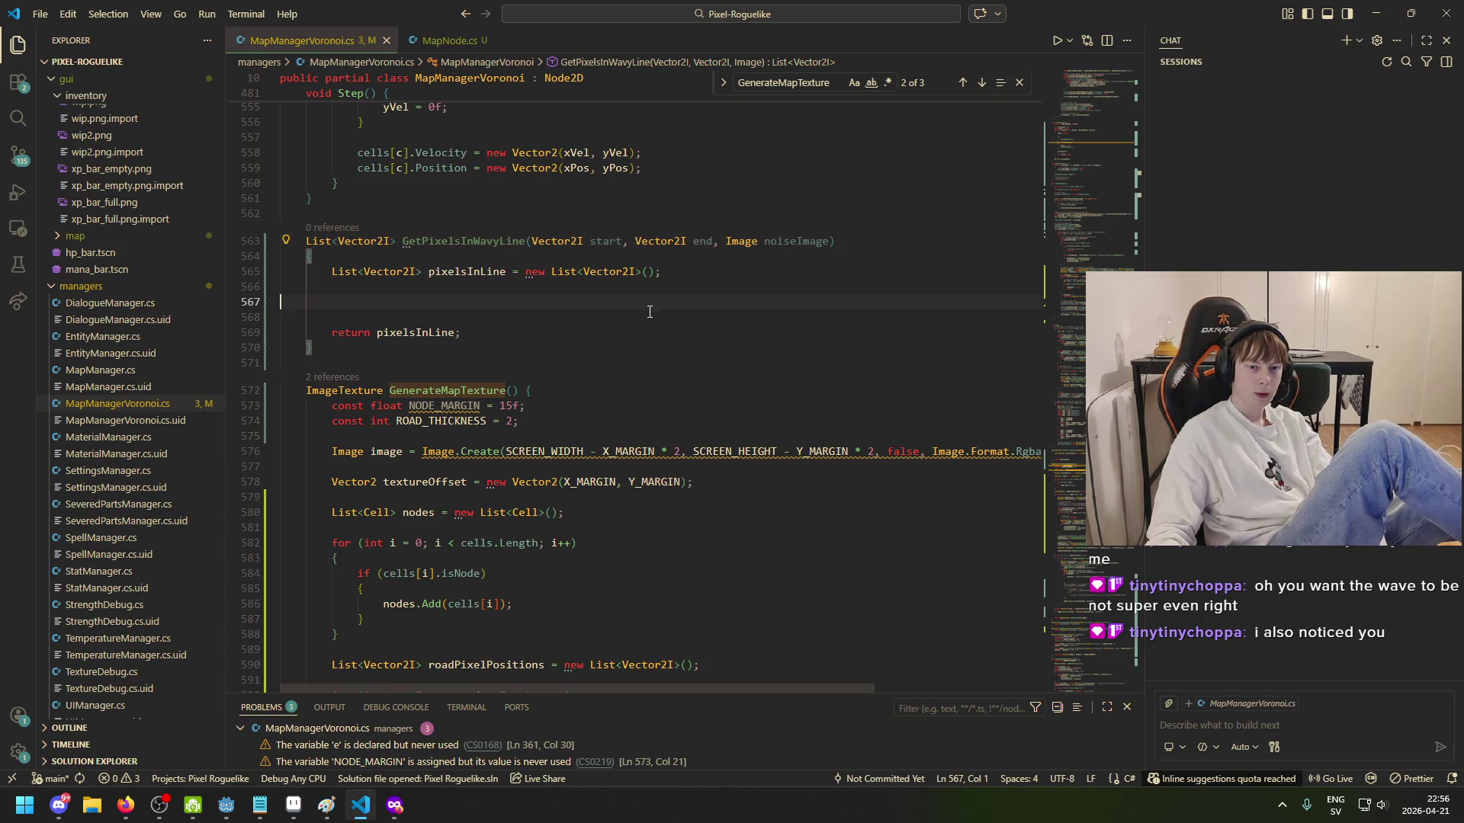
key("Tab")
key("Tab")
Step: In Find, clear the old GenerateMapTexture term and start a new search with 'M'
scroll(664, 289, "up", 5)
key("ctrl+f")
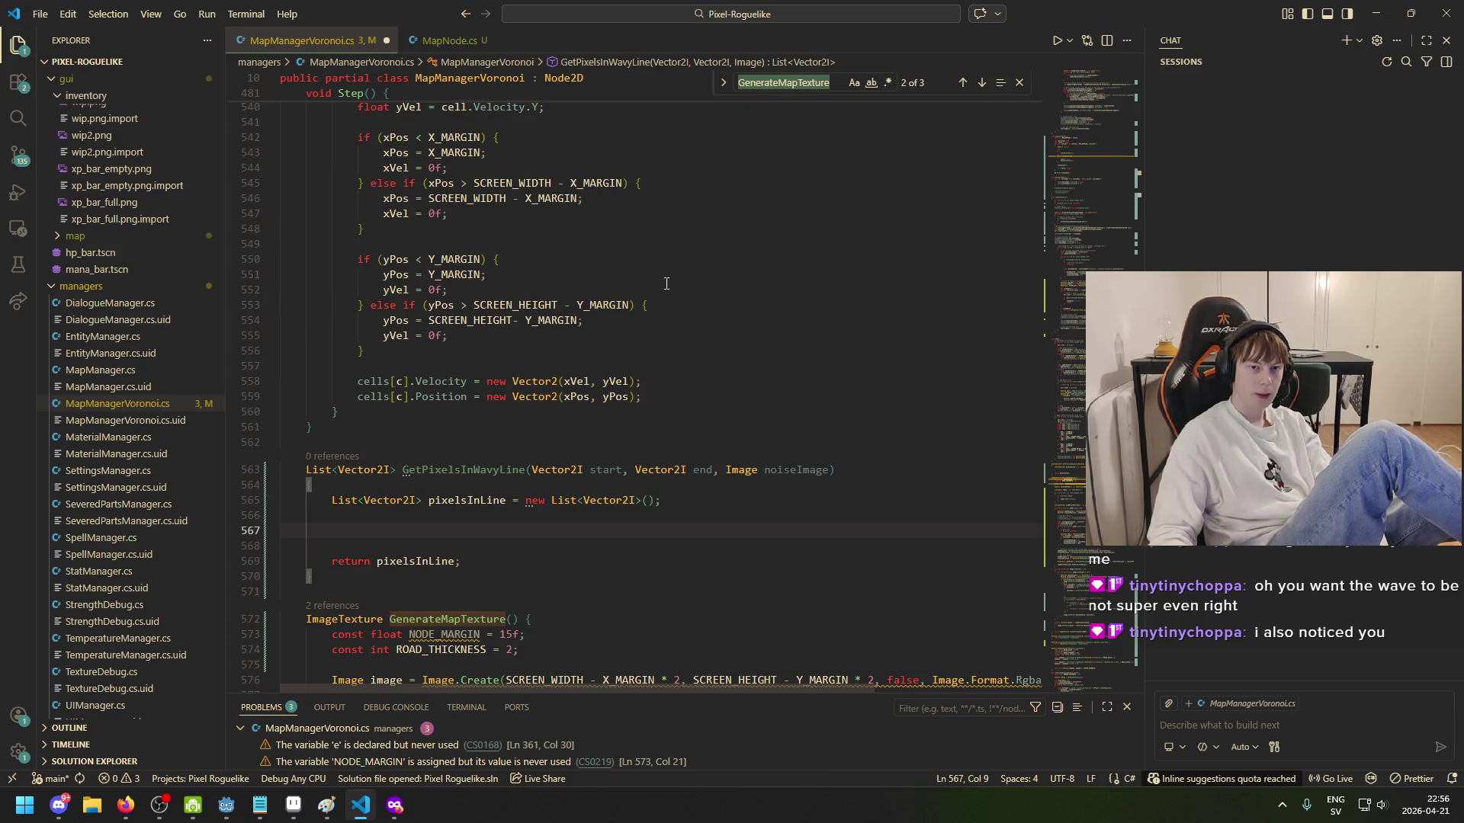
key("BackSpace")
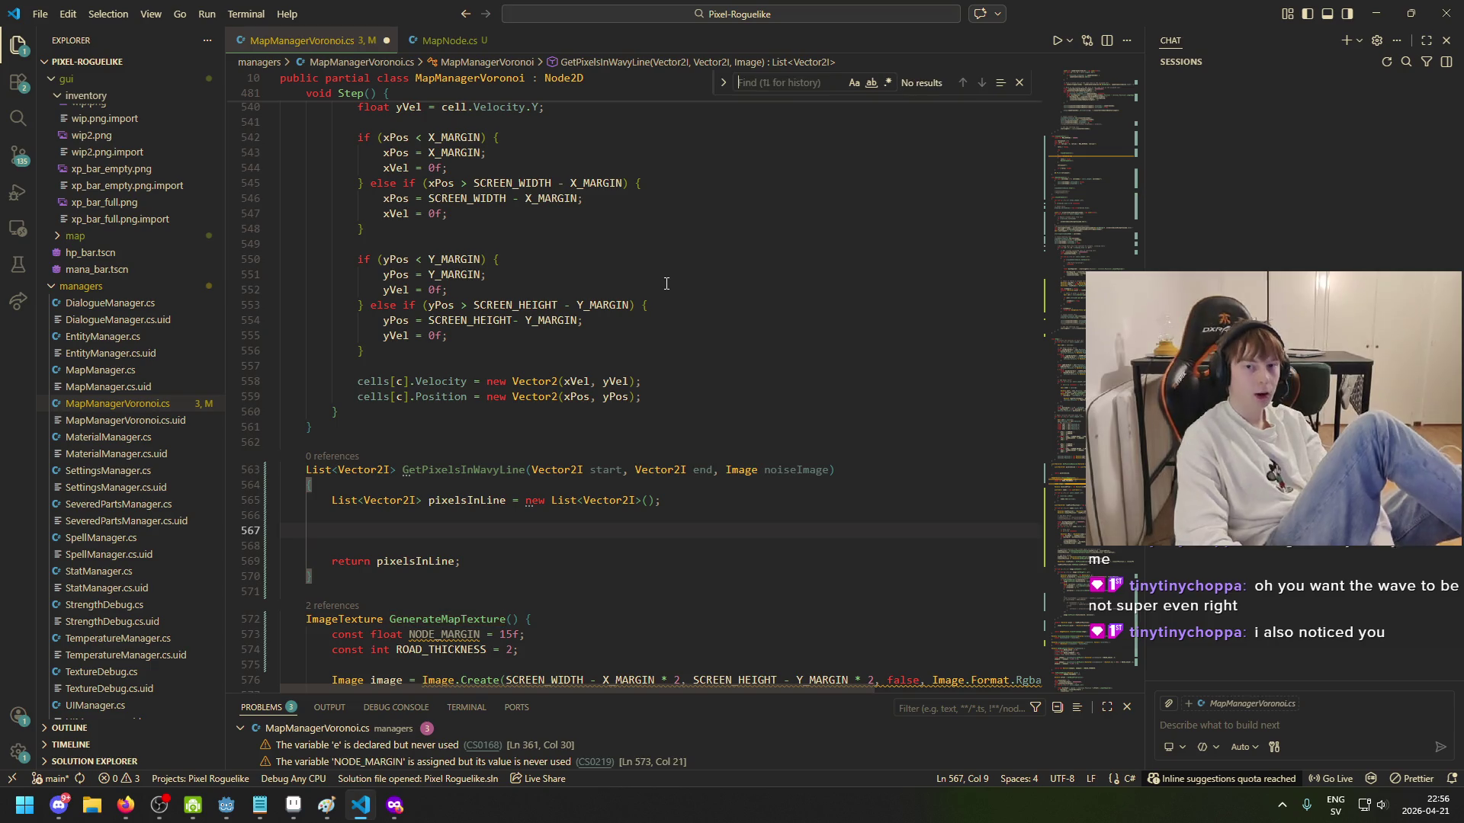
scroll(709, 323, "up", 10)
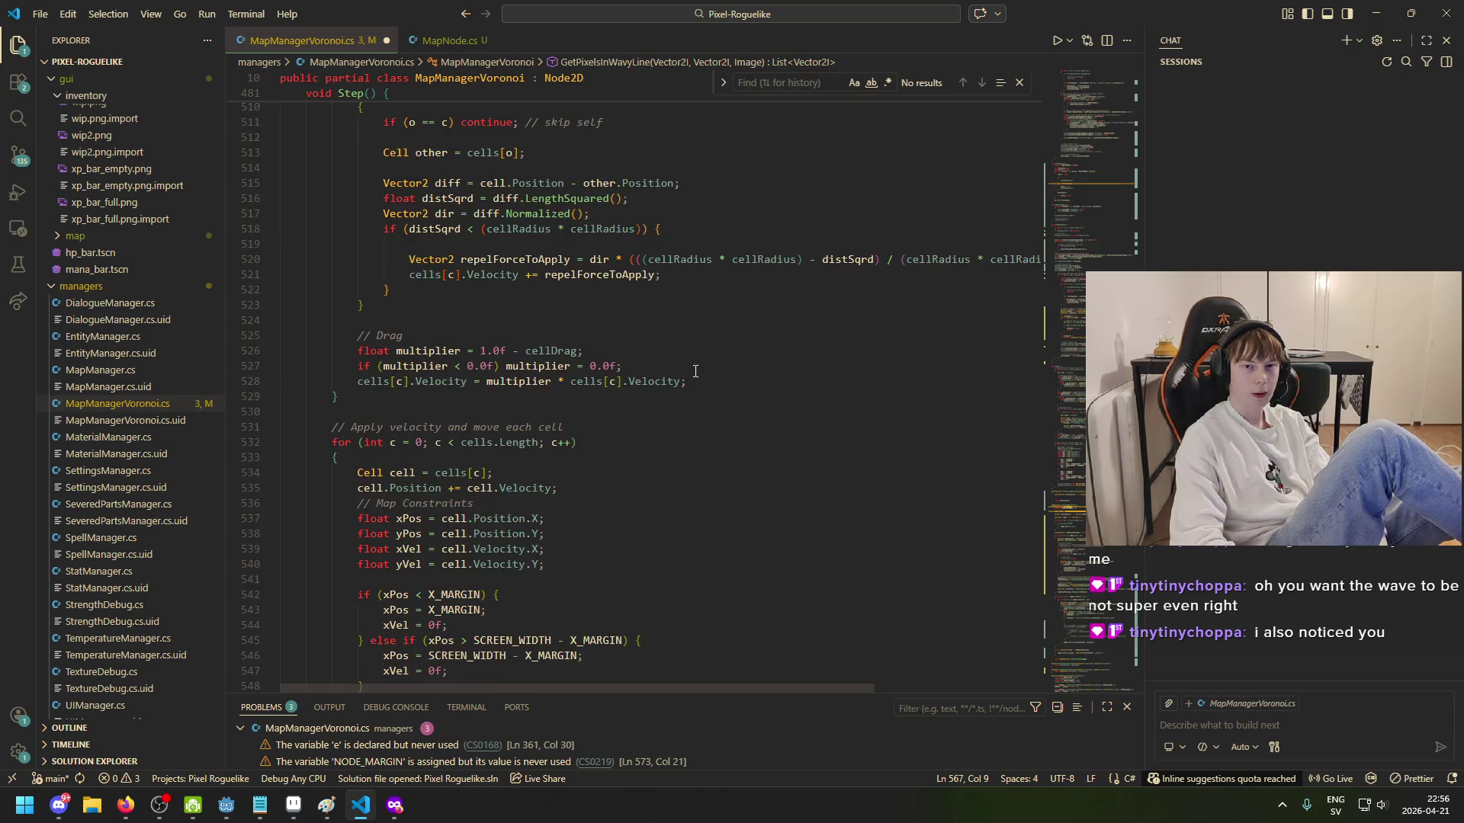
type("M")
key("BackSpace")
type("Noise")
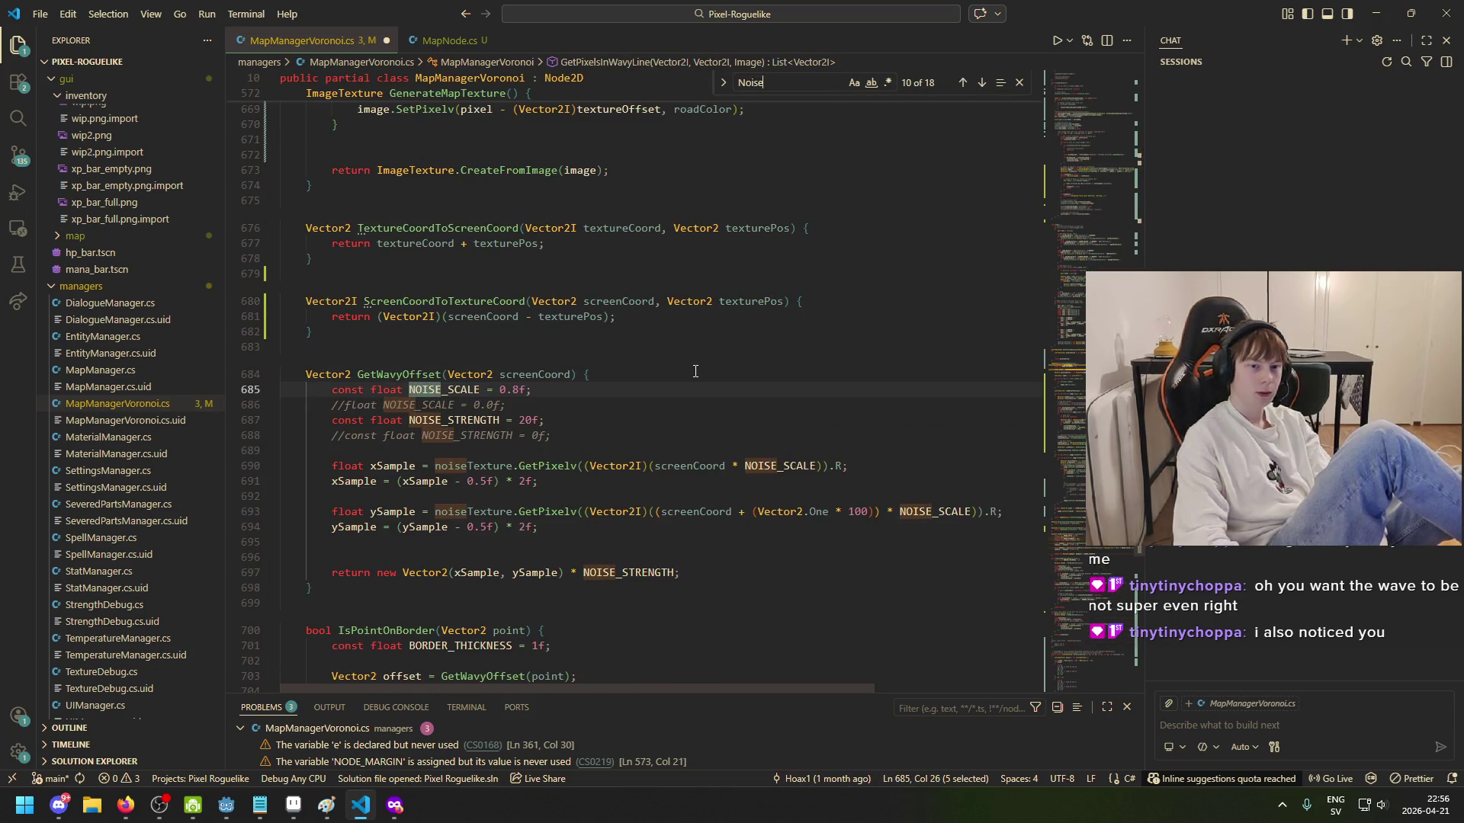
left_click(425, 390)
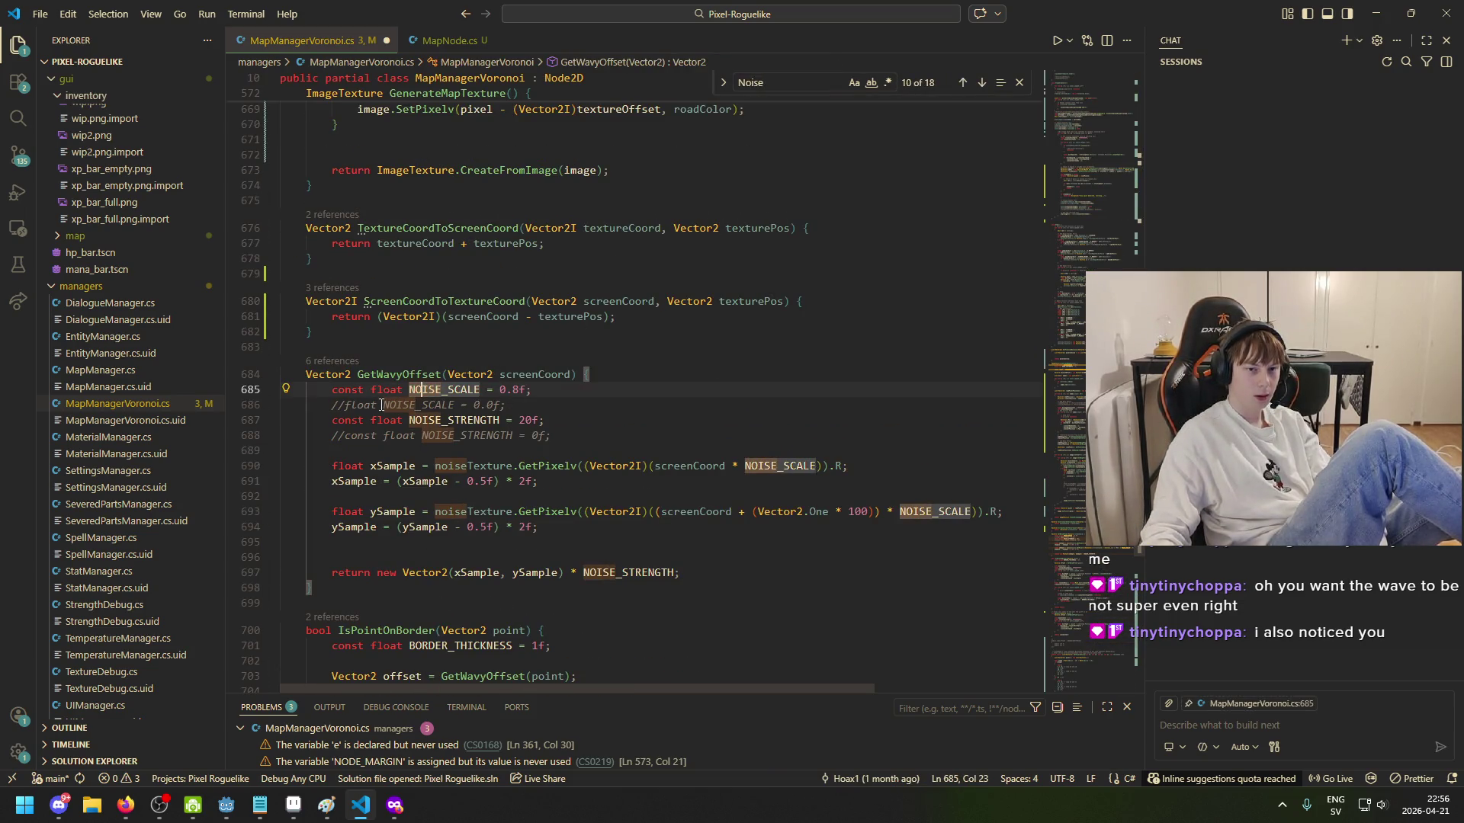
left_click(462, 466)
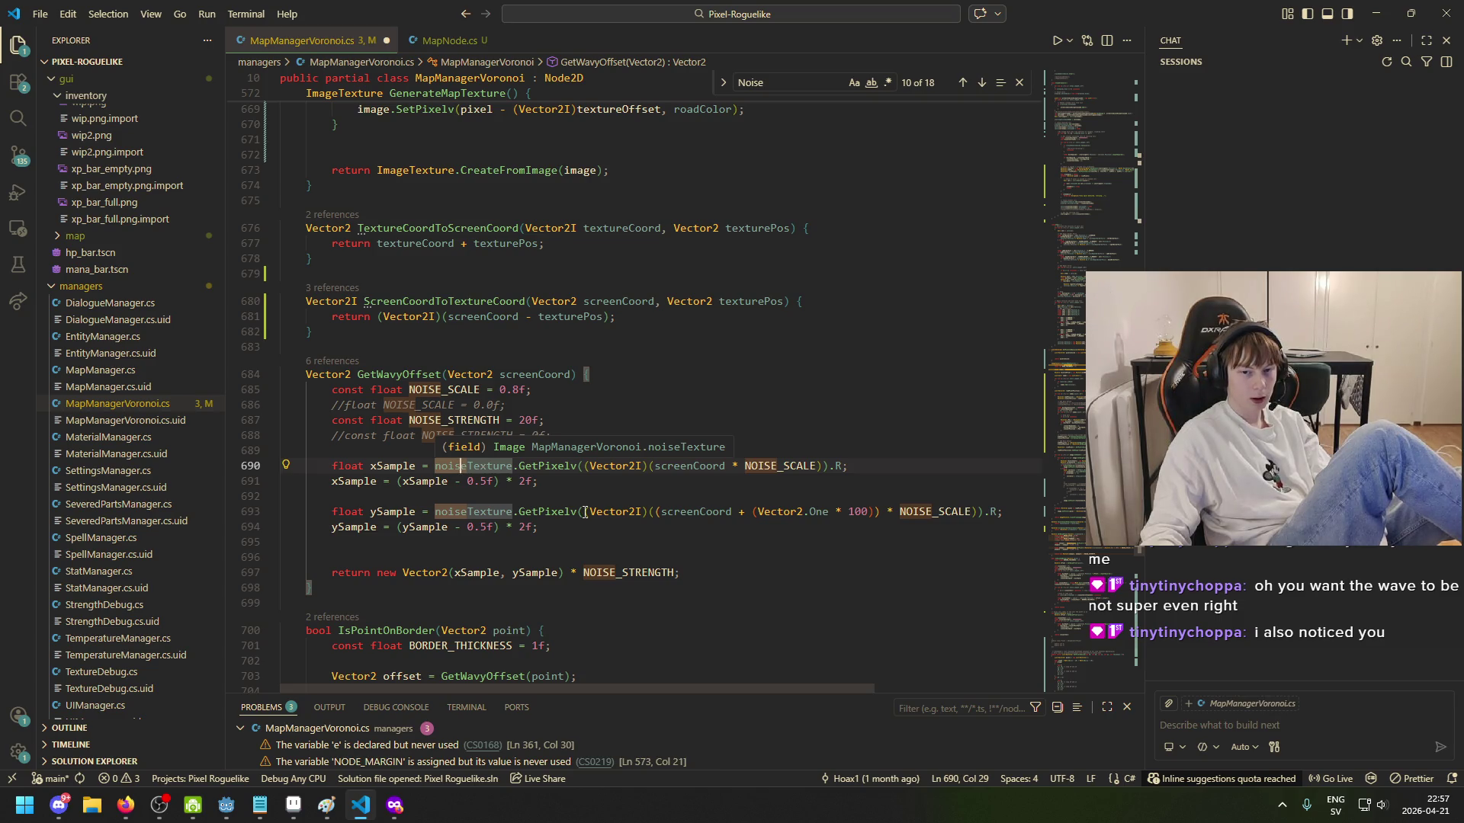
left_click(541, 466)
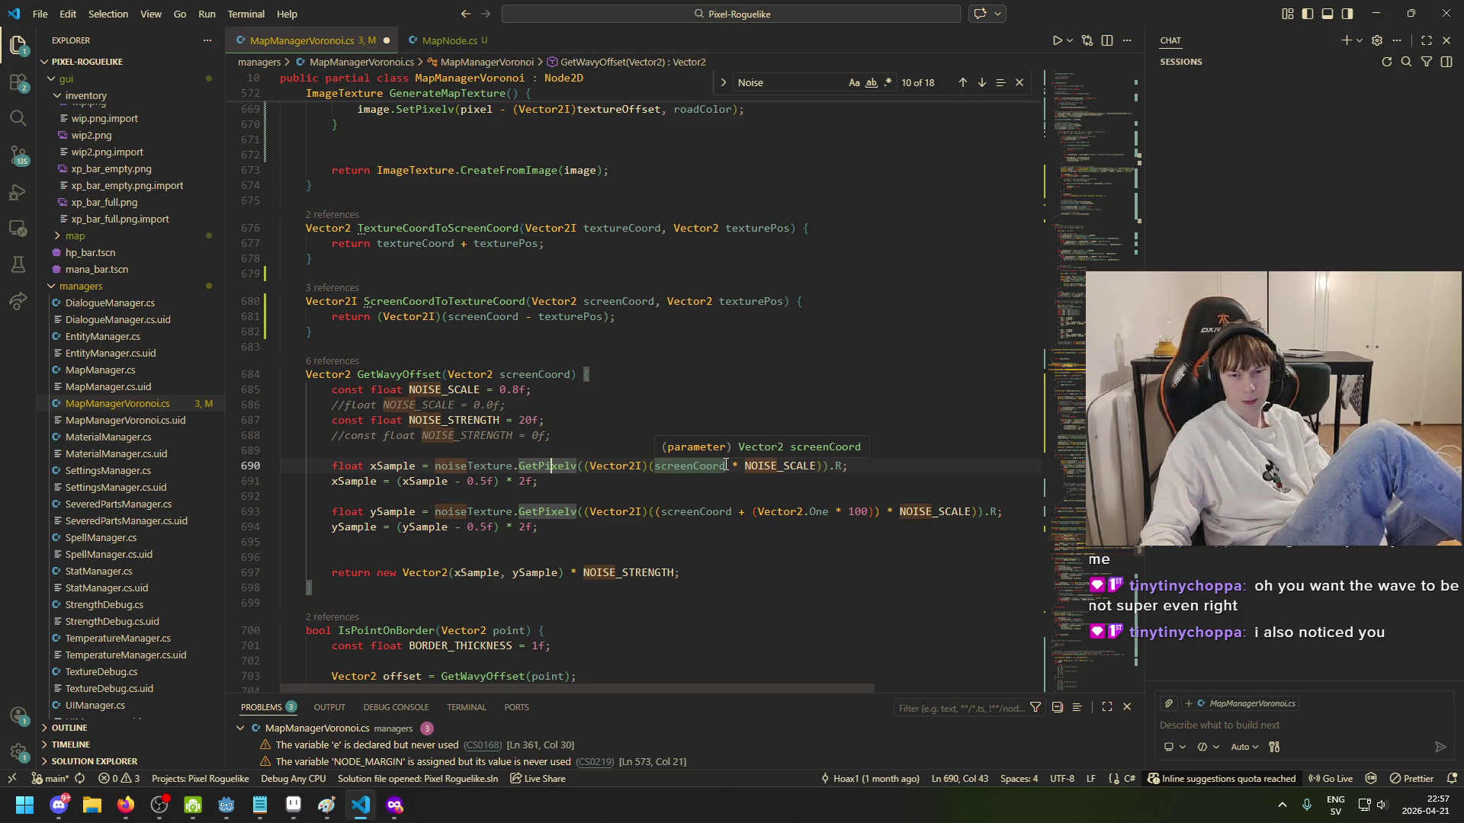
left_click(791, 465)
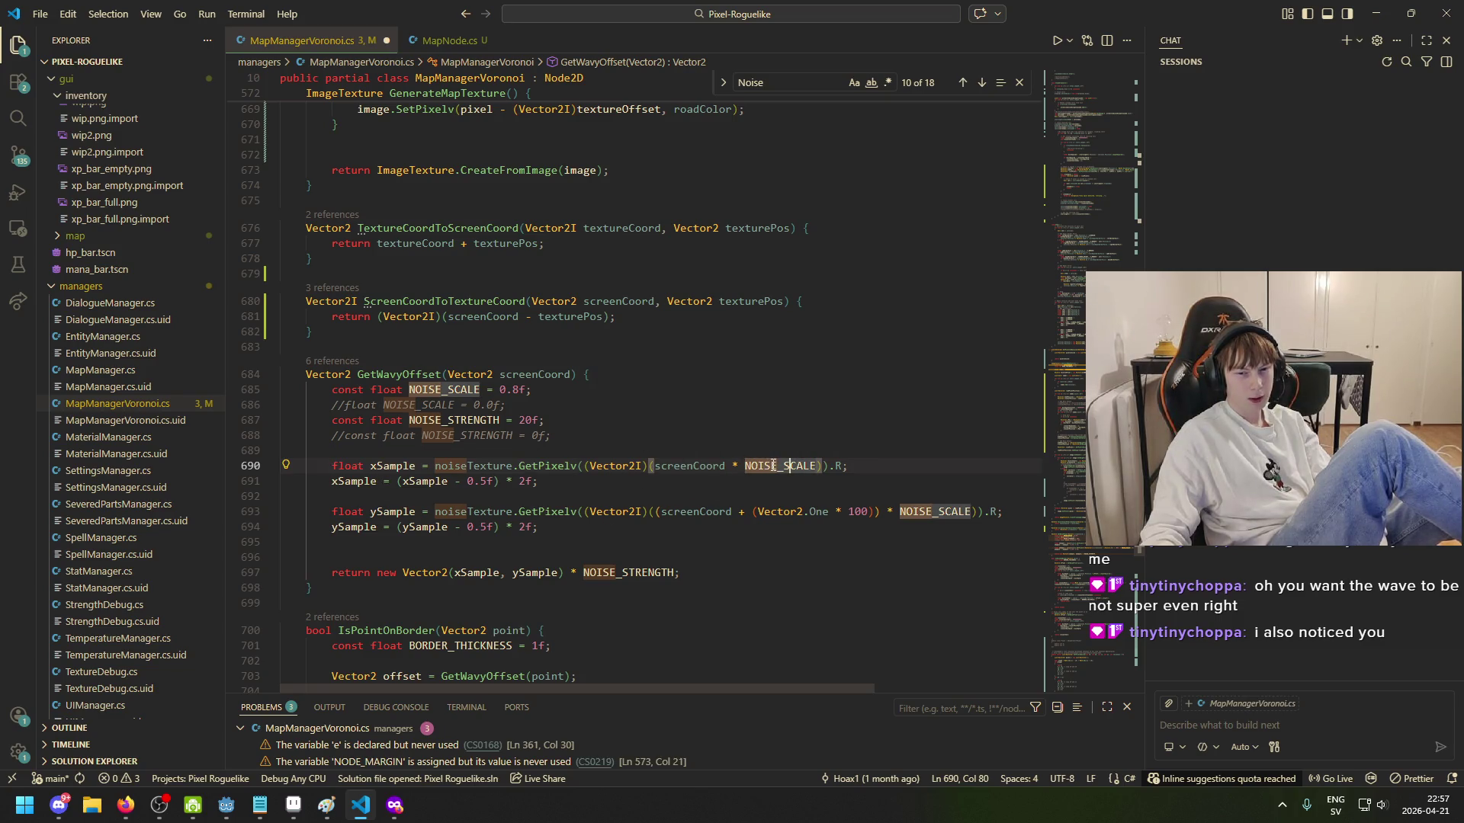
left_click(472, 420)
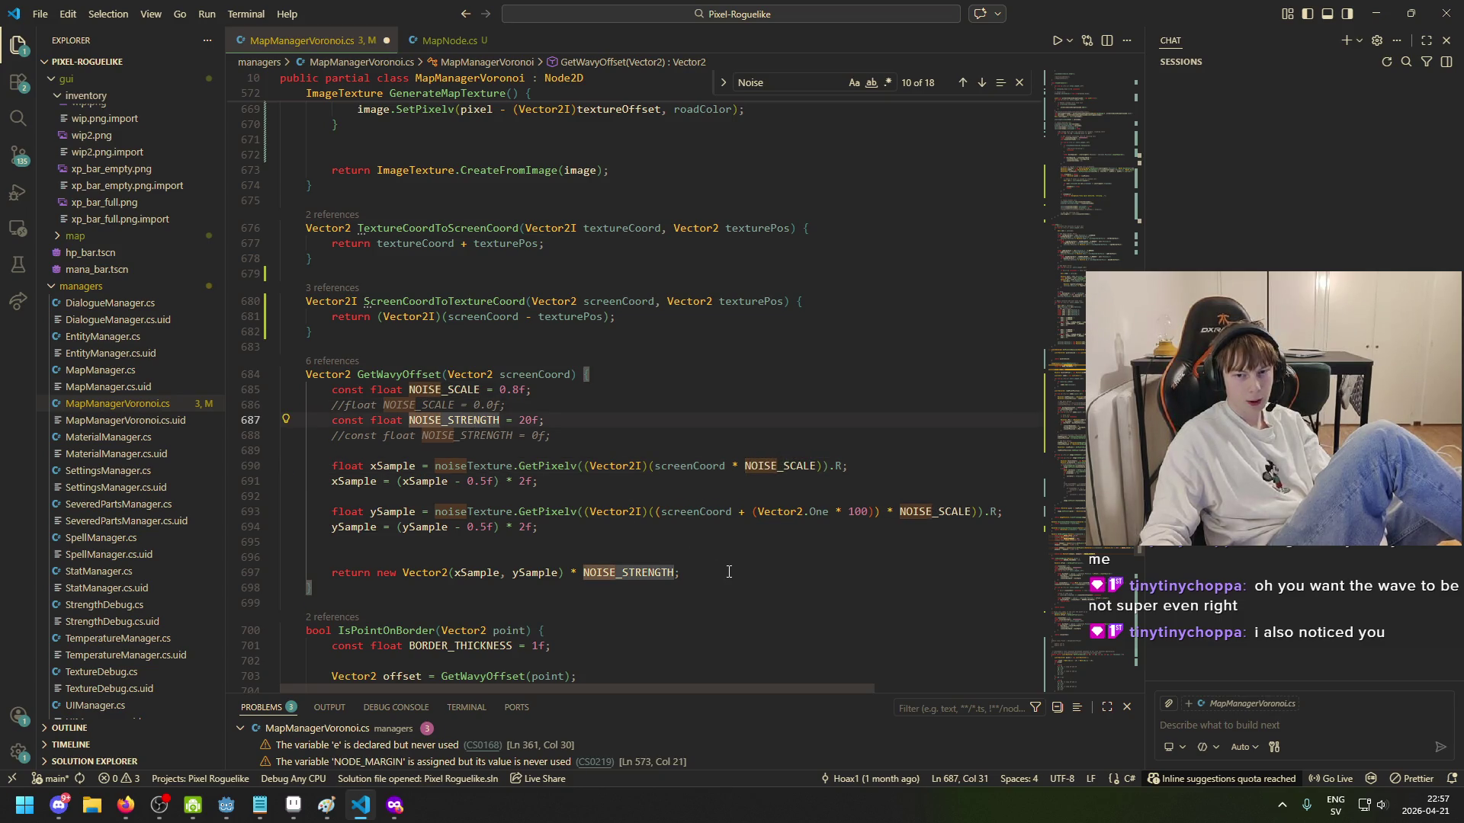
scroll(729, 571, "down", 1)
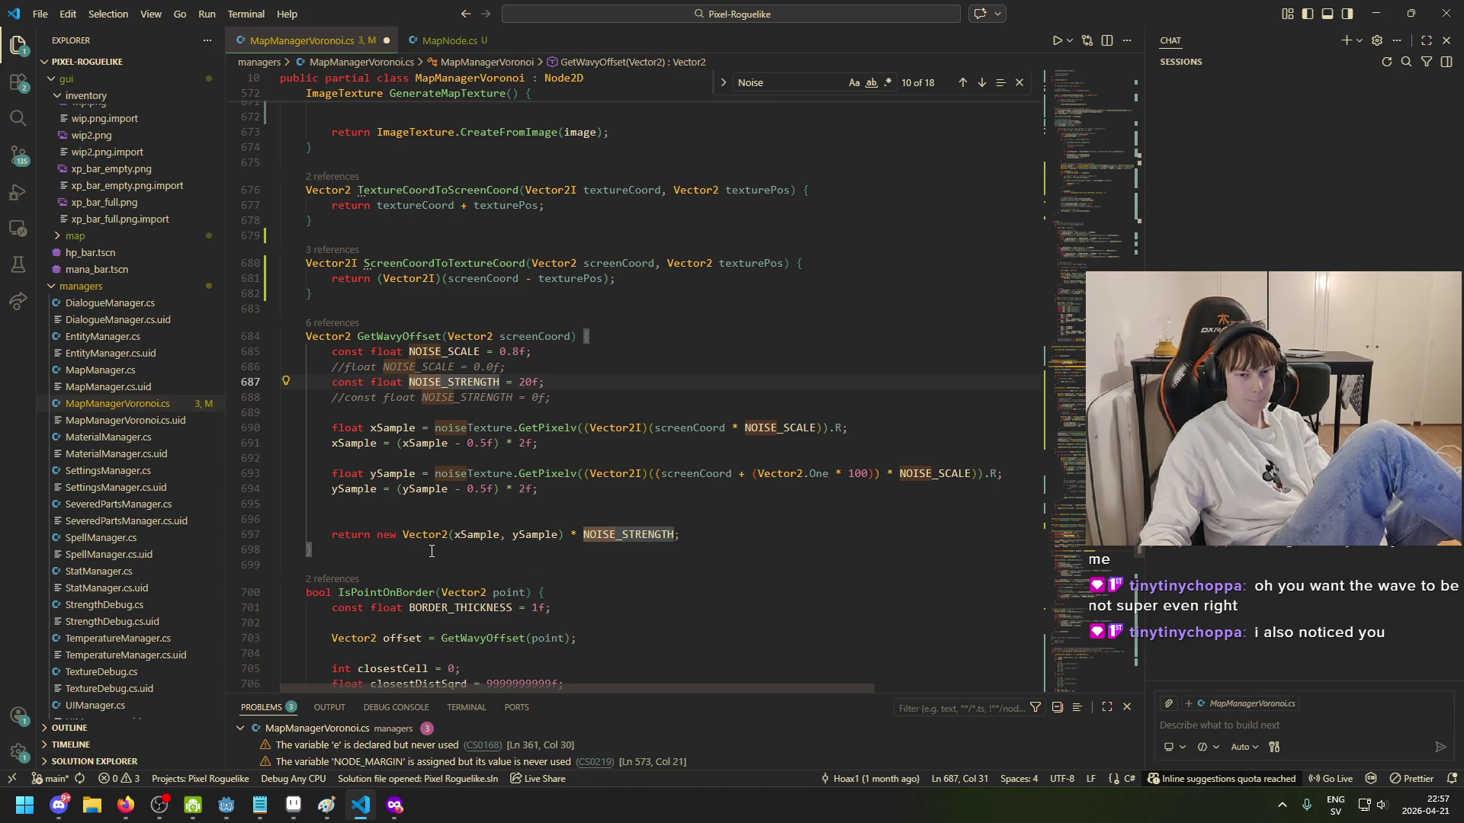
left_click(480, 534)
left_click(551, 534)
left_click(640, 535)
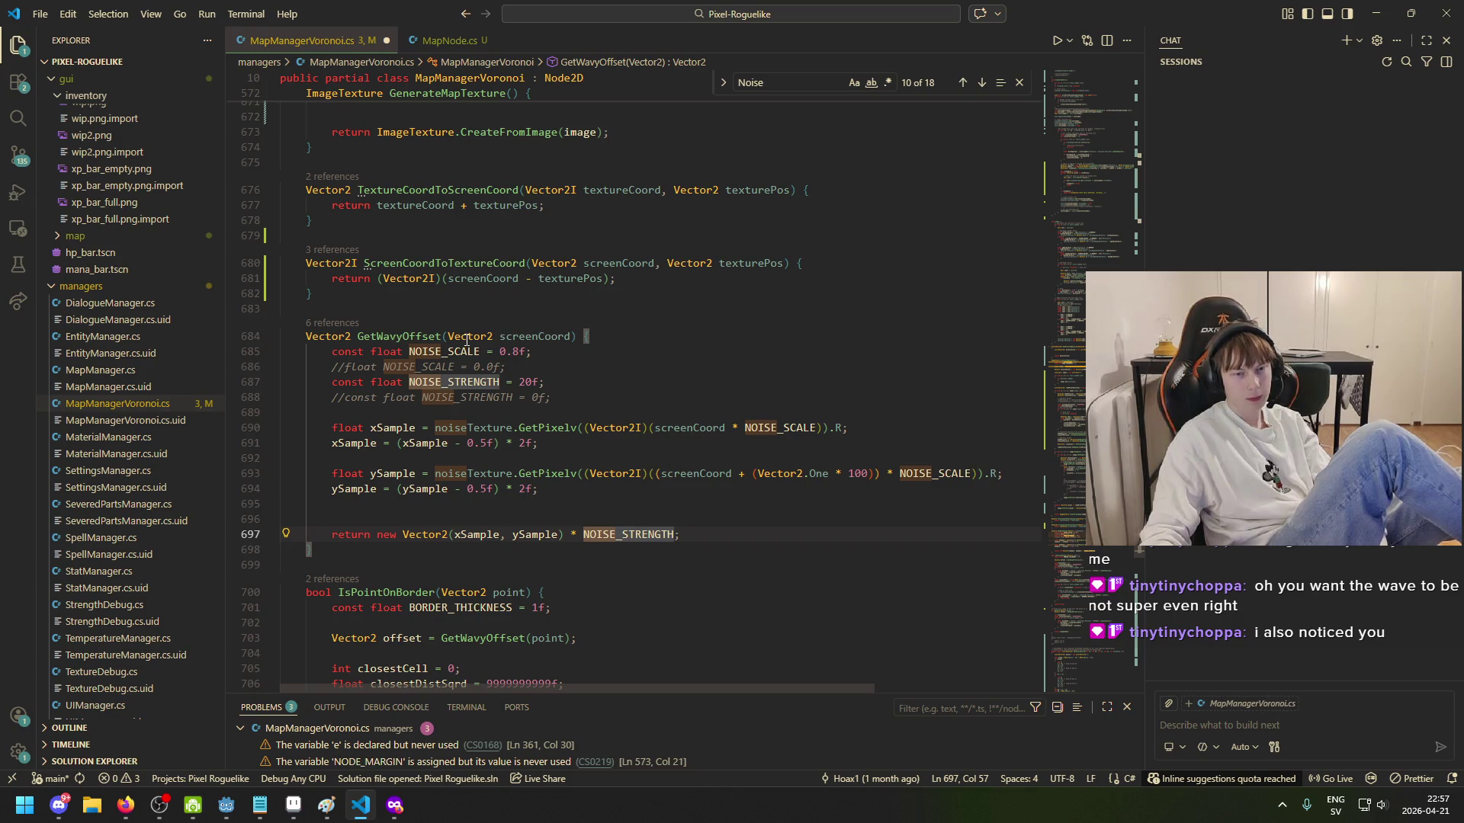
mouse_move(467, 340)
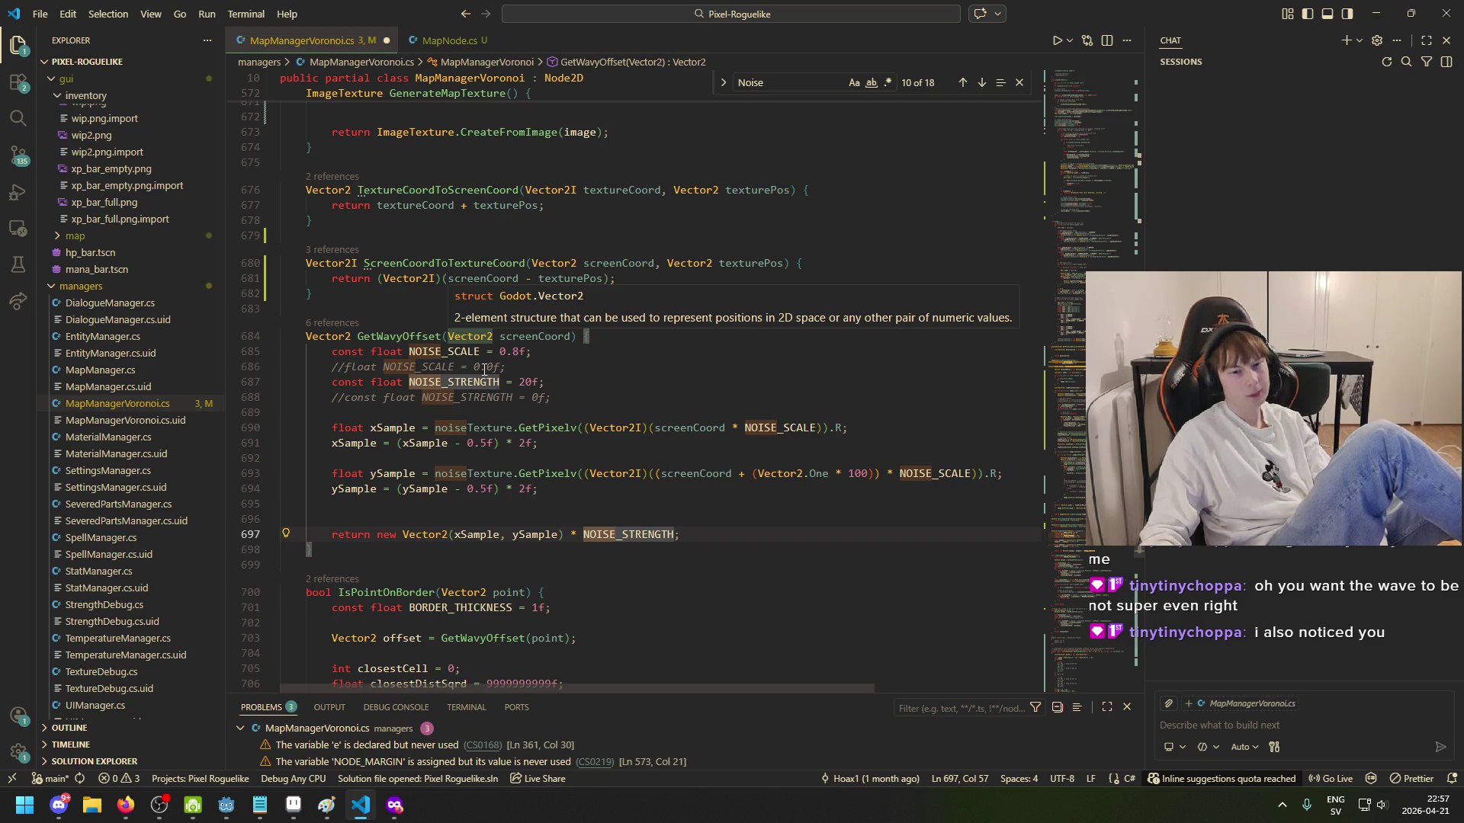
left_click(565, 428)
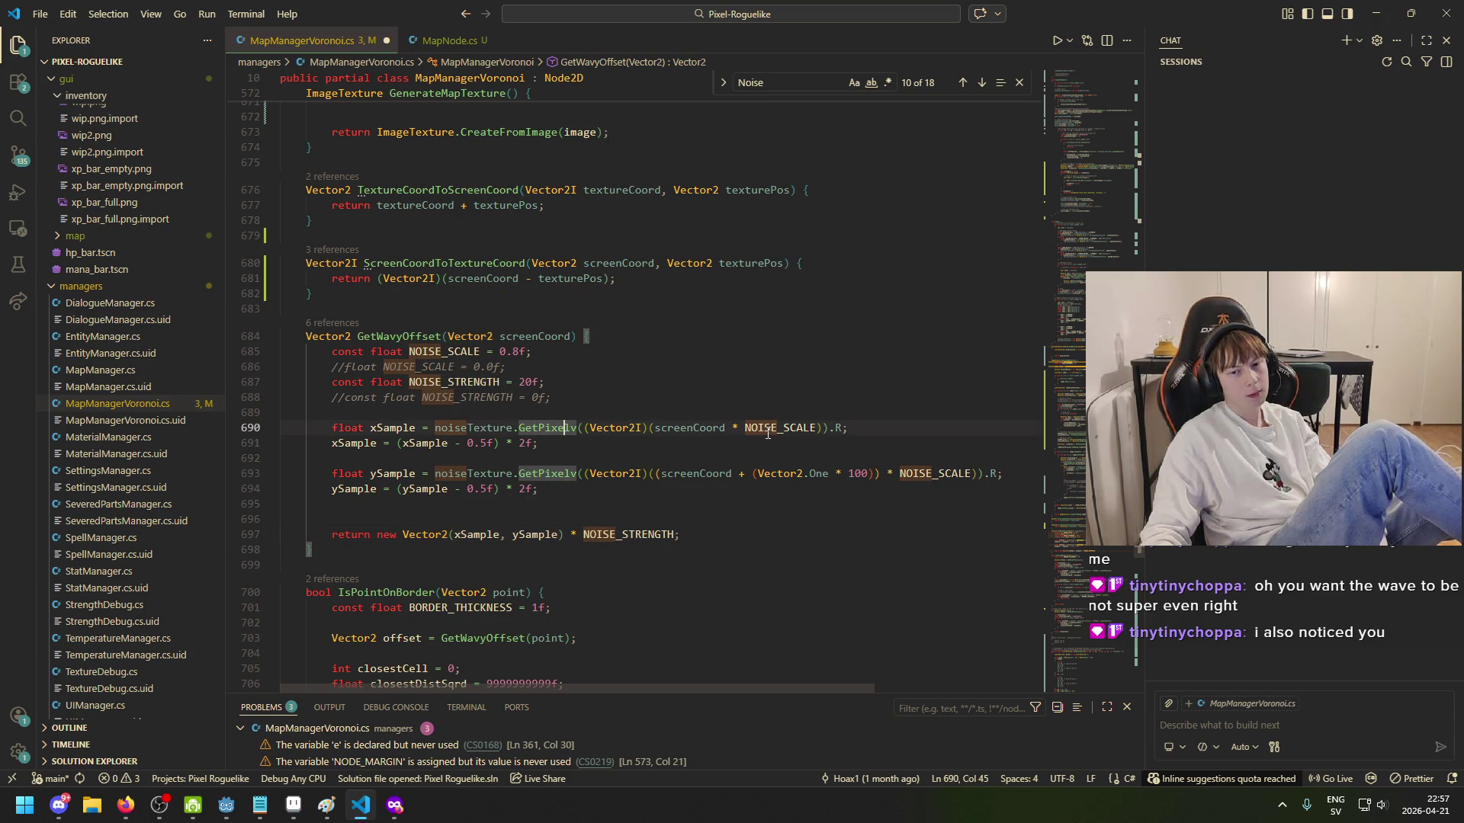
left_click(768, 432)
left_click(660, 536)
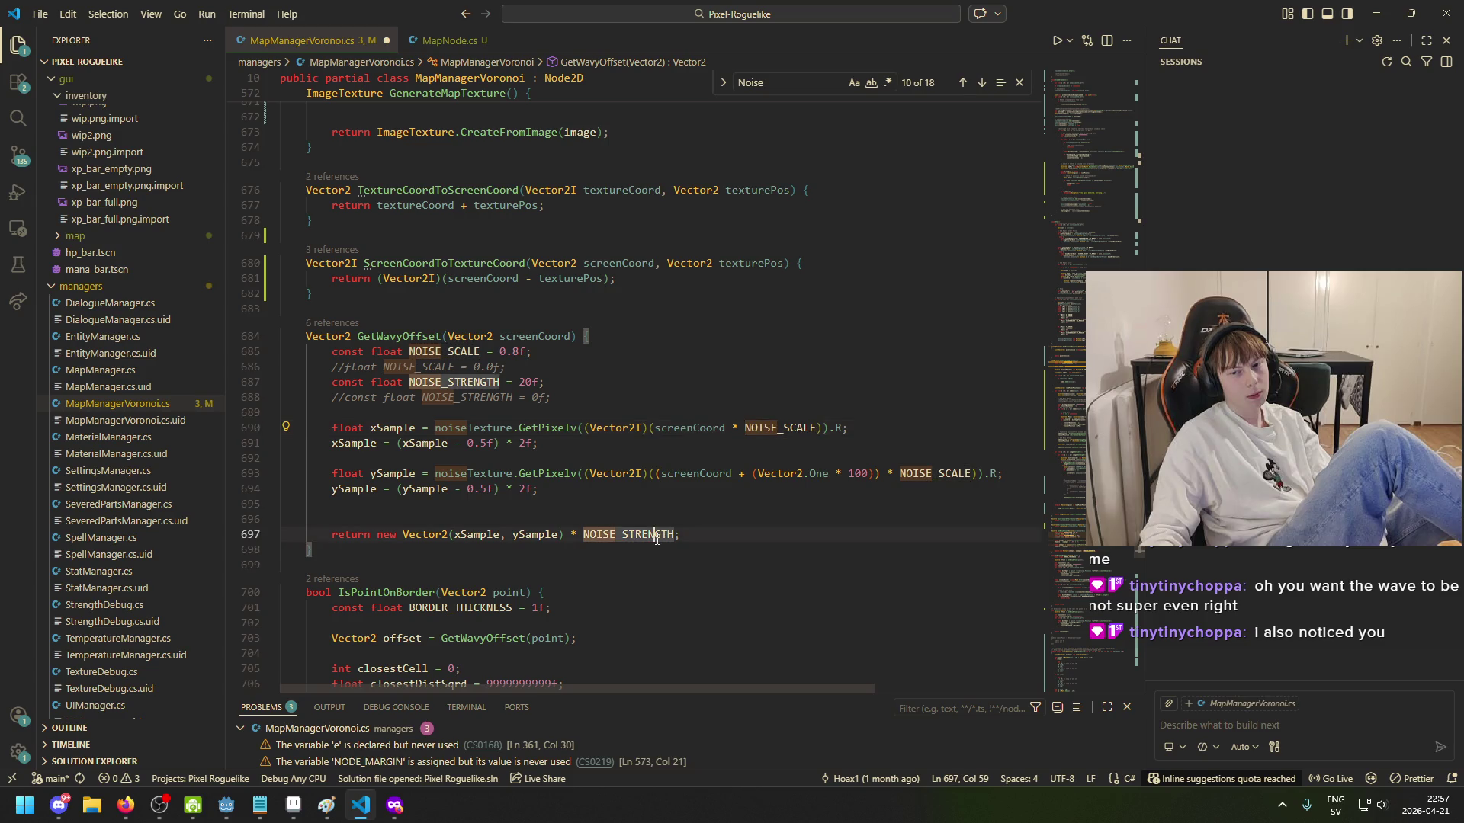
left_click(675, 427)
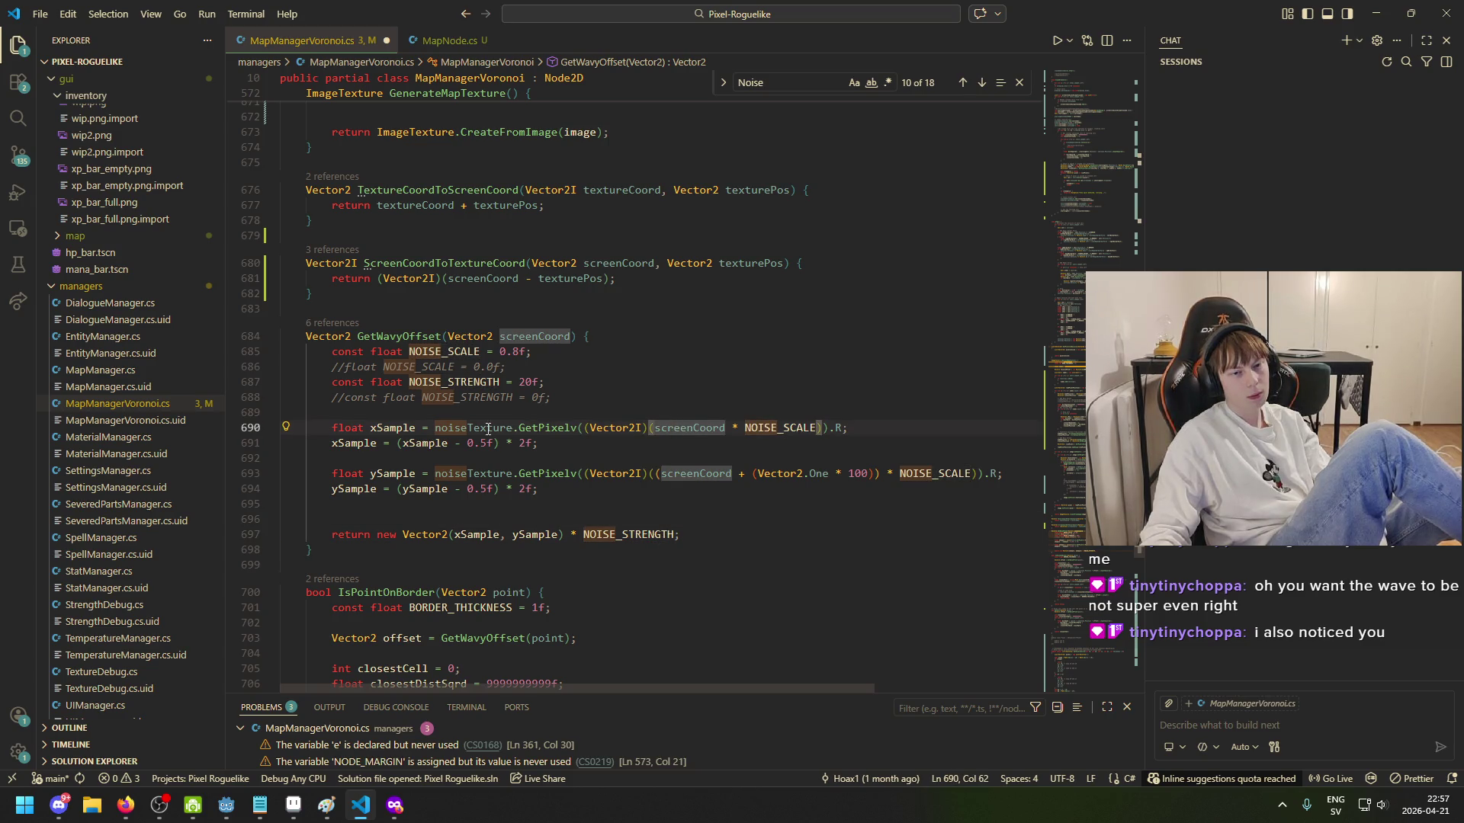
left_click(387, 427)
left_click(457, 427)
left_click(679, 427)
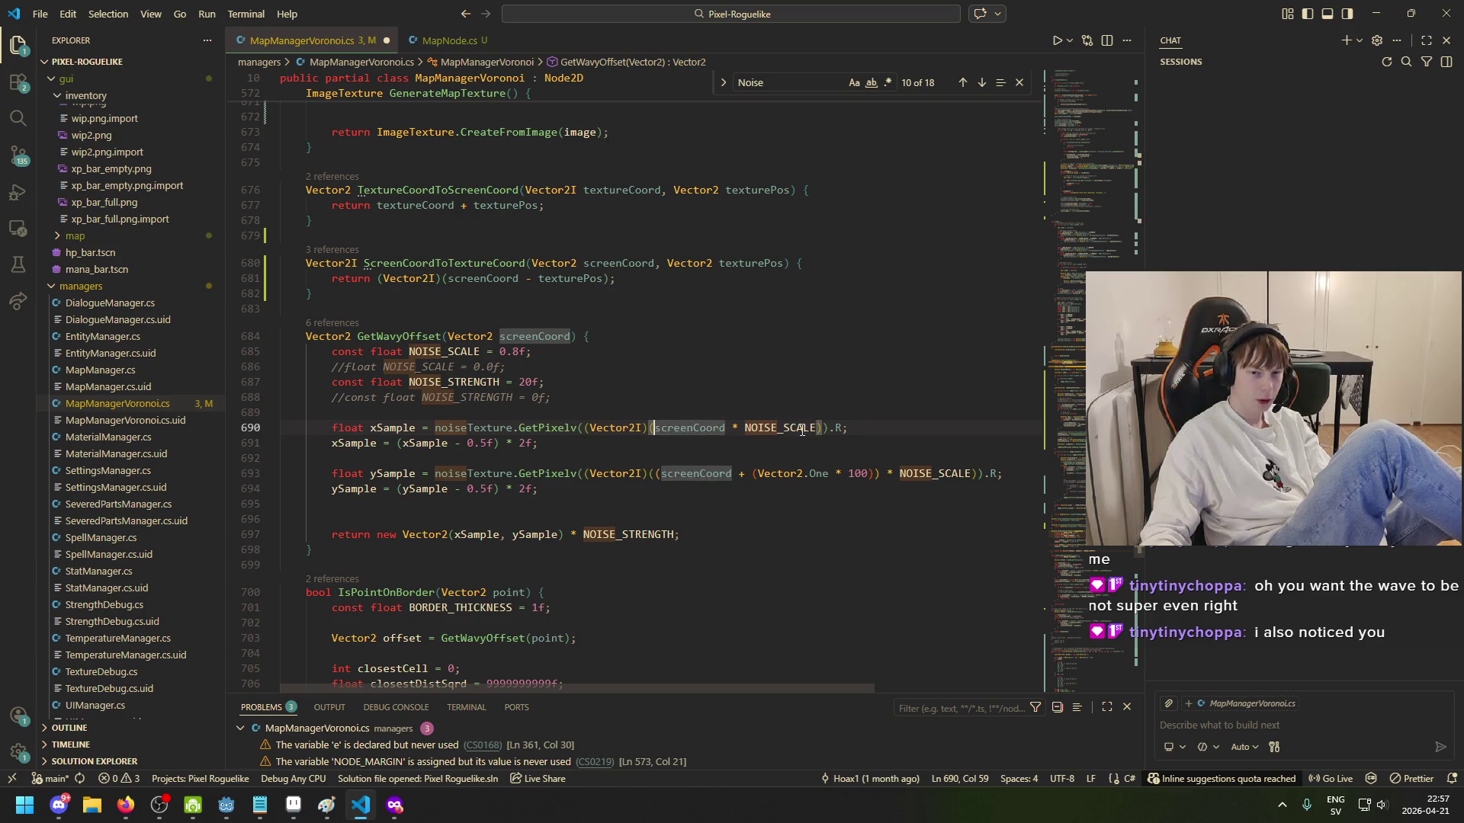
left_click_drag(820, 427, 815, 428)
left_click(795, 428)
left_click(662, 428)
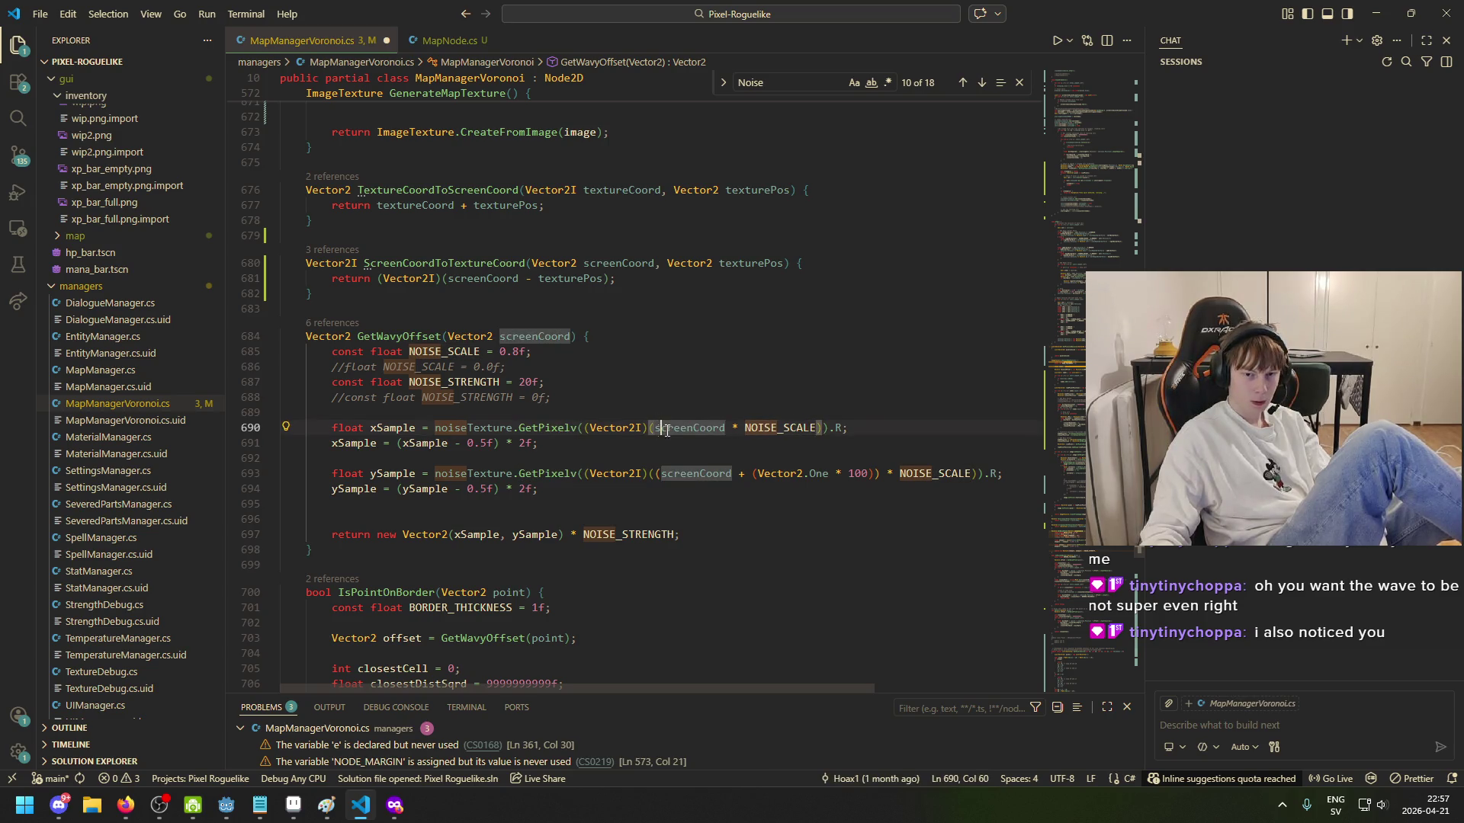
left_click(376, 338)
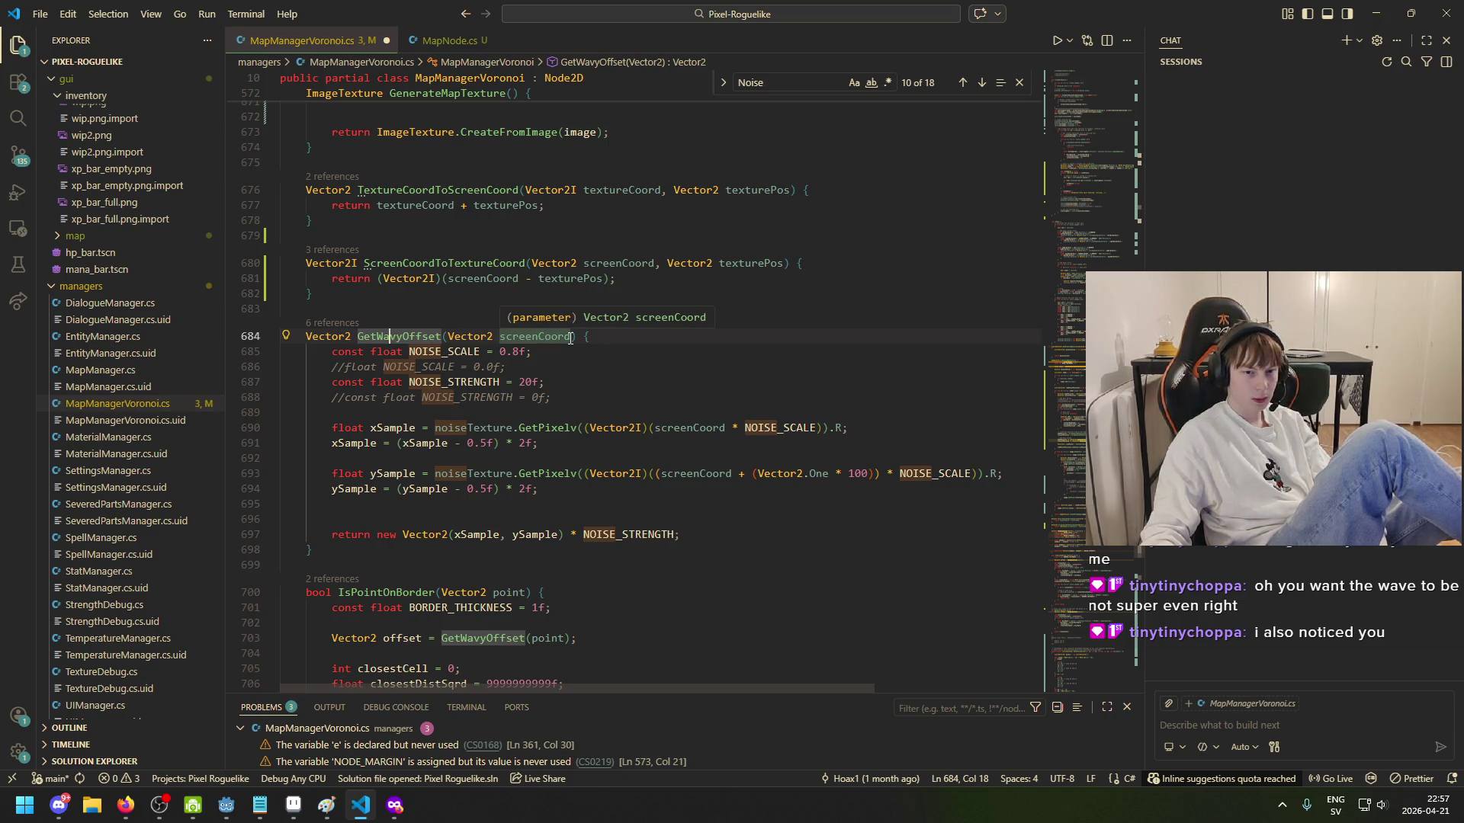
left_click(570, 338)
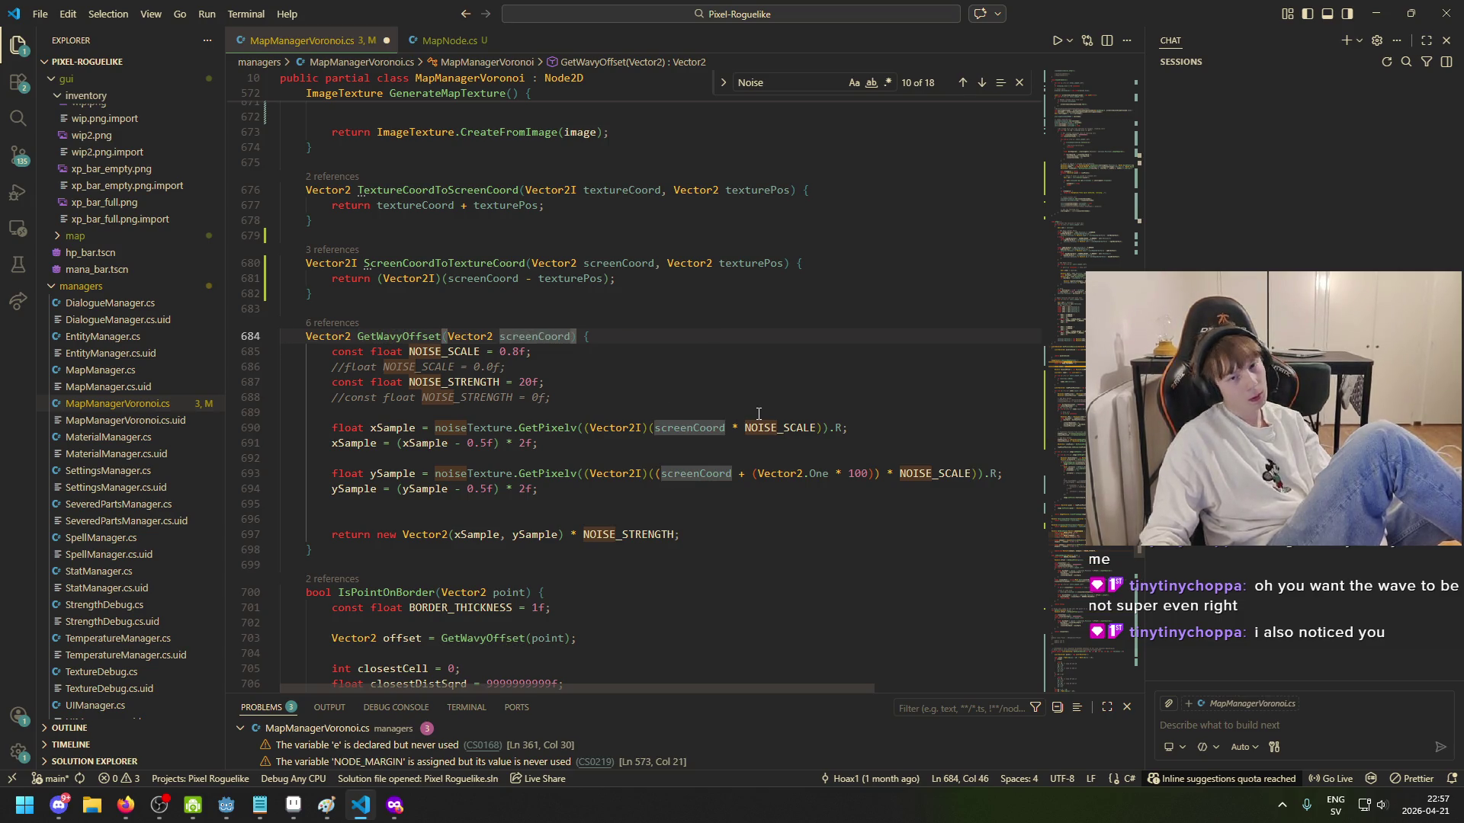
type(", fl")
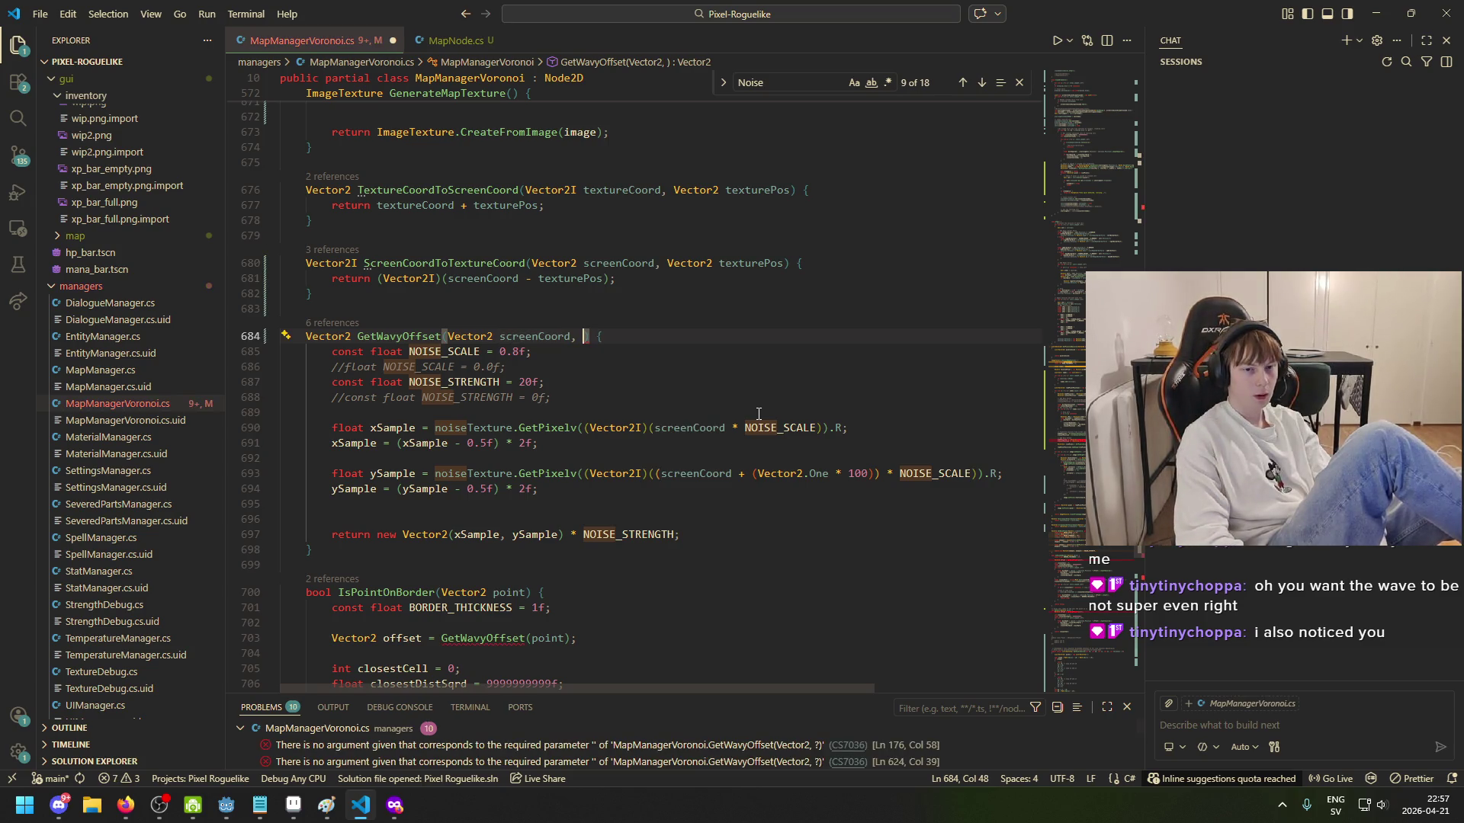
type("oat noise")
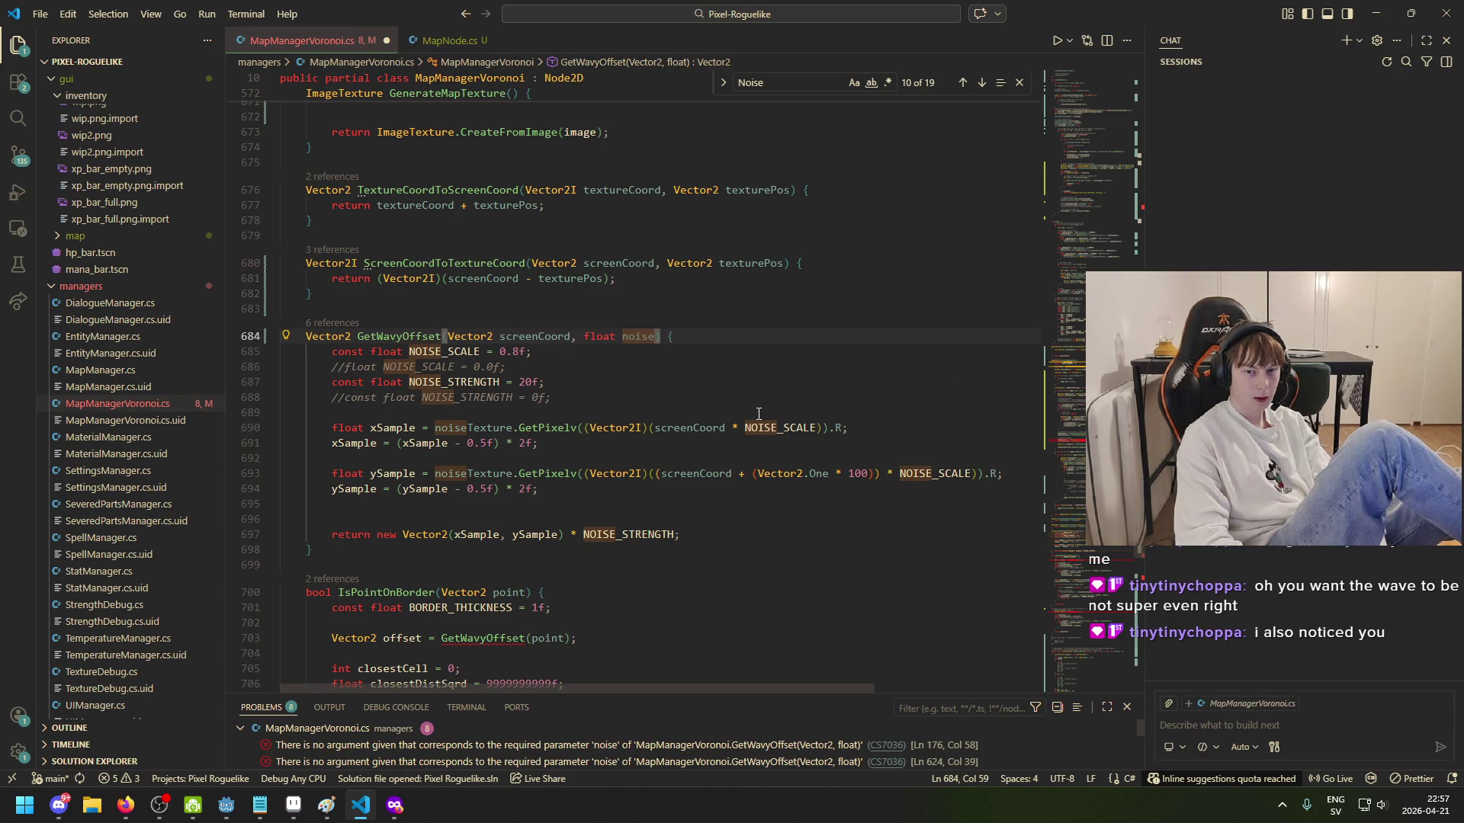
type("Sc")
type("ale = 0.8")
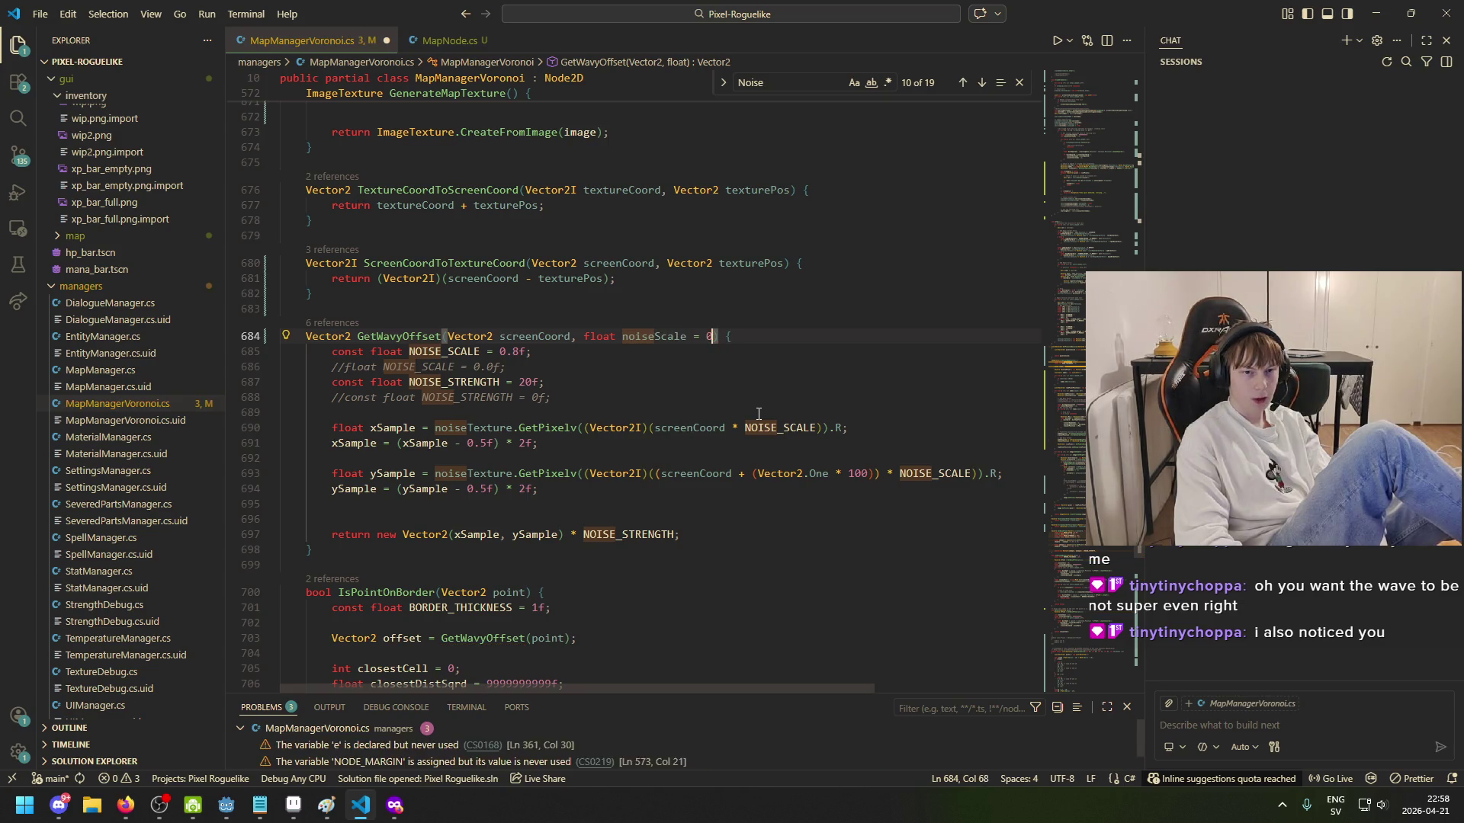
type("f, f")
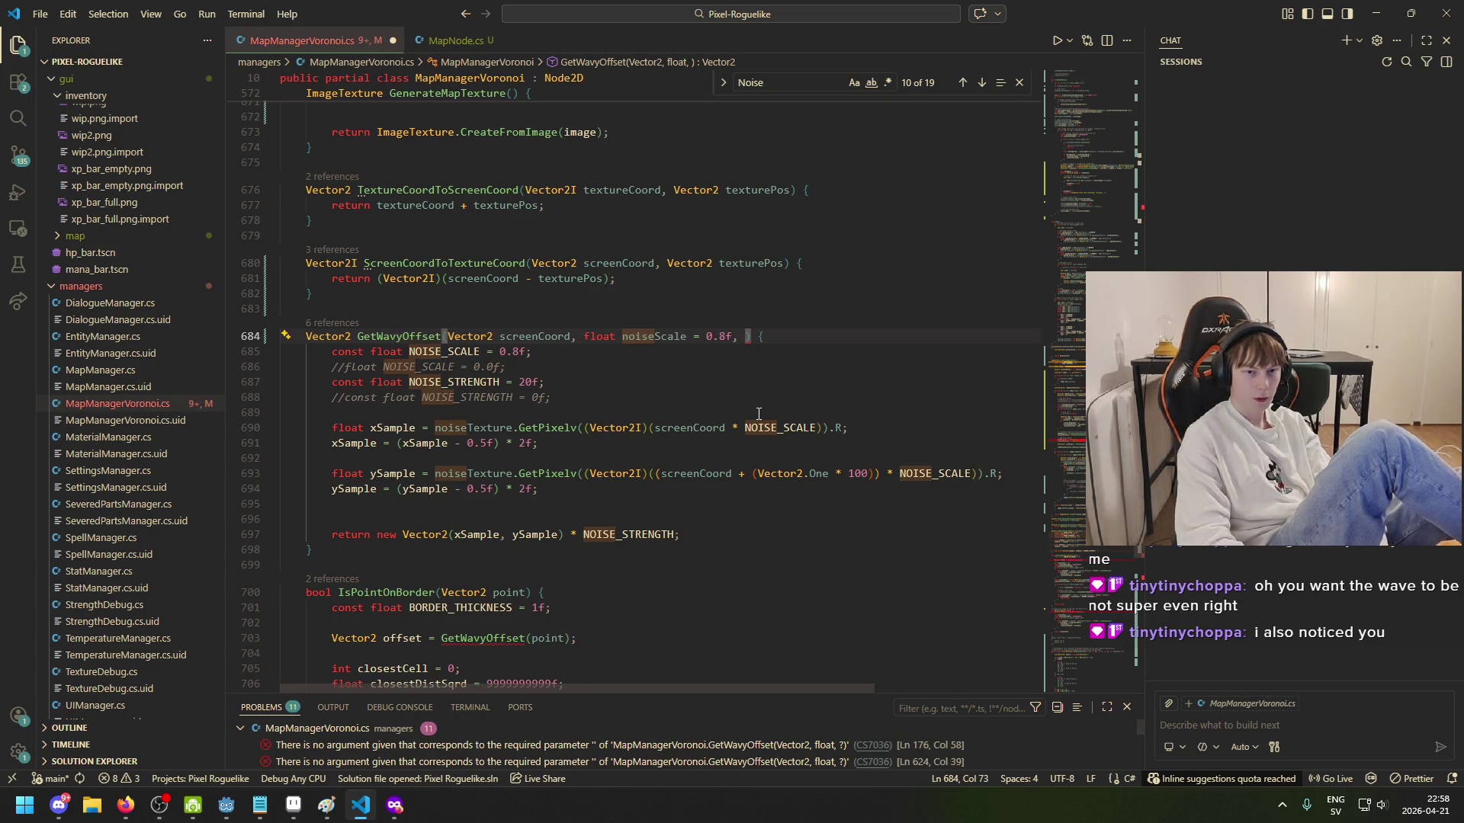
type("loat noise")
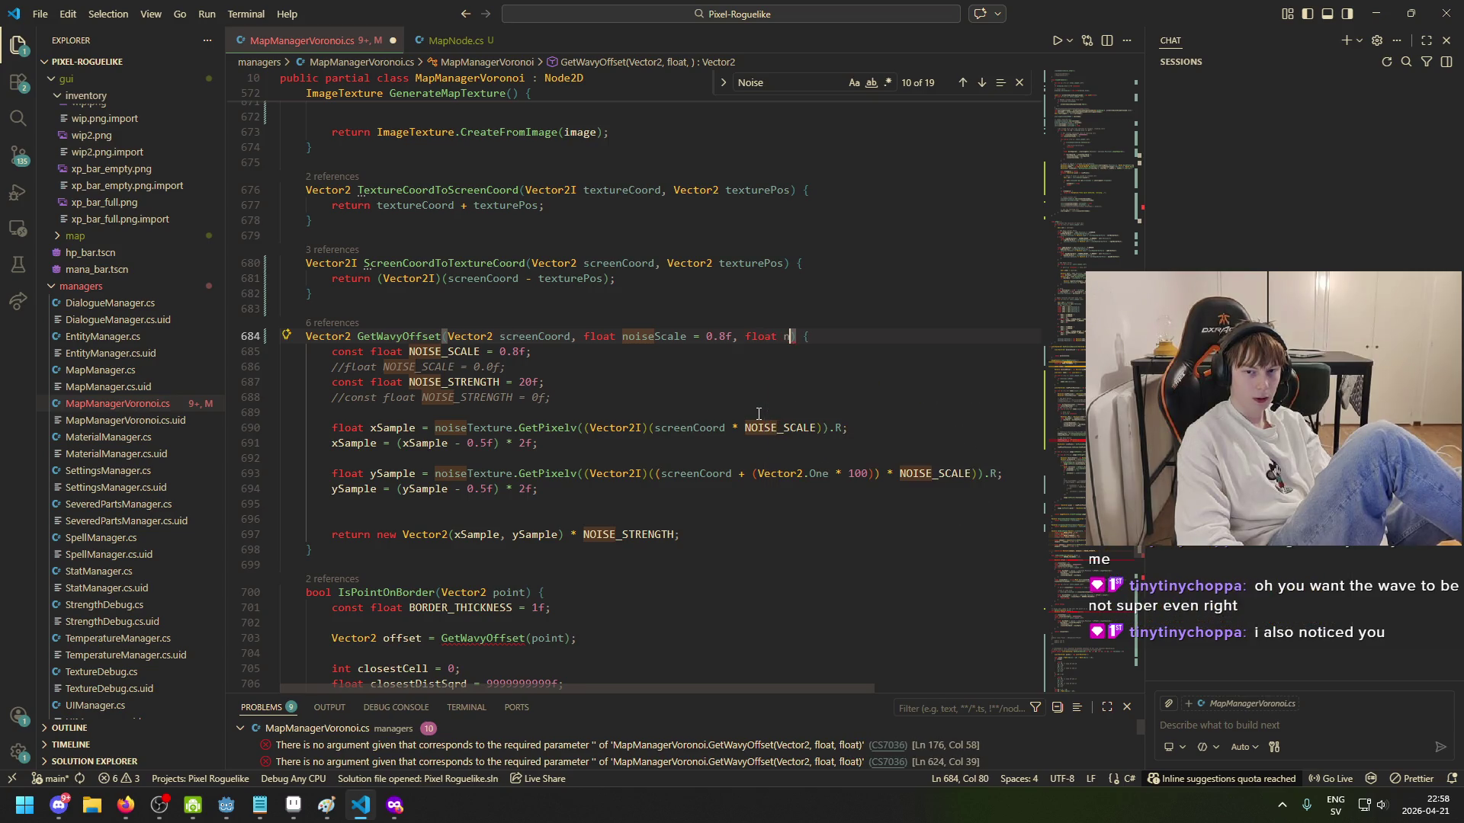
type("Strength")
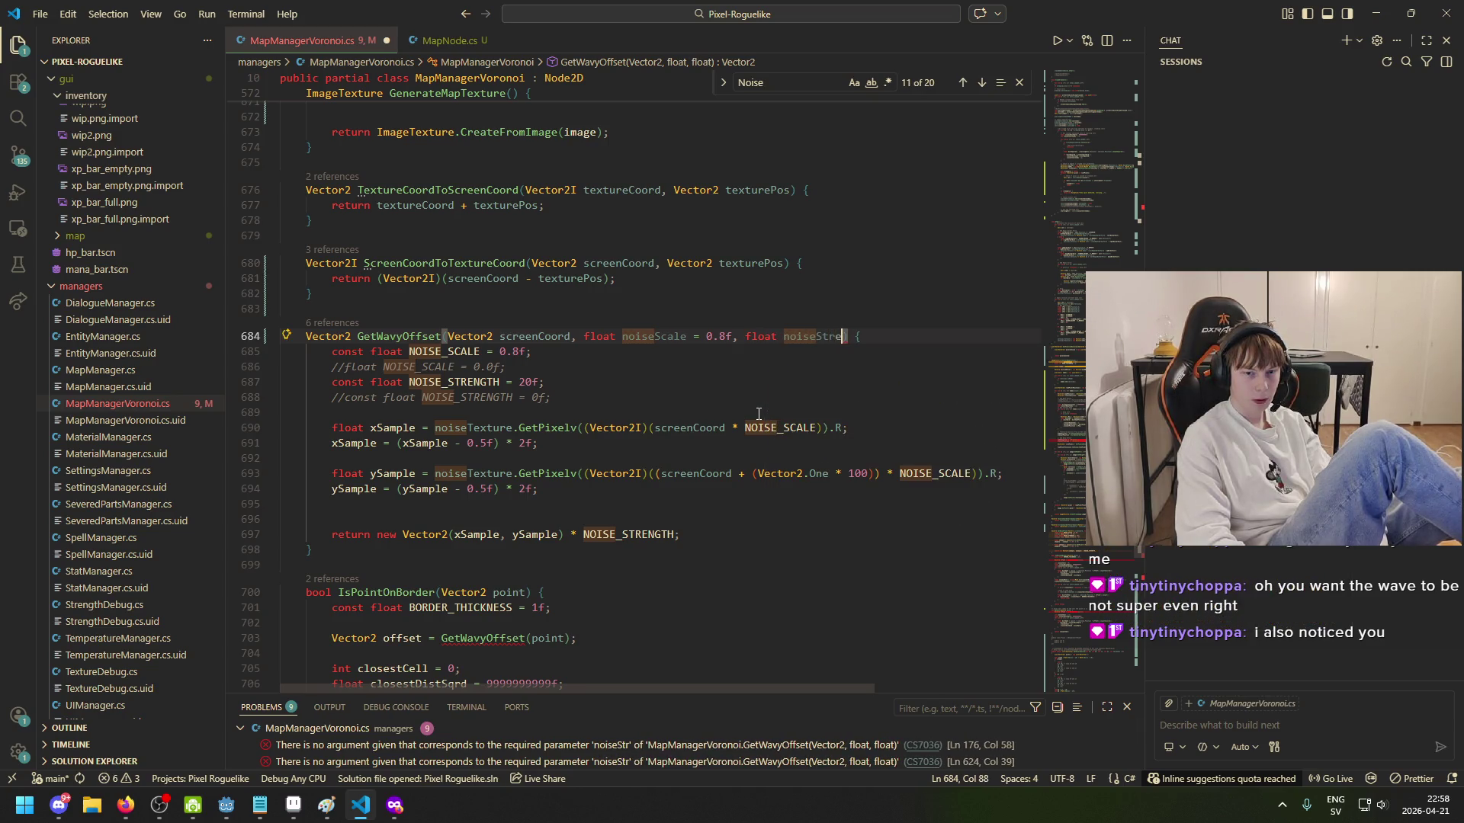
type(" = 20f")
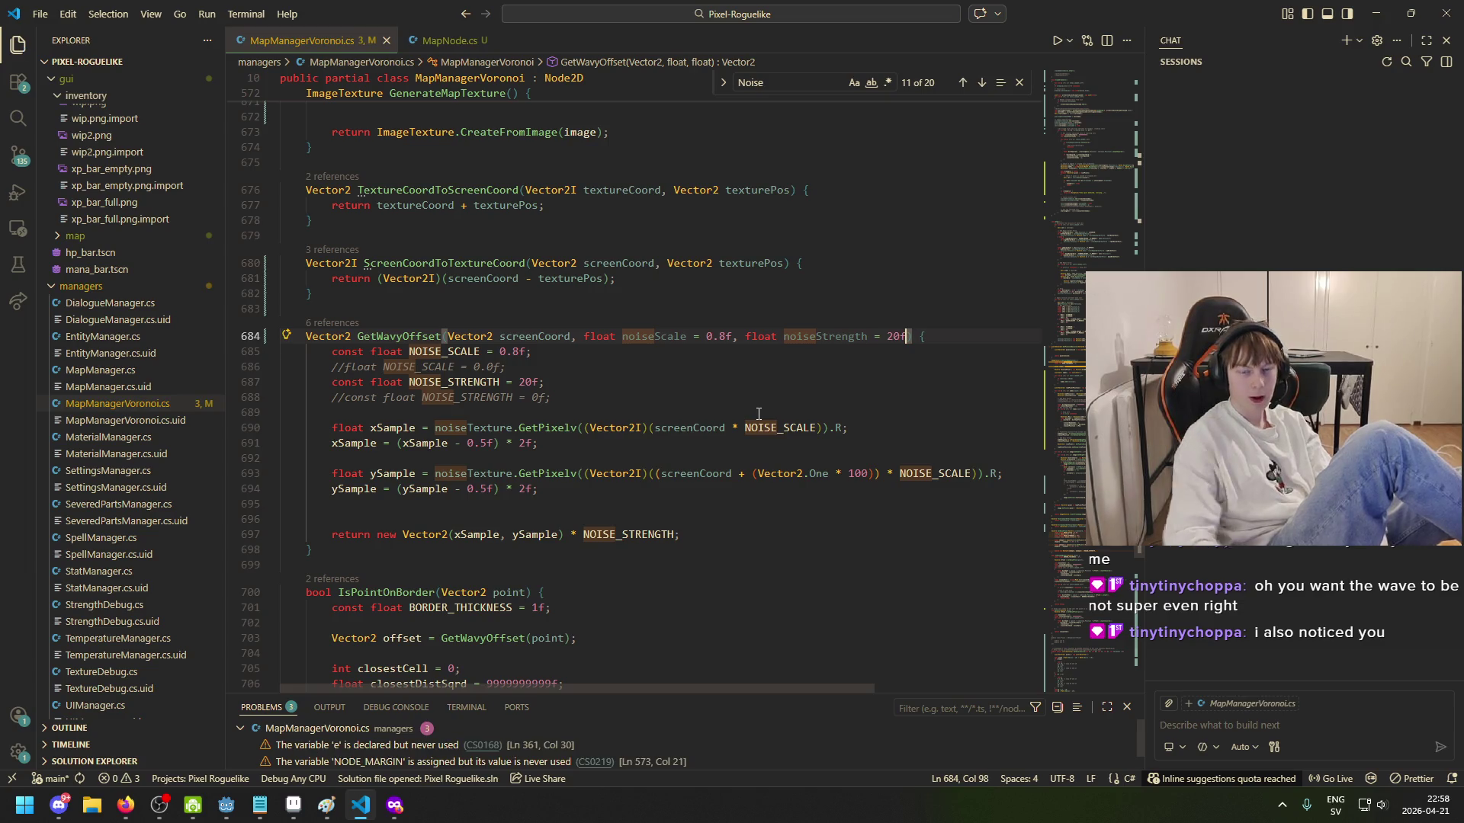
Step: Comment out the NOISE_STRENGTH constant on line 687 with //
left_click(579, 379)
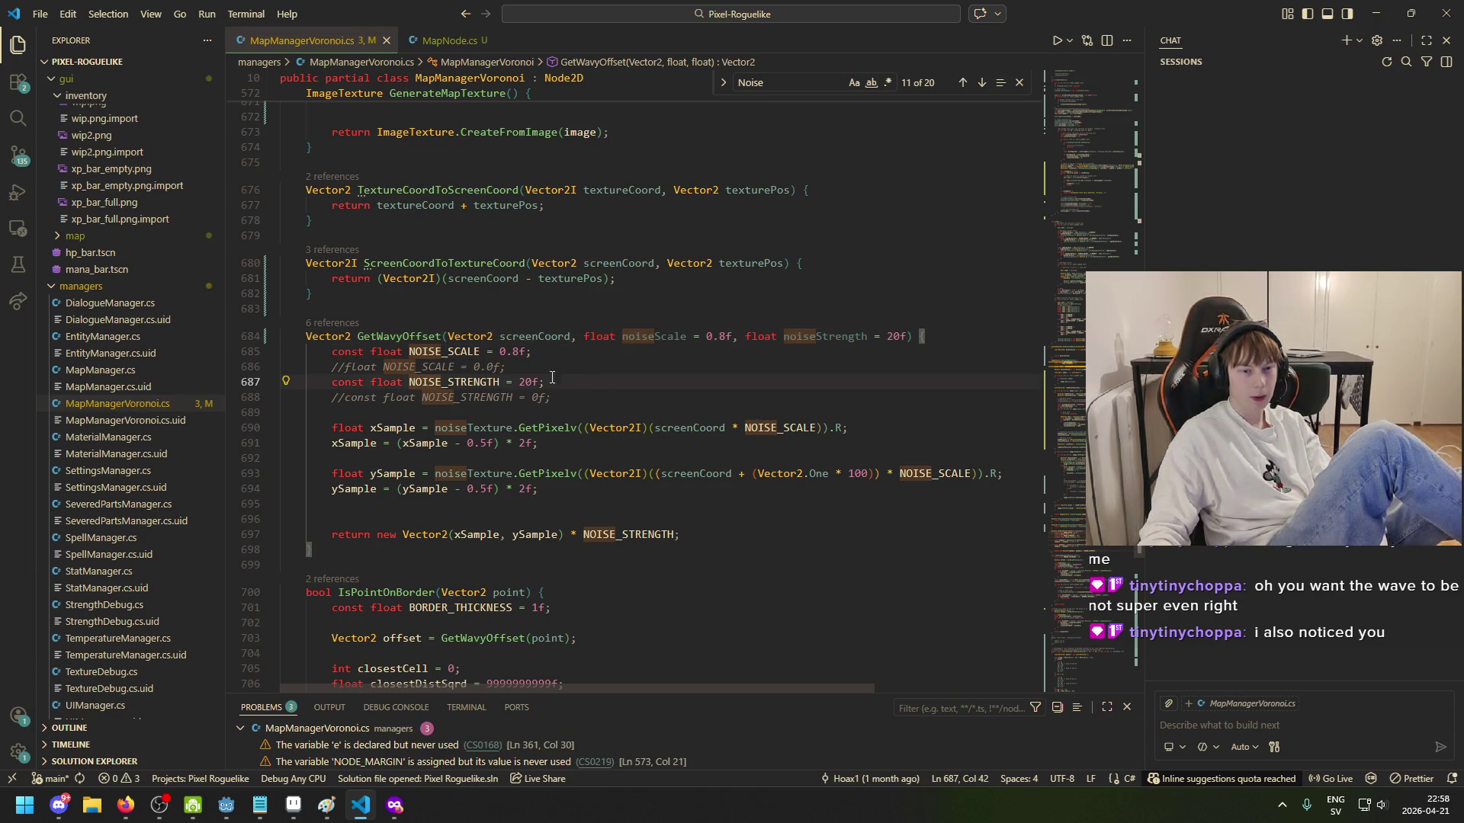
left_click(332, 382)
type("//")
left_click(336, 351)
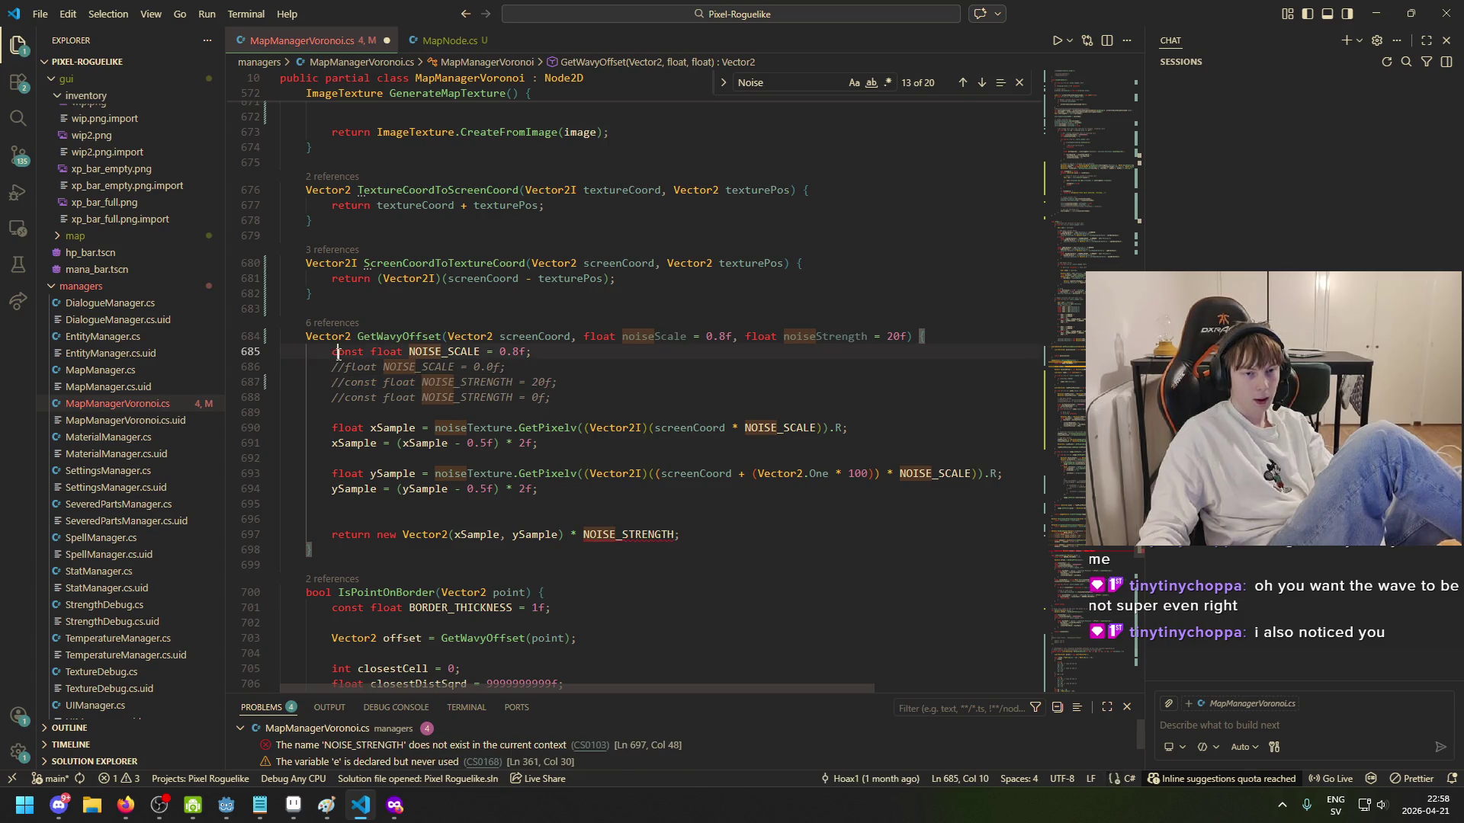
Step: Comment out the NOISE_SCALE constant on line 685
type("//")
left_click(684, 339)
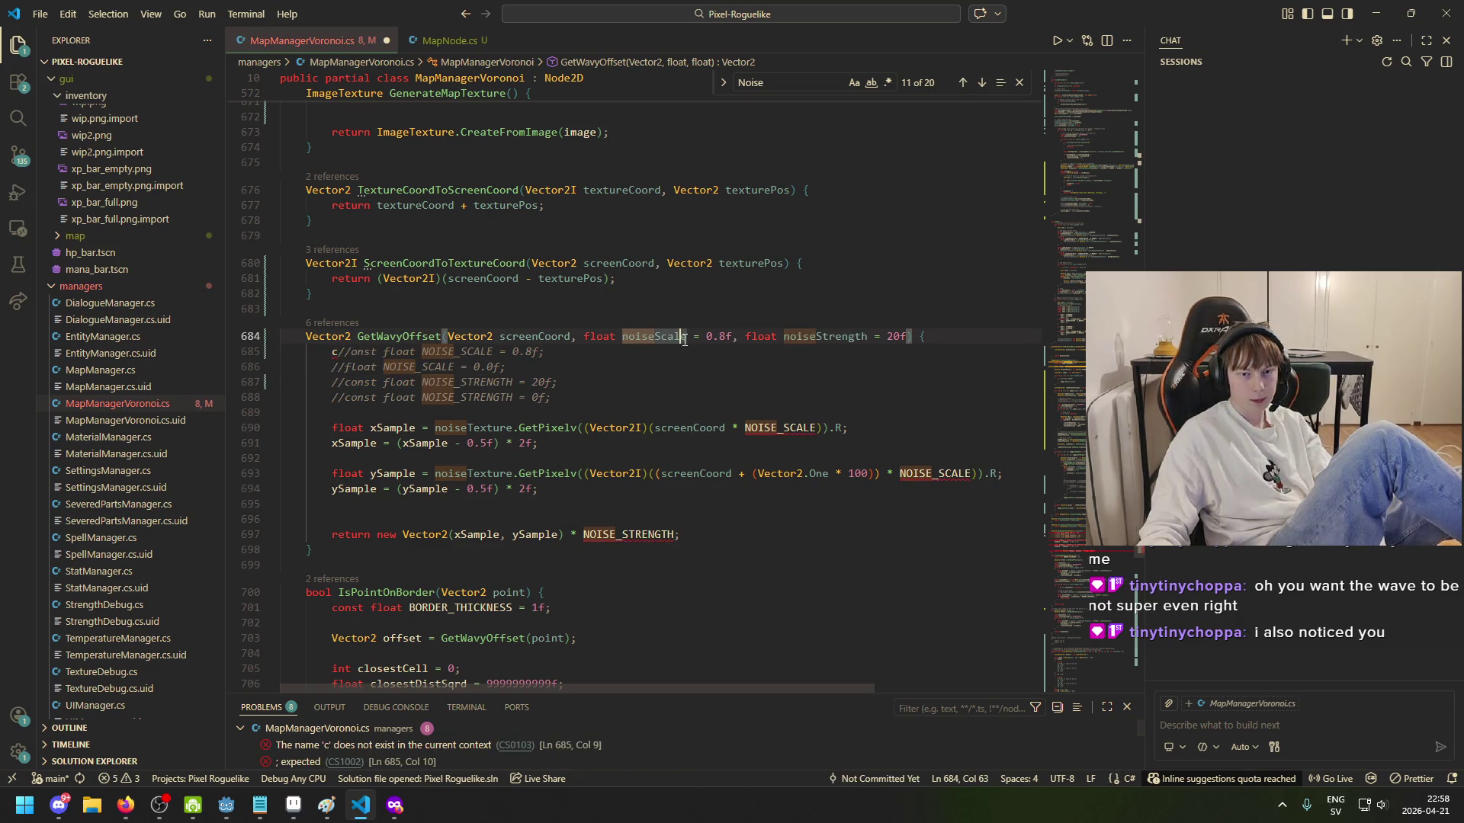
key("ctrl+z")
key("Home")
type("//")
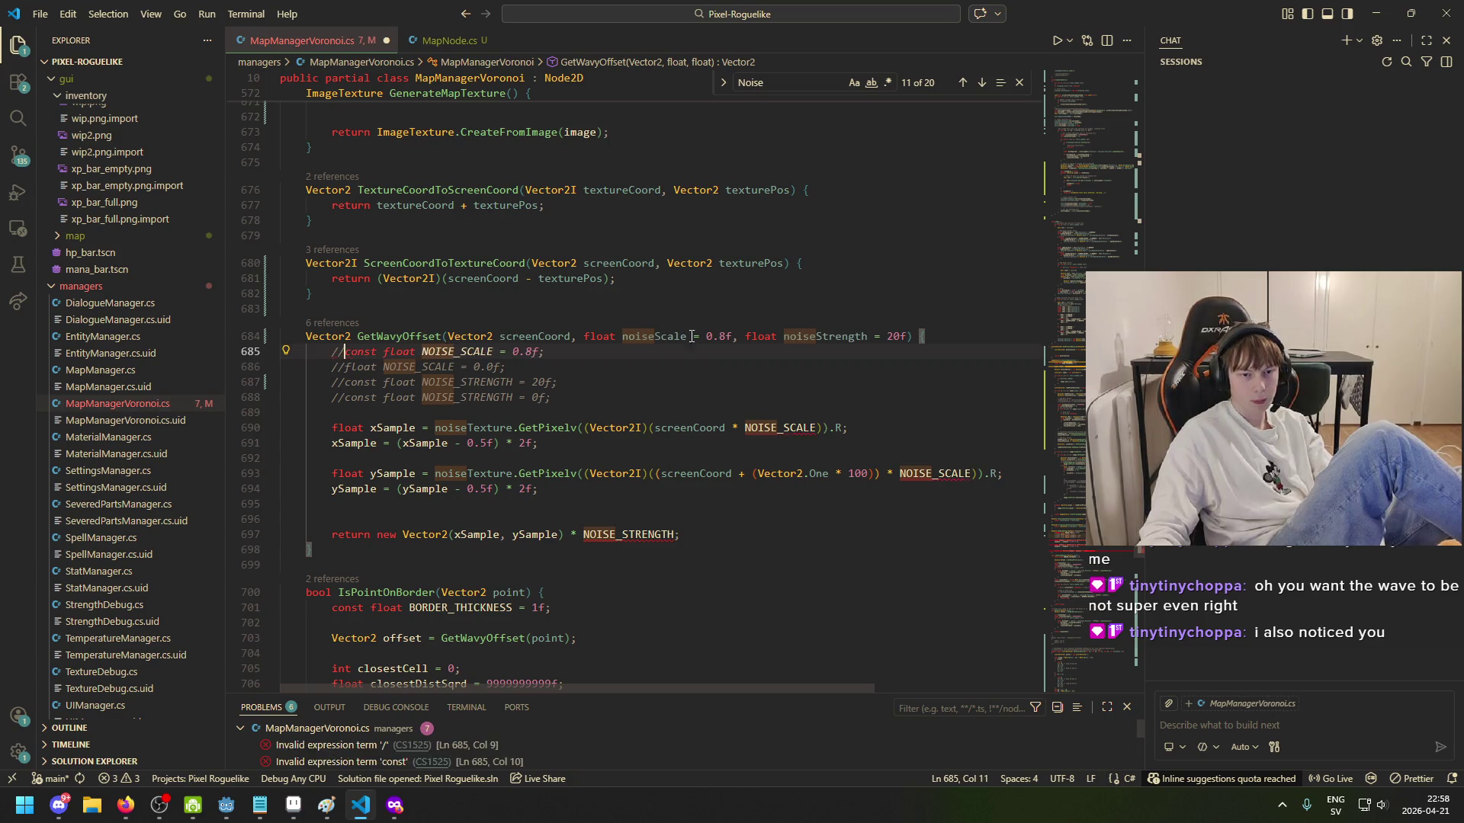
Step: Replace NOISE_SCALE with noiseScale in both the xSample and ySample noise lookups
left_click_drag(685, 337, 623, 338)
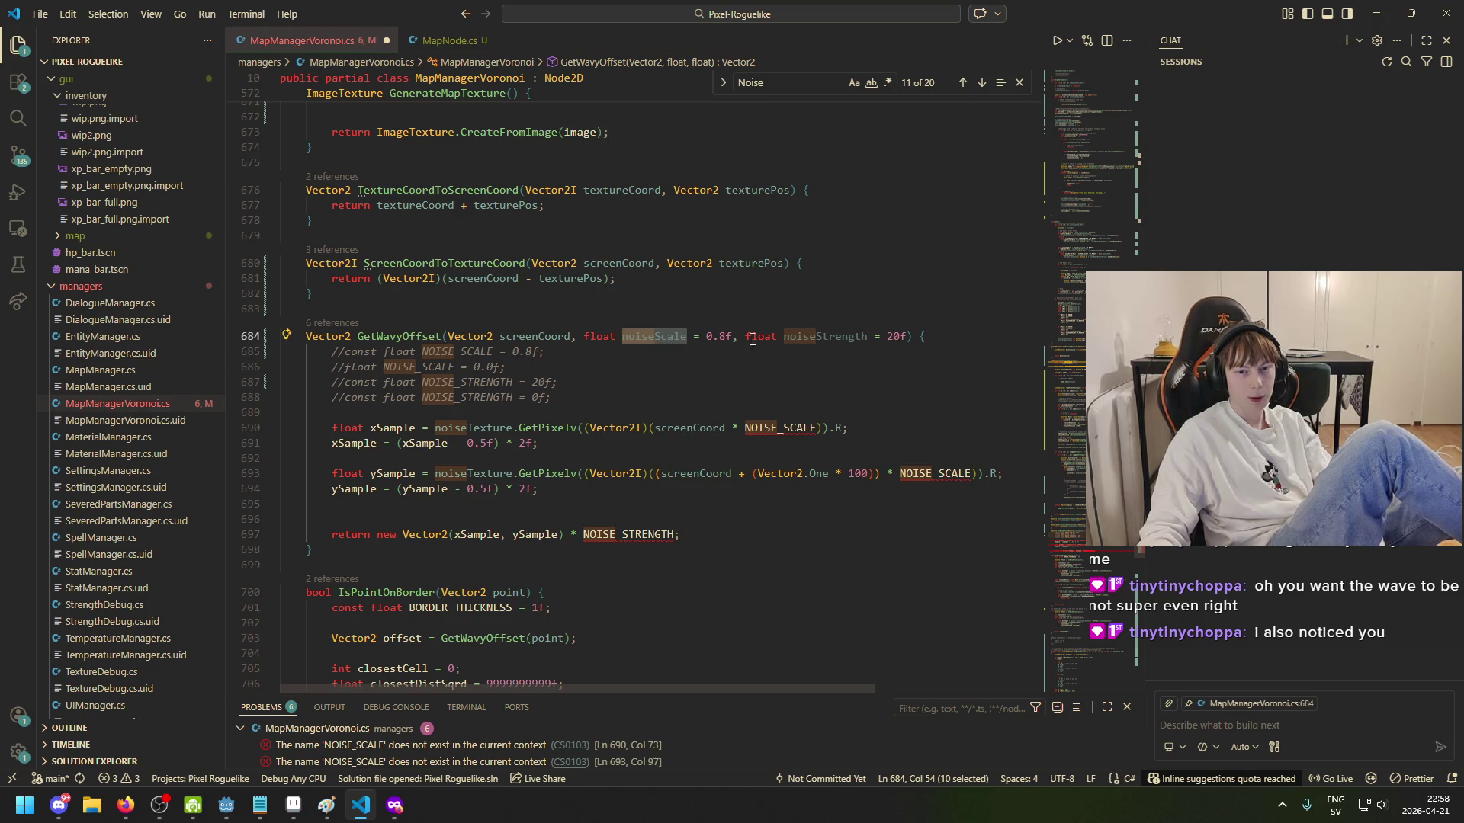
key("ctrl+c")
double_click(800, 428)
key("ctrl+v")
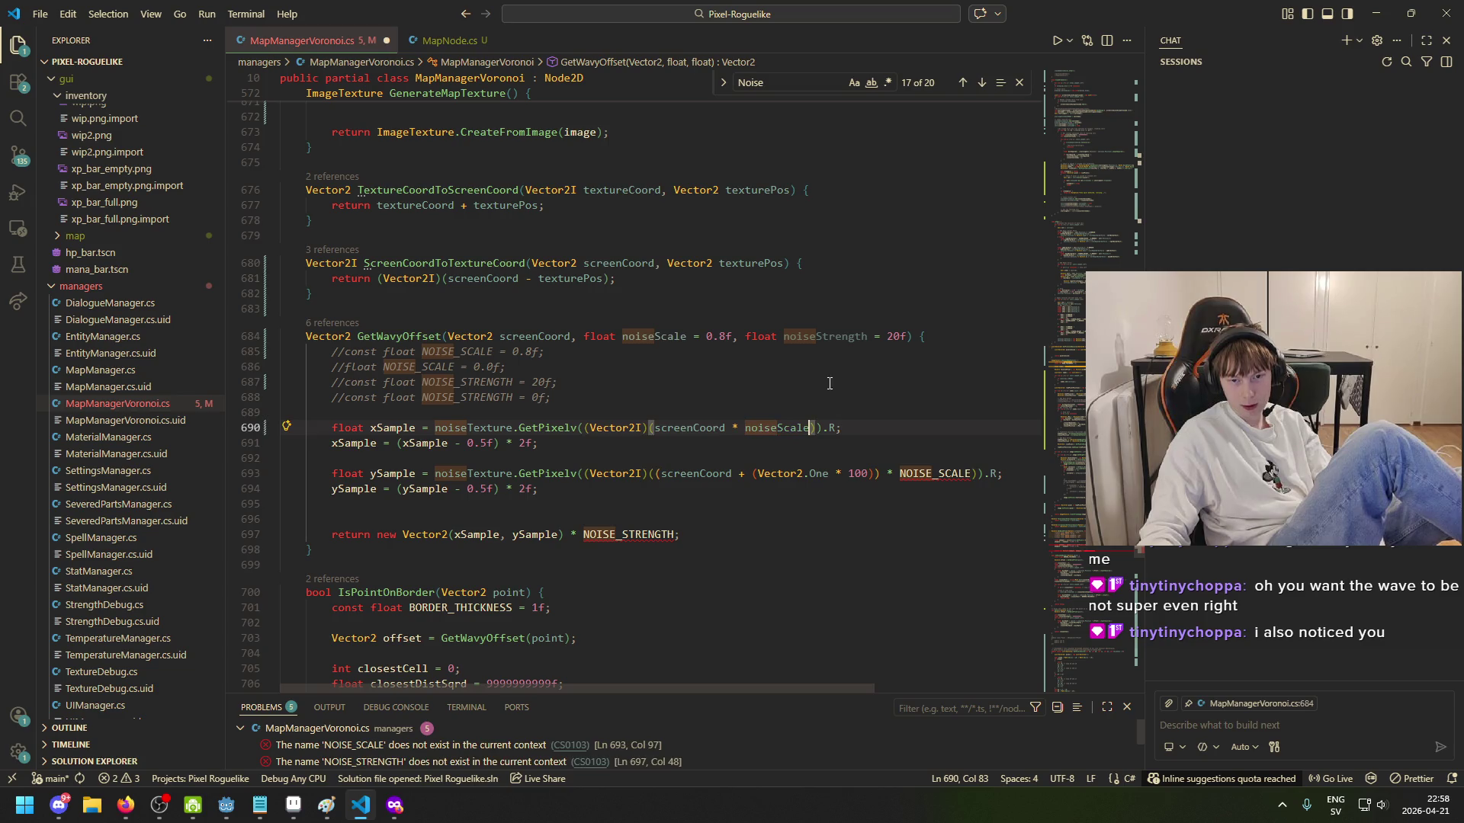
mouse_move(869, 336)
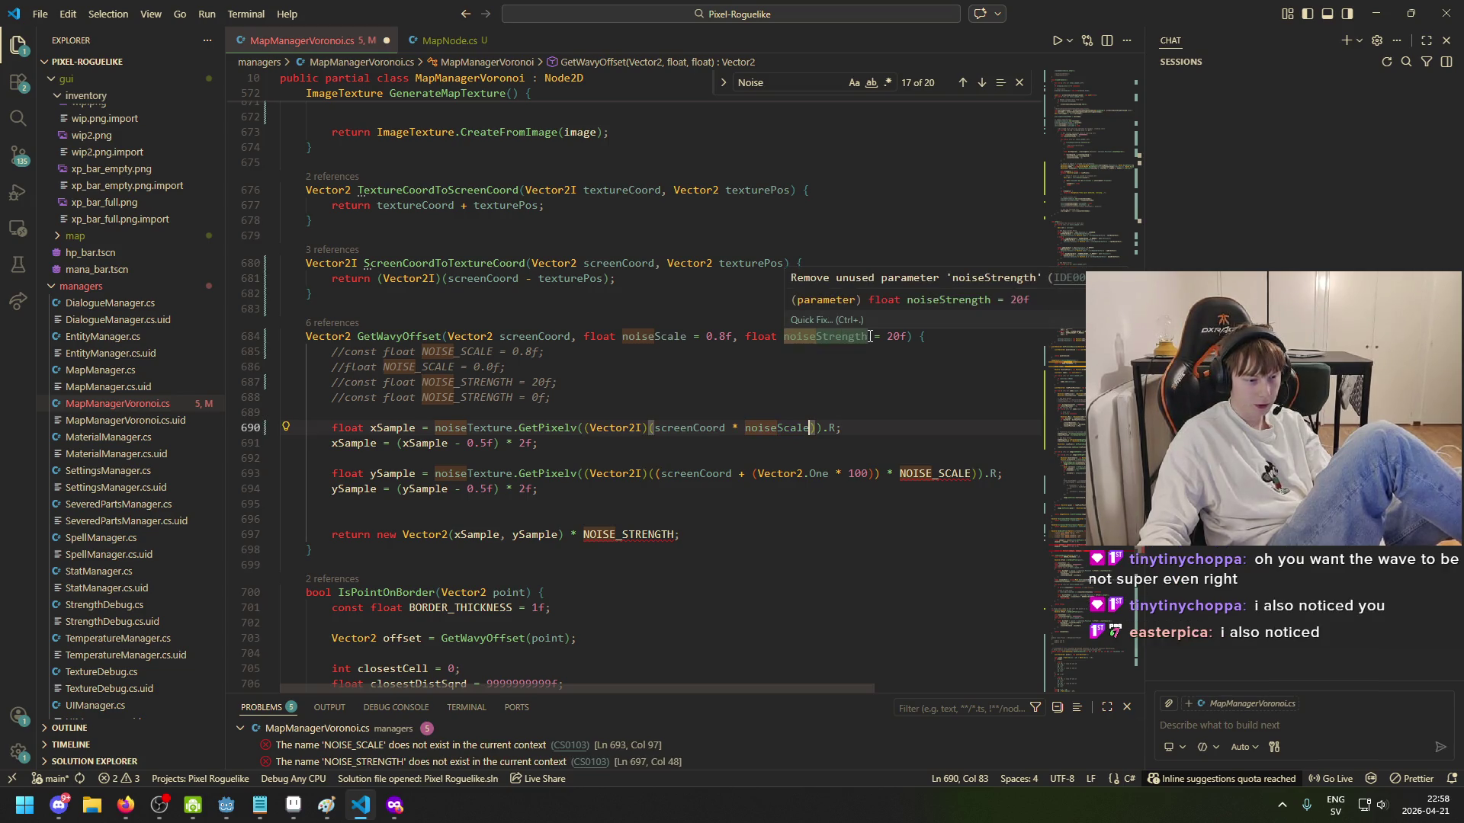
left_click_drag(868, 336, 783, 336)
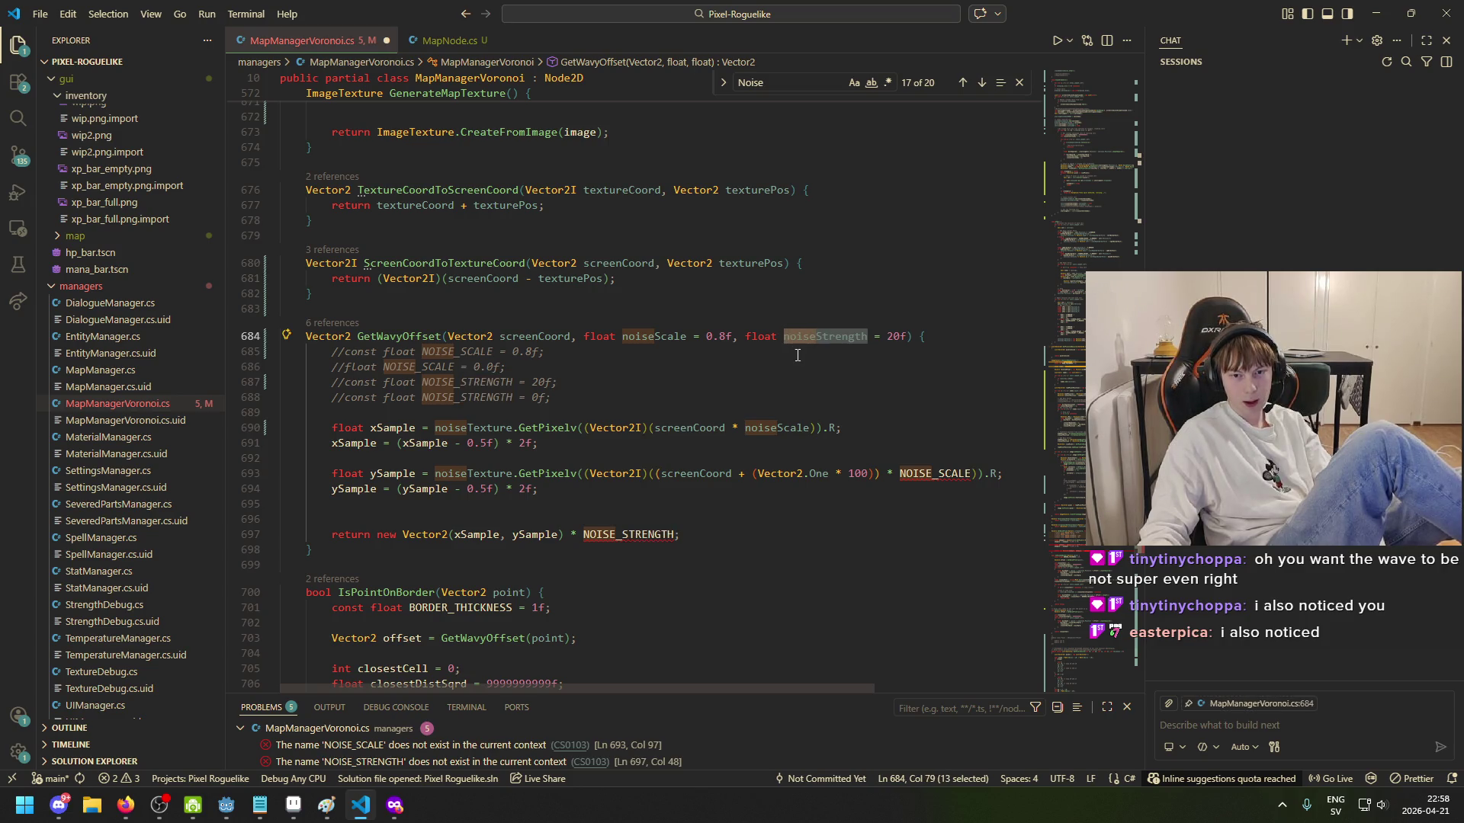
left_click(972, 473)
double_click(967, 473)
type("noiseScale")
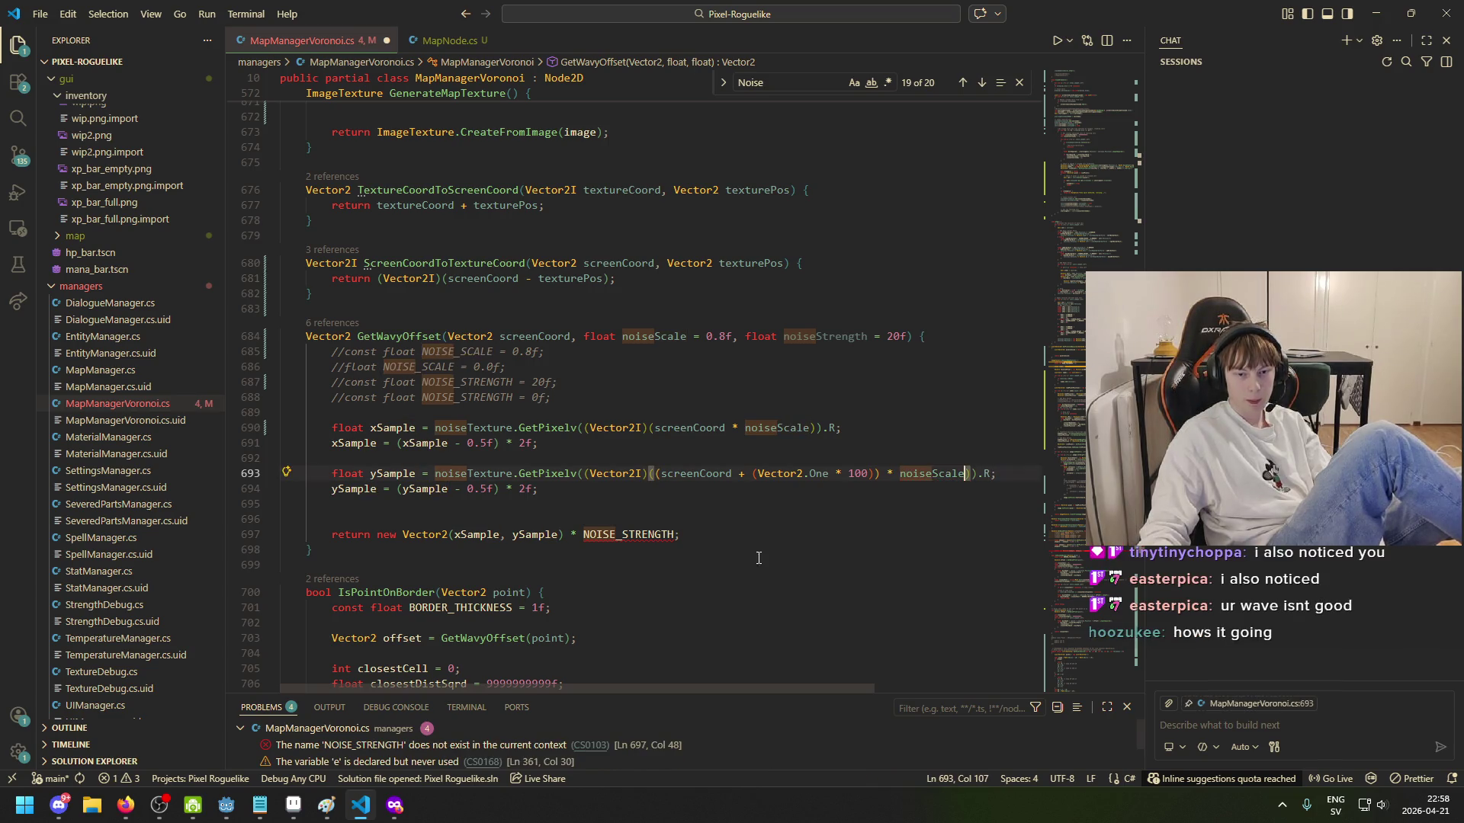
Step: Replace NOISE_STRENGTH in the return statement with the noiseStrength parameter
double_click(585, 535)
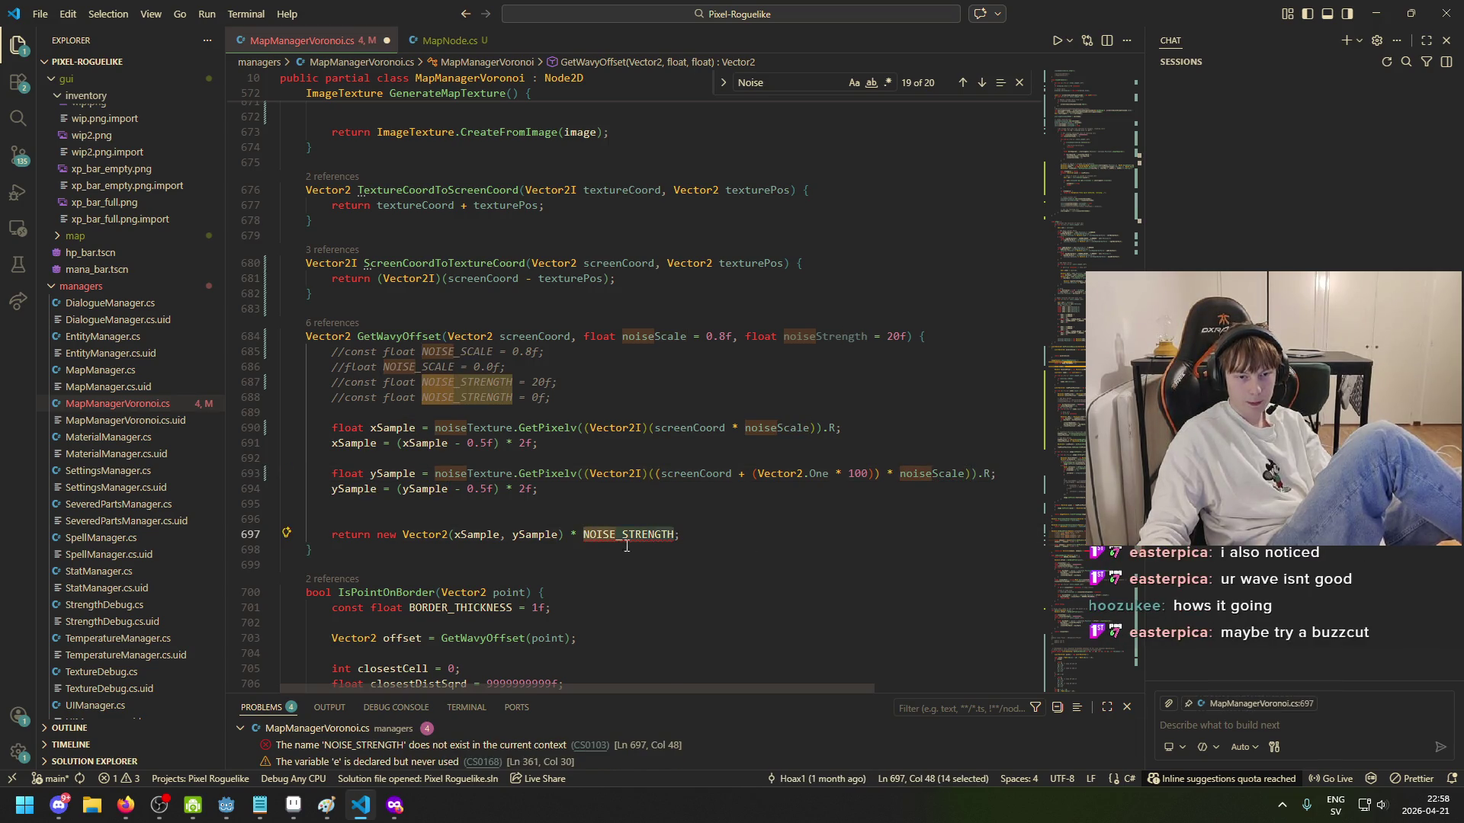
key("ctrl+z")
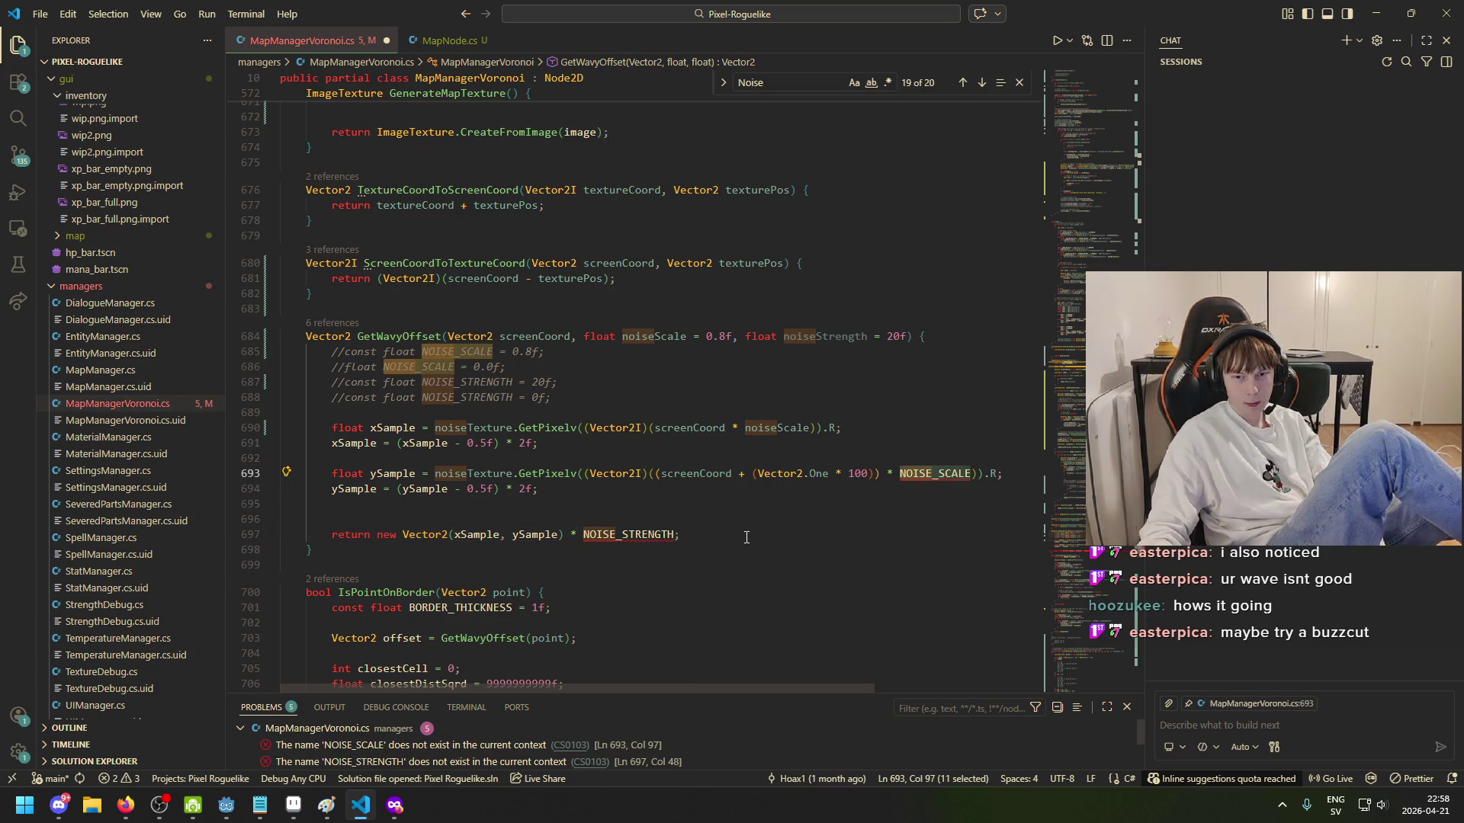
key("ctrl+y")
left_click_drag(873, 336, 785, 338)
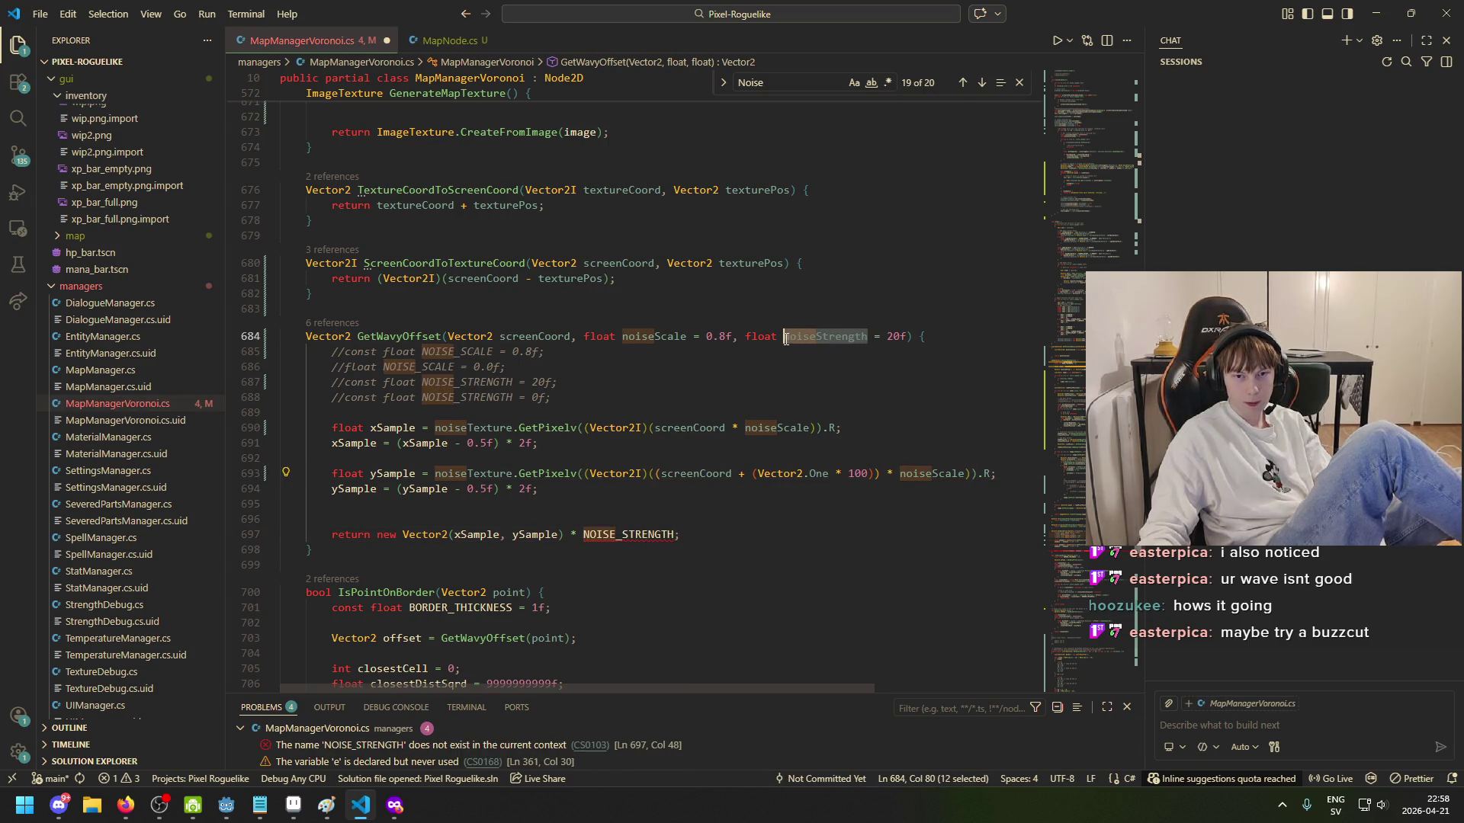
left_click_drag(677, 534, 590, 535)
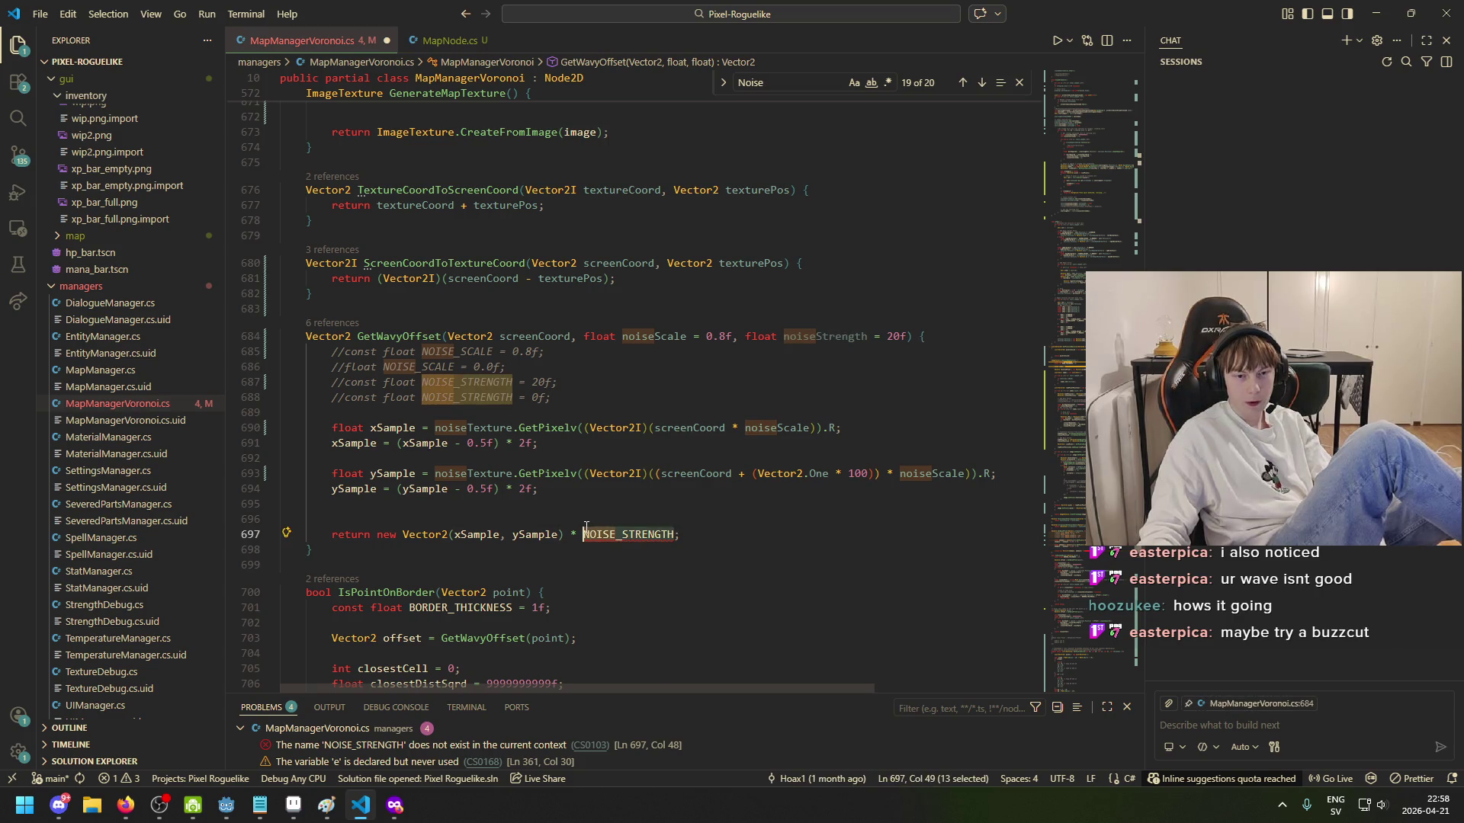
key("ctrl+v")
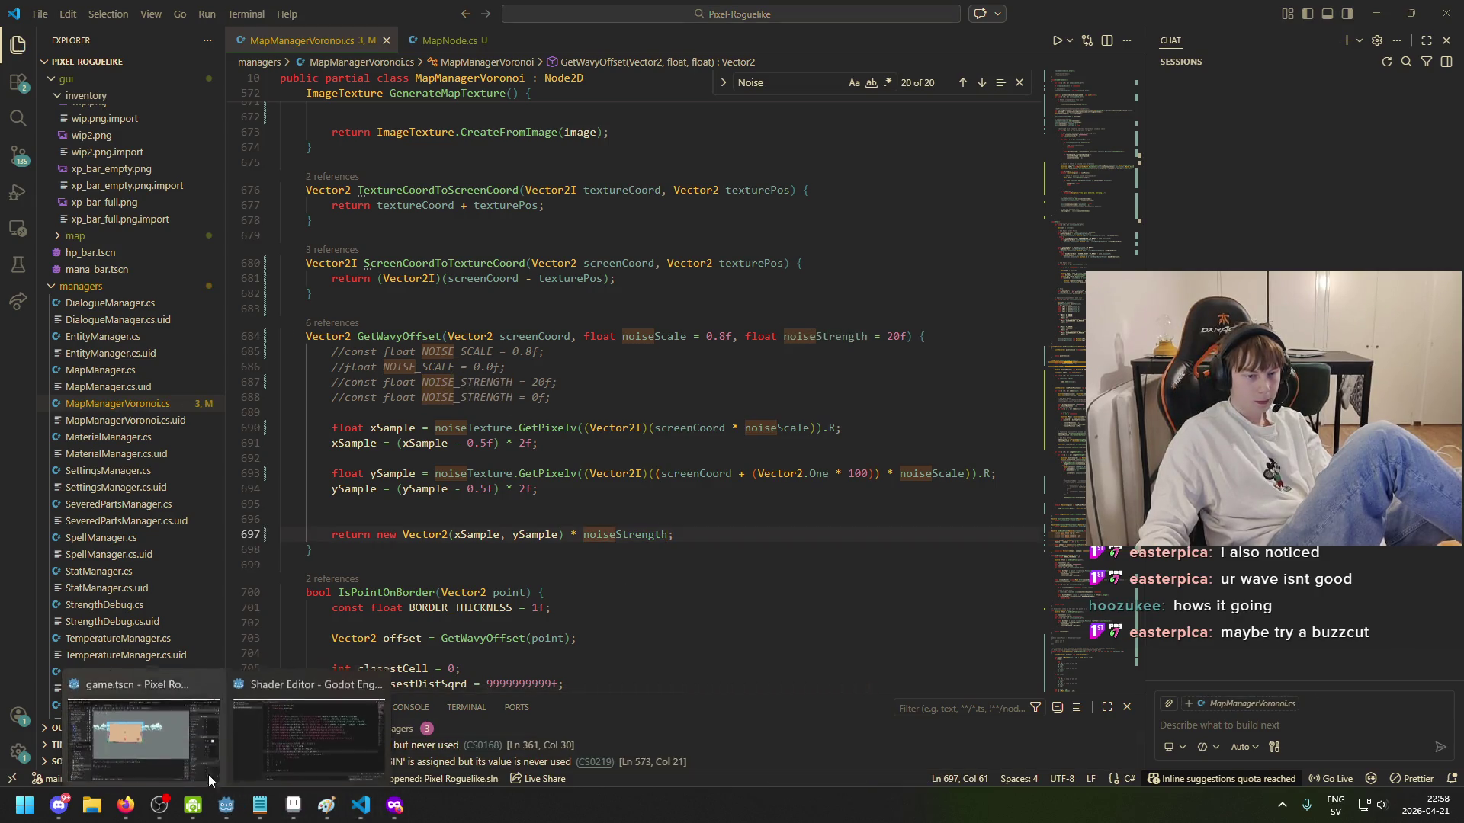
left_click(211, 779)
Step: Save the Godot scene, run the game to check the roads between map nodes, then stop it
key("F5")
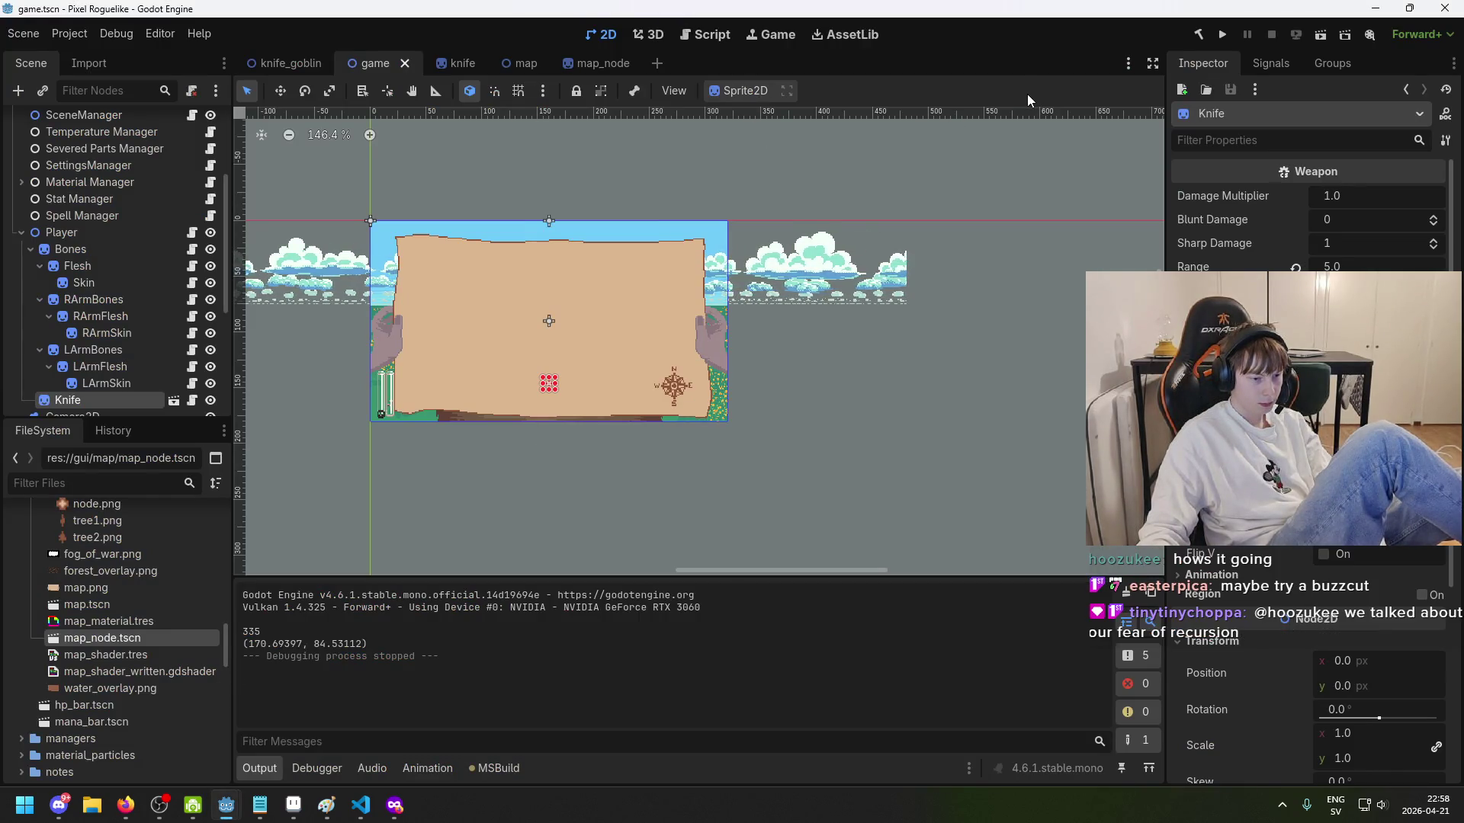
left_click(1222, 34)
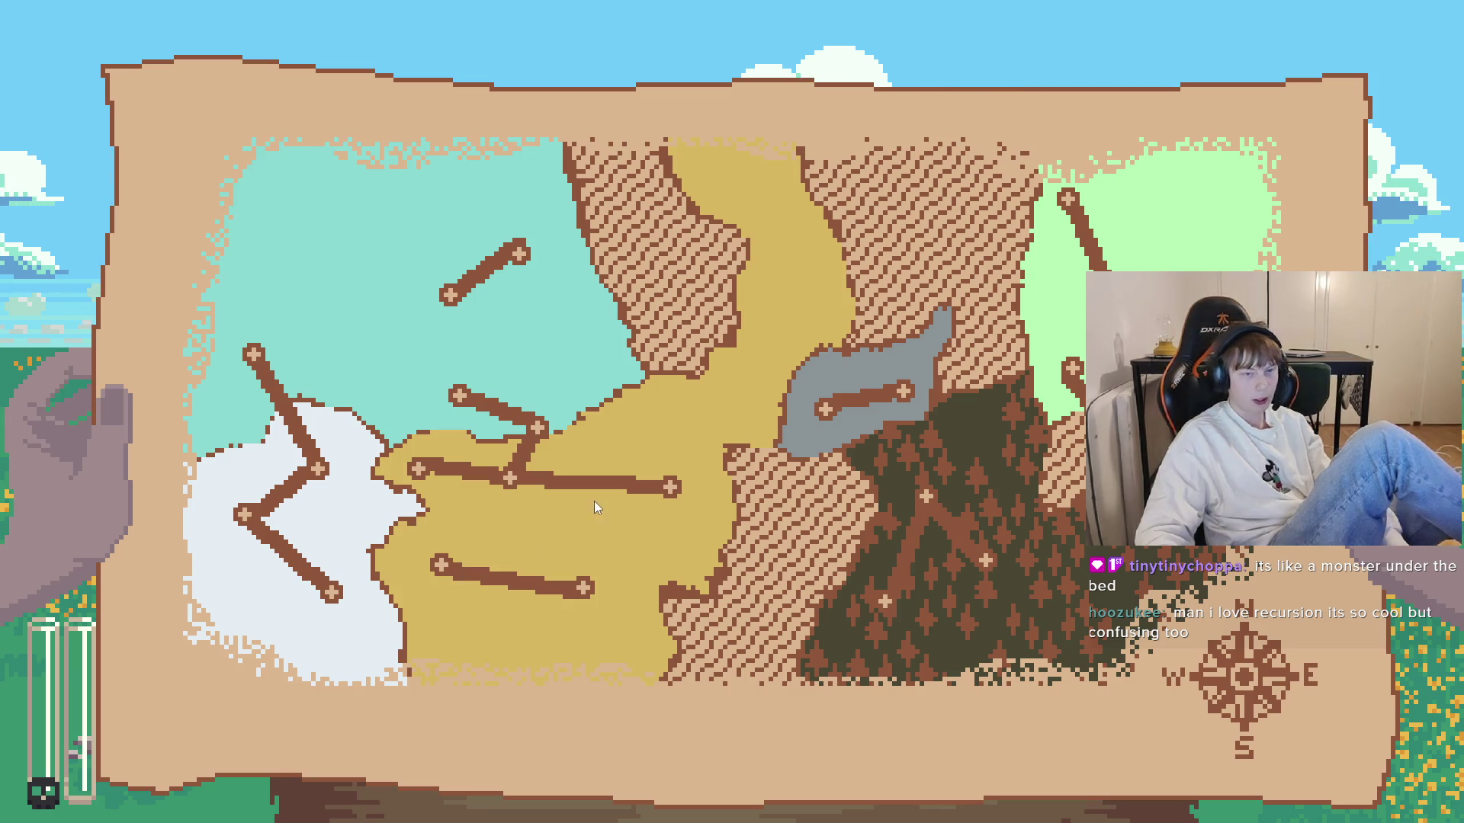
key("F8")
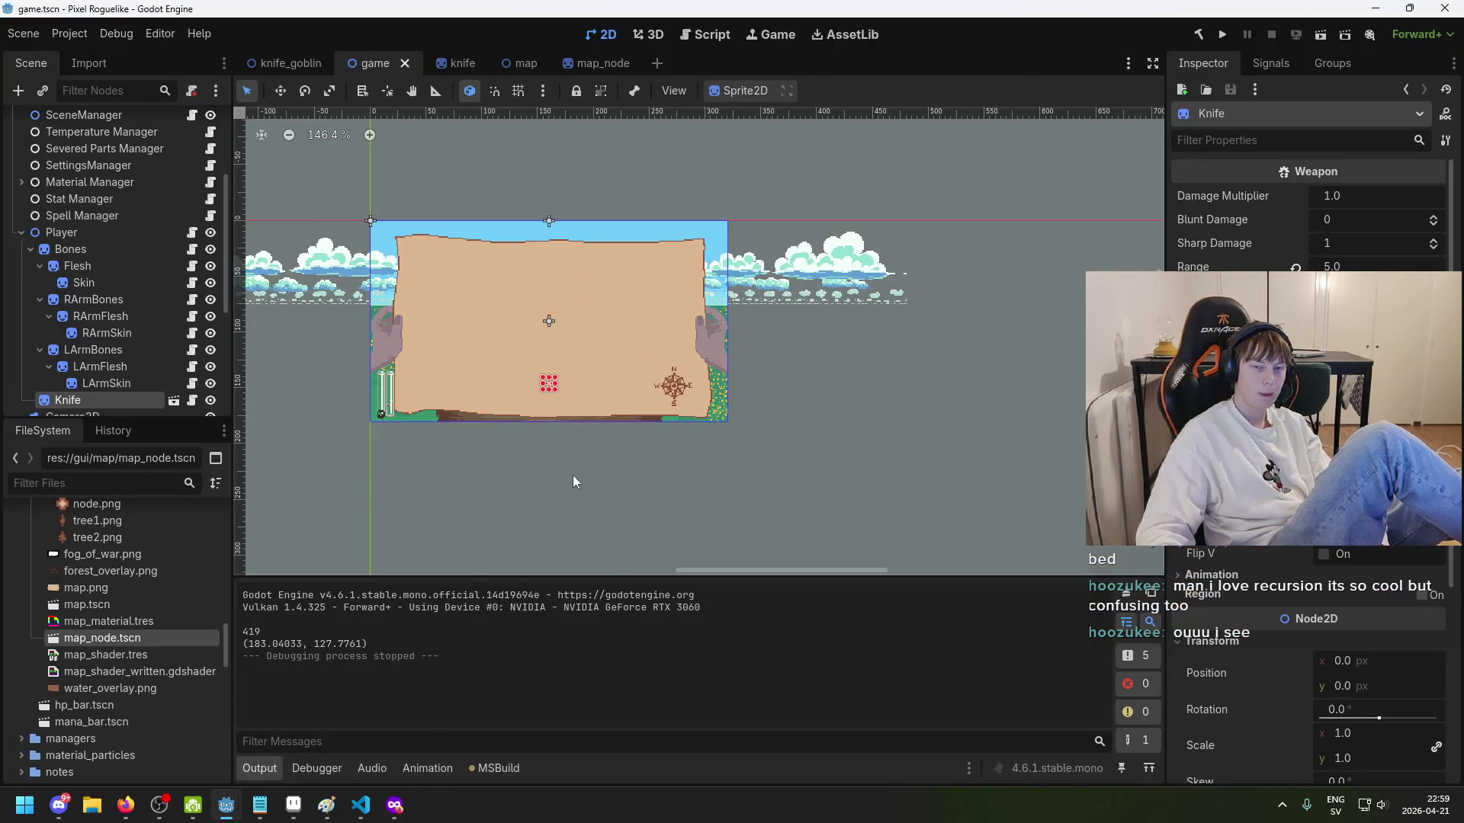
key("alt+Tab")
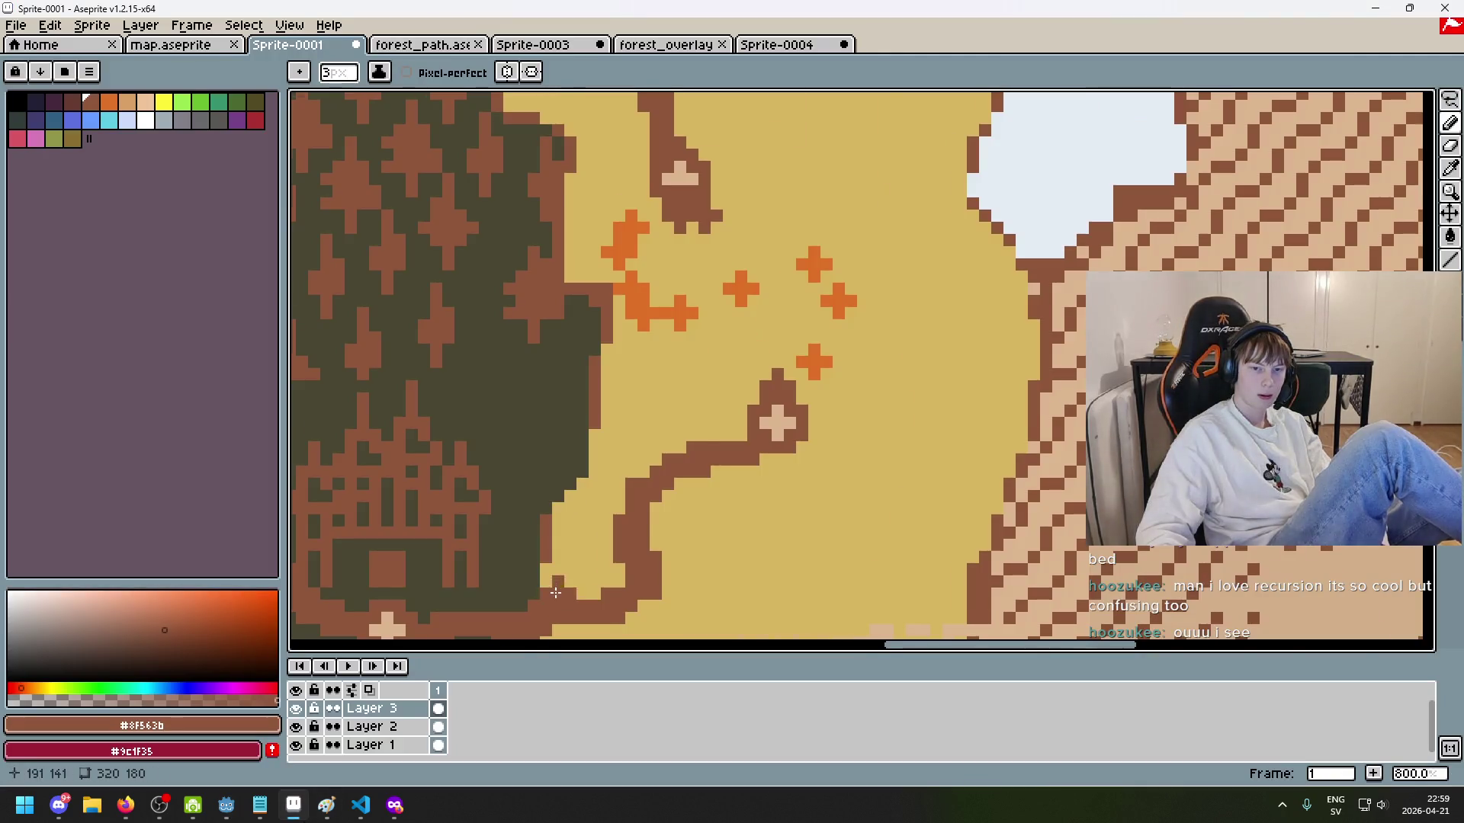
Step: On Sprite-0001, sample the sand colour #d8b661 and choose a darker sand tone
scroll(556, 403, "down", 3)
scroll(556, 403, "up", 1)
scroll(556, 402, "down", 2)
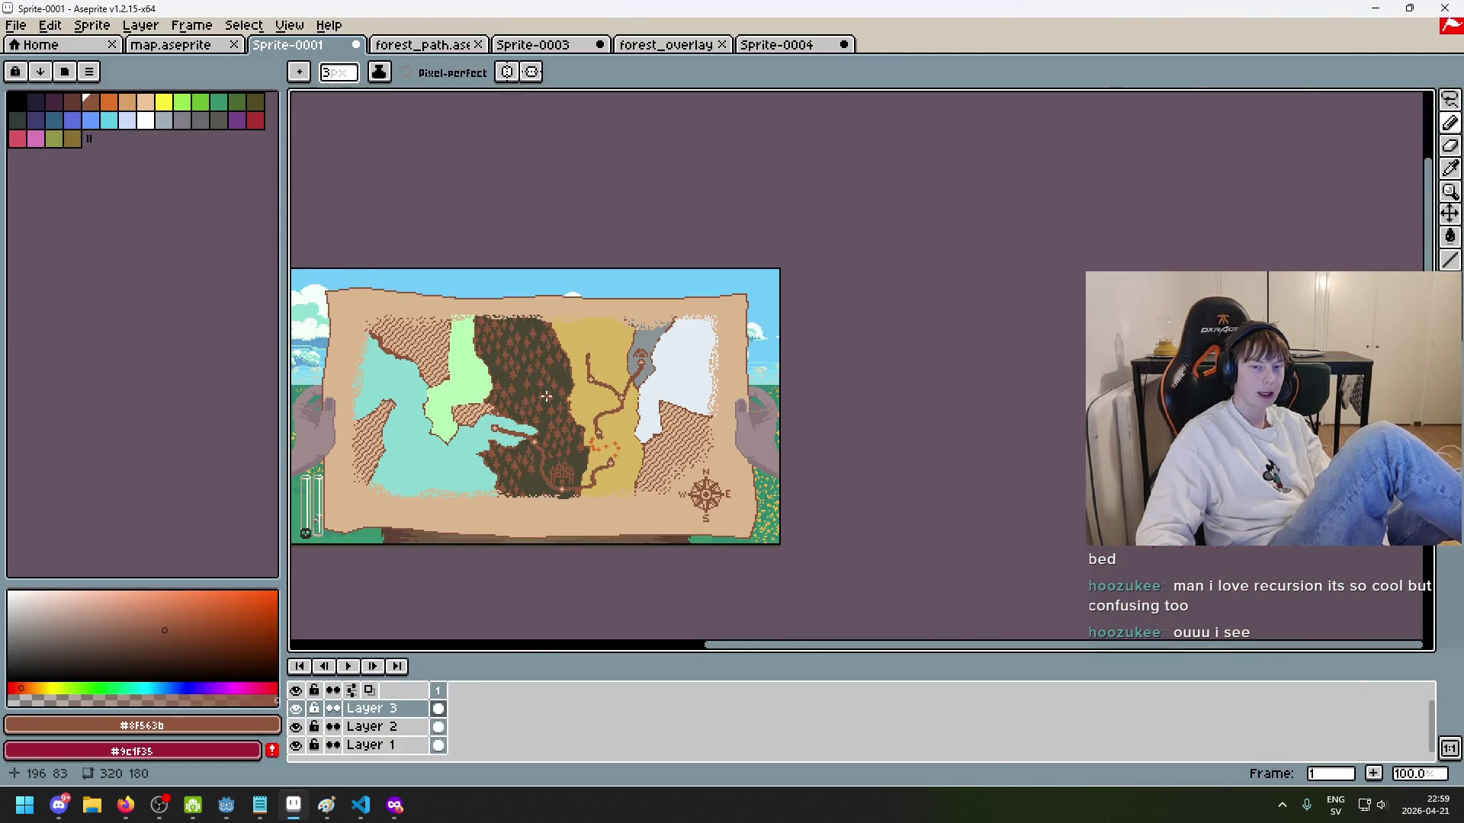
scroll(728, 413, "up", 1)
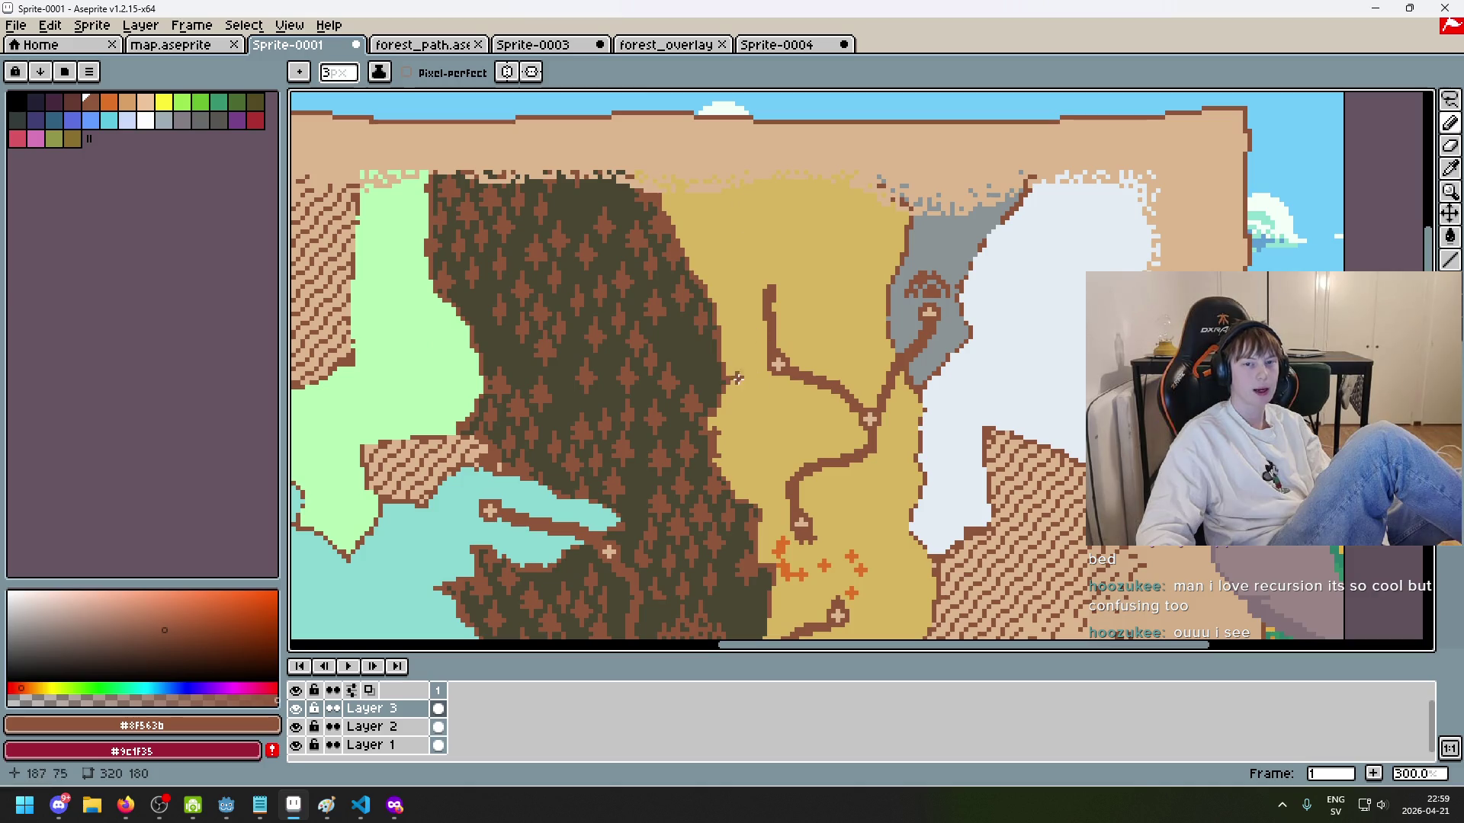
left_click(424, 44)
left_click(533, 45)
left_click(308, 50)
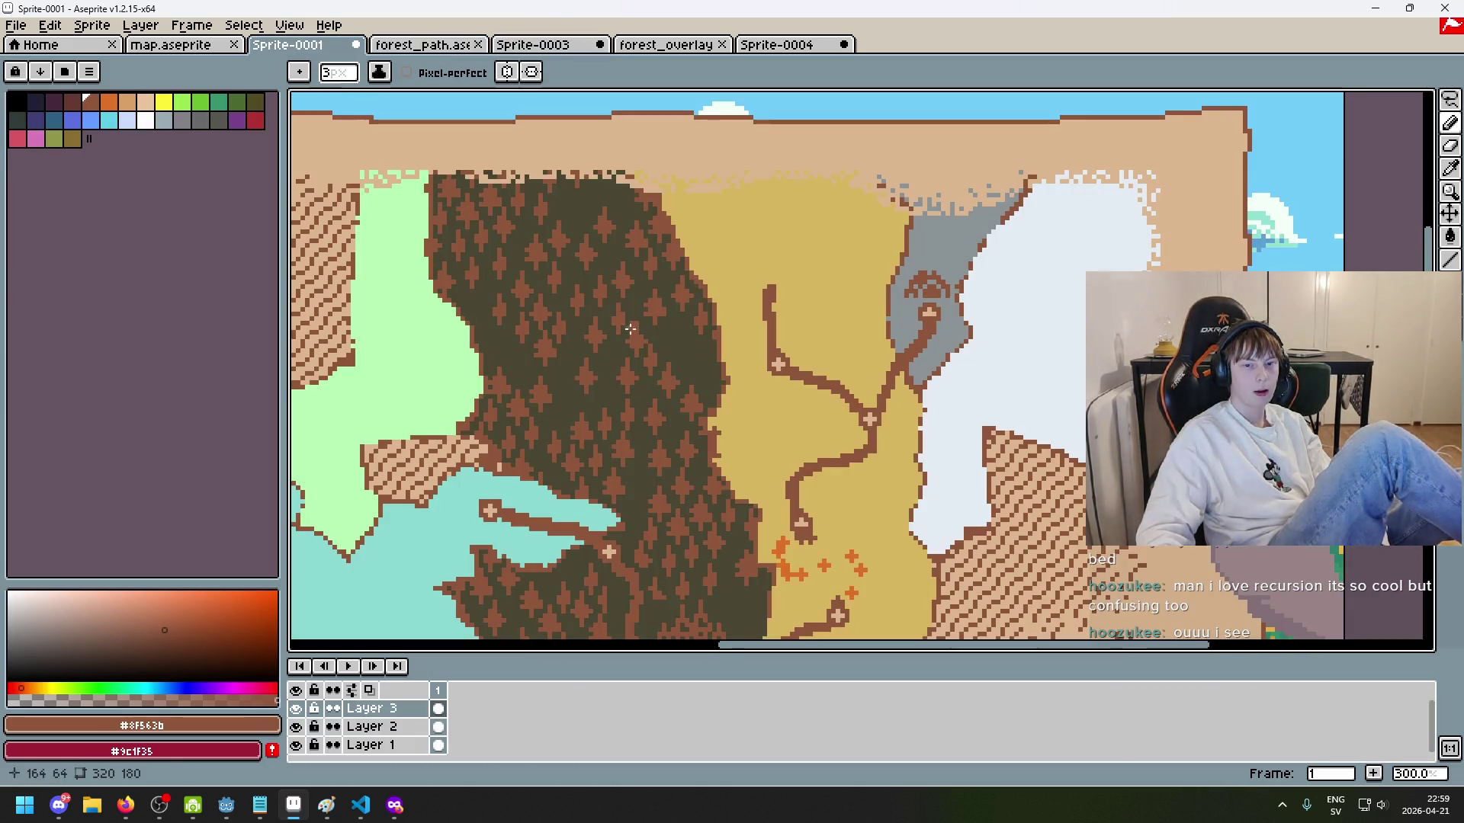
left_click(734, 234, "alt")
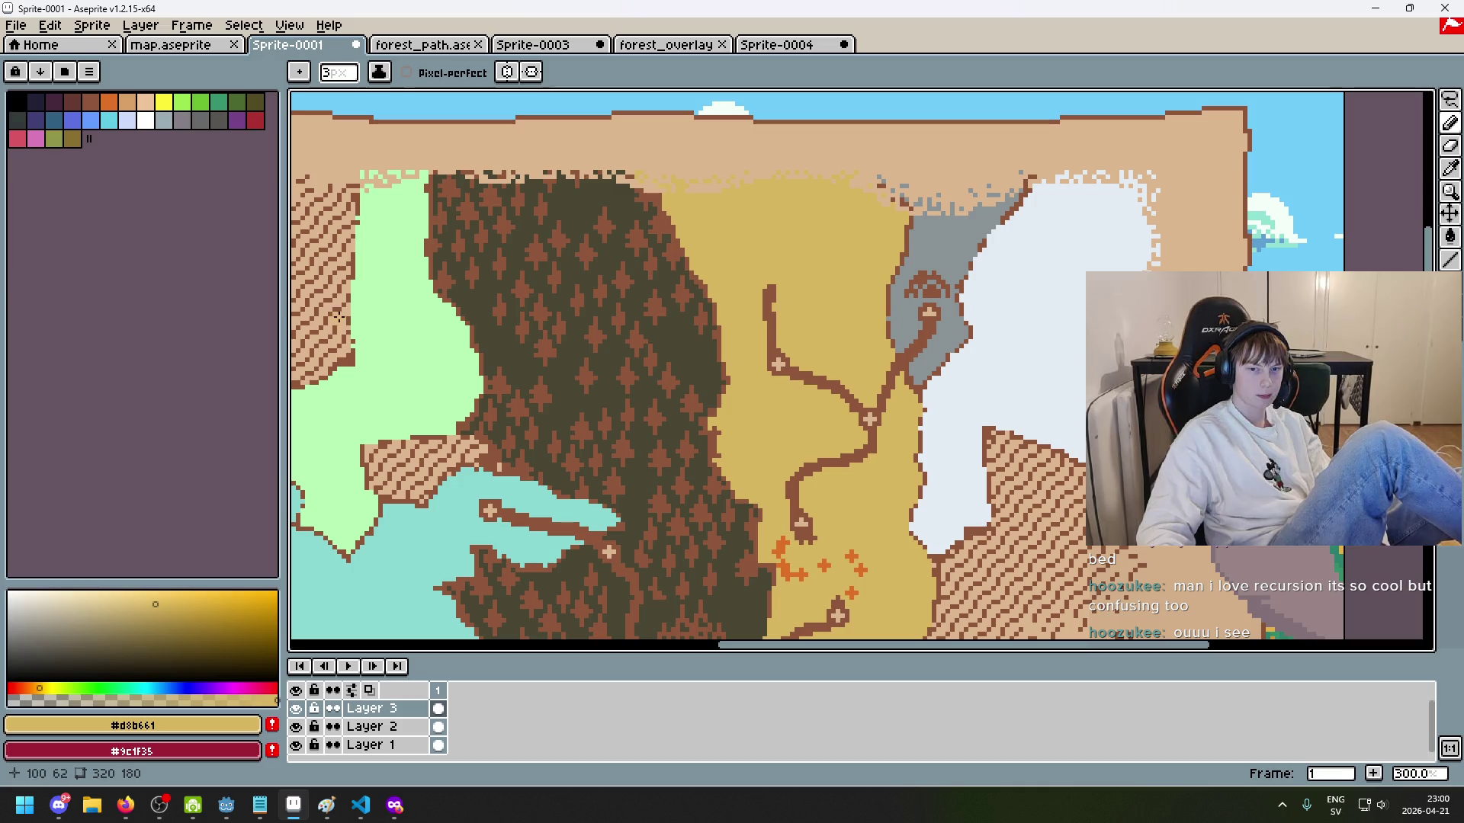
left_click(143, 613)
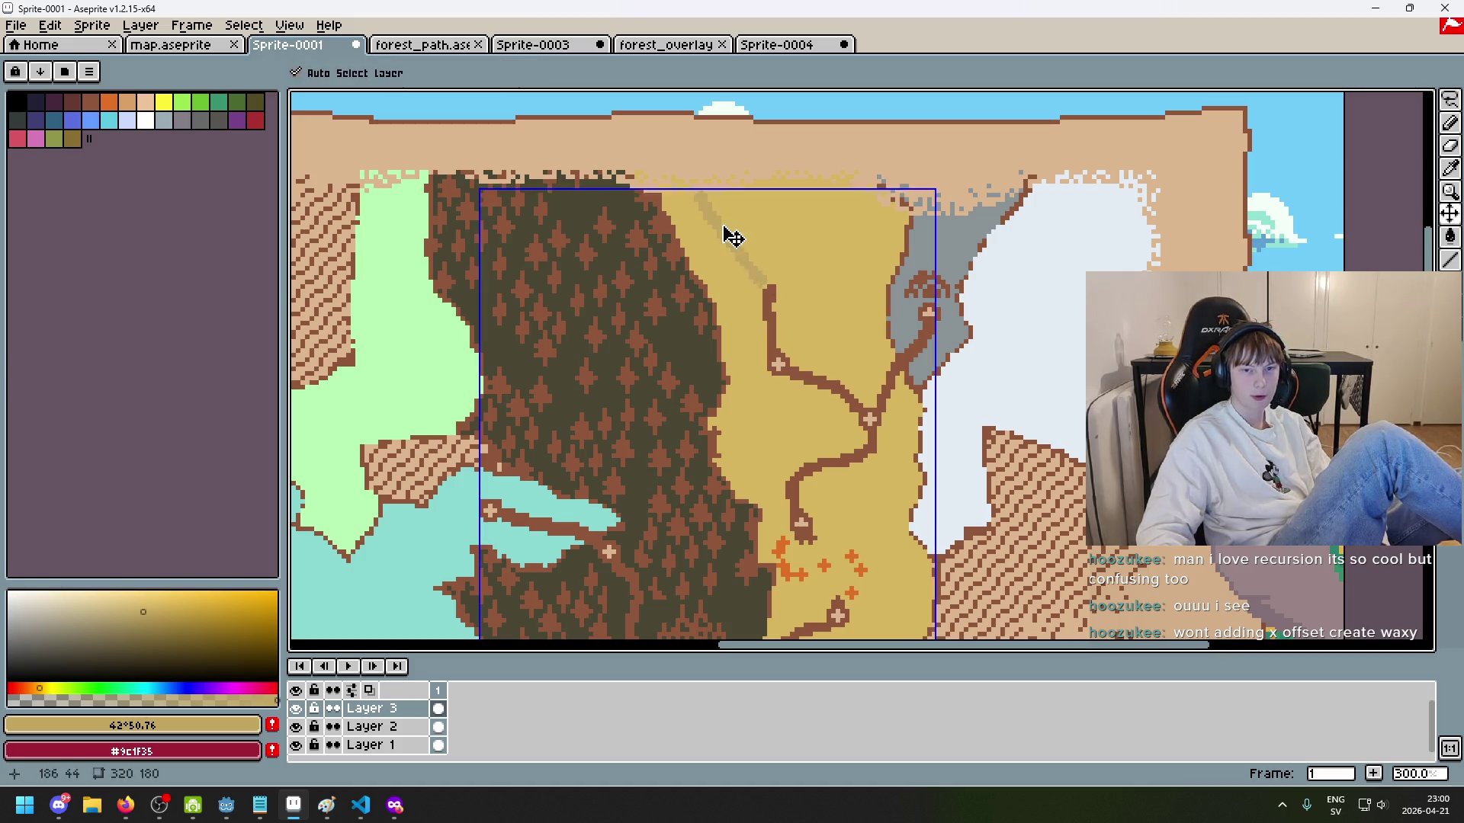
Step: Paint a darker tan blob in the upper sand area with an olive blob inside it
left_click(714, 204)
key("ctrl+z")
mouse_move(710, 208)
left_mouse_down()
mouse_move(832, 200)
mouse_move(764, 251)
mouse_move(785, 237)
mouse_move(770, 276)
mouse_move(813, 300)
mouse_move(788, 340)
mouse_move(803, 310)
mouse_move(846, 325)
mouse_move(820, 359)
left_mouse_up()
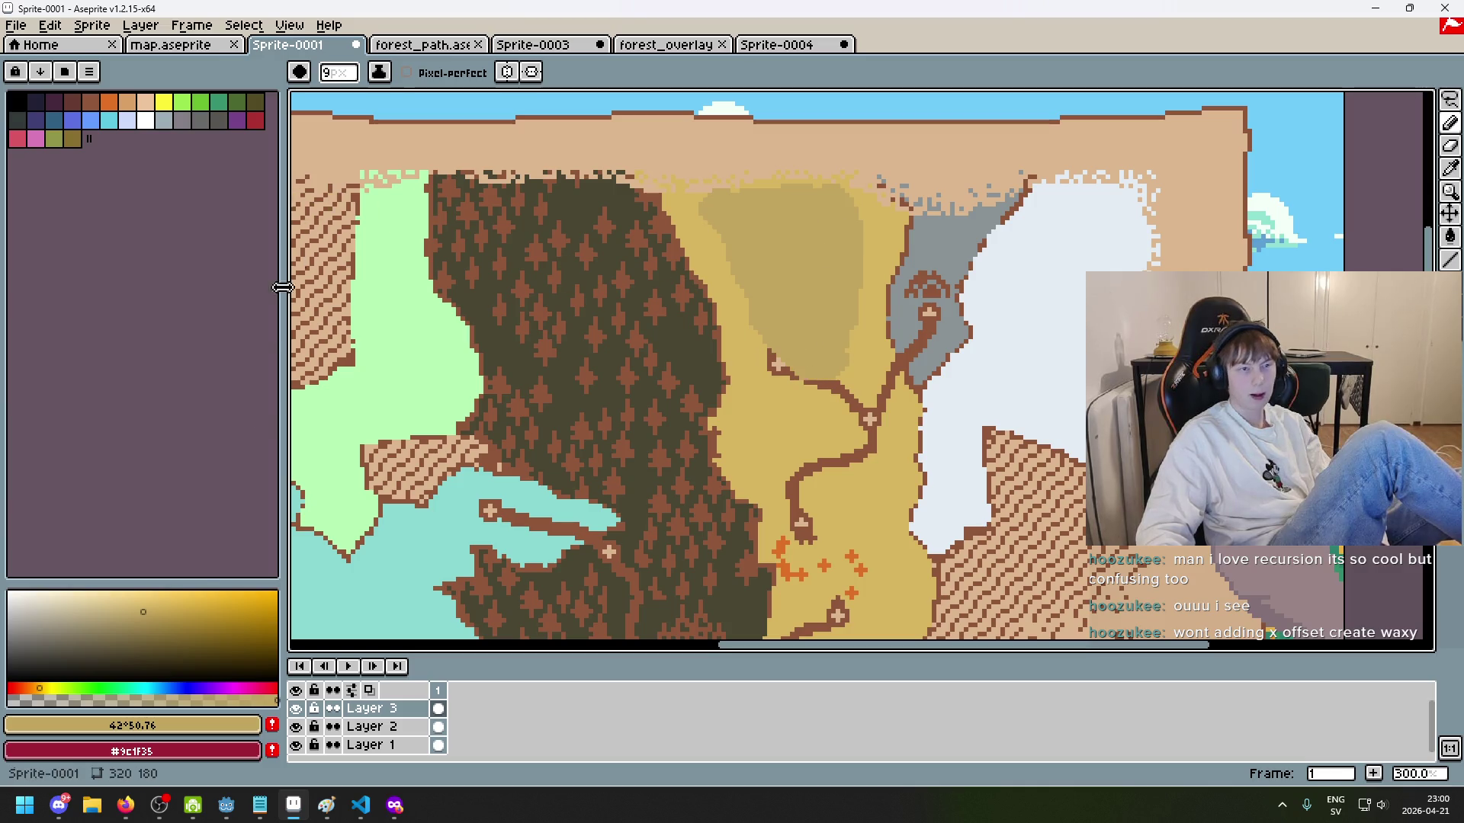
left_click(134, 627)
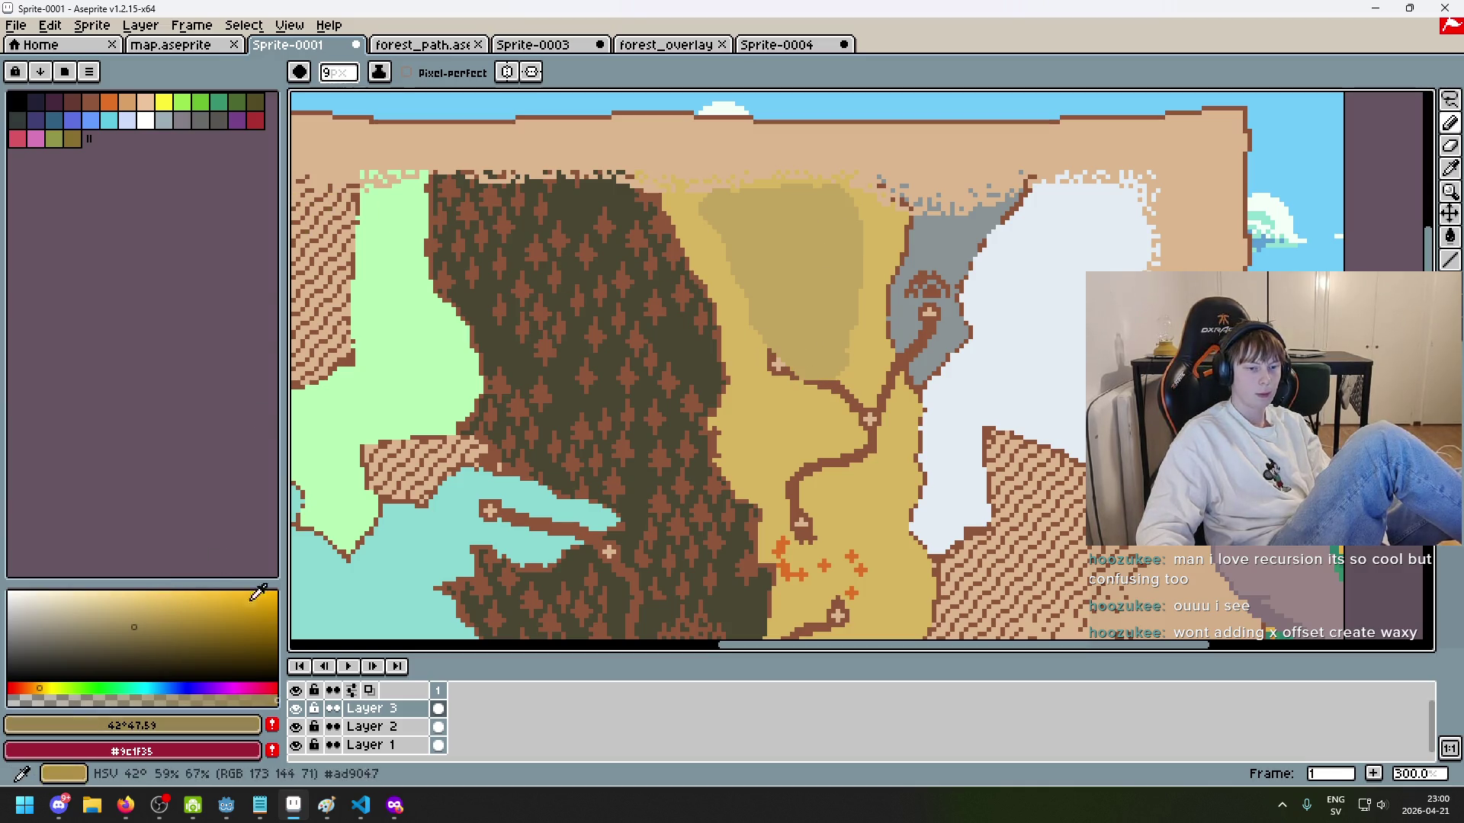
mouse_move(774, 229)
left_mouse_down()
mouse_move(801, 301)
mouse_move(779, 221)
left_mouse_up()
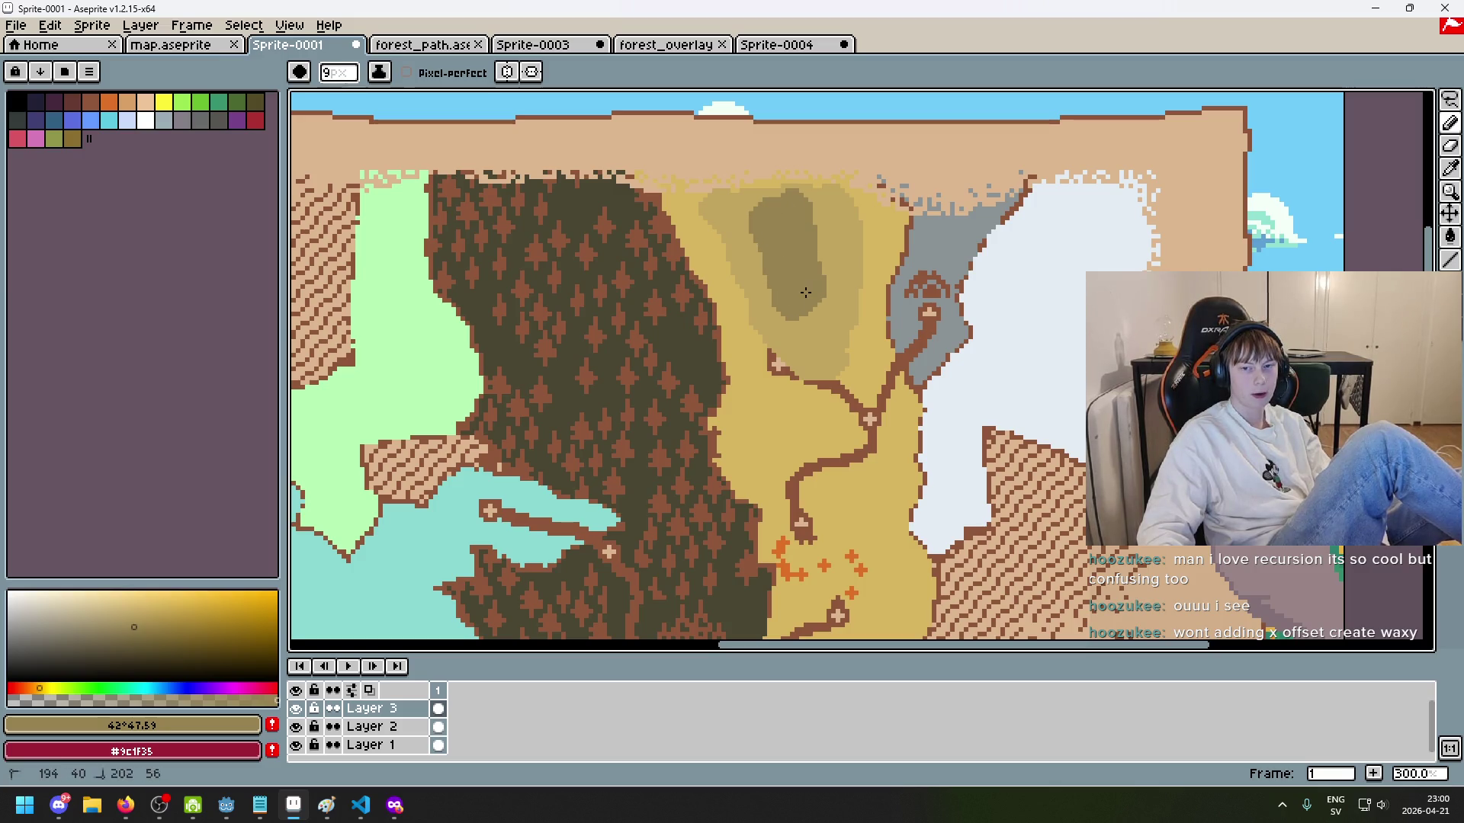
Step: Shrink the brush from 7px down to 1px
scroll(804, 309, "up", 2)
key("minus")
key("minus")
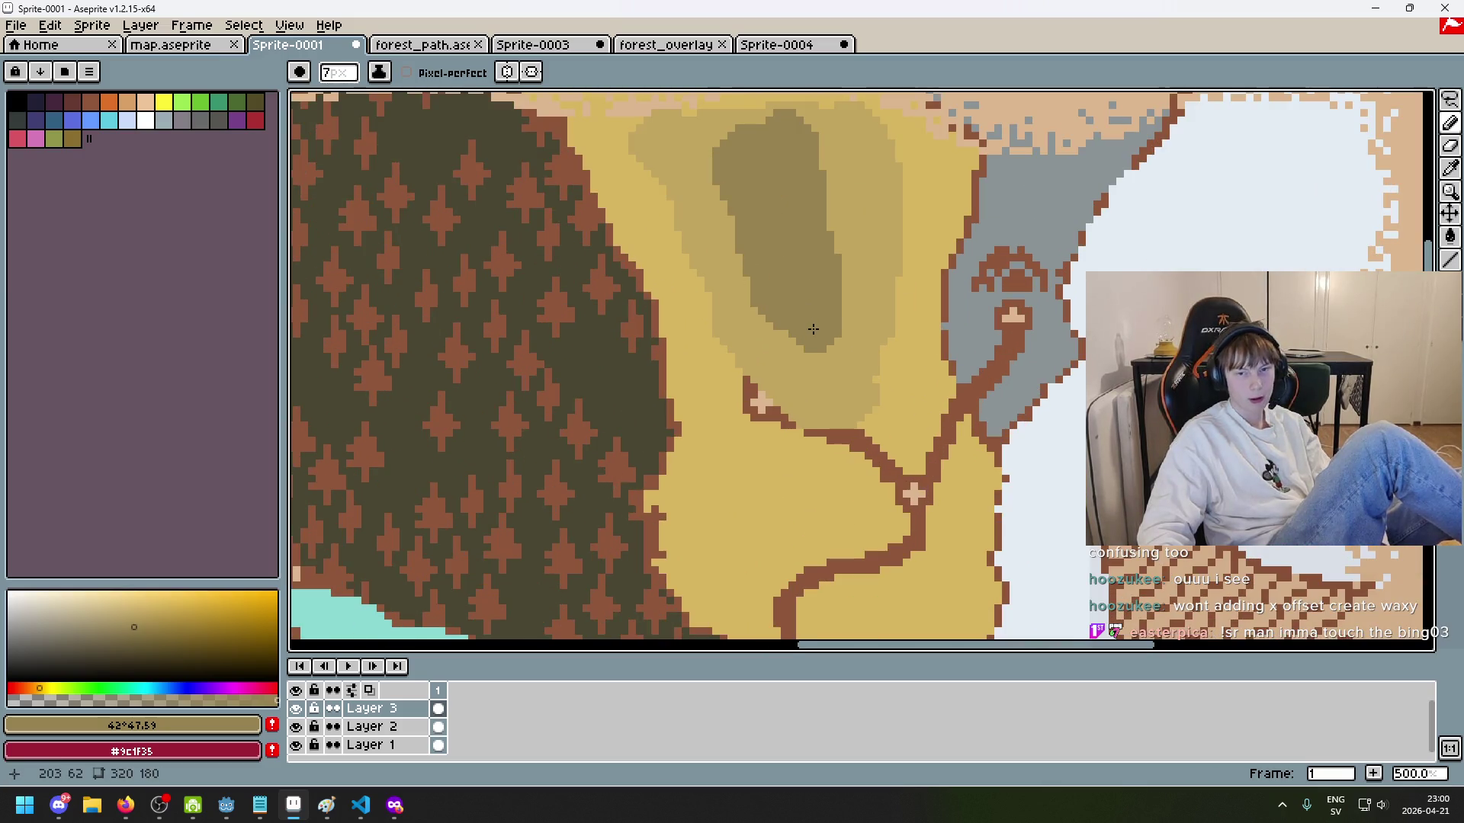
scroll(801, 305, "down", 3)
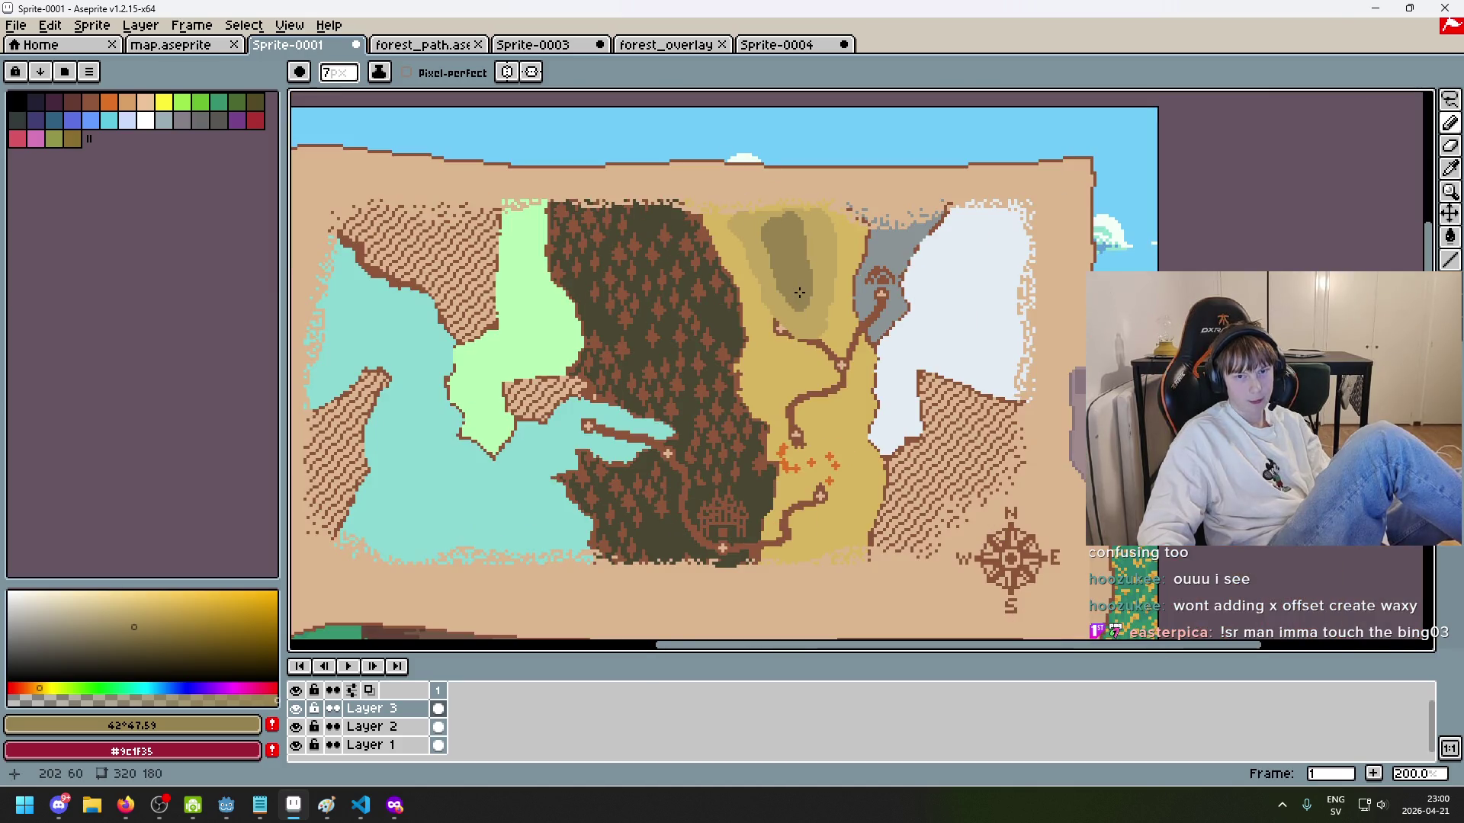
scroll(845, 322, "up", 2)
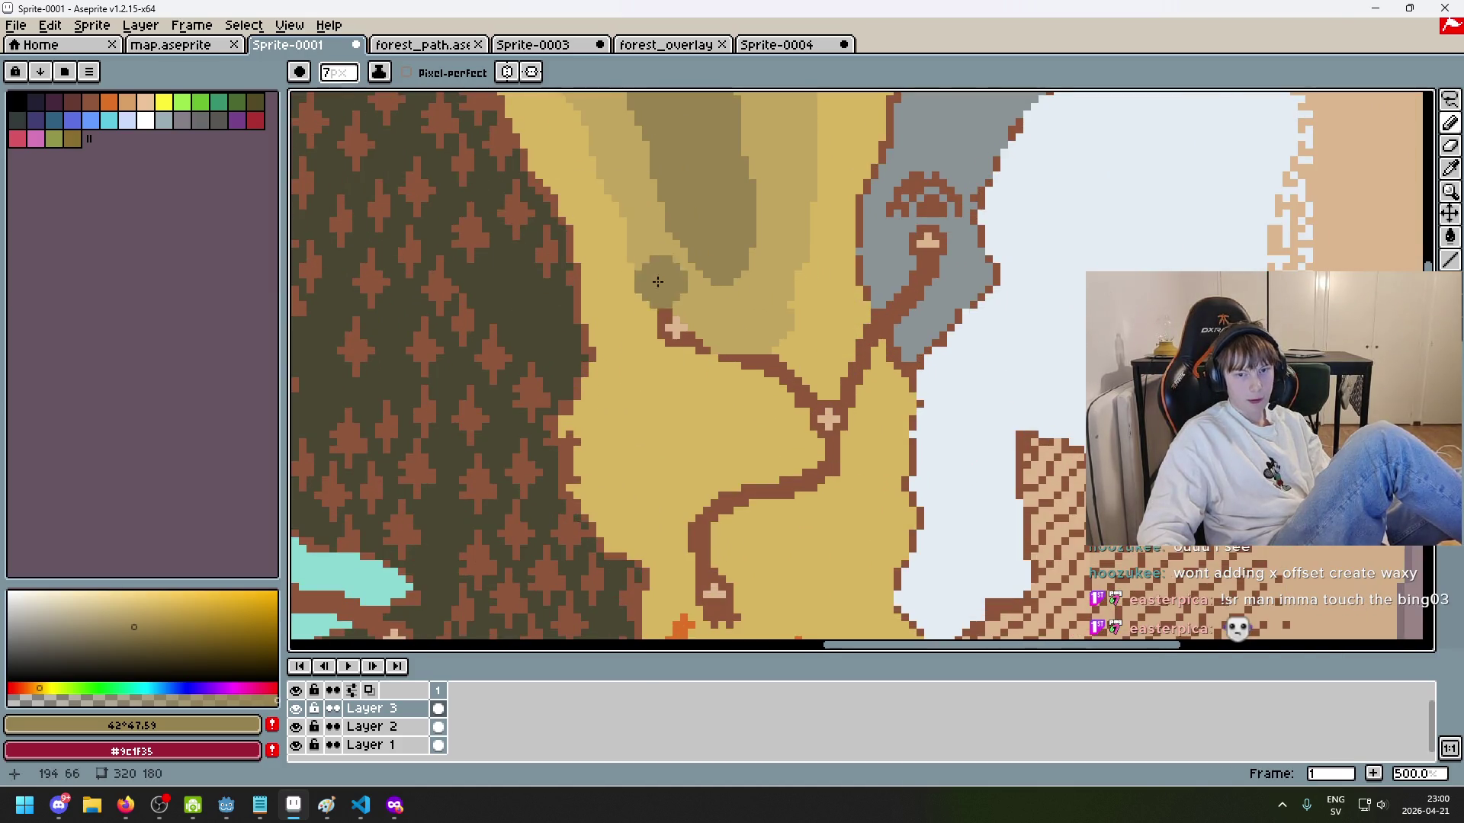
scroll(663, 294, "up", 1)
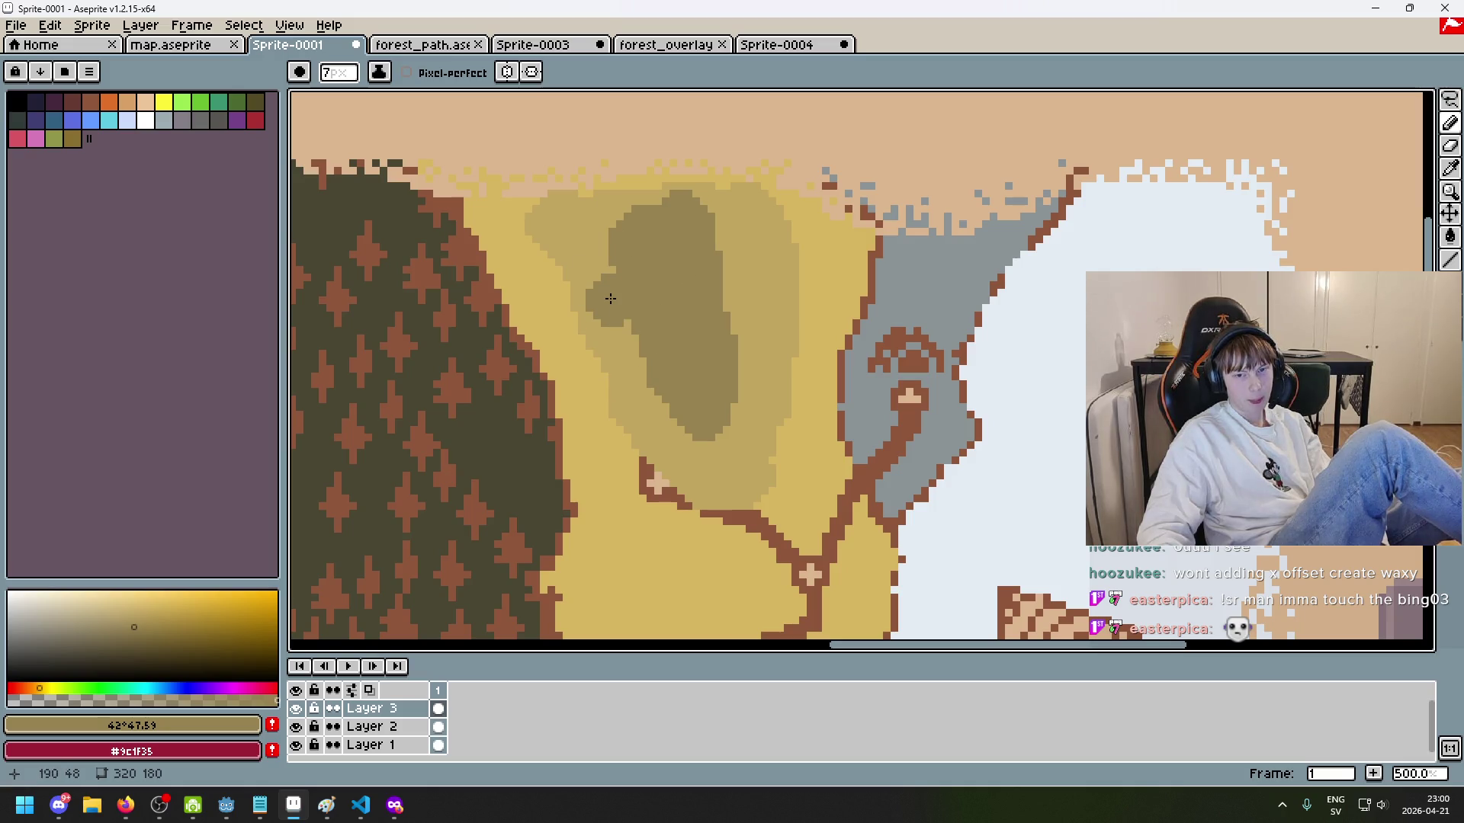
scroll(663, 475, "up", 5)
key("minus")
key("minus")
key("minus")
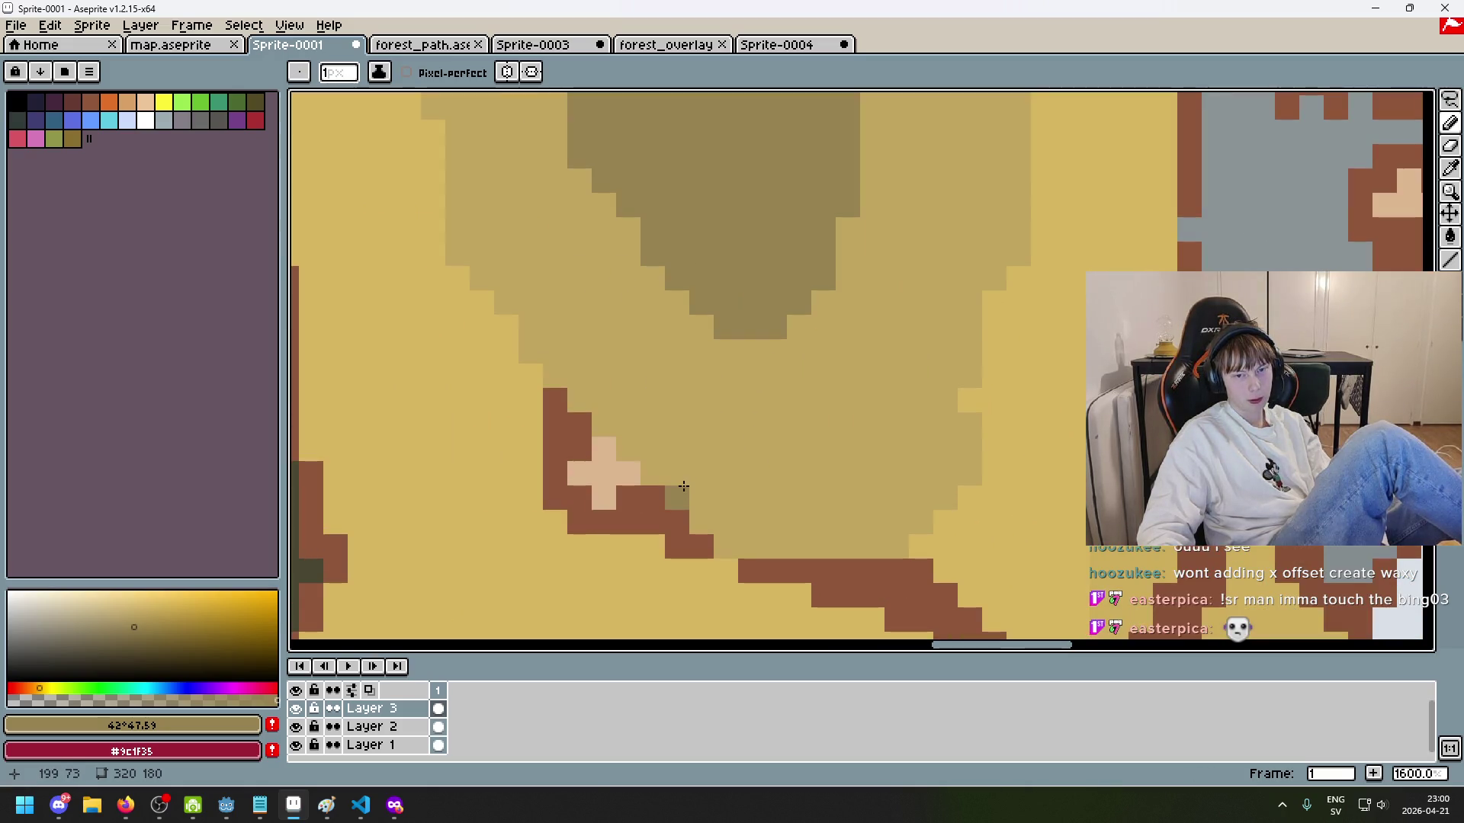
Step: Draw a 1px brown #8F563B road line up-right from the node below the mountain
left_click(664, 511, "alt")
scroll(678, 471, "down", 4)
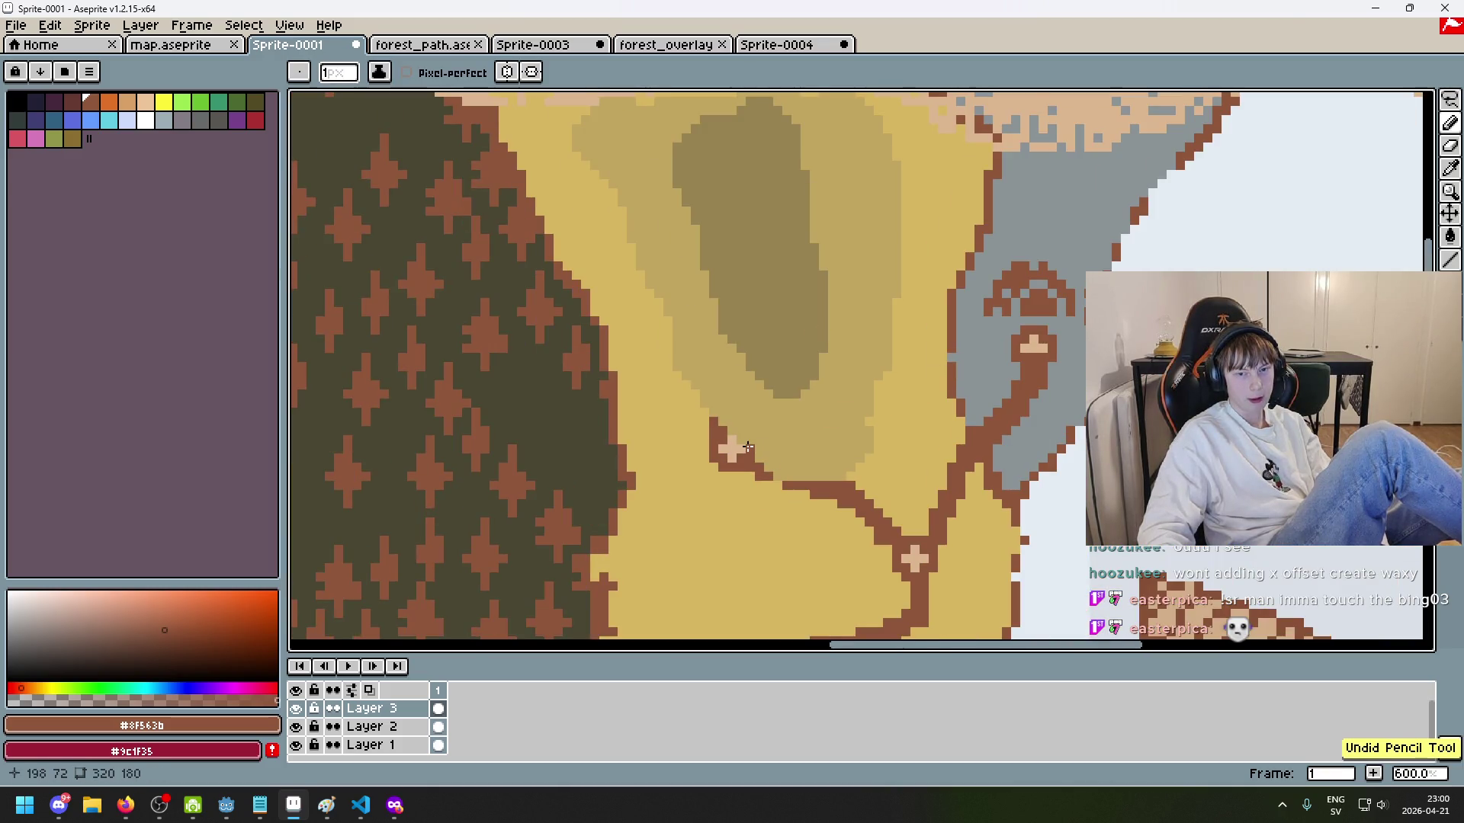
left_click(1006, 366, "shift")
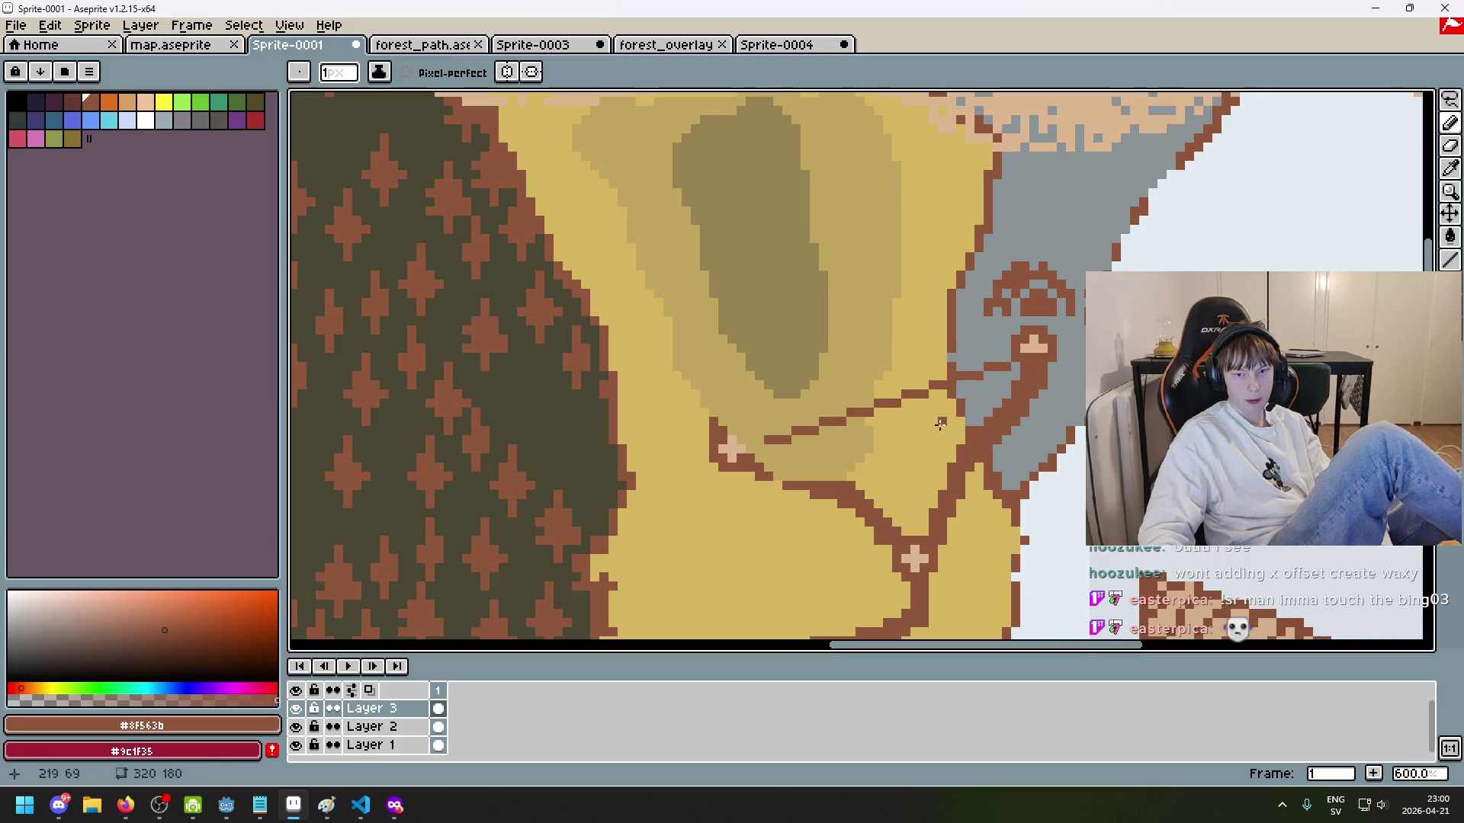
scroll(804, 397, "up", 3)
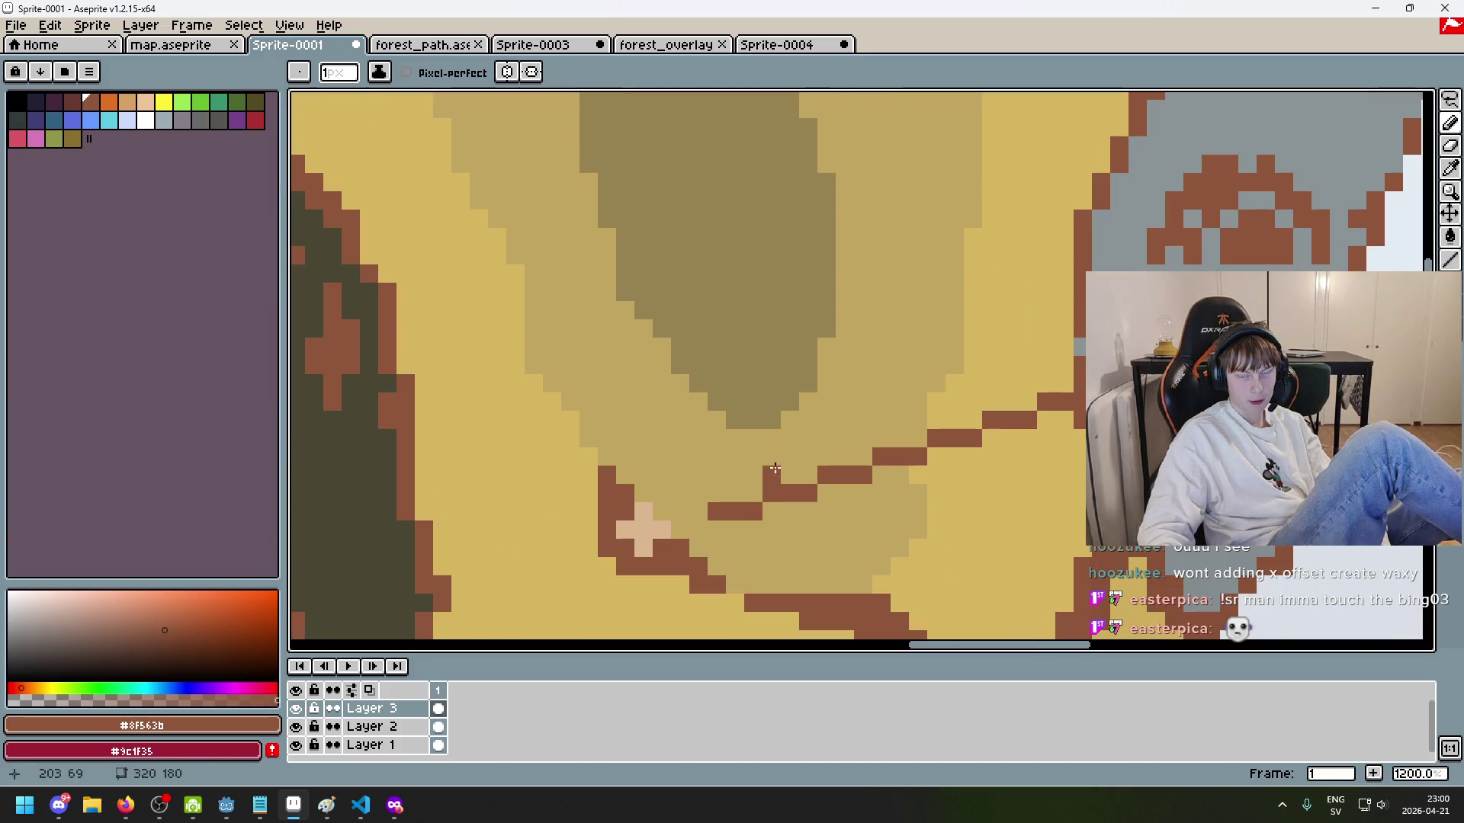
Step: Erase part of the new brown road line, then undo the erasure
key("e")
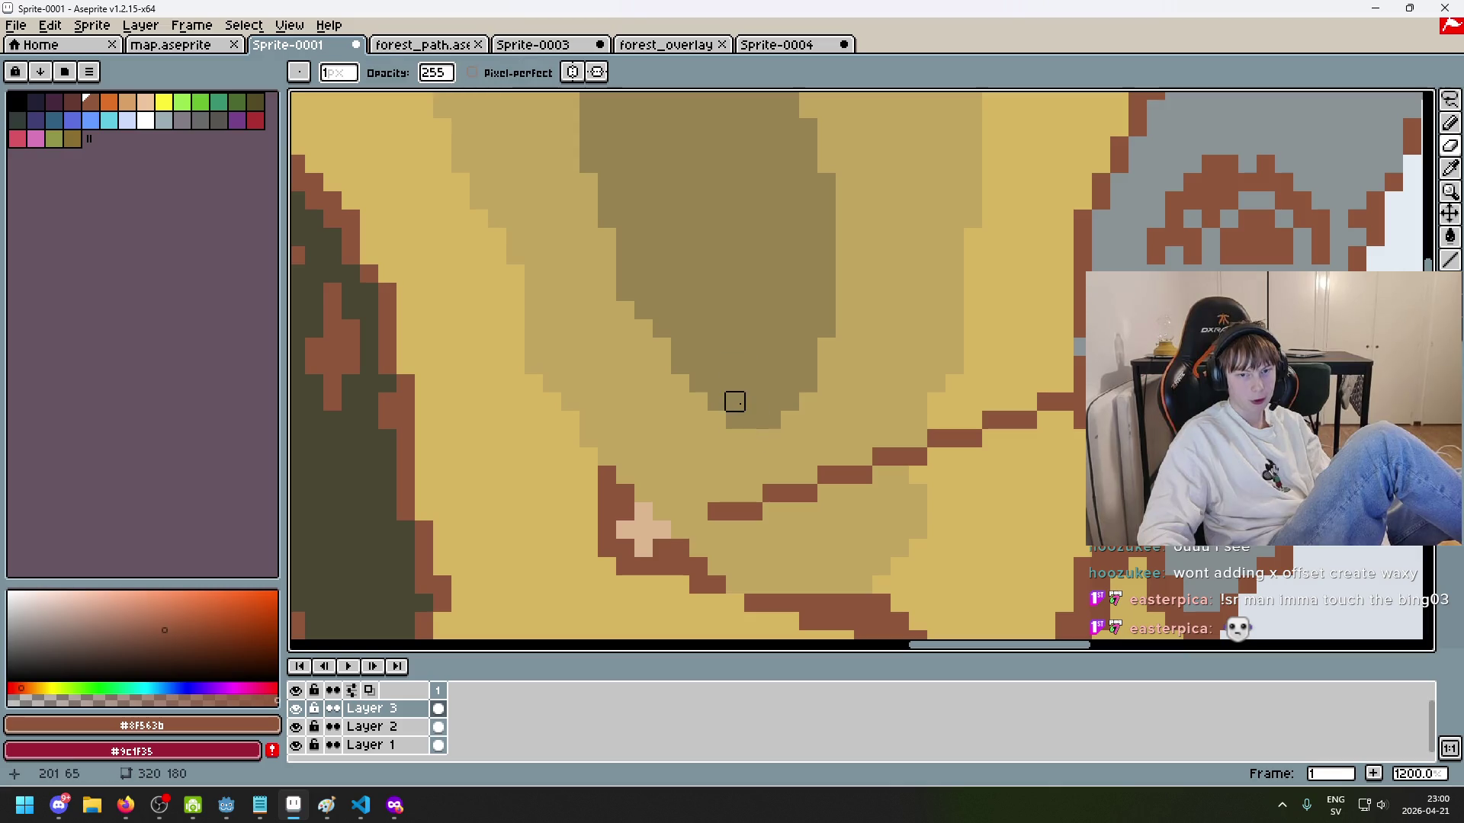
scroll(732, 397, "down", 4)
scroll(739, 396, "up", 2)
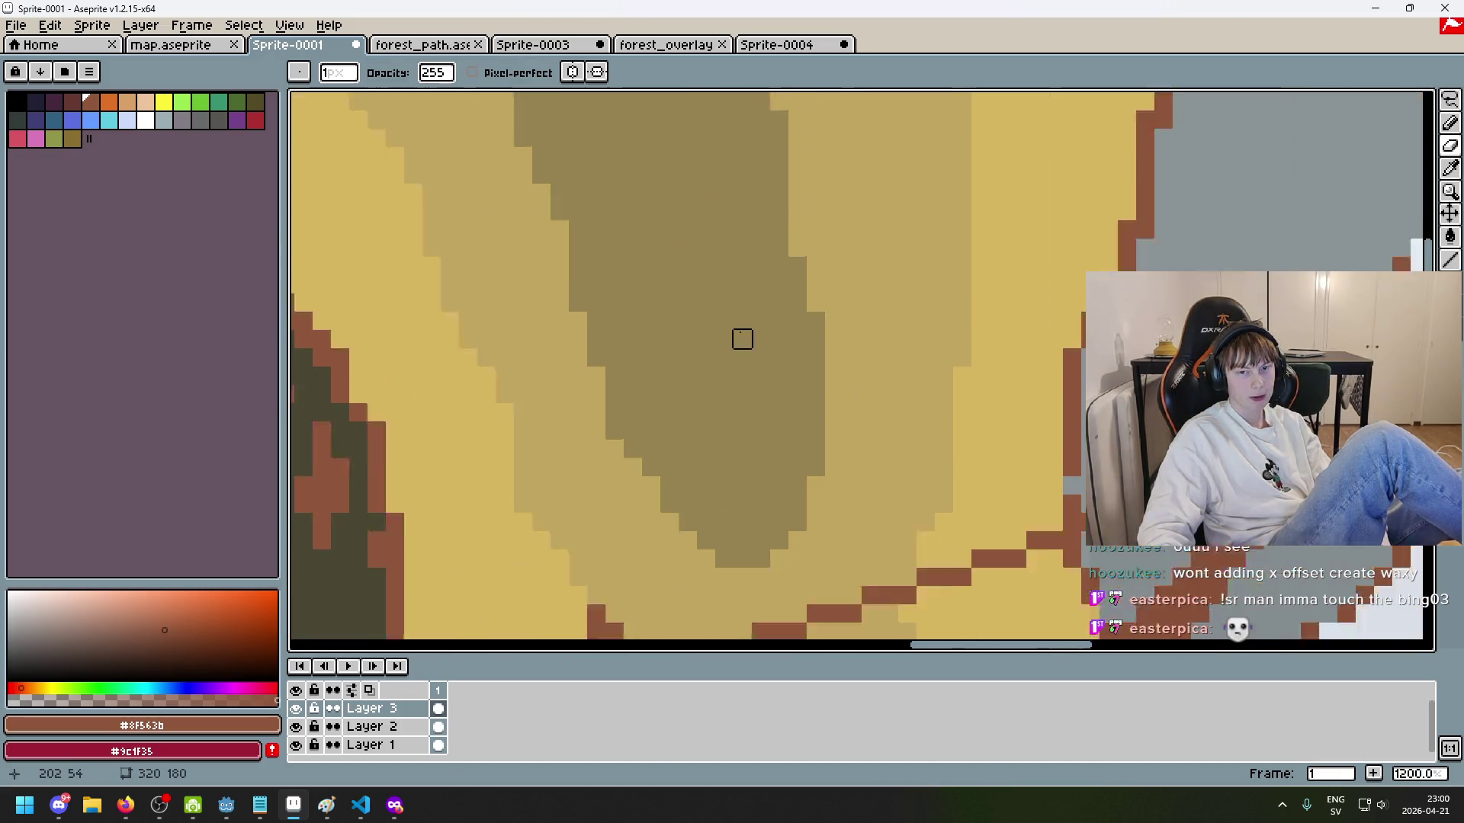
scroll(741, 397, "up", 2)
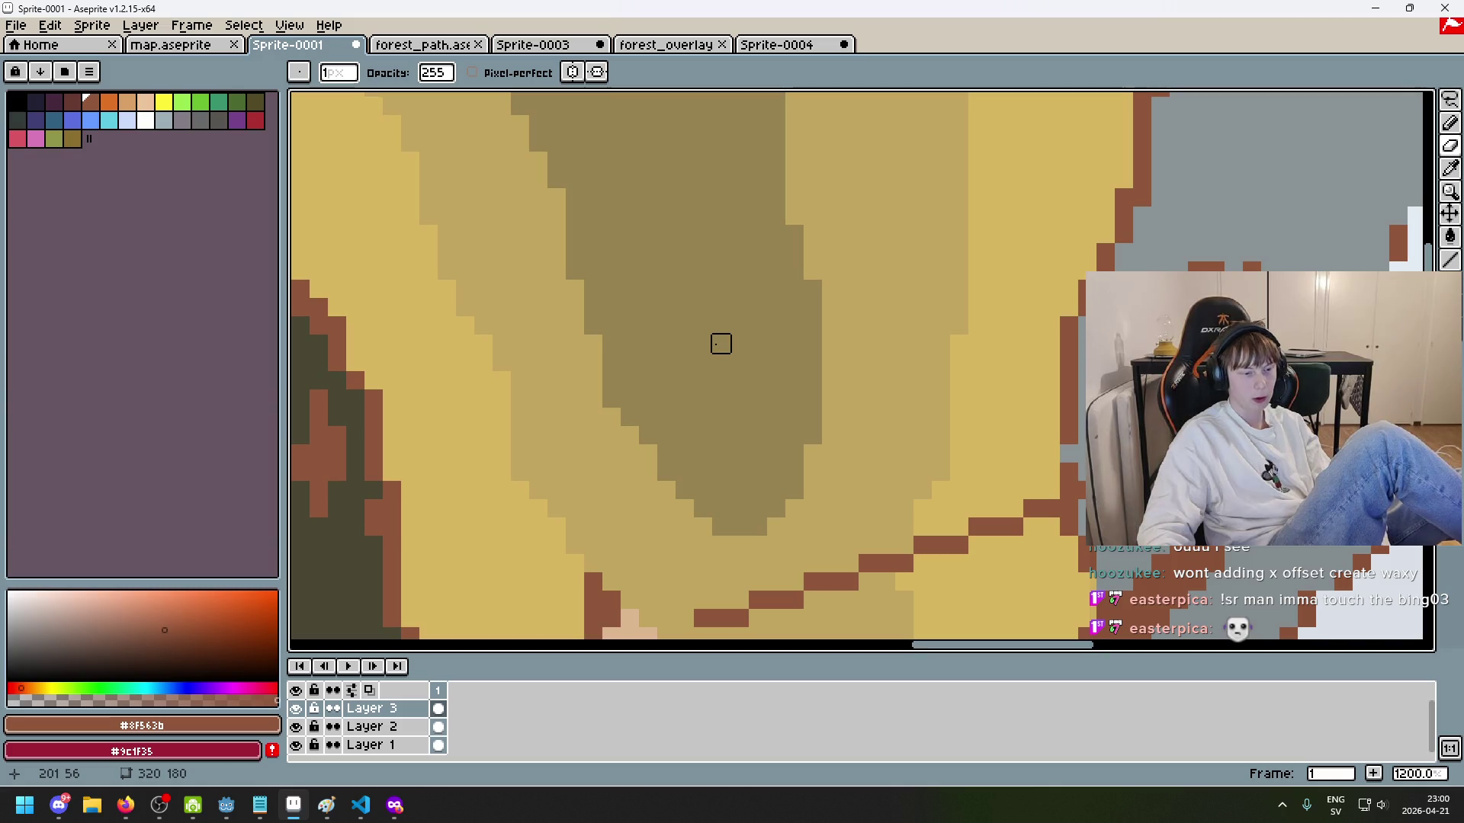
scroll(720, 344, "down", 3)
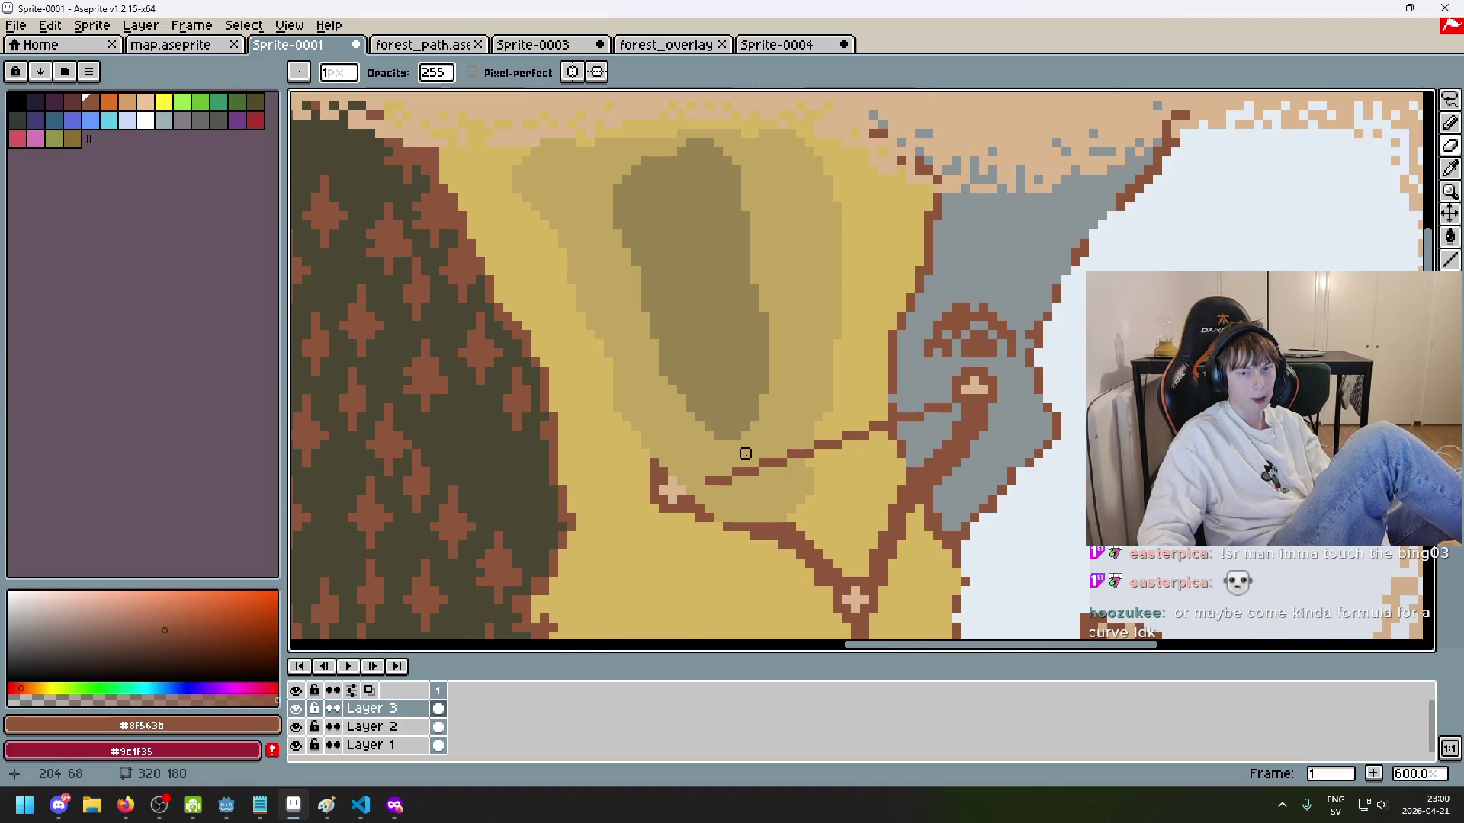
scroll(746, 453, "up", 1)
key("e")
mouse_move(706, 484)
left_mouse_down()
mouse_move(987, 399)
mouse_move(683, 484)
mouse_move(924, 418)
mouse_move(709, 477)
mouse_move(811, 448)
left_mouse_up()
key("ctrl+z")
Step: Cover the old road in tan #c2a660 and redraw it as a 3px brown line
left_click(693, 468, "alt")
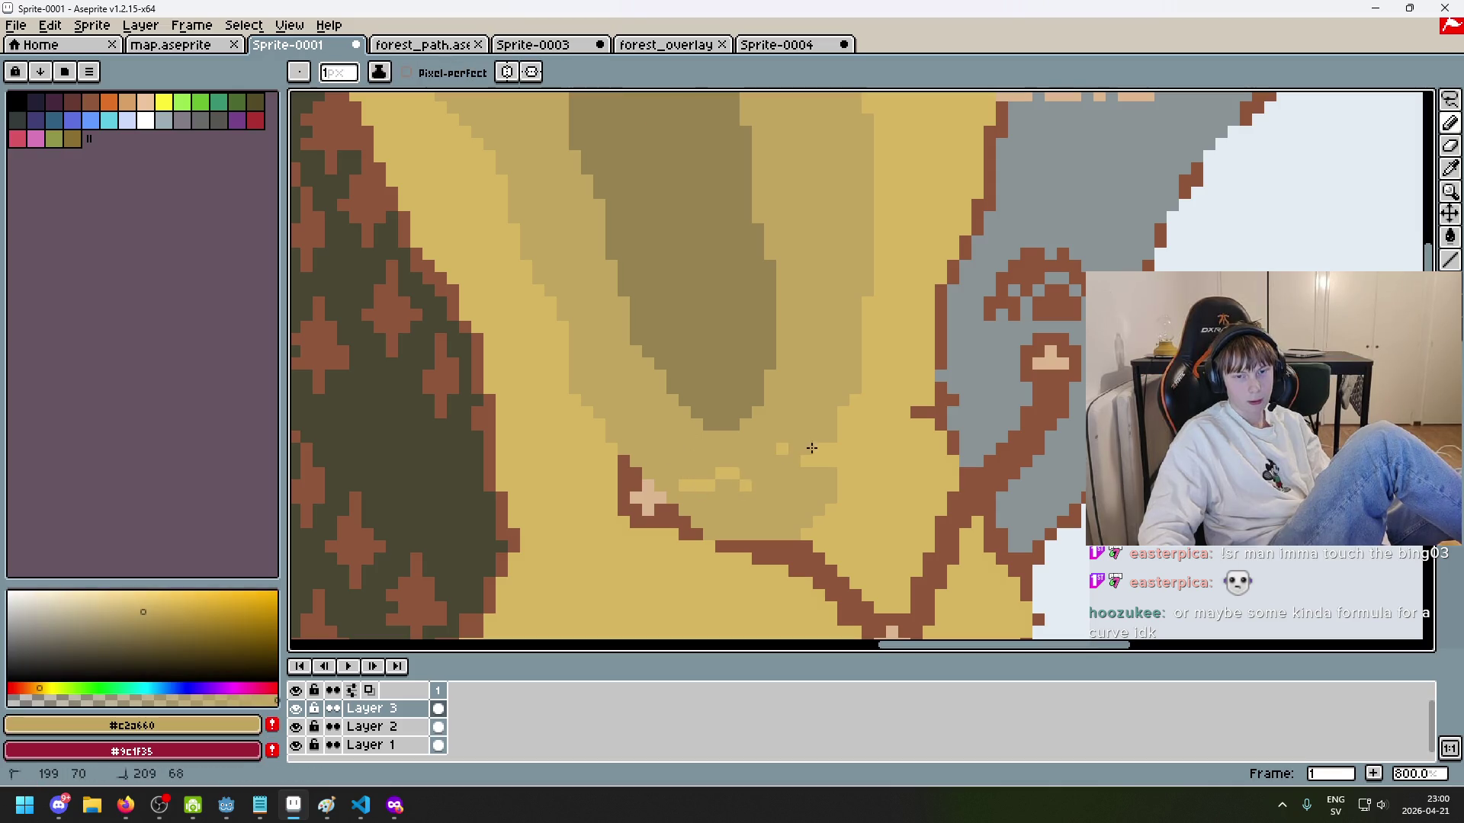
key("alt+space")
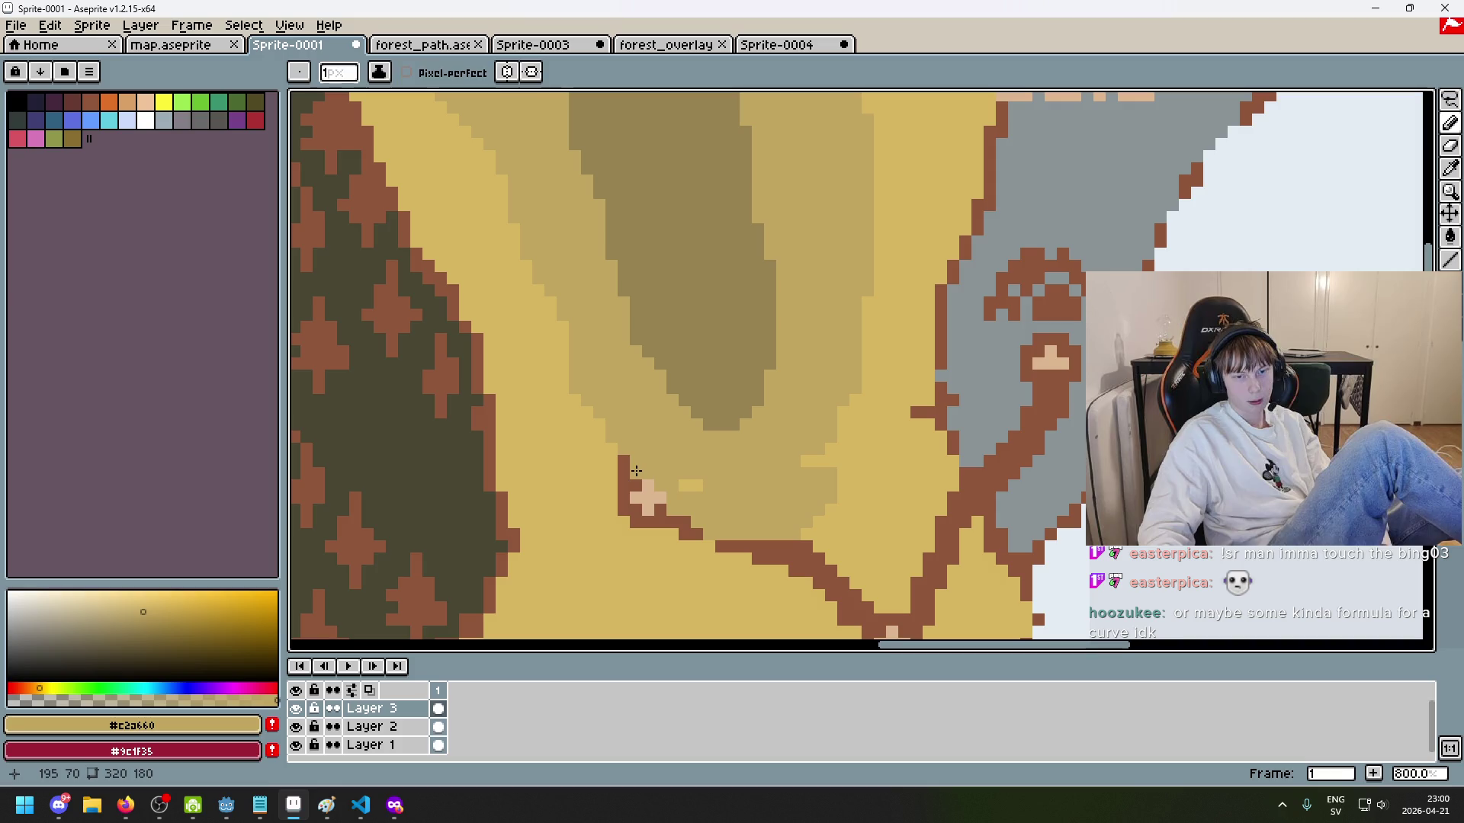
left_click(640, 467)
left_click(666, 474)
key("ctrl+z")
key("minus")
key("minus")
mouse_move(669, 488)
left_mouse_down()
mouse_move(686, 517)
mouse_move(778, 545)
mouse_move(955, 389)
left_mouse_up()
scroll(1031, 361, "down", 5)
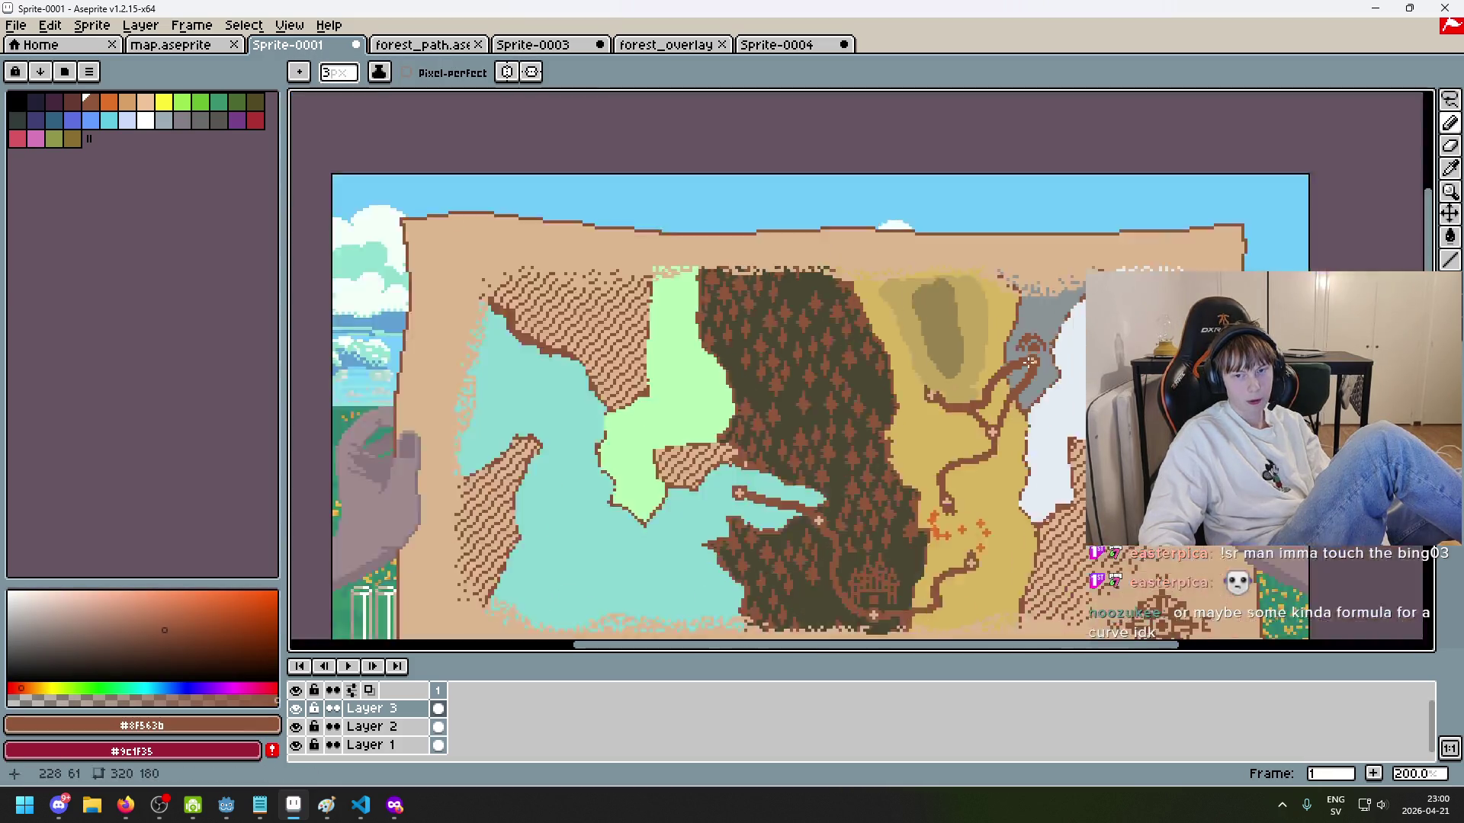
Step: Erase the four arms of the lower orange cross in the desert
scroll(993, 417, "up", 1)
scroll(1060, 324, "down", 2)
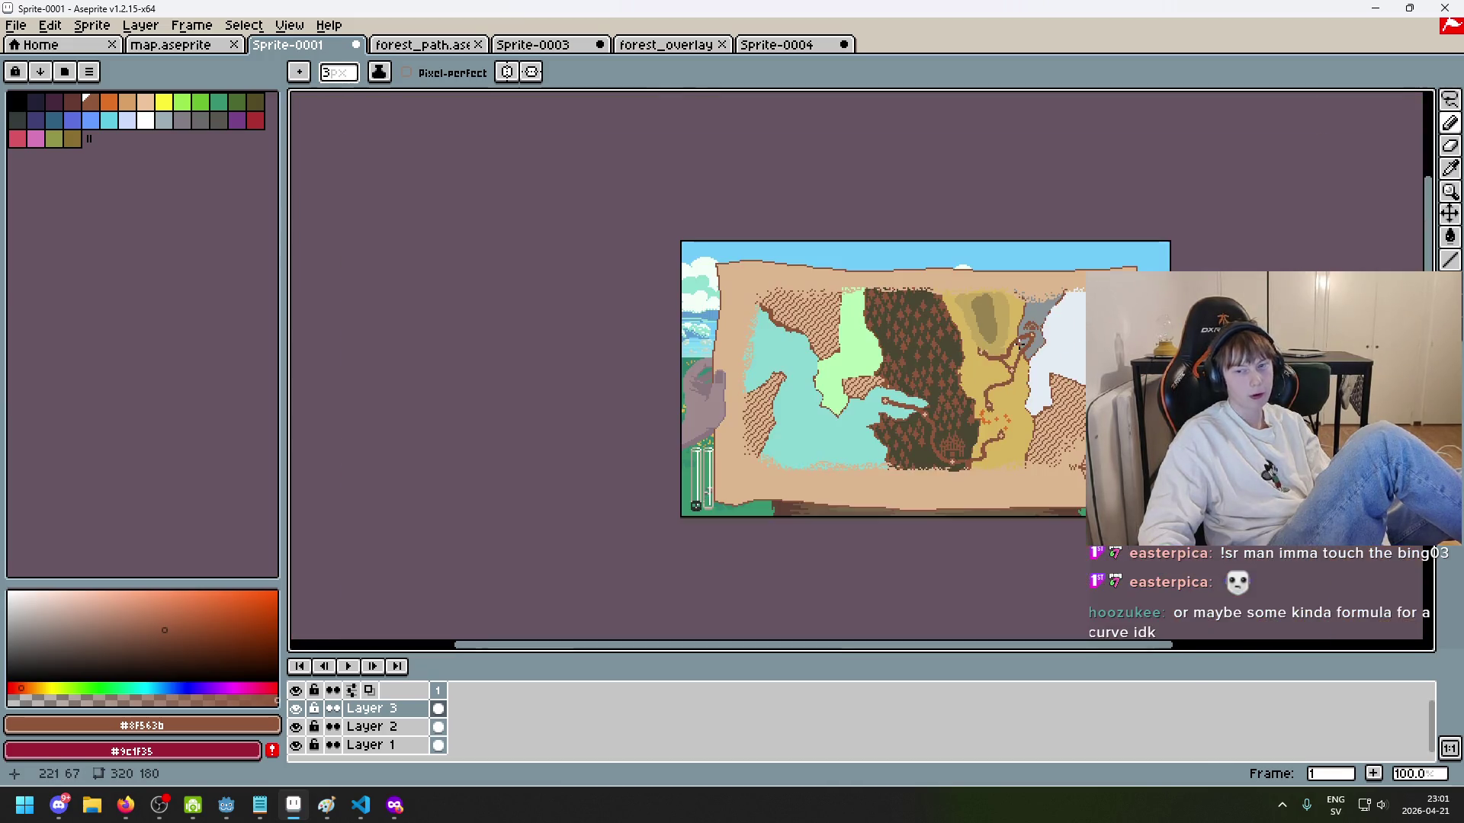
scroll(1020, 342, "up", 2)
scroll(977, 352, "up", 4)
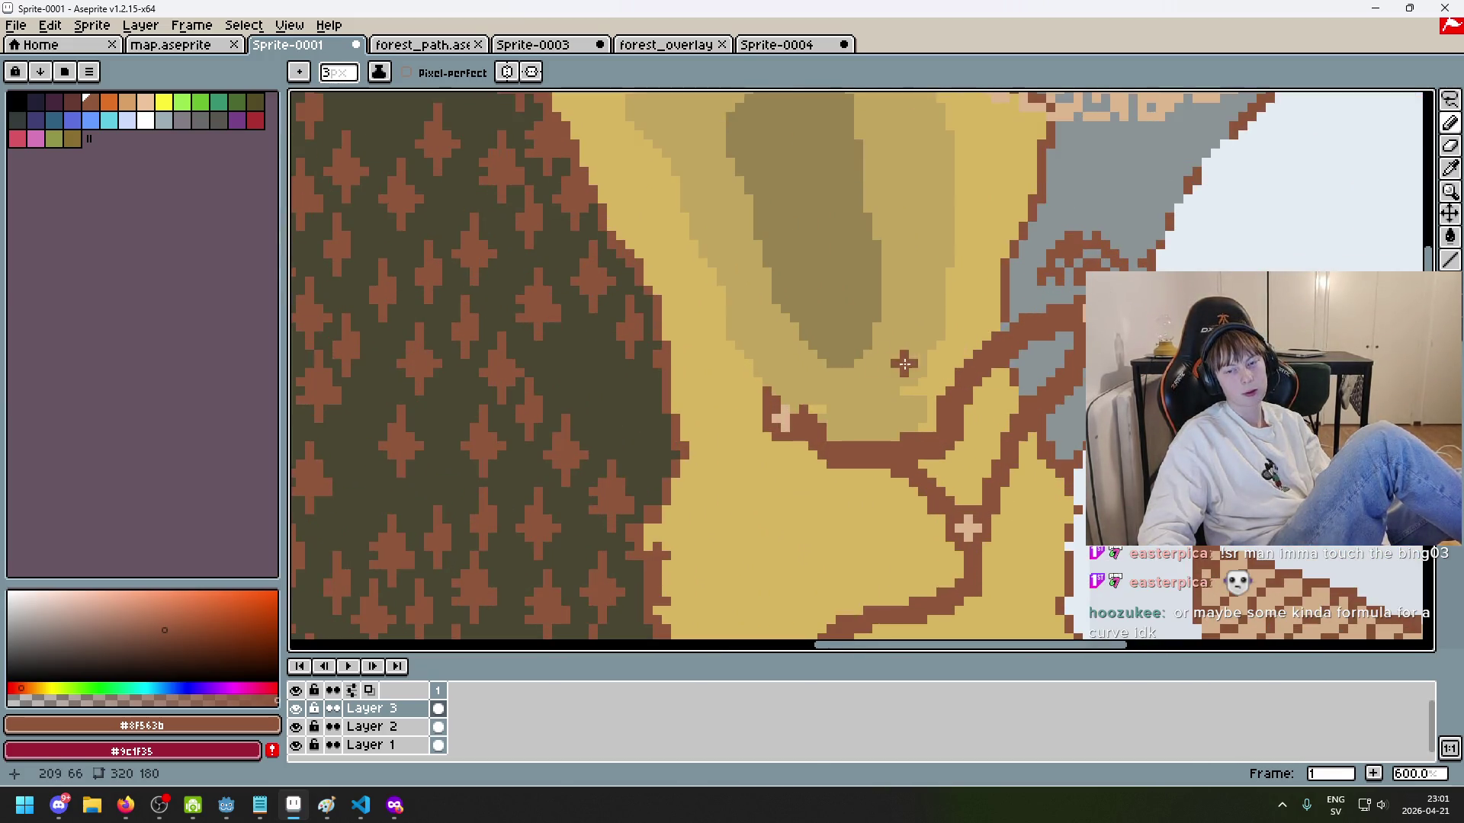
scroll(793, 558, "down", 3)
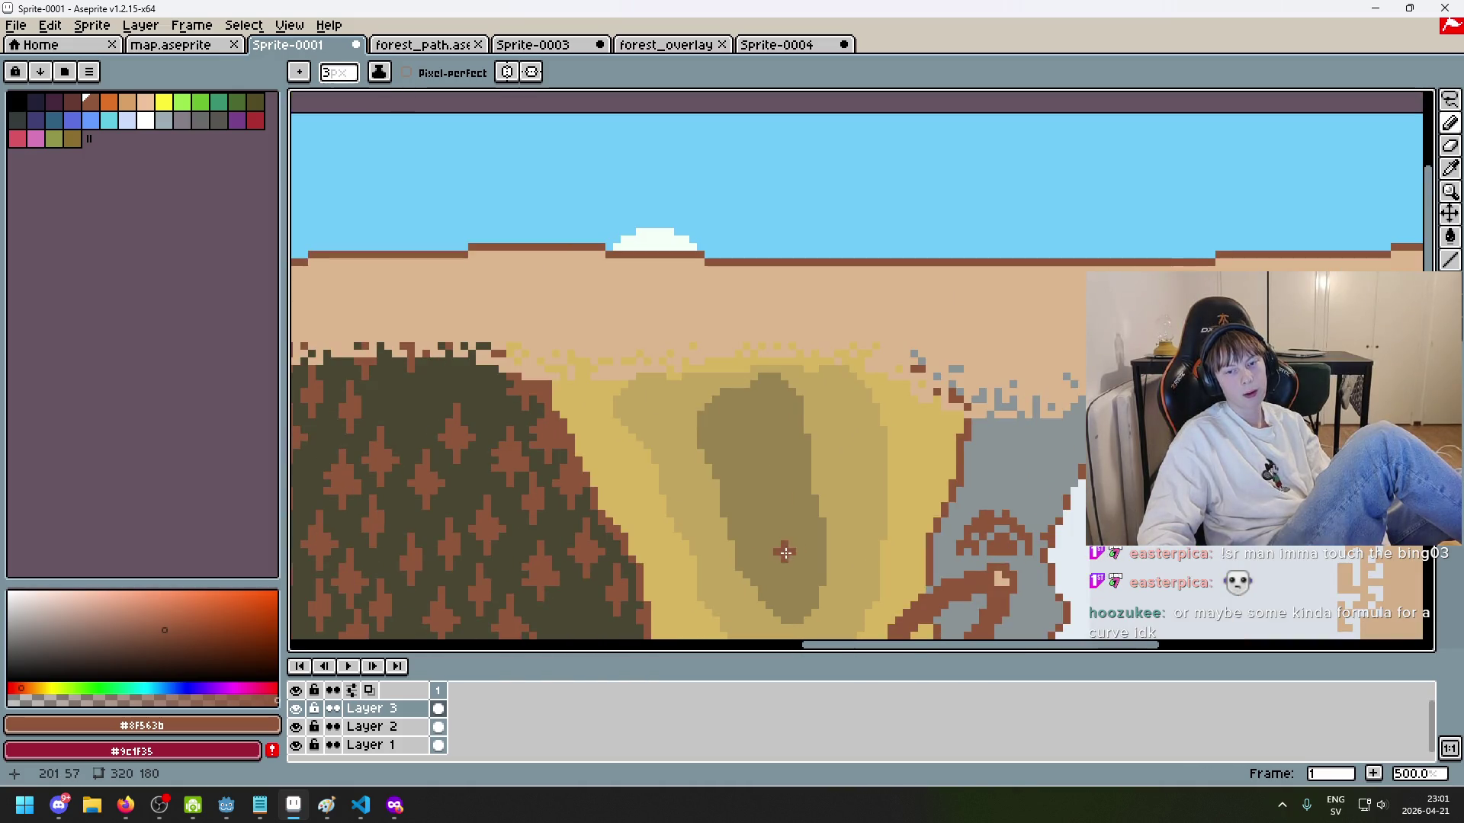
left_click_drag(786, 553, 813, 412)
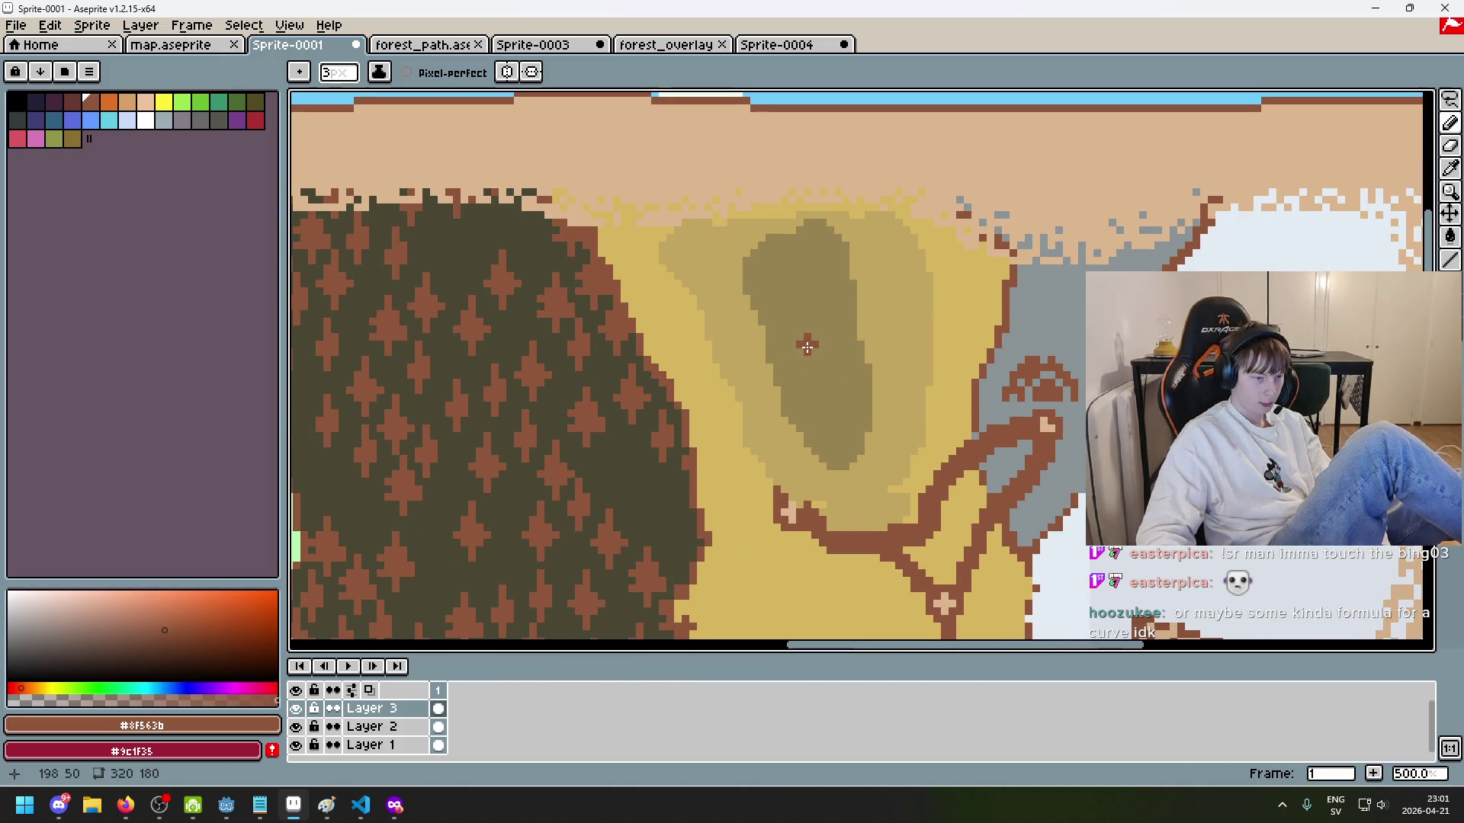
scroll(807, 347, "down", 3)
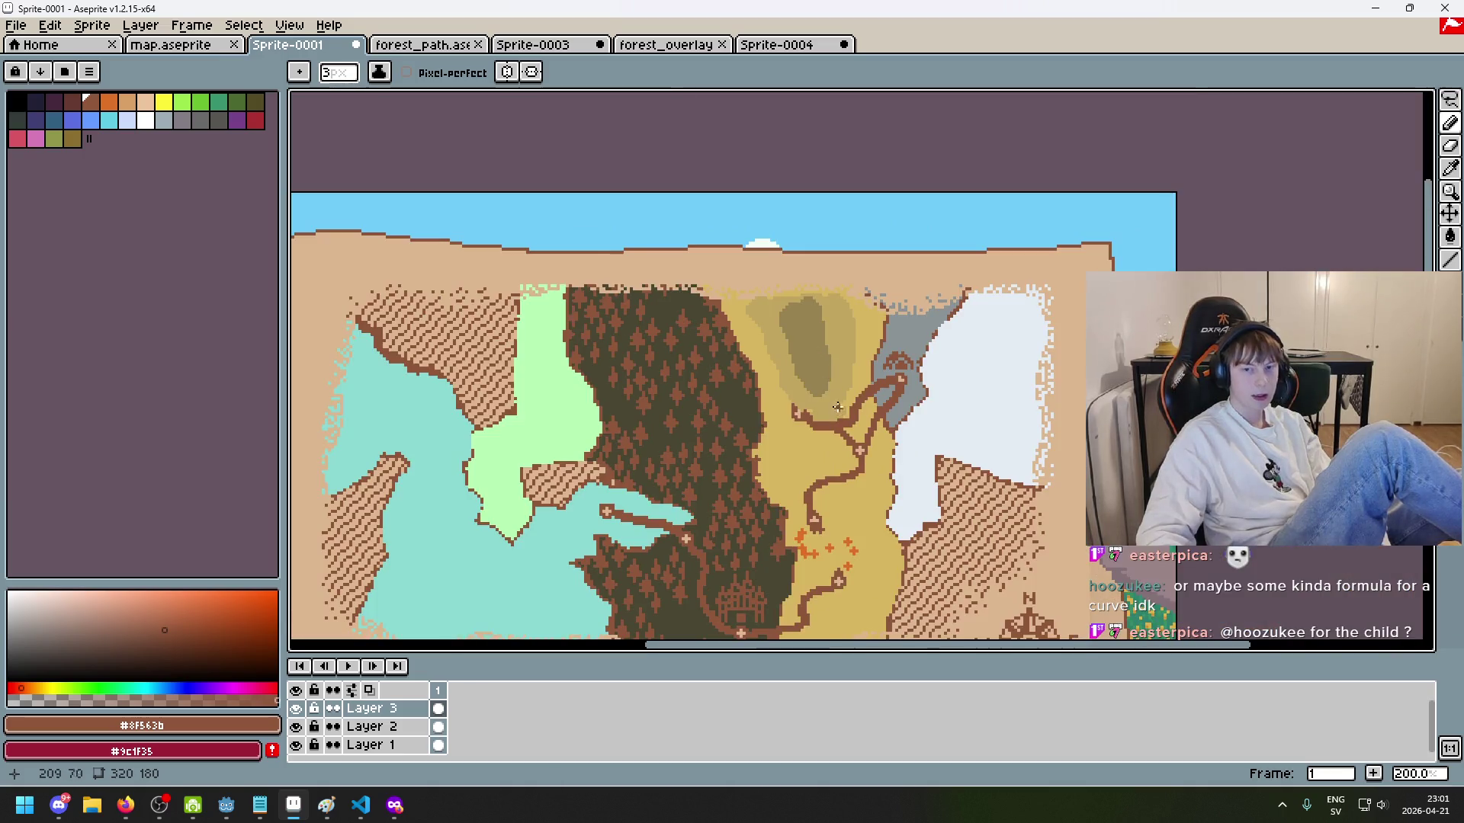
scroll(895, 389, "up", 7)
key("b")
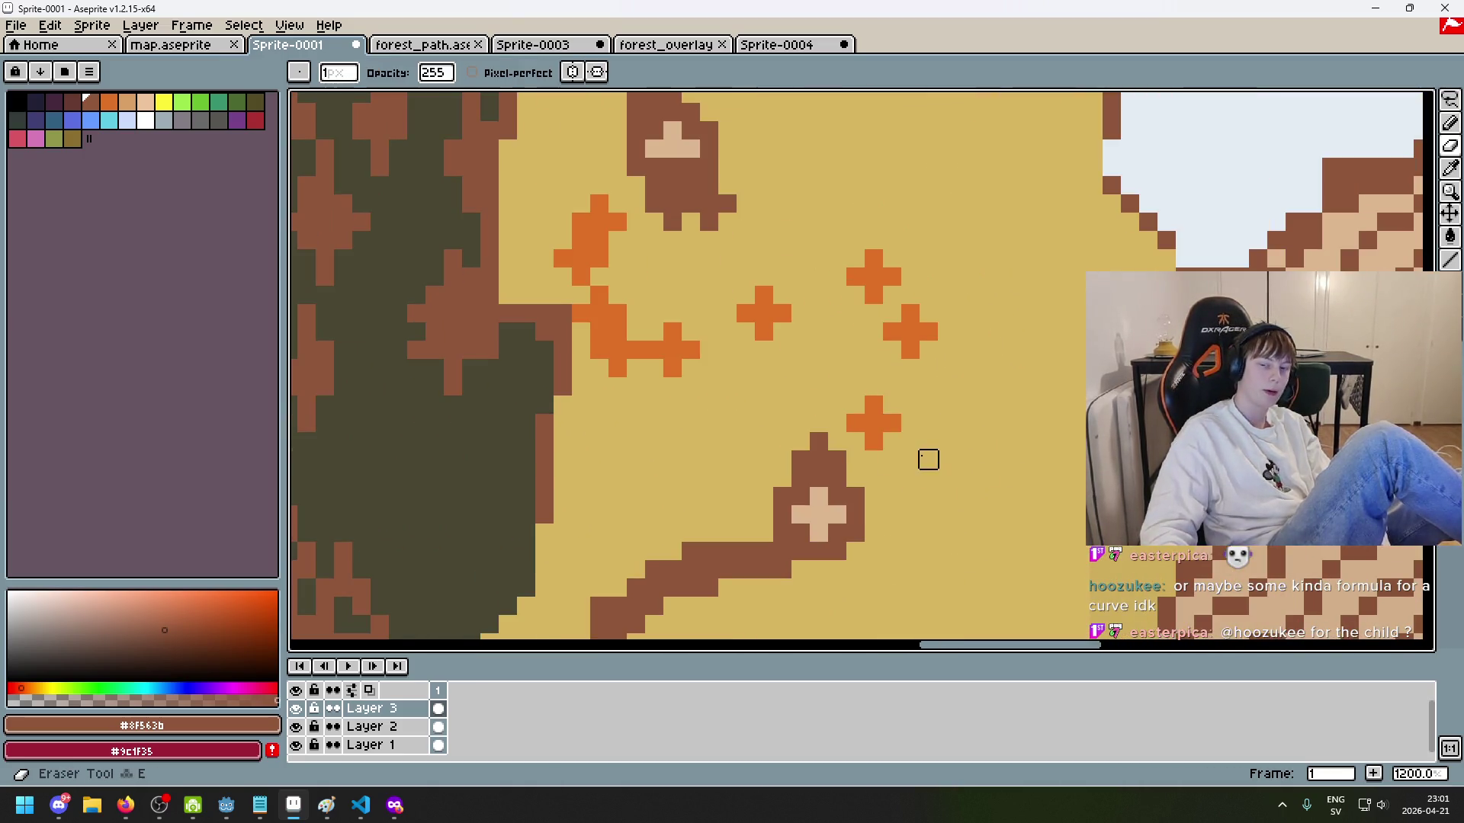
scroll(857, 415, "up", 3)
left_click(883, 401)
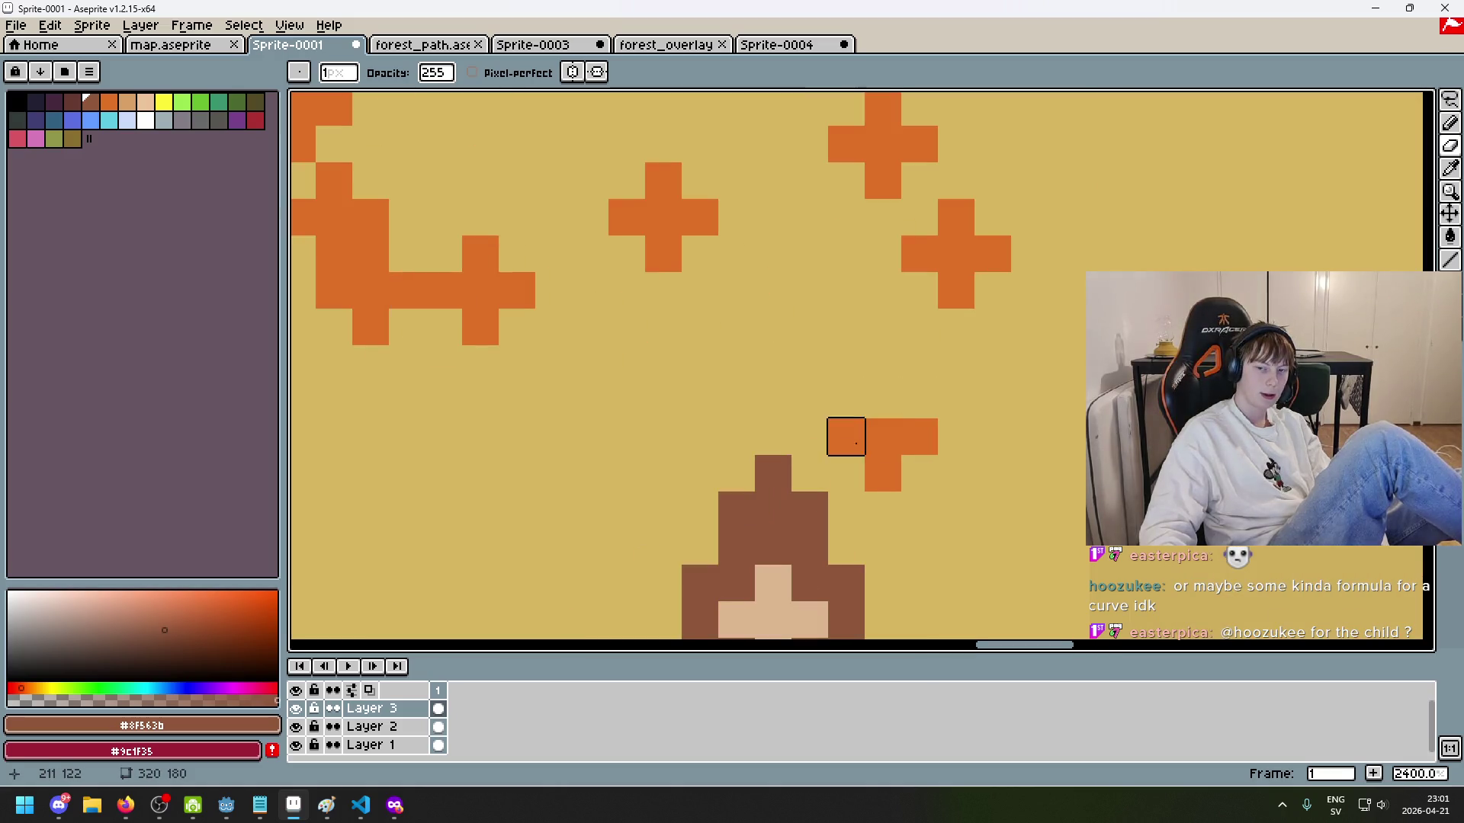
left_click(846, 437)
left_click(919, 436)
left_click(883, 474)
Step: Erase the upper orange cross and the remaining cross marks in the desert
left_click(919, 254)
left_click(956, 217)
left_click(992, 254)
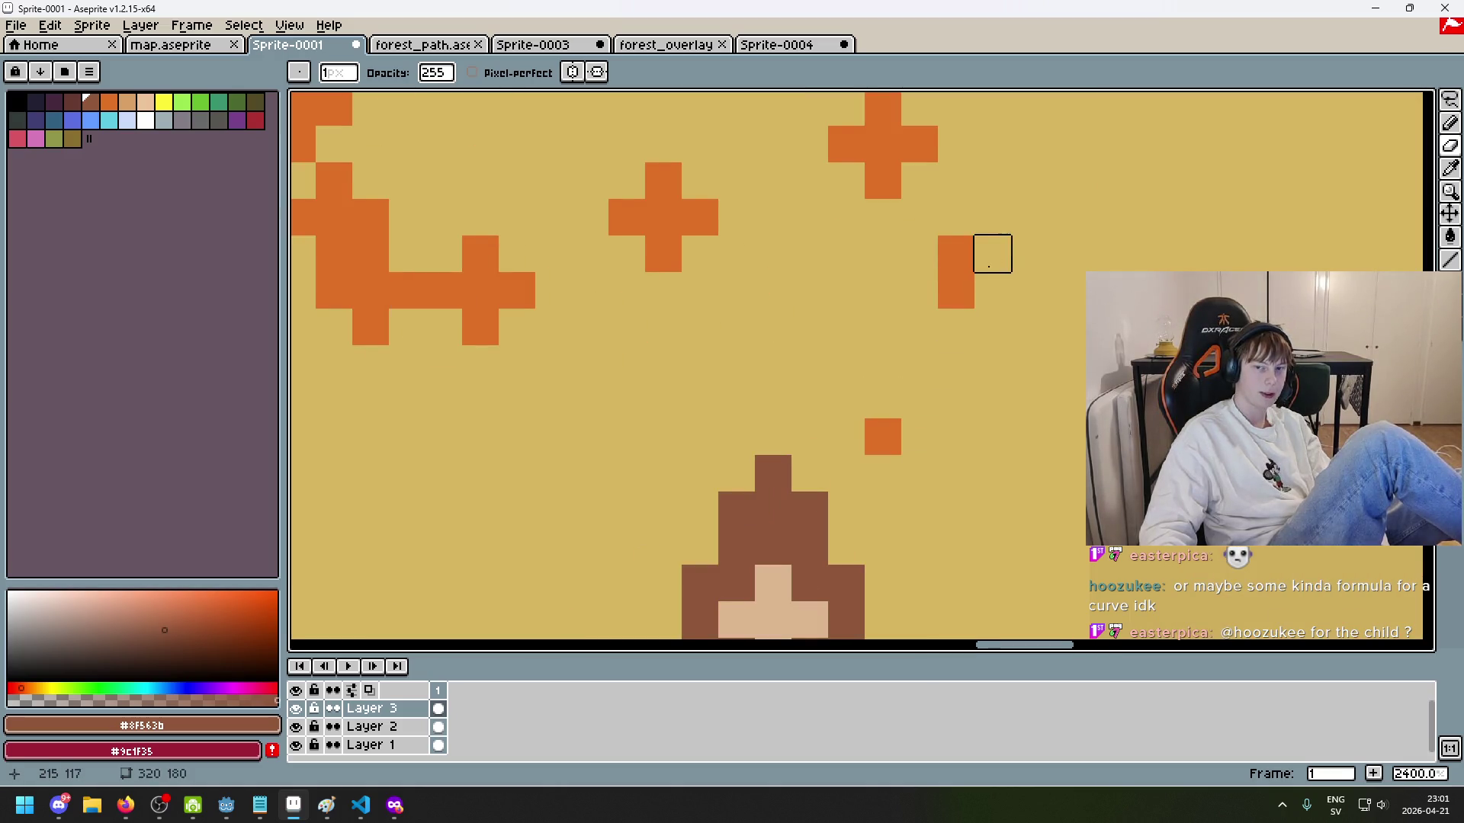
left_click(956, 290)
scroll(953, 301, "down", 5)
key("ctrl+z")
key("ctrl+z")
key("ctrl+z")
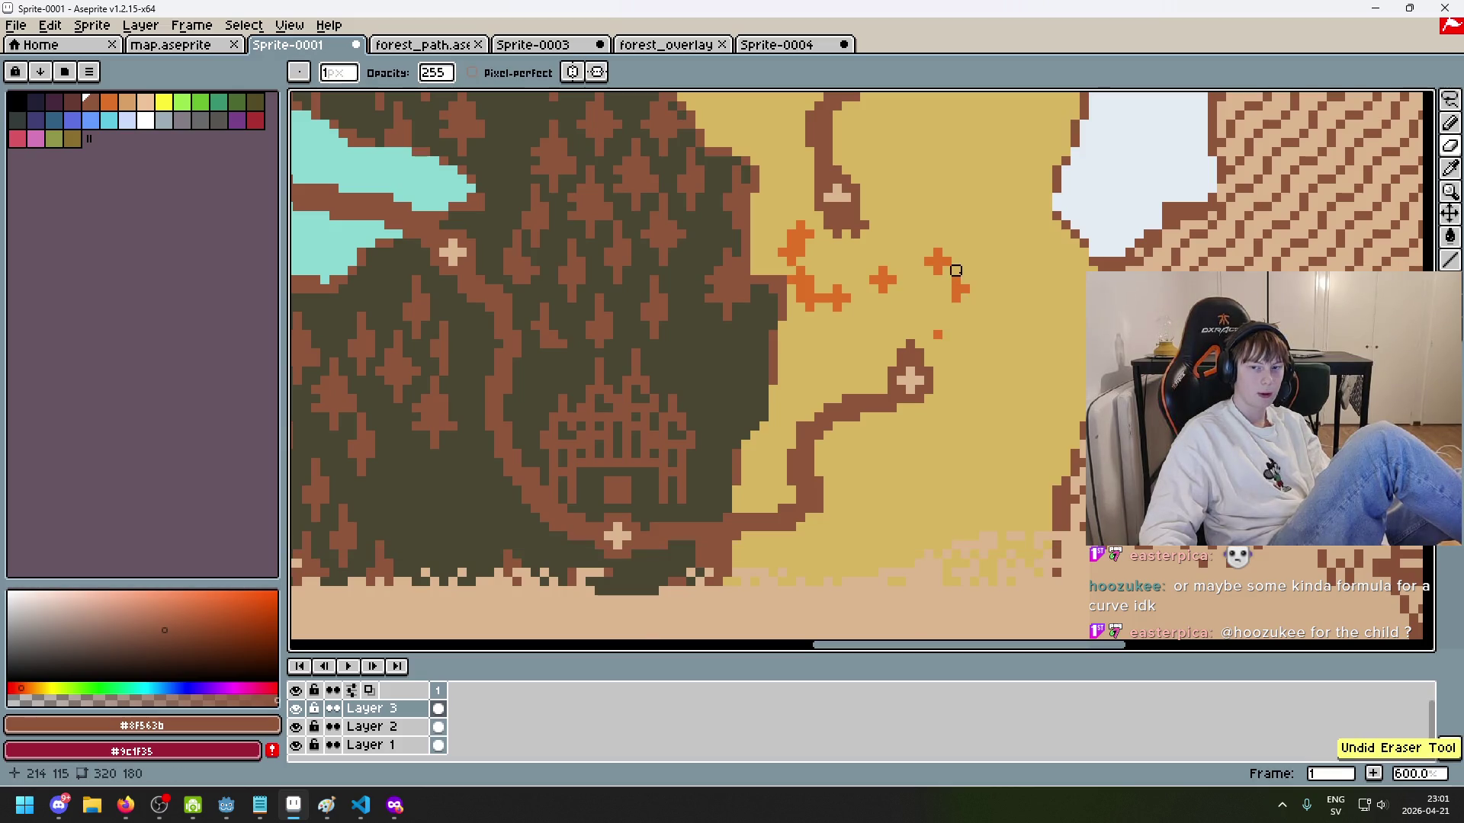
mouse_move(800, 245)
left_mouse_down()
mouse_move(816, 287)
mouse_move(944, 277)
mouse_move(909, 333)
left_mouse_up()
scroll(903, 329, "up", 5)
Step: With a 1px orange pencil, place single dots below the mushroom to start the trail
key("minus")
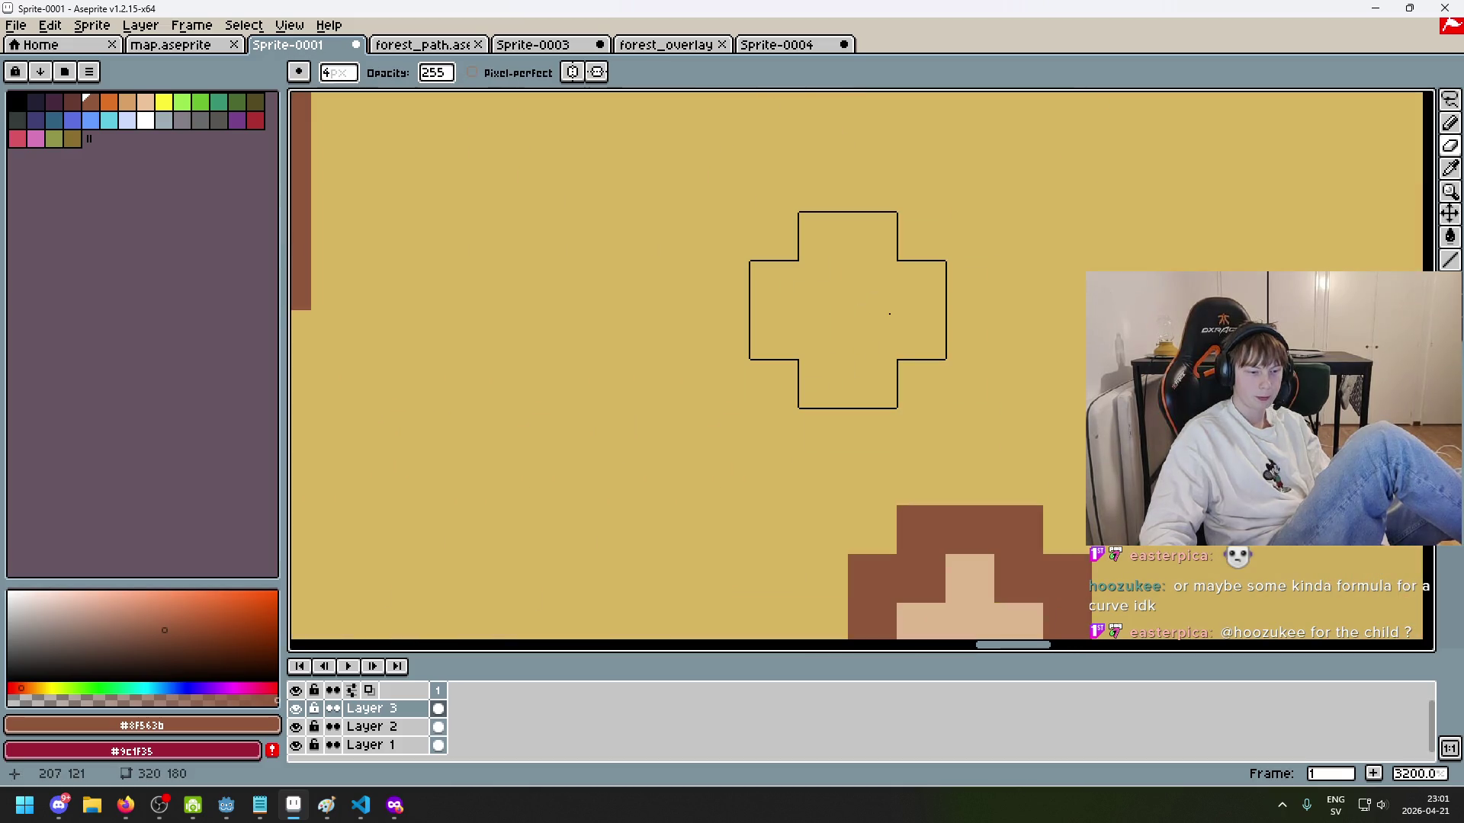
scroll(854, 298, "down", 5)
key("b")
left_click(109, 101)
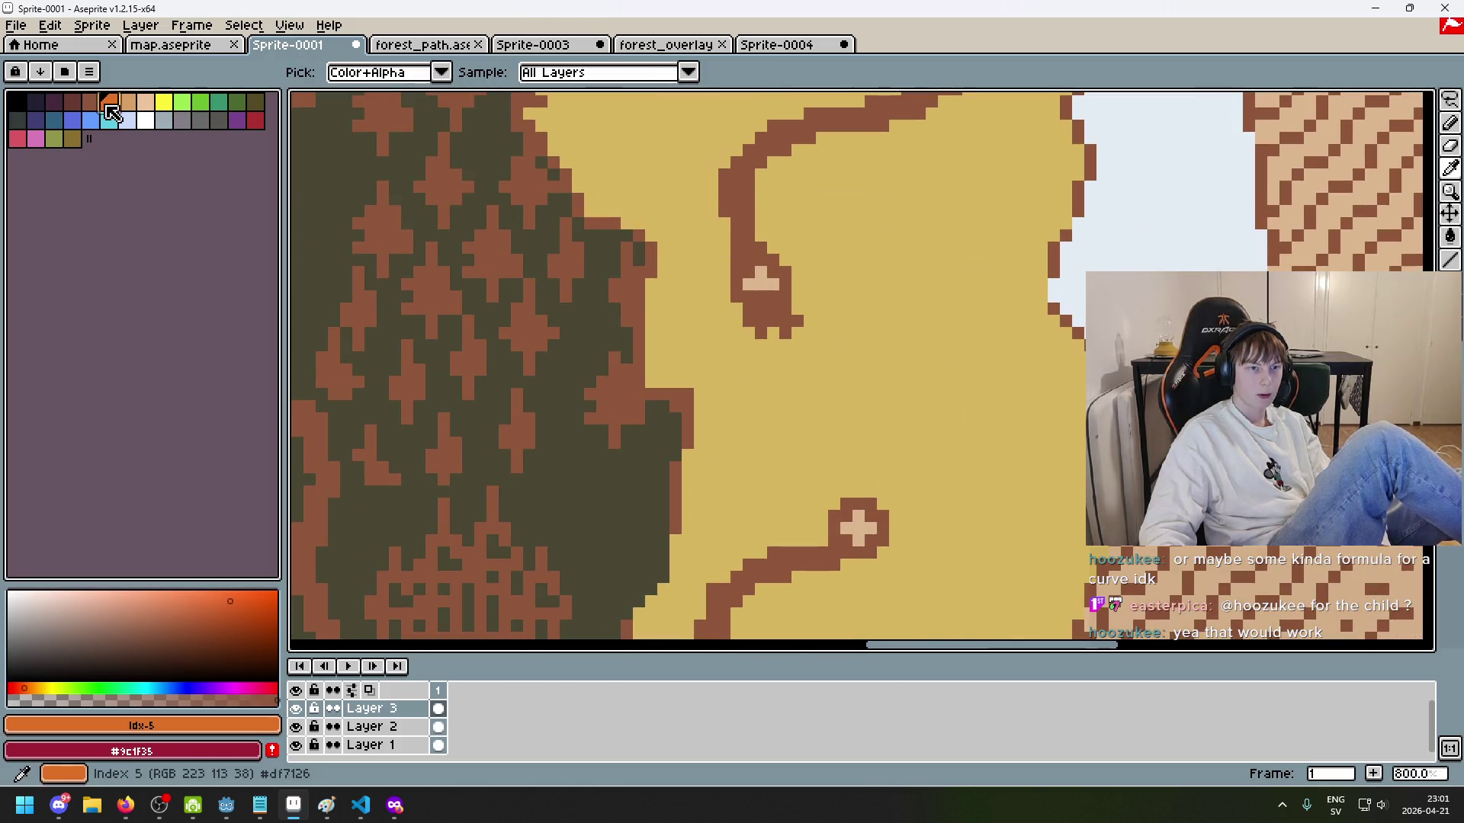
left_click(785, 358)
scroll(765, 323, "up", 5)
key("ctrl+z")
key("minus")
key("minus")
left_click(758, 343)
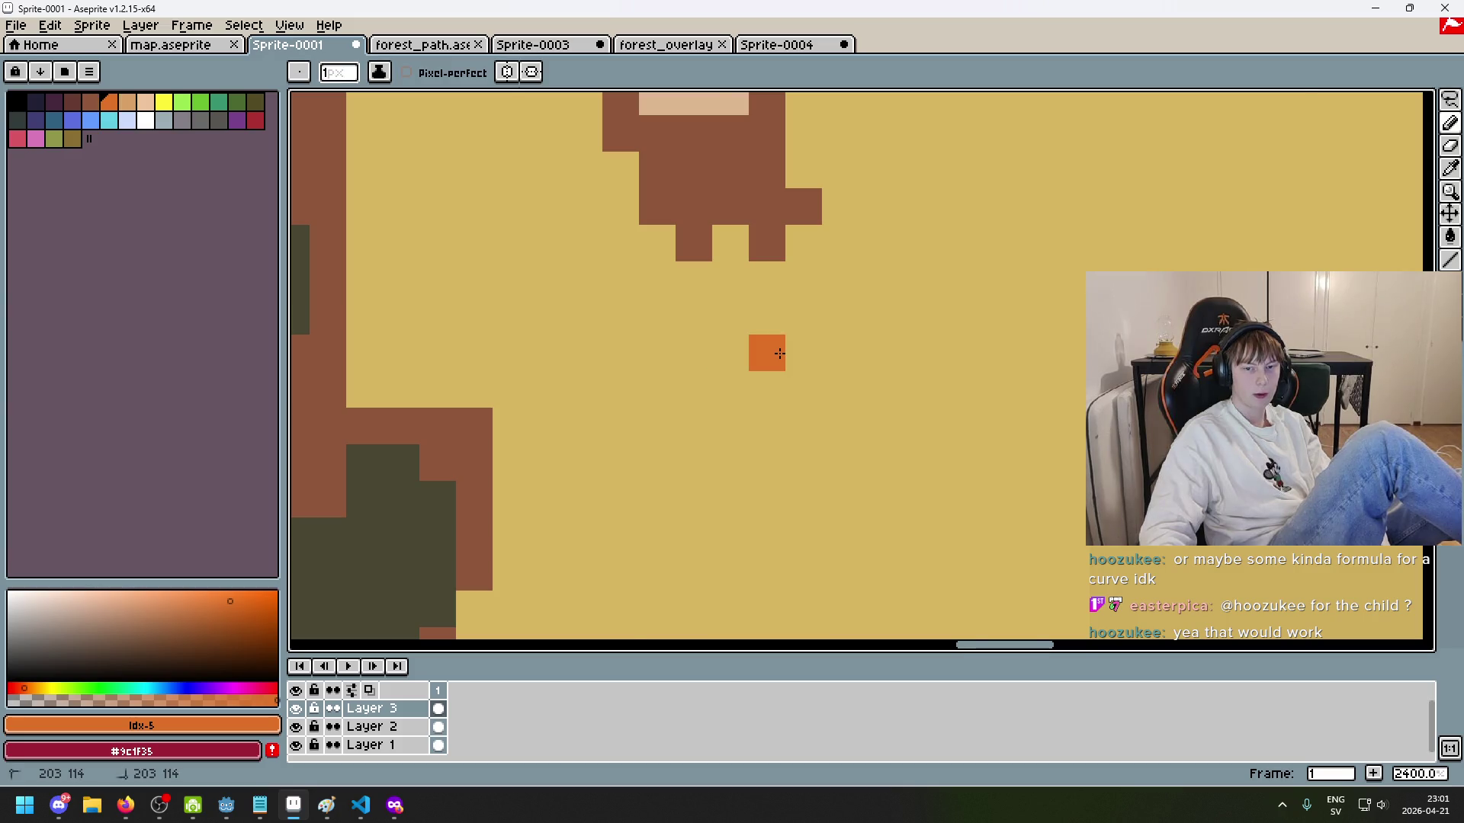
scroll(793, 336, "down", 3)
left_click(783, 319)
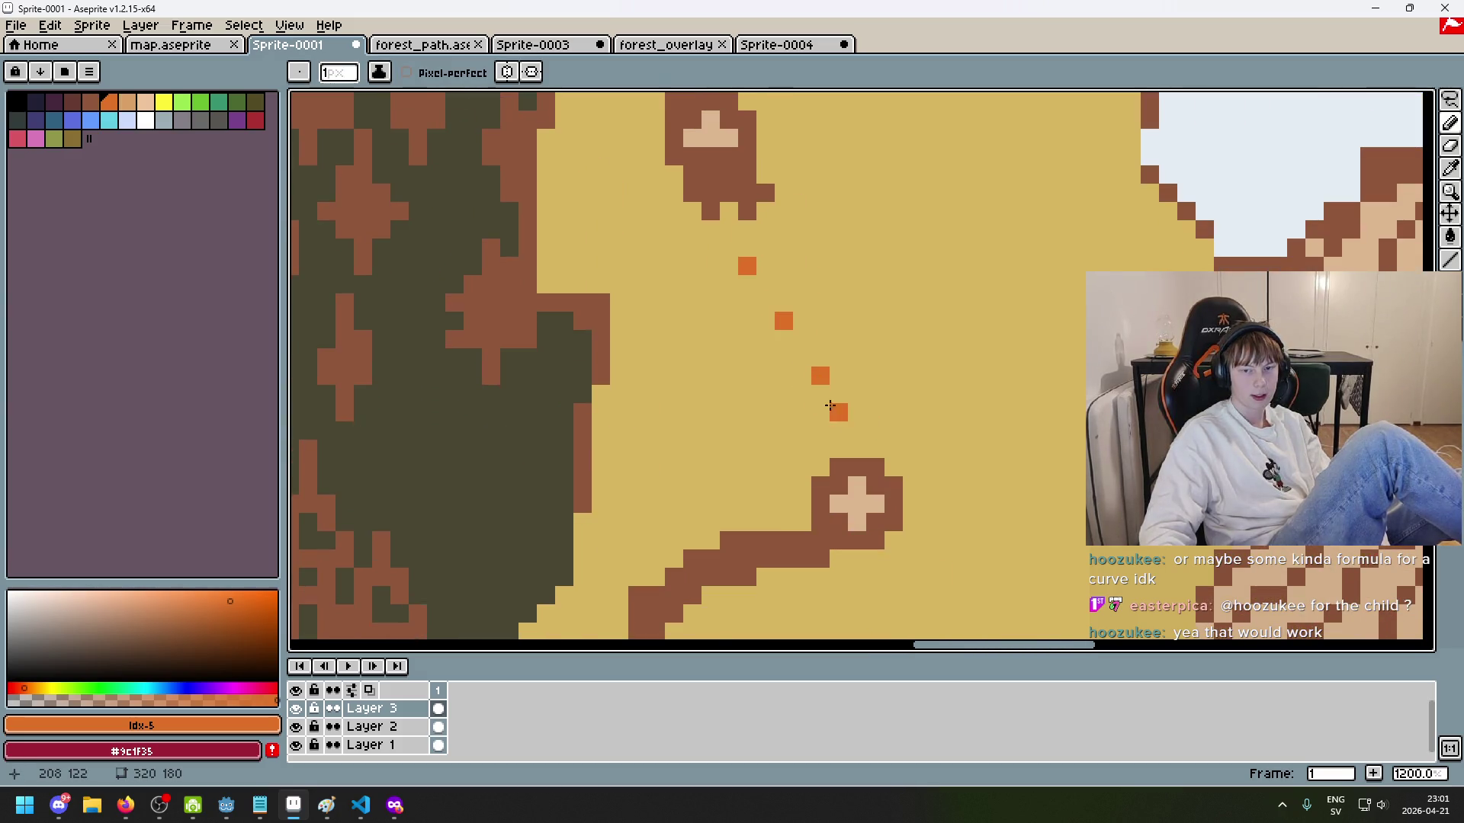
key("ctrl+z")
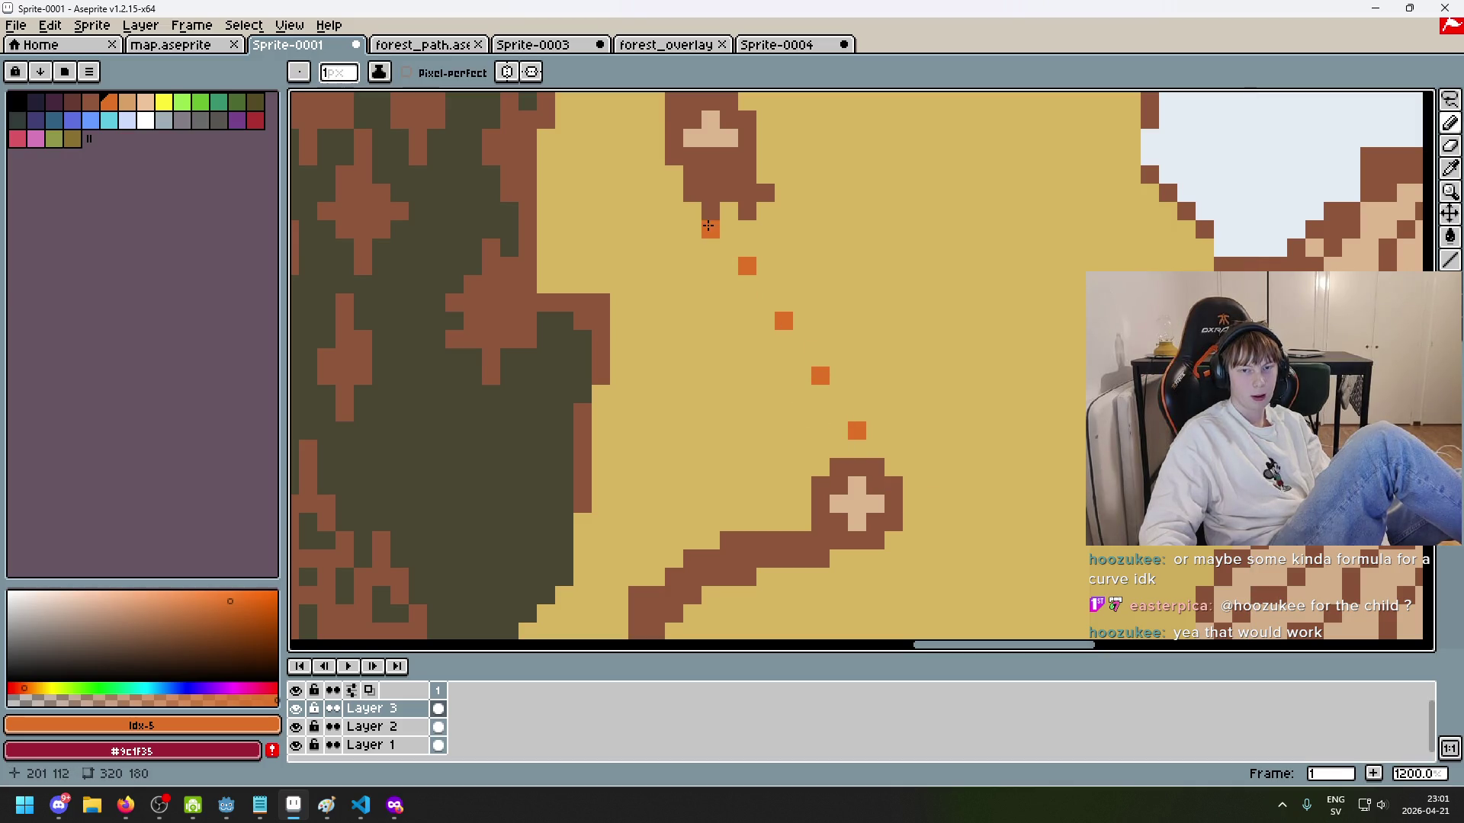
Step: Reposition the orange trail dots, erasing misplaced ones
scroll(861, 429, "up", 1)
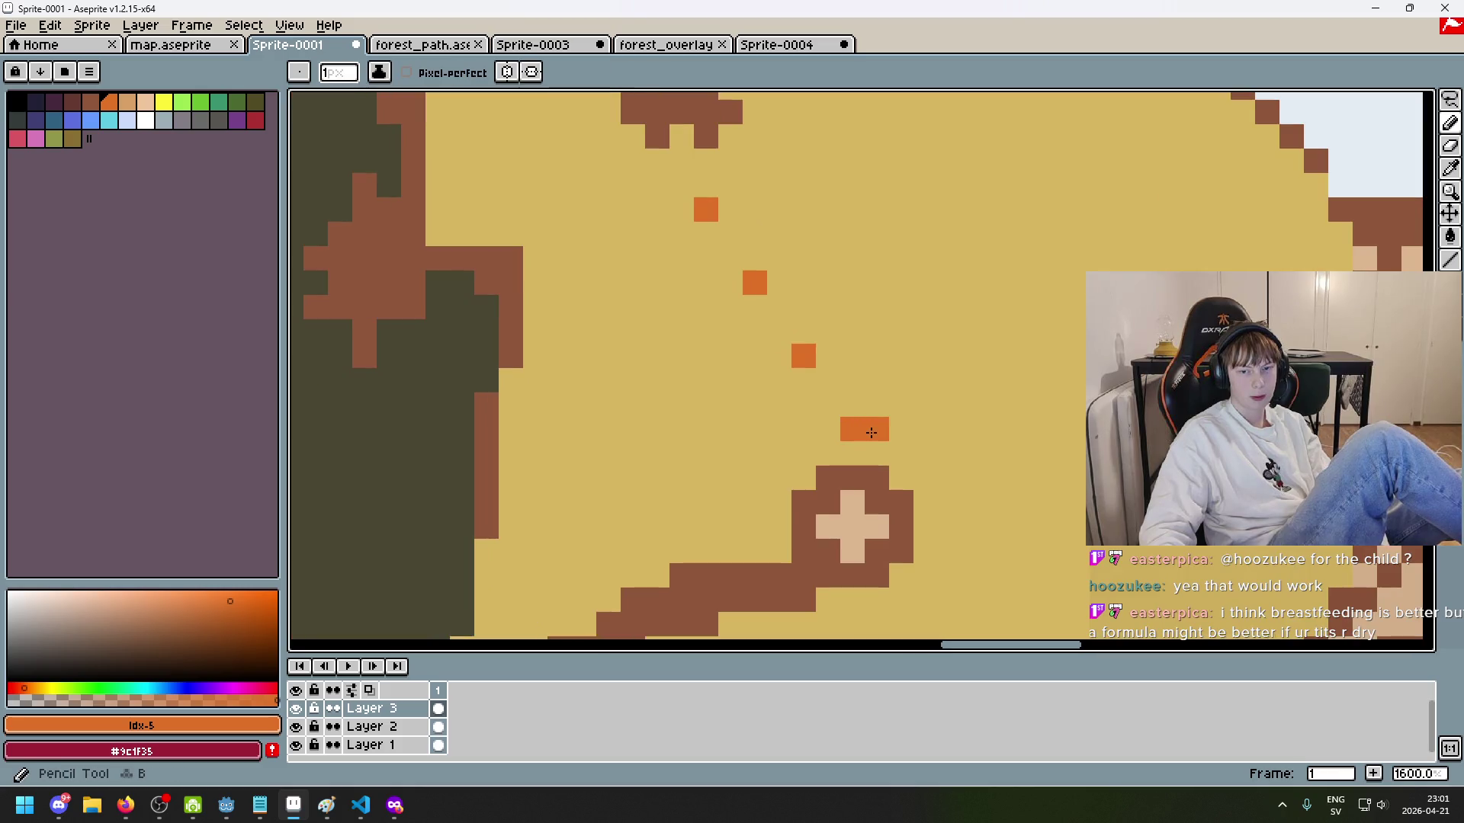
mouse_move(822, 369)
left_mouse_down()
mouse_move(827, 307)
mouse_move(876, 233)
left_mouse_up()
key("e")
left_click(754, 282)
key("b")
left_click(656, 330)
key("e")
left_click(657, 331)
key("b")
left_click(681, 282)
Step: Add better-spaced orange dots further along the trail, then set a 2px brown brush
key("e")
left_click(706, 209)
key("b")
left_click(608, 209)
key("b")
left_click(632, 135)
scroll(656, 246, "down", 6)
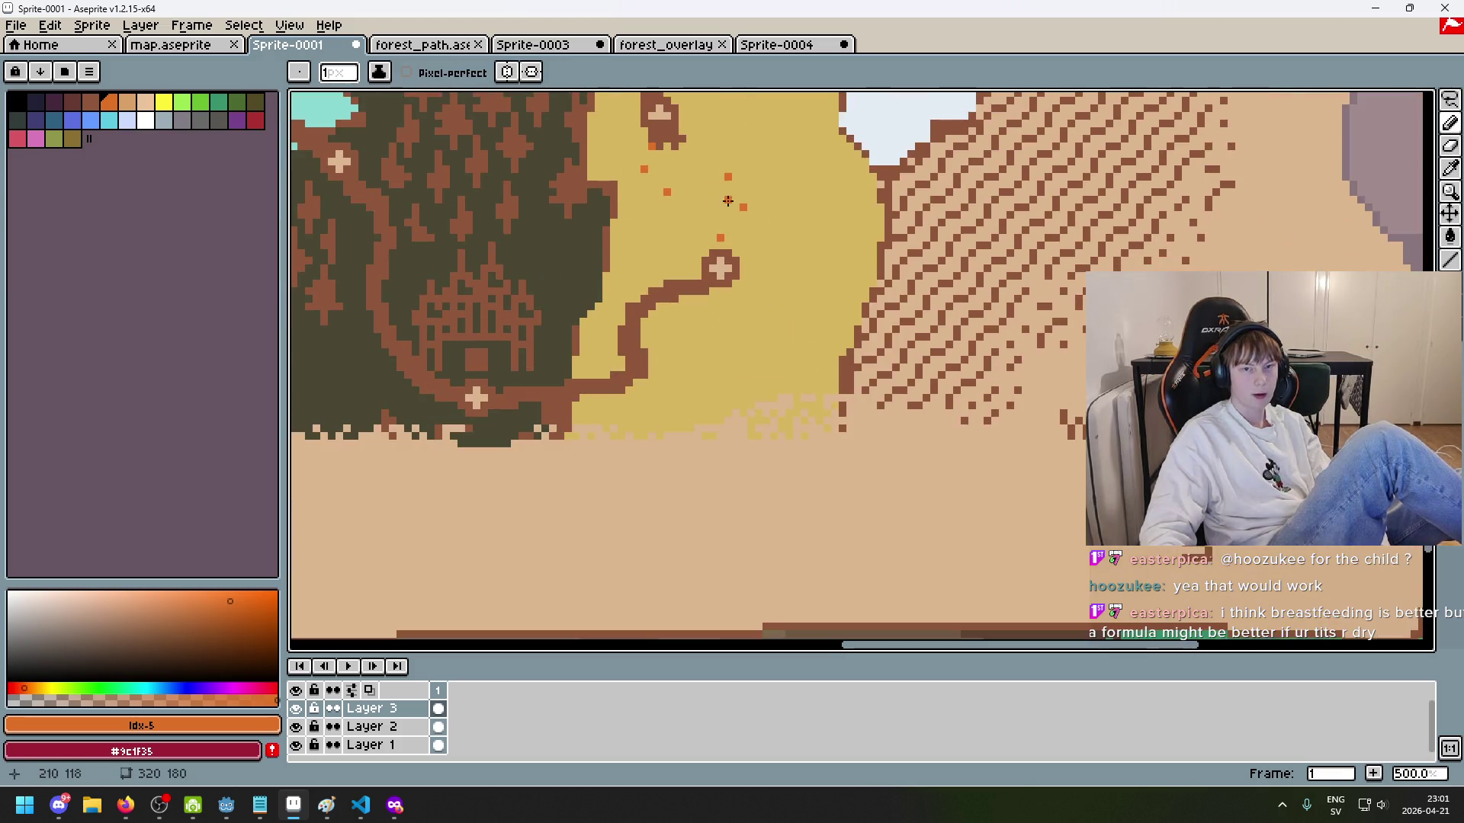
scroll(655, 246, "up", 3)
left_click(655, 247, "alt")
left_click(656, 247)
key("plus")
left_click(775, 473)
mouse_move(775, 458)
left_mouse_down()
mouse_move(808, 401)
mouse_move(793, 365)
mouse_move(703, 385)
mouse_move(655, 332)
mouse_move(655, 281)
left_mouse_up()
scroll(776, 368, "down", 5)
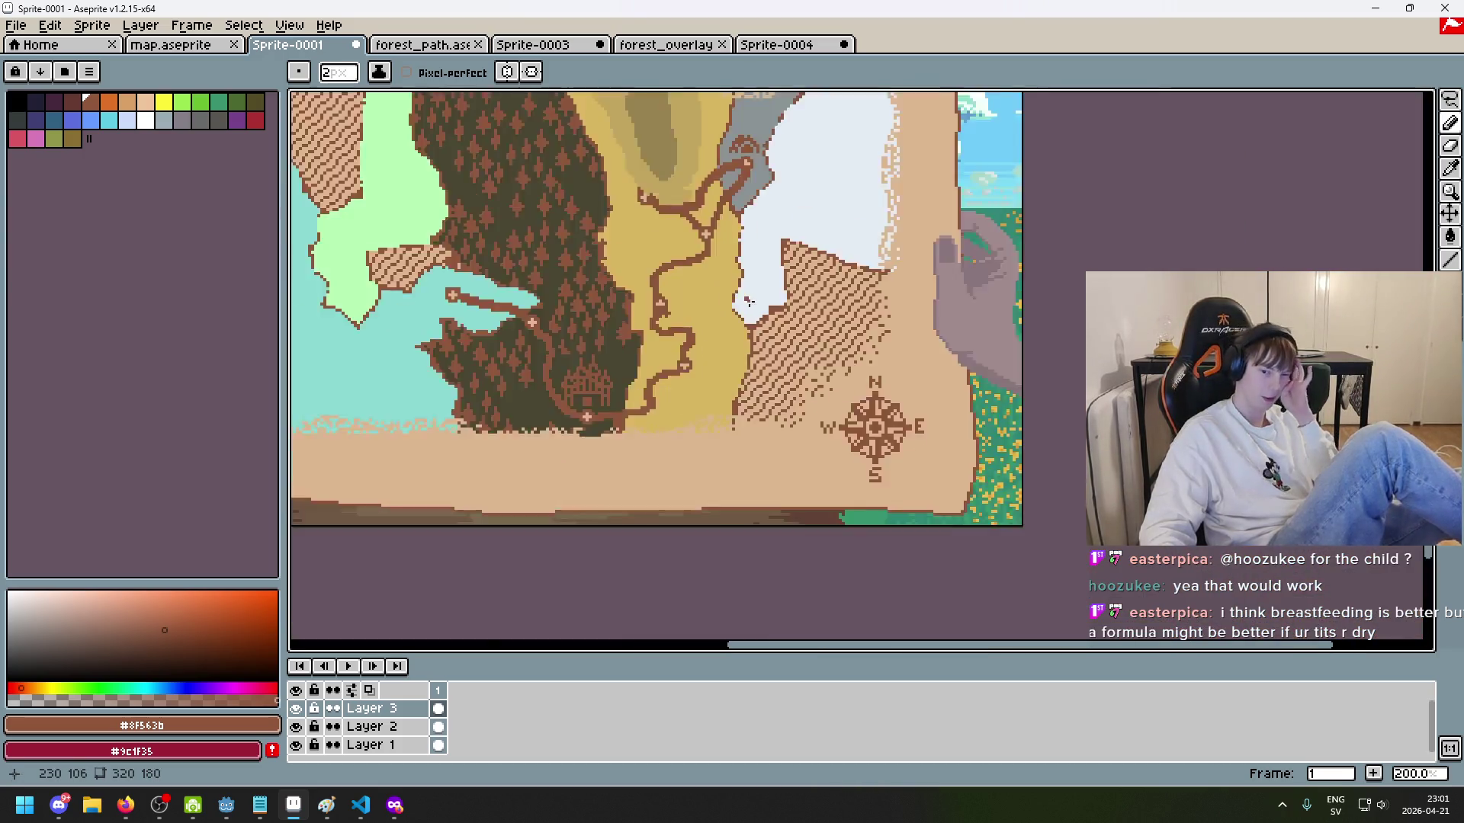
scroll(776, 368, "up", 3)
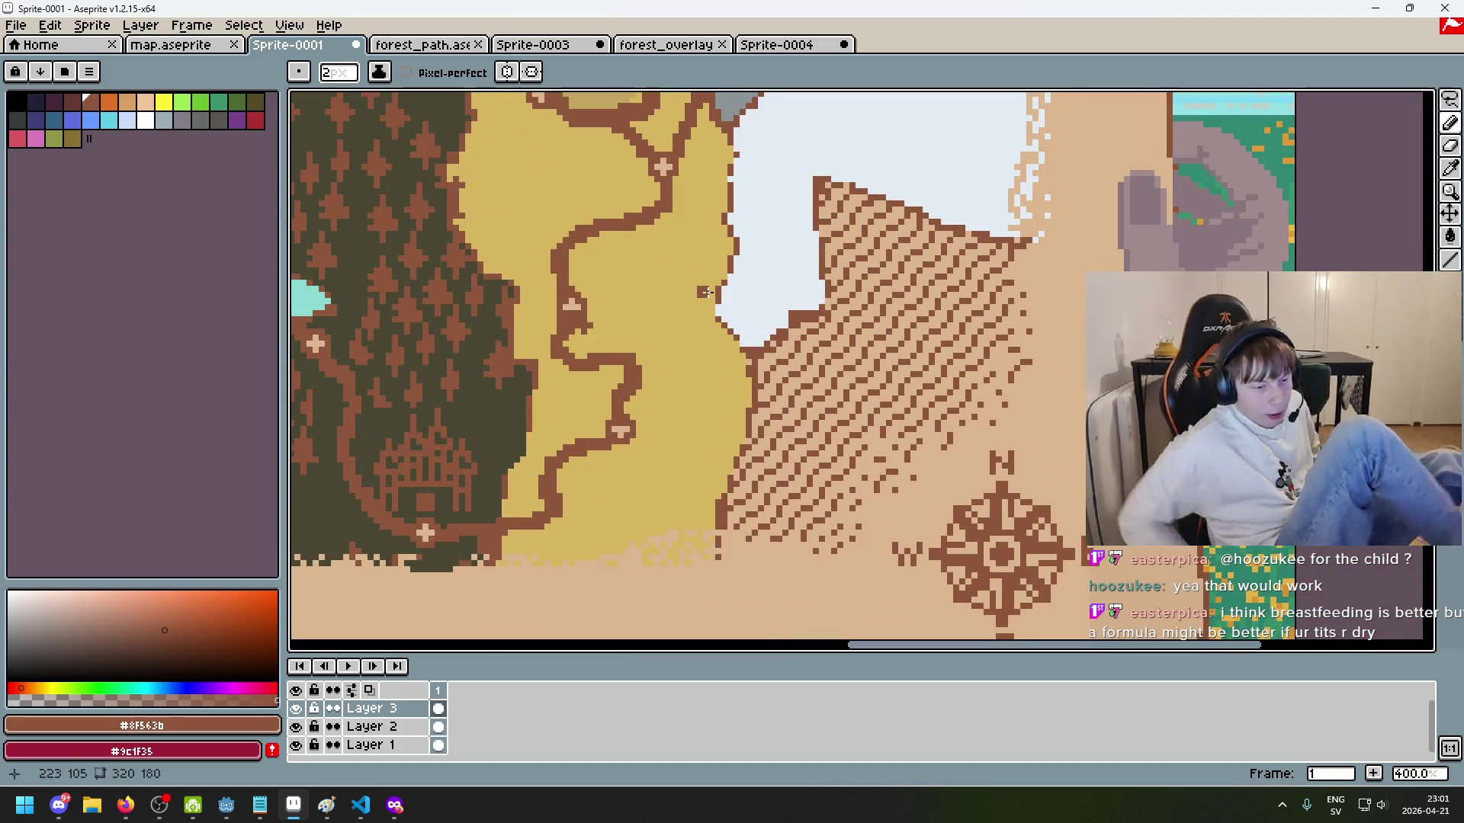
mouse_move(708, 292)
left_mouse_down()
mouse_move(722, 344)
mouse_move(882, 391)
left_mouse_up()
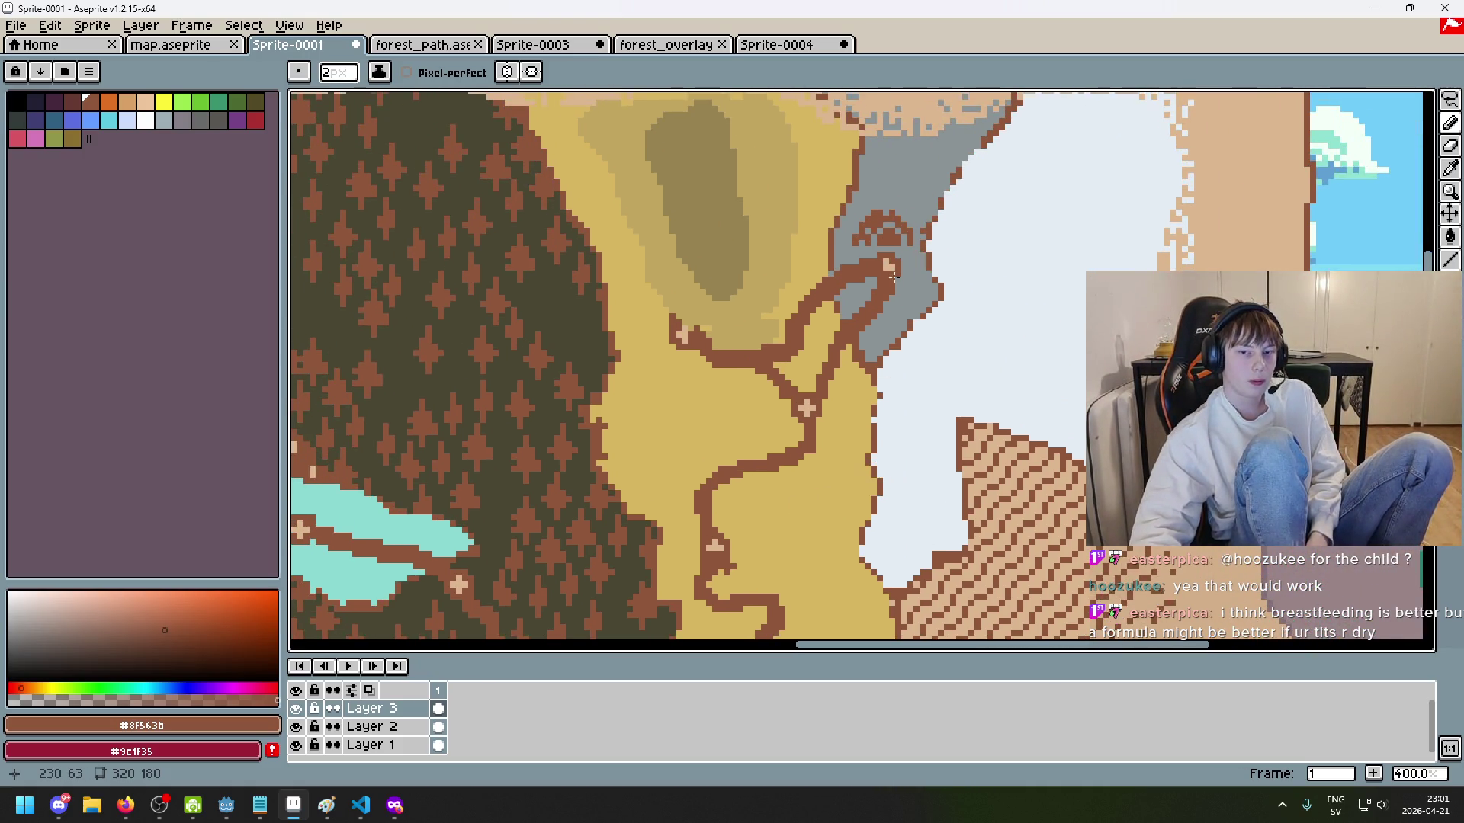
scroll(721, 269, "up", 2)
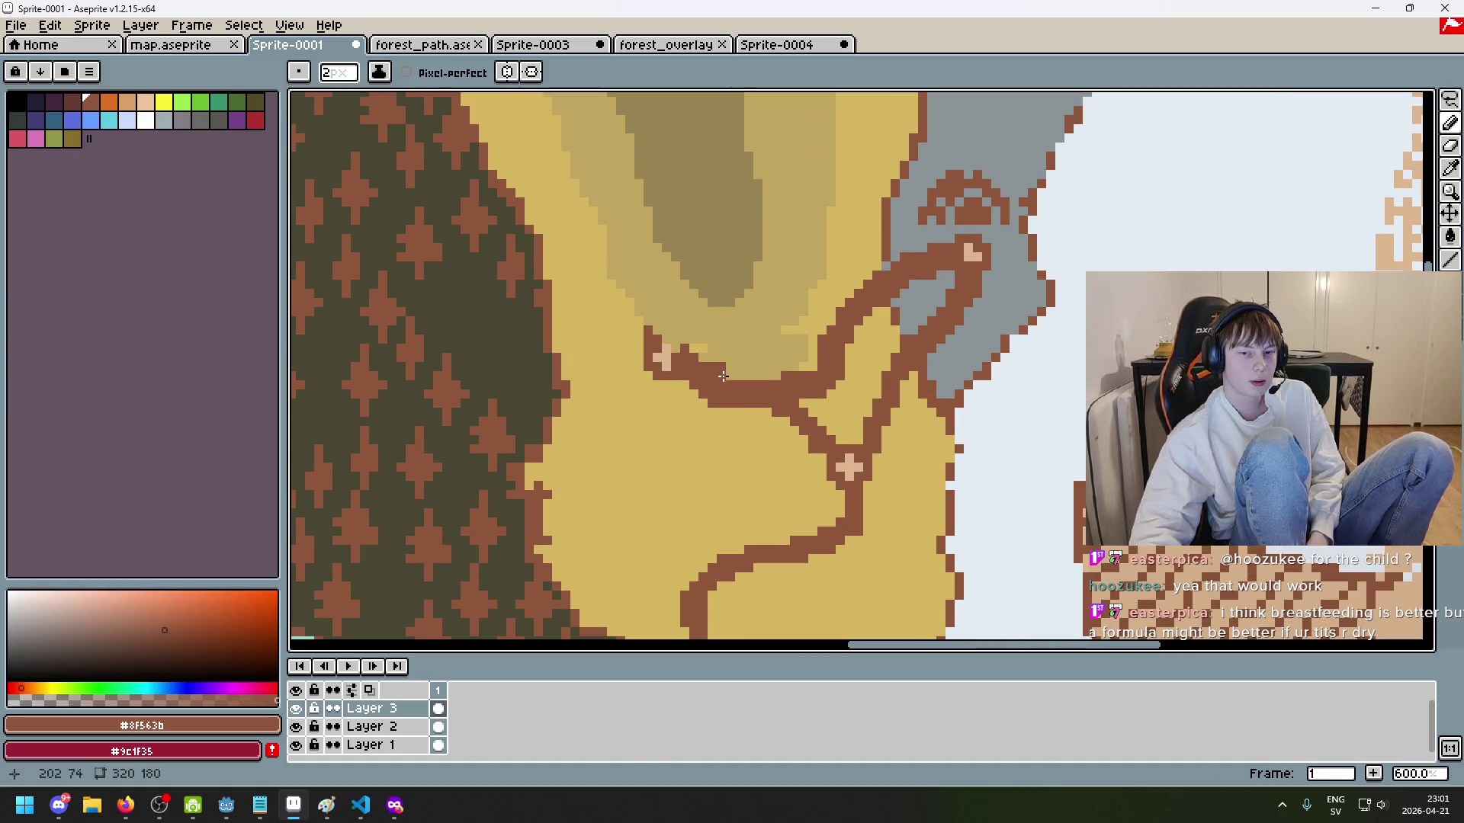
scroll(706, 353, "down", 2)
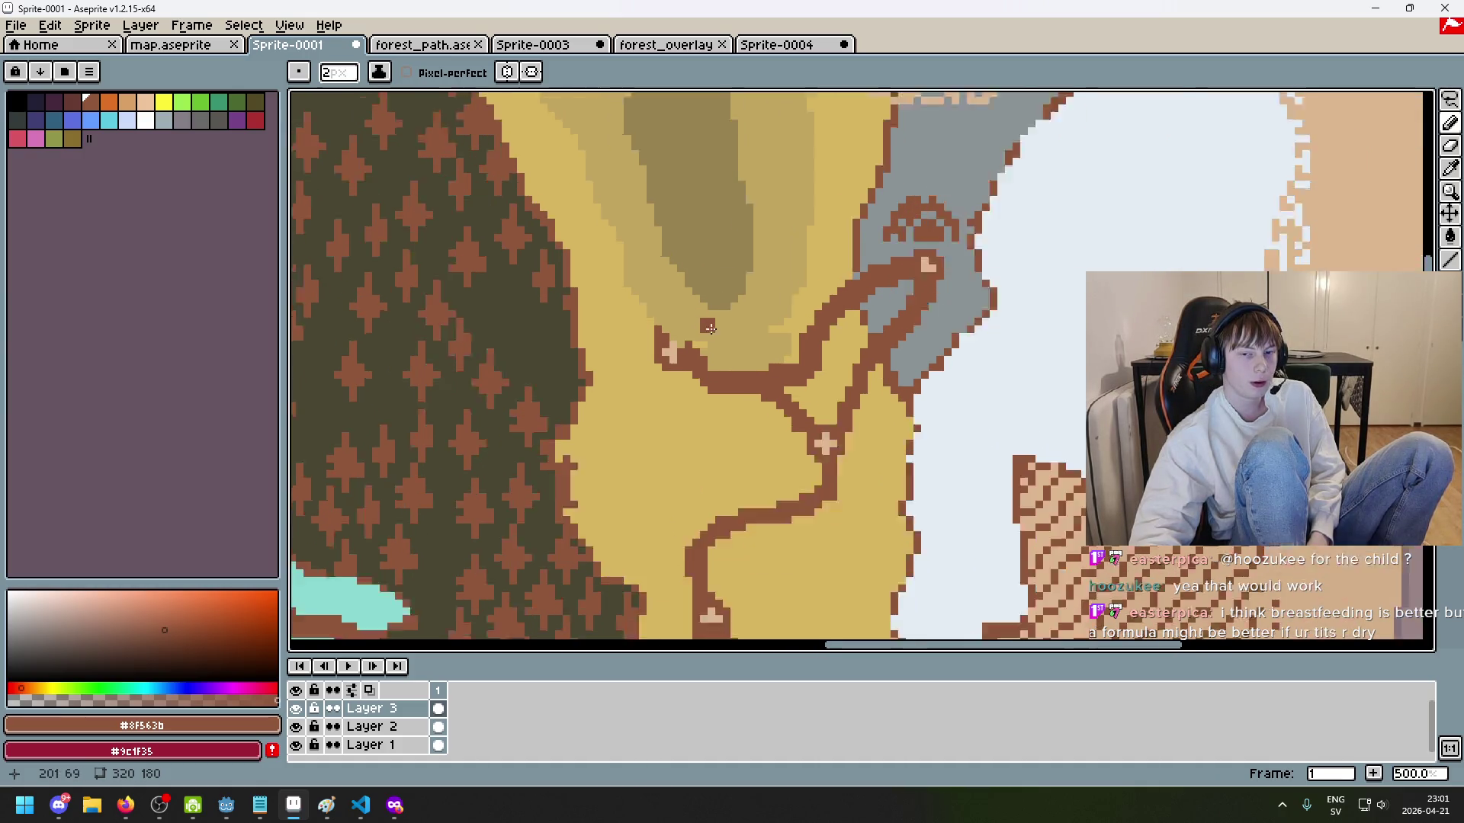
scroll(649, 327, "up", 2)
scroll(697, 203, "up", 4)
scroll(703, 255, "down", 6)
scroll(705, 259, "up", 4)
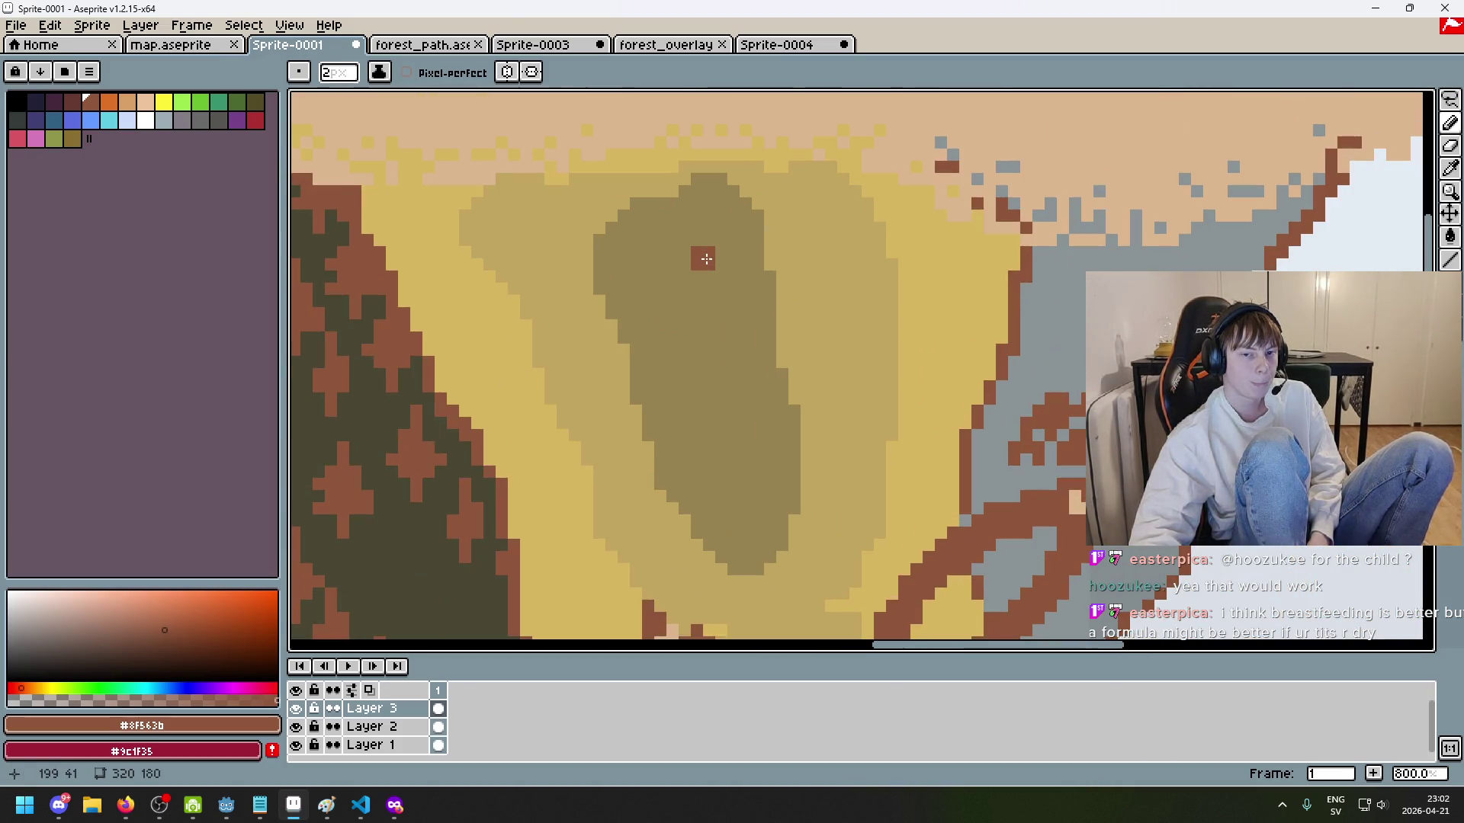
scroll(709, 263, "down", 4)
scroll(790, 430, "up", 2)
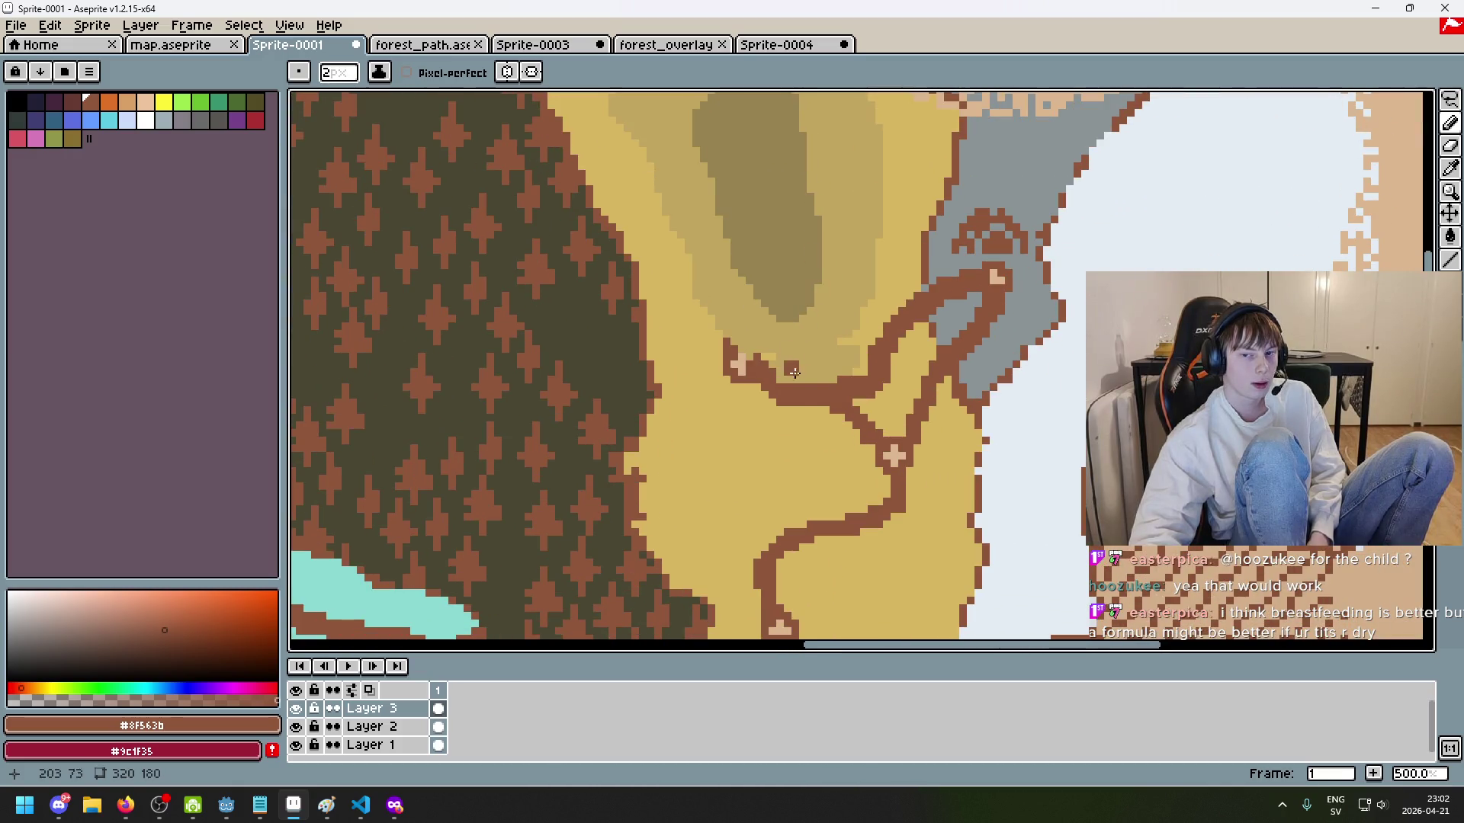
scroll(776, 407, "down", 3)
scroll(793, 397, "up", 2)
scroll(809, 392, "down", 2)
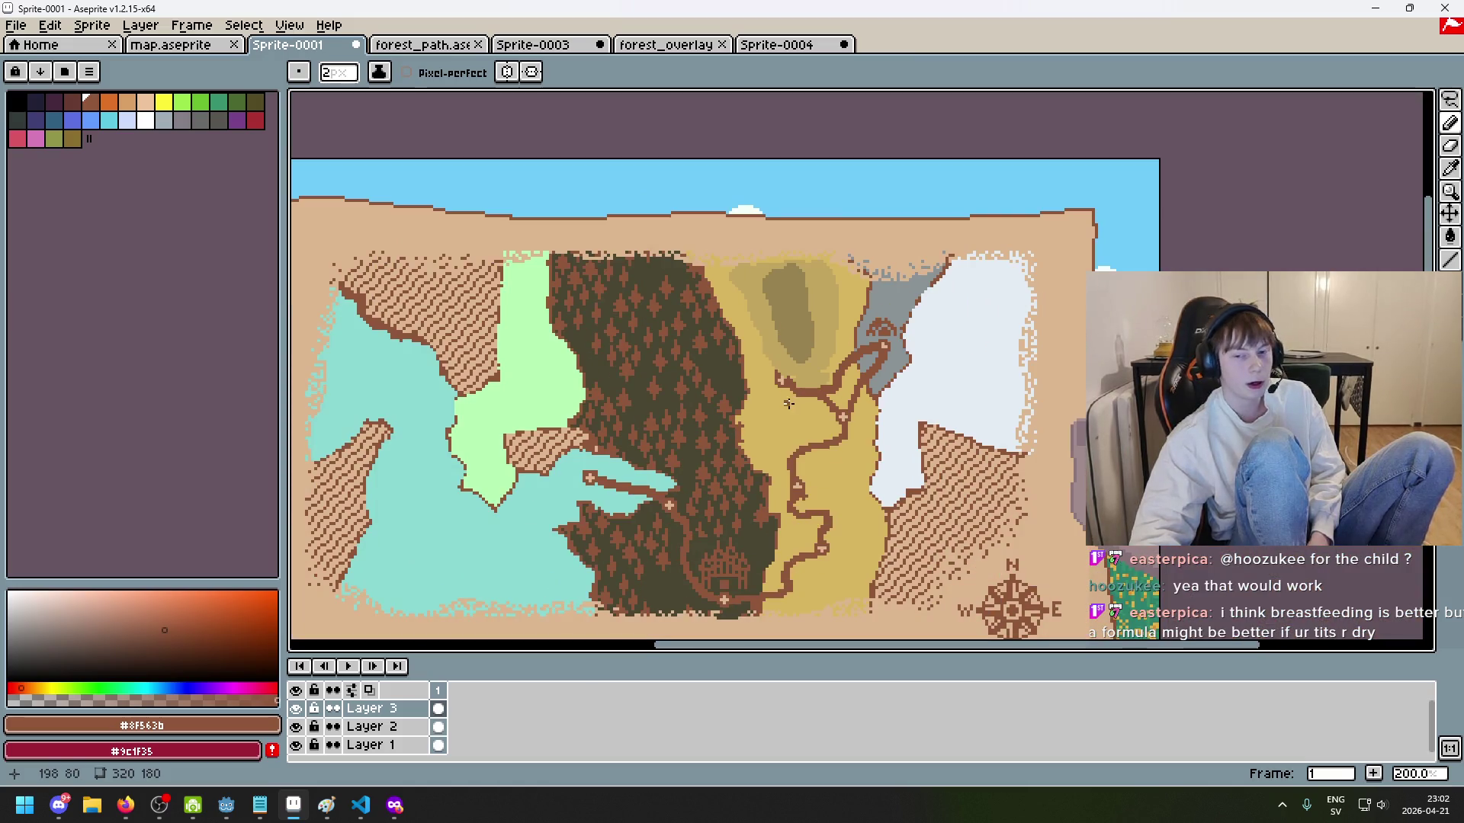
scroll(873, 357, "up", 3)
scroll(912, 285, "down", 2)
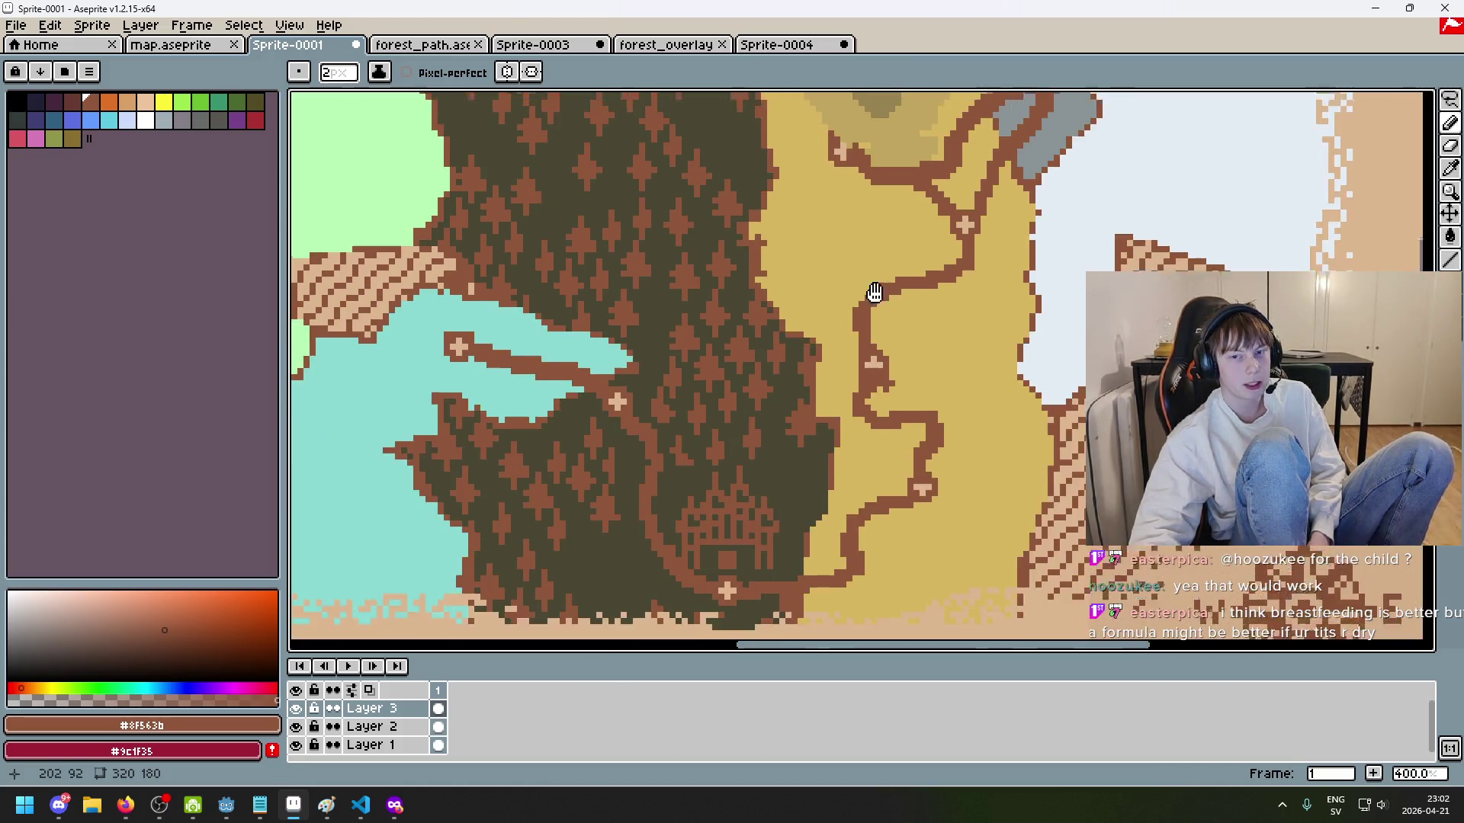
scroll(963, 200, "up", 1)
scroll(945, 197, "down", 1)
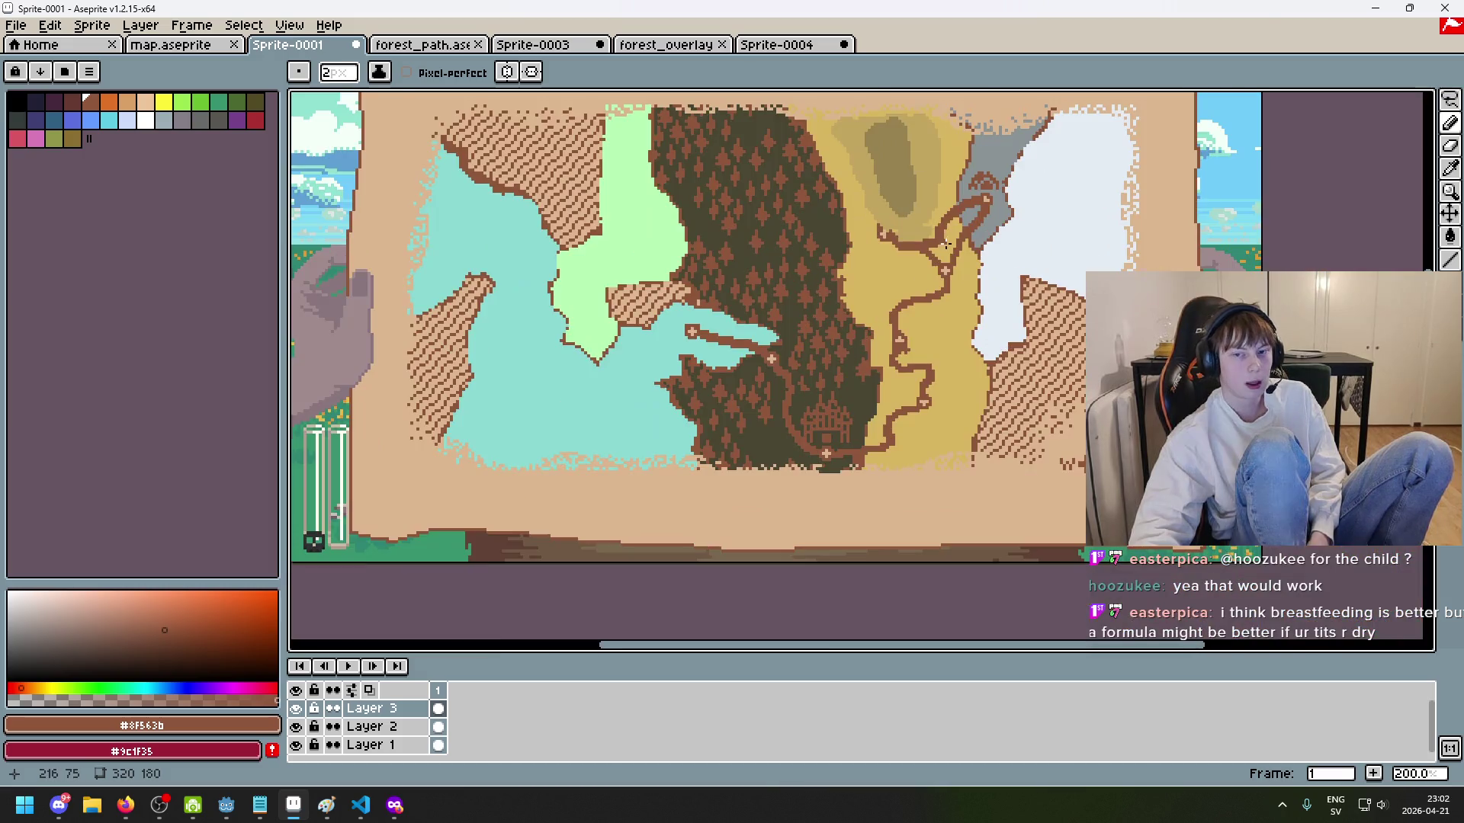
left_click_drag(844, 125, 812, 196)
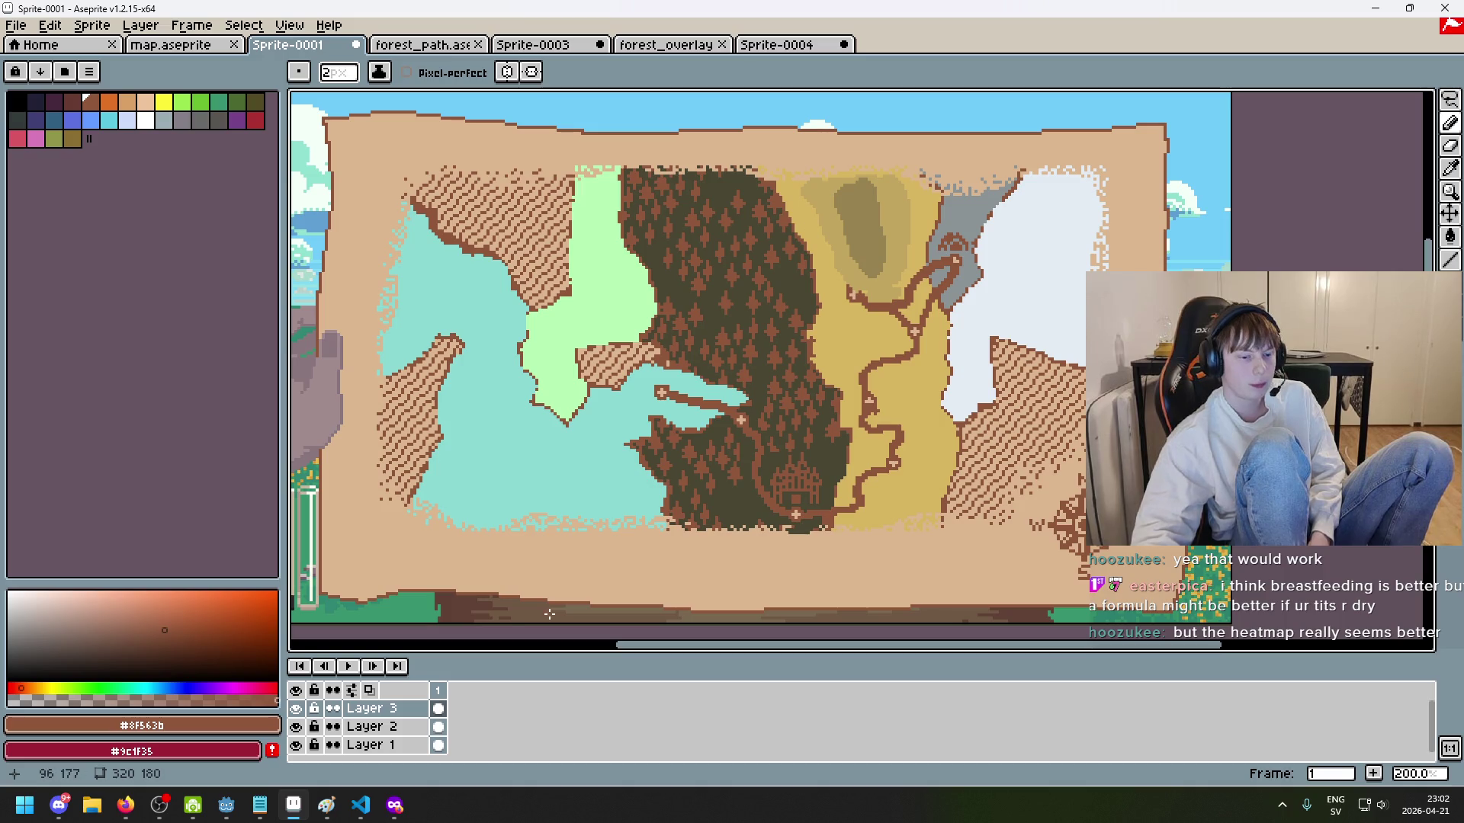
mouse_move(355, 810)
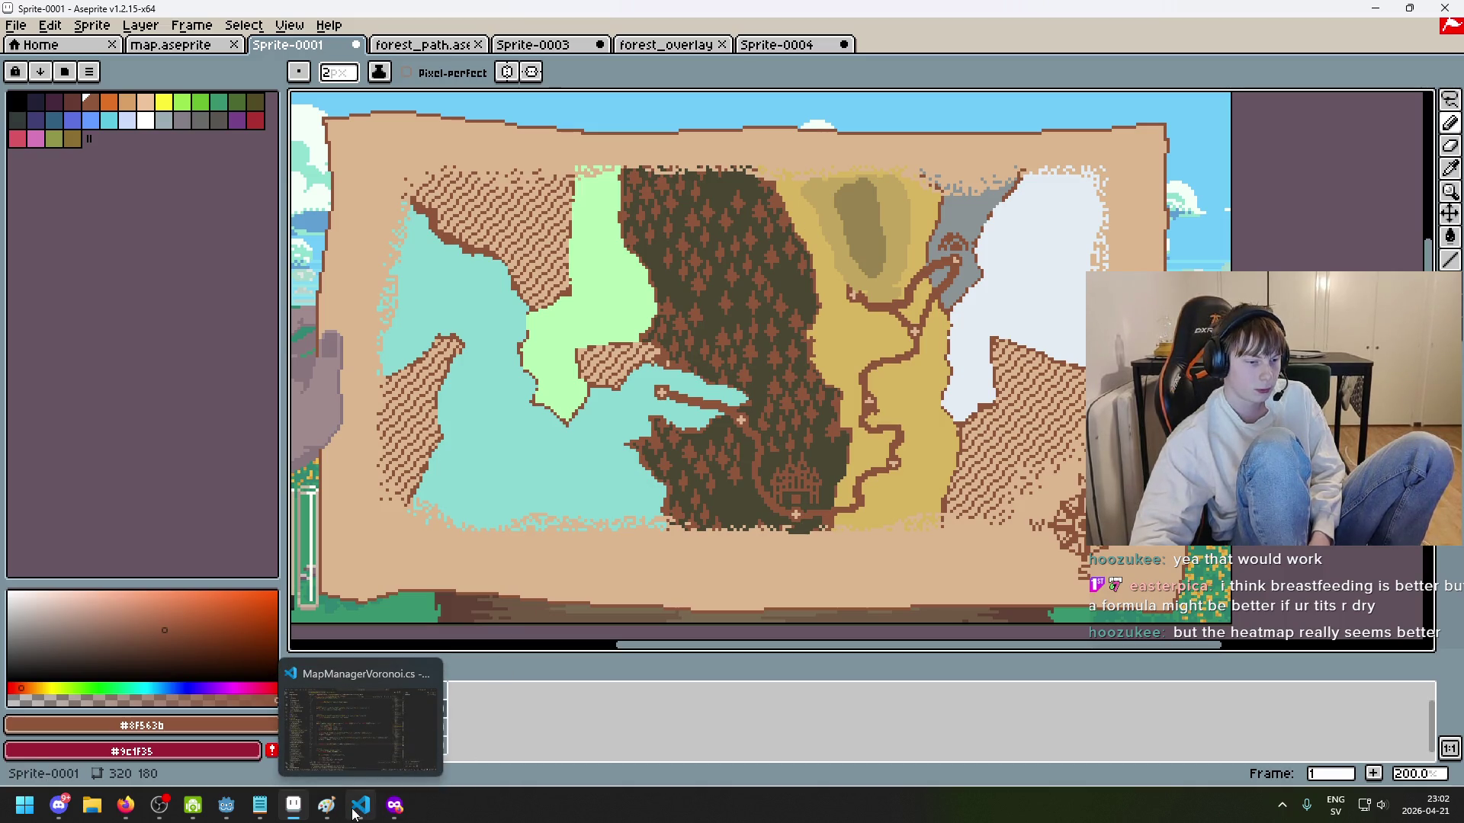
left_click(355, 809)
left_click(355, 809)
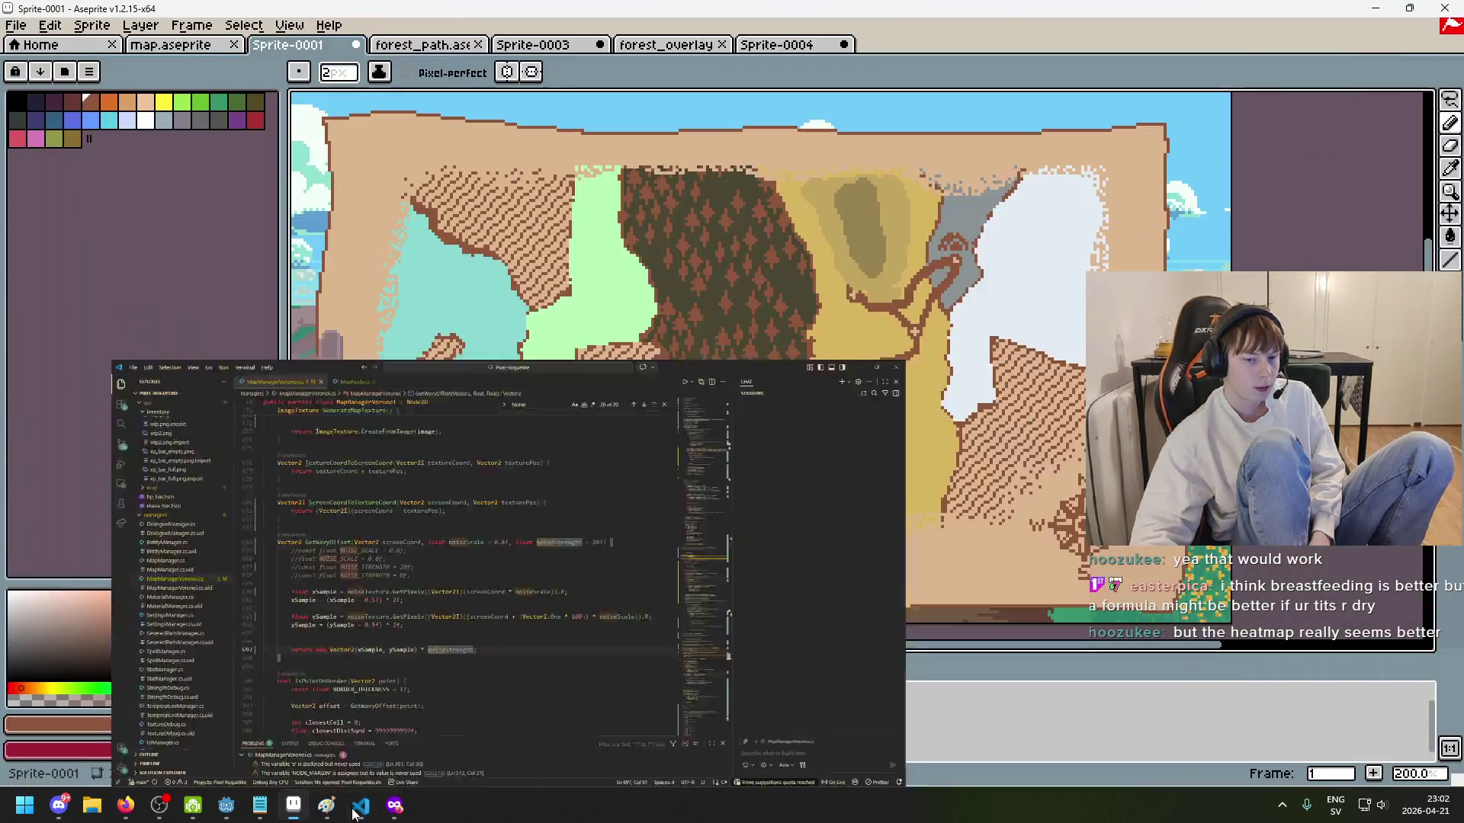
scroll(847, 272, "up", 2)
scroll(847, 272, "down", 1)
scroll(921, 302, "up", 3)
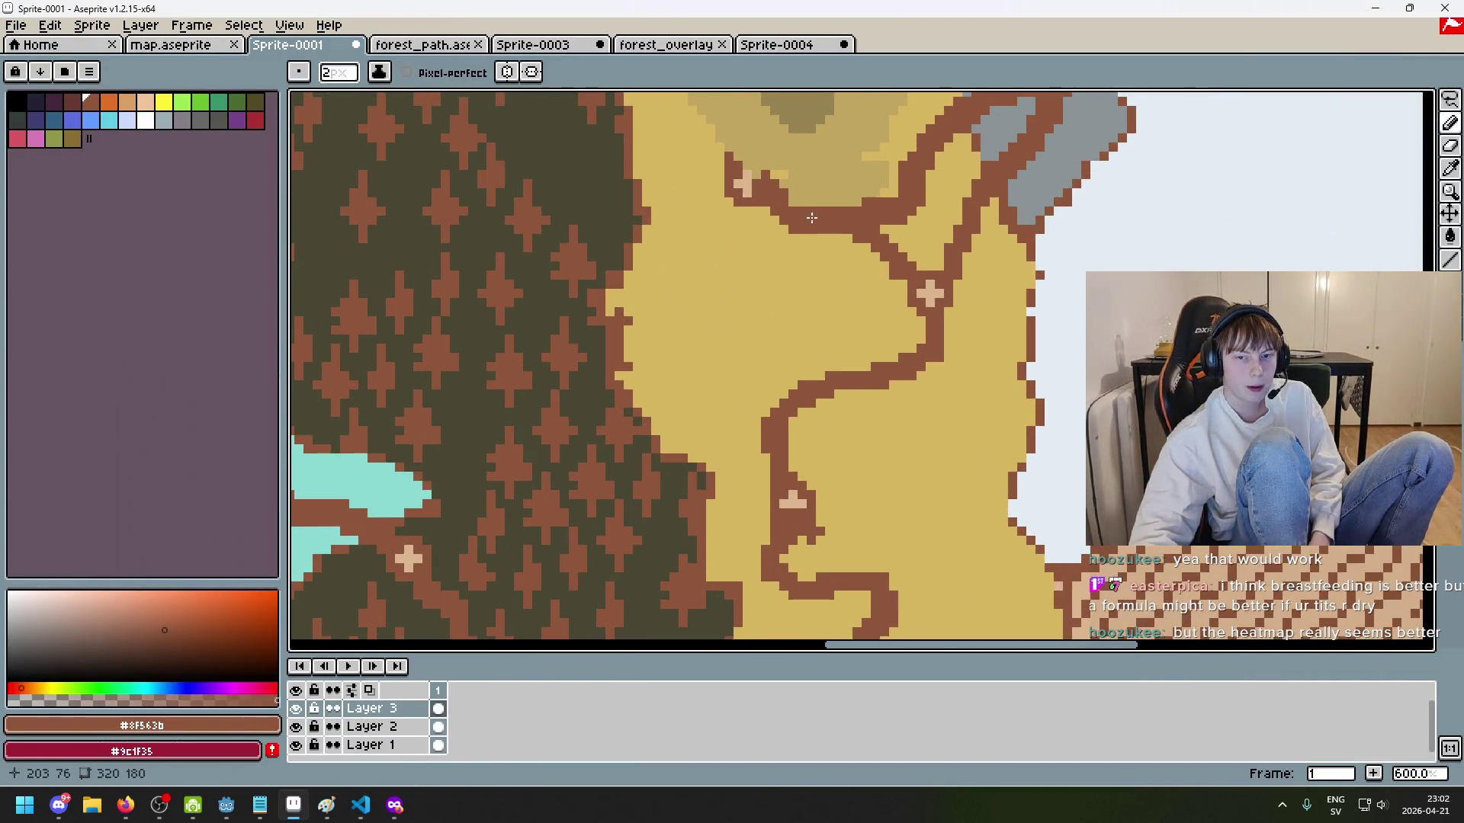
scroll(809, 419, "up", 1)
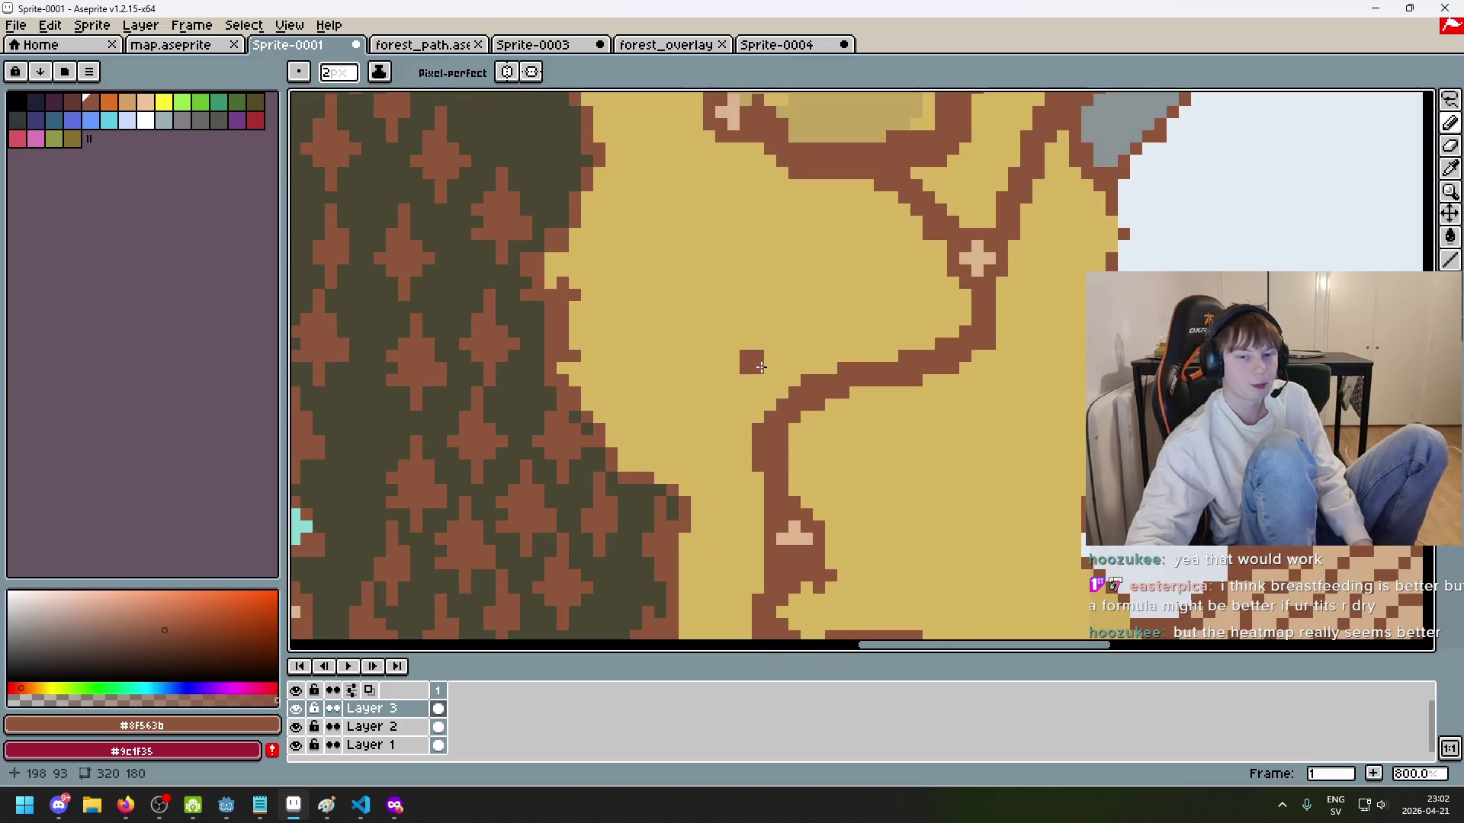
scroll(758, 366, "up", 2)
scroll(765, 190, "up", 2)
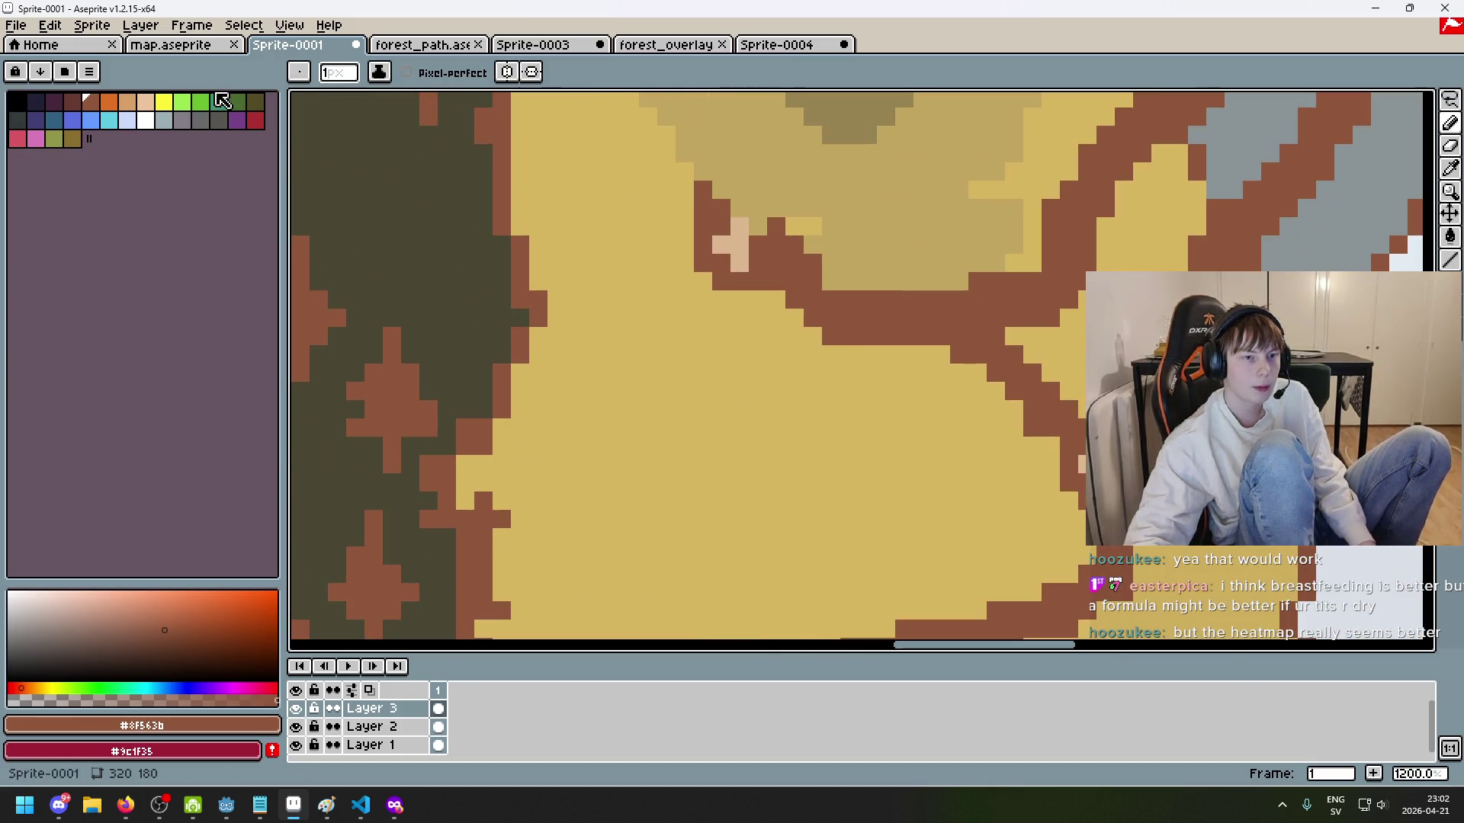
Step: Place single orange marker pixels along the road bend and erase misplaced ones
left_click(109, 101)
scroll(607, 300, "down", 2)
scroll(607, 300, "up", 3)
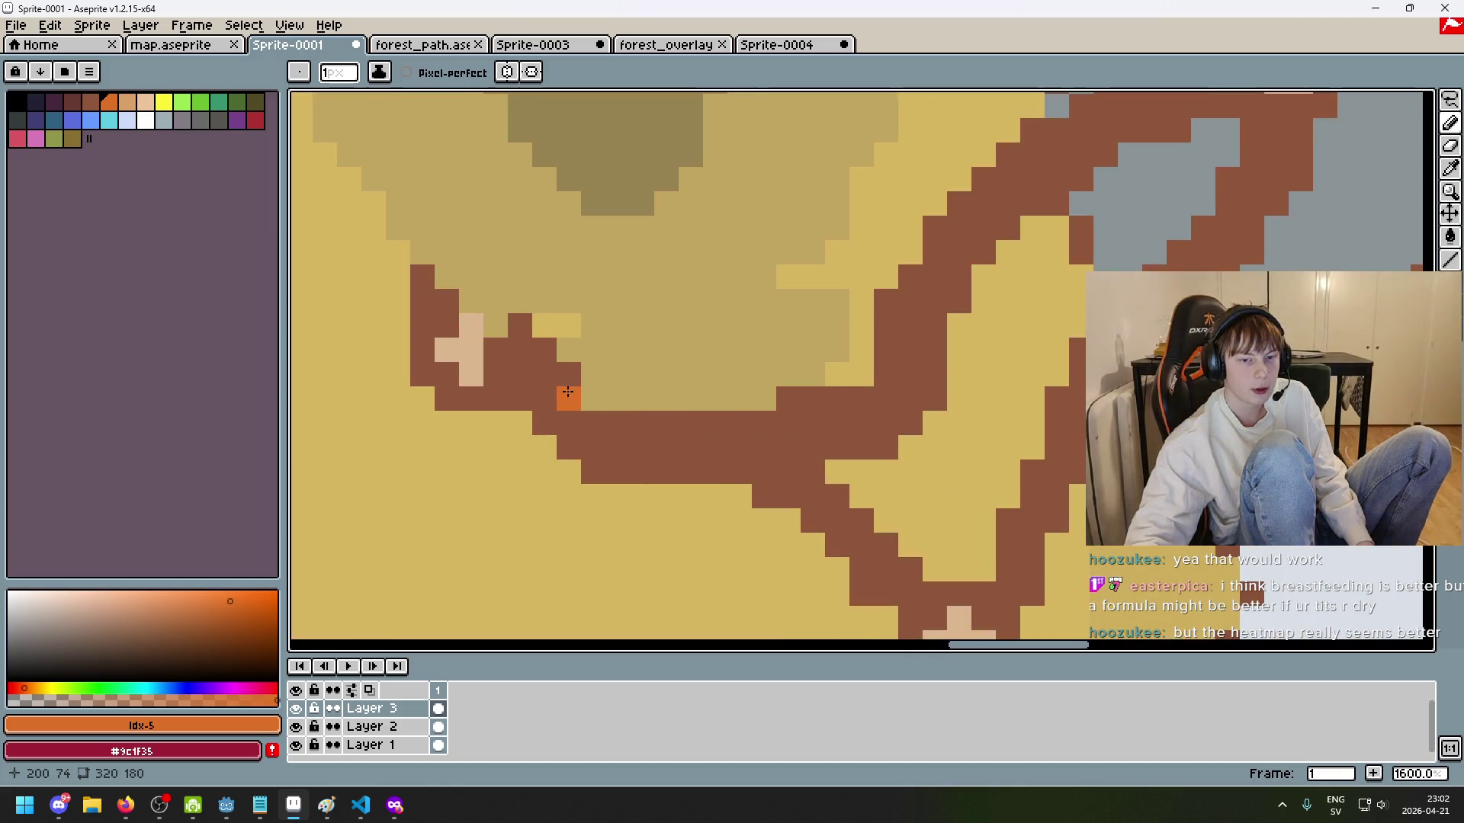
left_click(611, 307)
left_click_drag(861, 203, 886, 203)
left_click(1008, 129)
key("e")
left_click(739, 276)
key("b")
left_click(787, 422)
Step: Re-place orange markers on the road, shifting the off-road one slightly left
key("e")
left_click(617, 300)
key("b")
left_click(592, 423)
key("e")
left_click(589, 419)
key("b")
left_click(569, 422)
Step: Sketch and undo looping orange strokes, then return to GetWavyOffset in MapManagerVoronoi.cs
scroll(729, 375, "down", 5)
scroll(729, 375, "up", 2)
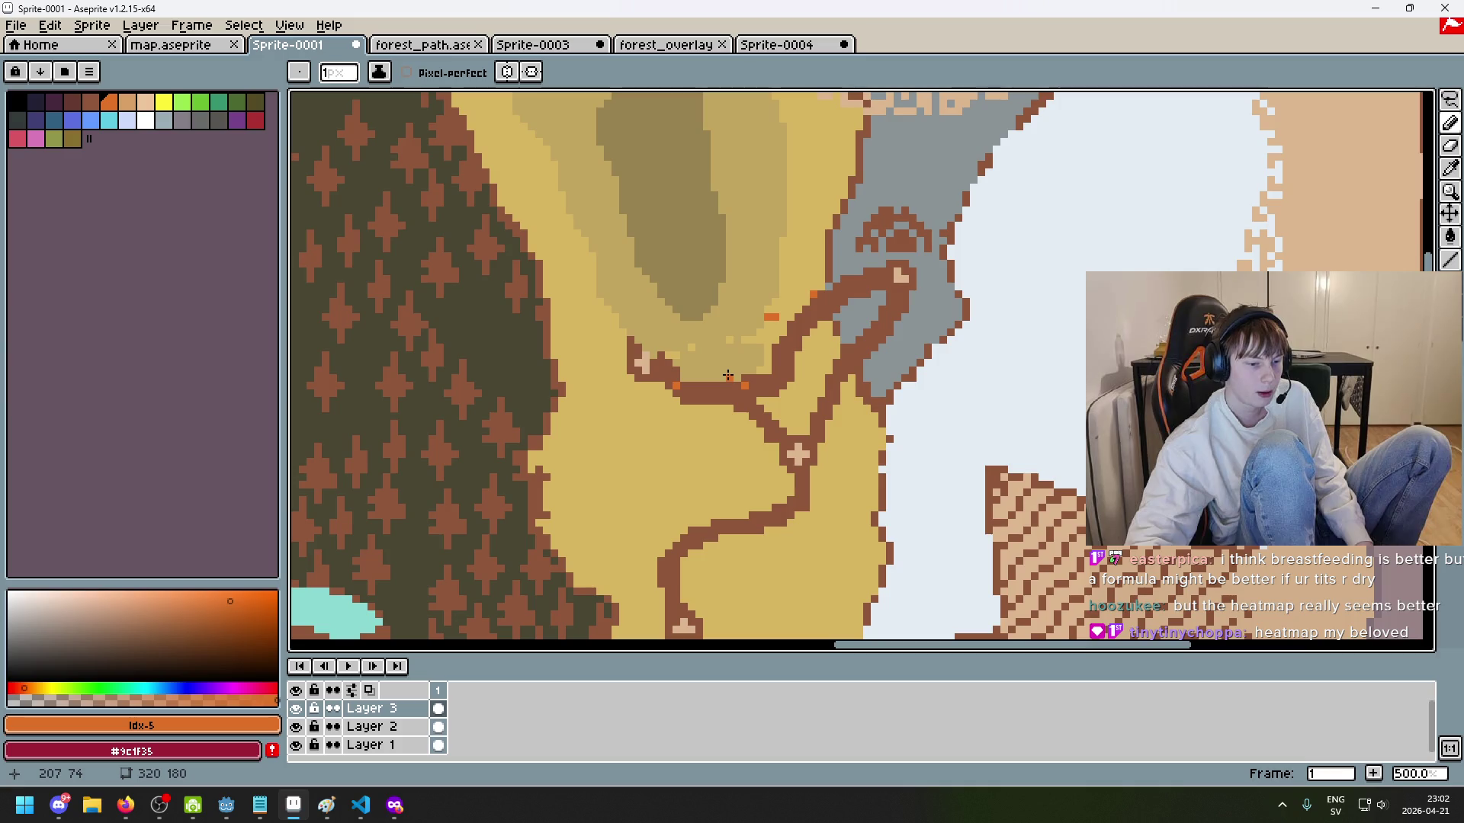
scroll(732, 350, "down", 4)
scroll(736, 328, "up", 4)
key("e")
key("b")
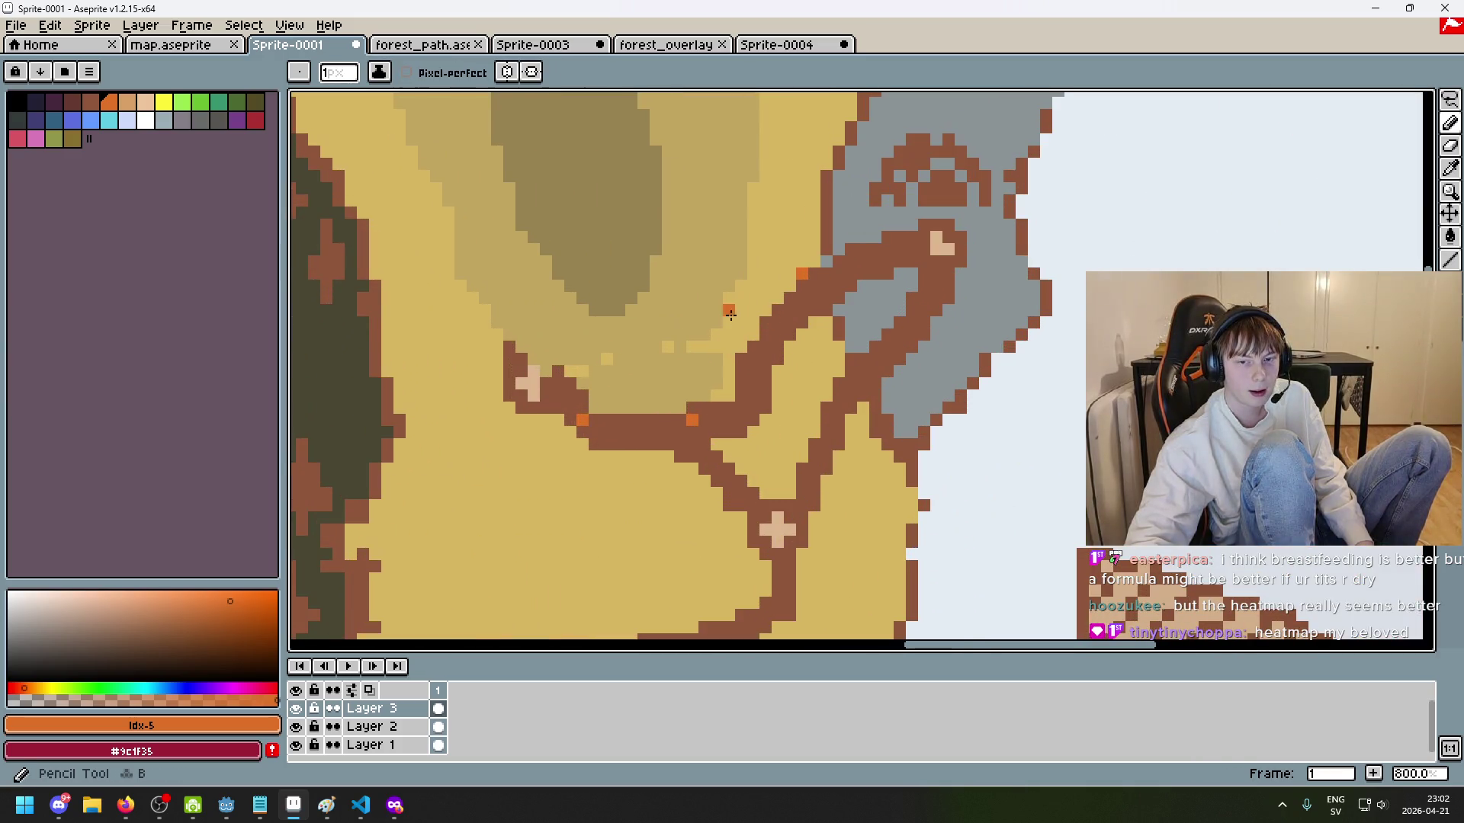
scroll(778, 355, "down", 5)
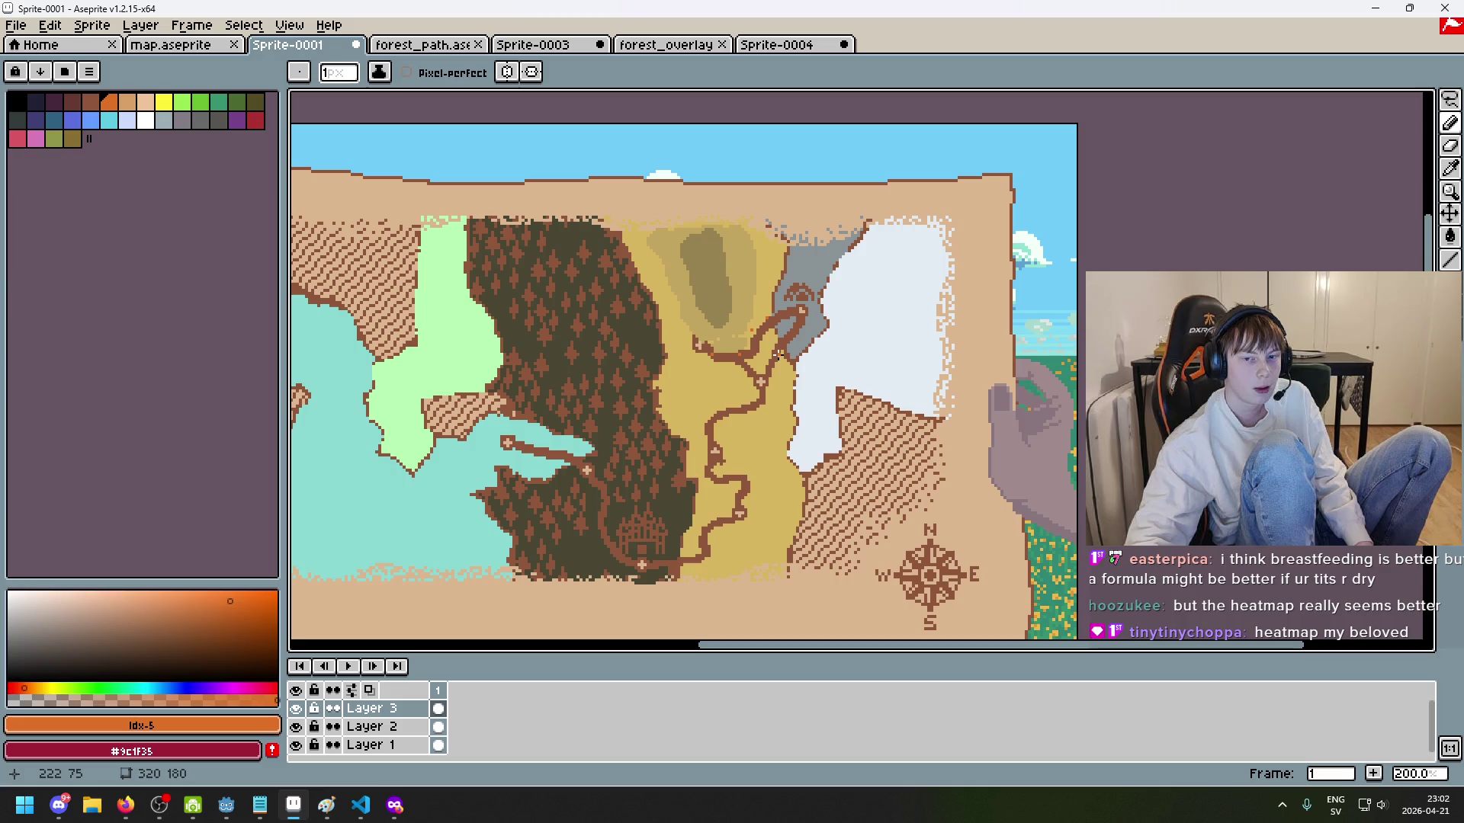
scroll(773, 343, "up", 3)
scroll(766, 326, "down", 3)
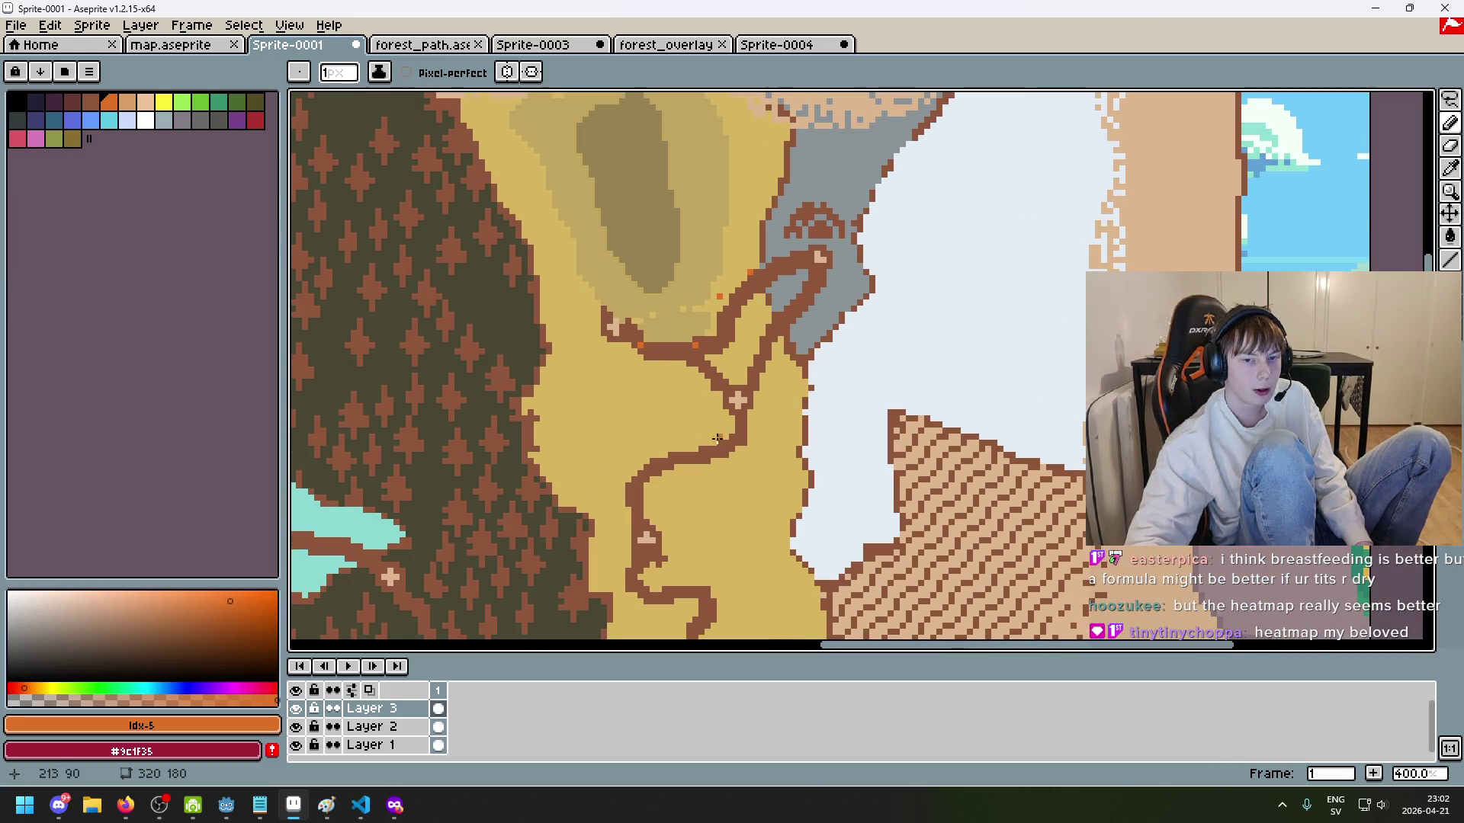
scroll(605, 565, "up", 1)
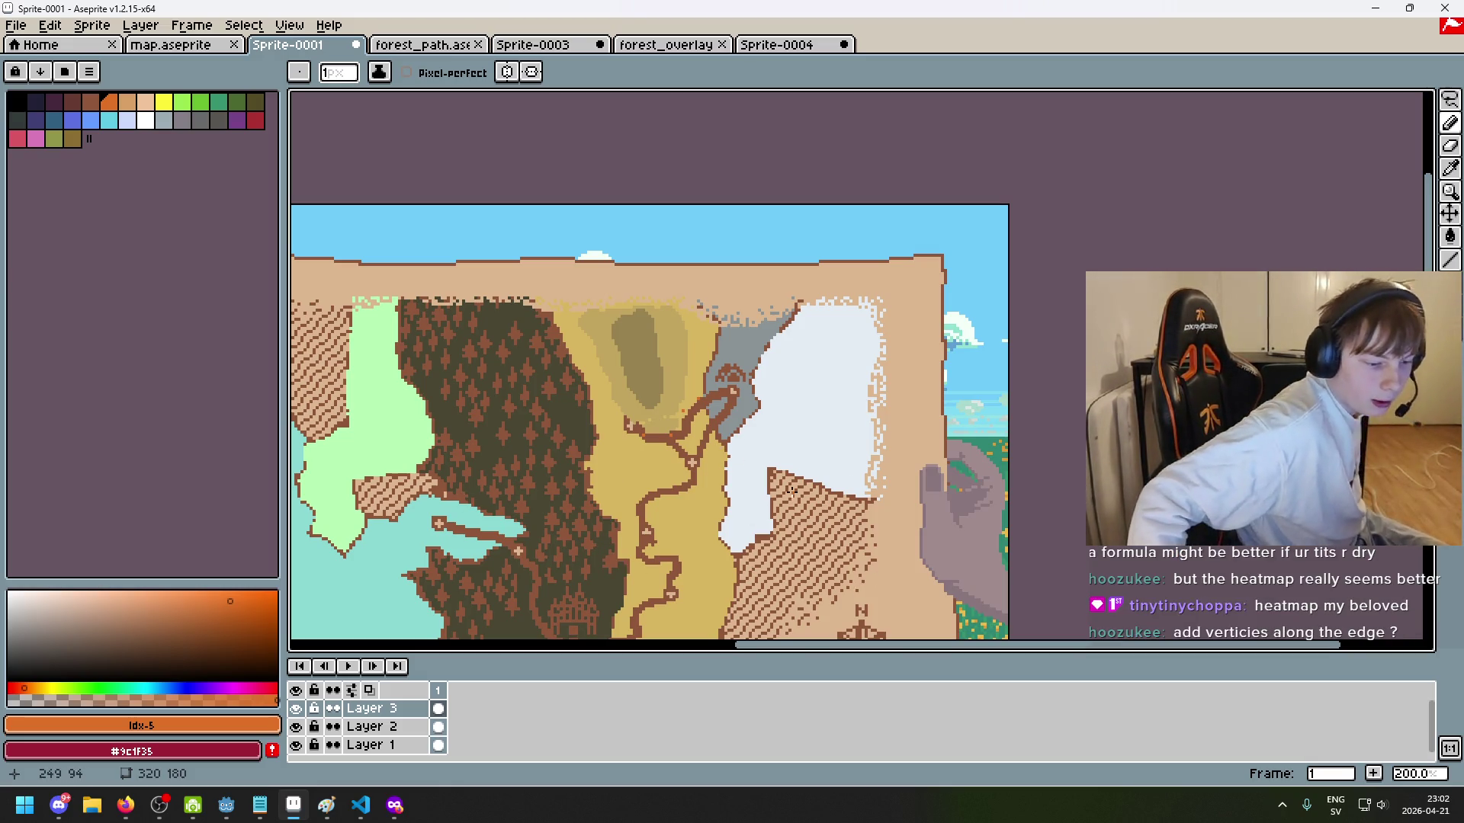
scroll(668, 416, "up", 2)
scroll(669, 415, "up", 2)
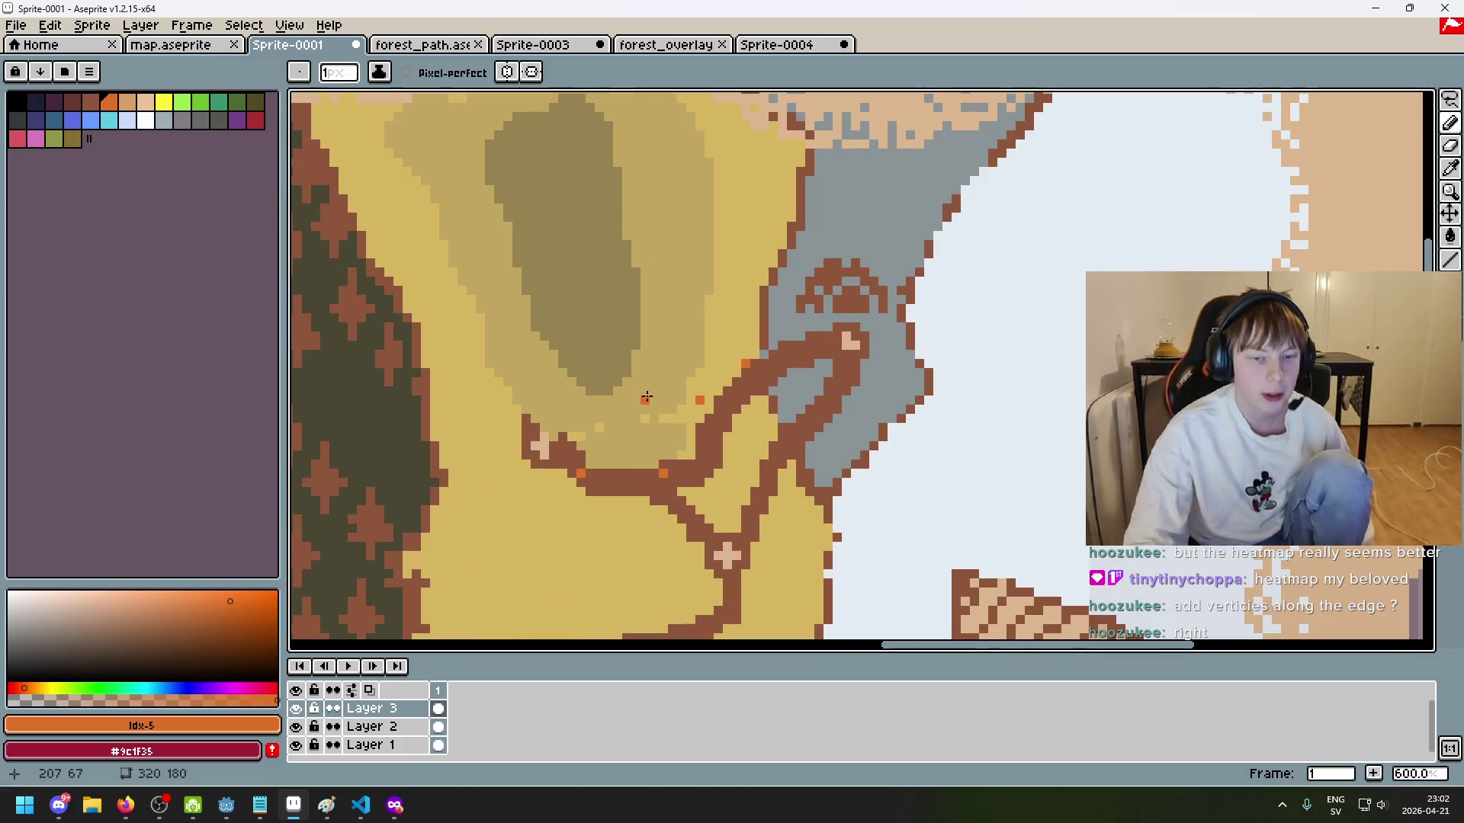
scroll(590, 437, "up", 1)
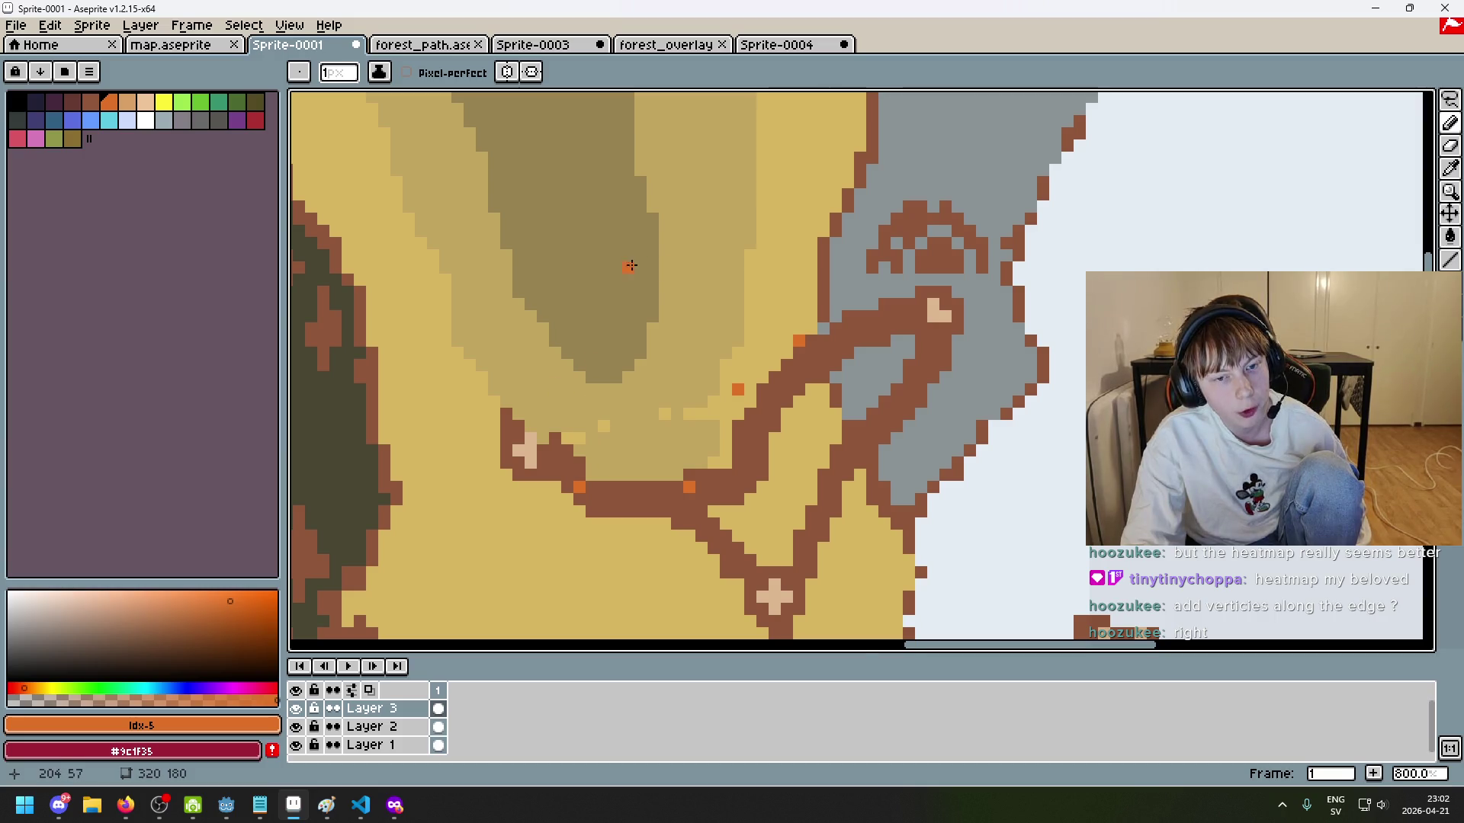
scroll(631, 266, "down", 2)
mouse_move(488, 206)
left_mouse_down()
mouse_move(602, 191)
mouse_move(519, 145)
mouse_move(492, 294)
mouse_move(605, 282)
mouse_move(598, 405)
mouse_move(538, 394)
left_mouse_up()
key("ctrl+z")
scroll(562, 251, "up", 13)
key("ctrl+z")
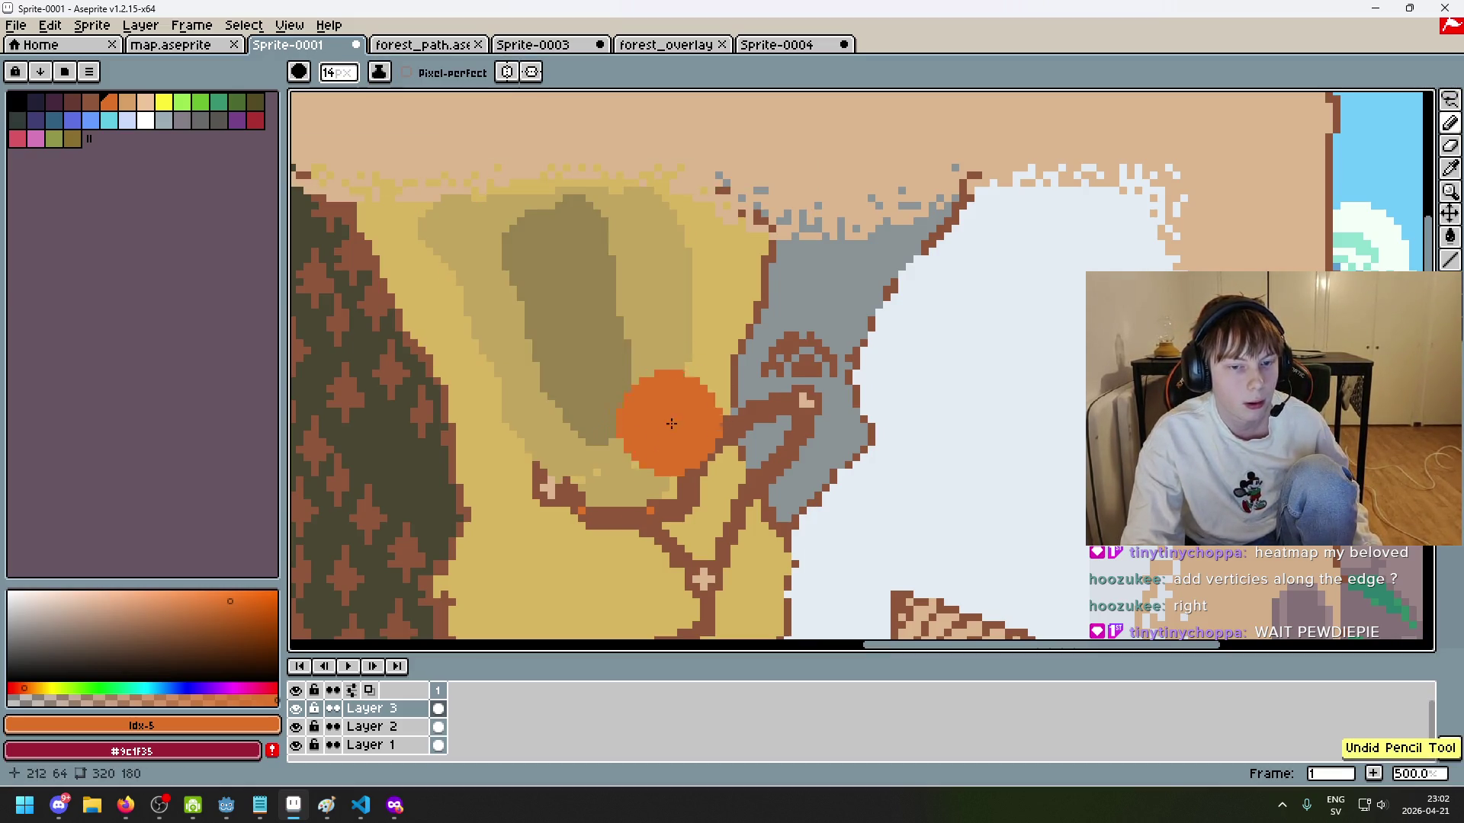
left_click(361, 805)
mouse_move(225, 810)
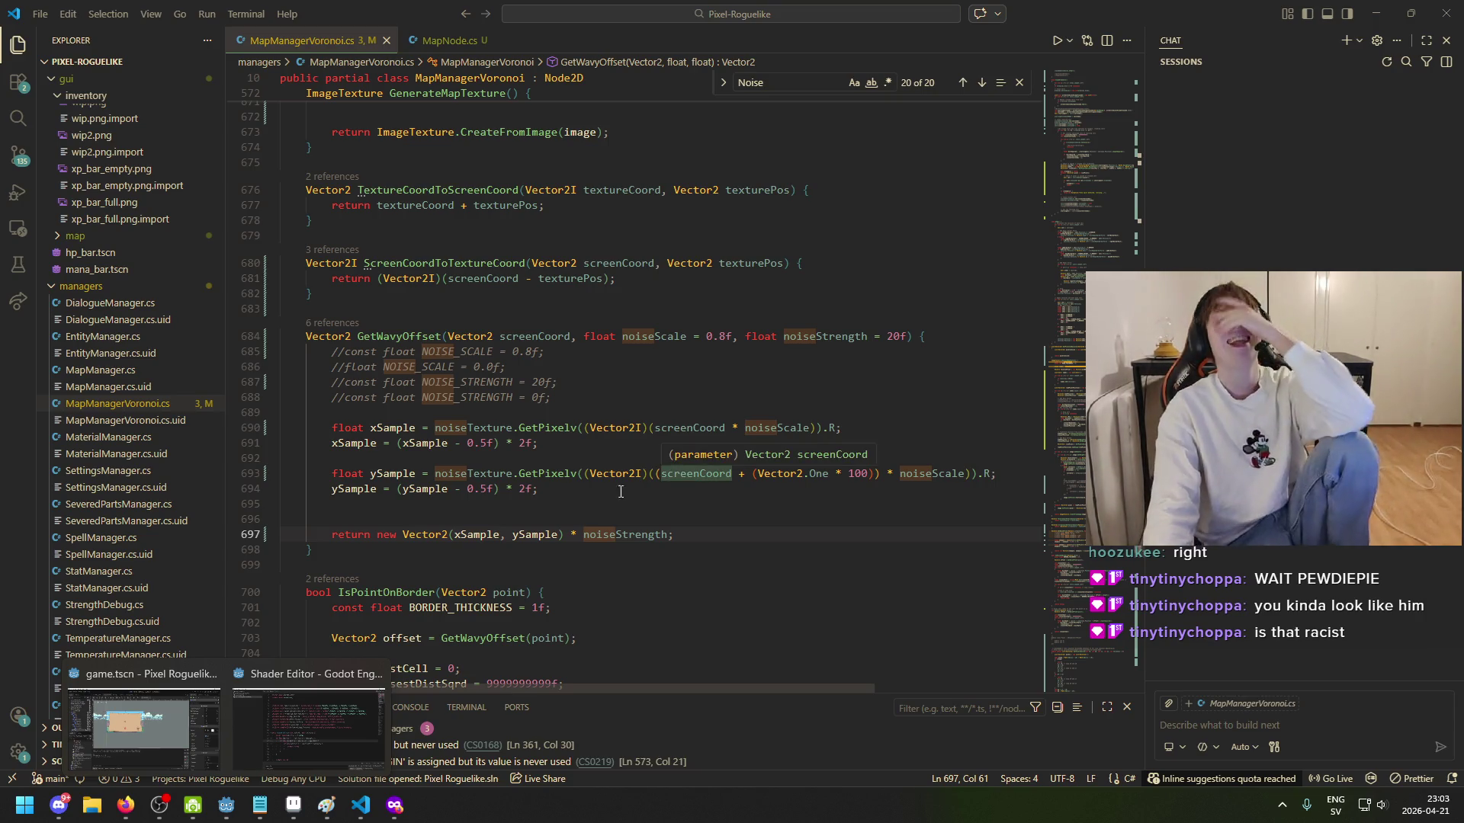
Step: Review the commented-out NOISE constants, including NOISE_SCALE and NOISE_STRENGTH = 20f, near GetWavyOffset
left_click(683, 527)
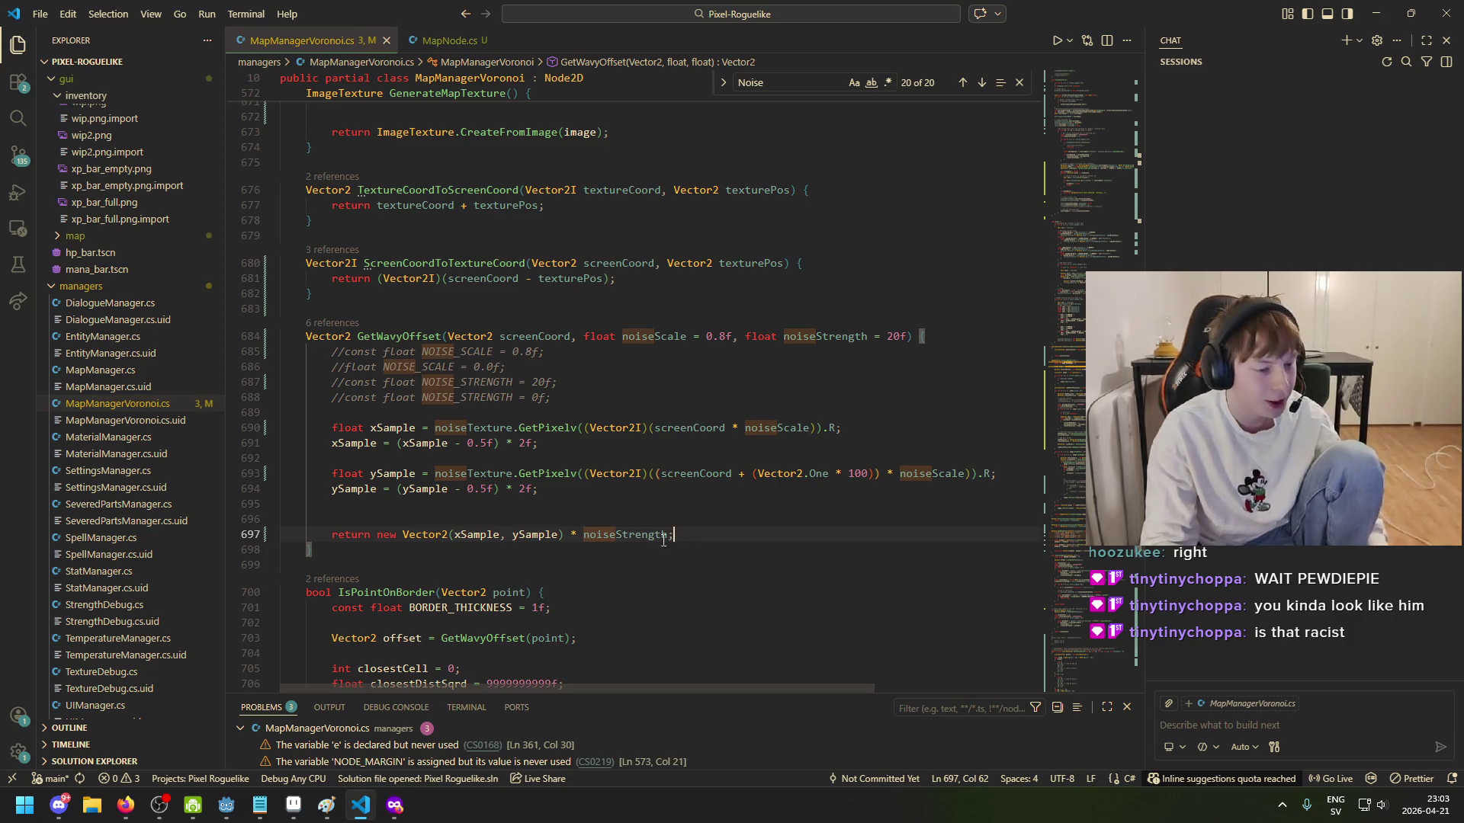
left_click(477, 535)
key("Down")
scroll(431, 511, "up", 1)
left_click(346, 407)
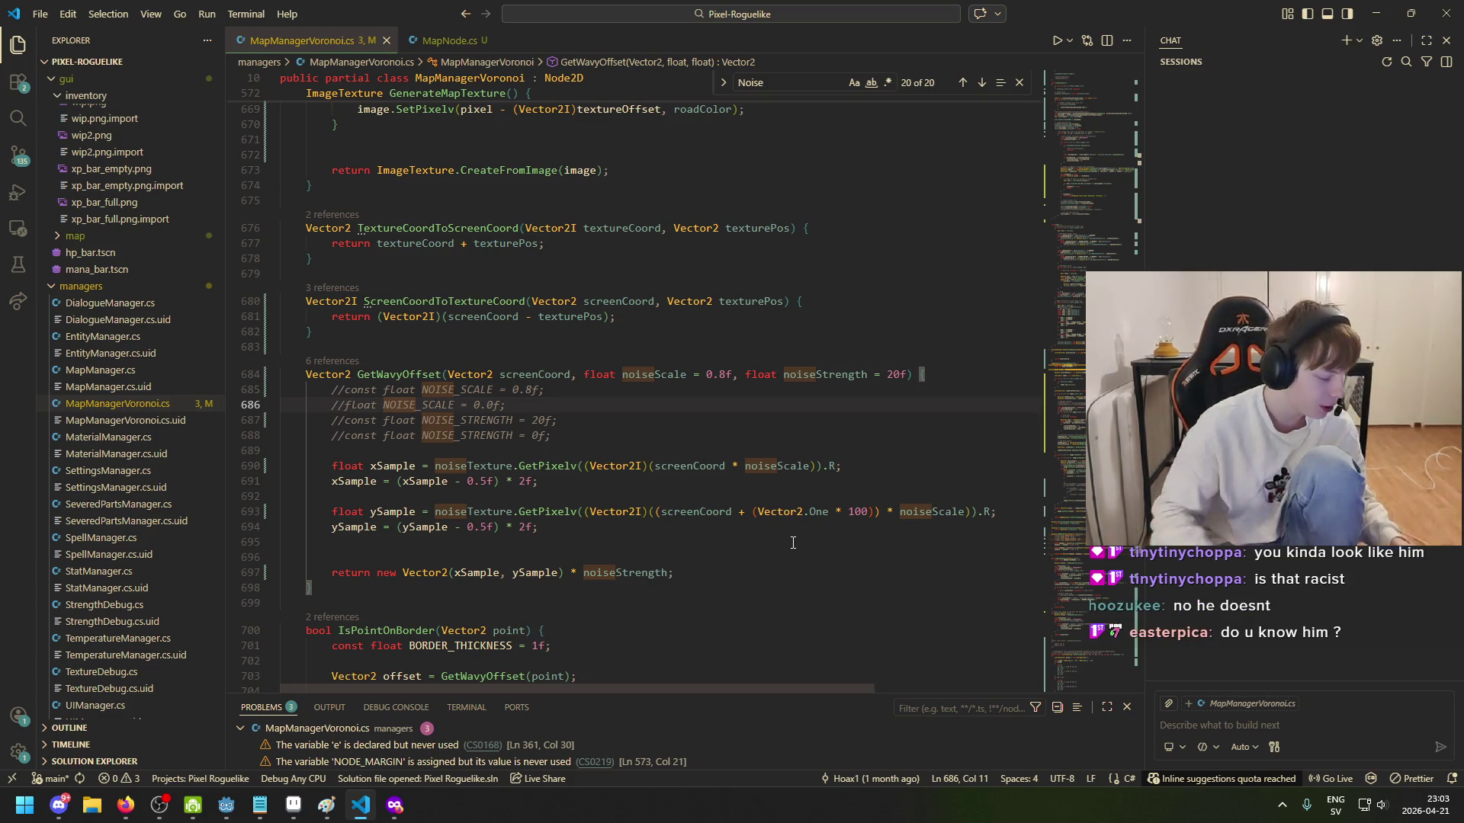
left_click(647, 394)
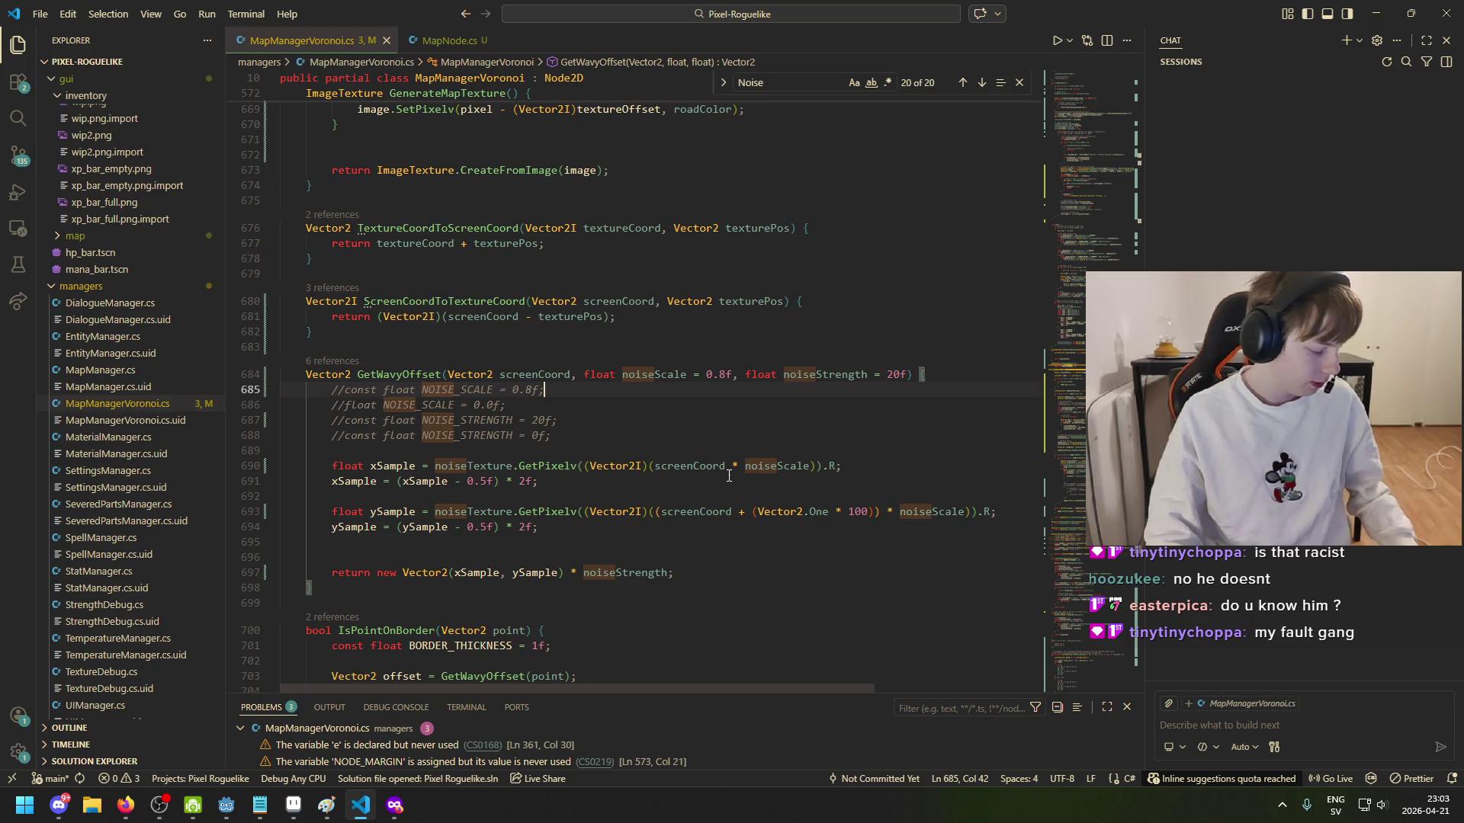
left_click(575, 432)
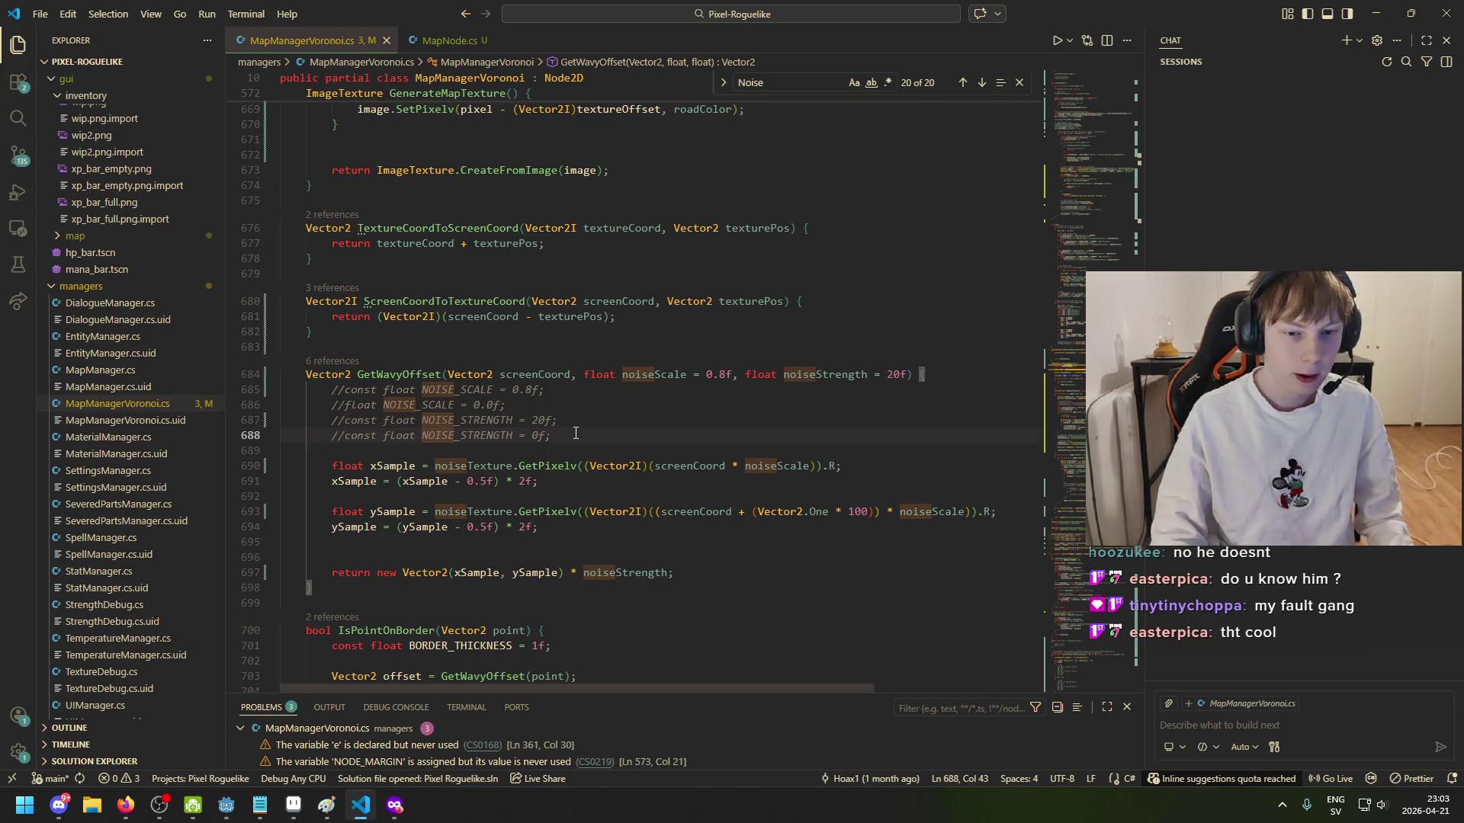
scroll(593, 366, "down", 3)
left_click(596, 312)
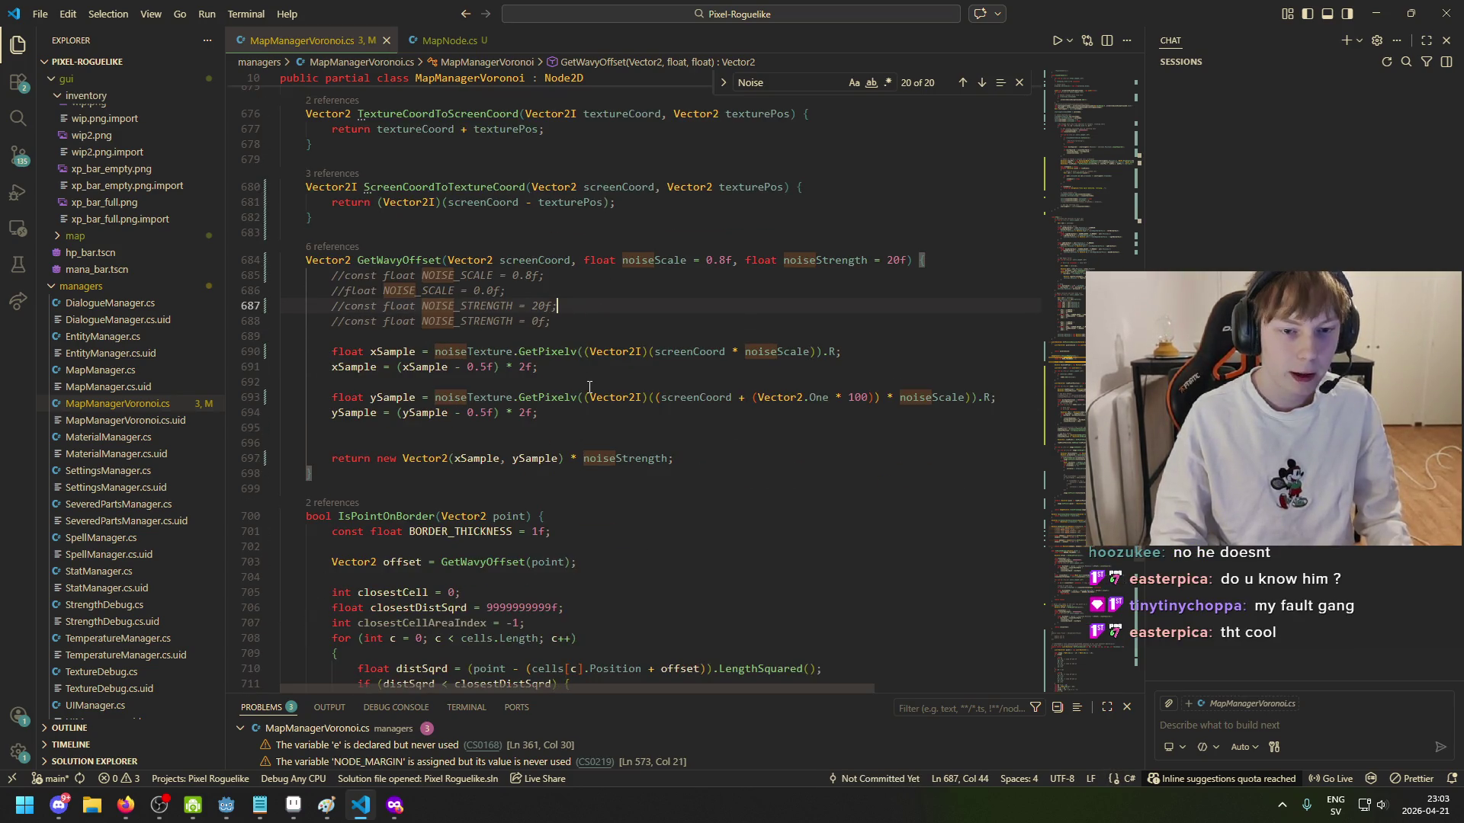
scroll(522, 351, "down", 3)
key("Down")
scroll(496, 412, "up", 5)
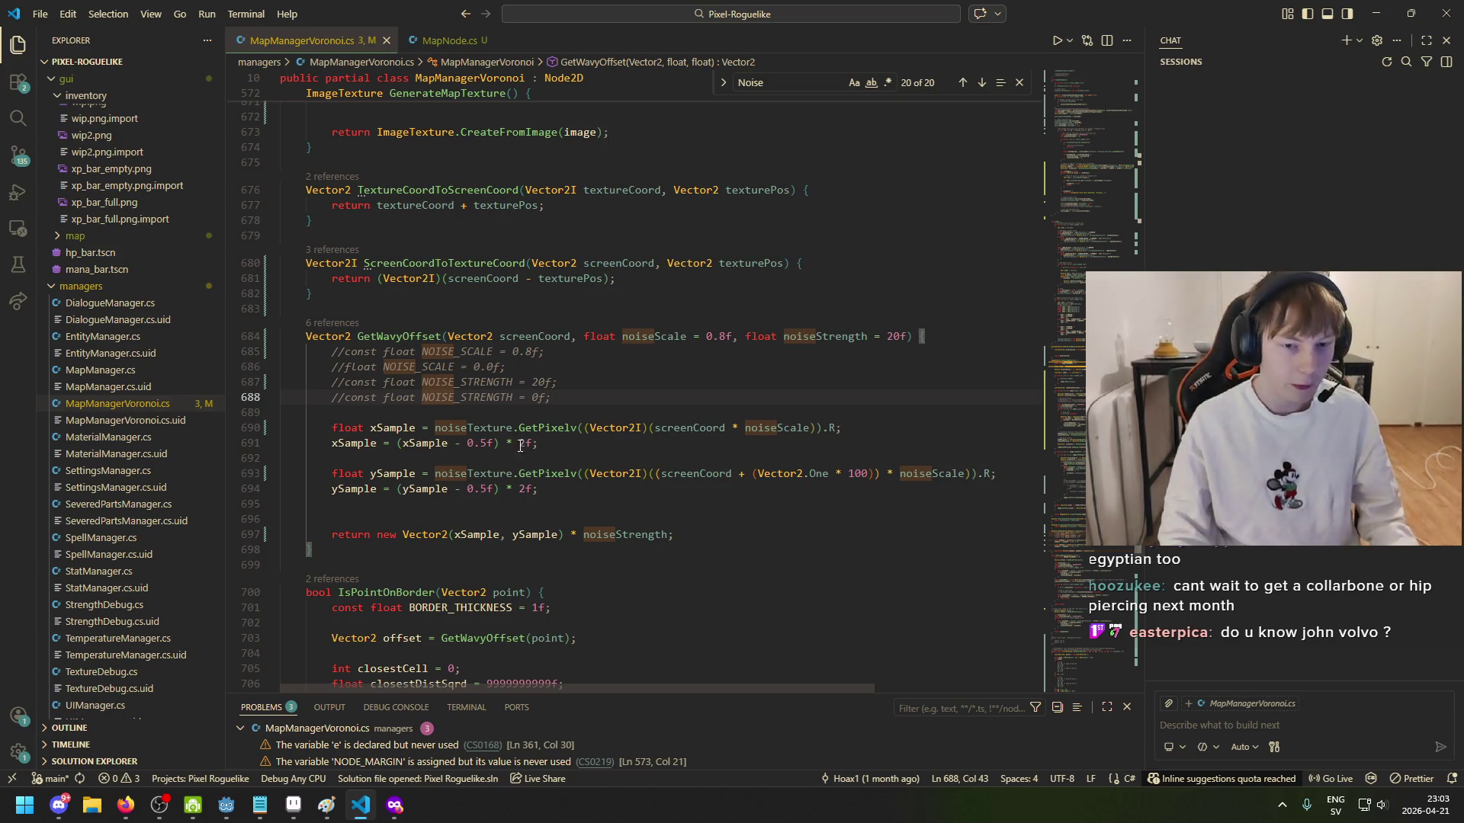
scroll(520, 446, "up", 1)
Step: Try extra blank lines above the xSample calculation, check the pixel map, then remove them
left_click(609, 447)
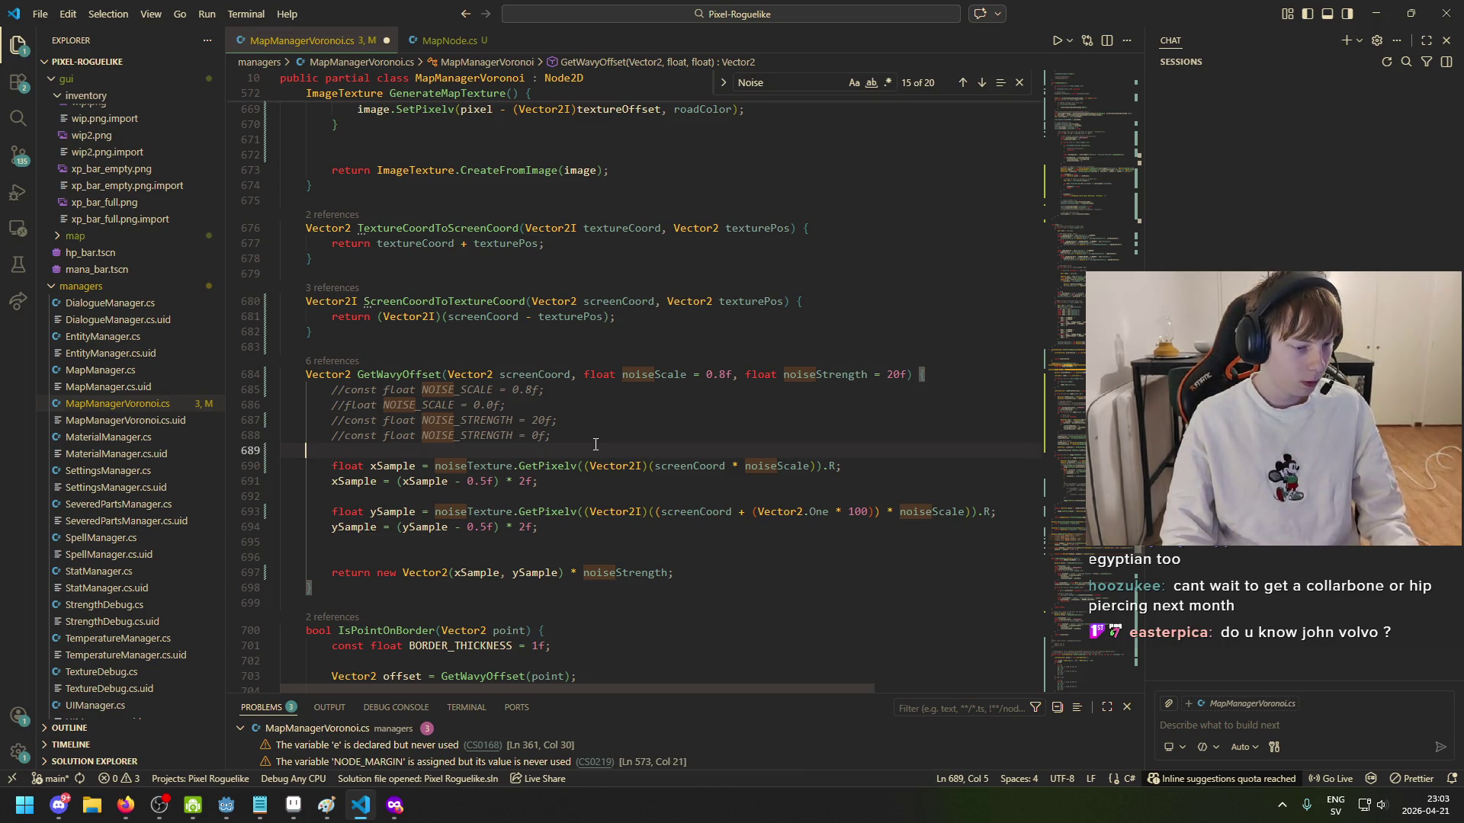
key("Return")
key("Return")
key("Up")
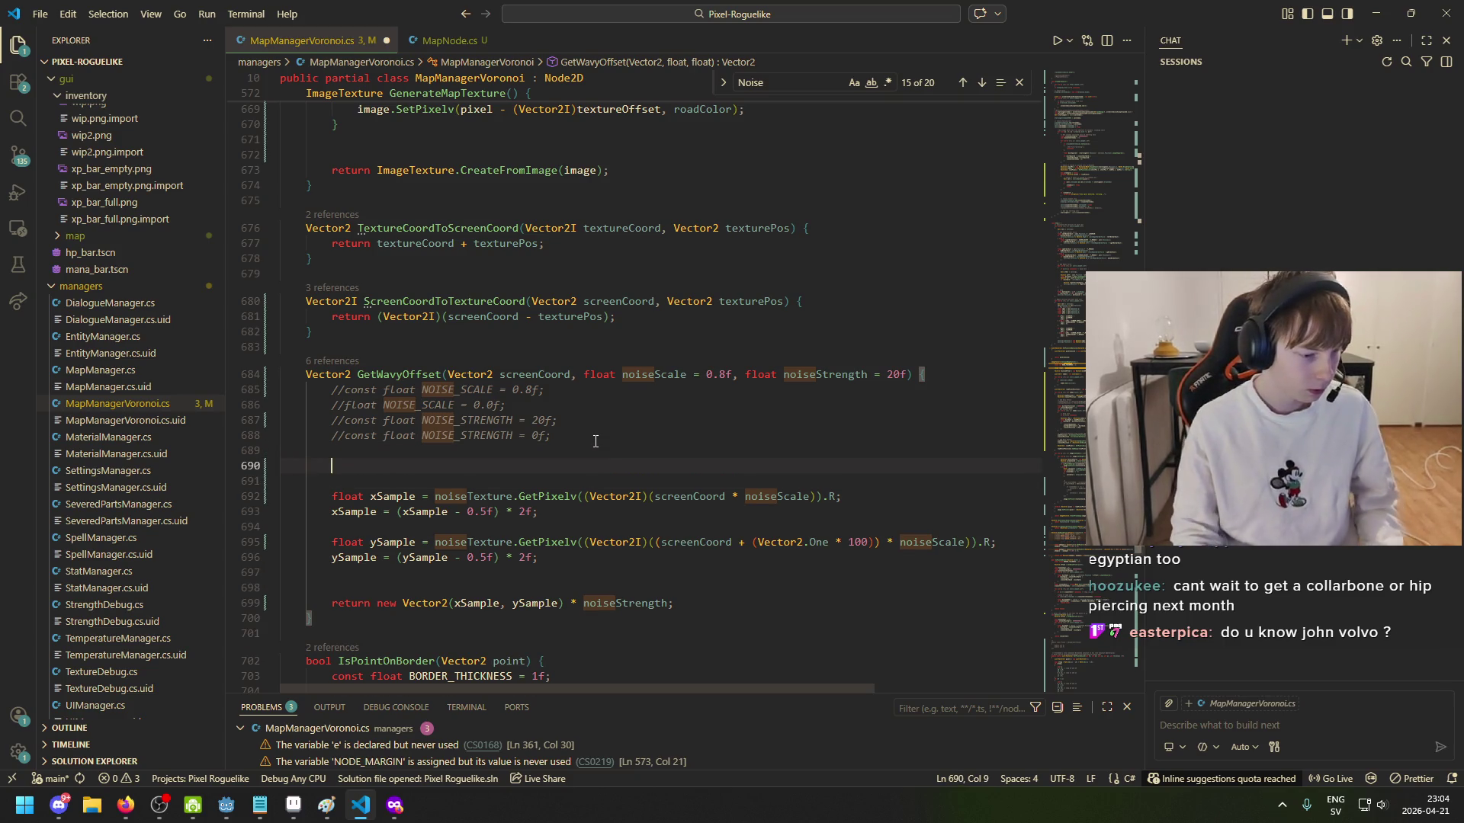
key("alt+Tab")
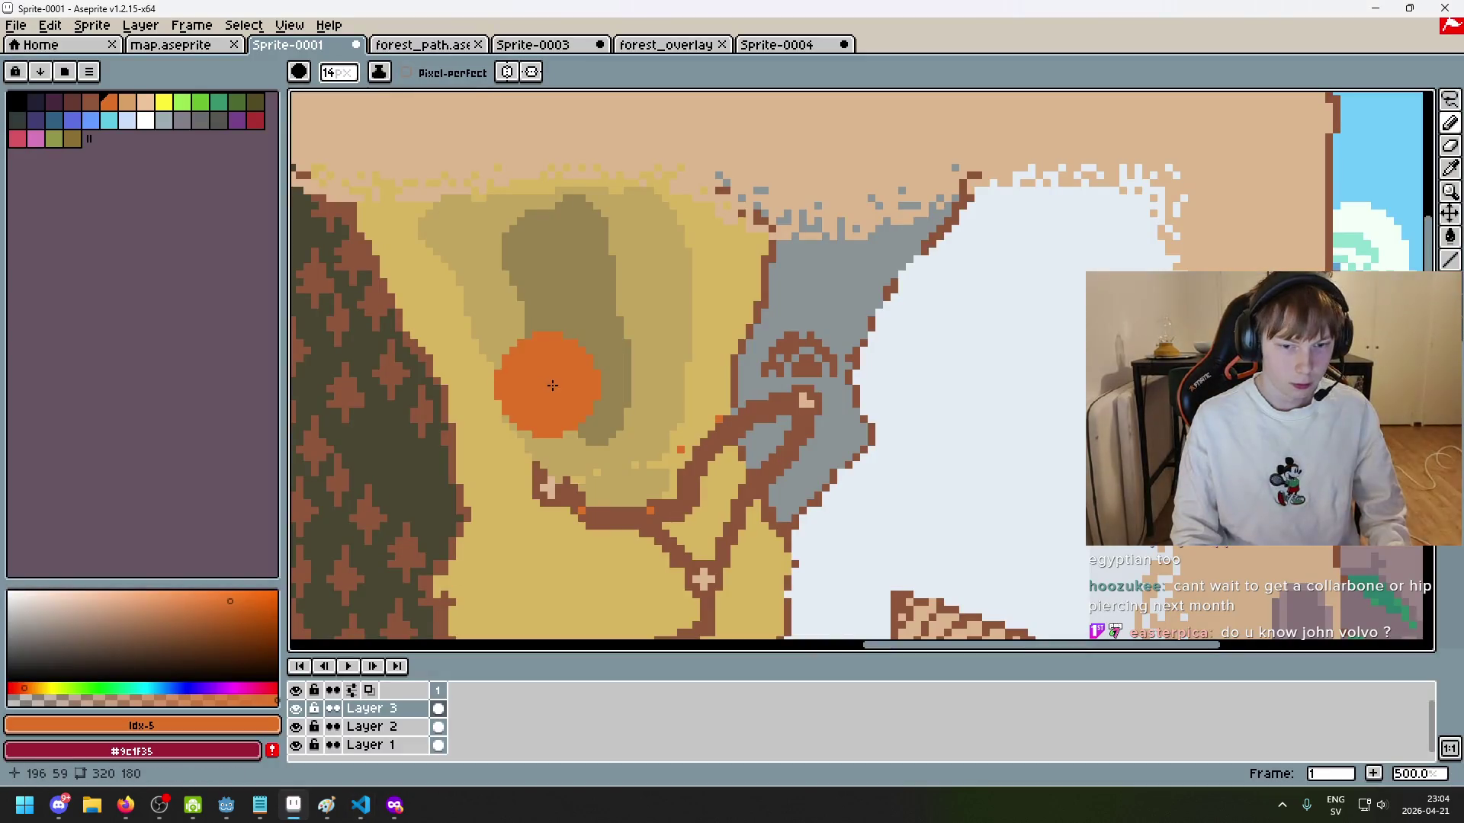
left_click(360, 805)
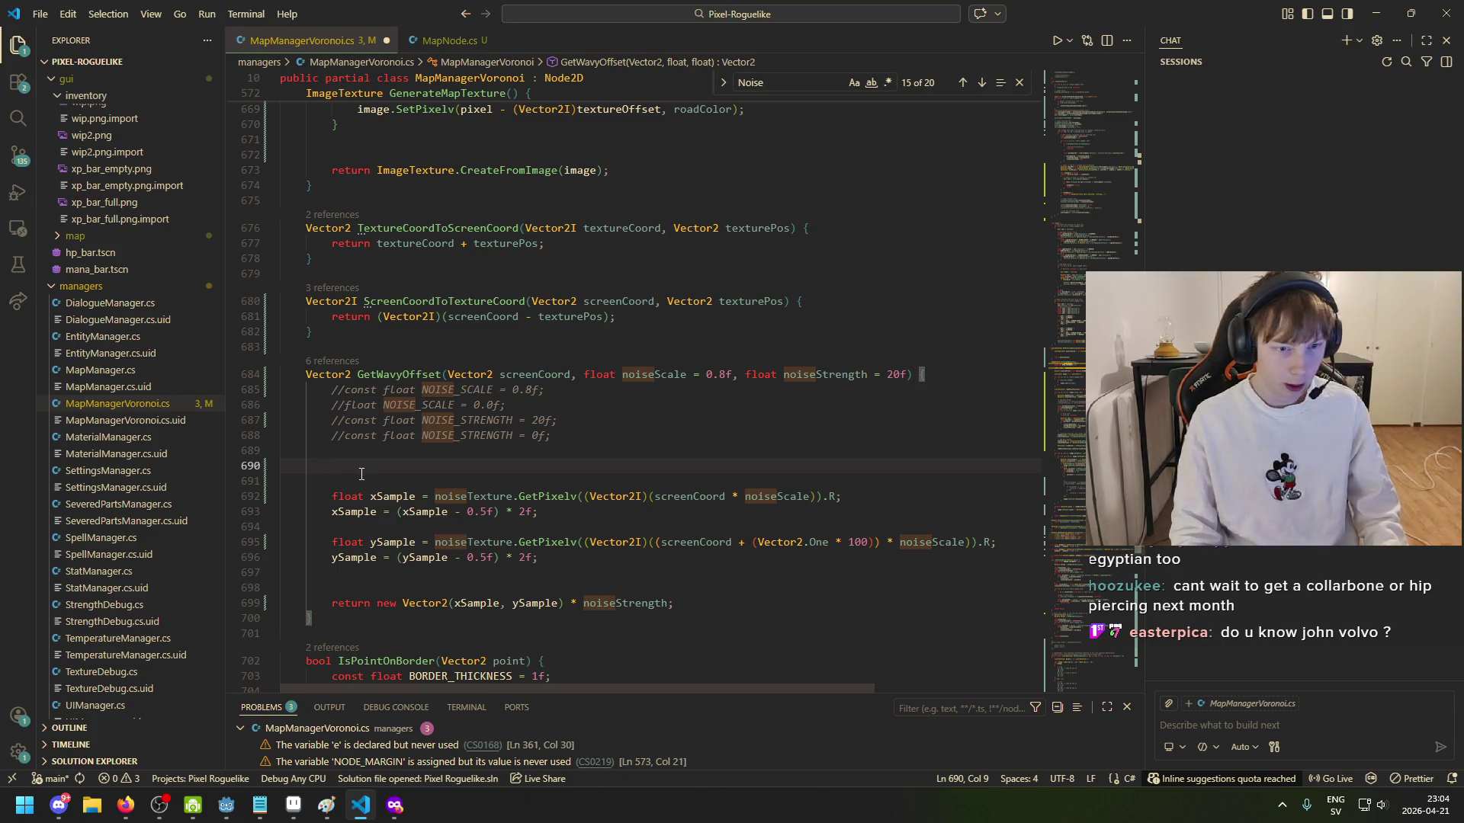
scroll(342, 470, "down", 1)
key("Up")
key("Down")
key("Down")
key("Up")
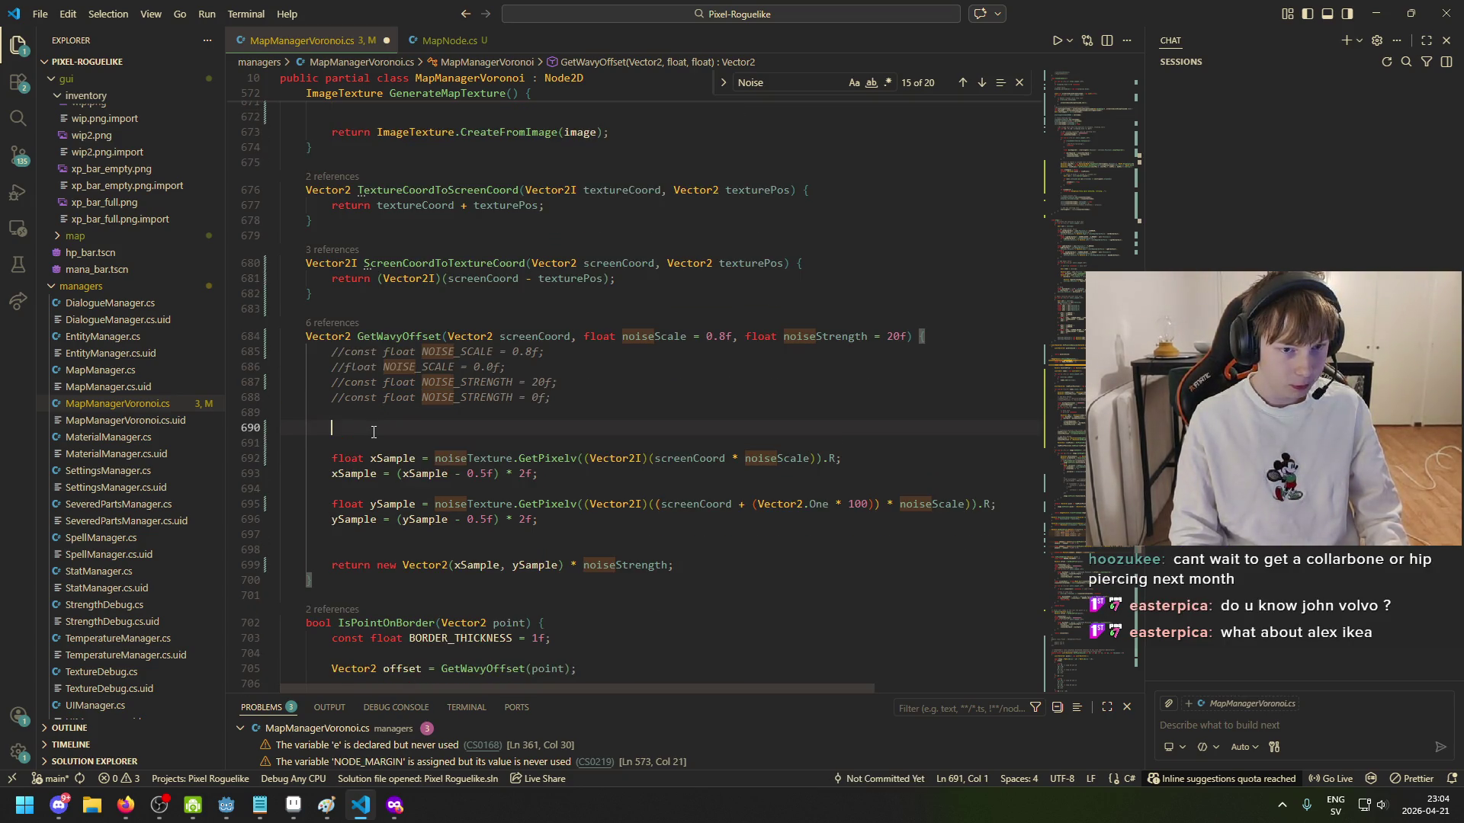
scroll(371, 447, "down", 3)
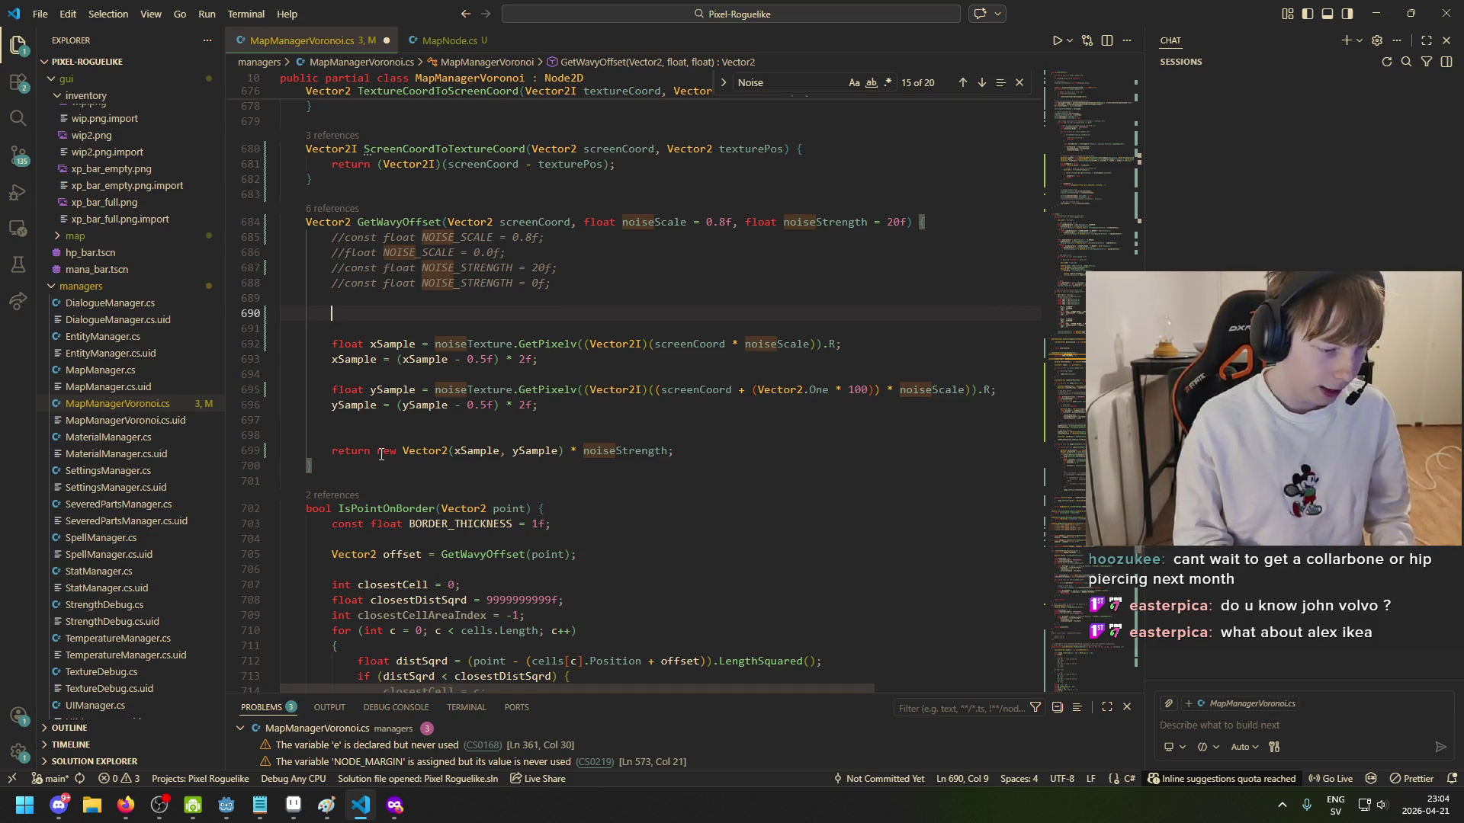
key("BackSpace")
key("BackSpace")
key("BackSpace")
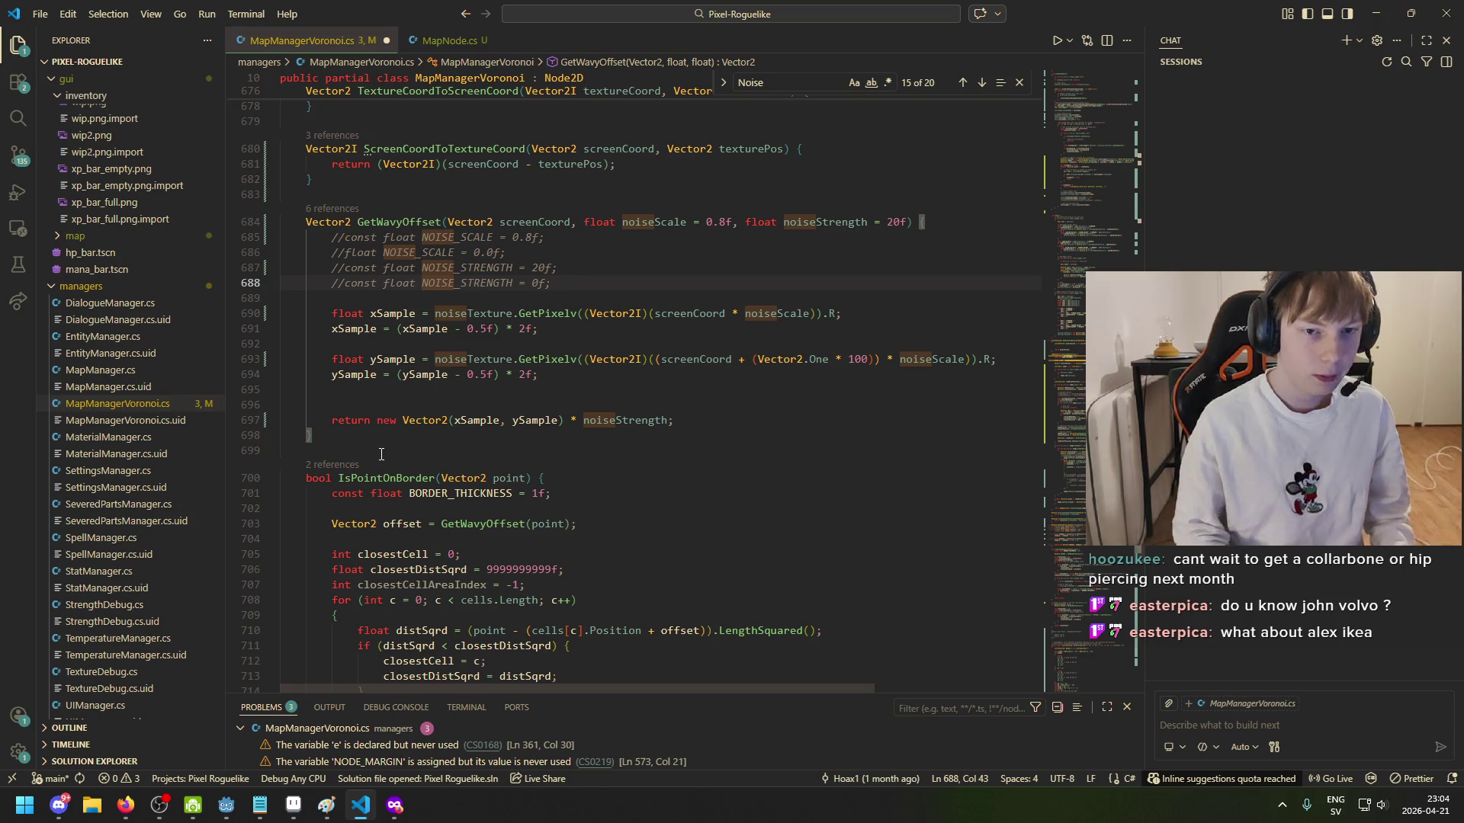
Step: Save the script with GetWavyOffset taking noiseScale = 0.8f and noiseStrength = 20f
key("ctrl+s")
scroll(511, 338, "up", 2)
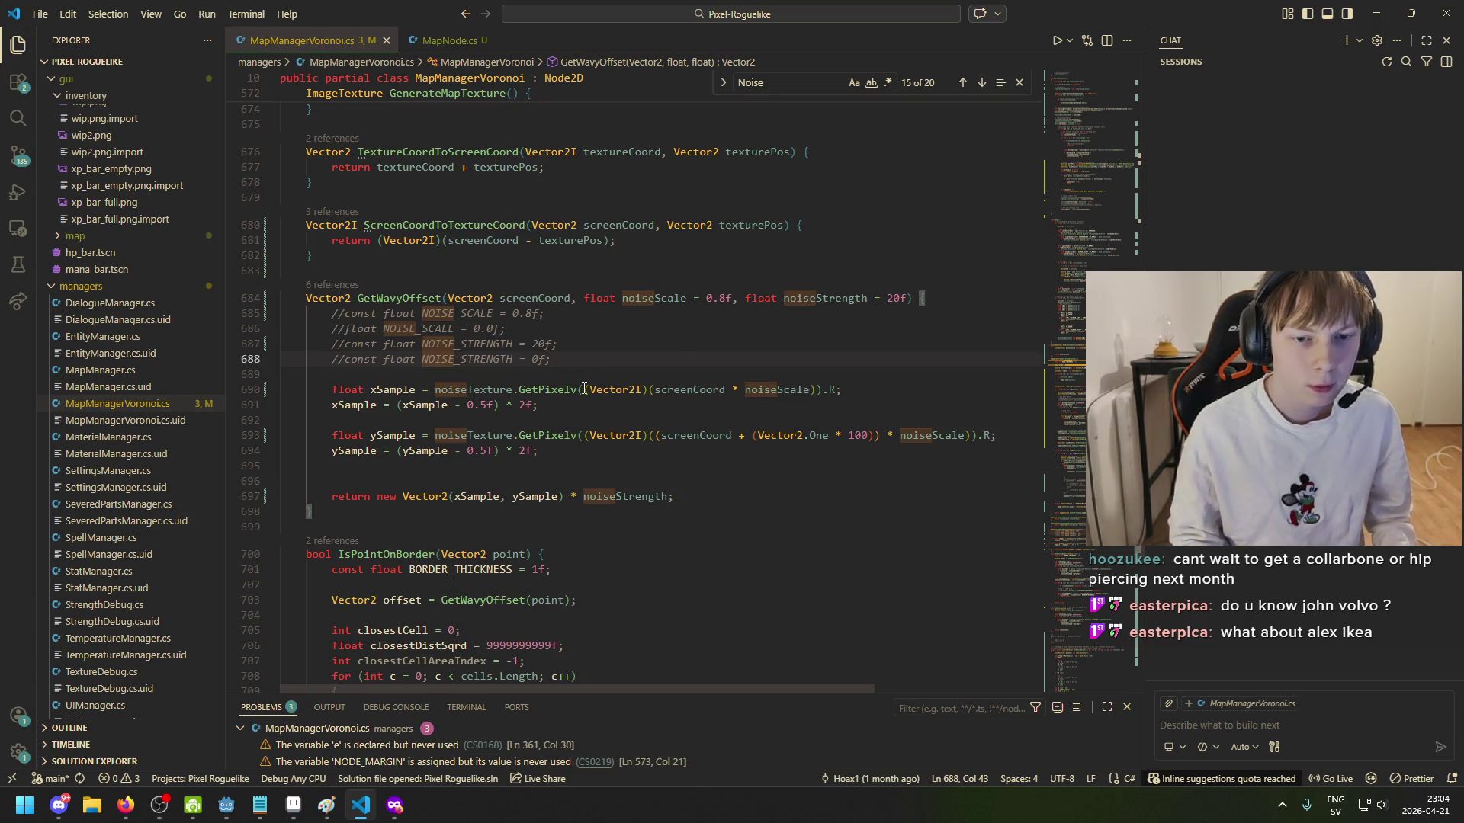
mouse_move(573, 390)
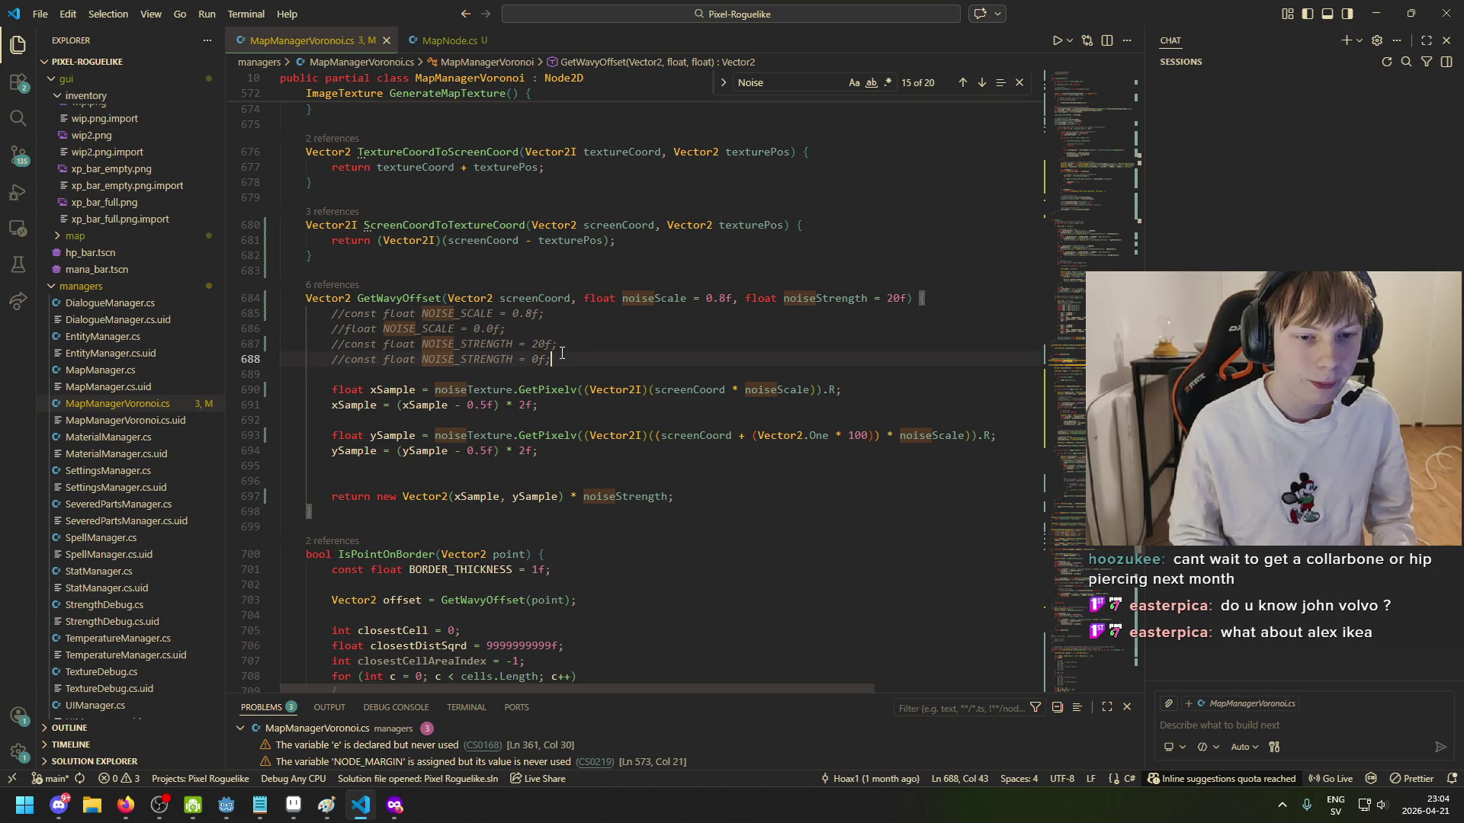
scroll(556, 358, "down", 2)
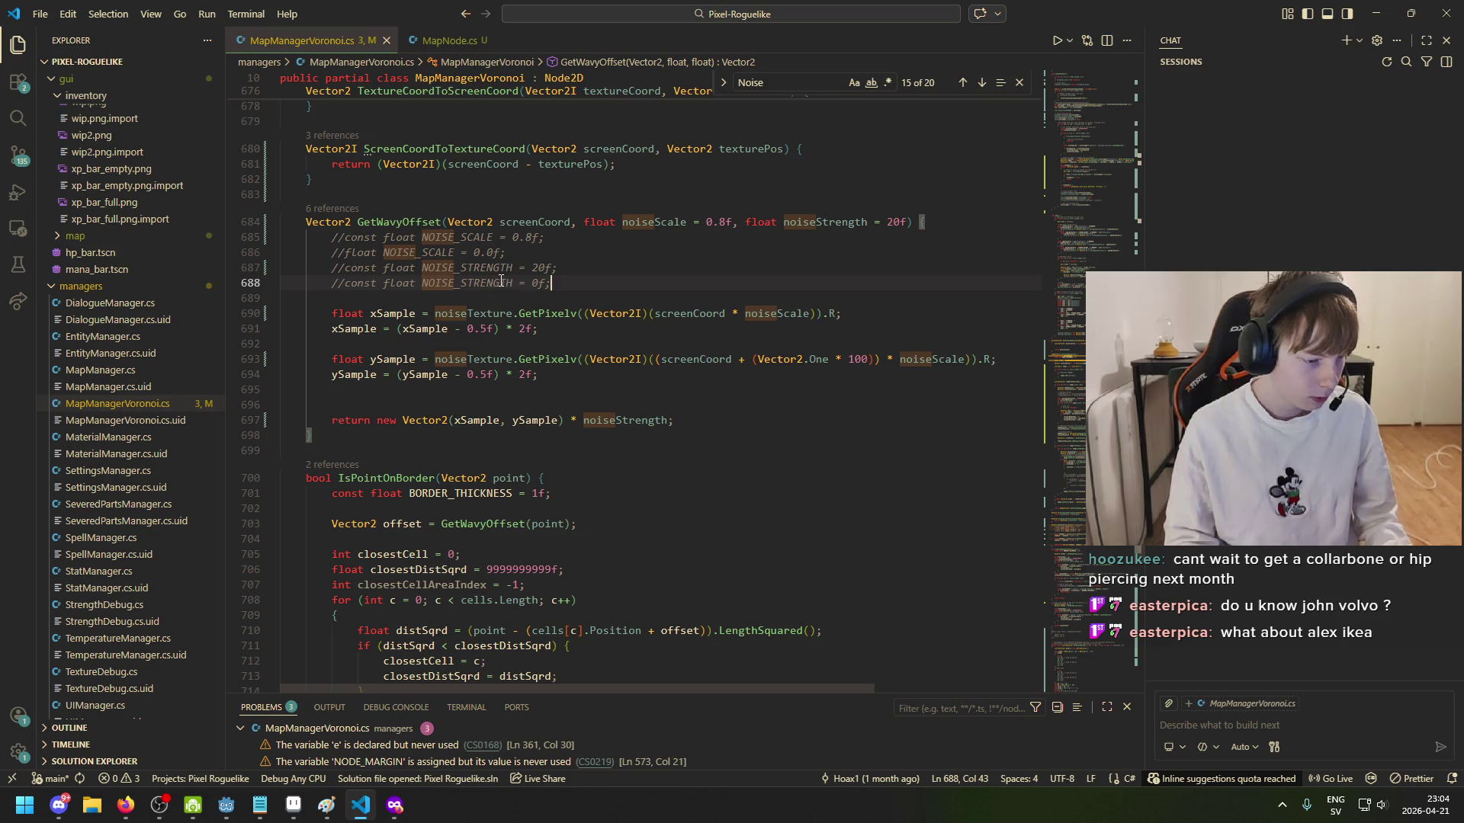
scroll(493, 287, "up", 1)
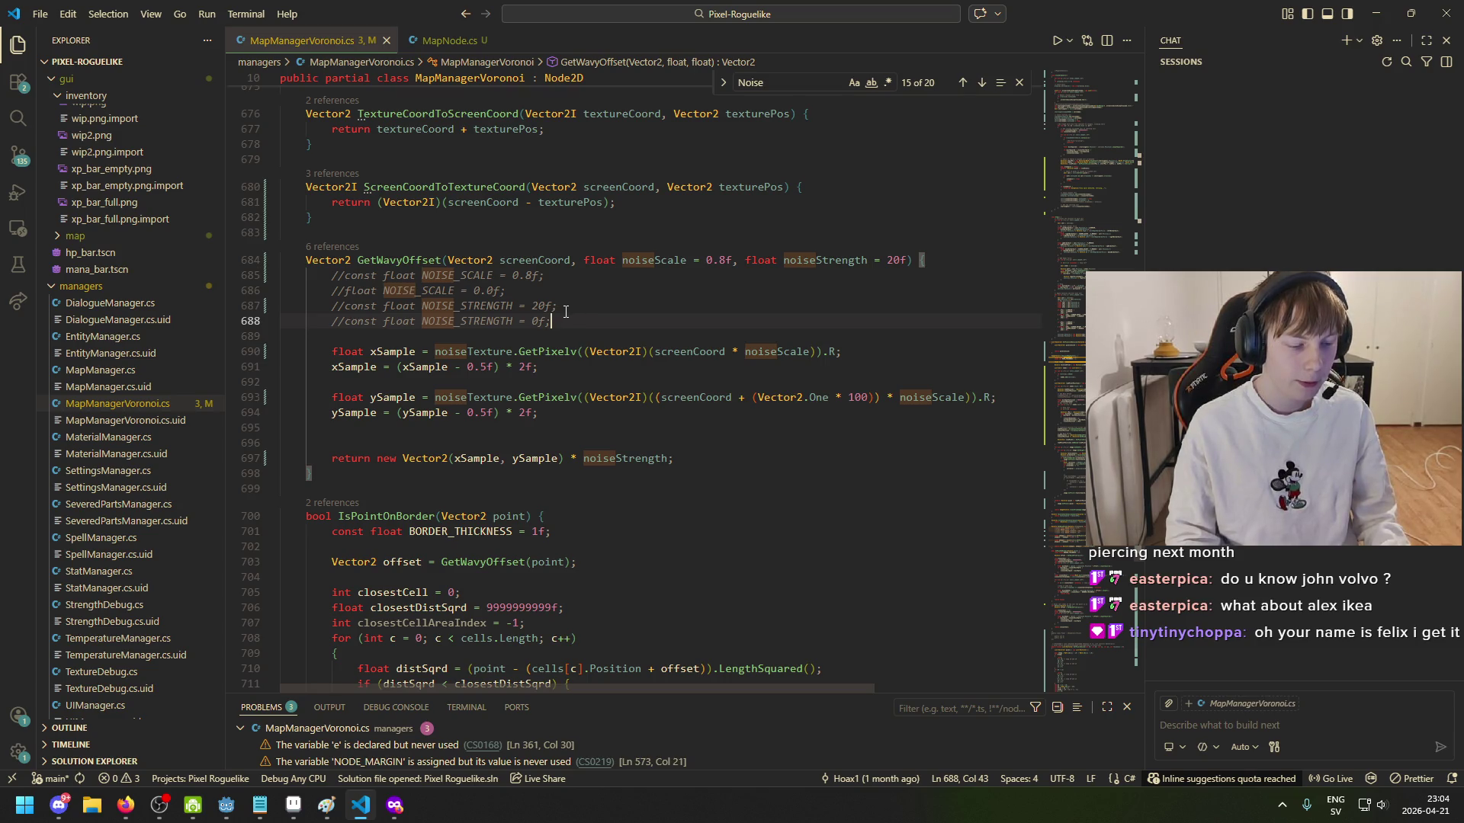
scroll(565, 312, "up", 2)
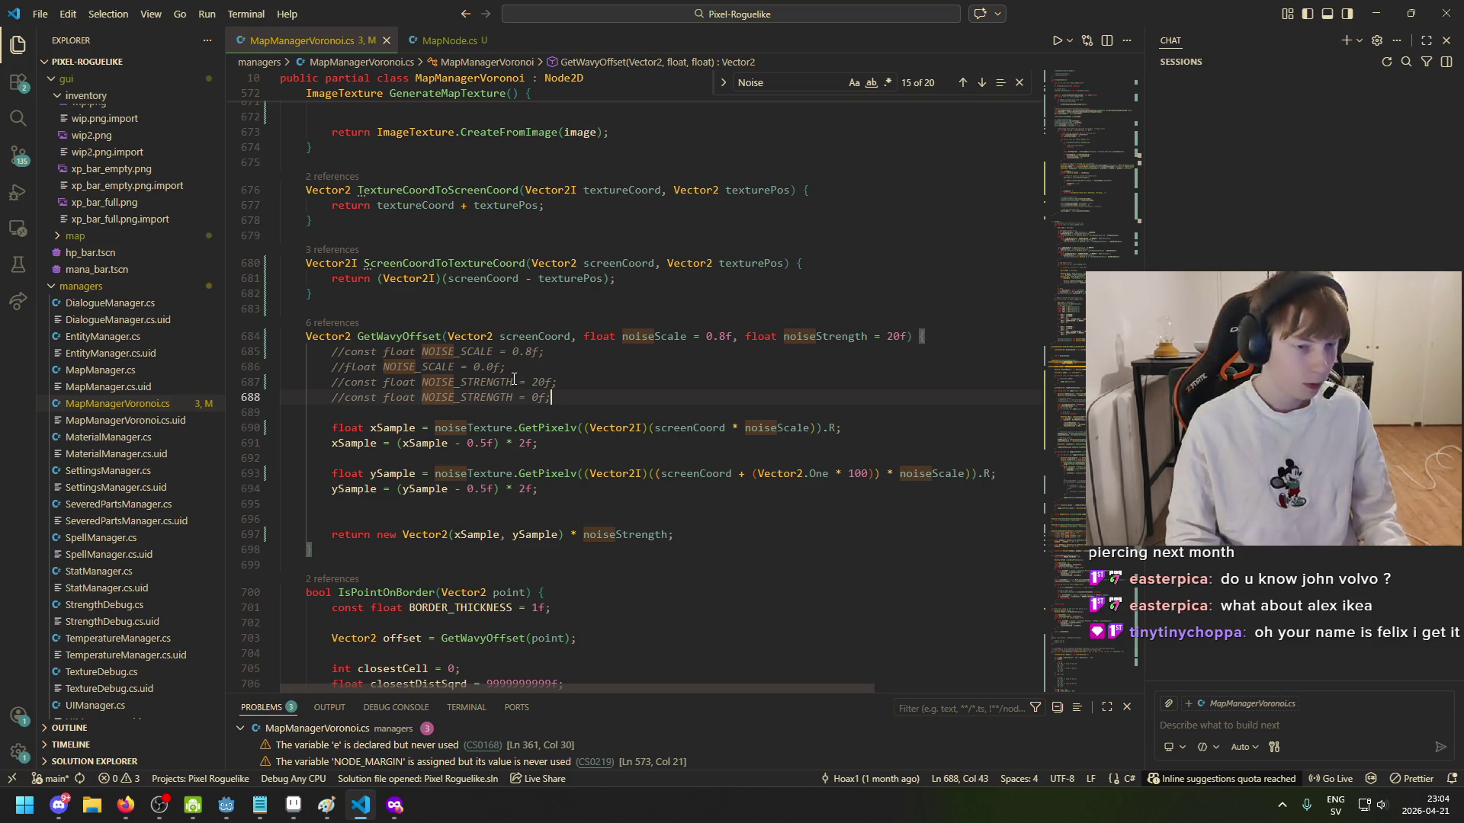
Step: Scroll through the code around ScreenCoordToTextureCoord and GenerateMapTexture
scroll(514, 379, "up", 3)
left_click(431, 385)
scroll(433, 351, "up", 1)
scroll(433, 338, "up", 2)
scroll(414, 426, "up", 2)
left_click(413, 443)
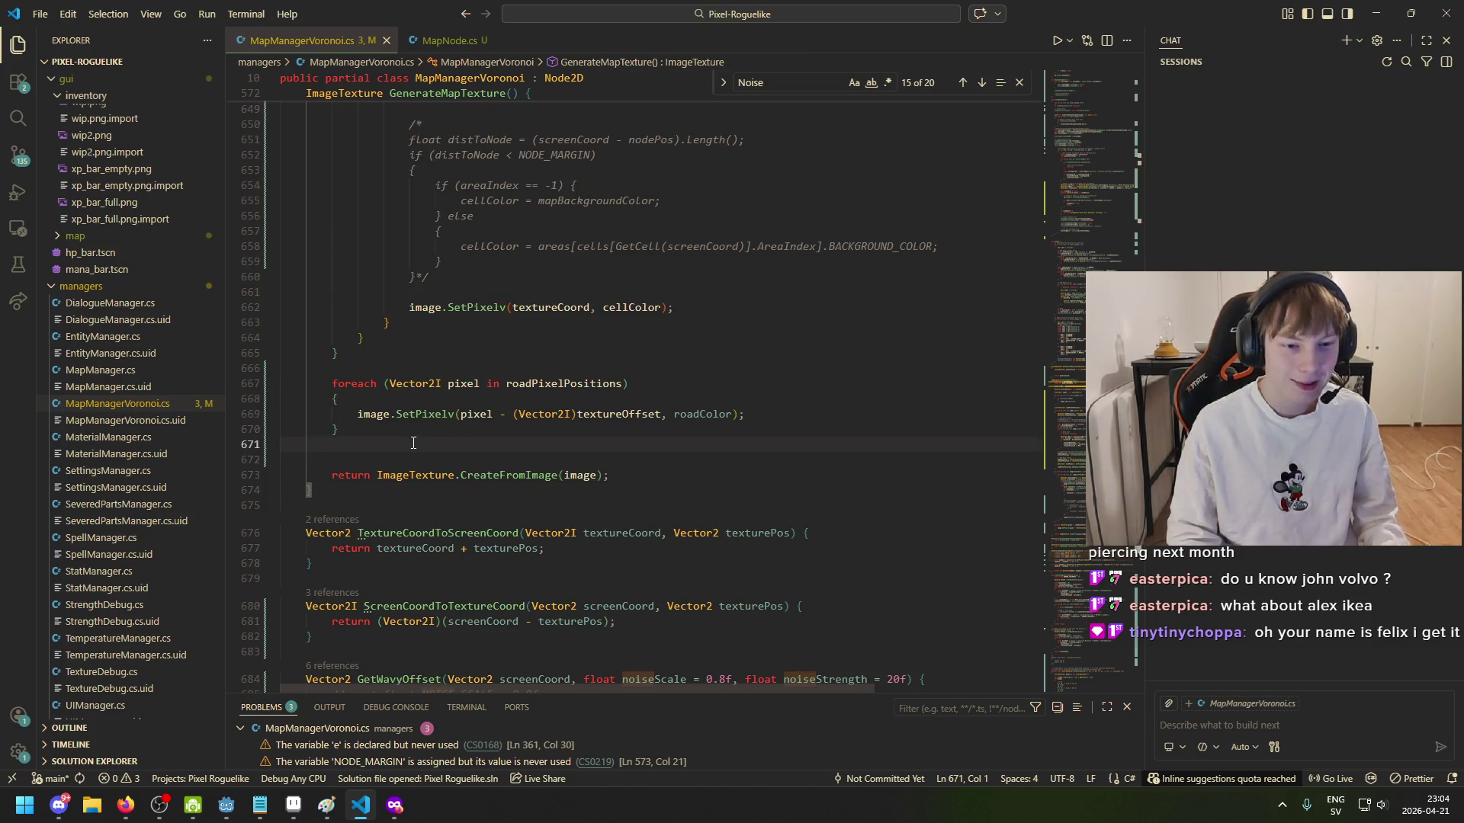
left_click(422, 351)
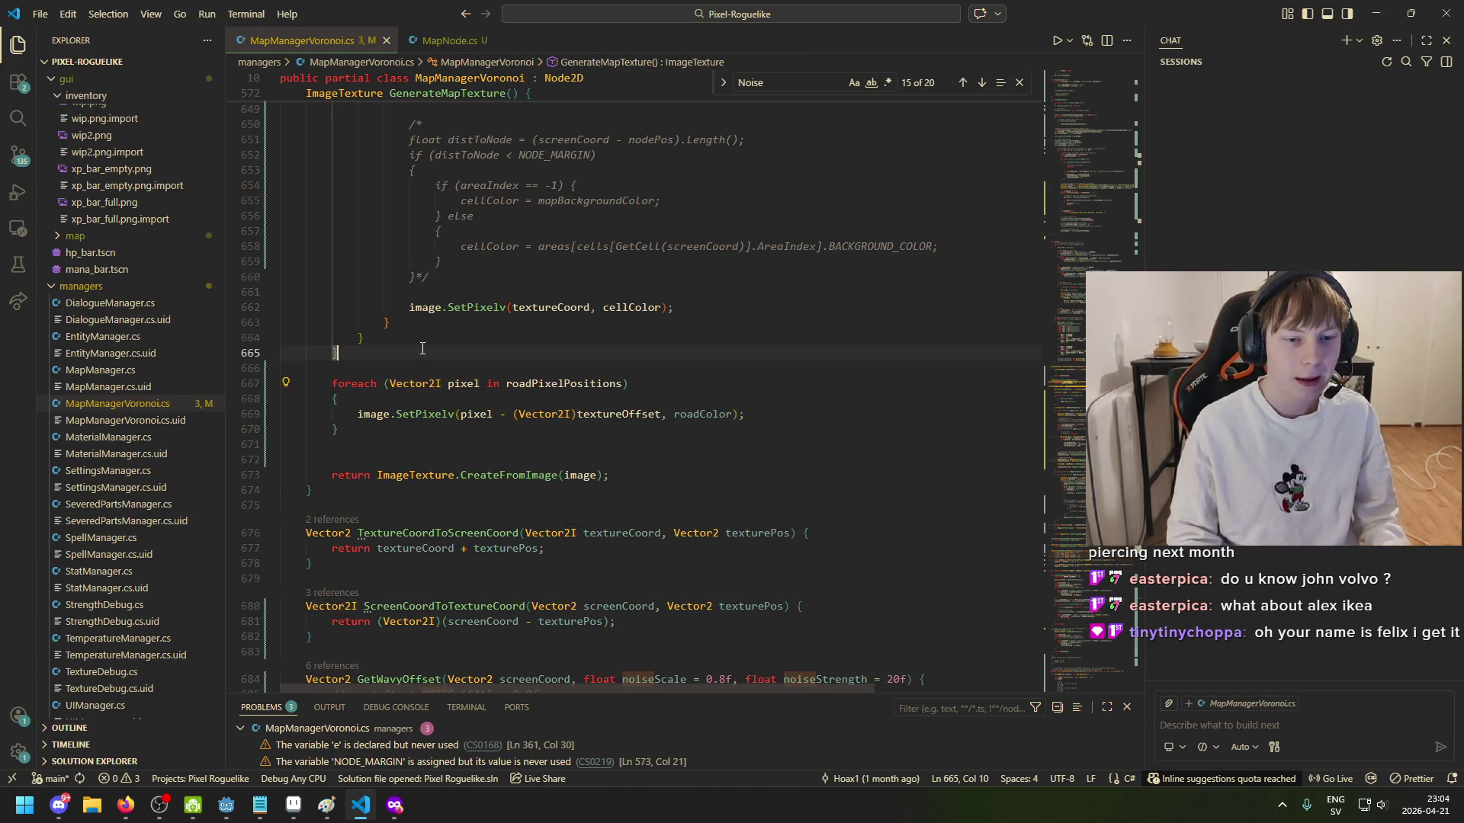
scroll(422, 350, "up", 12)
scroll(541, 377, "down", 4)
scroll(542, 376, "down", 15)
scroll(449, 397, "down", 12)
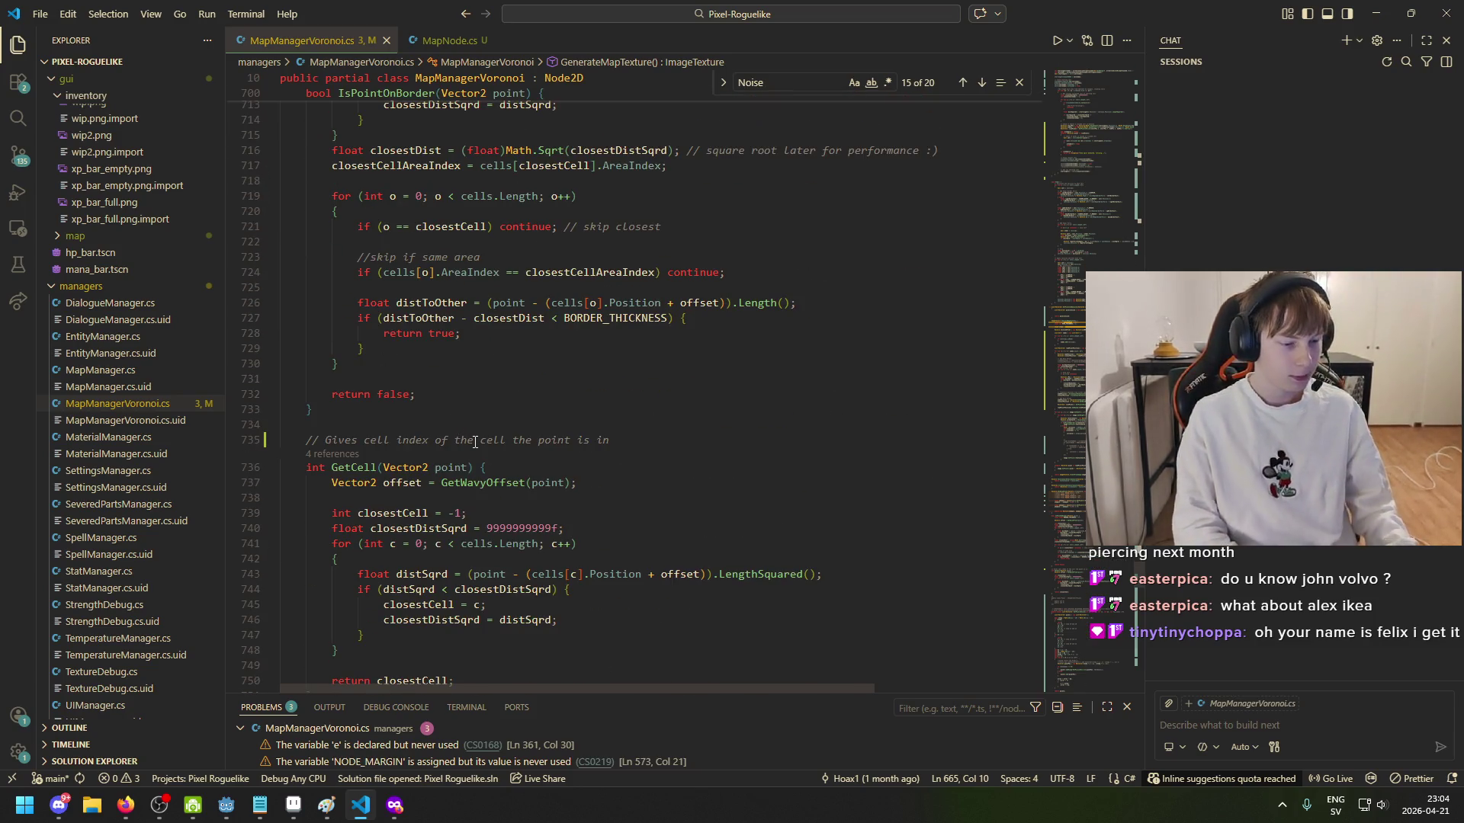
scroll(460, 461, "down", 1)
scroll(460, 460, "down", 2)
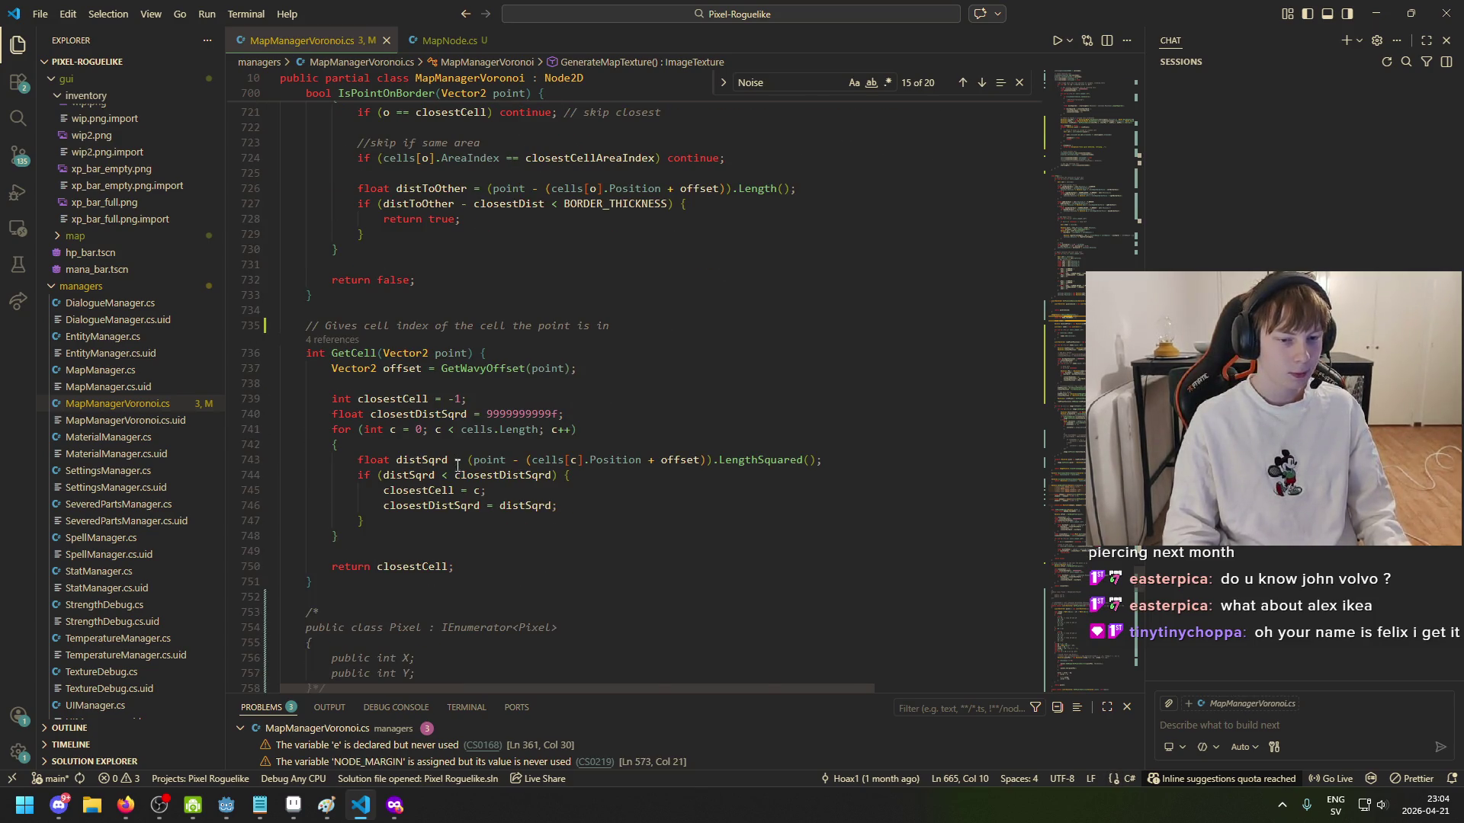
scroll(458, 467, "down", 8)
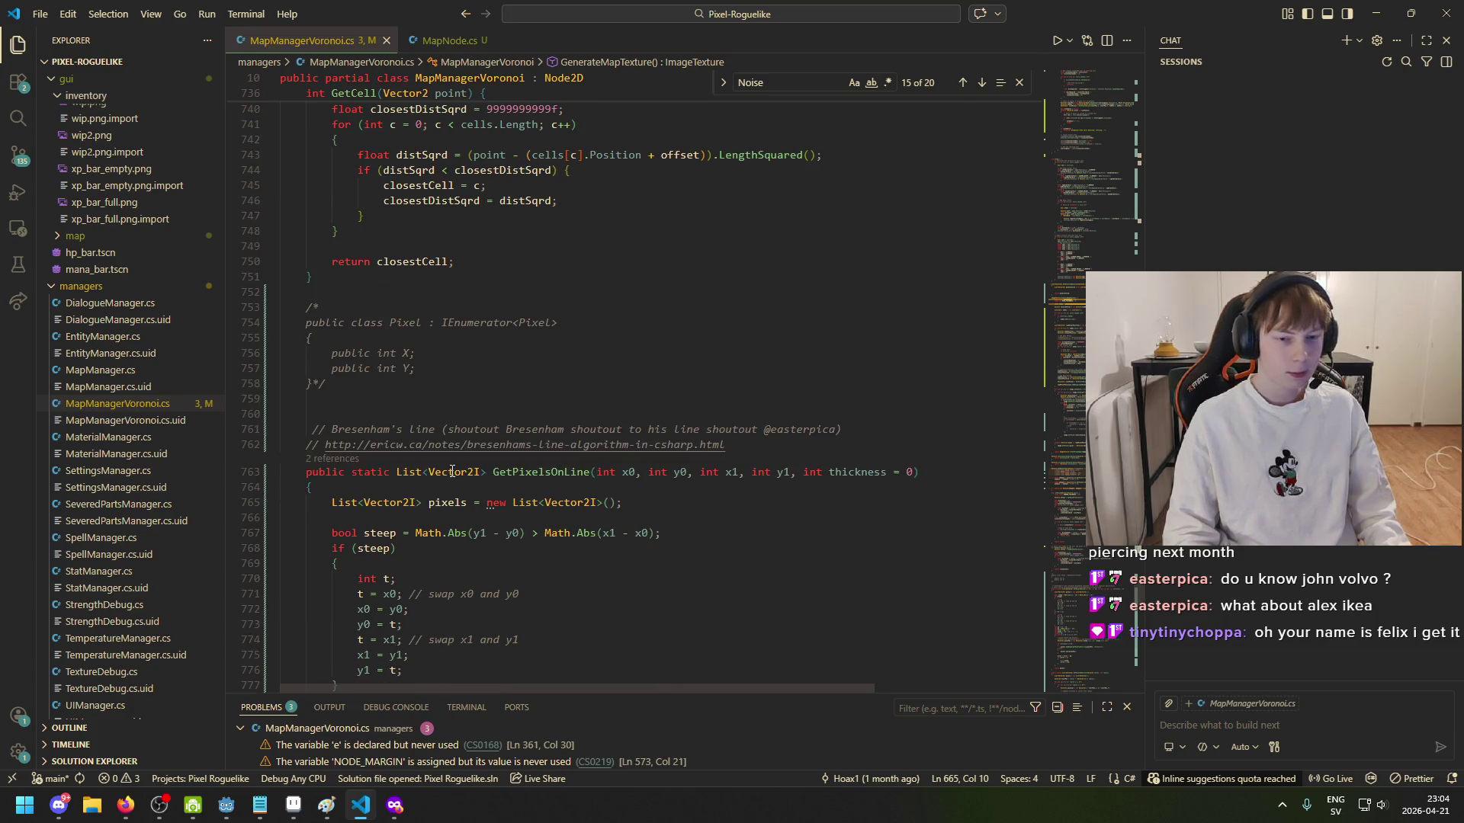
scroll(452, 472, "up", 3)
scroll(545, 342, "up", 1)
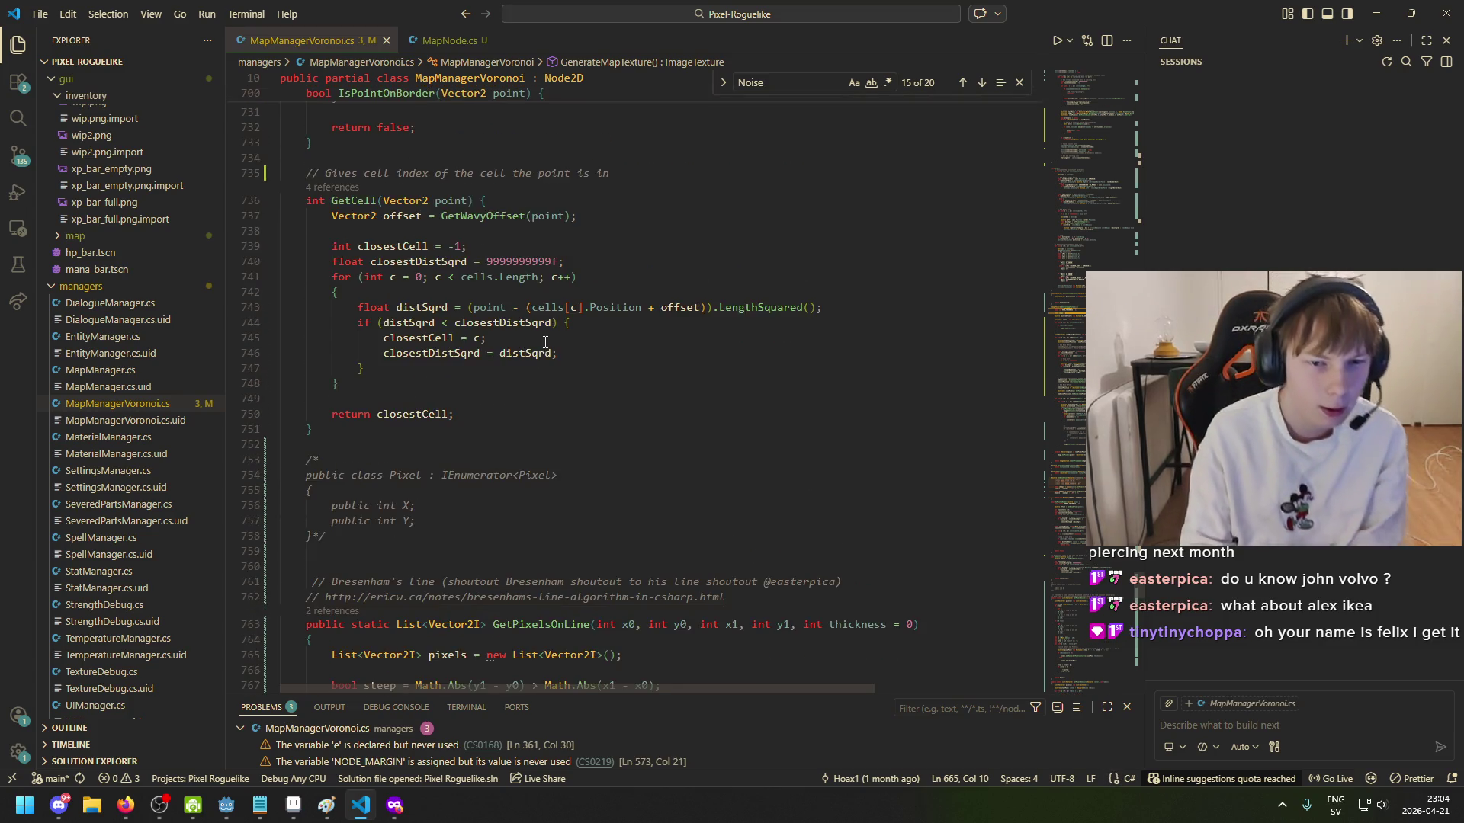
scroll(545, 341, "up", 4)
Step: Look over GetCell's comment, IsPointOnBorder and GetWavyOffset, ending on GetPixelsInWavyLine's image parameter
left_click(473, 325)
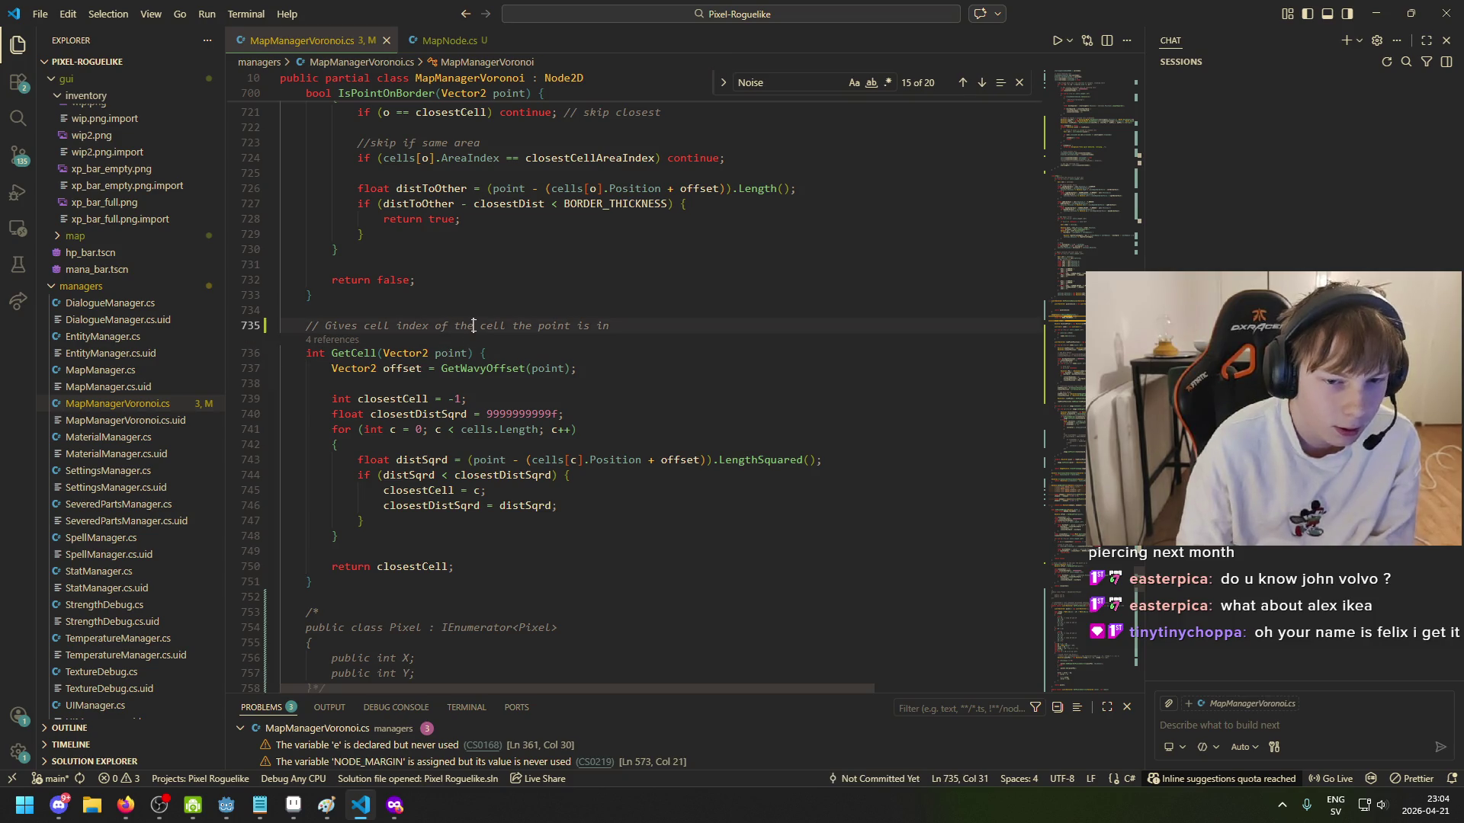
left_click_drag(374, 326, 597, 327)
scroll(513, 347, "down", 2)
scroll(473, 534, "up", 10)
scroll(450, 610, "up", 7)
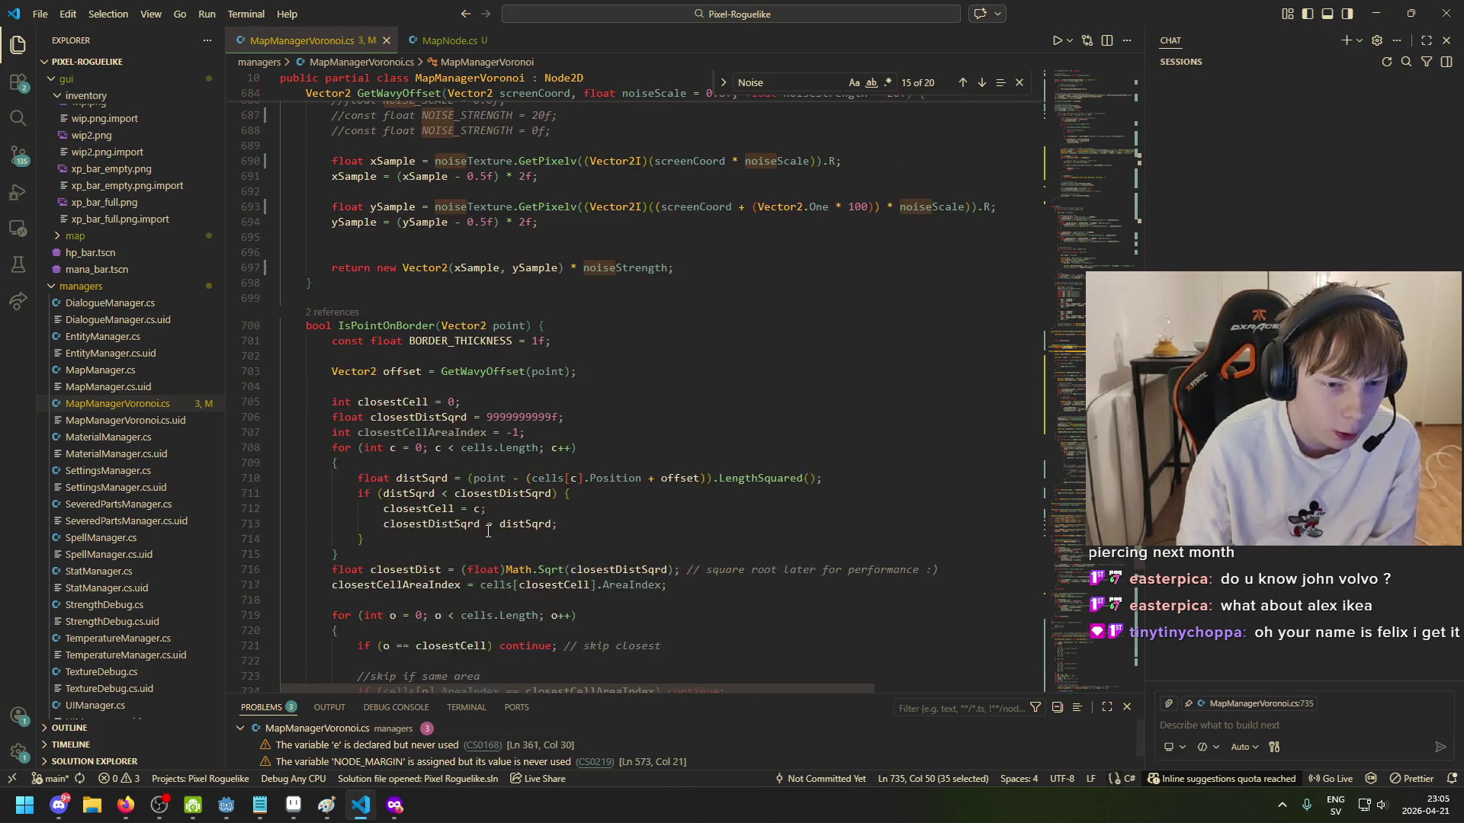
left_click(418, 478)
scroll(411, 458, "up", 5)
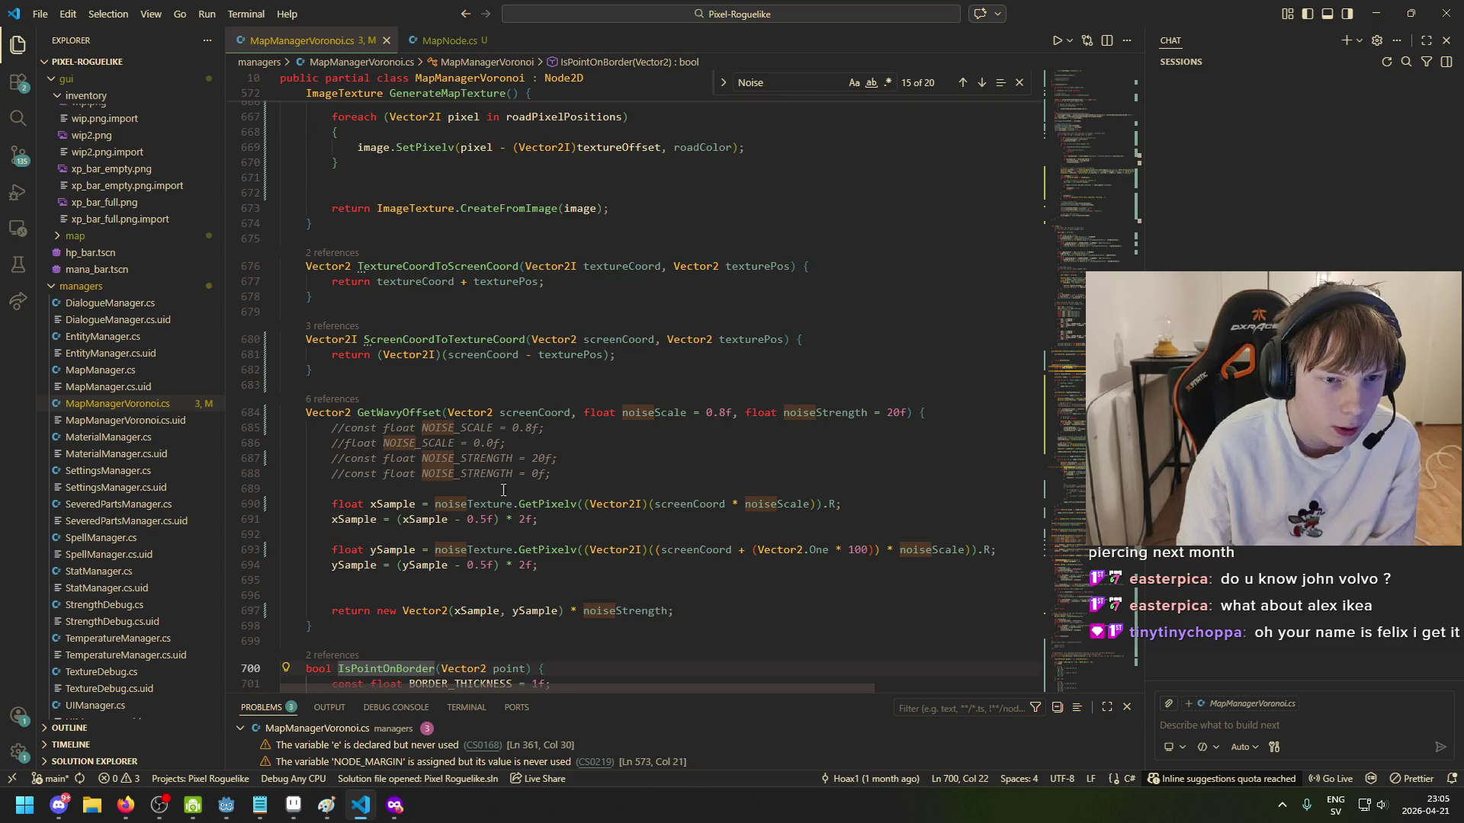
left_click(400, 412)
scroll(458, 415, "up", 20)
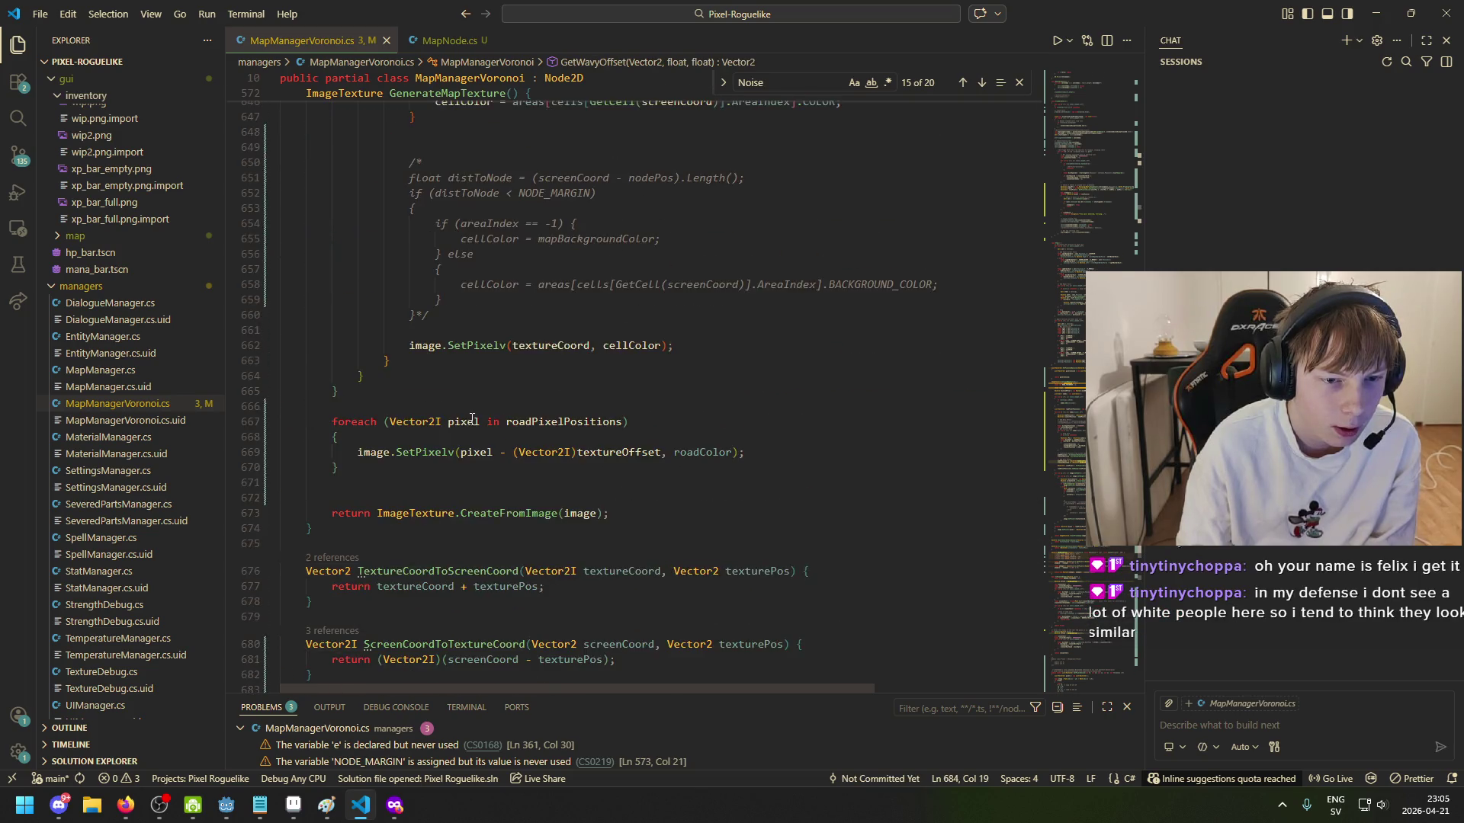
scroll(496, 412, "up", 13)
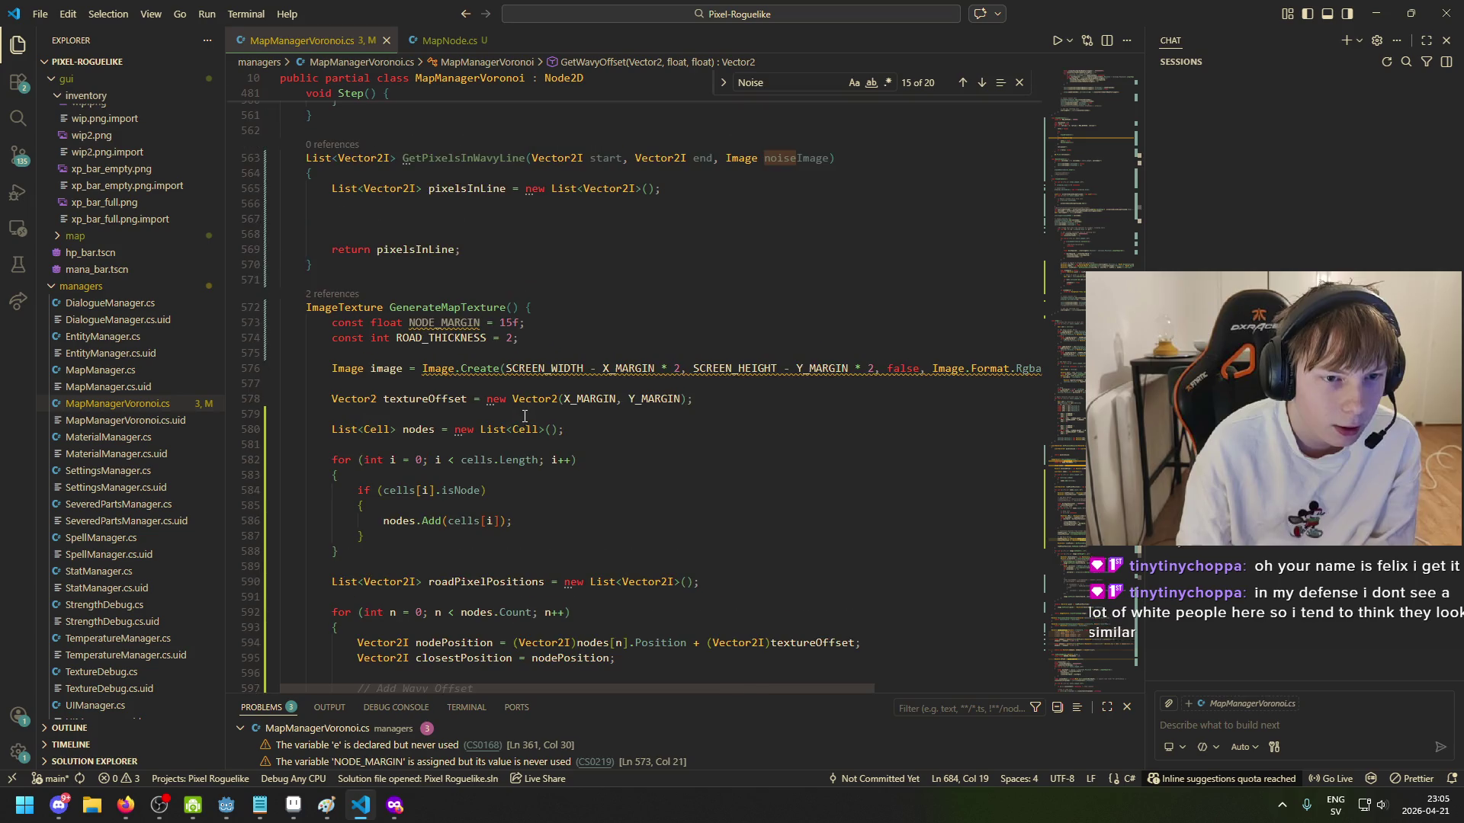
left_click(435, 315)
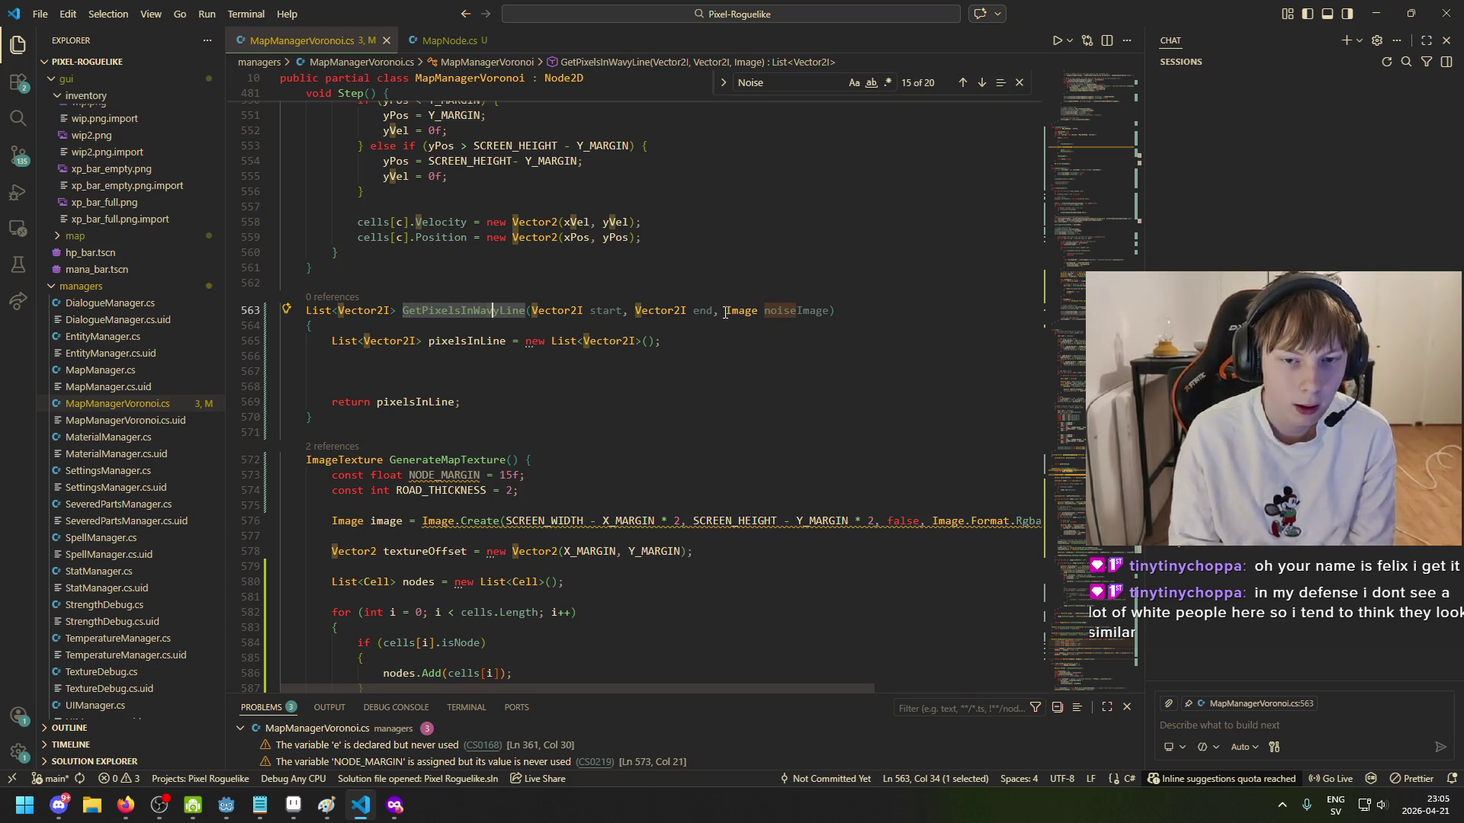
left_click_drag(725, 310, 819, 312)
Step: Tidy the blank lines inside GetPixelsInWavyLine's body around lines 566-567
left_click(343, 341)
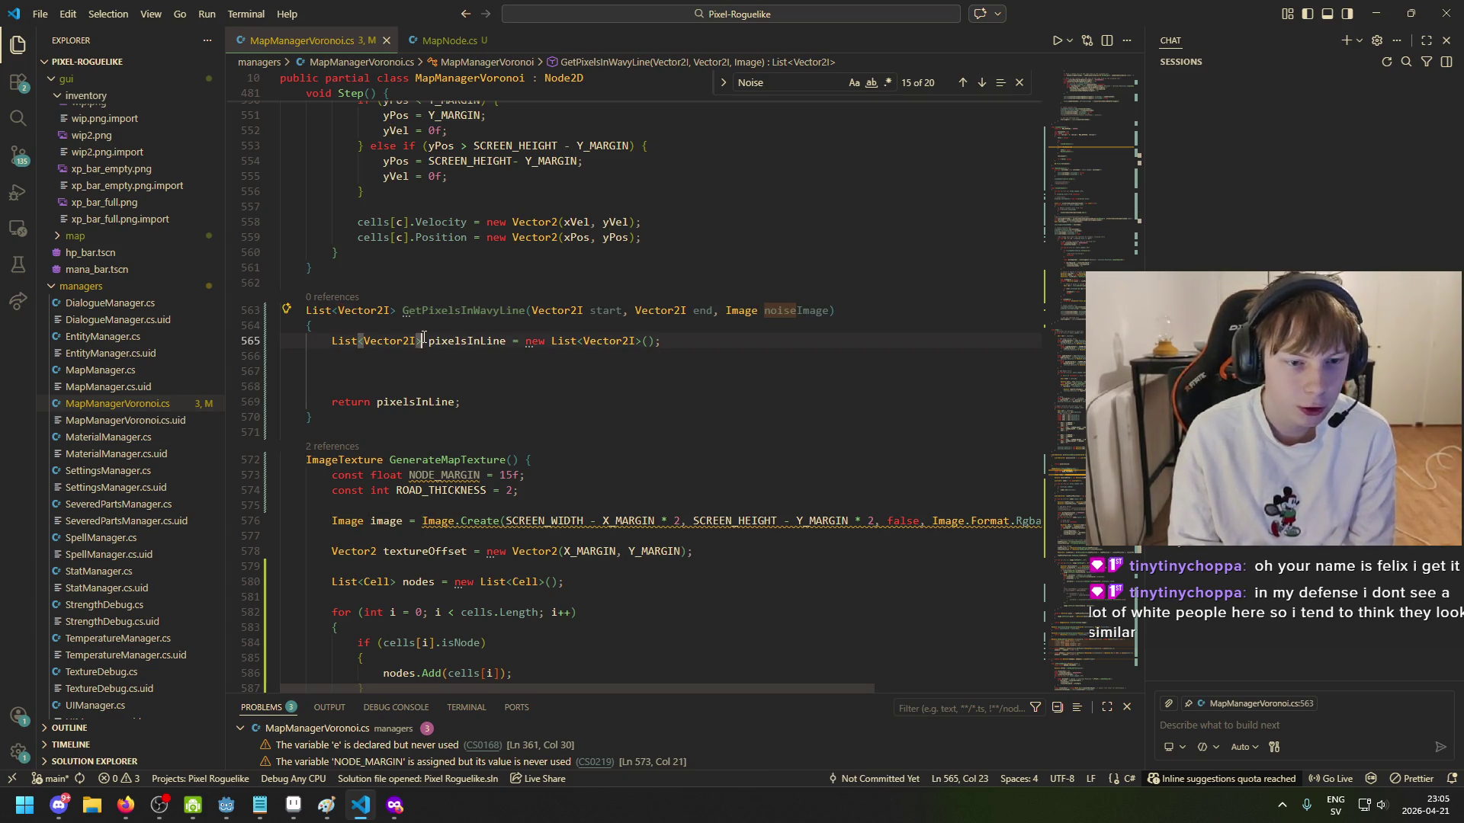
triple_click(343, 341)
left_click(411, 369)
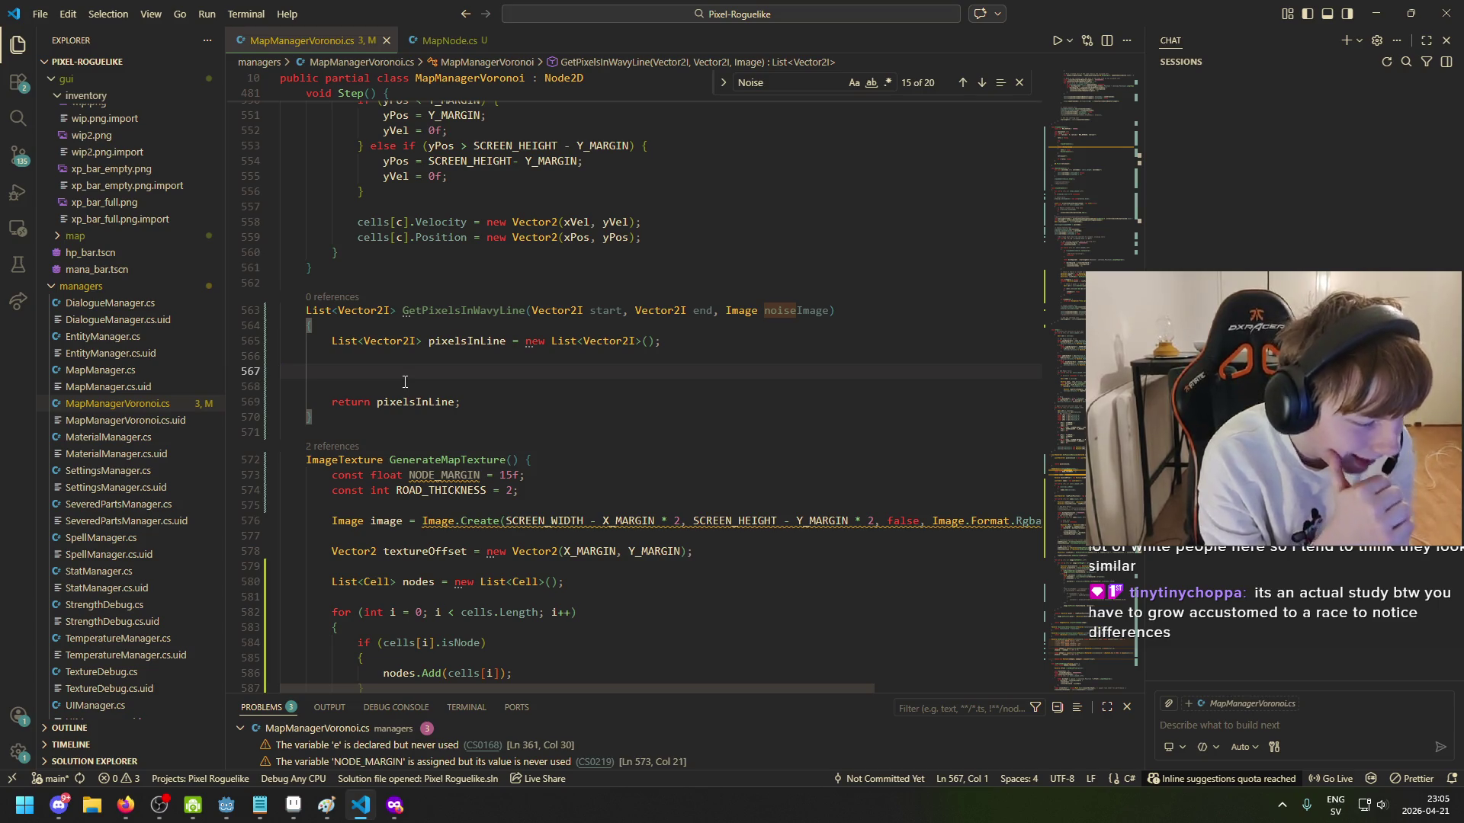
left_click(452, 356)
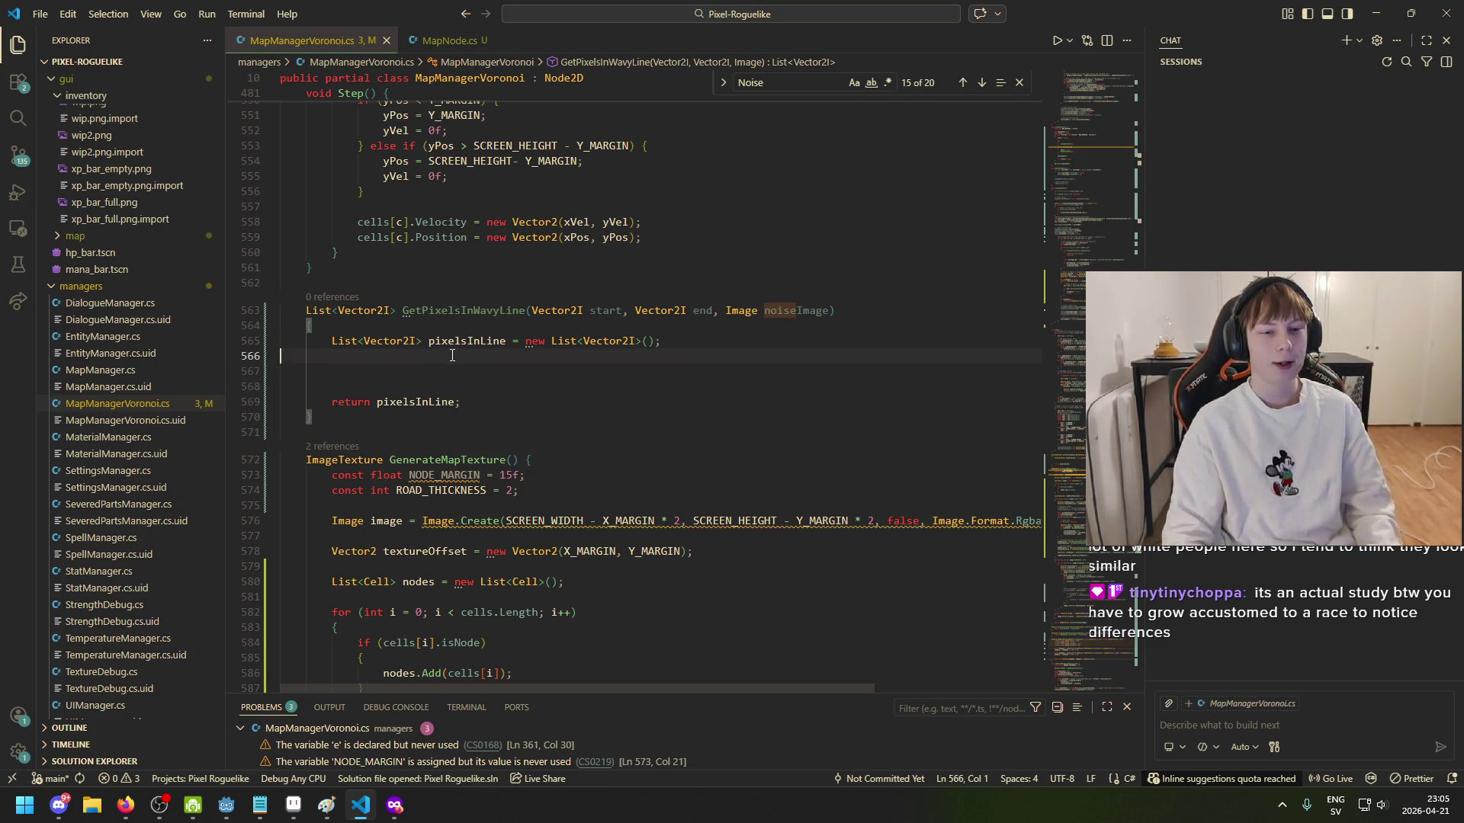
left_click(473, 374)
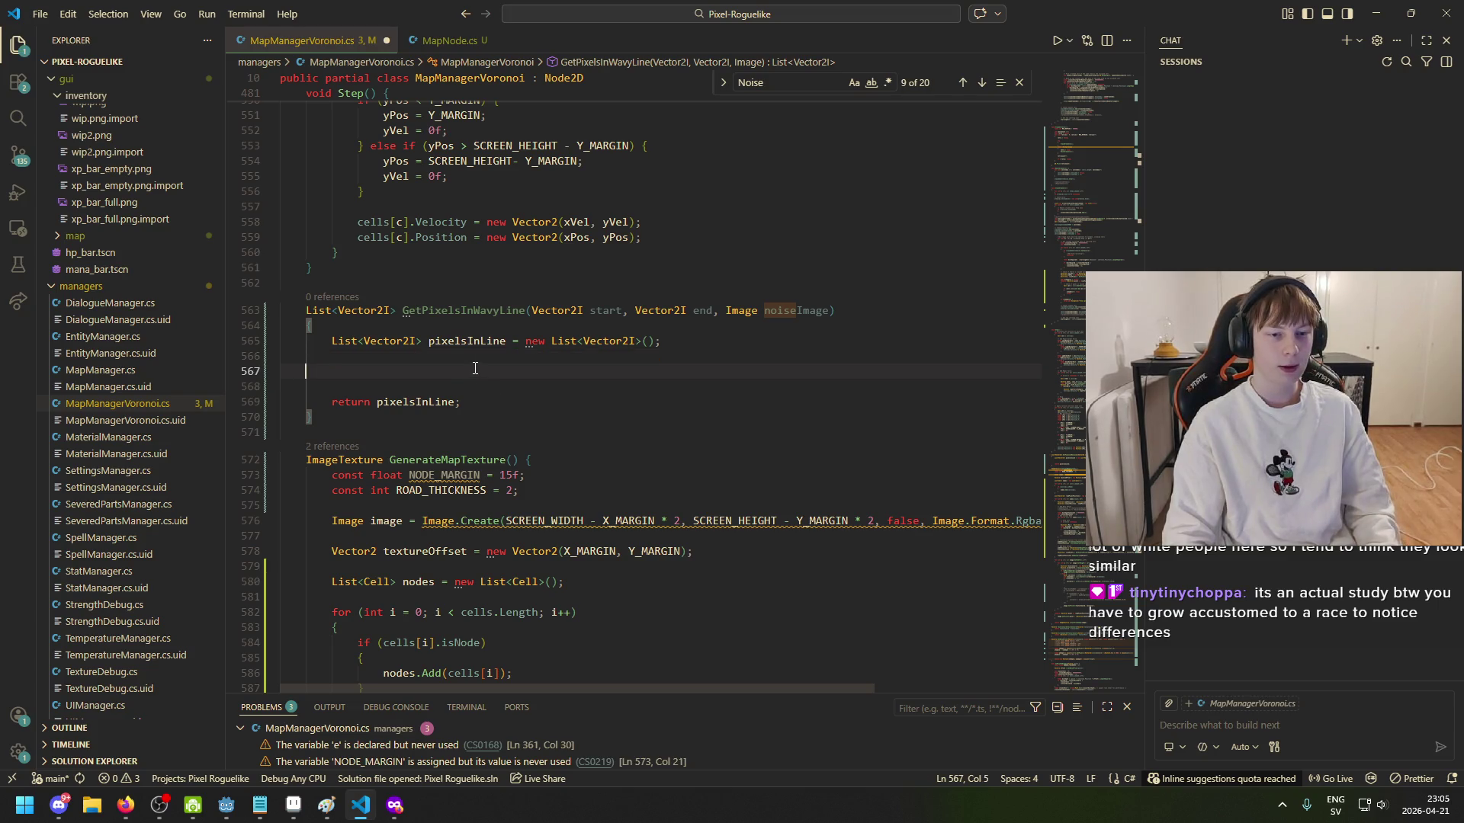
left_click(591, 363)
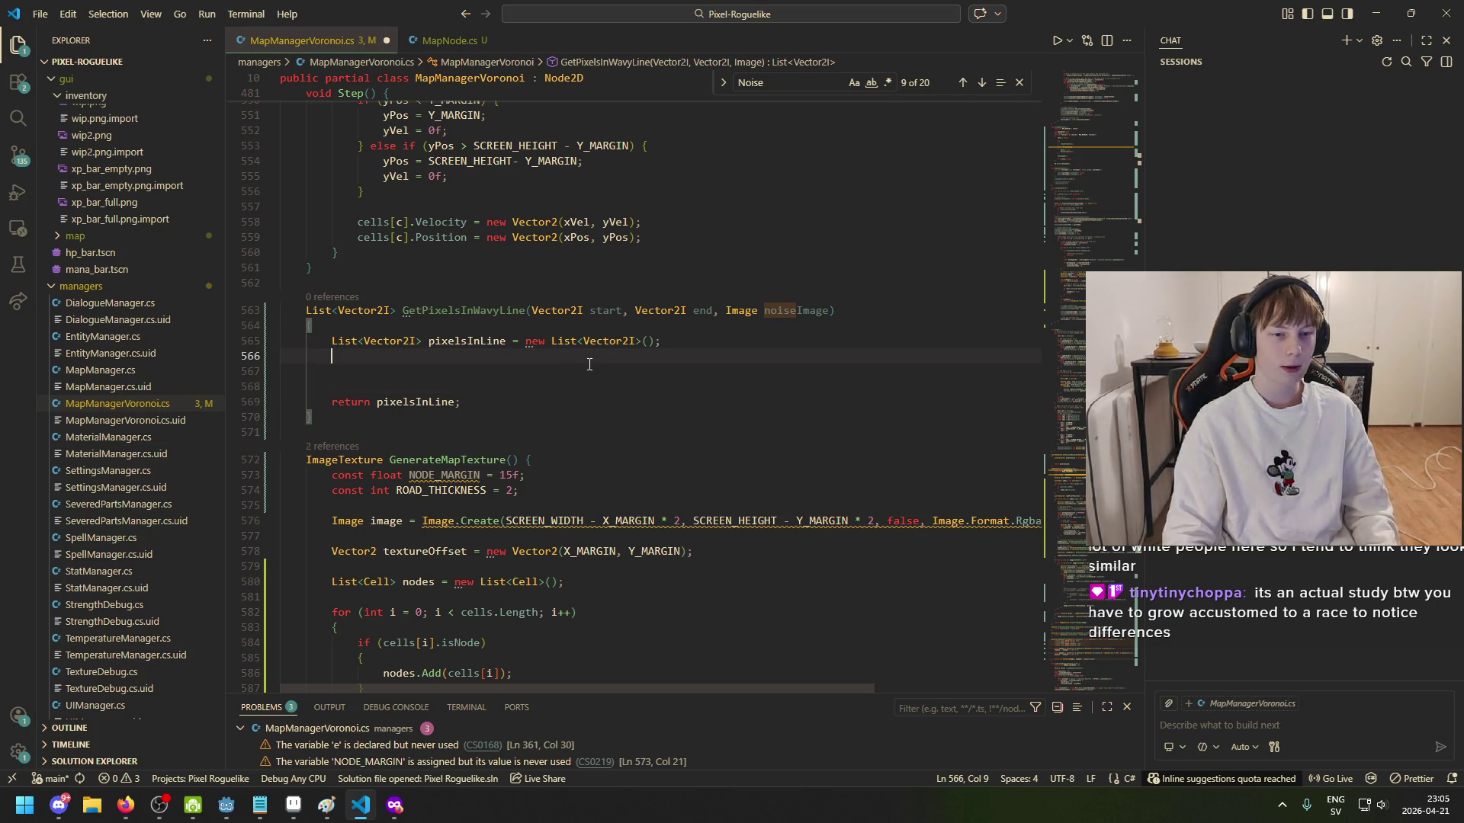
key("Return")
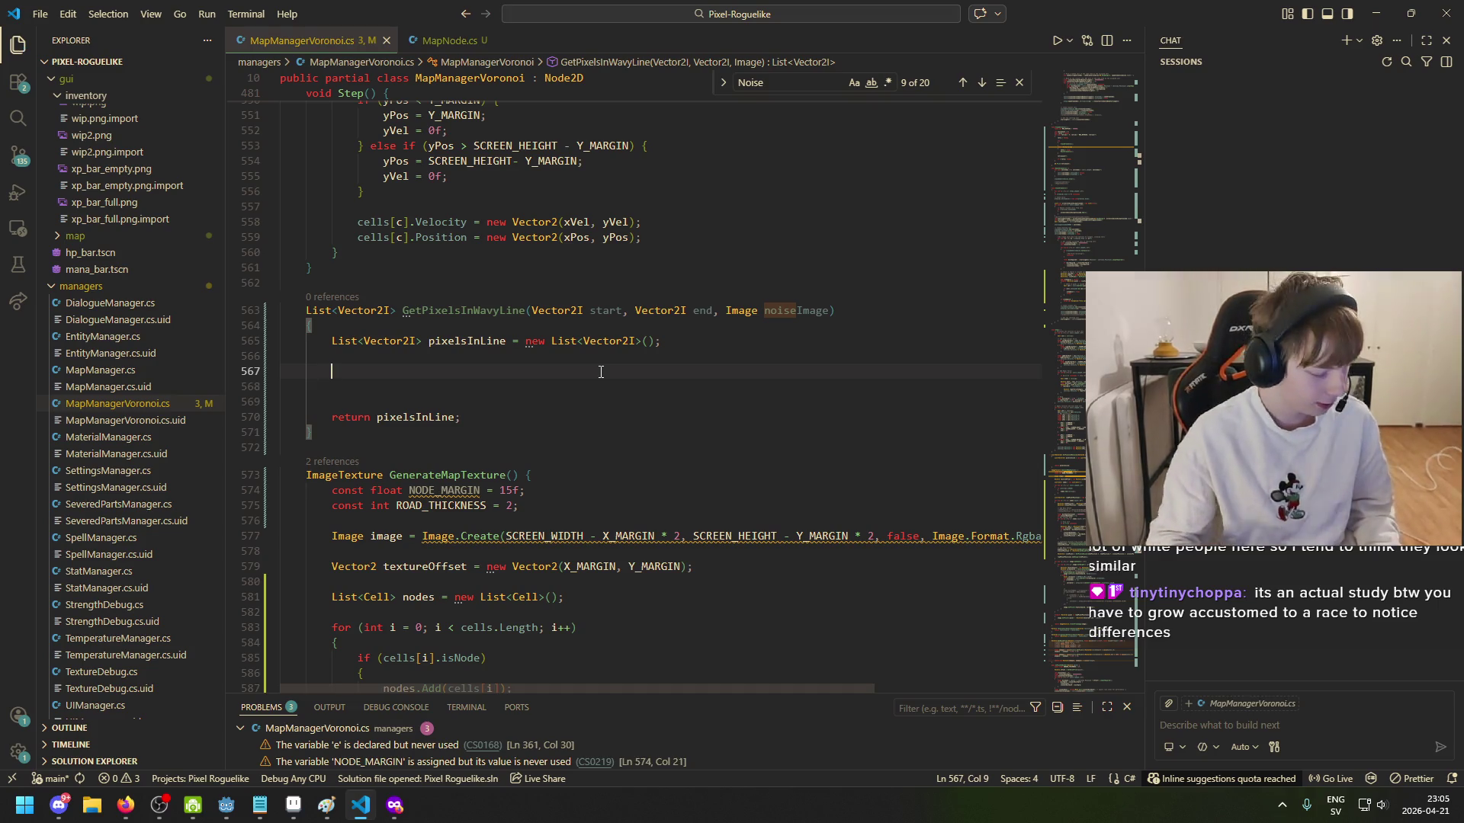
key("BackSpace")
key("BackSpace")
key("BackSpace")
key("Tab")
key("Down")
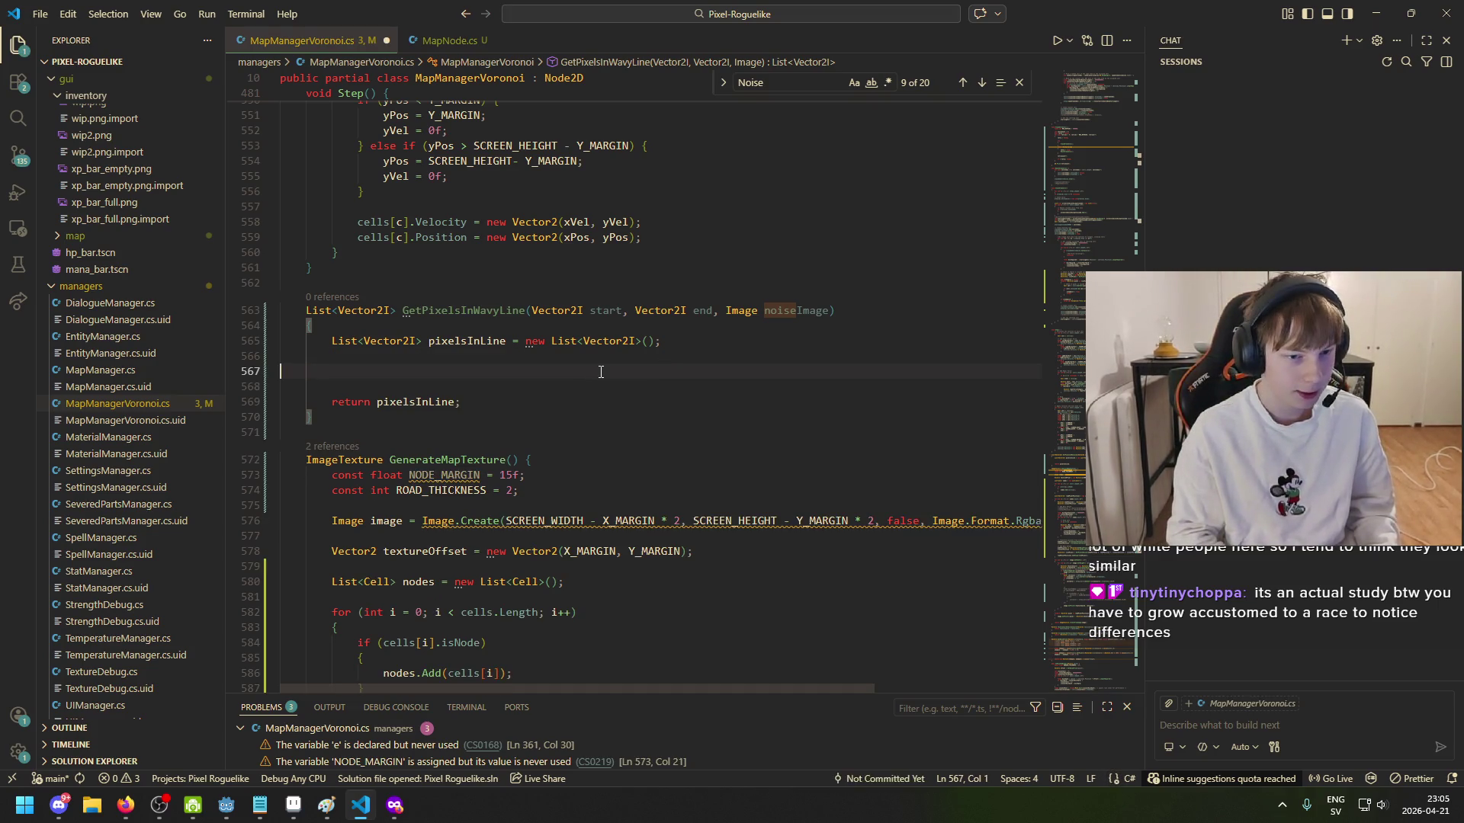
Step: Save MapManagerVoronoi.cs, undo a stray 'j', and check noiseImage and the pixelsInLine uses
key("ctrl+s")
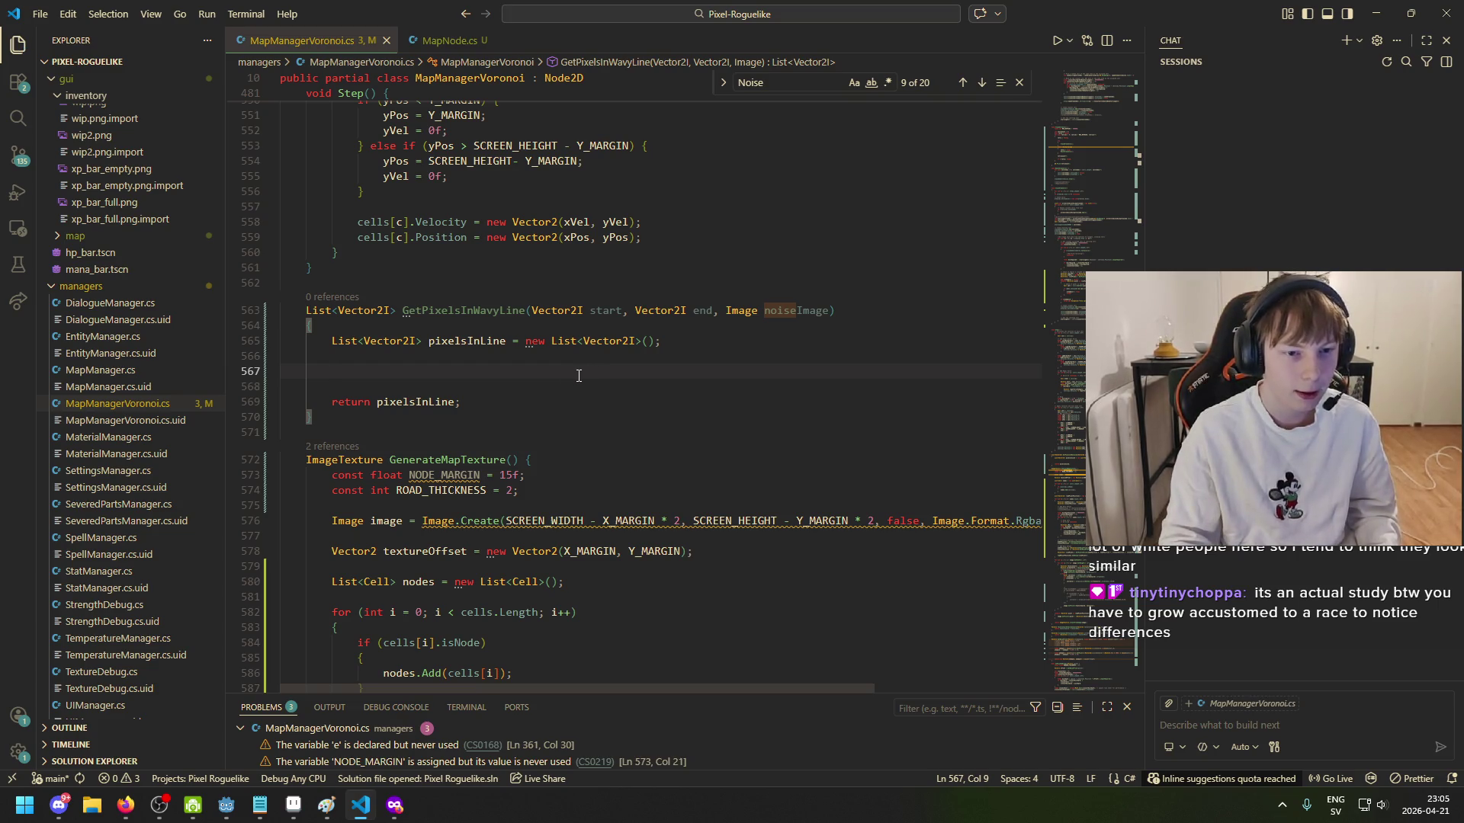
type("j")
key("ctrl+z")
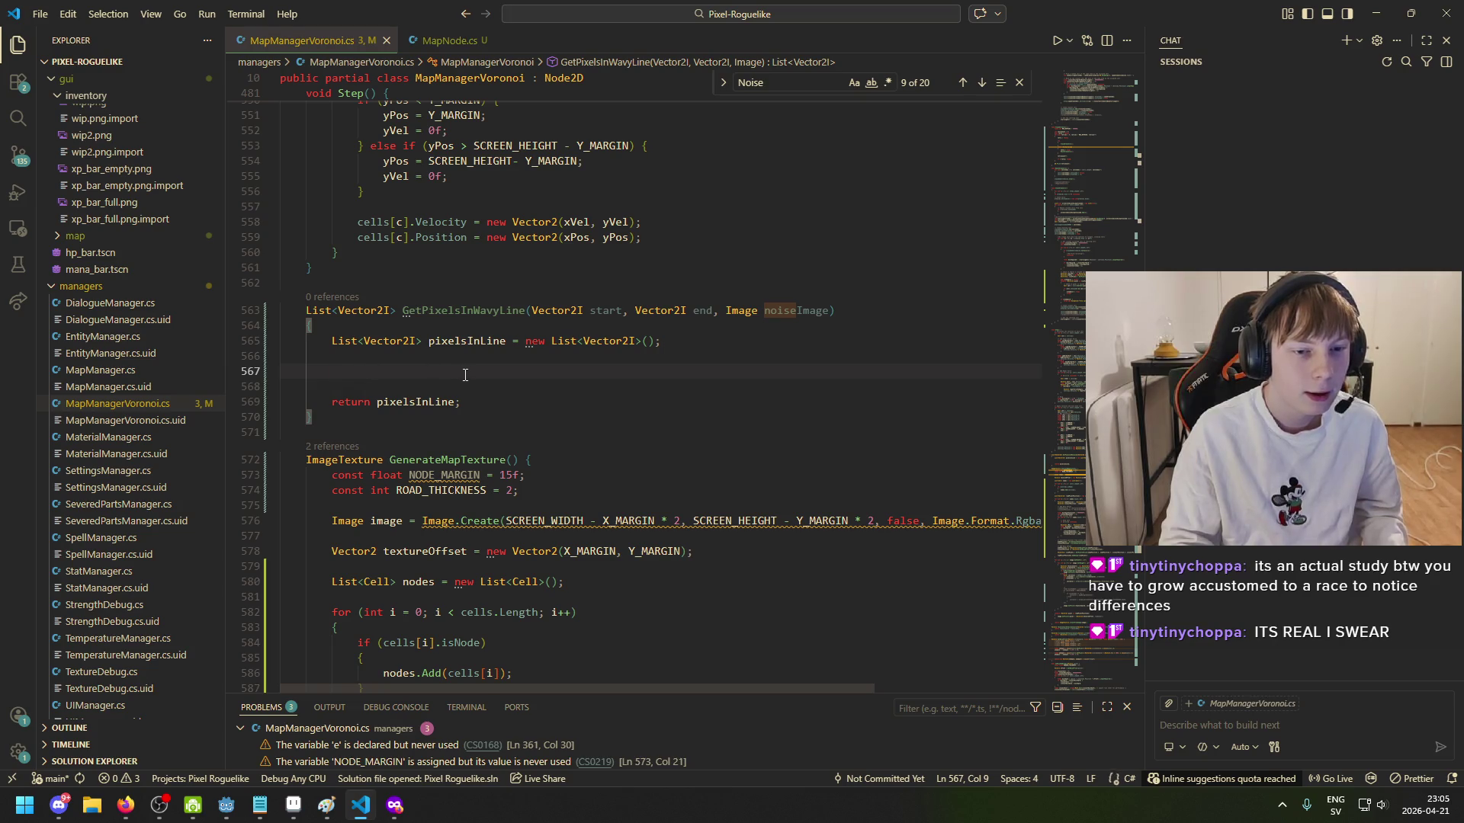
left_click(673, 334)
left_click(653, 367)
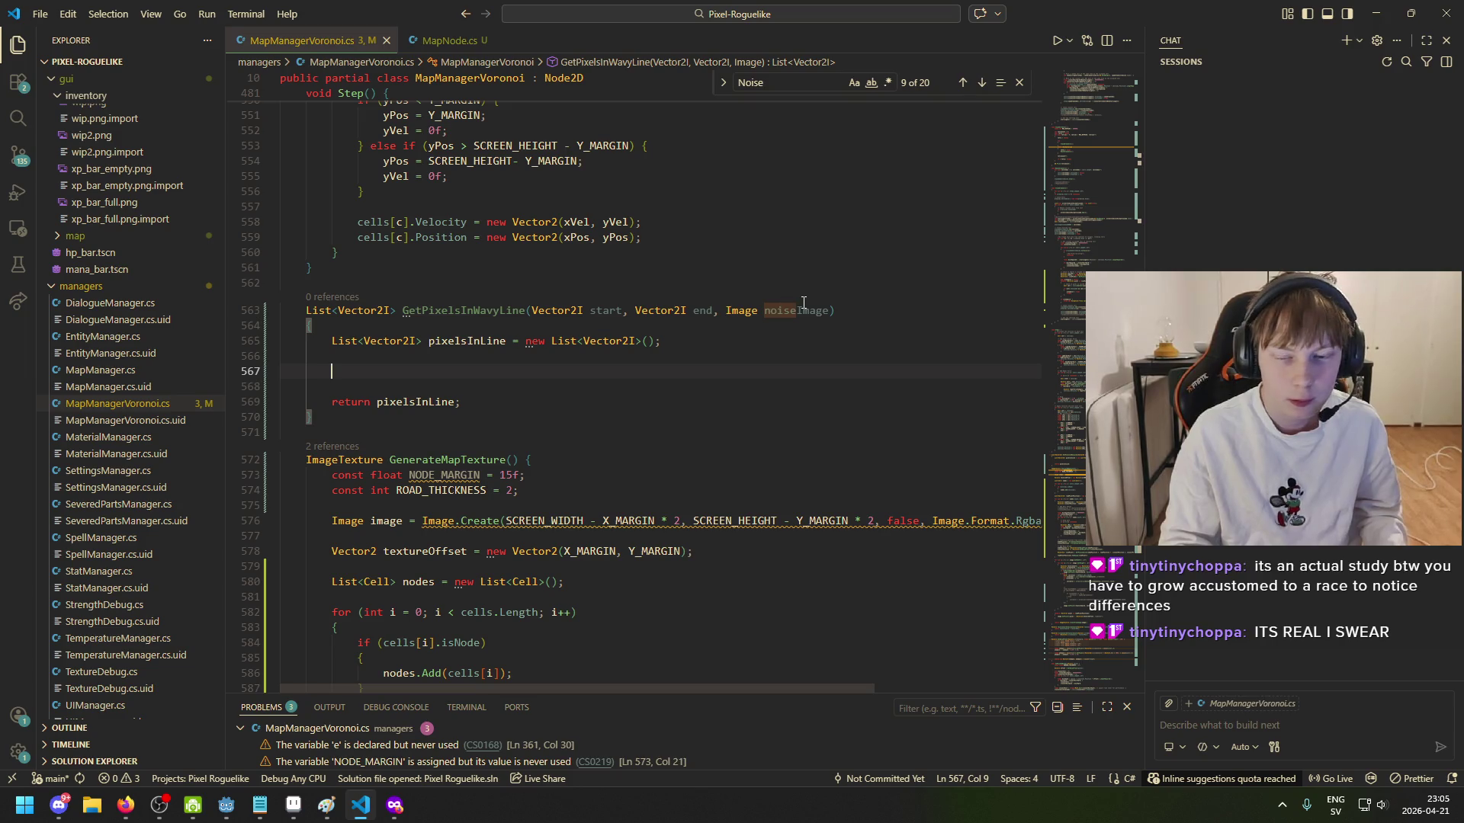
left_click_drag(828, 310, 766, 312)
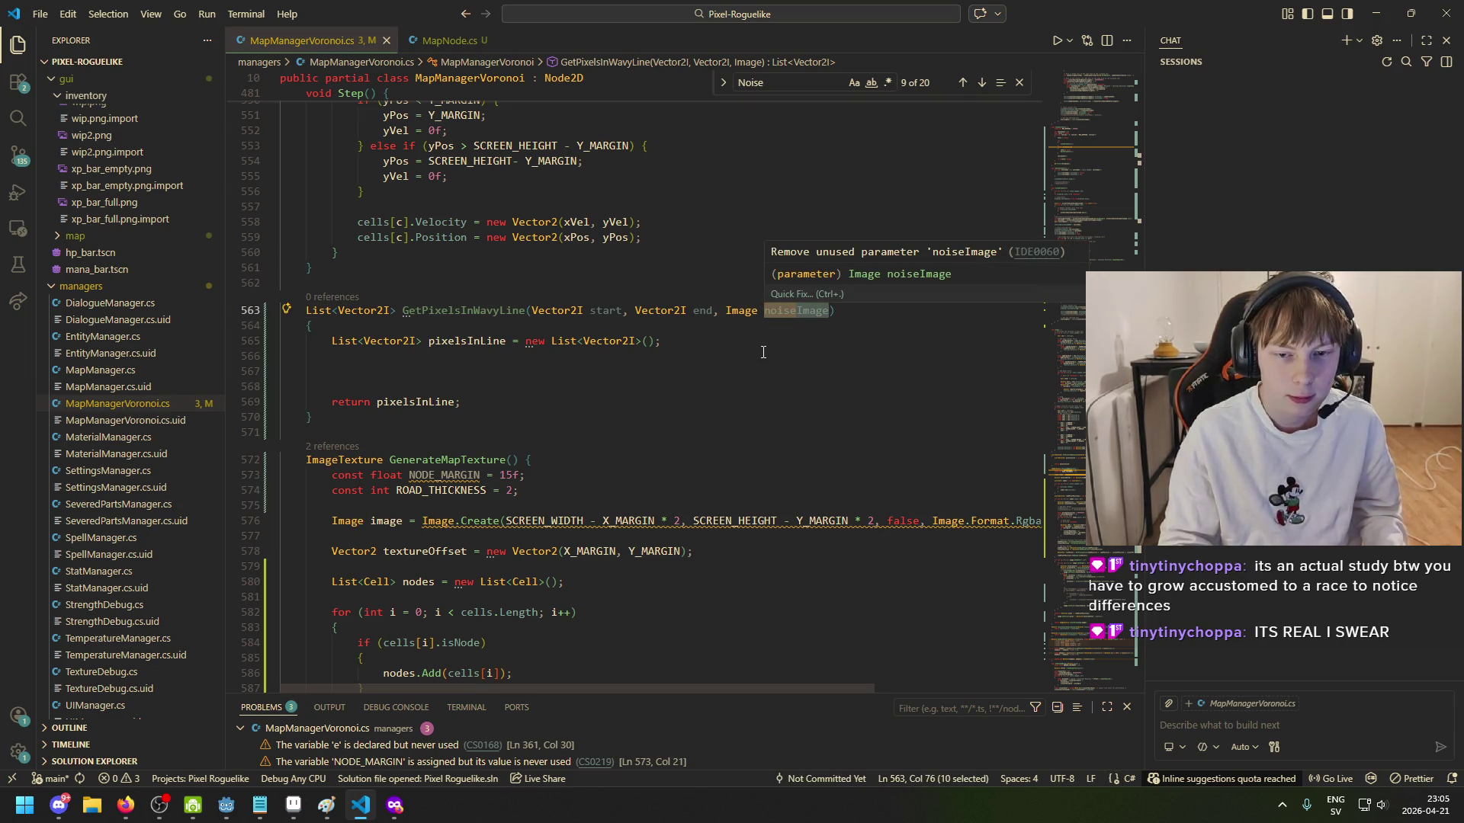
left_click(588, 372)
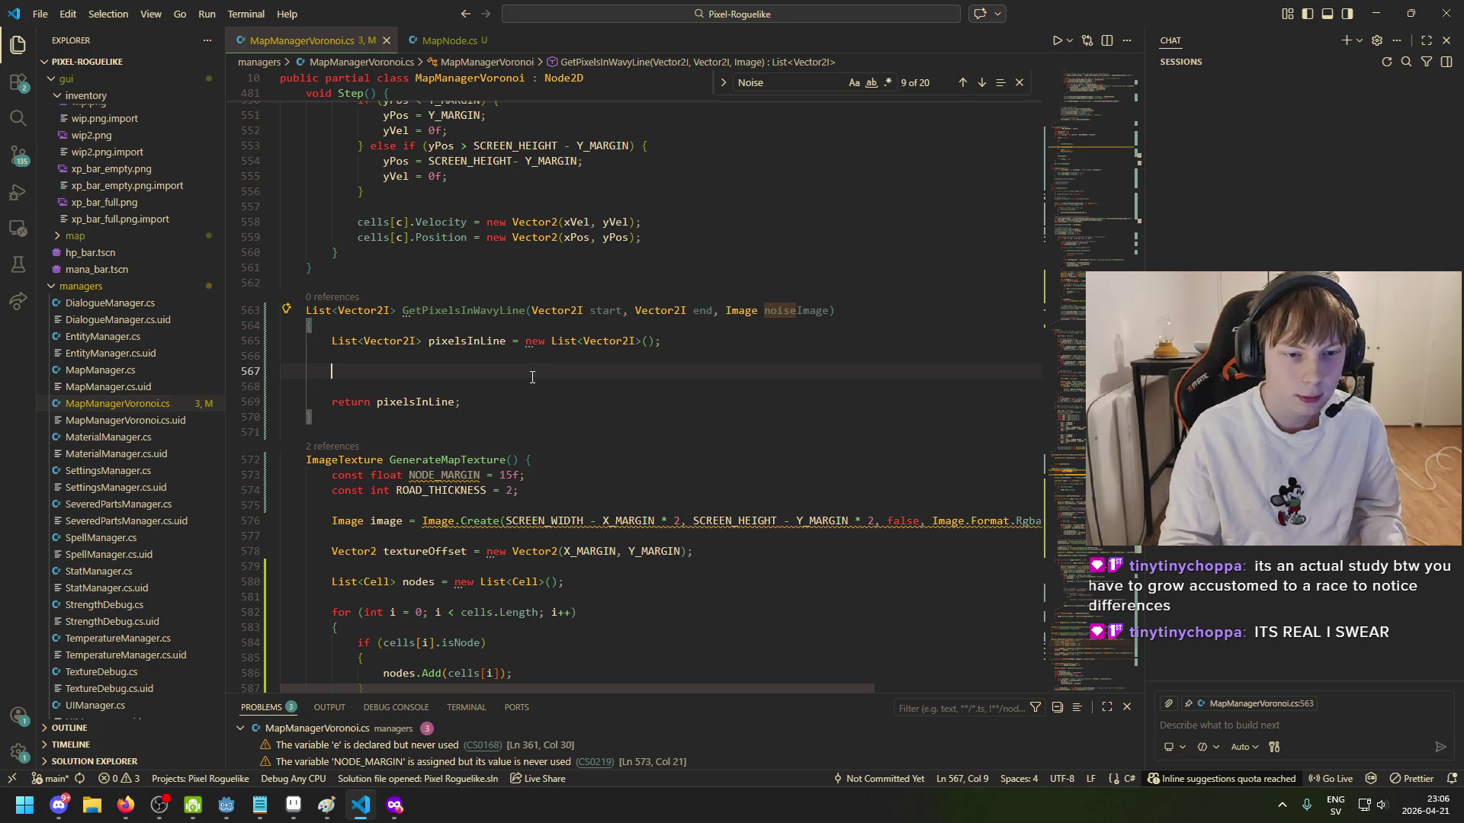
left_click(468, 341)
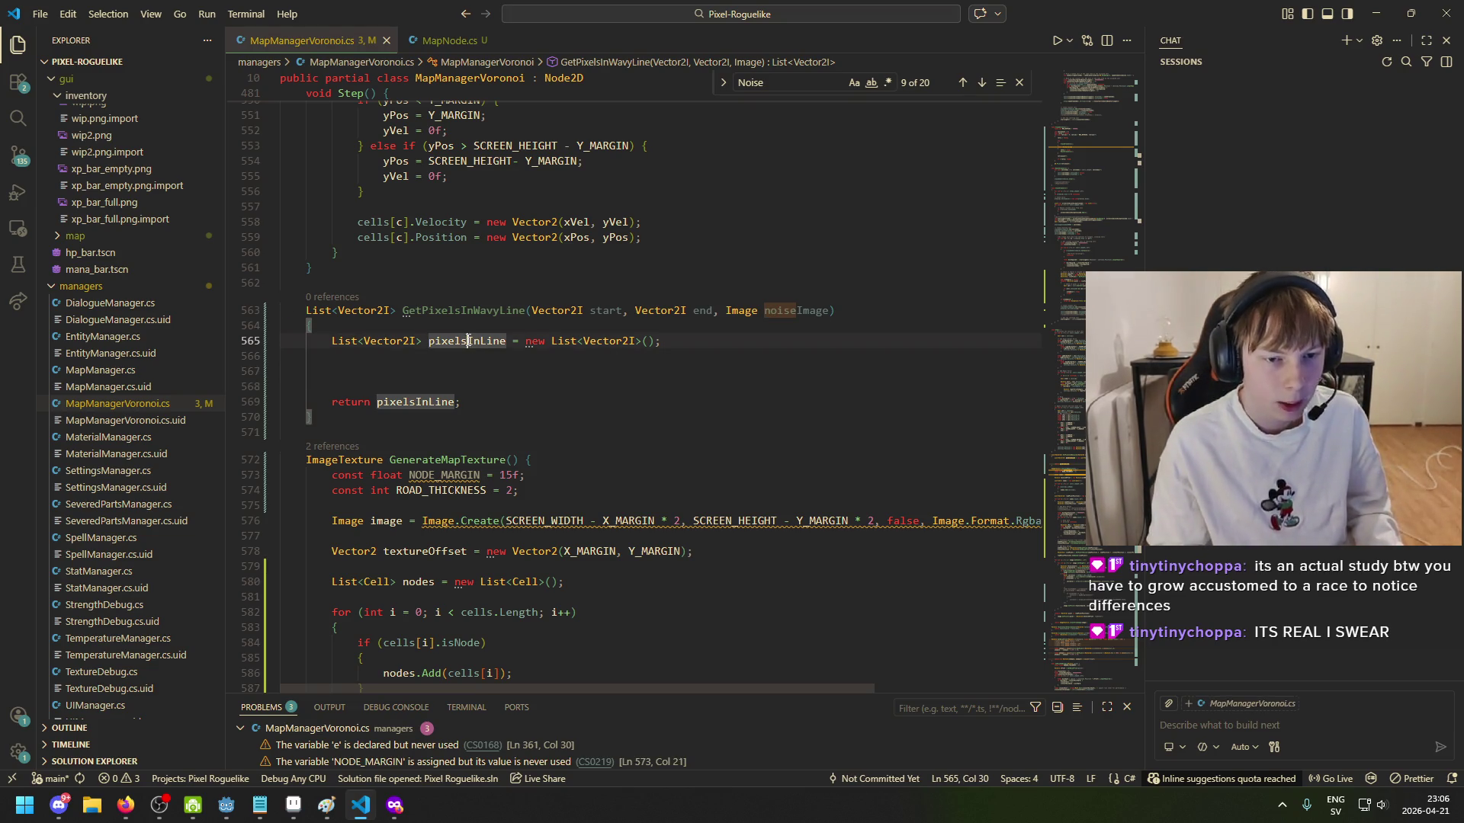
left_click(448, 369)
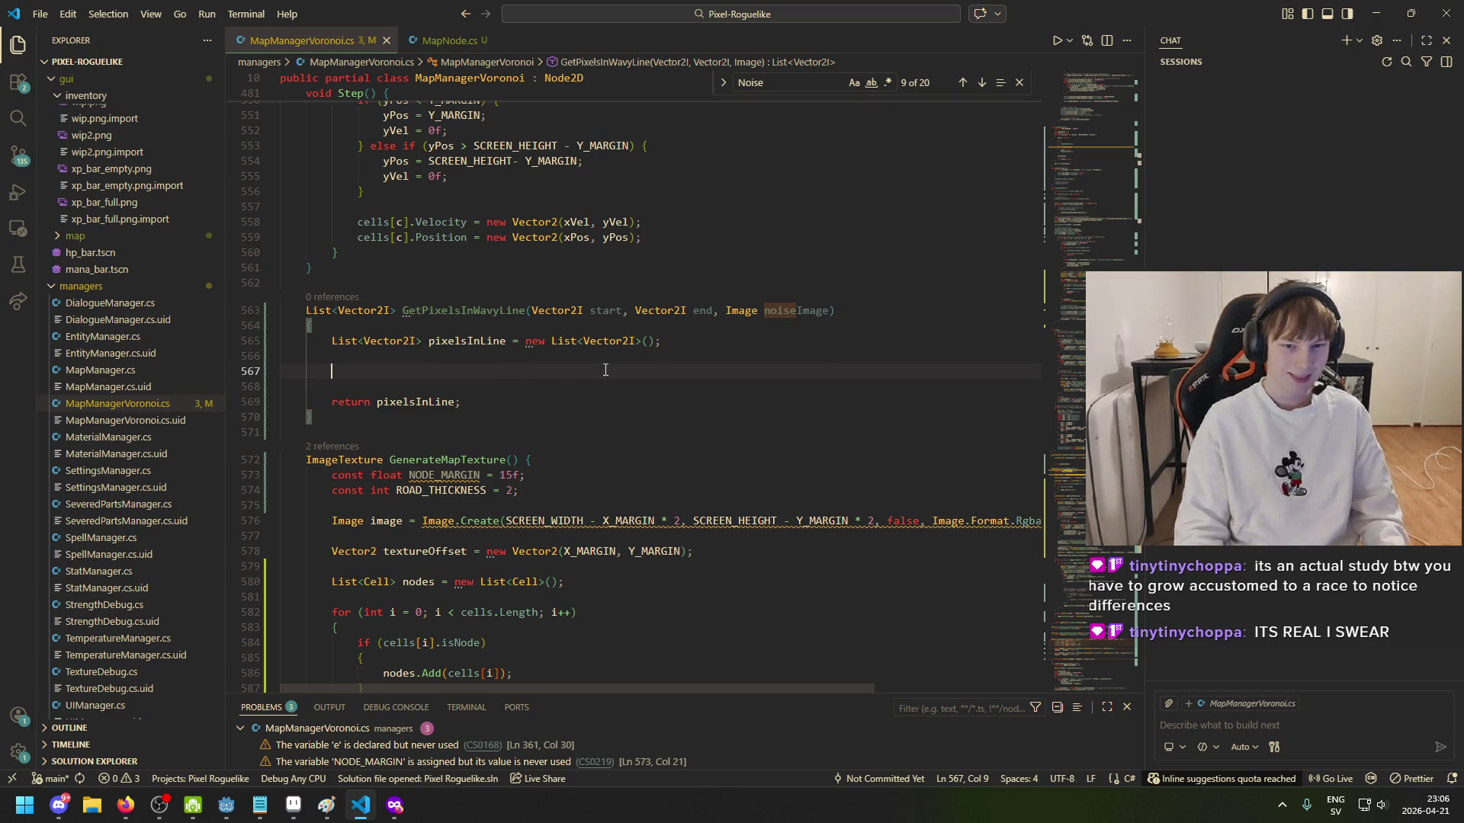
left_click(509, 325)
left_click(537, 356)
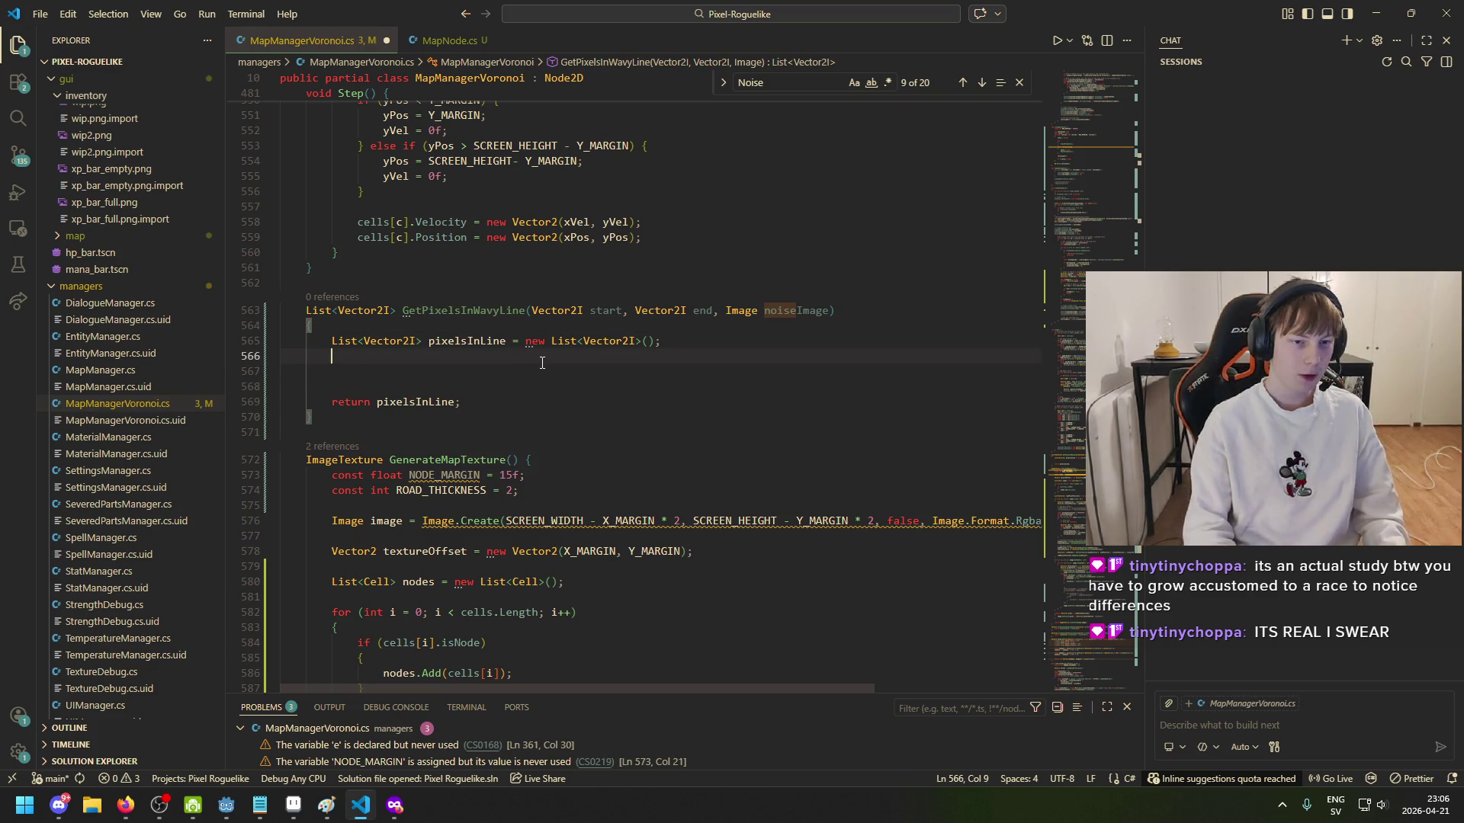
Step: Write float lineLength = (start - end).Length(); below the pixelsInLine declaration
type("float ")
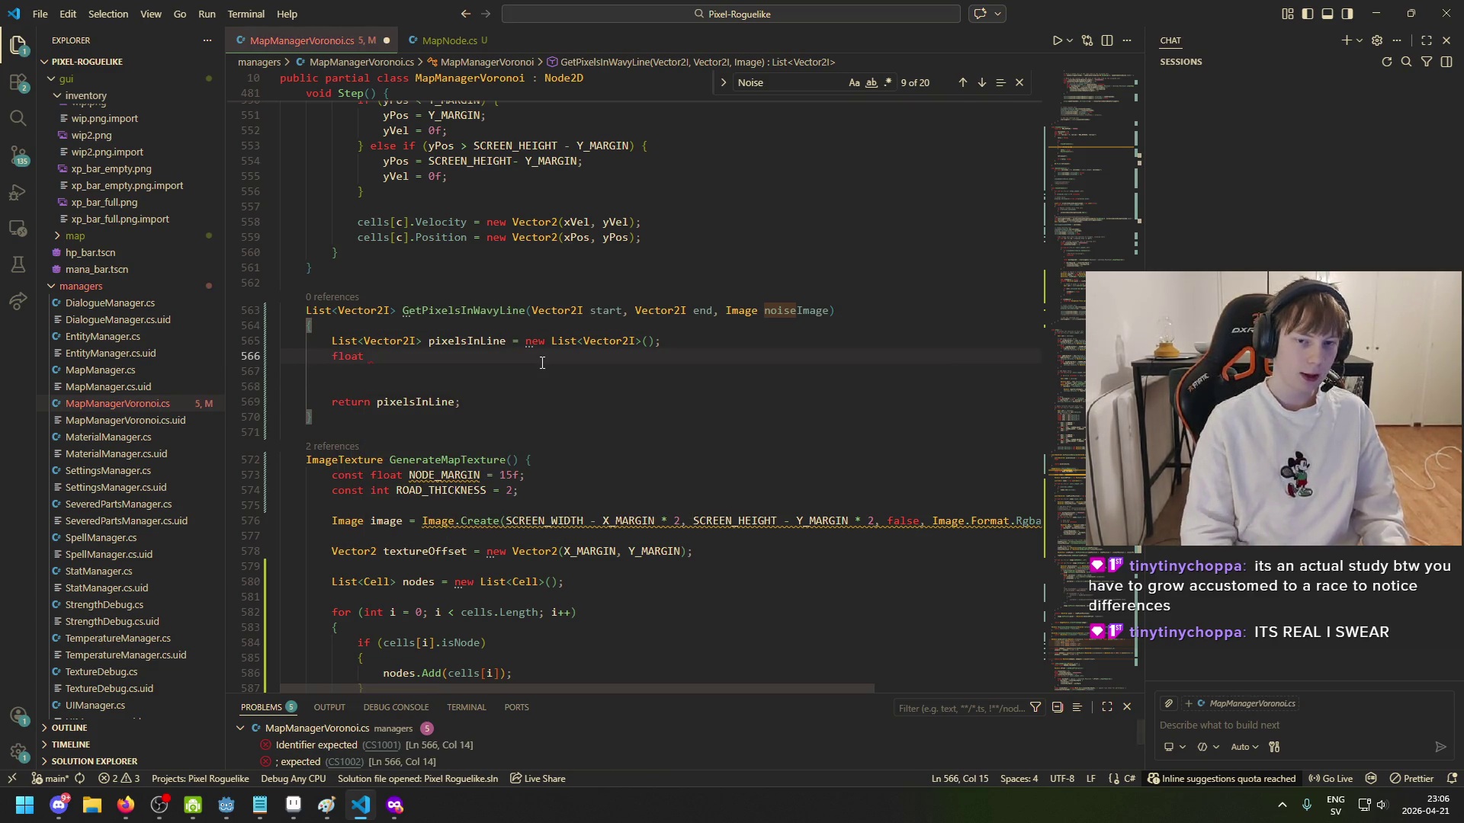
type("distance")
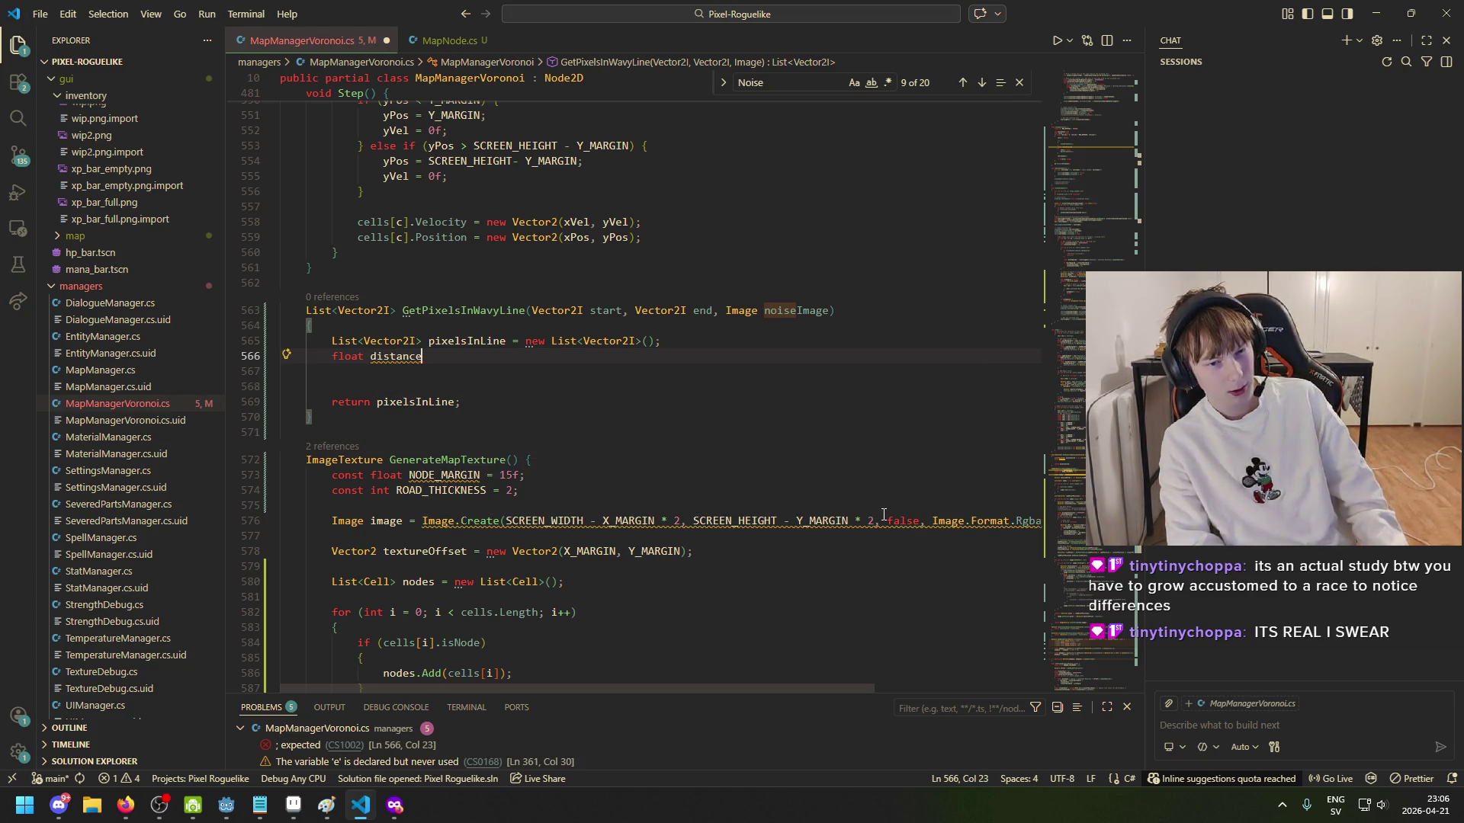
key("BackSpace")
key("BackSpace")
key("BackSpace")
type("tan")
key("ctrl+BackSpace")
type("le")
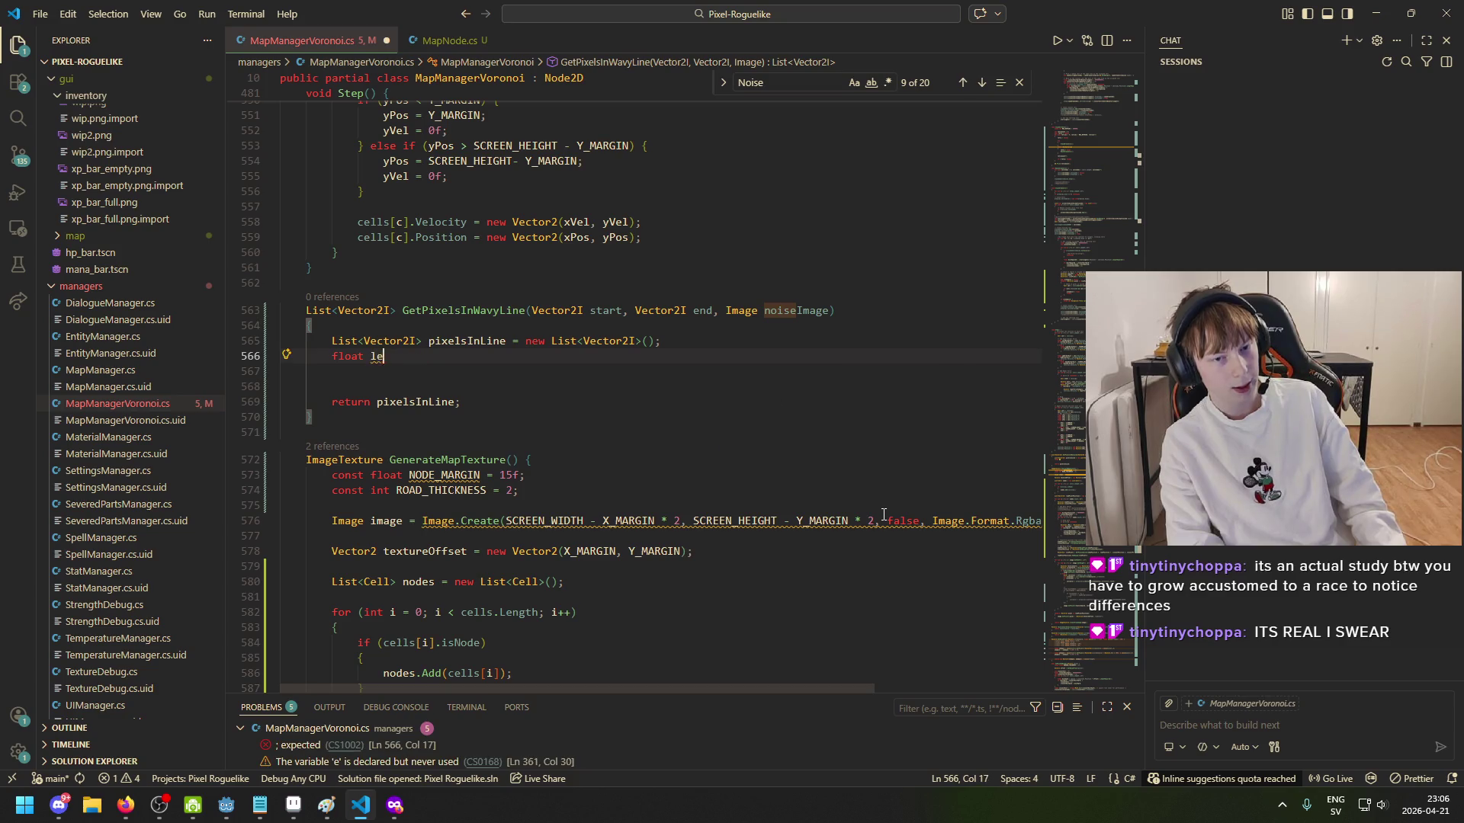
type("ngth")
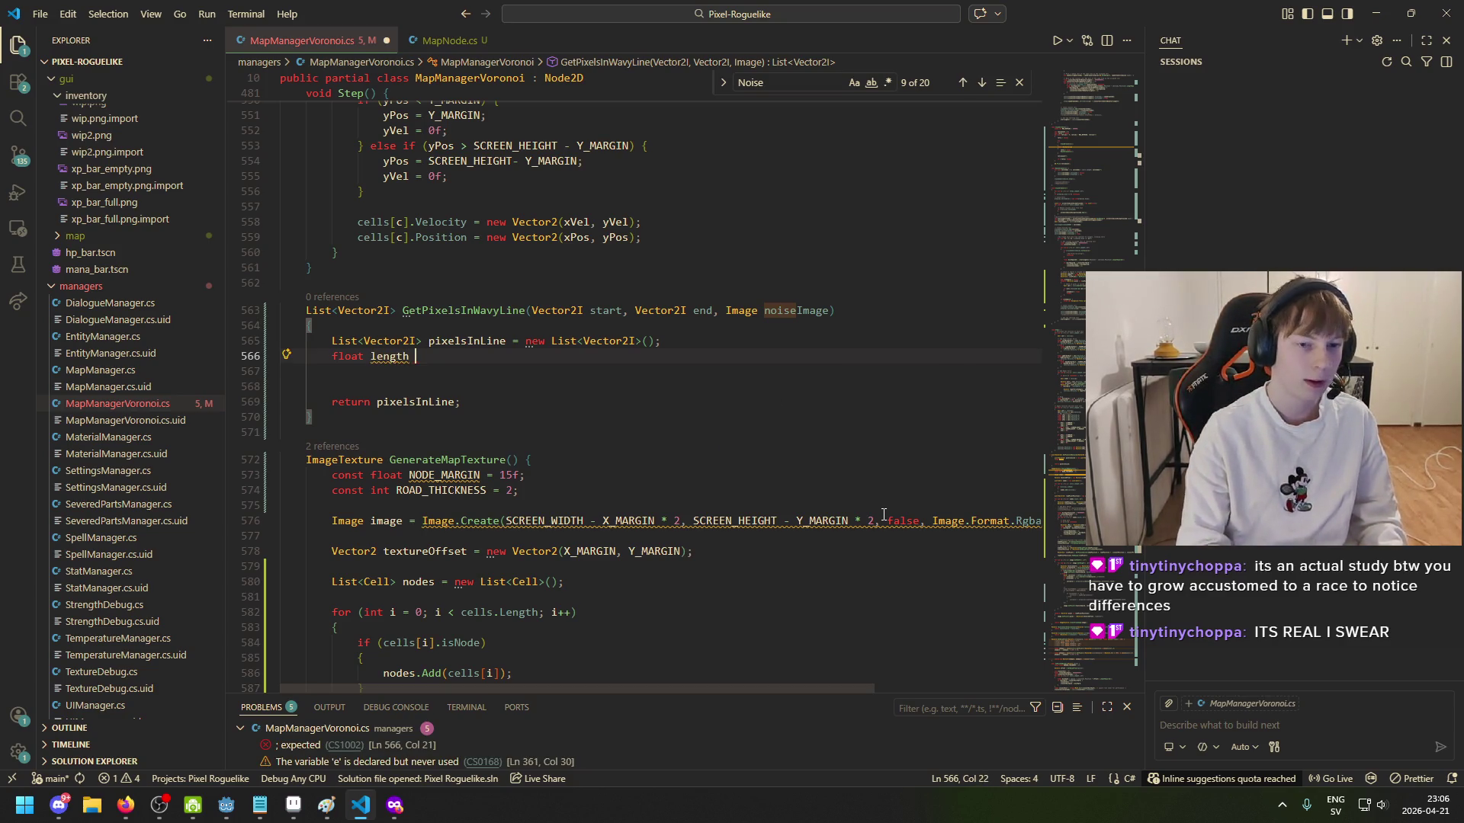
key("ctrl+BackSpace")
type("lineLength")
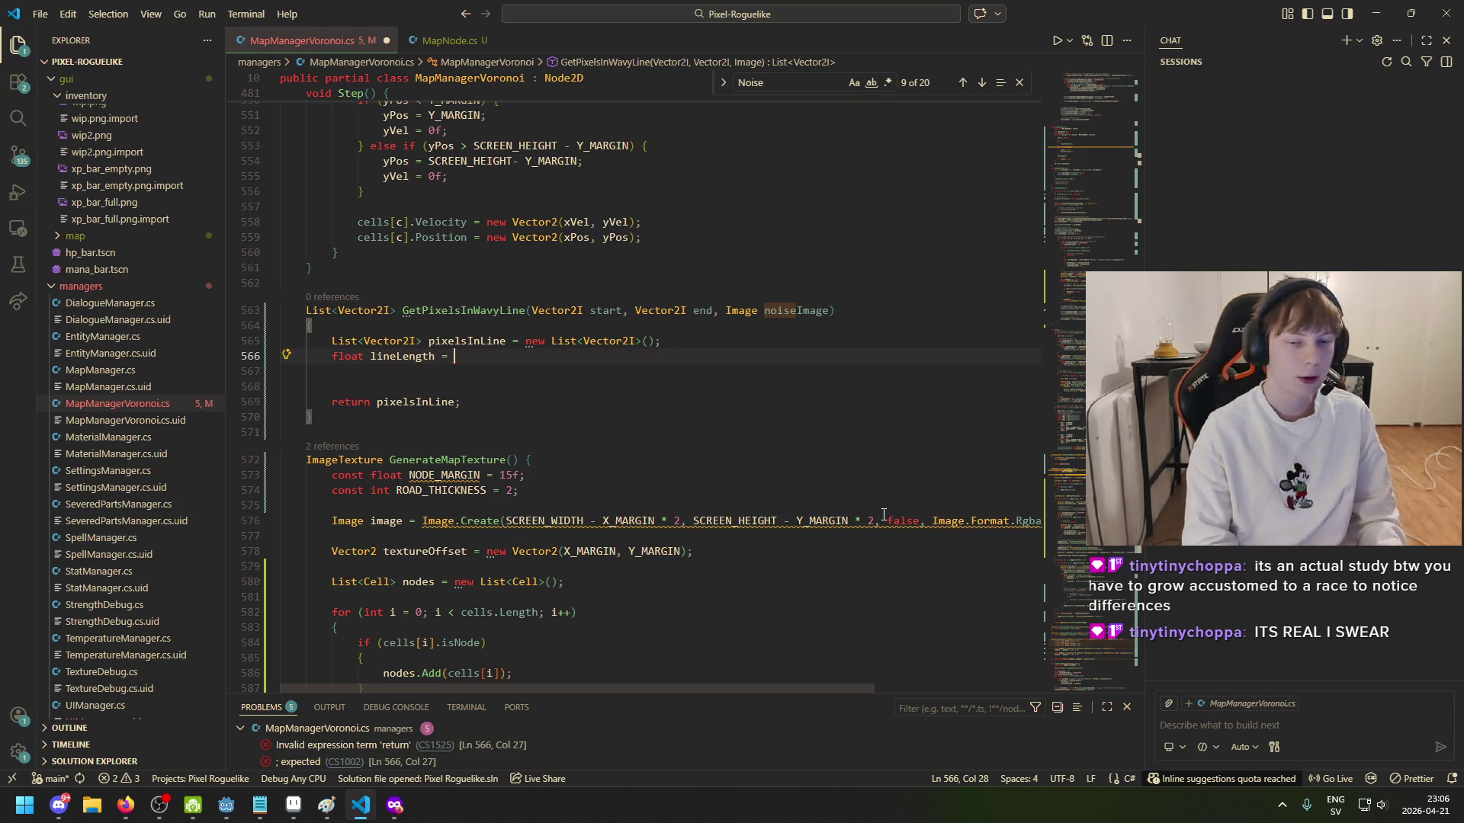
type(" = ")
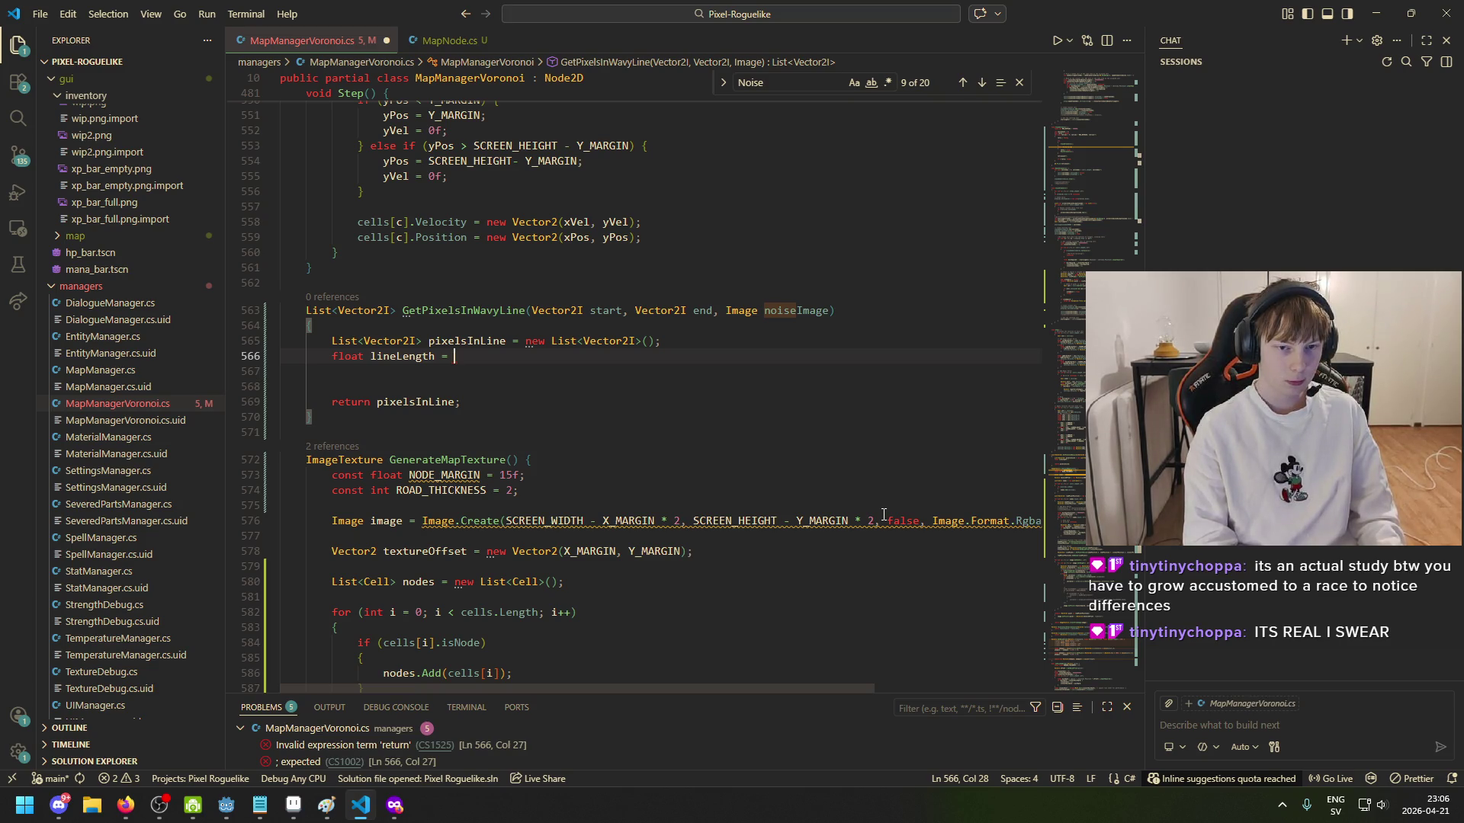
type("(start - end).L")
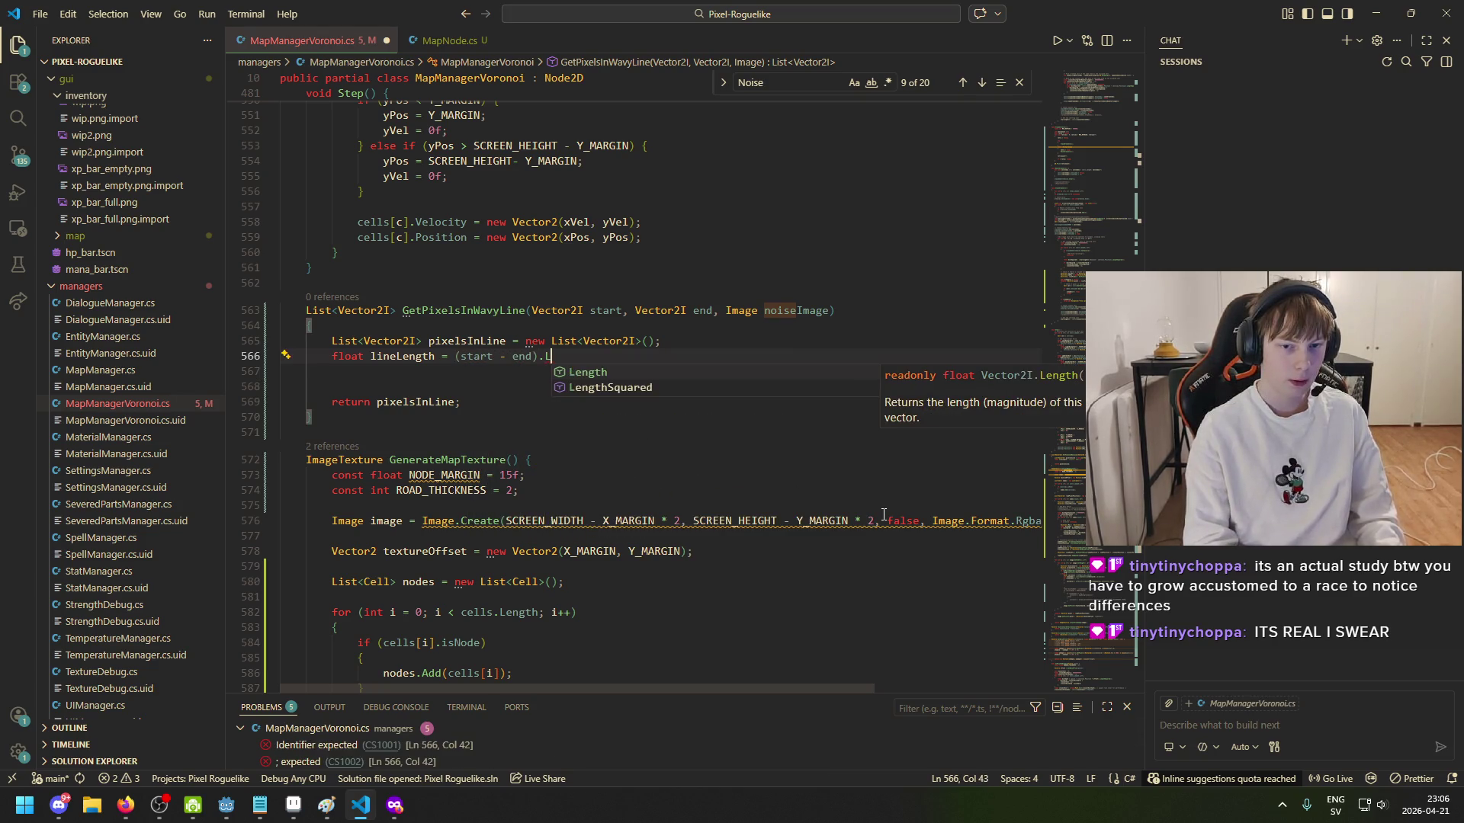
key("Down")
key("Up")
key("Return")
key("Return")
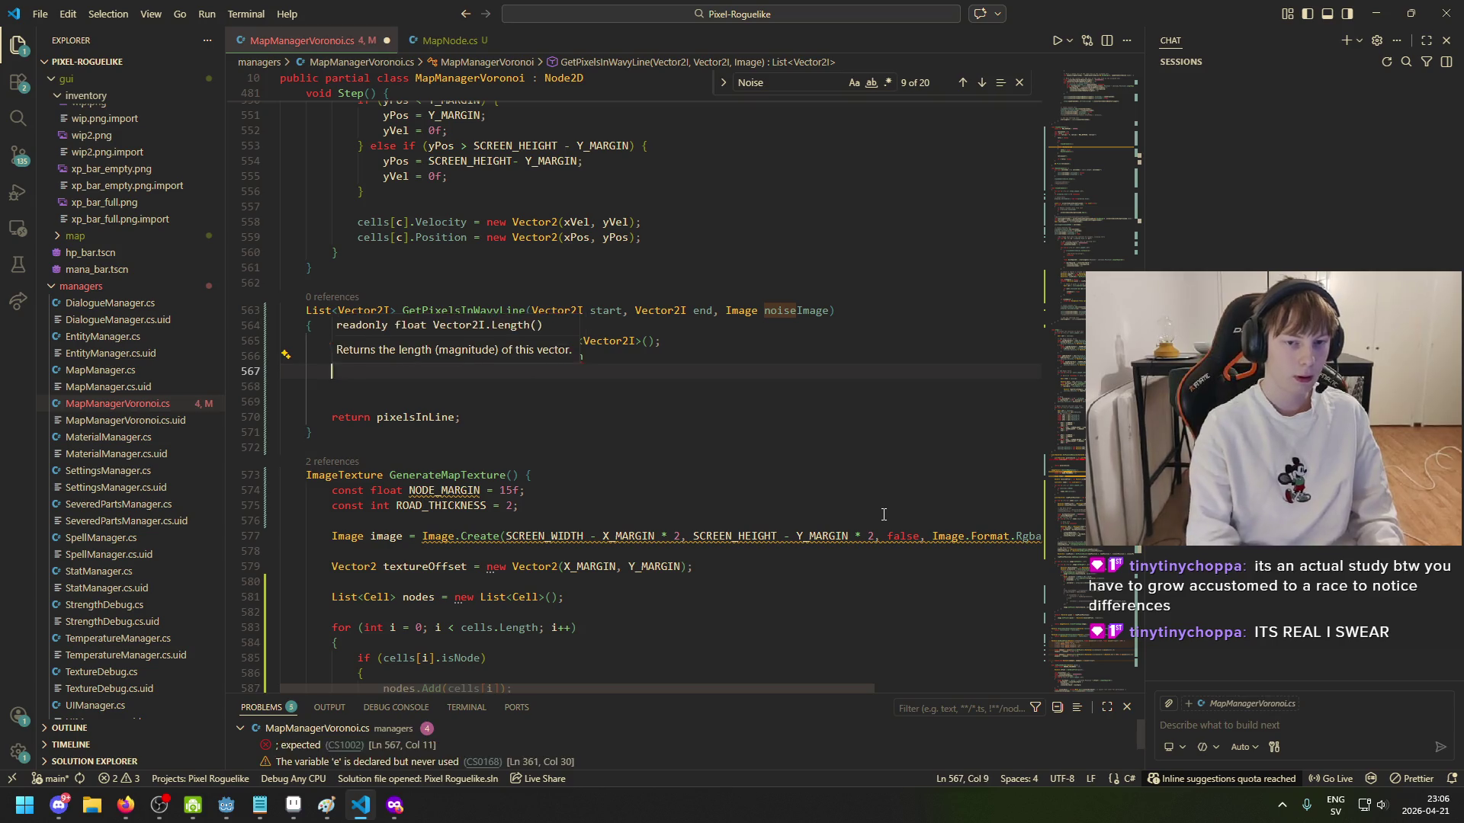
key("BackSpace")
type("();")
Step: Add an indented blank line beneath the lineLength line and save the script
key("Down")
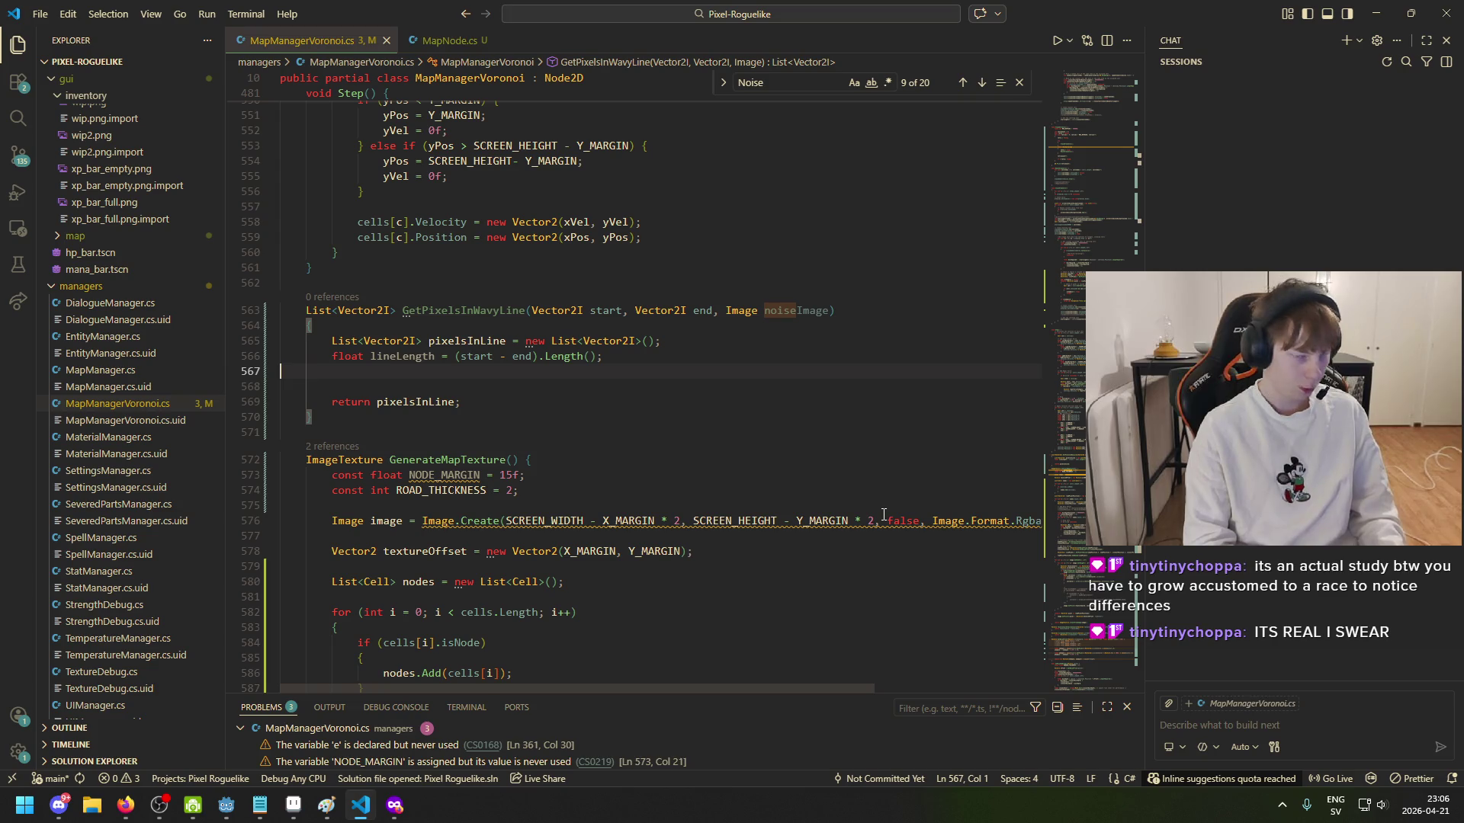
key("Tab")
key("Return")
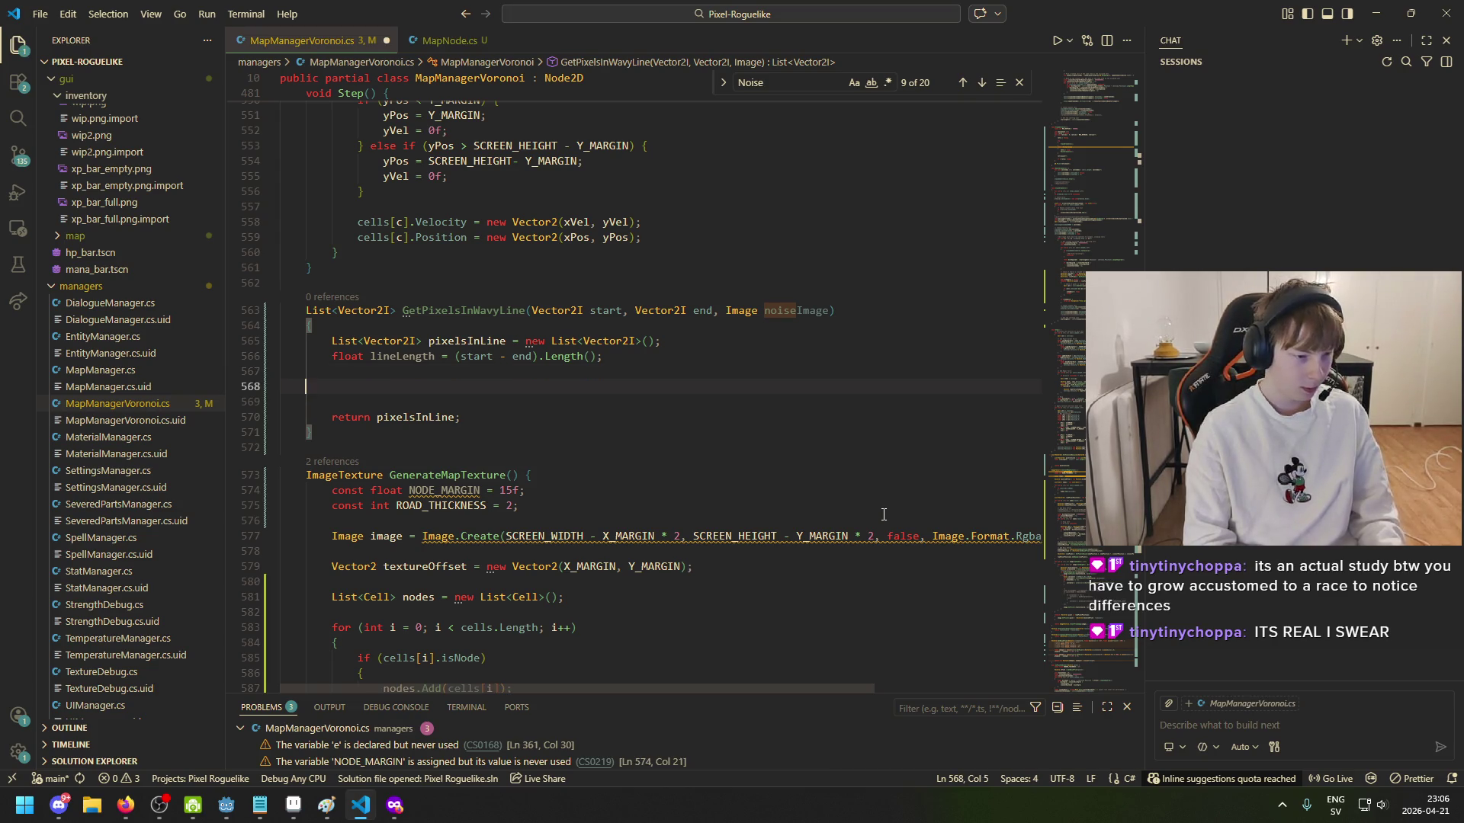
key("ctrl+s")
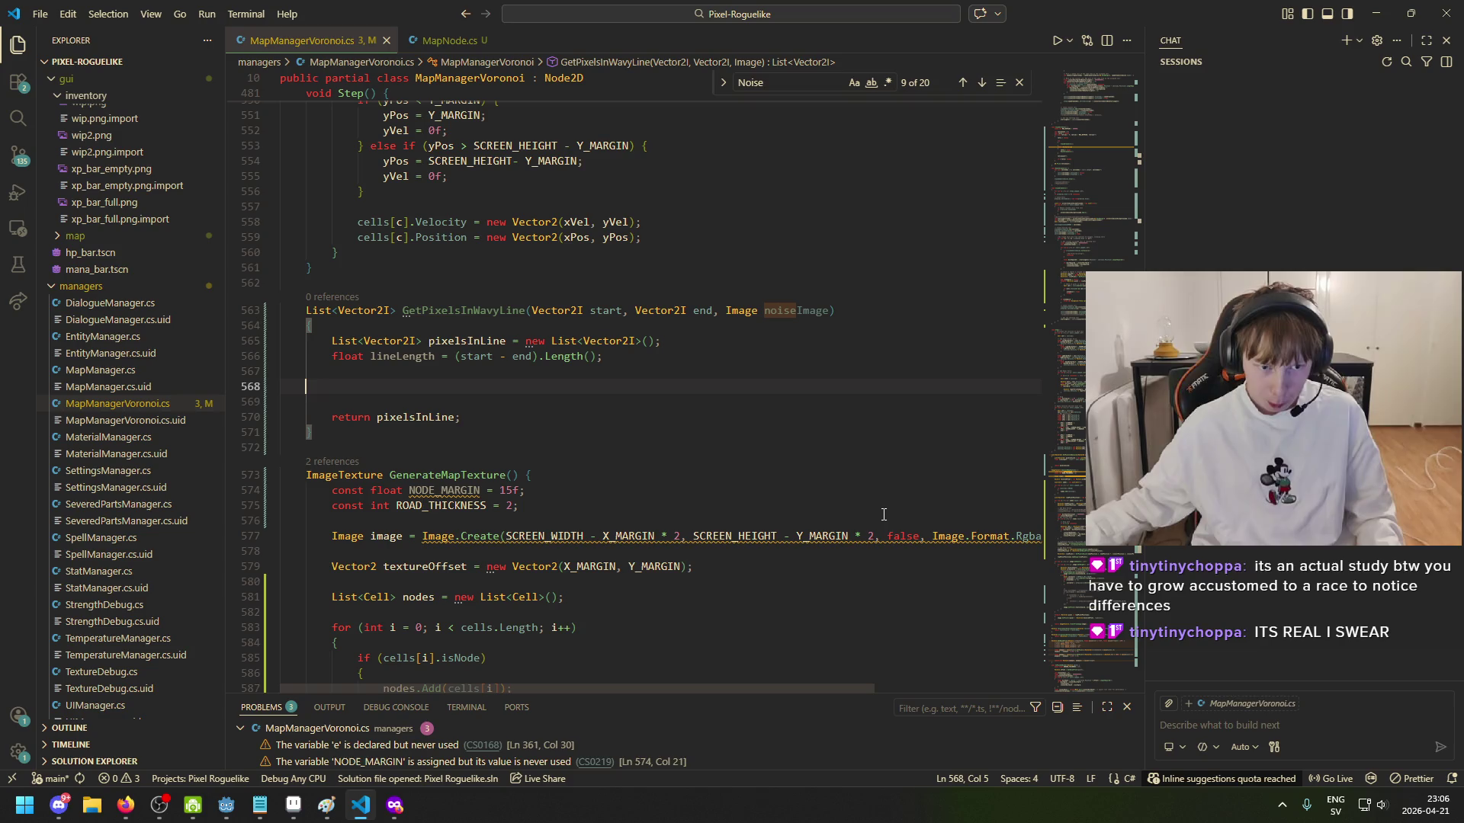
left_click(544, 378)
left_click(537, 326)
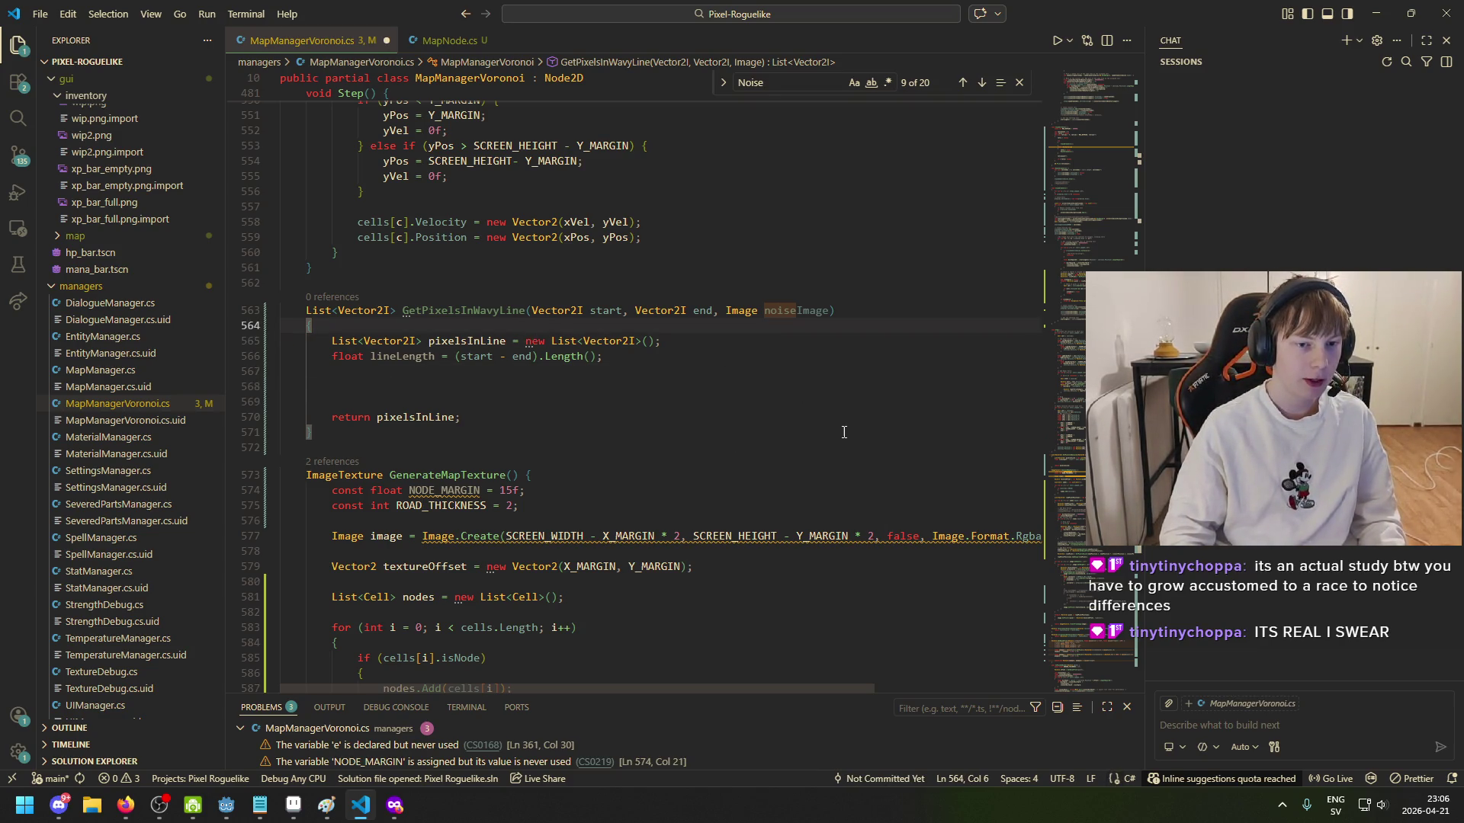
Step: Begin const float MAX_LENGTH_BETWEEN_VERTICES at the top of GetPixelsInWavyLine, then bring up Aseprite
key("Return")
type("const float ")
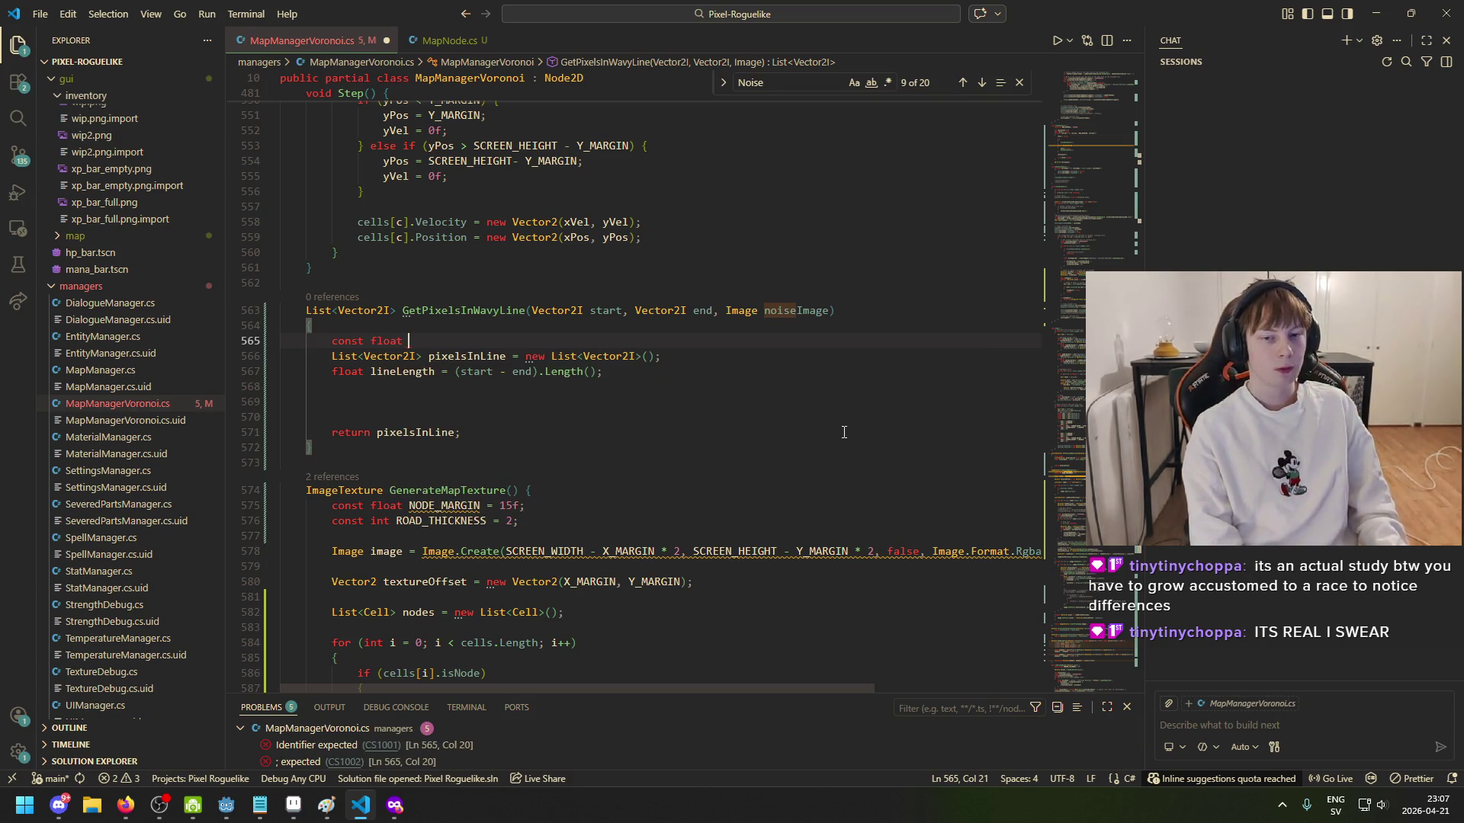
type("Max")
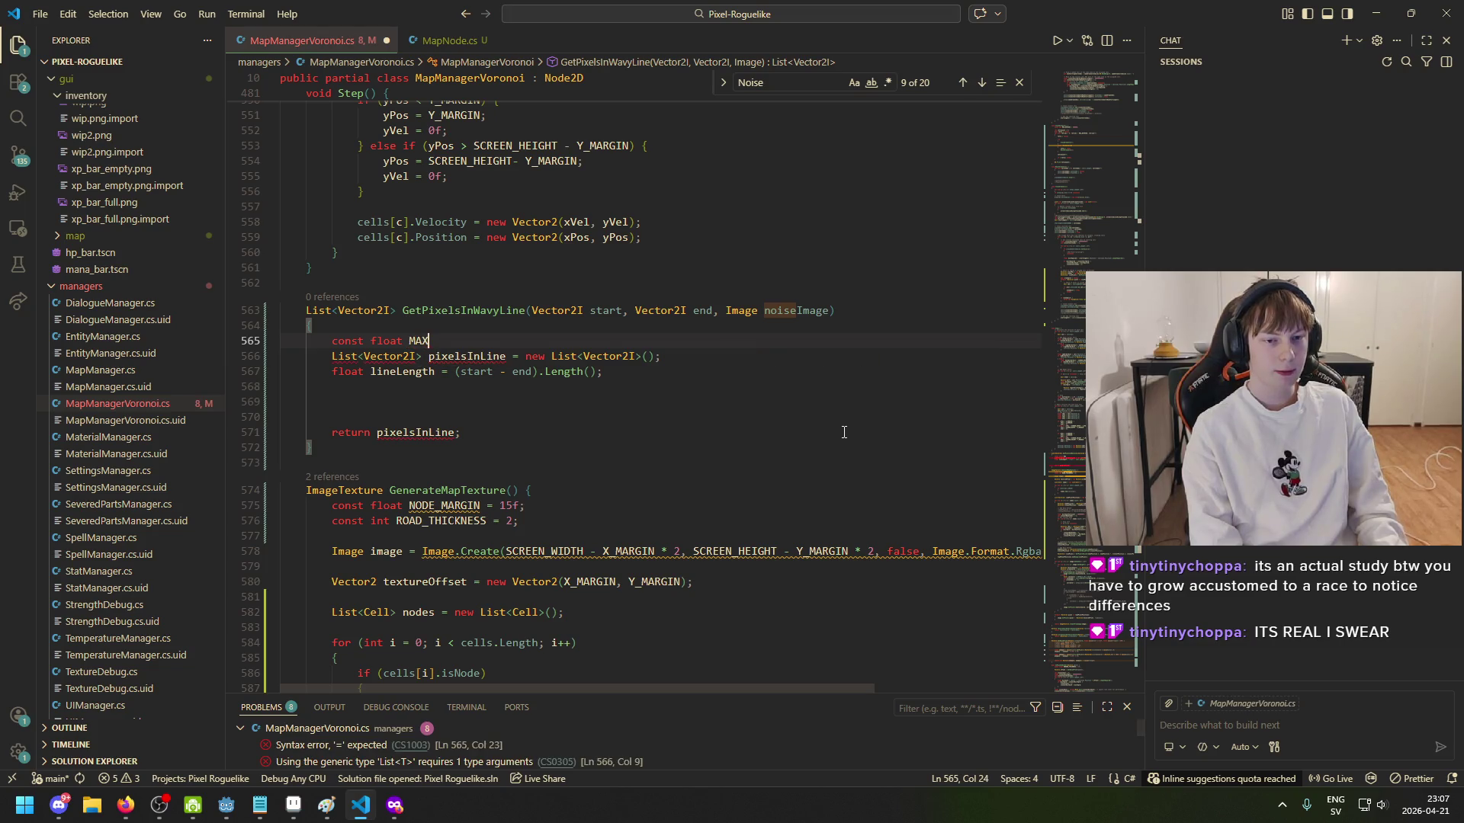
type("_LENGTH_BETWEEN_VERTICES")
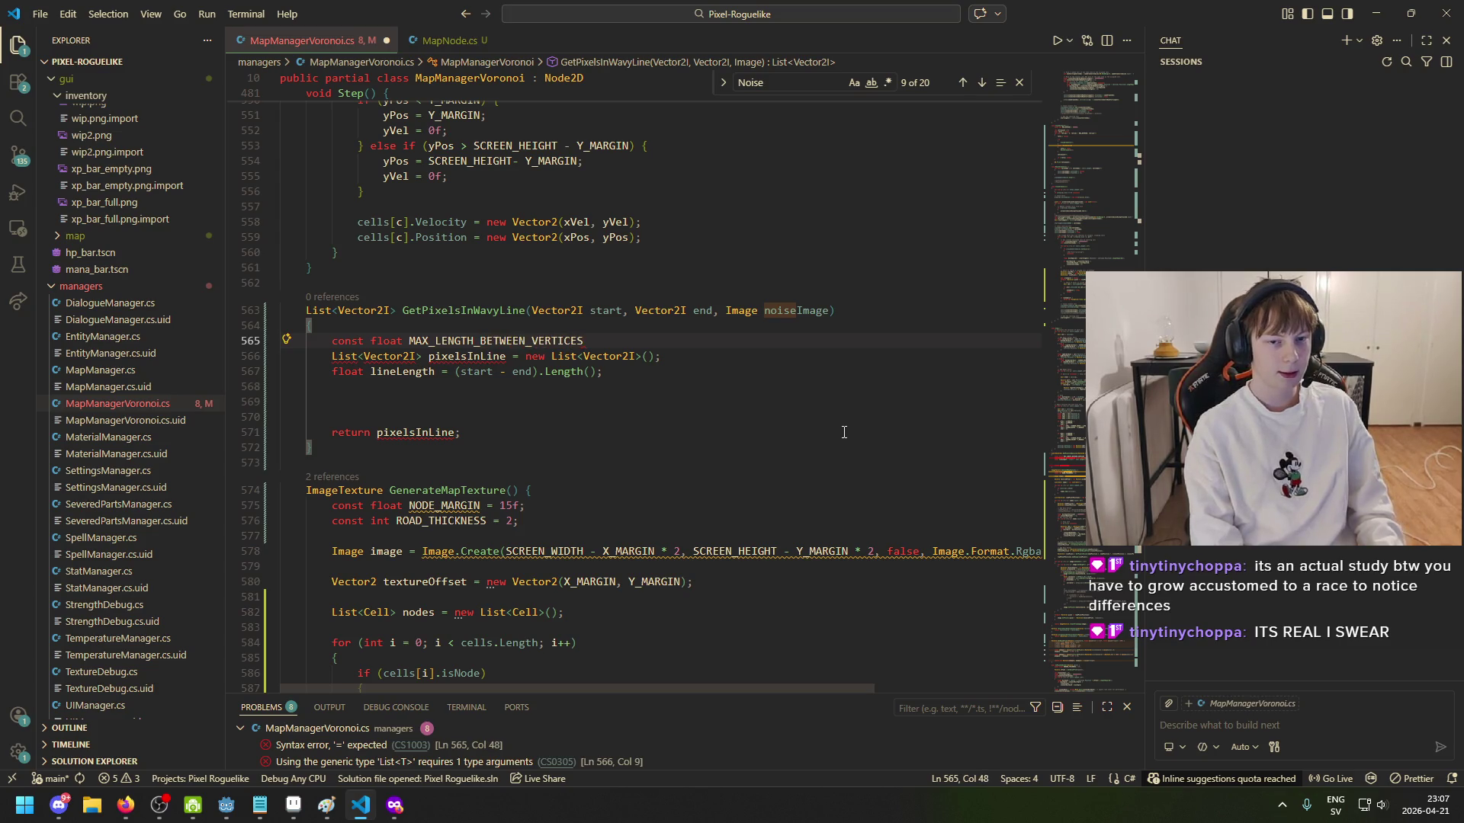
type("=")
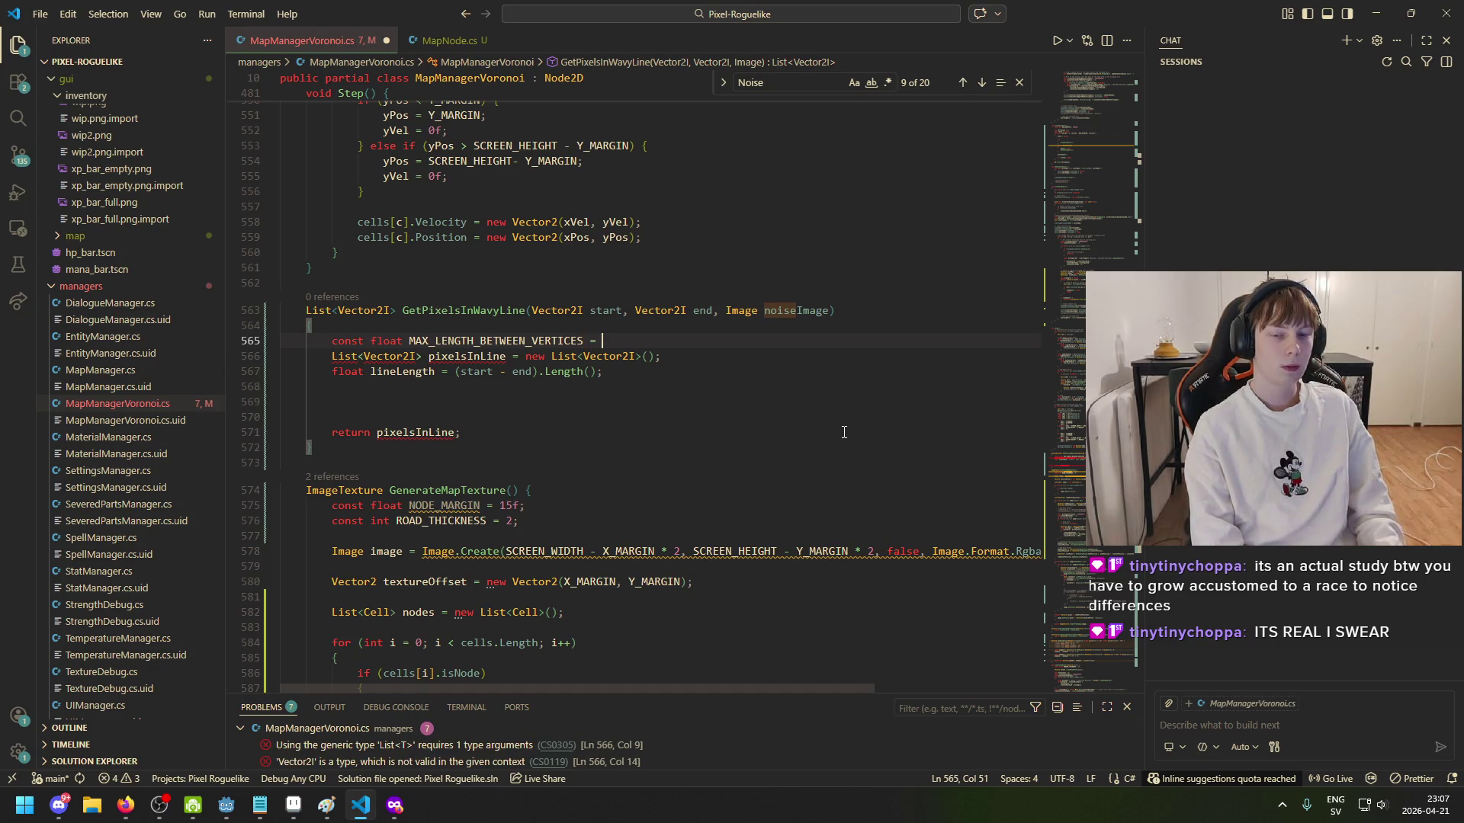
left_click(309, 814)
key("minus")
key("minus")
key("minus")
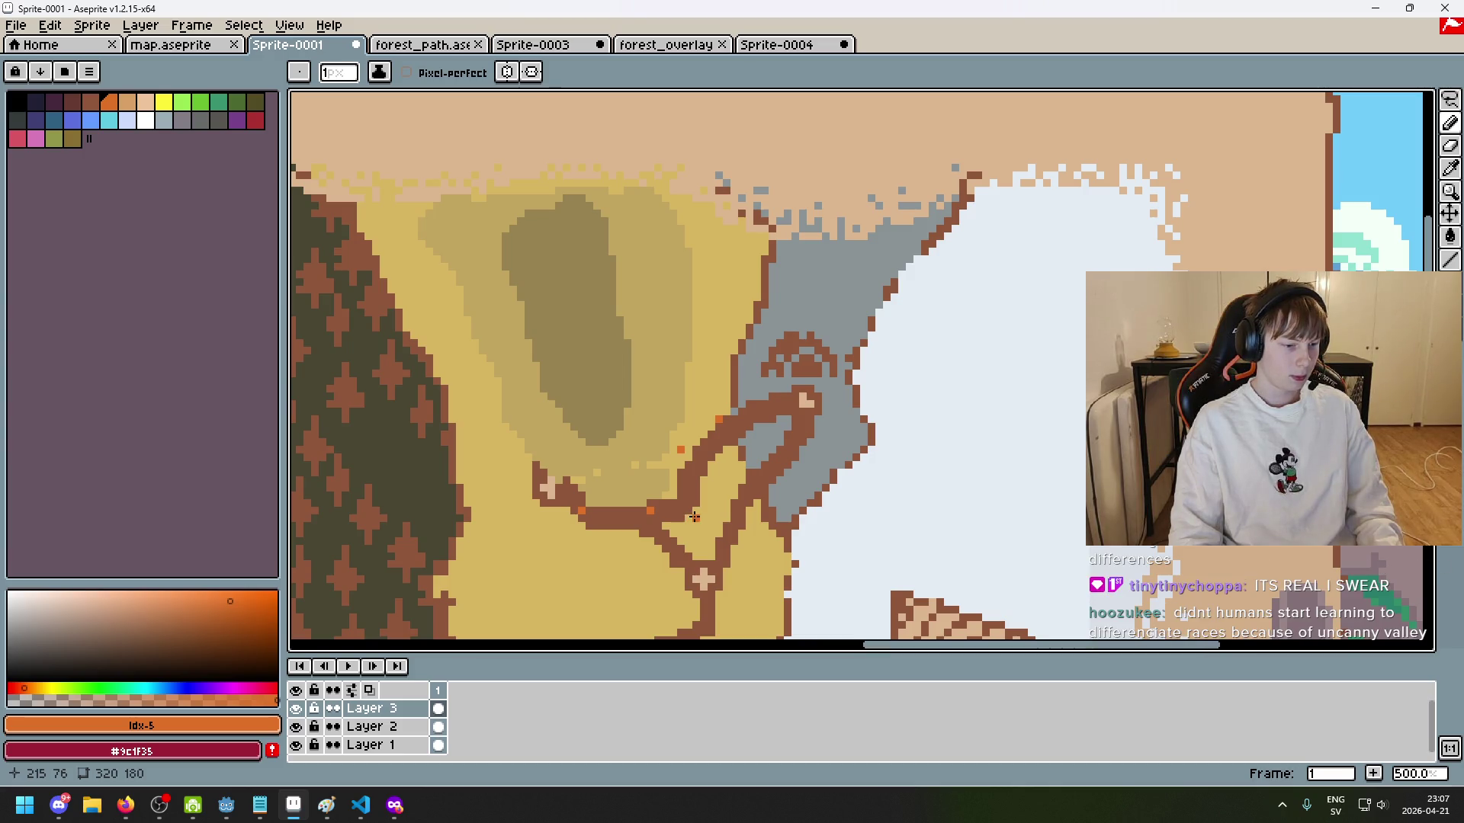
Step: Zoom in and out on the Aseprite map to inspect the brown road pixels, then return to VS Code
scroll(707, 370, "up", 4)
scroll(721, 363, "up", 3)
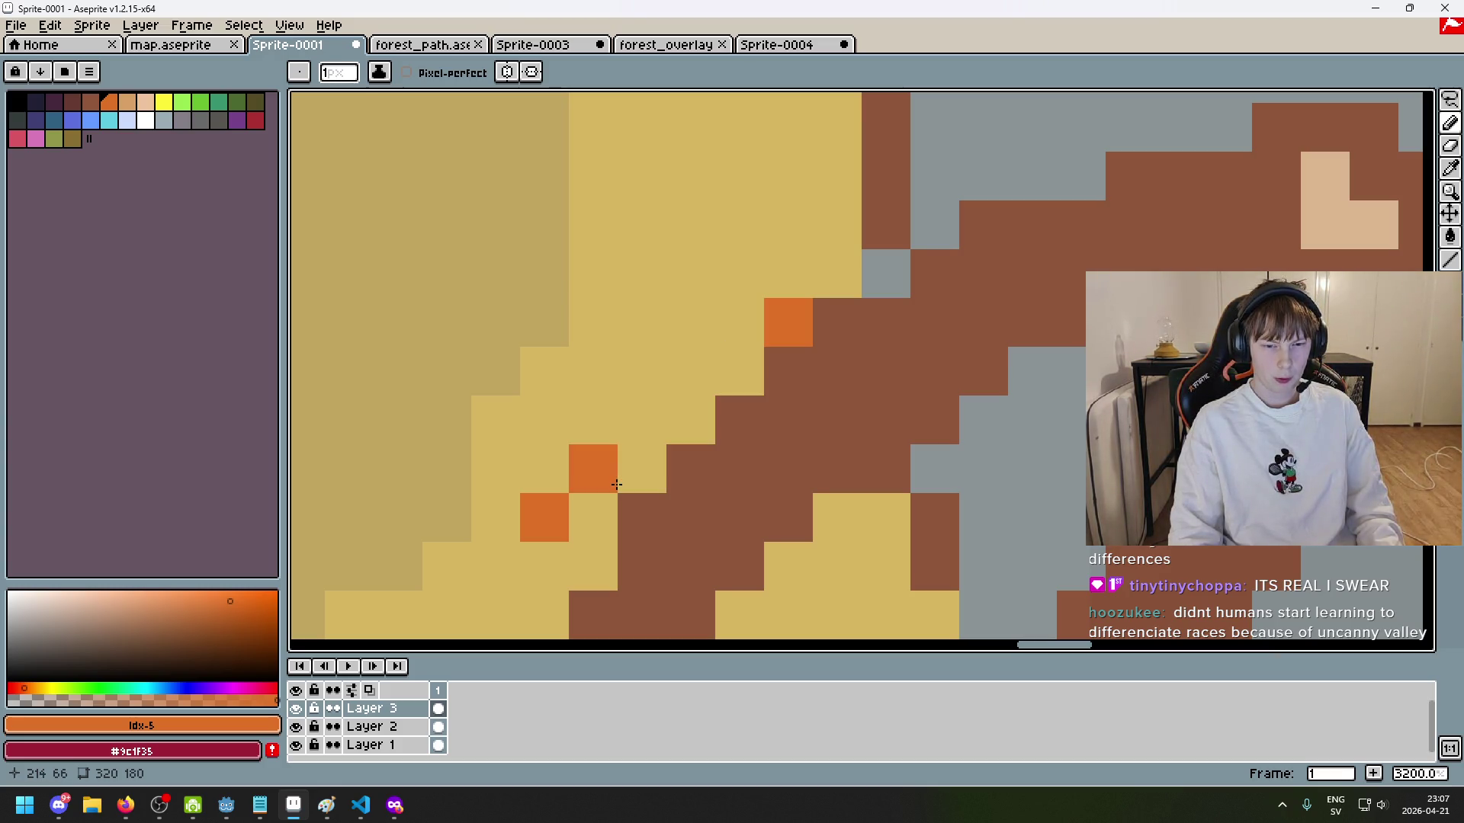
scroll(604, 515, "down", 7)
scroll(604, 516, "up", 2)
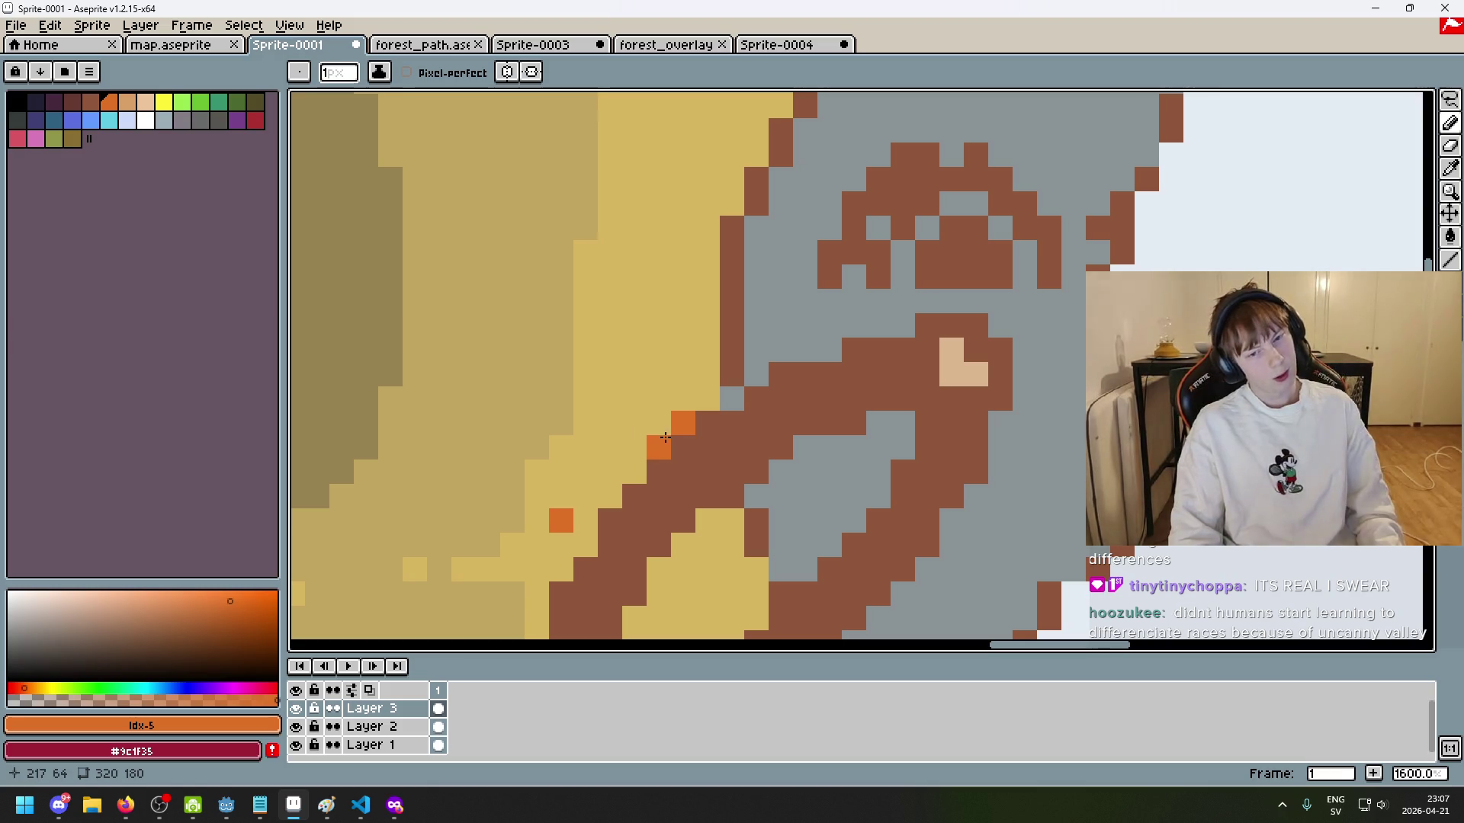
scroll(565, 529, "down", 2)
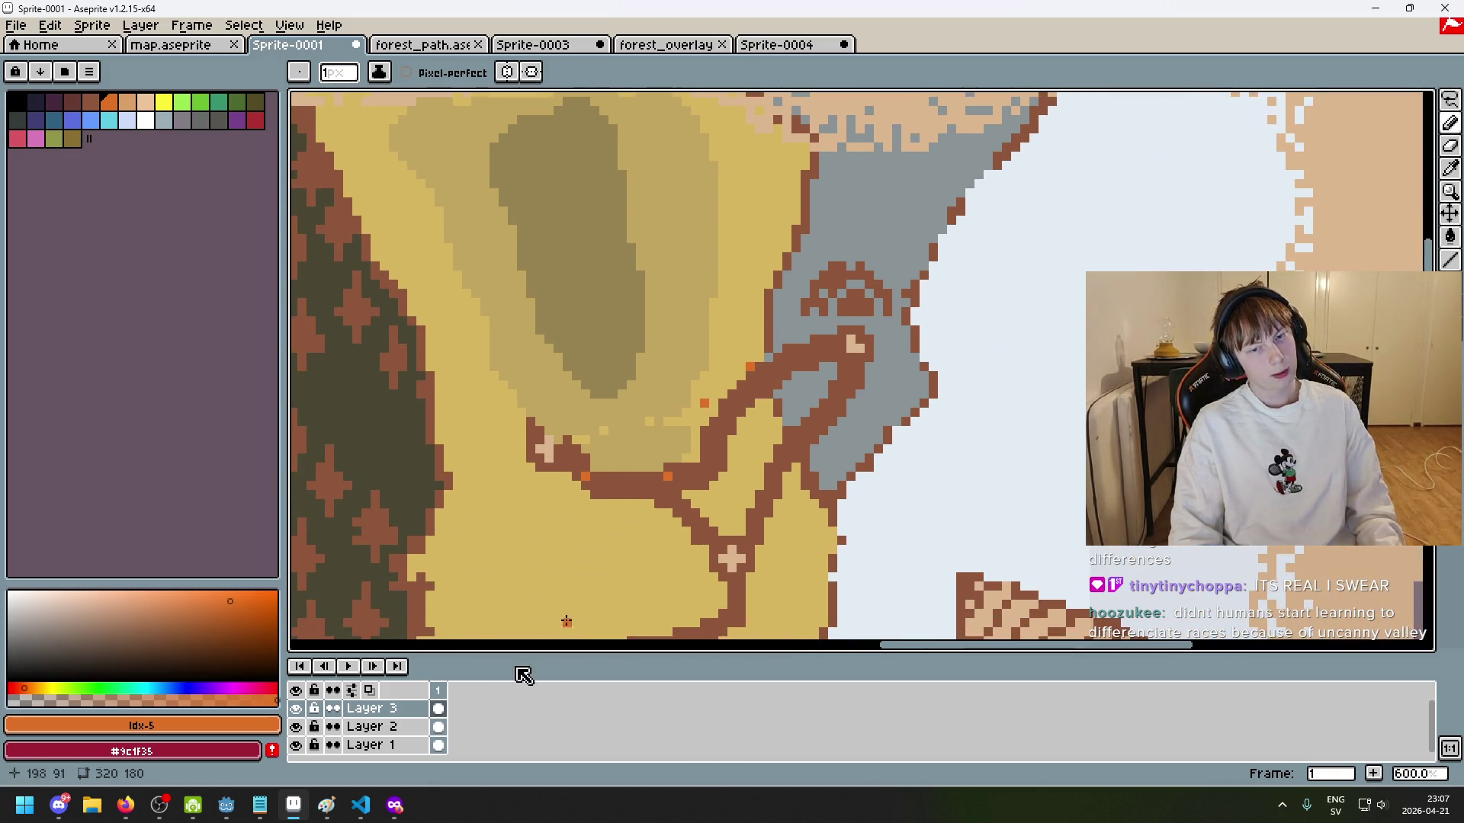
left_click(361, 805)
Step: Finish the constant with 5f; and leave one blank line before the pixelsInLine declaration
type("5f;")
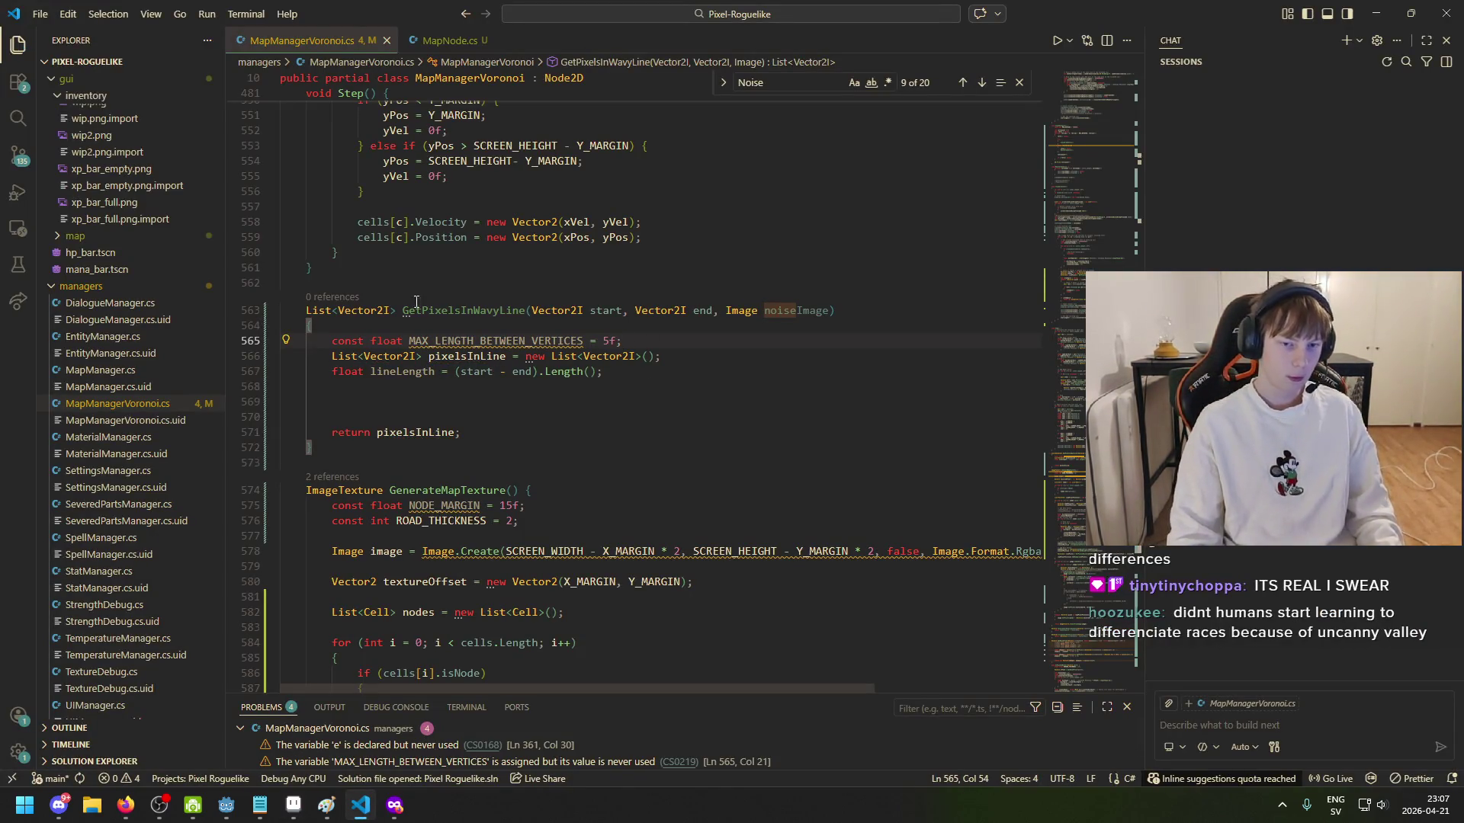
key("Return")
key("Return")
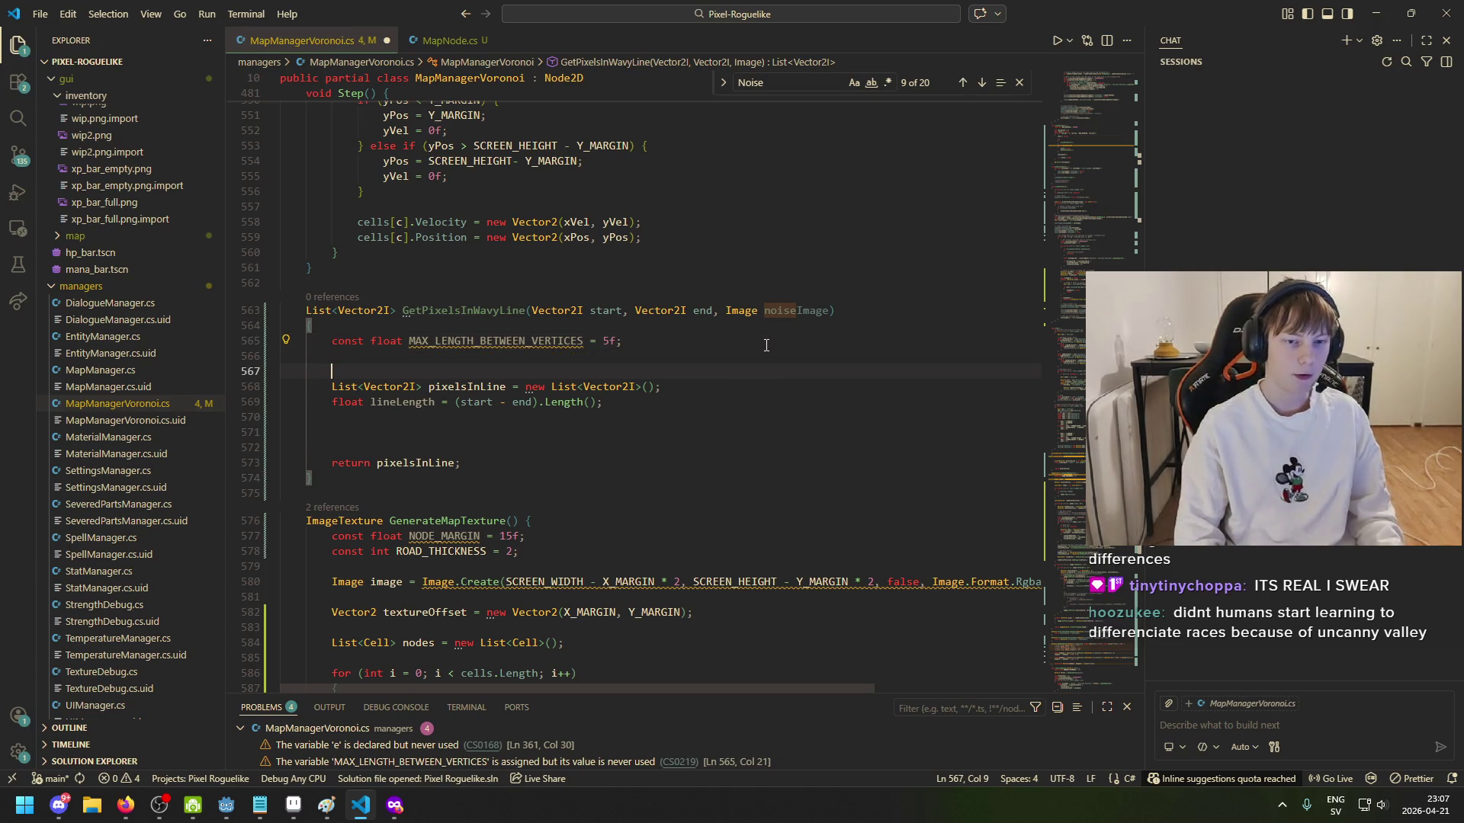
key("ctrl+z")
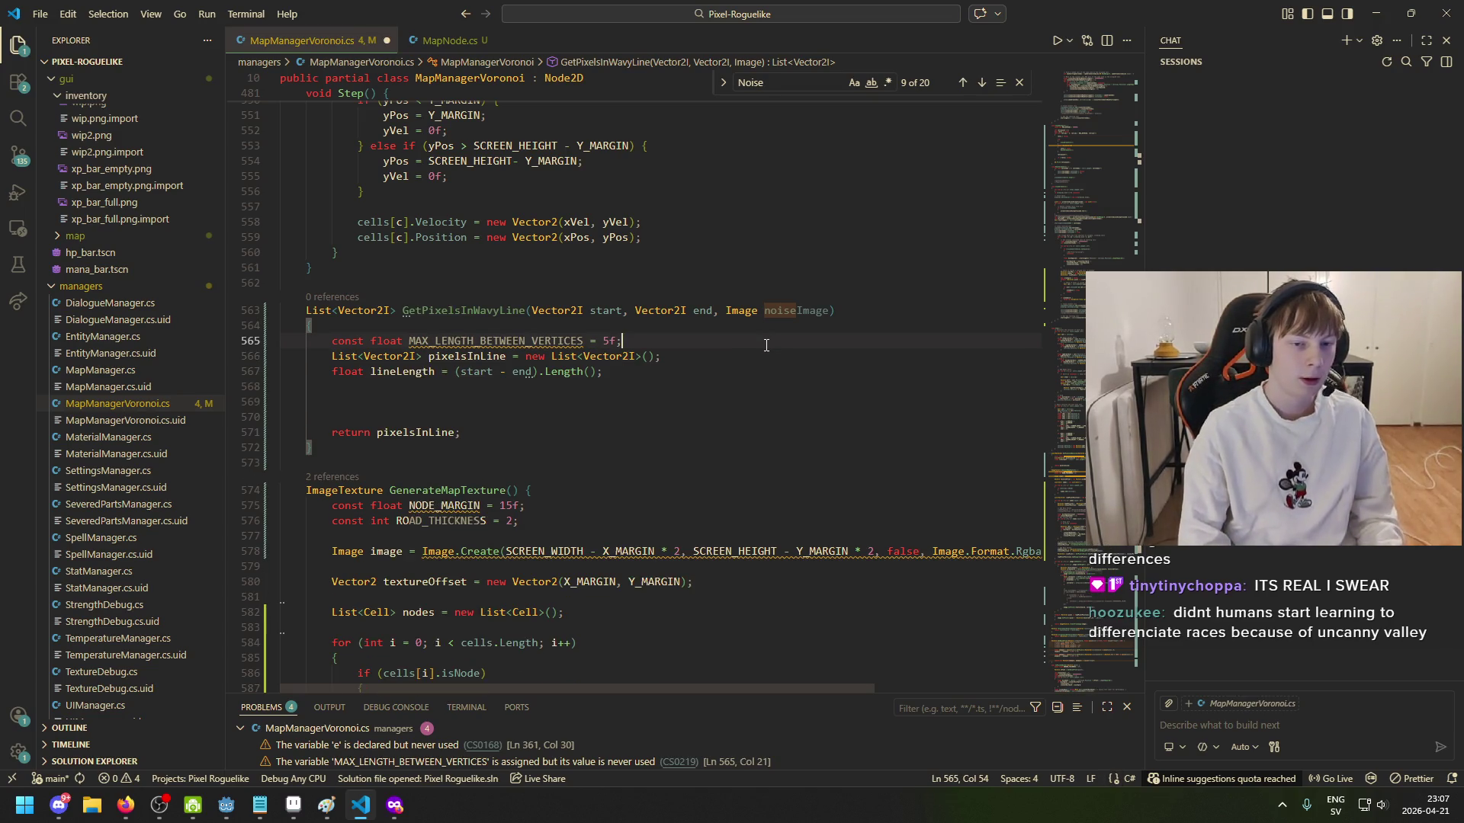
key("Return")
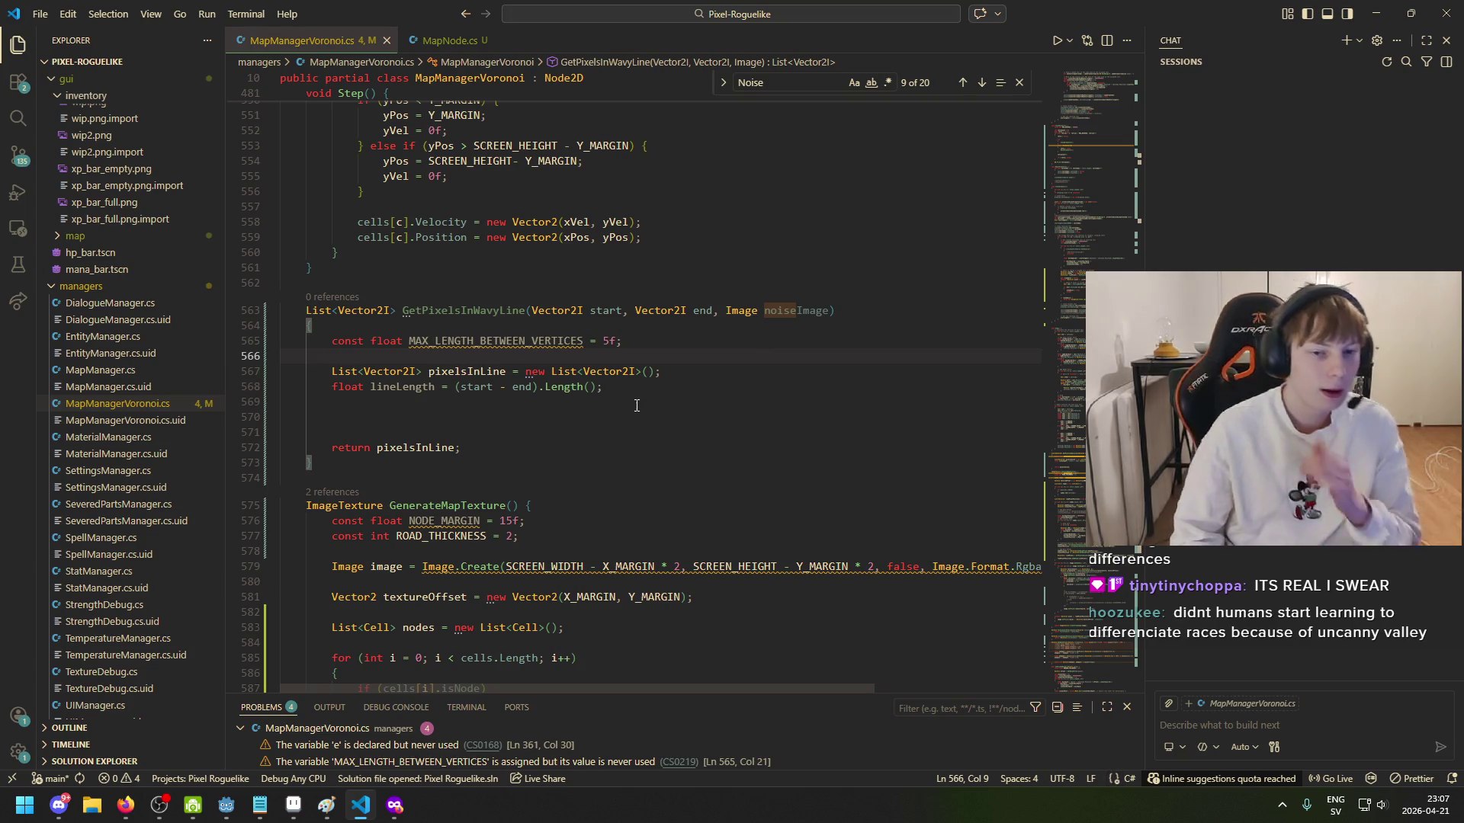
left_click(479, 372)
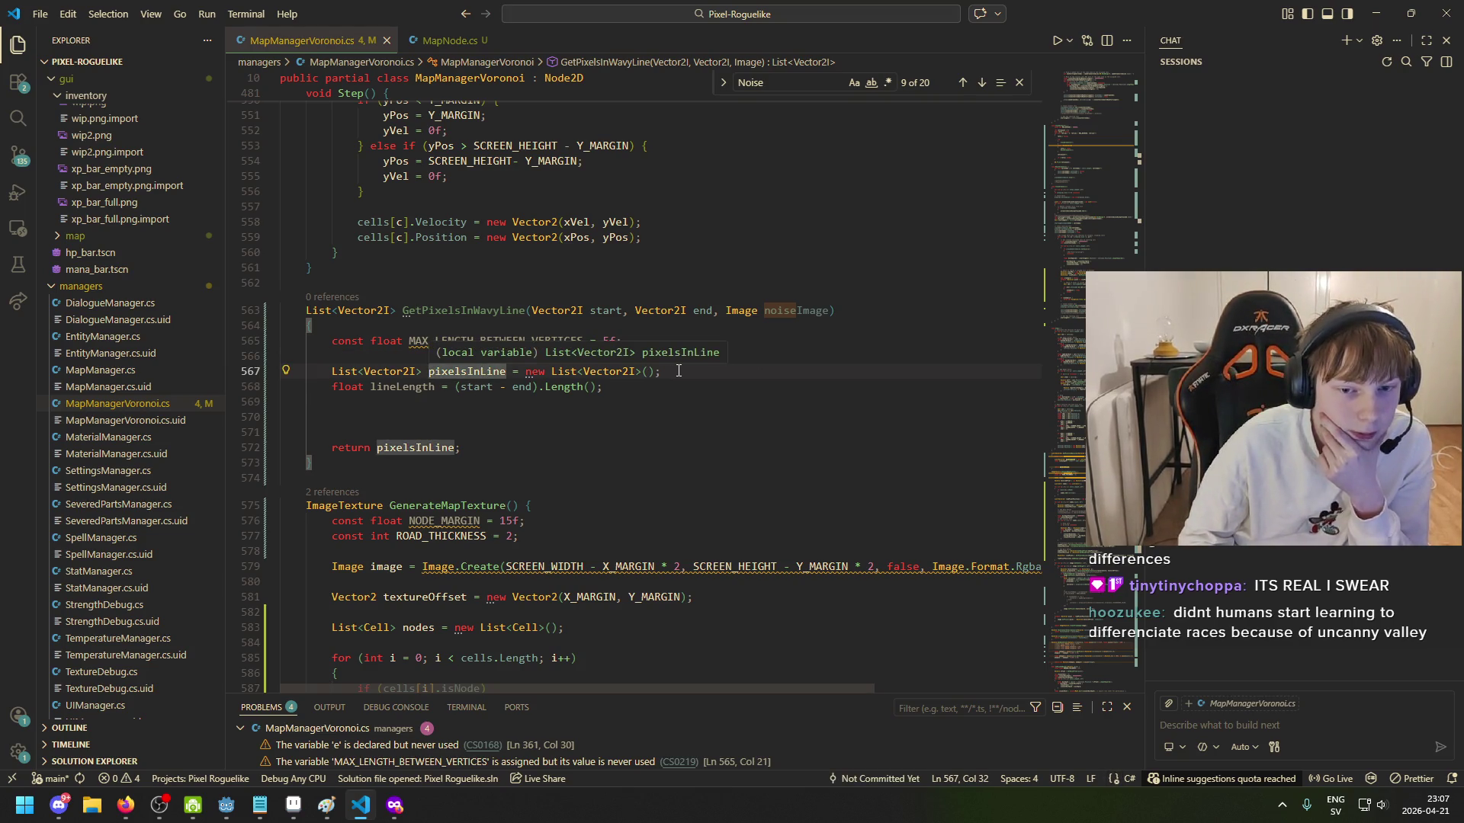
key("End")
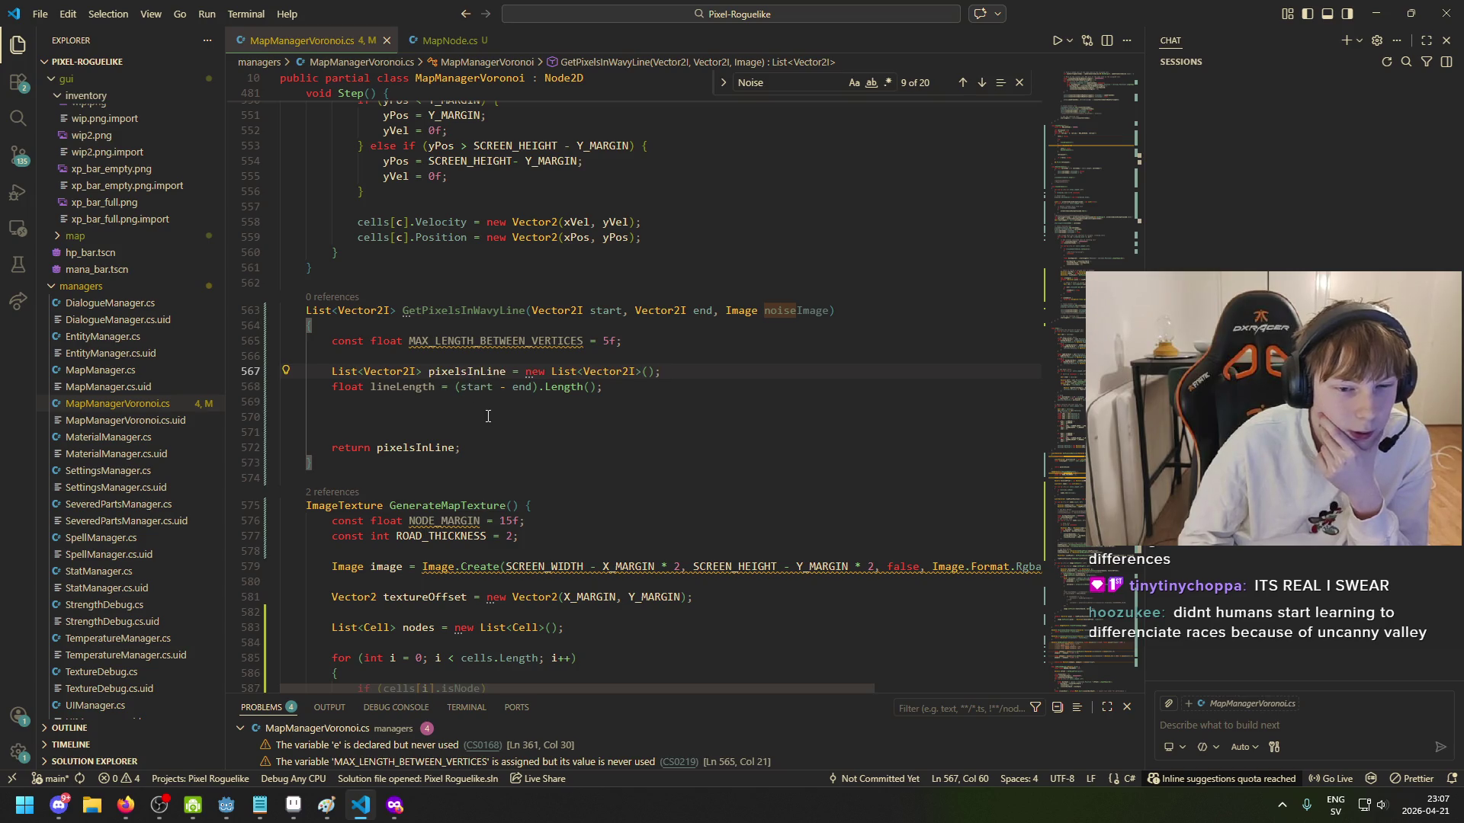